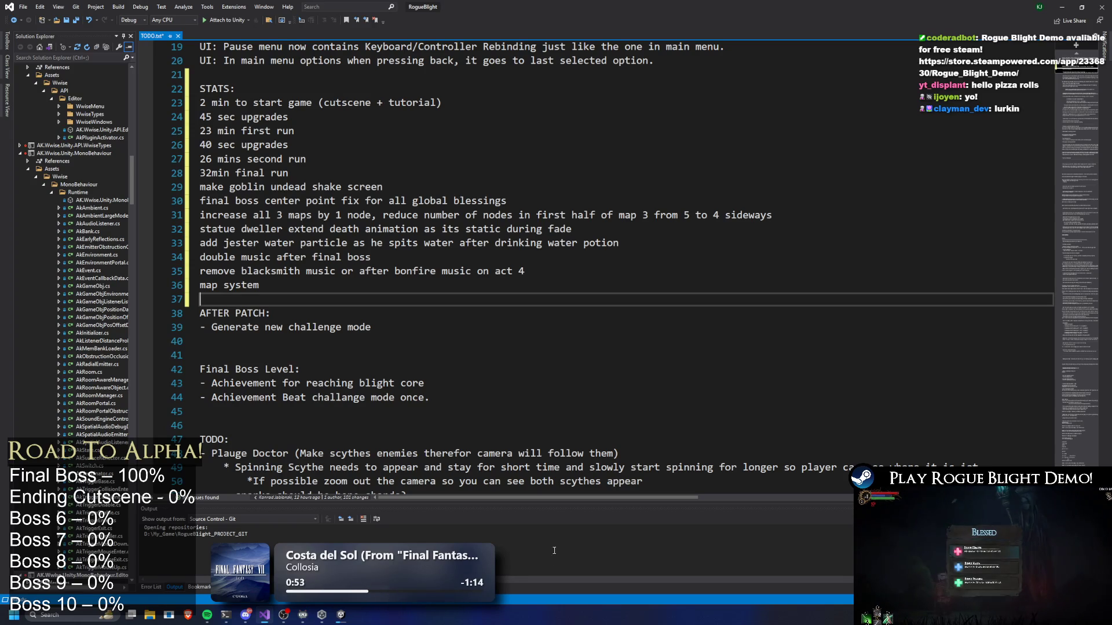
Insert a blank line after '32min final run' and select the 'double music after final boss' line.
scroll(625, 200, down, 2)
scroll(625, 201, down, 2)
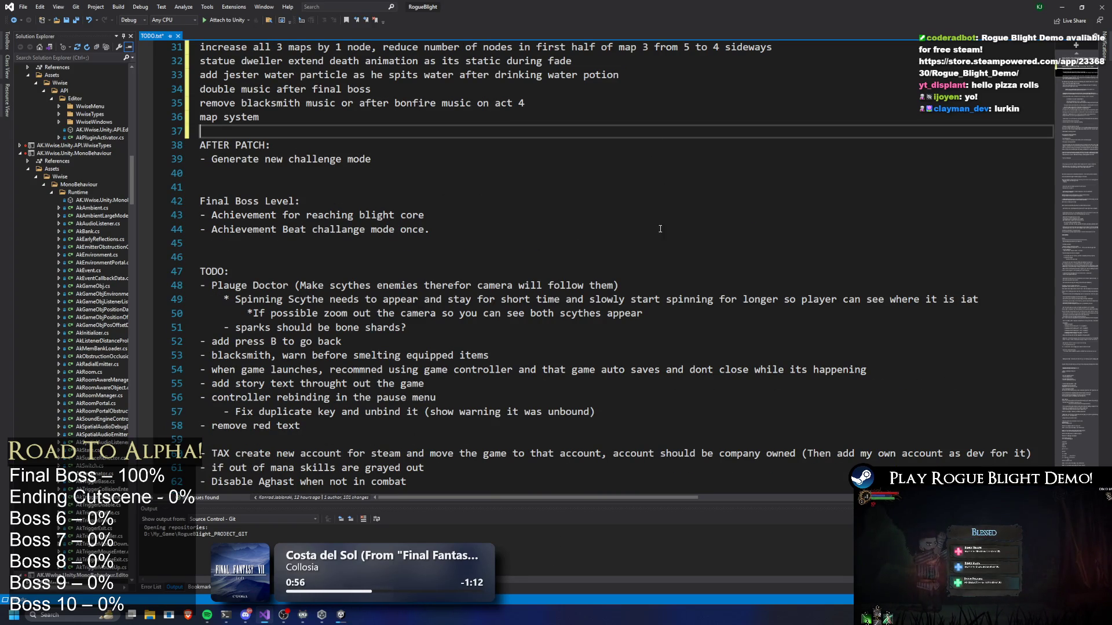
scroll(665, 207, up, 3)
scroll(660, 206, down, 4)
scroll(654, 207, up, 6)
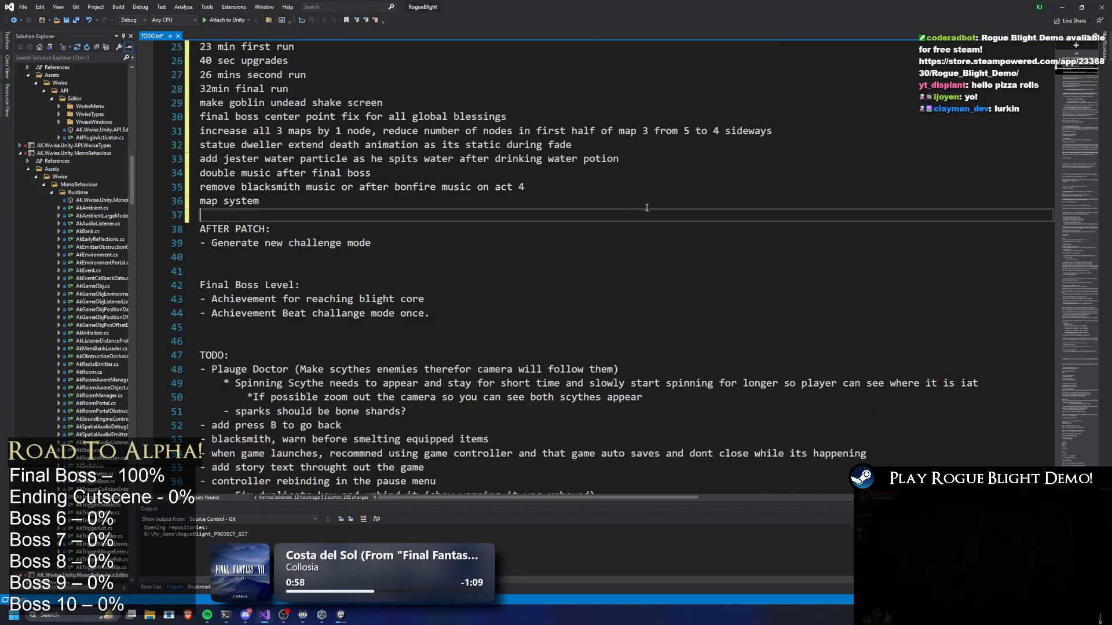
click(335, 202)
click(334, 217)
key(Return)
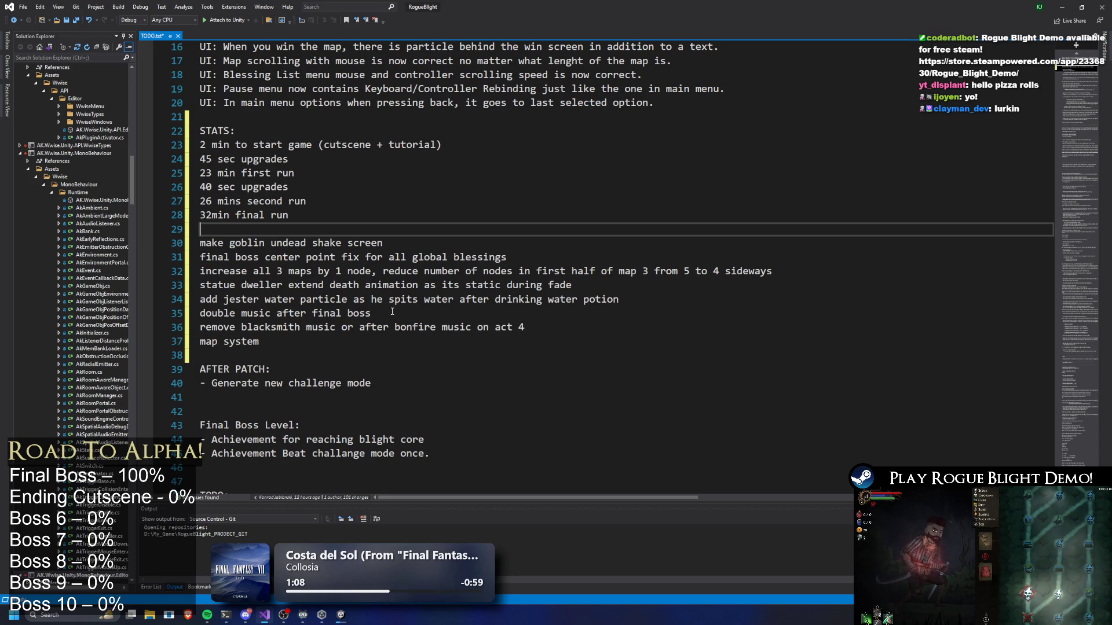
mouse_move(389, 313)
mouse_down()
mouse_move(203, 302)
mouse_move(200, 313)
mouse_up()
Cut the 'double music after final boss' line and paste it directly under the STATS times.
key(ctrl+x)
click(343, 230)
text(#)
key(Return)
key(ctrl+z)
key(ctrl+z)
key(ctrl+z)
Append '(check if fixed)' to that entry and save TODO.txt.
text((c)
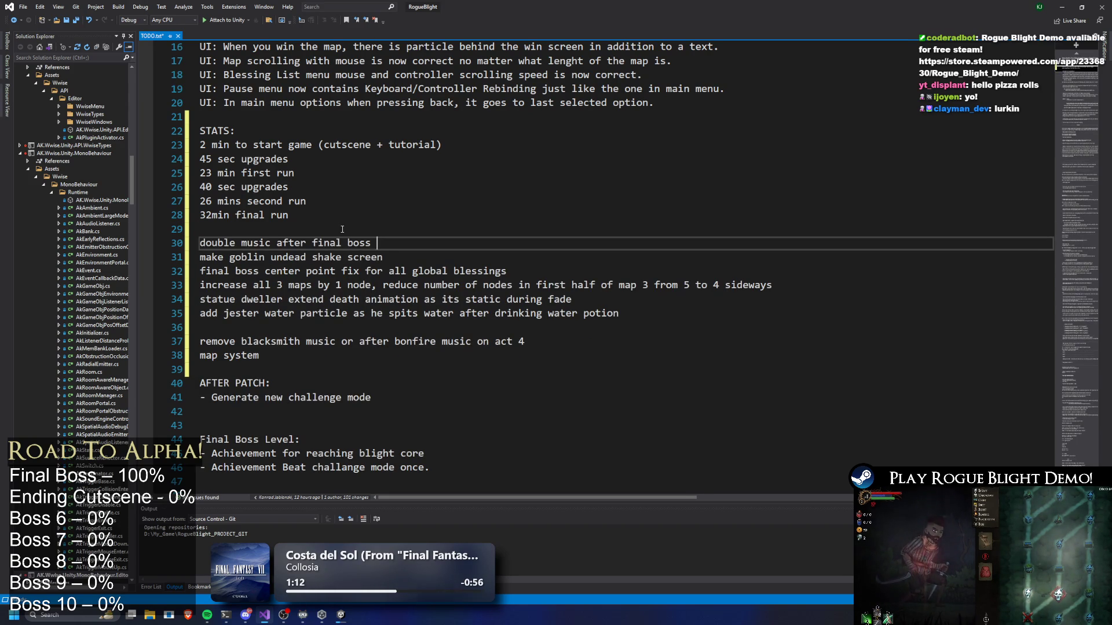
text(heck if f)
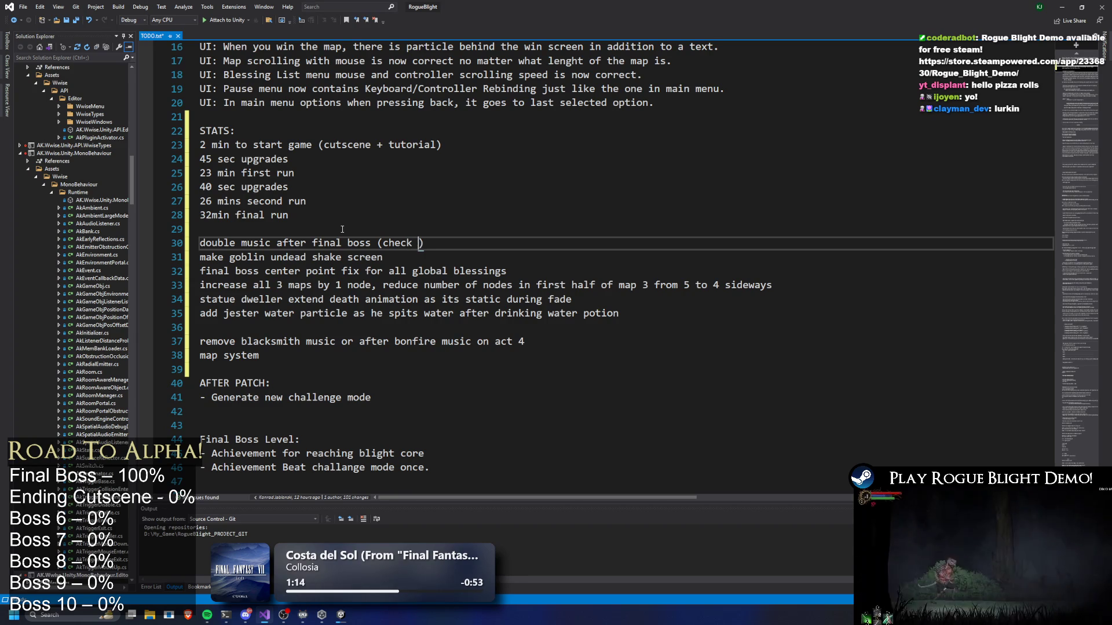
text(ixed)
key(ctrl+s)
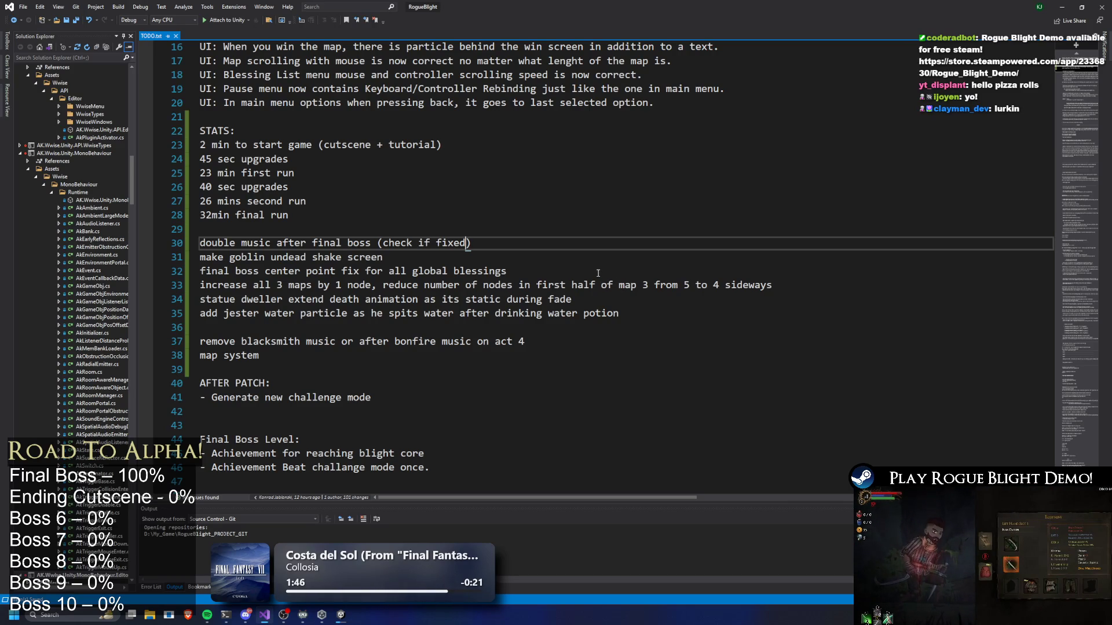
drag(400, 173, 401, 201)
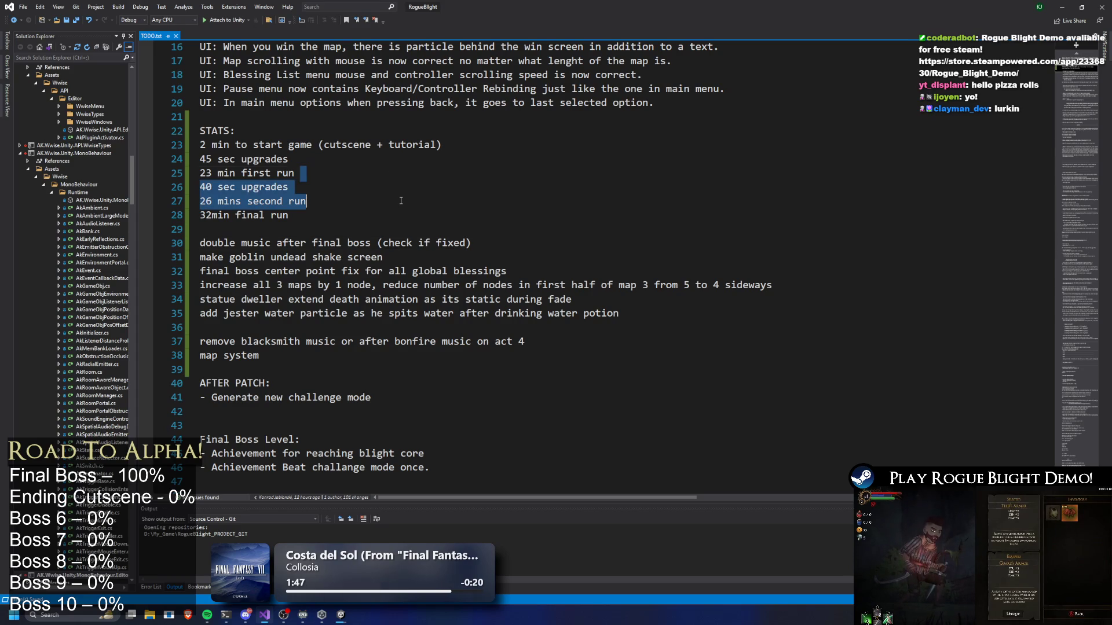
Deselect the run-time lines, rest the cursor on the 45 sec upgrades line, and switch windows from the taskbar.
click(401, 200)
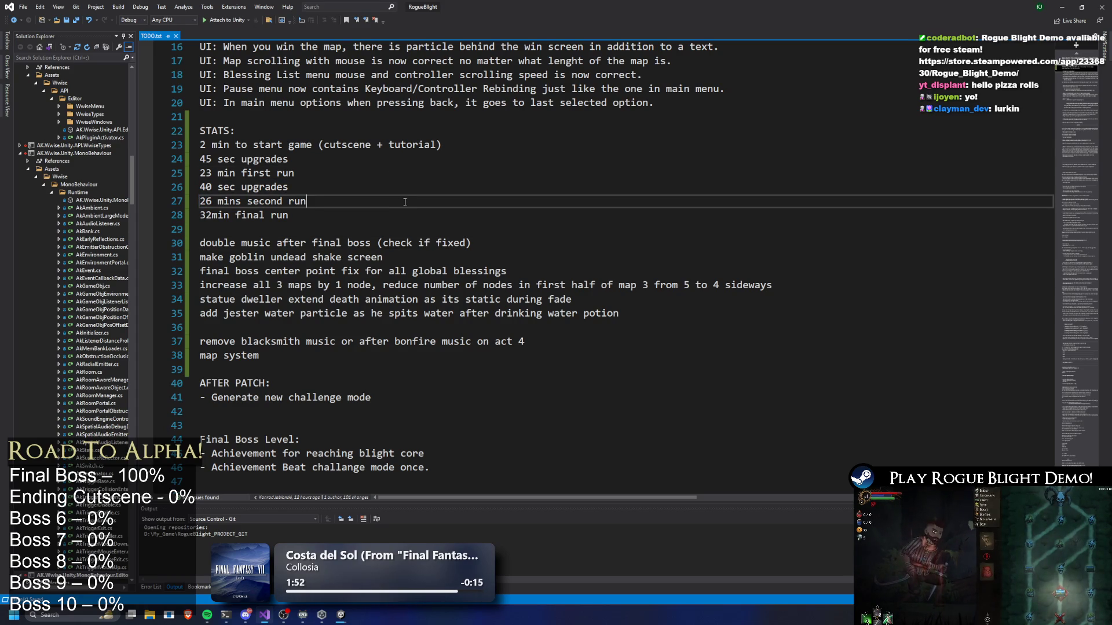
click(410, 162)
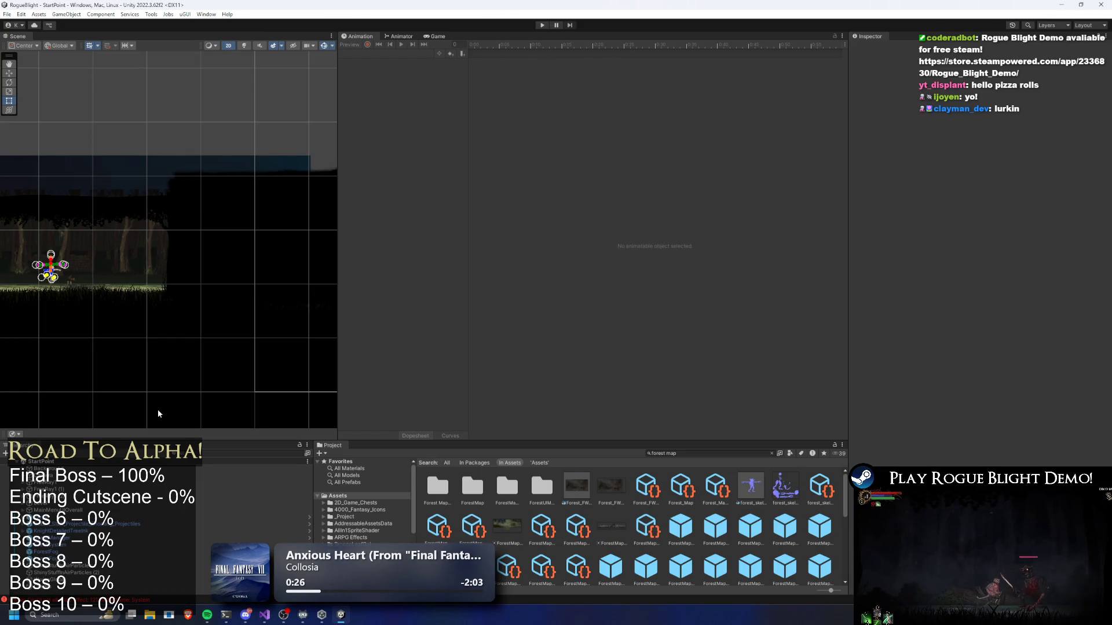
click(265, 616)
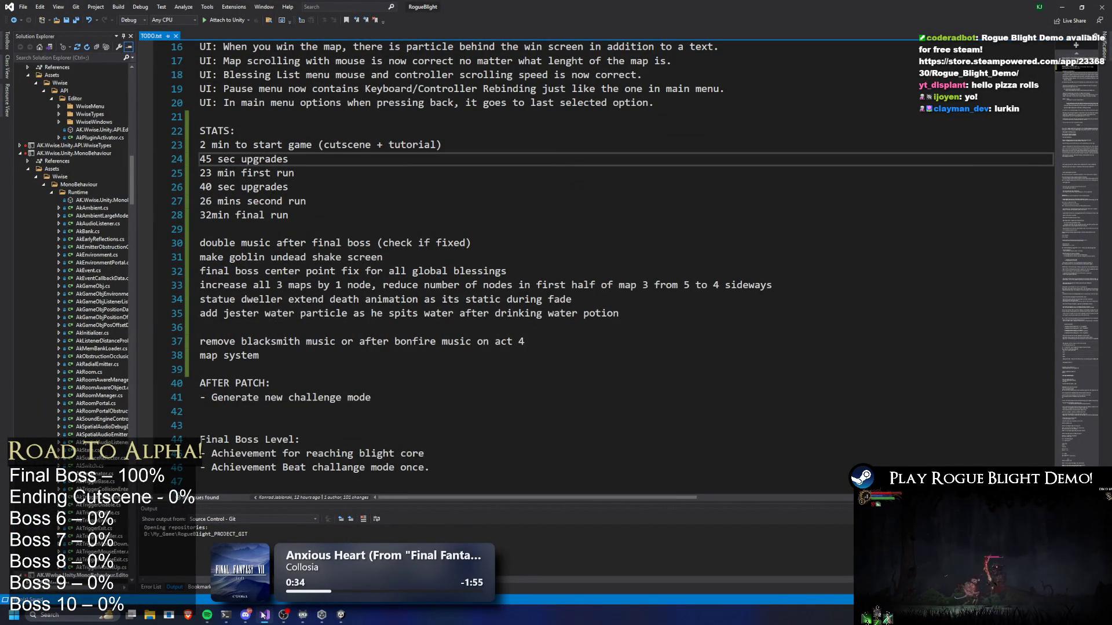
Hide Visual Studio, enter Play mode, and start a game from the Rogue Blight title menu.
click(263, 614)
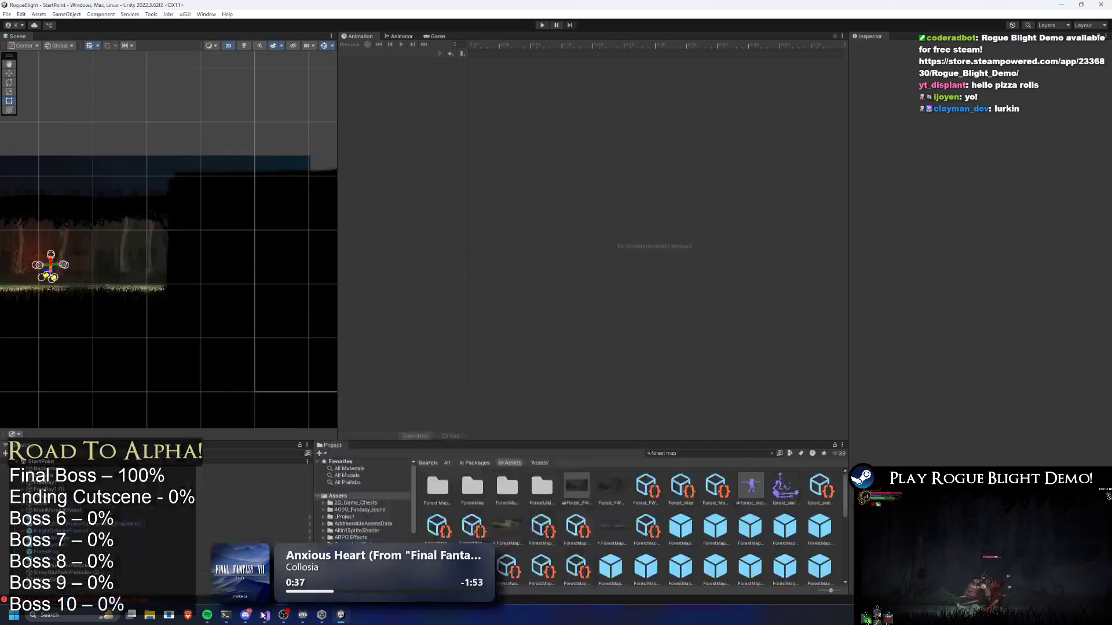
click(545, 26)
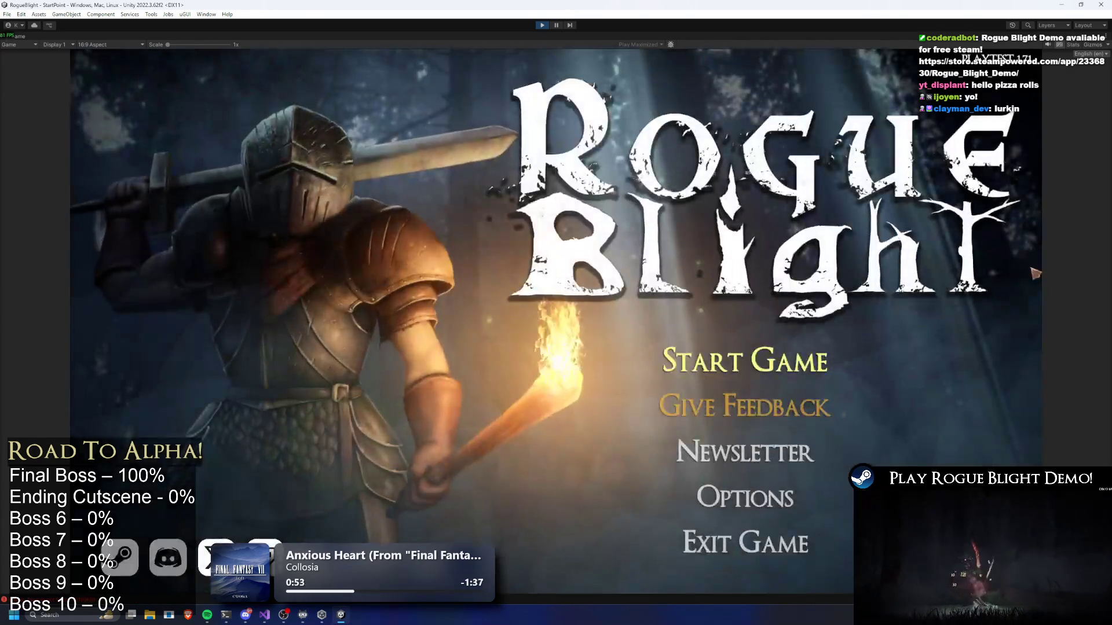
click(761, 354)
Load the first save slot, check inventory, equipment and map, then stop Play mode.
click(772, 309)
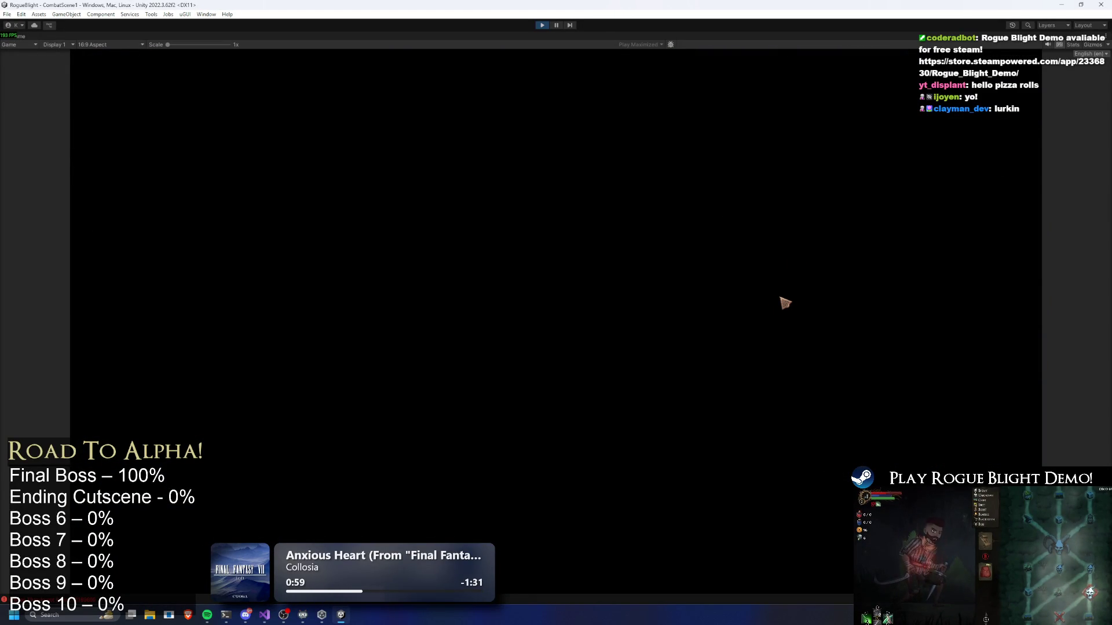
key(Tab)
key(Tab)
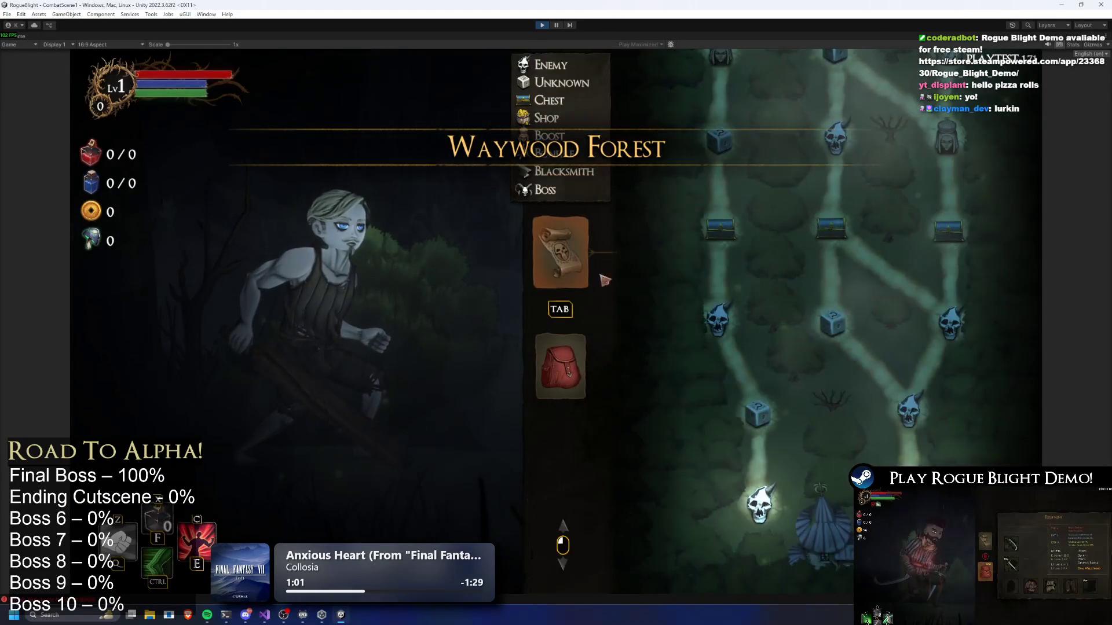
scroll(853, 447, up, 5)
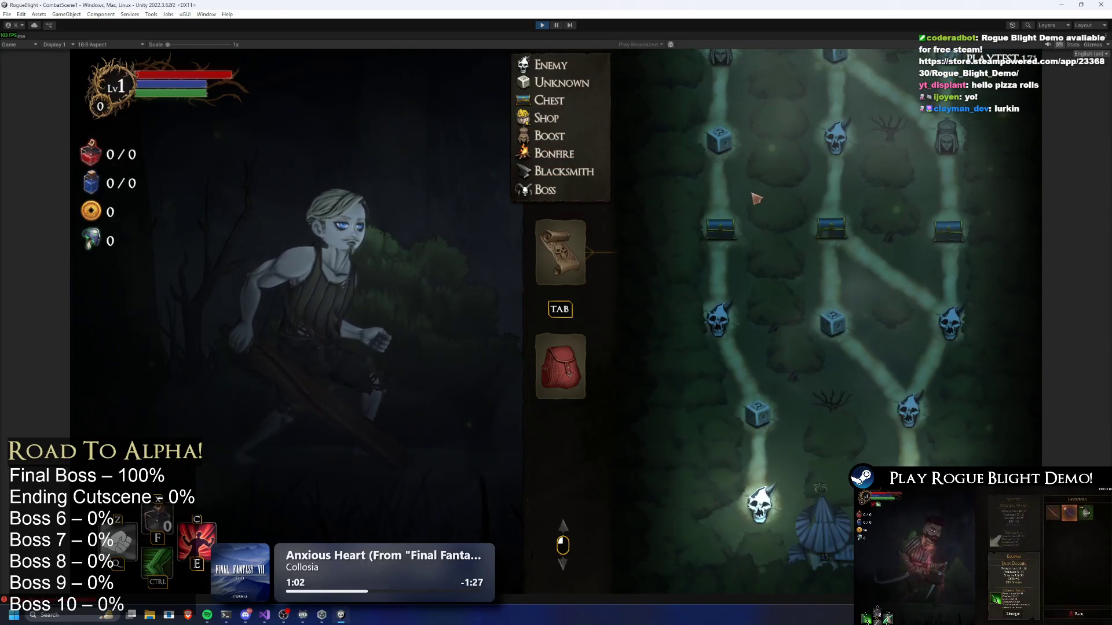
click(541, 384)
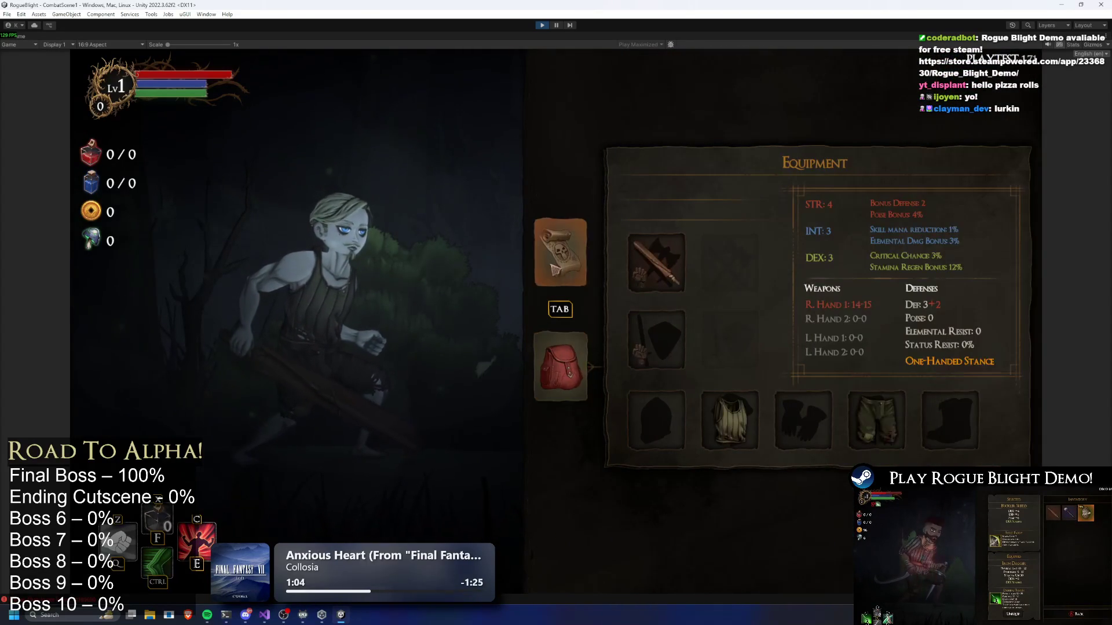
click(558, 255)
click(547, 27)
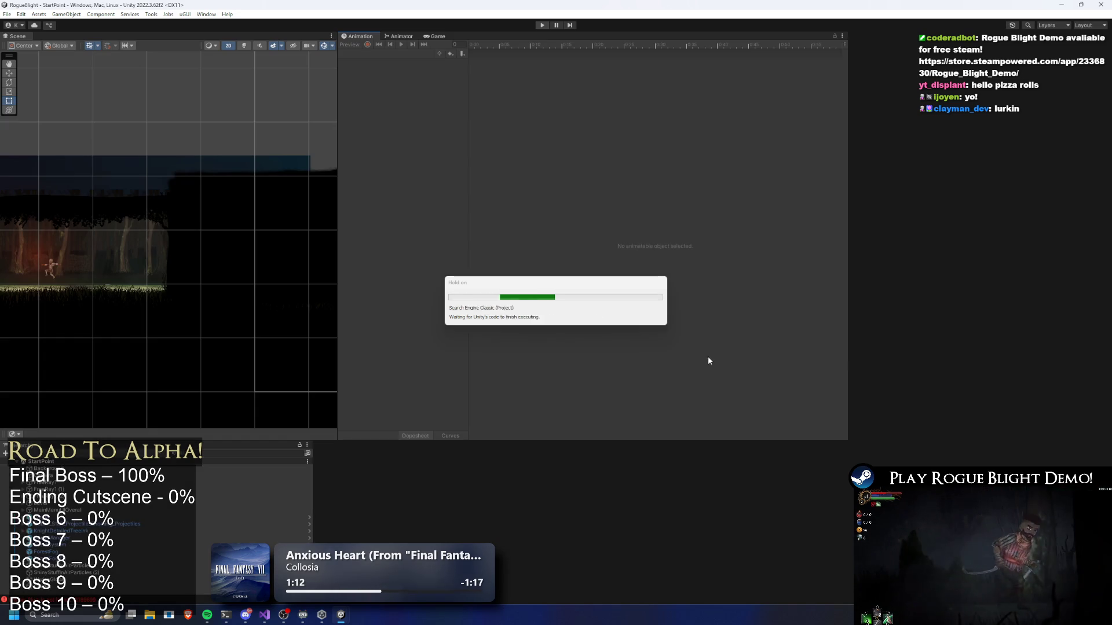
Set StoryMode's Element 0 map to BlightCore_Map, then enter Play mode and open Start Game.
click(713, 453)
text(story mode pr)
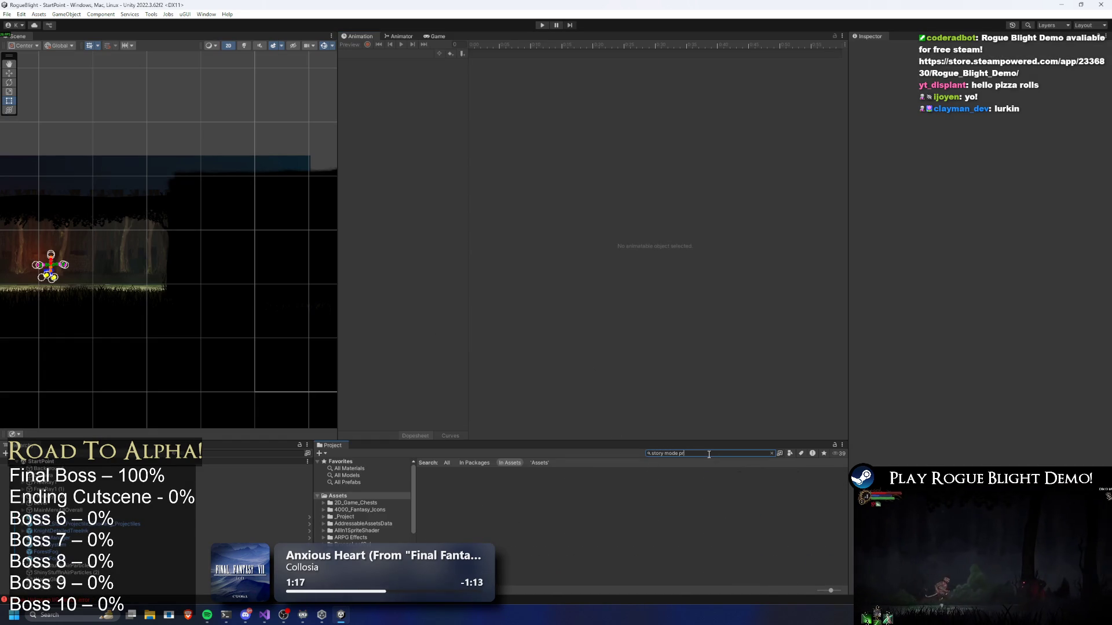
click(437, 497)
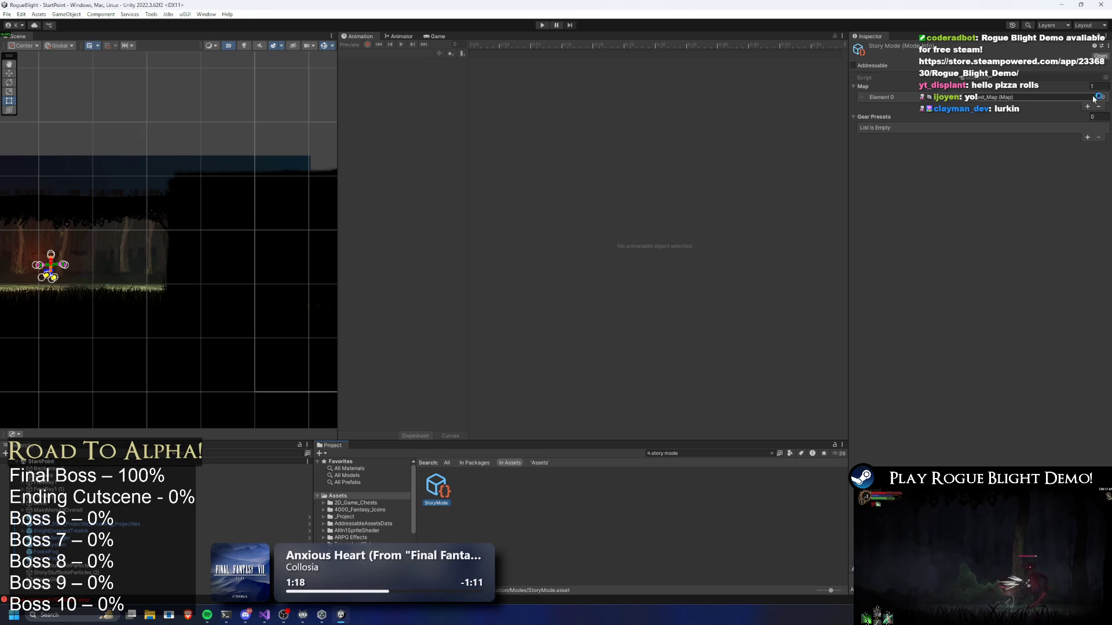
click(1103, 98)
click(752, 140)
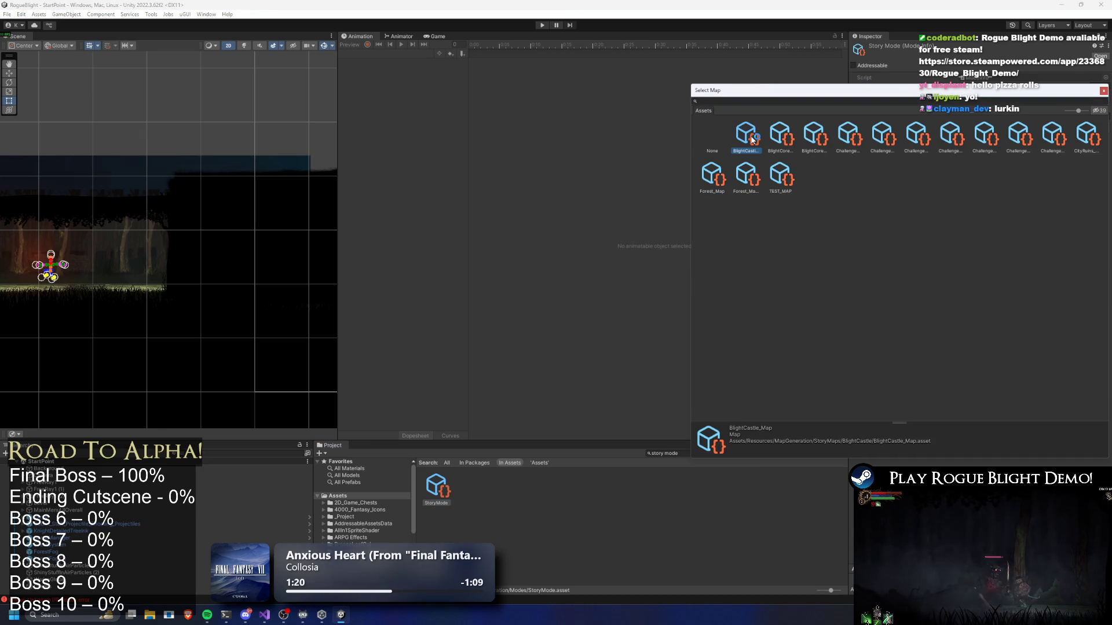
key(Right)
key(Return)
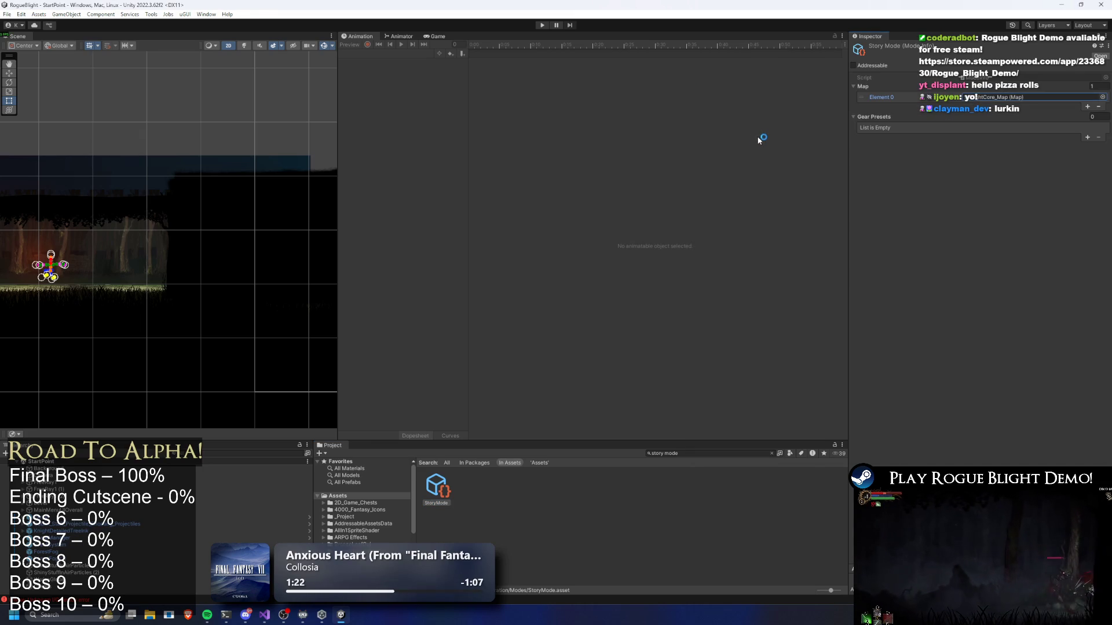
click(547, 23)
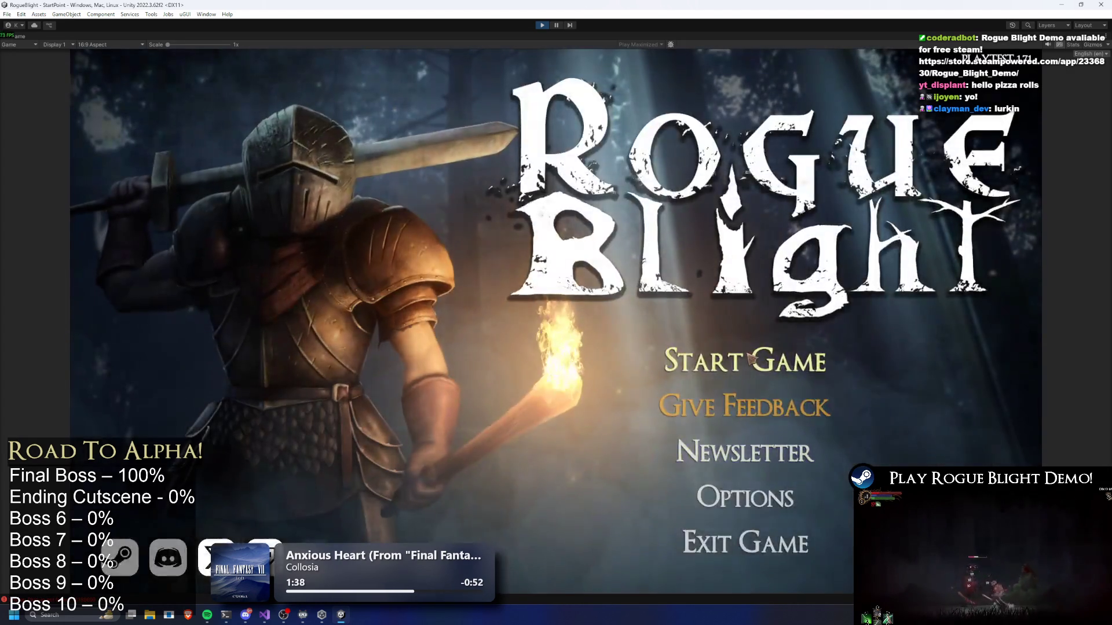
click(751, 359)
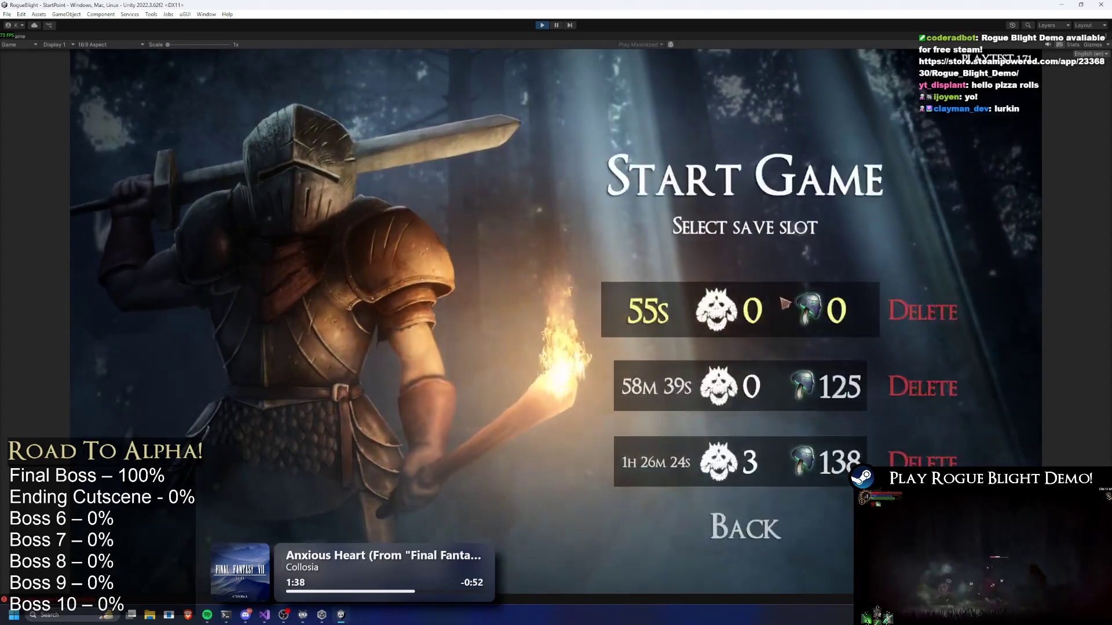
Load the first save slot, abandon the current run, and glance at the audio options.
click(789, 307)
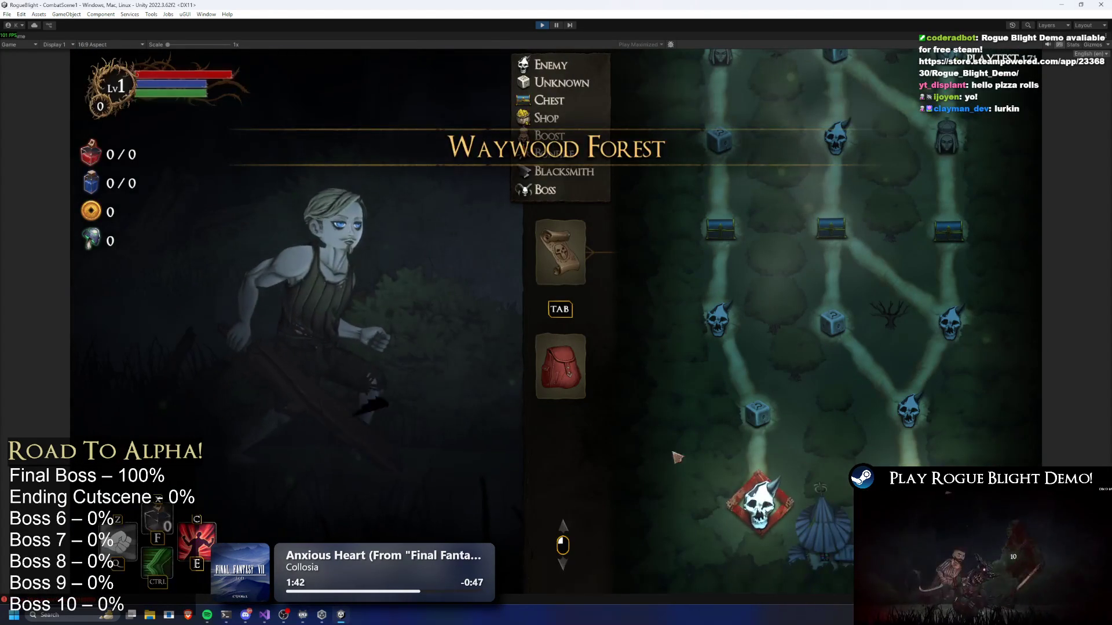
key(Escape)
click(568, 331)
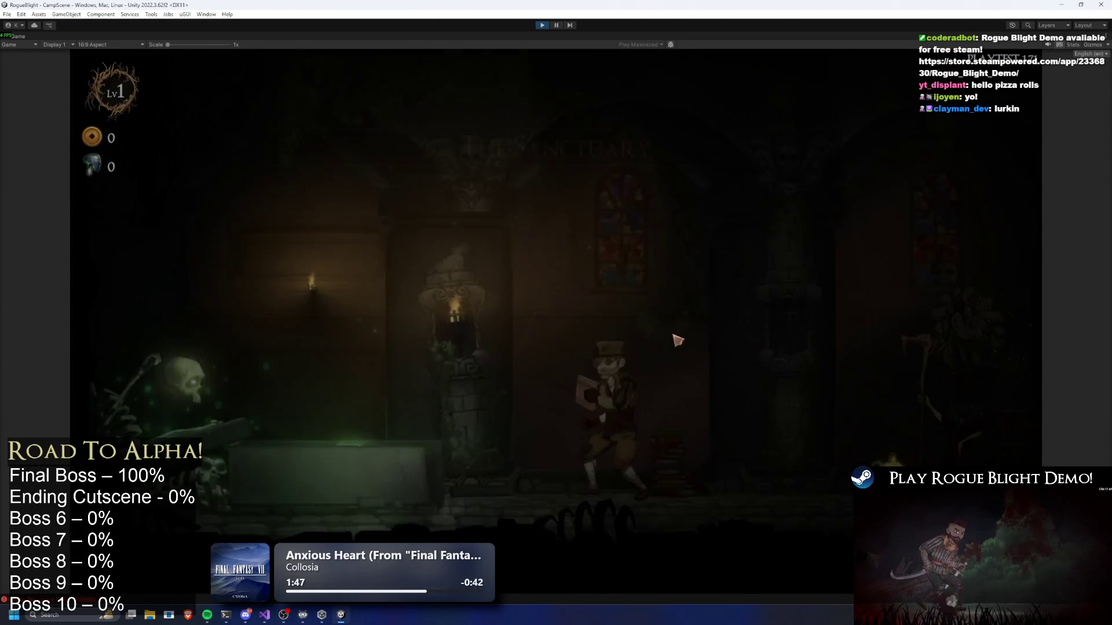
key(Escape)
click(565, 311)
click(573, 246)
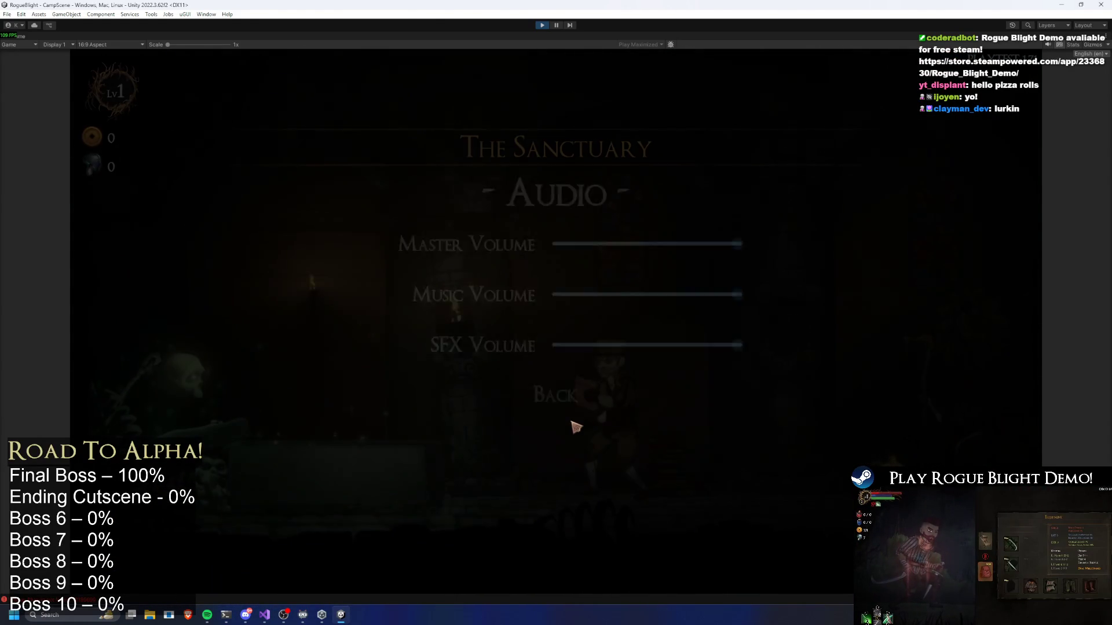
key(Escape)
Walk to the cart, start the Story Mode map, and explore past the shop.
key(d)
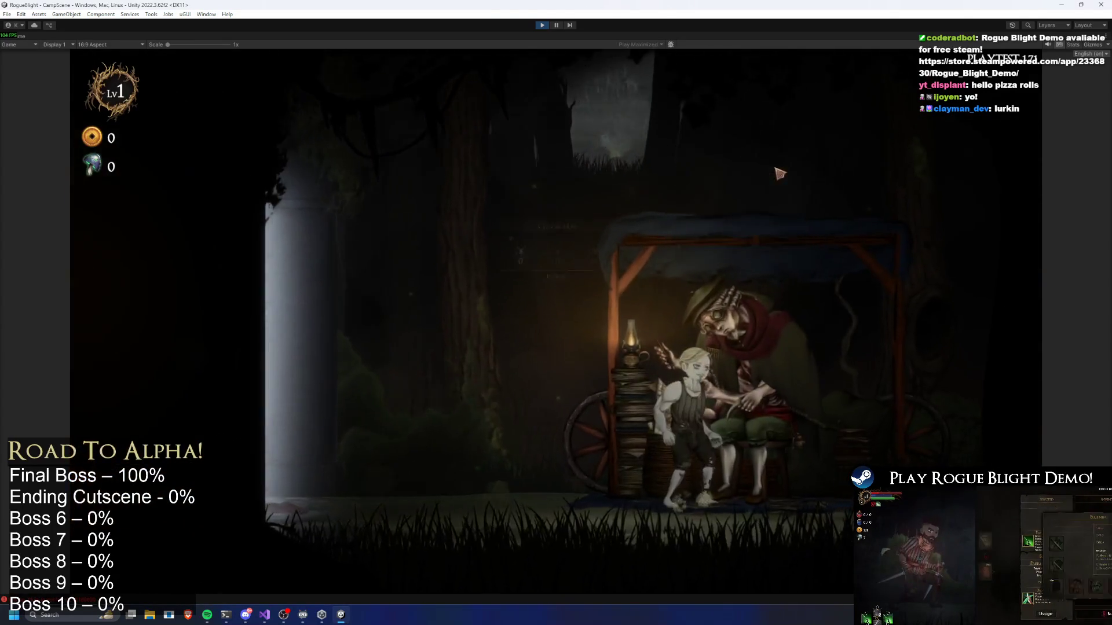
key(e)
key(Return)
click(705, 294)
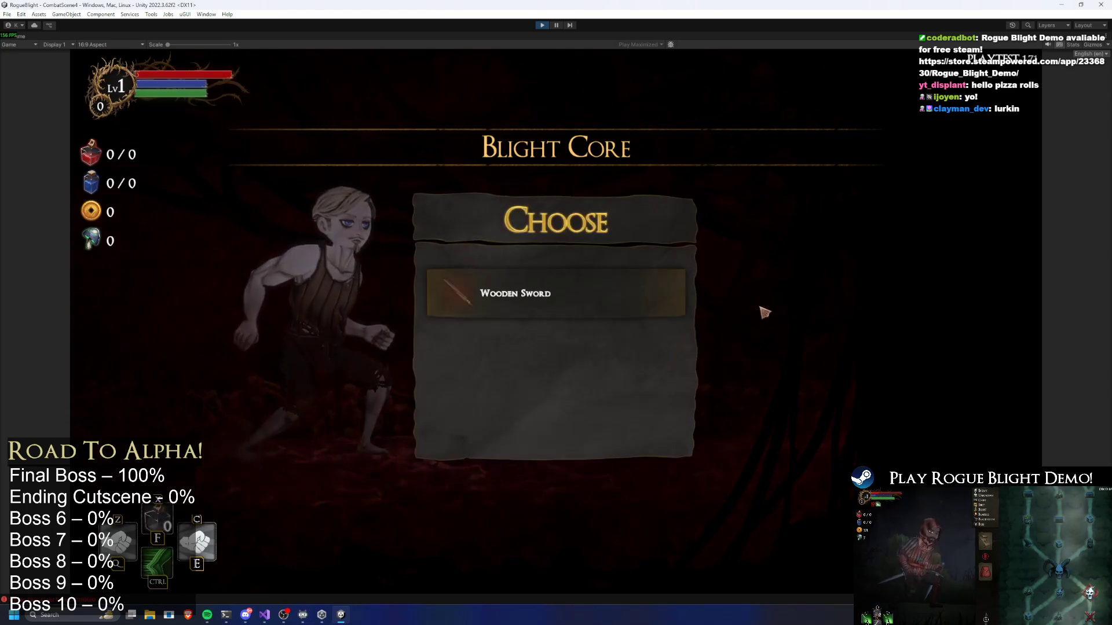
key(d)
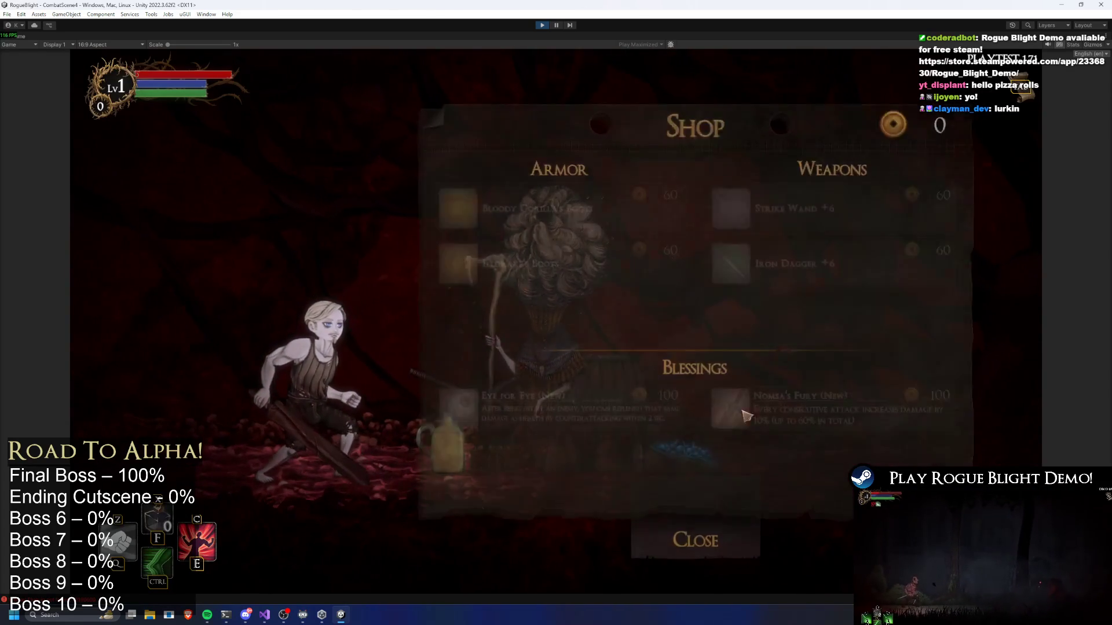
key(Escape)
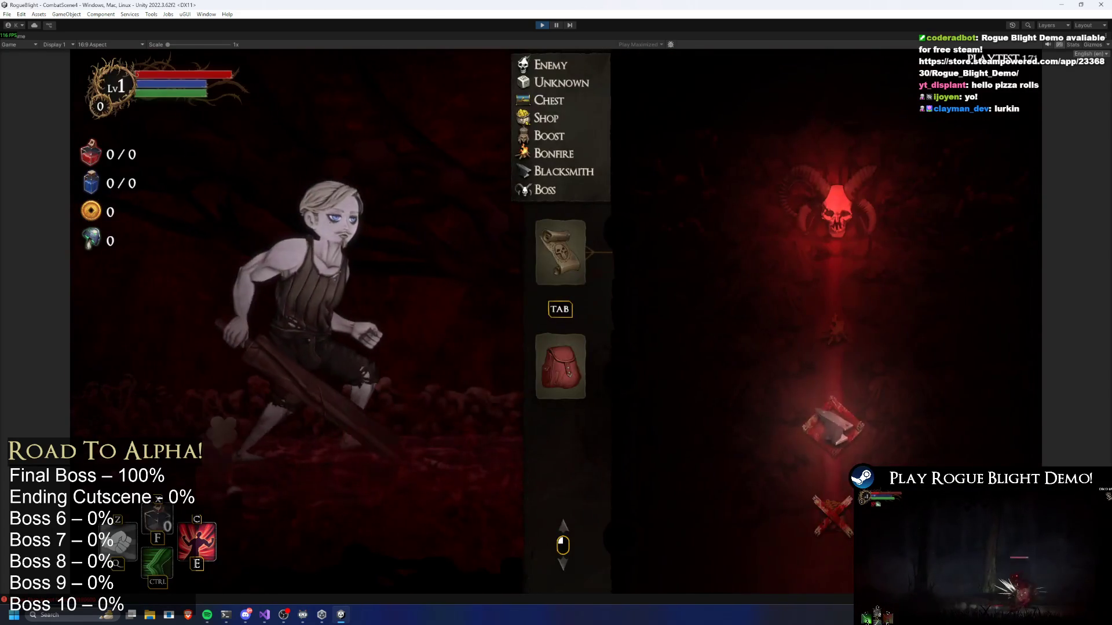
Add a new note line starting '1' below the stats in TODO.txt, then return to the game.
key(alt+Tab)
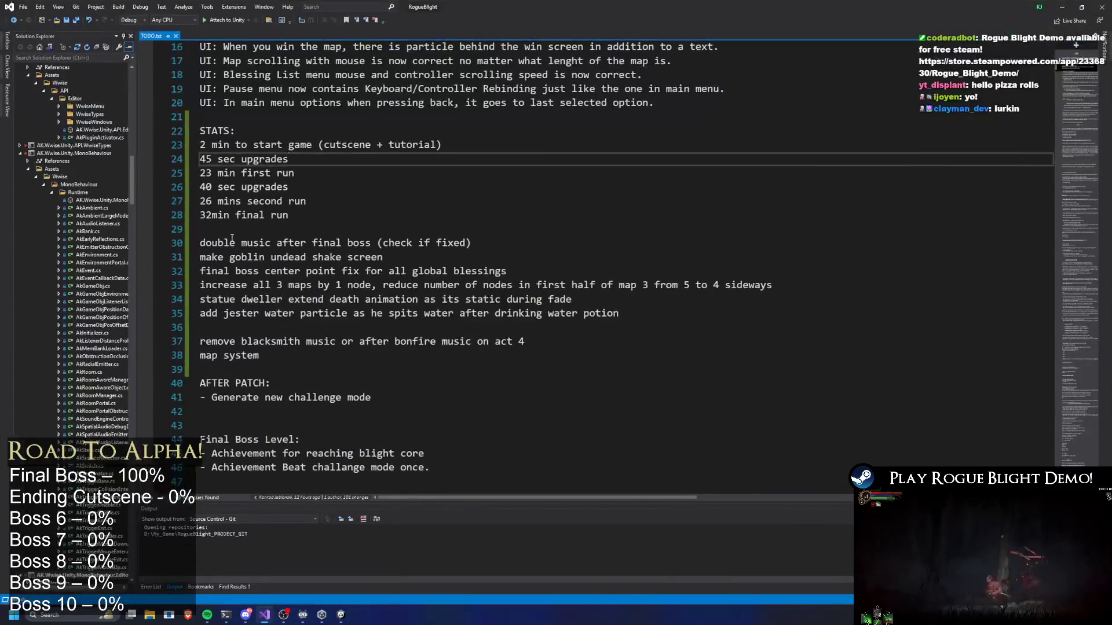
click(234, 231)
key(Return)
text(1)
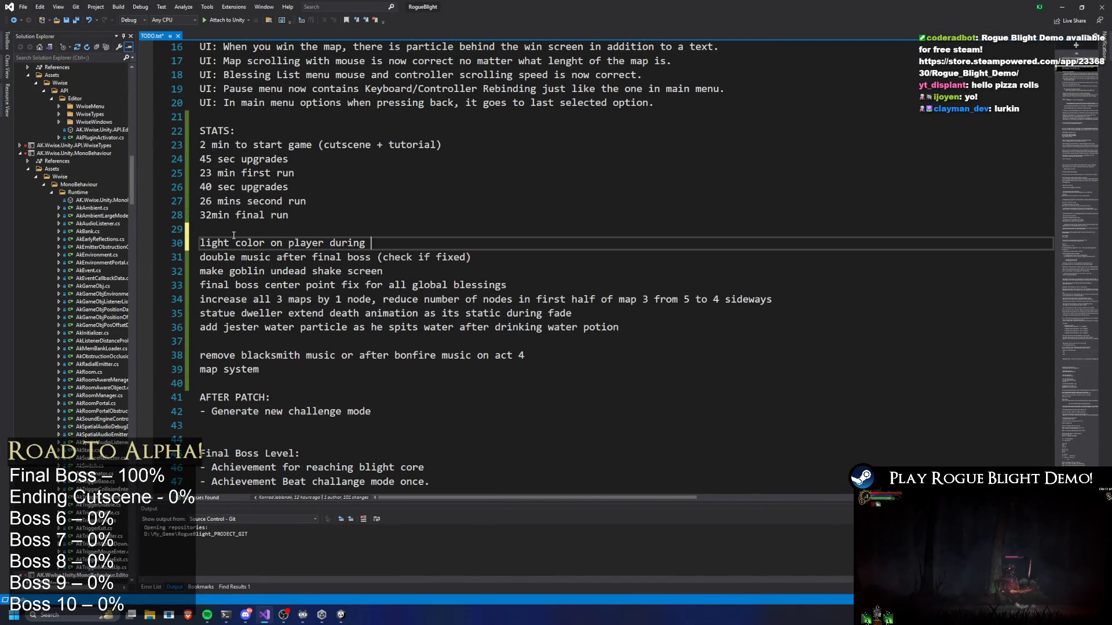
key(alt+Tab)
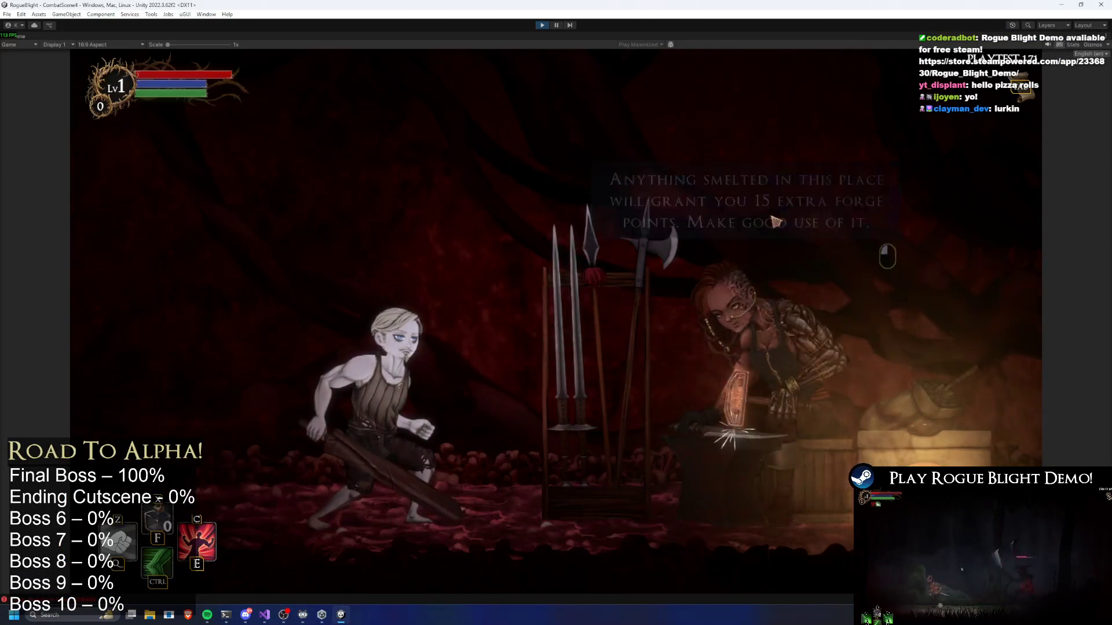
Leave the blacksmith, take the Endurance Heart blessing from the campfire bard, and clear the map.
key(Escape)
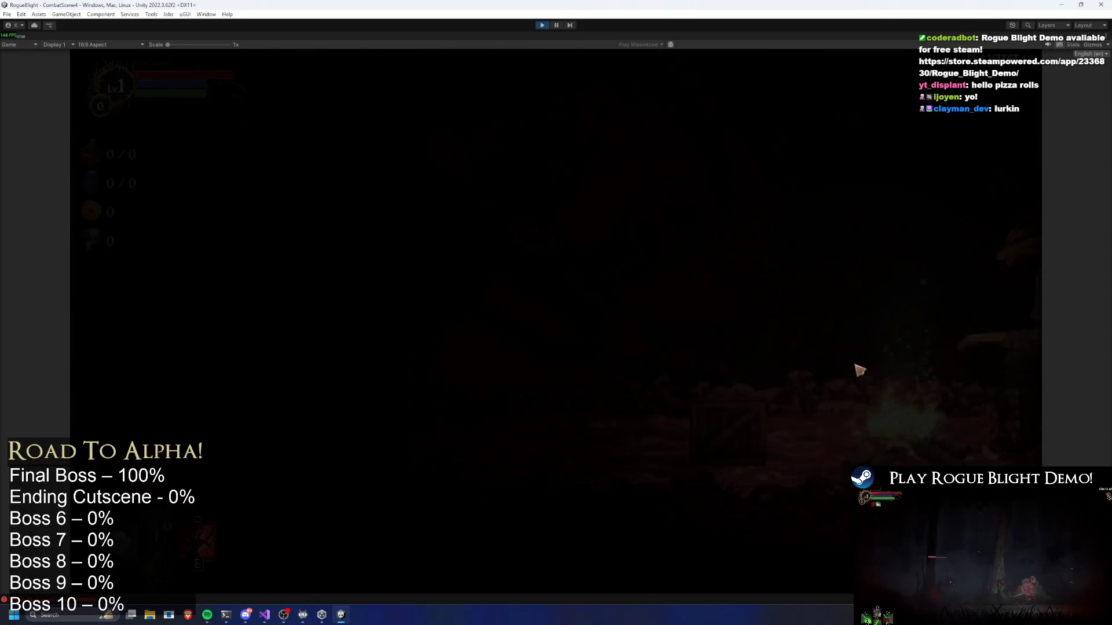
click(649, 284)
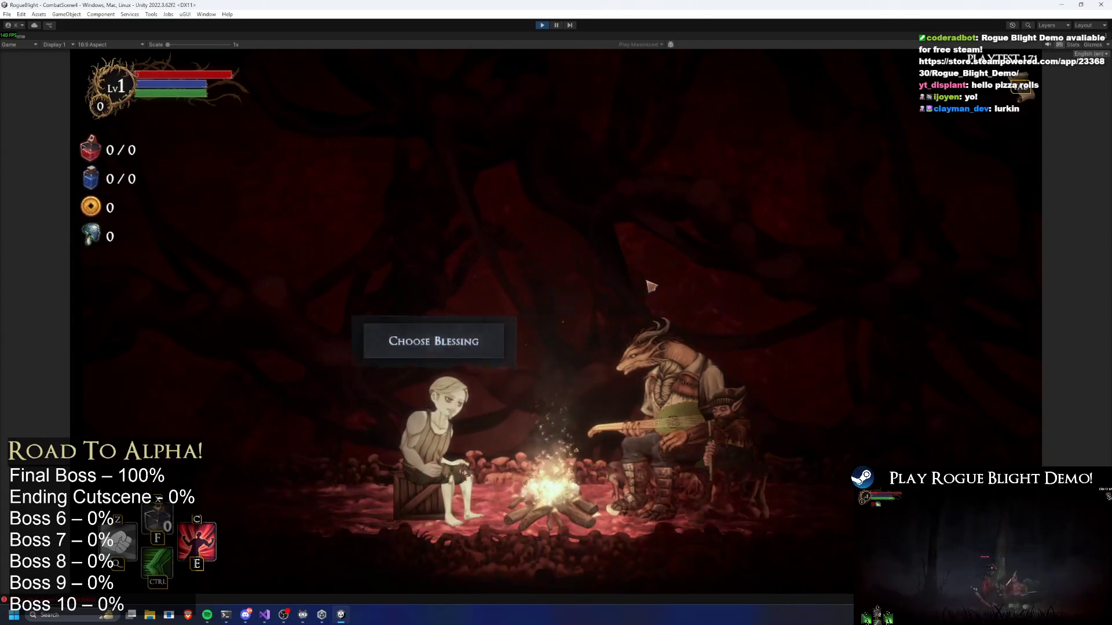
click(412, 353)
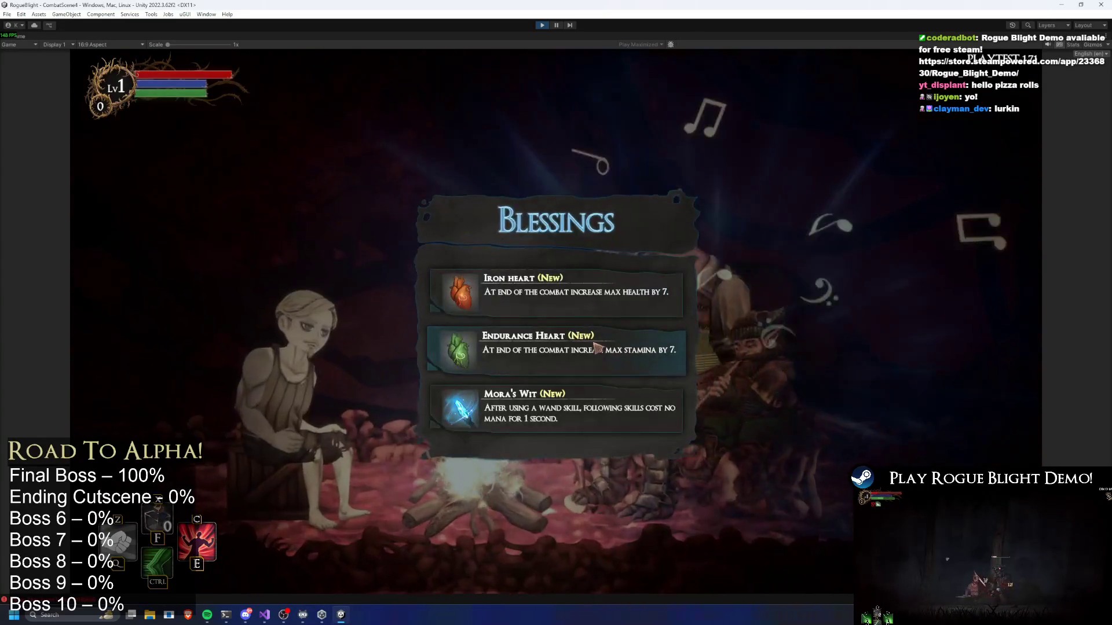
click(707, 308)
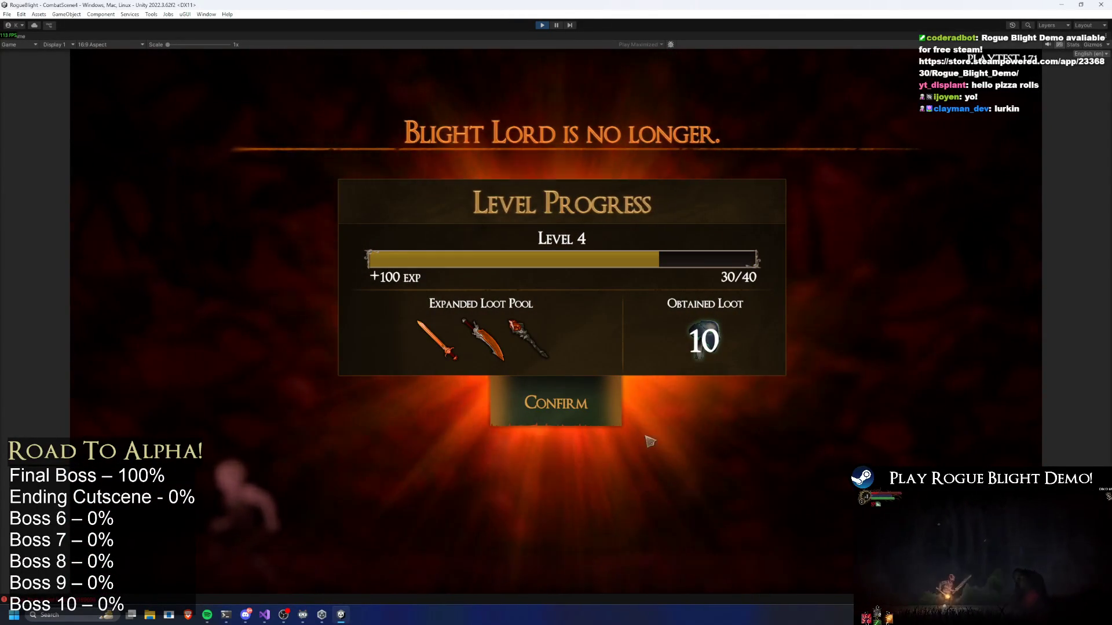
Confirm the level results, check the starting gear, and browse the map NPC's Story Mode options.
click(583, 421)
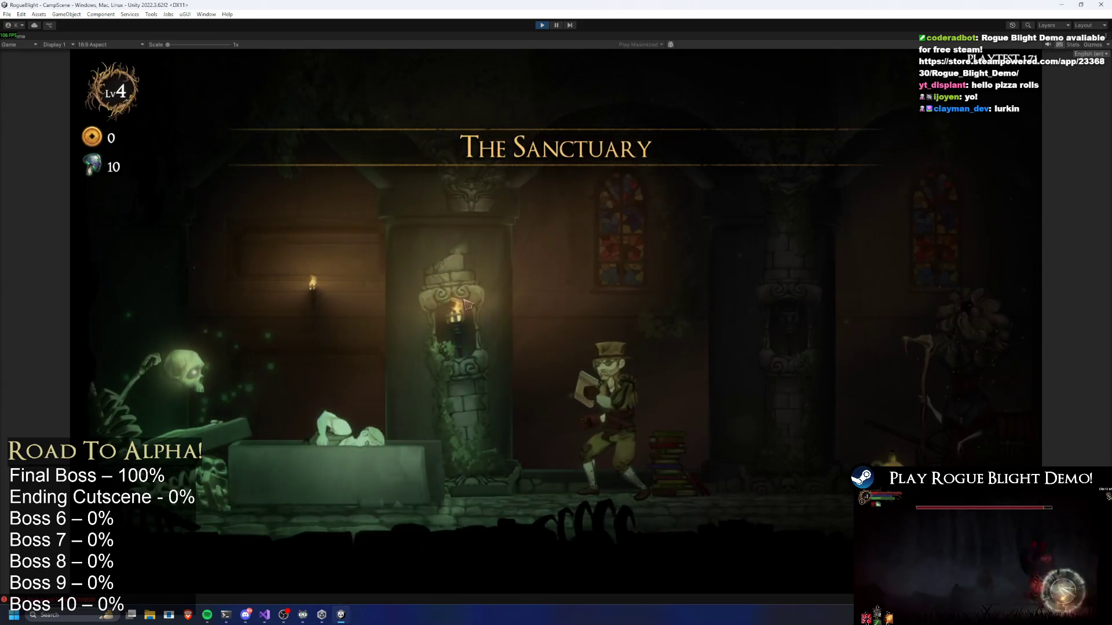
key(d)
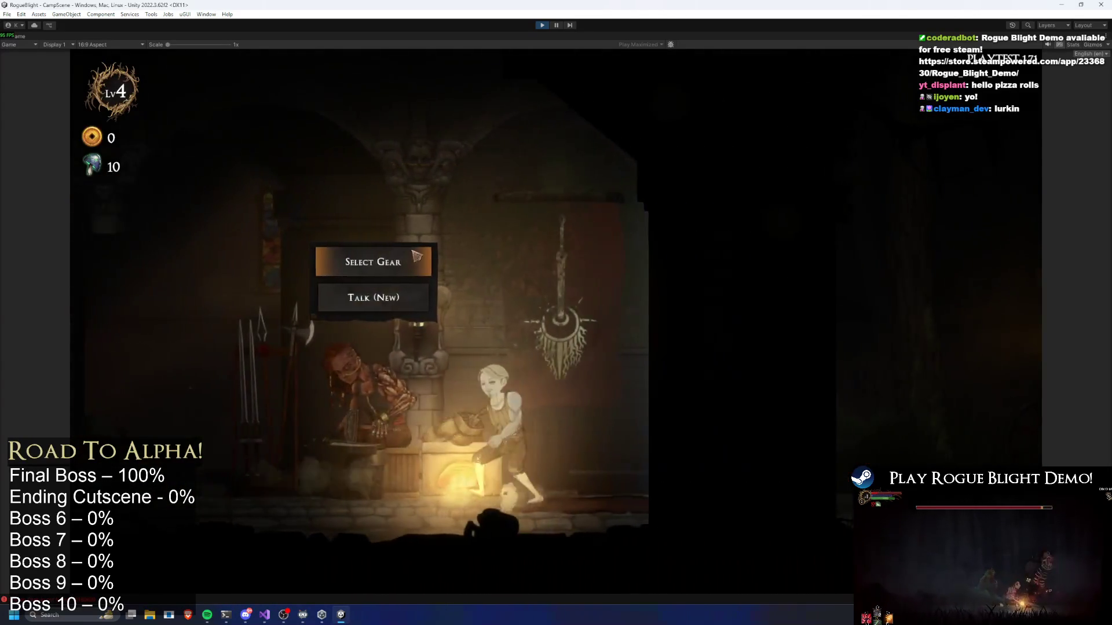
click(416, 255)
key(Escape)
key(d)
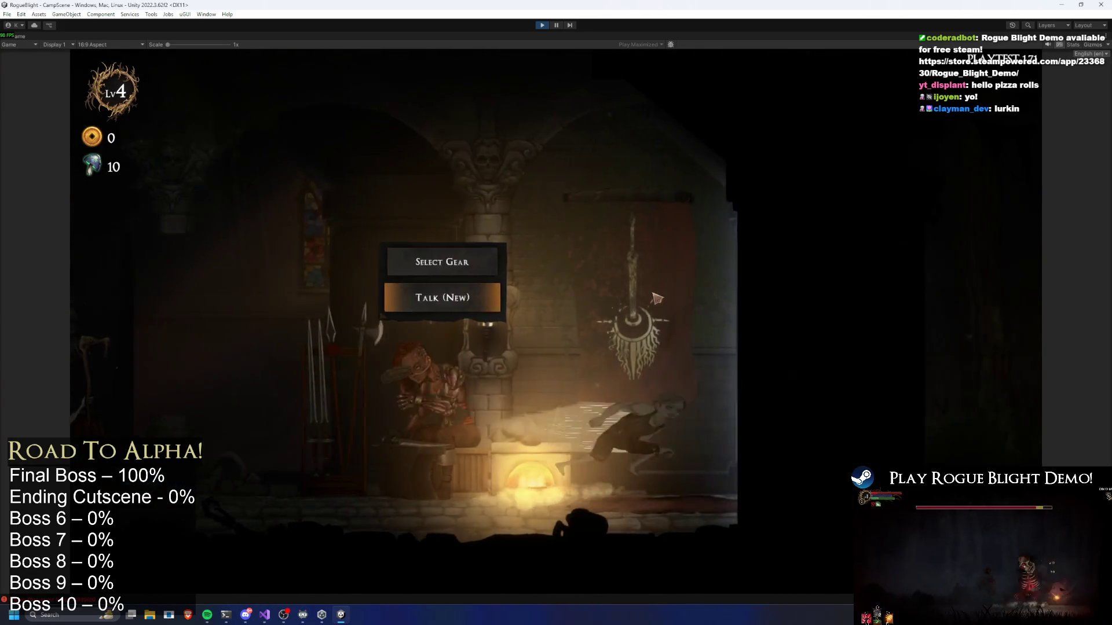
key(d)
click(781, 174)
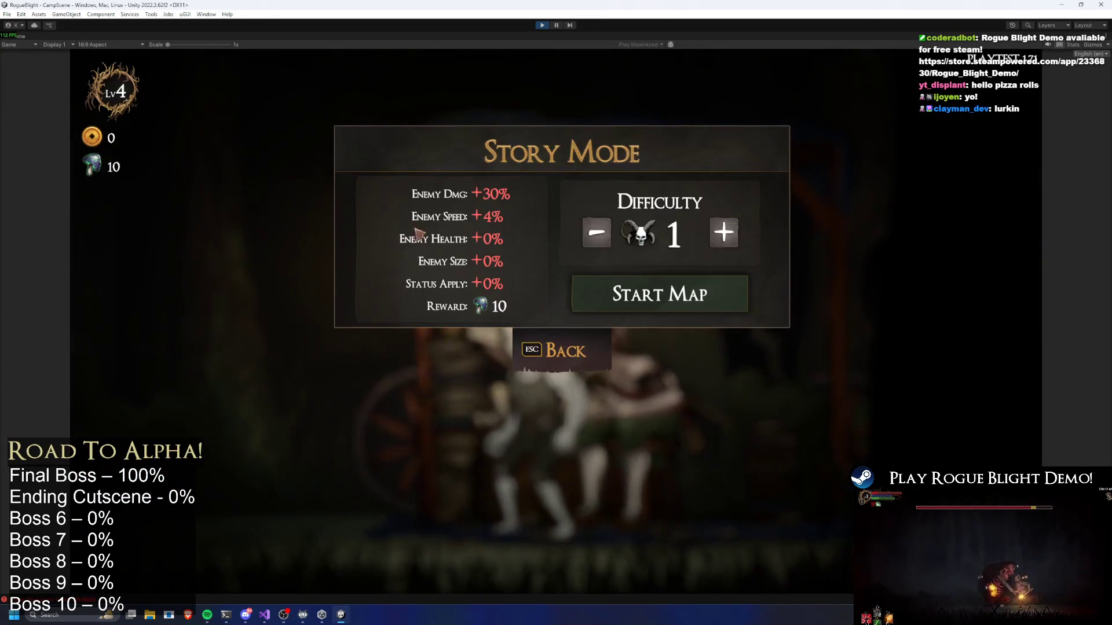
key(Escape)
key(Escape)
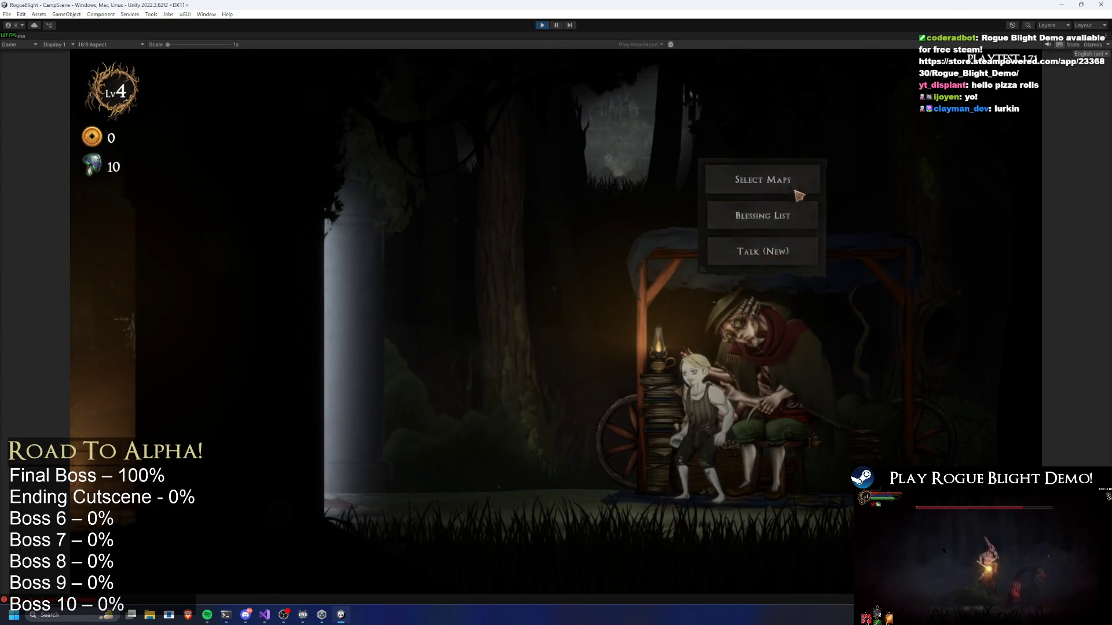
Start the Story Mode map with the Wooden Sword and skip the shopkeeper without buying.
click(799, 190)
click(405, 244)
click(704, 295)
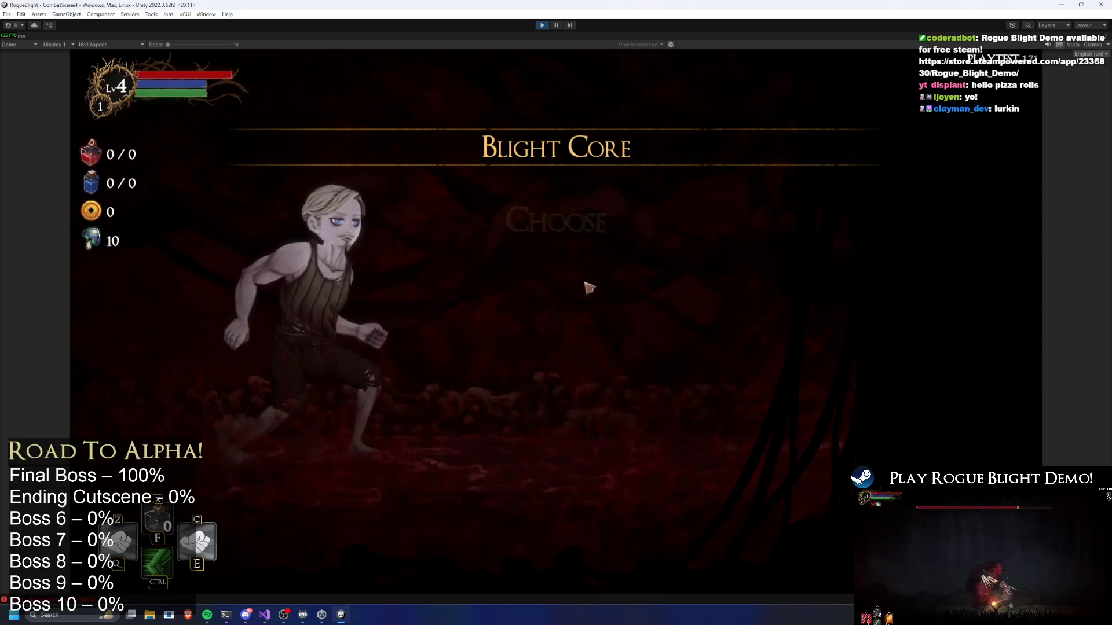
click(593, 297)
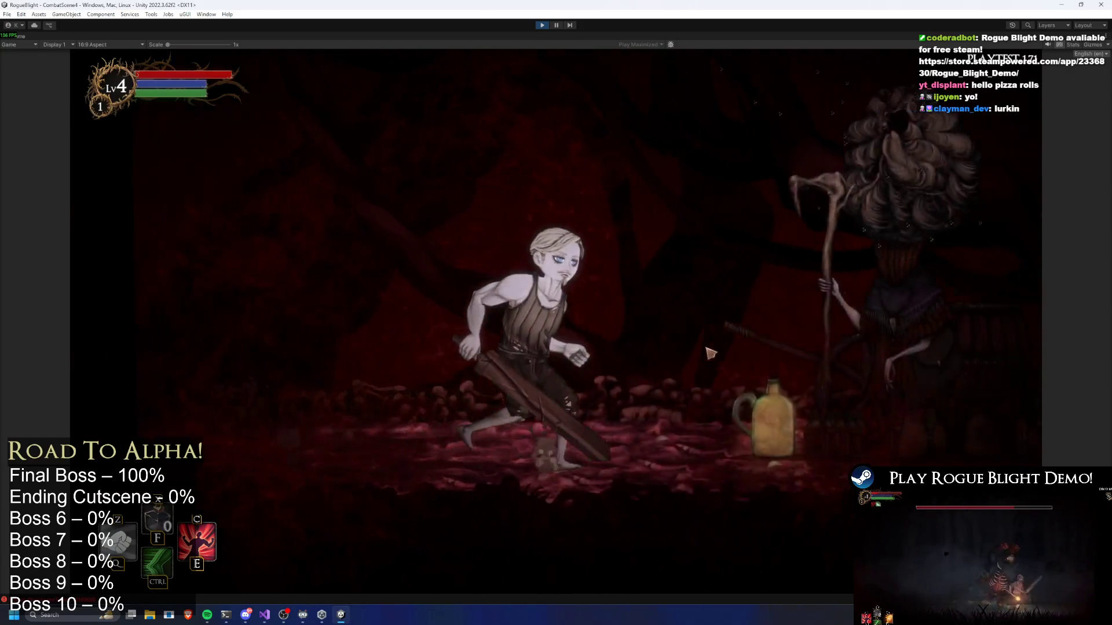
click(789, 476)
click(762, 509)
click(764, 484)
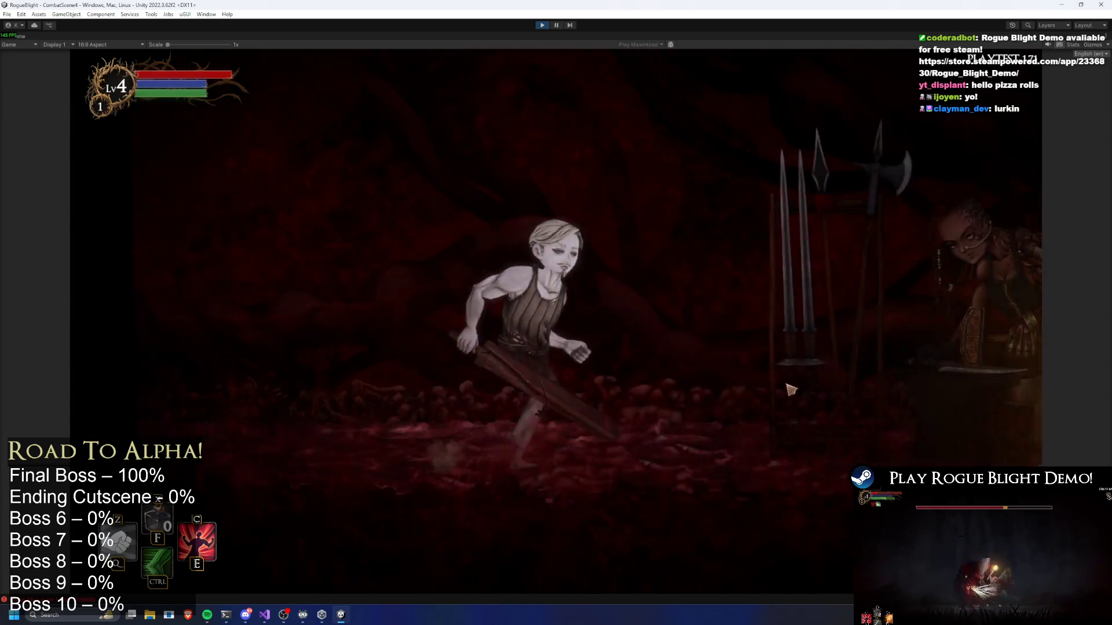
Check the blacksmith's upgrades, take a campfire blessing, and skip the level progress screen.
click(800, 378)
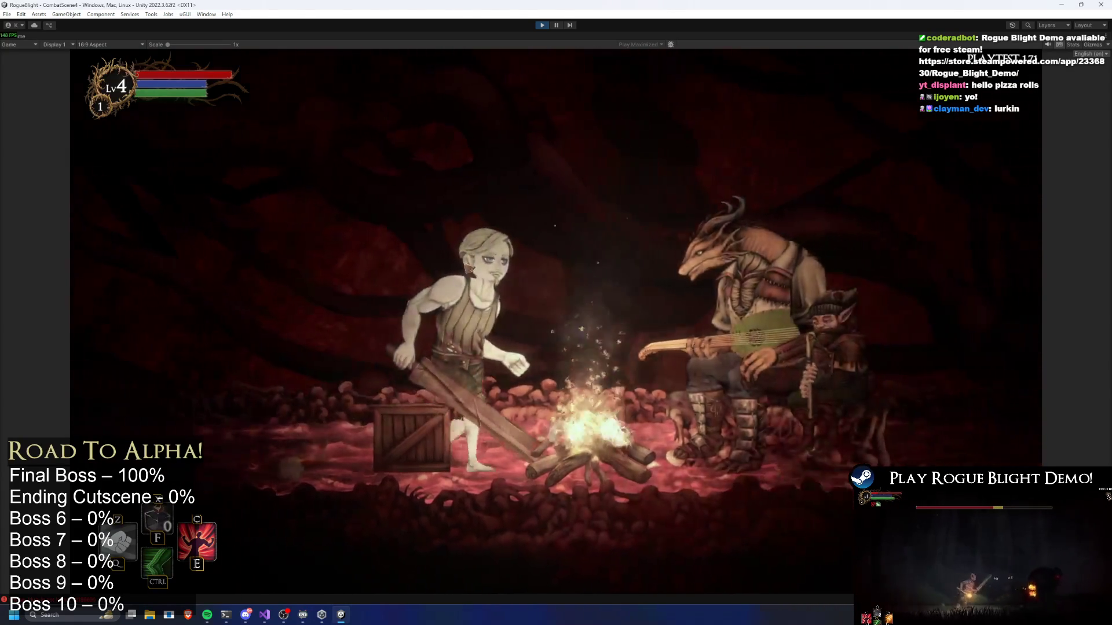
click(434, 343)
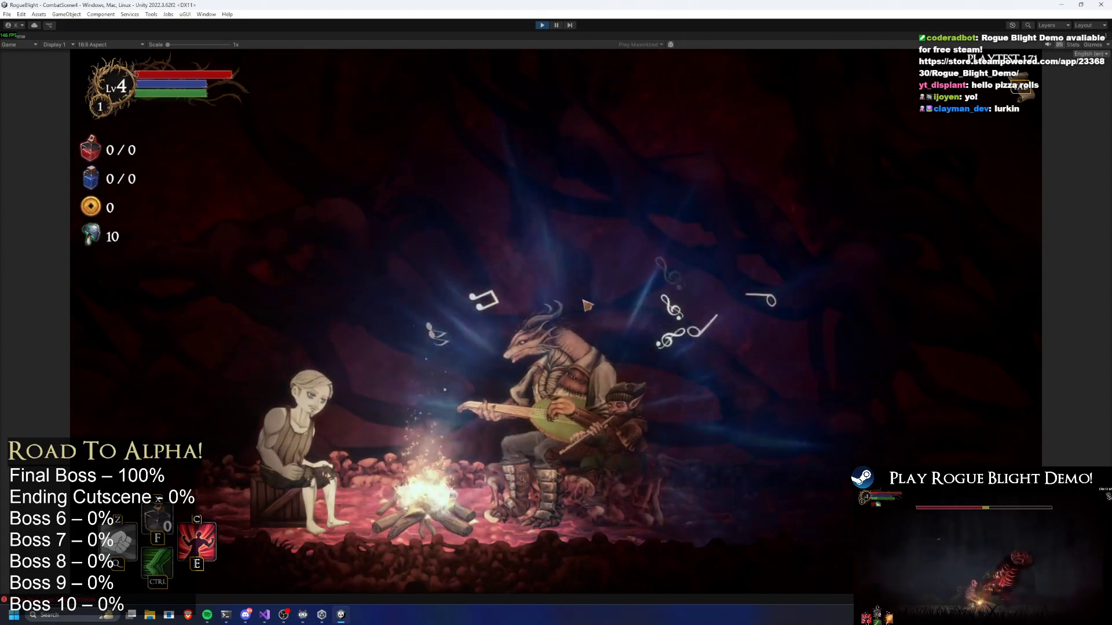
click(556, 220)
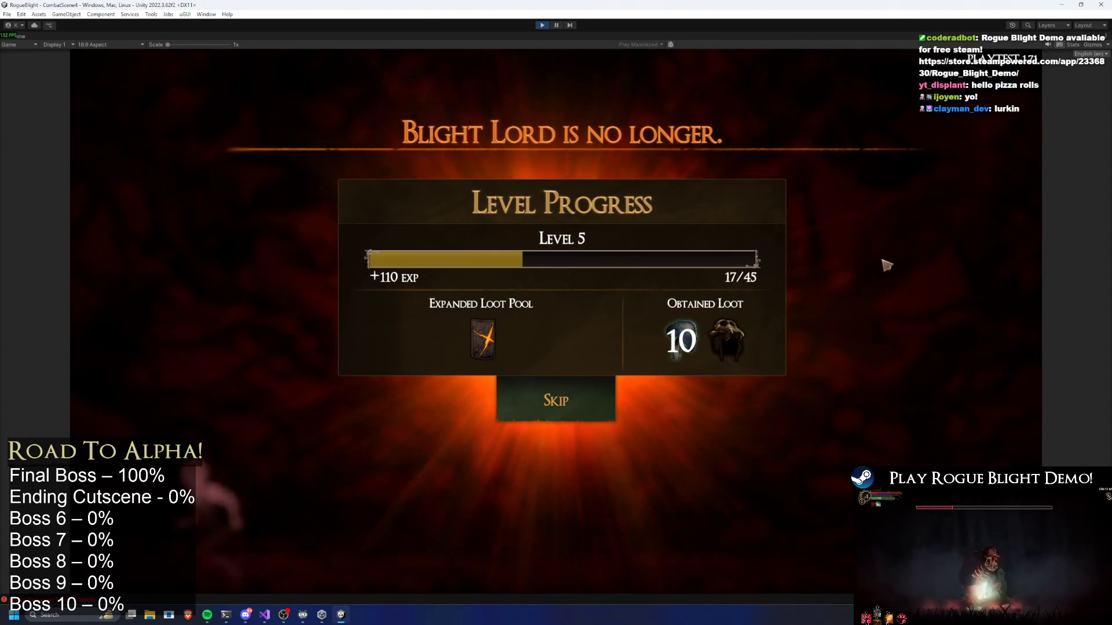
click(561, 426)
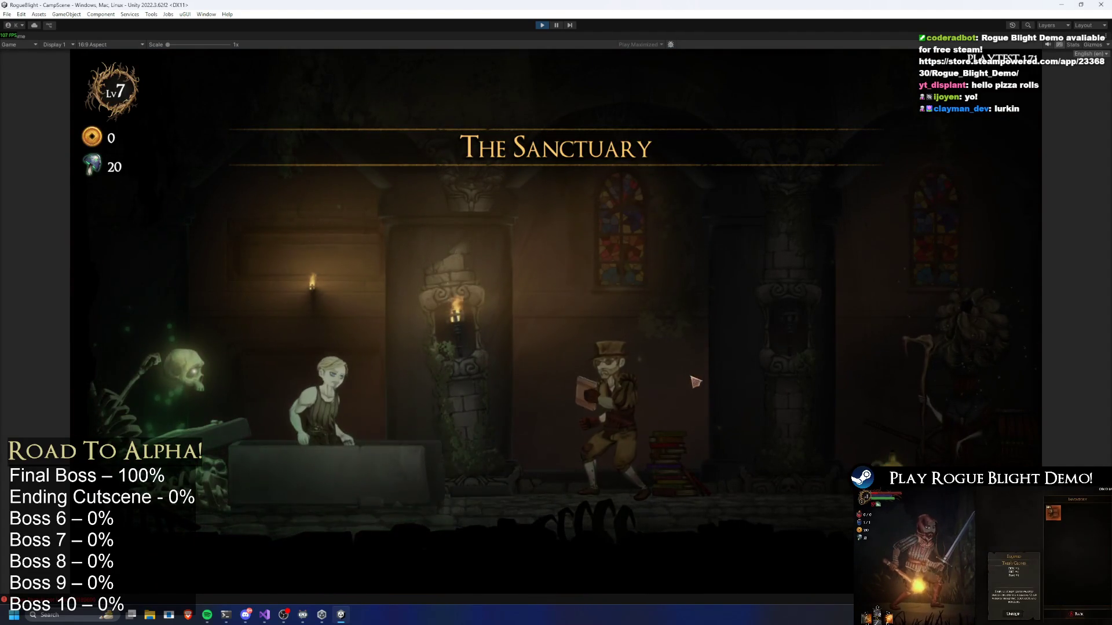
Walk back and forth through the Sanctuary past the NPCs, then stop the game.
key(d)
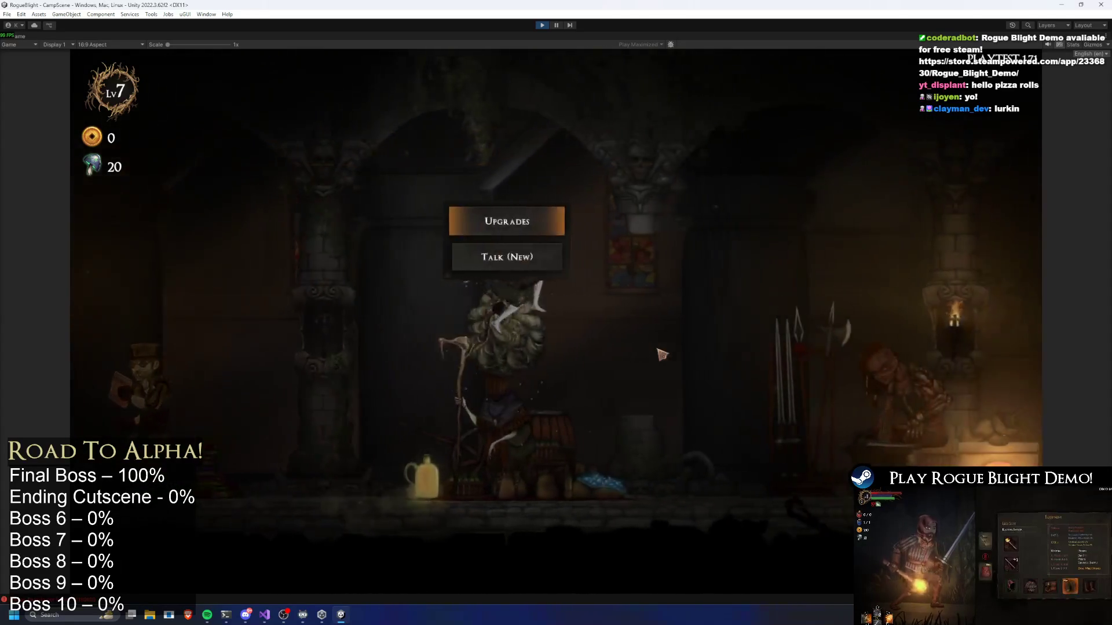
key(d)
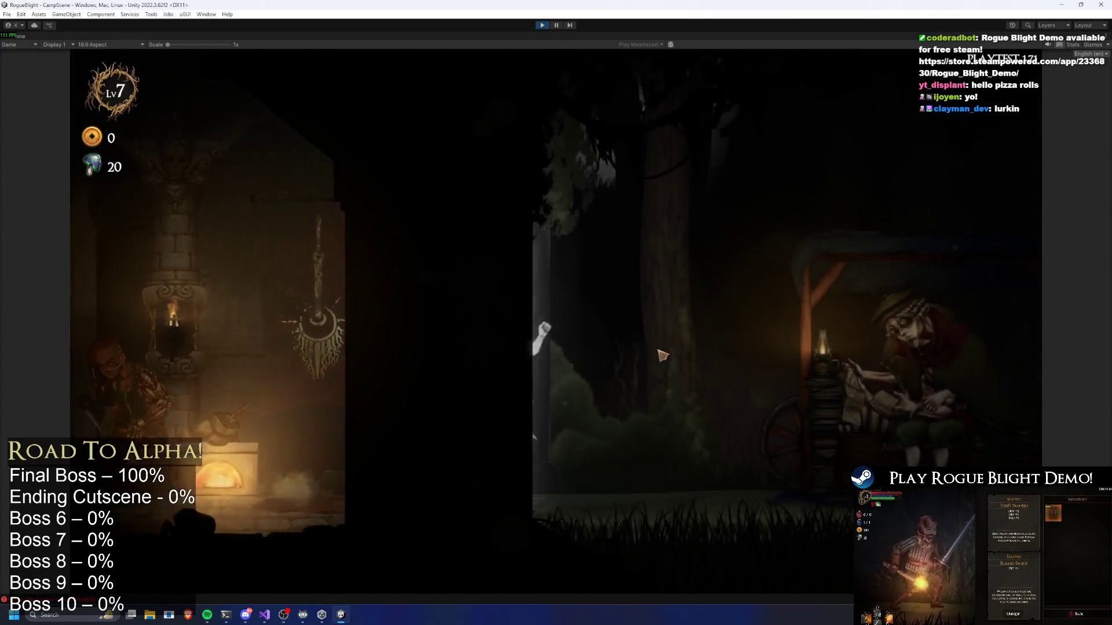
key(a)
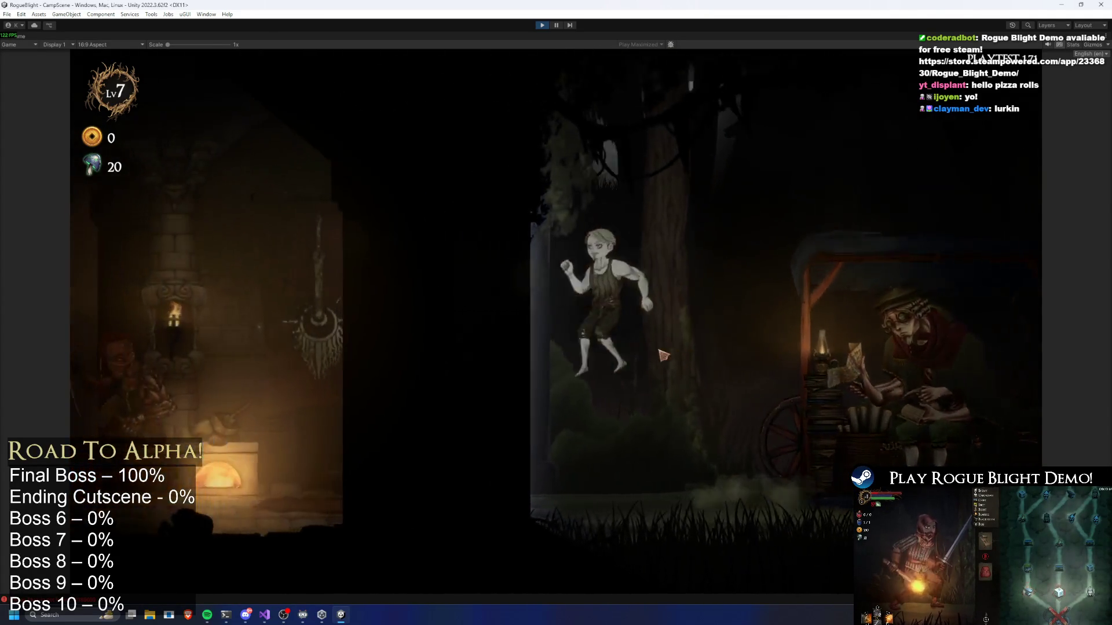
key(a)
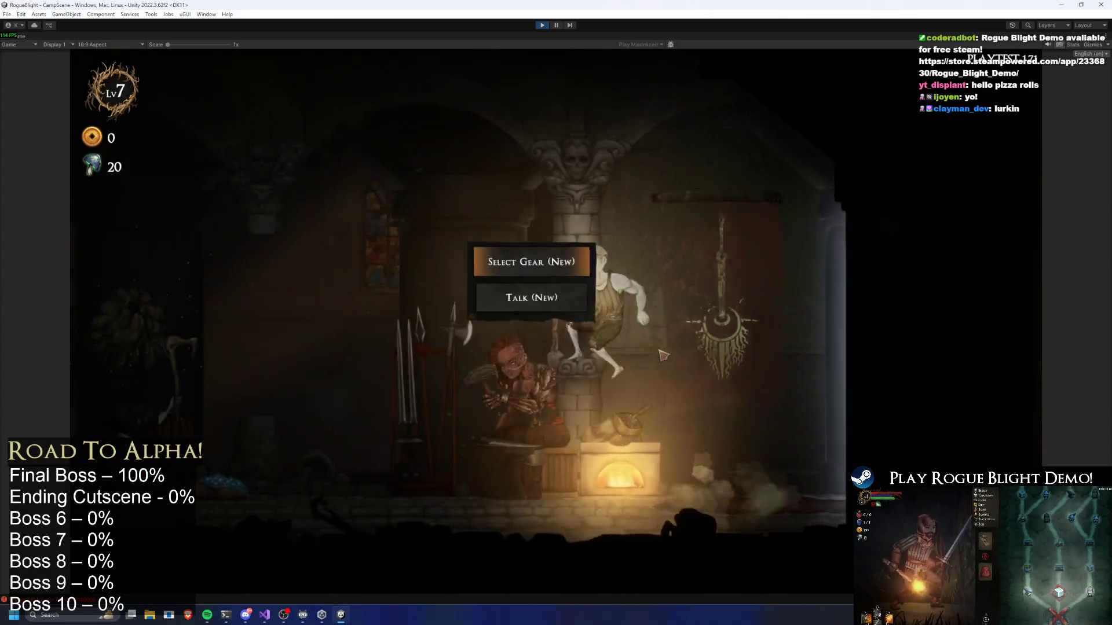
key(a)
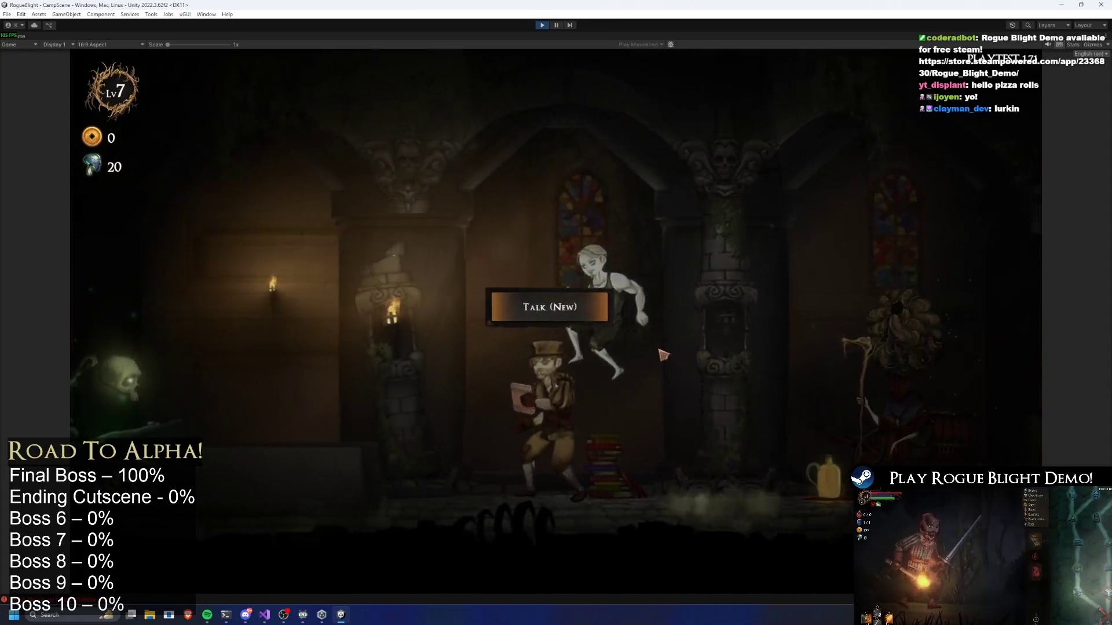
key(d)
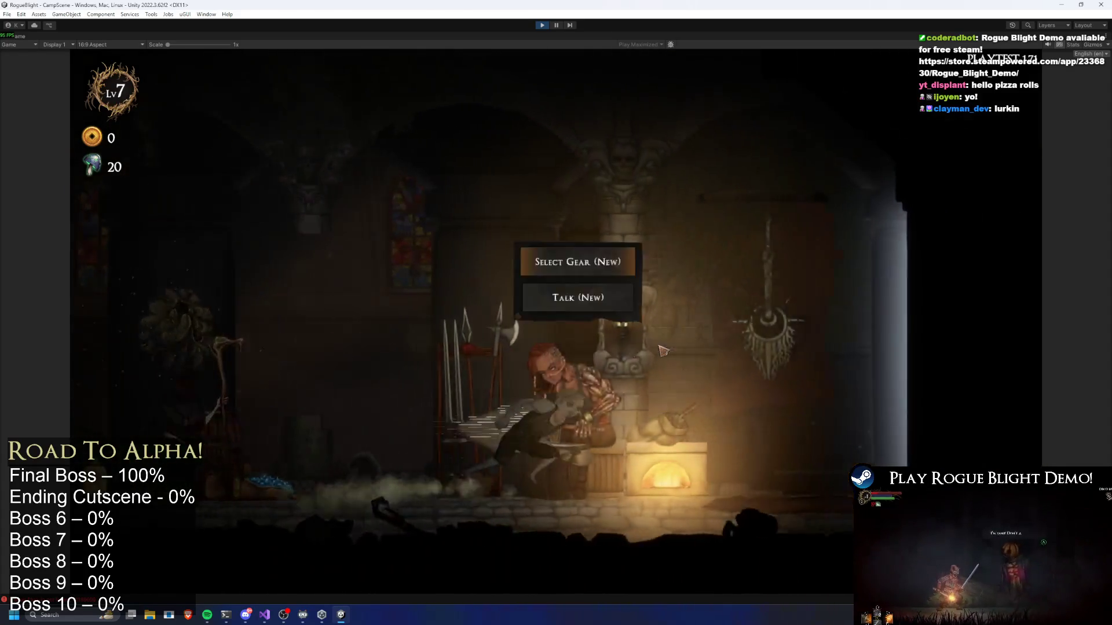
key(d)
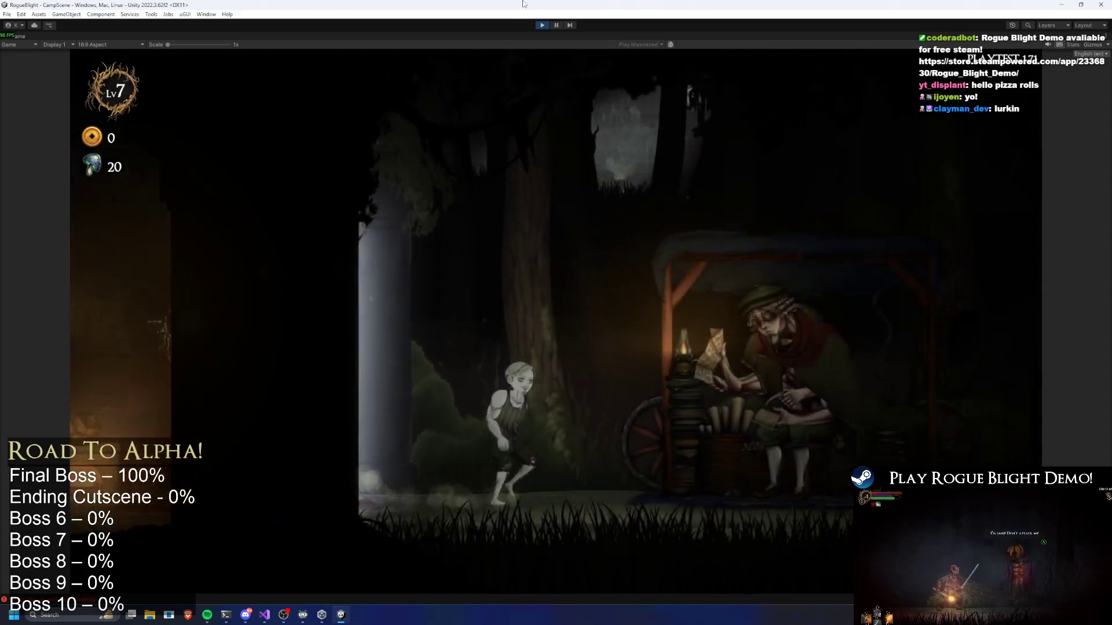
click(545, 27)
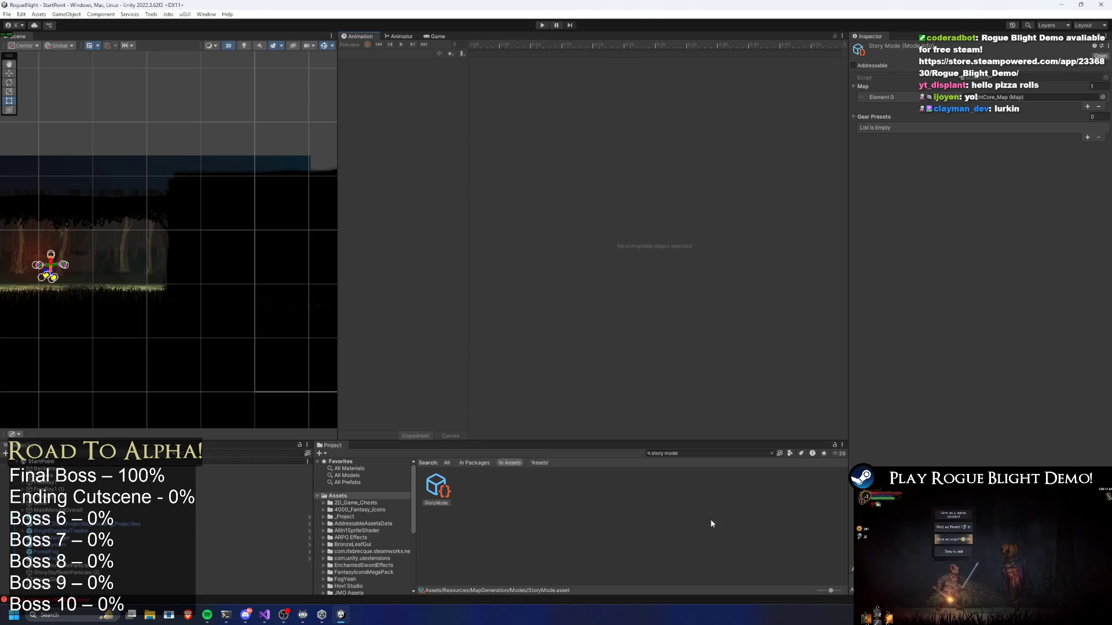
Search for 'layer', open the Player prefab, and enter 0.85 on the HeadBone.
text(player)
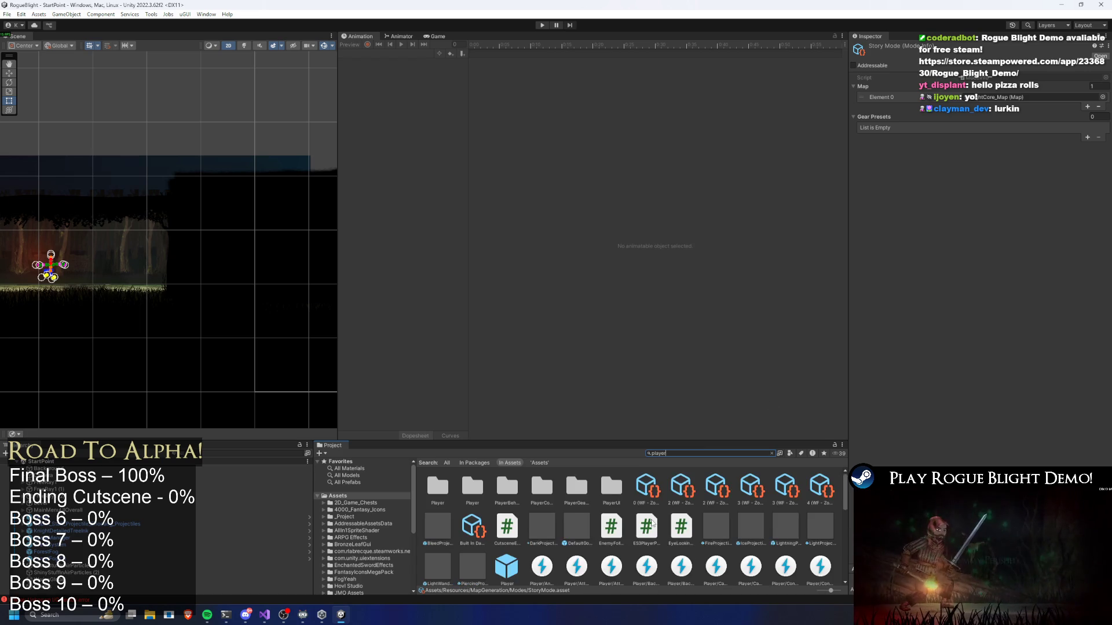
double_click(508, 488)
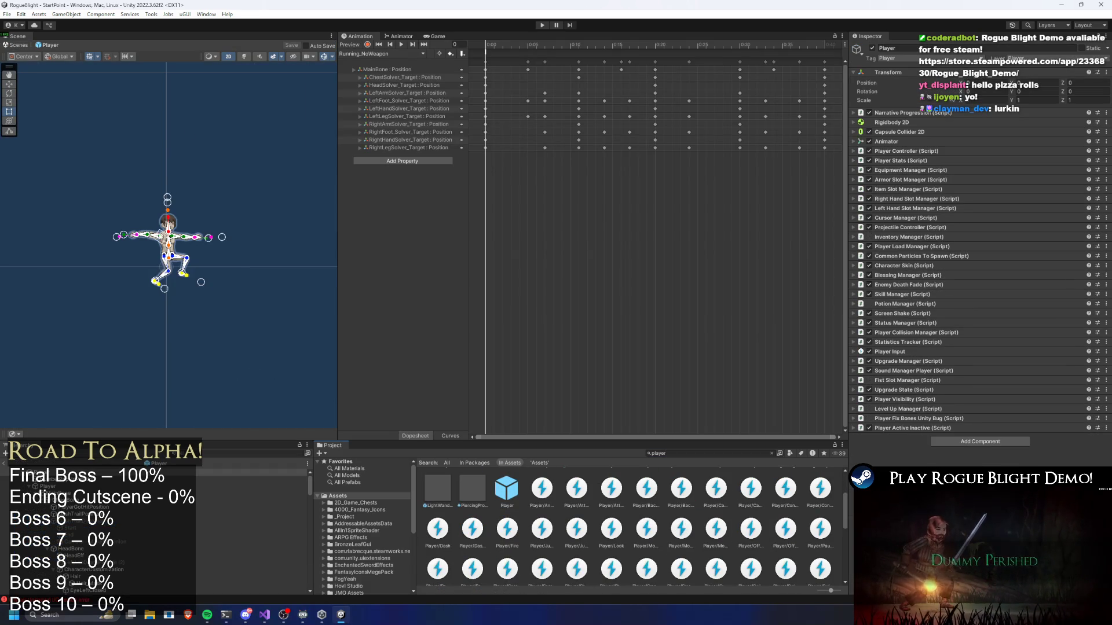
click(168, 222)
scroll(141, 226, up, 10)
scroll(140, 226, up, 2)
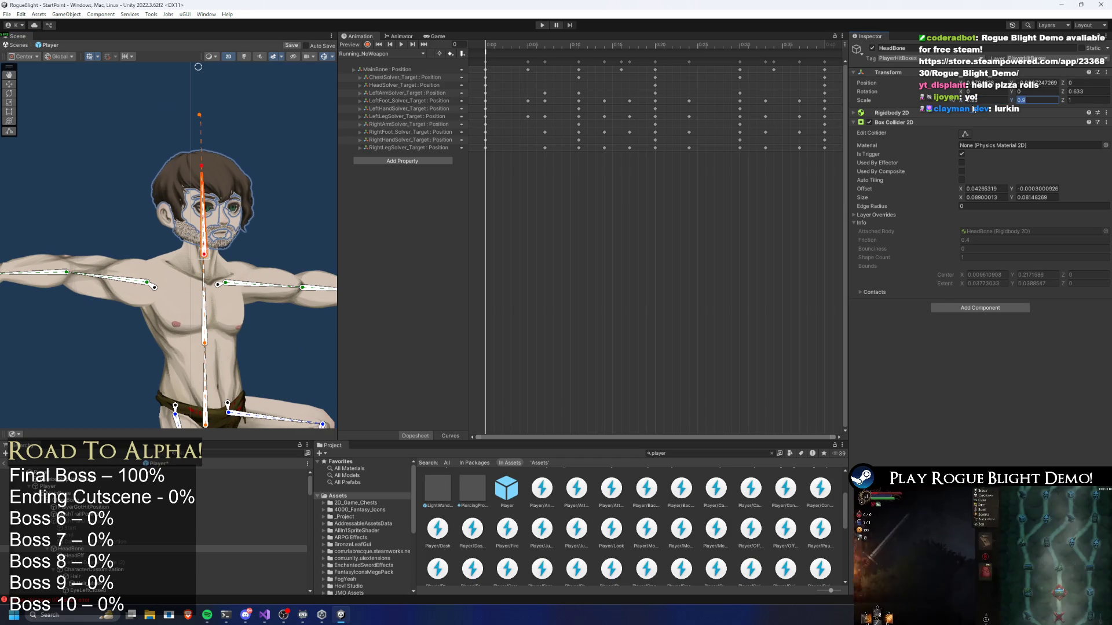
text(0.85)
Inspect the Left_Leg_Mask and HeadBone objects and preview the running animation on the rig.
click(246, 202)
scroll(245, 202, down, 5)
scroll(244, 218, up, 5)
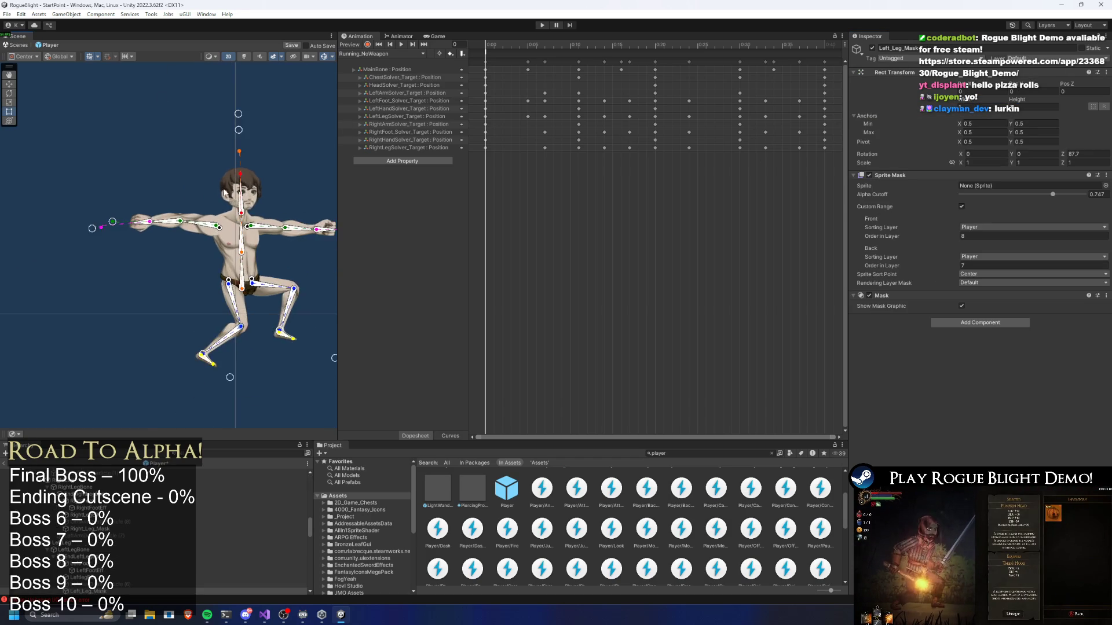
click(241, 228)
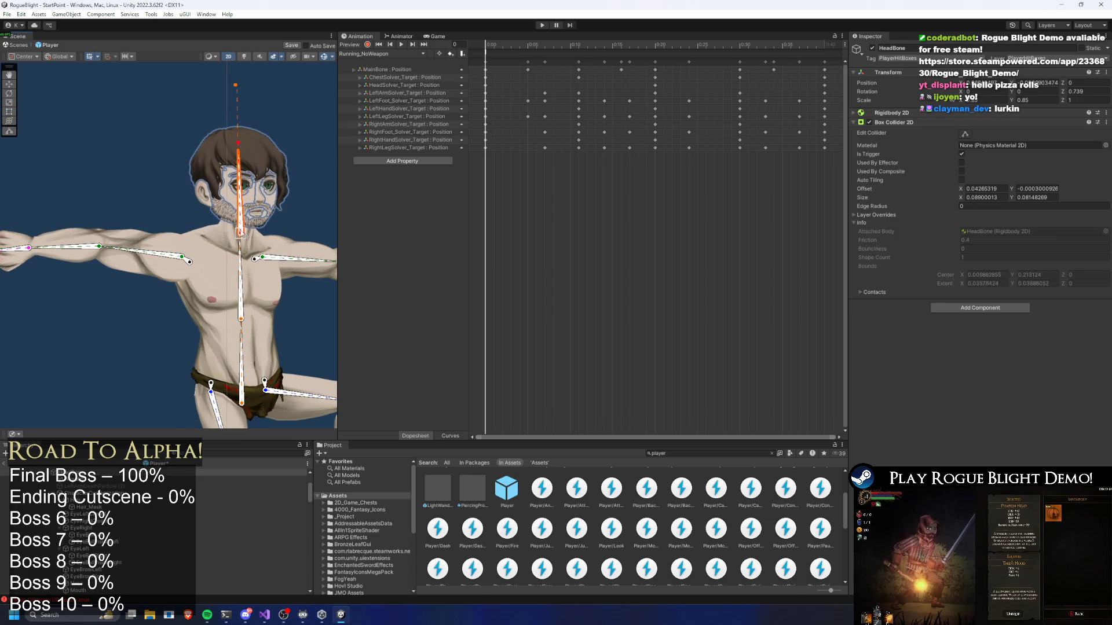
click(282, 197)
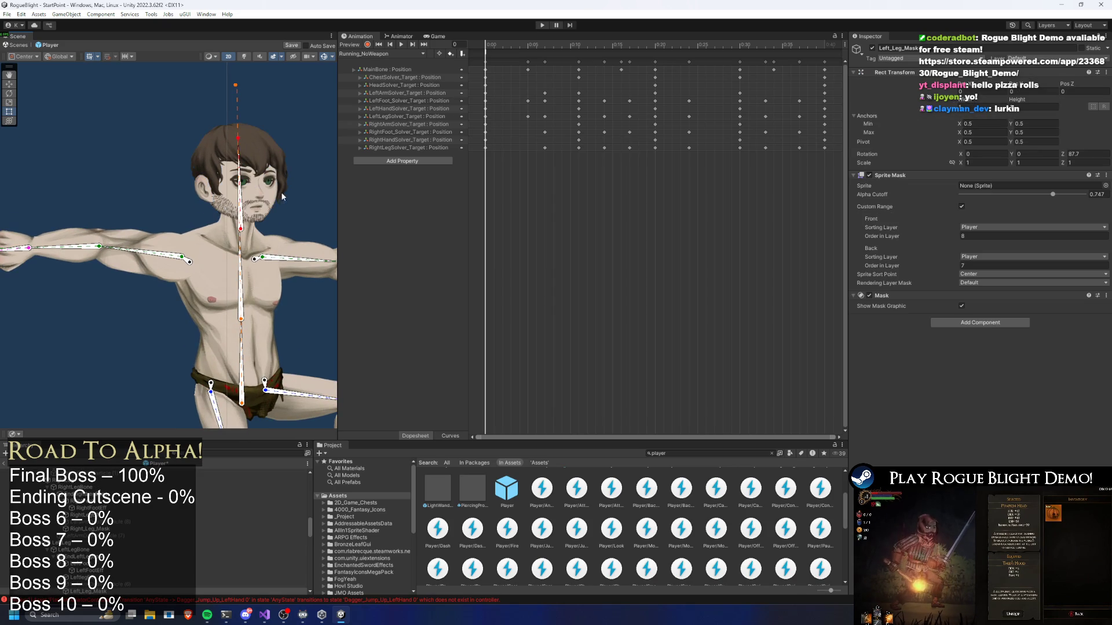
key(f)
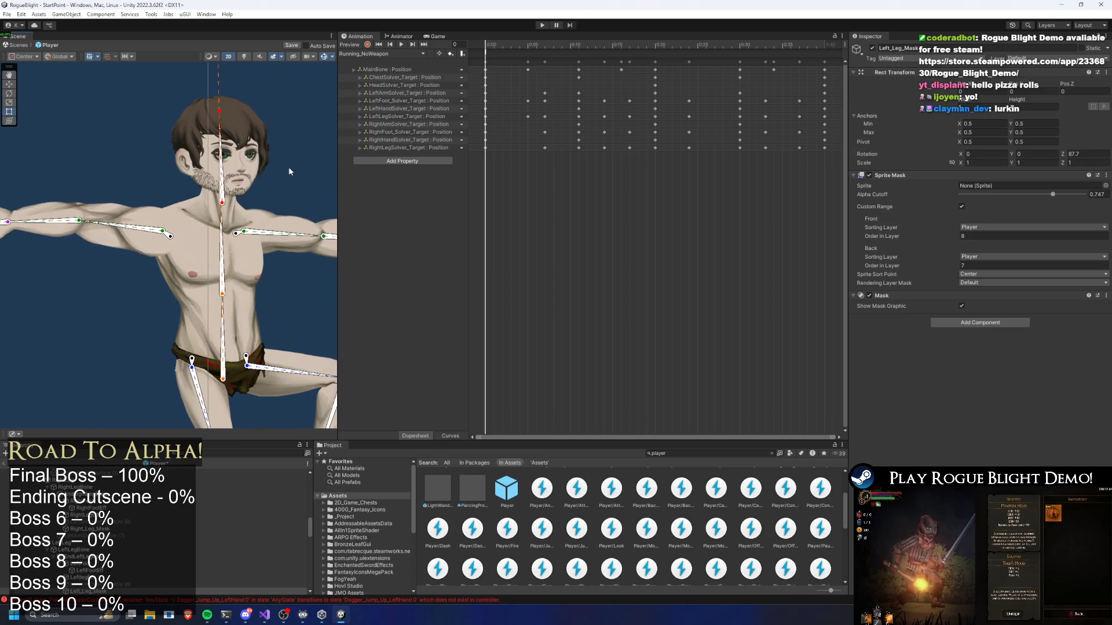
key(space)
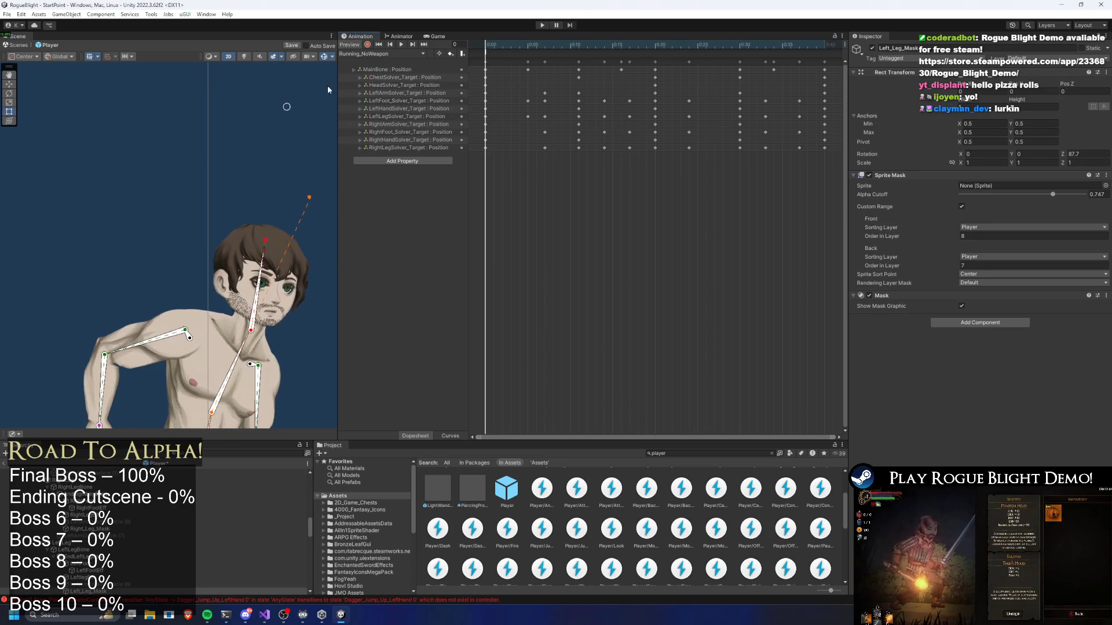
Check the right leg mask, then select the Player object and enter Play mode.
scroll(263, 154, down, 3)
click(291, 162)
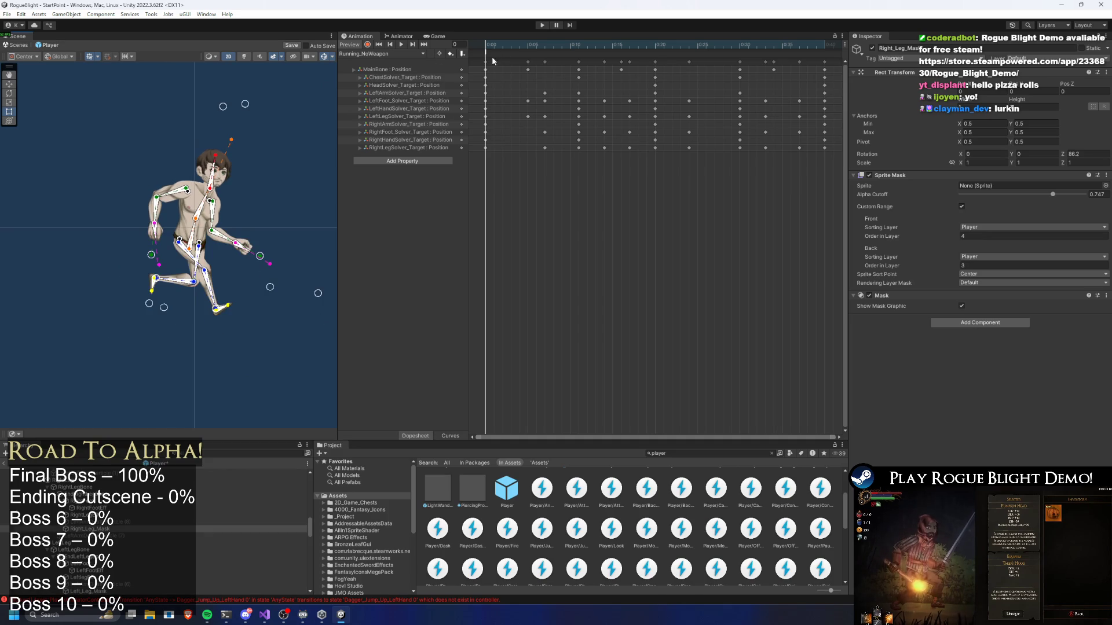
scroll(144, 509, up, 5)
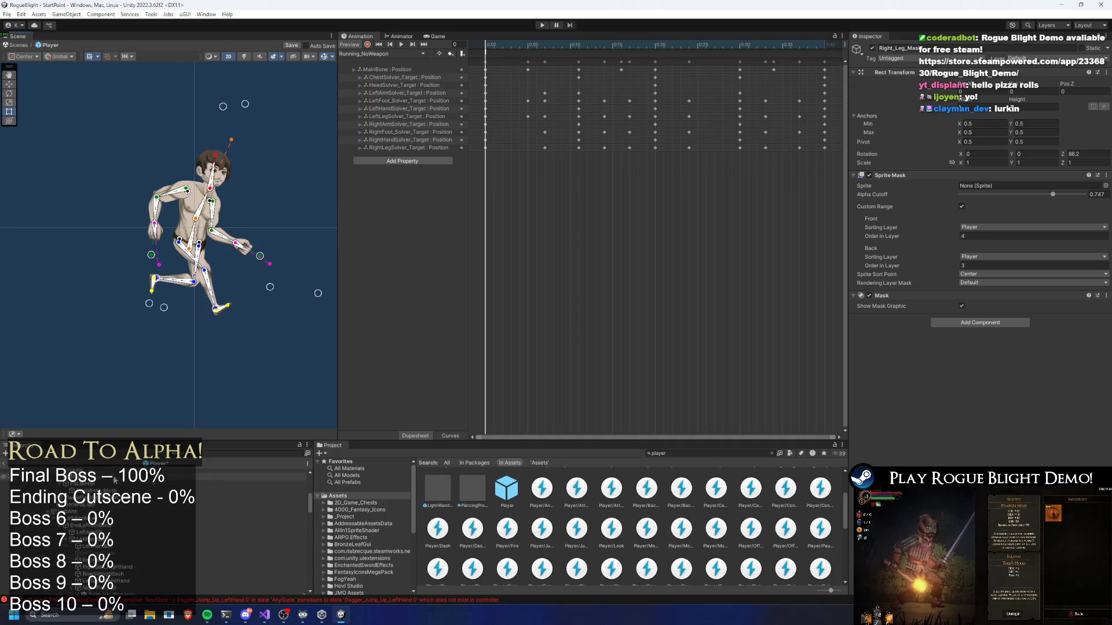
click(138, 471)
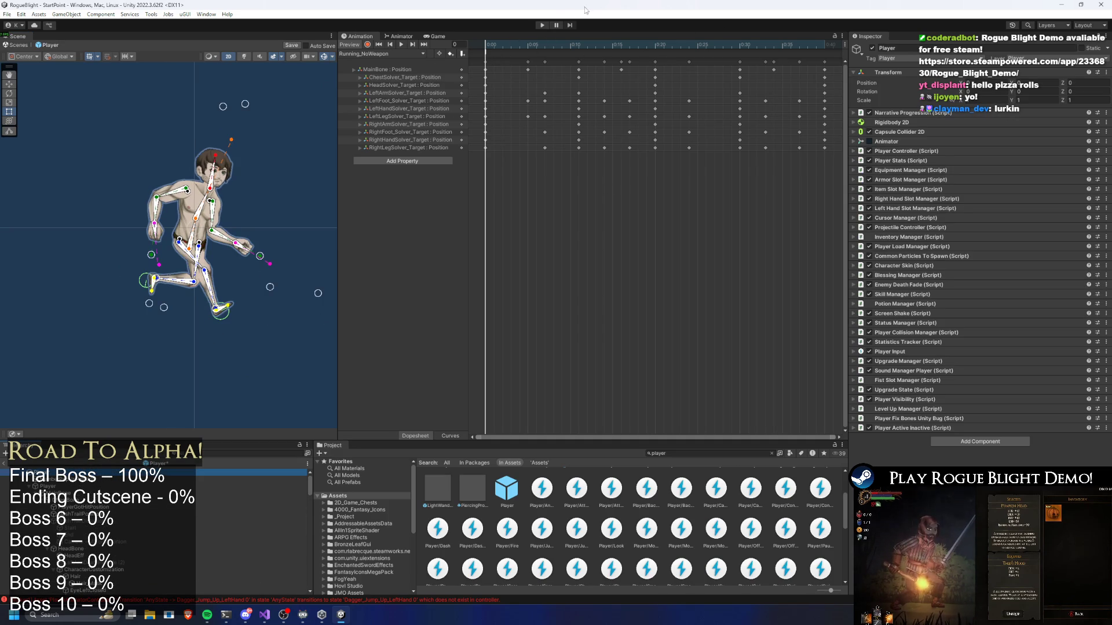
click(542, 26)
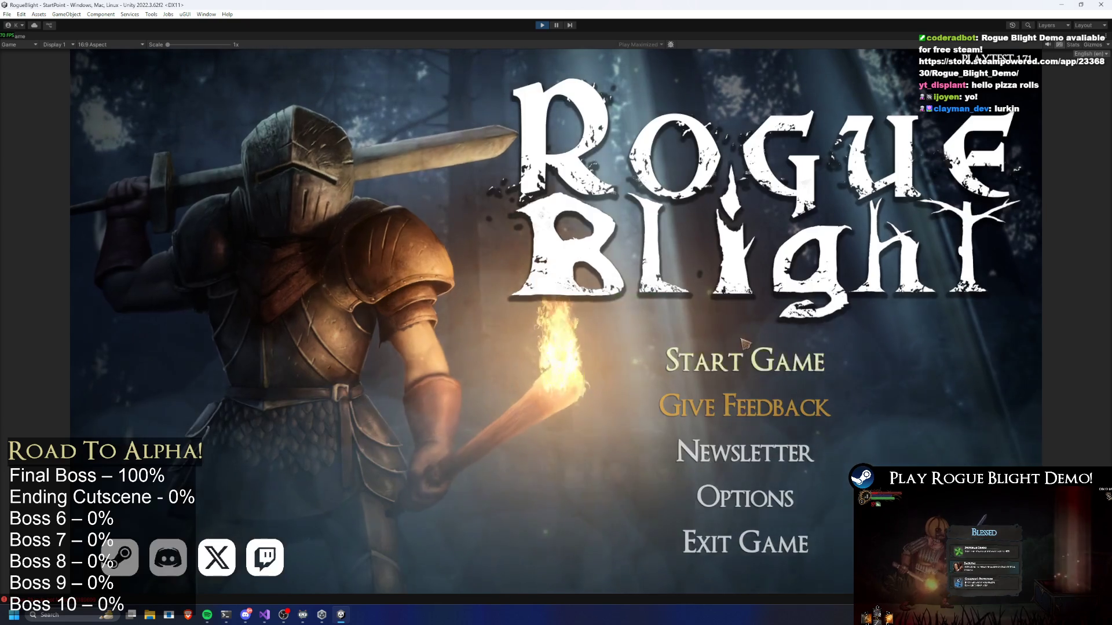
Start a game from the first save slot and walk through camp to the map vendor.
click(763, 324)
click(762, 322)
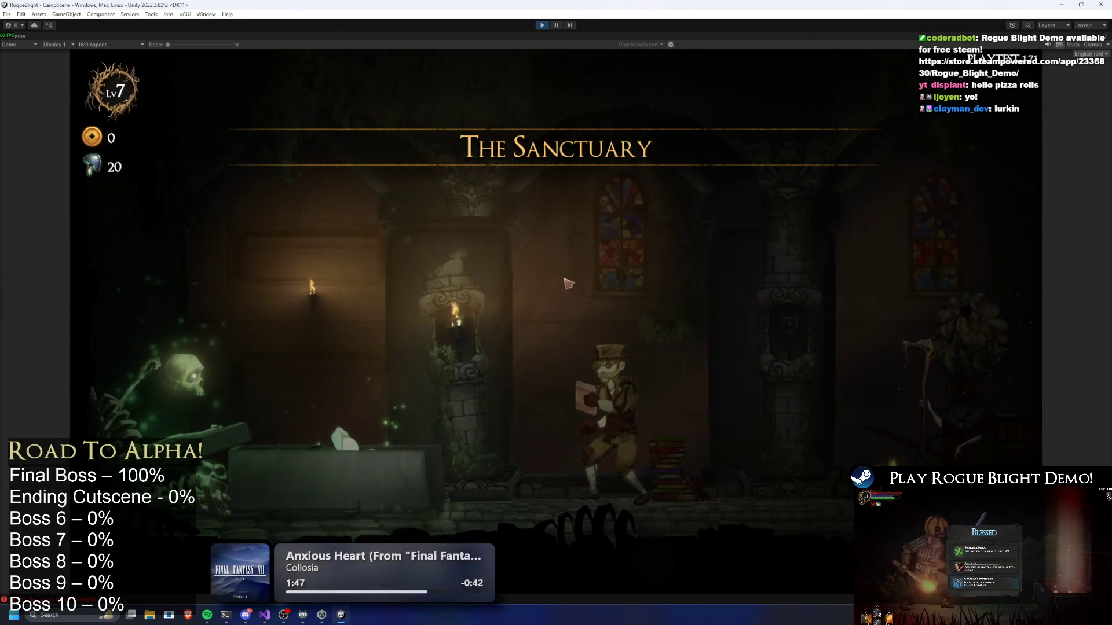
key(d)
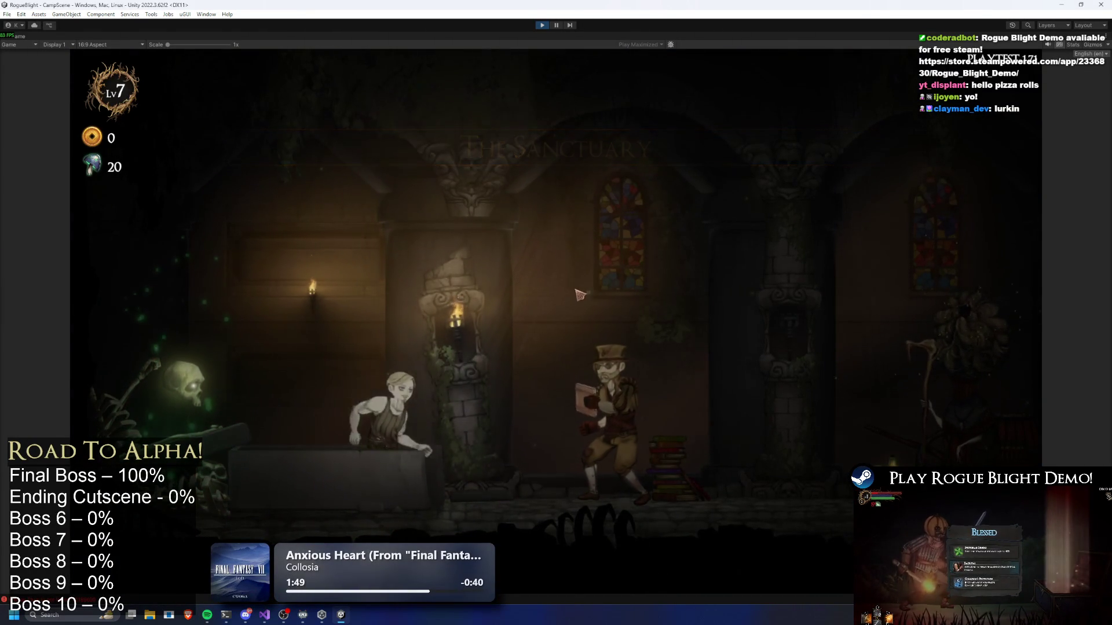
key(e)
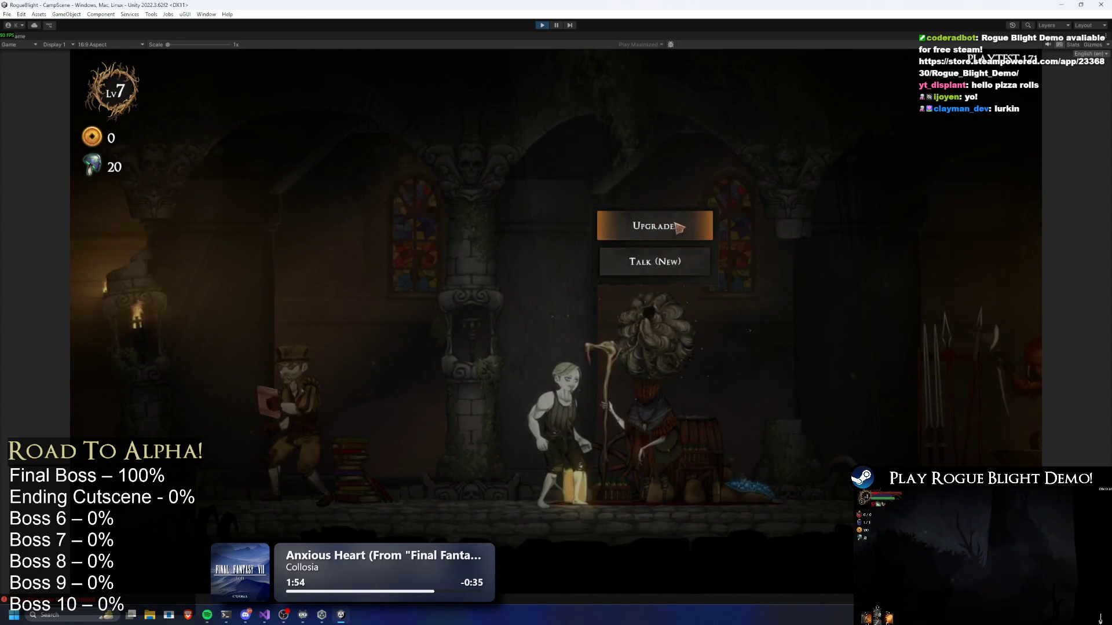
key(d)
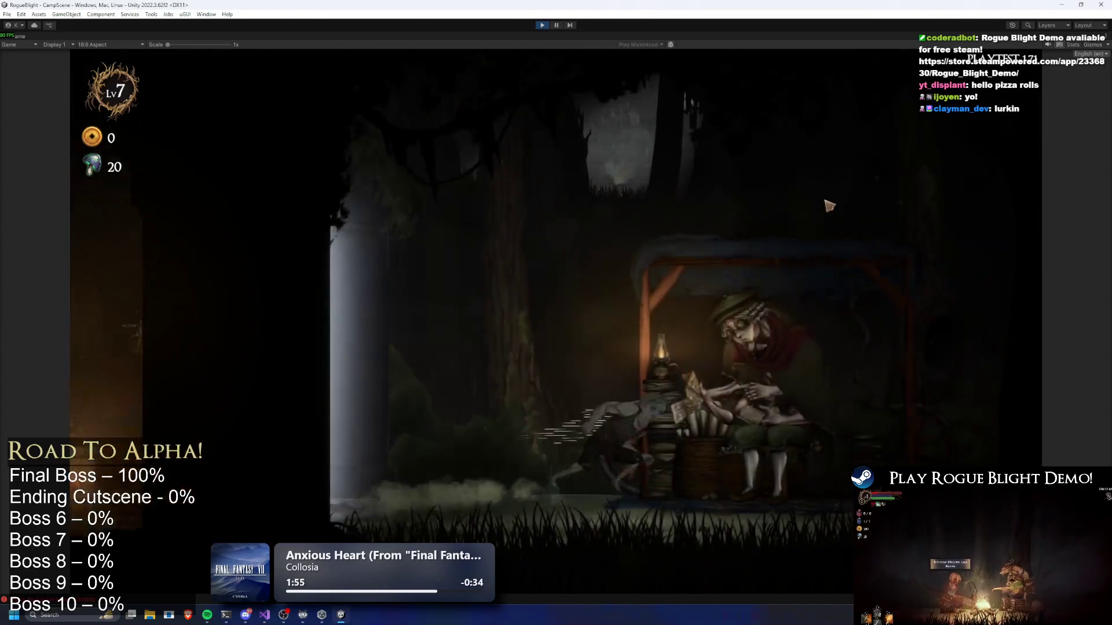
key(e)
Choose the Blight Core map in Story Mode at difficulty 2 and start the run.
click(745, 183)
click(408, 243)
click(596, 232)
click(723, 232)
click(693, 300)
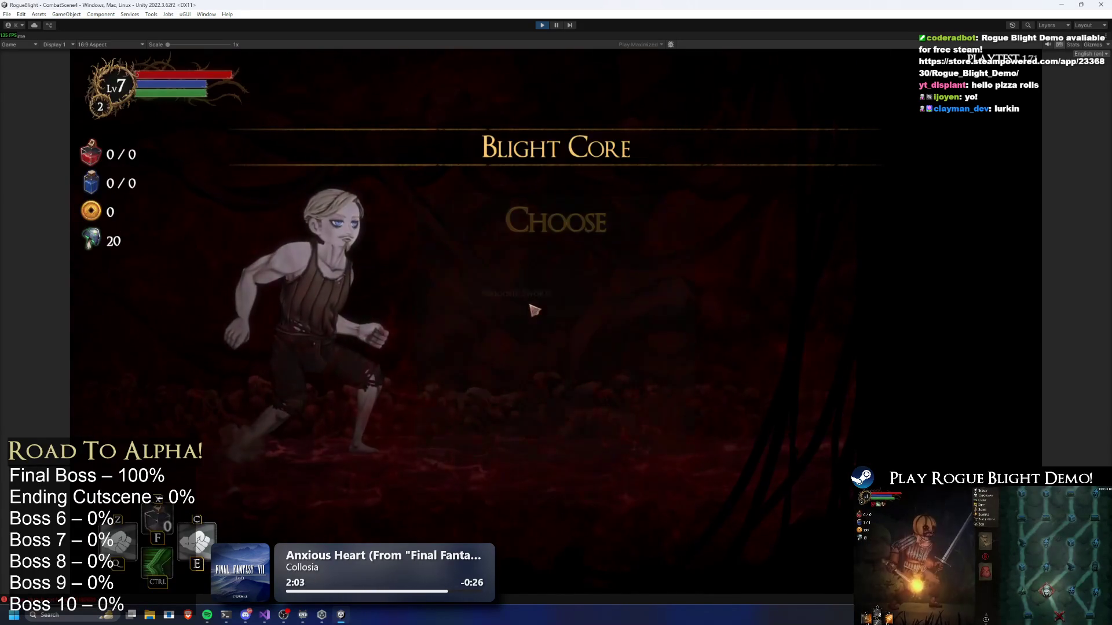
click(531, 311)
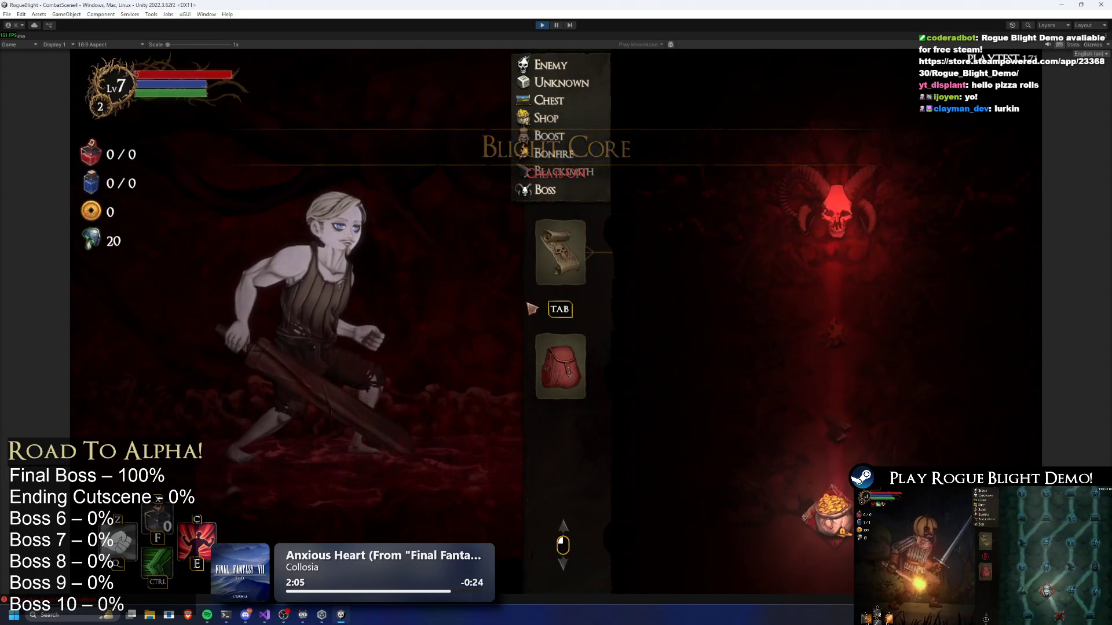
Equip the knight helmet, Knight's Armor, Gloves, Leggings and Boots in the equipment panel.
key(Tab)
click(652, 421)
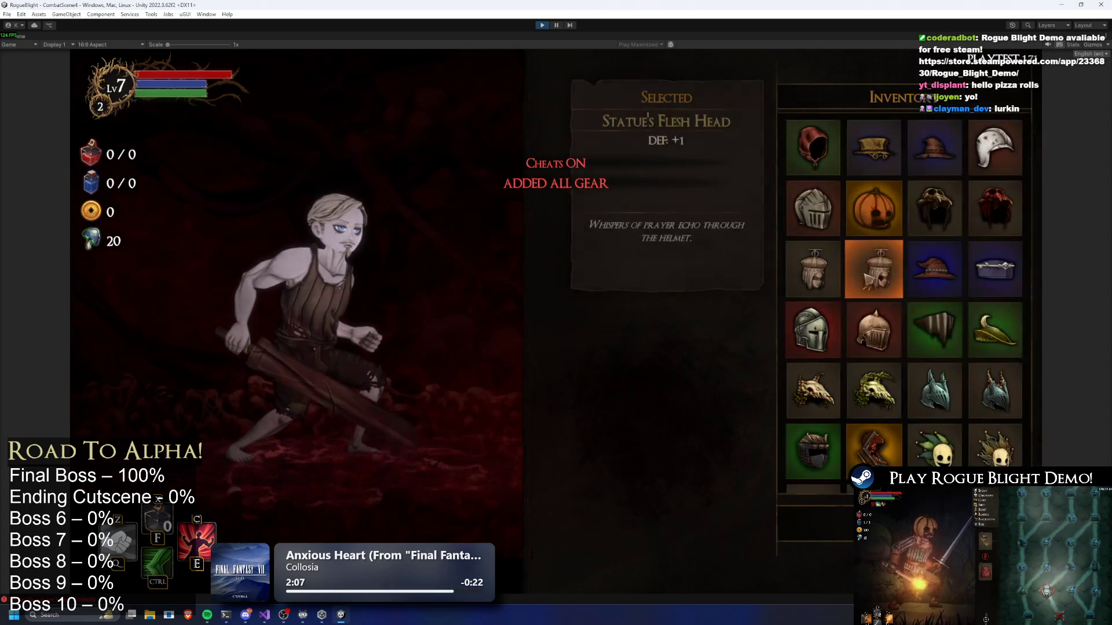
click(804, 238)
click(729, 421)
click(808, 232)
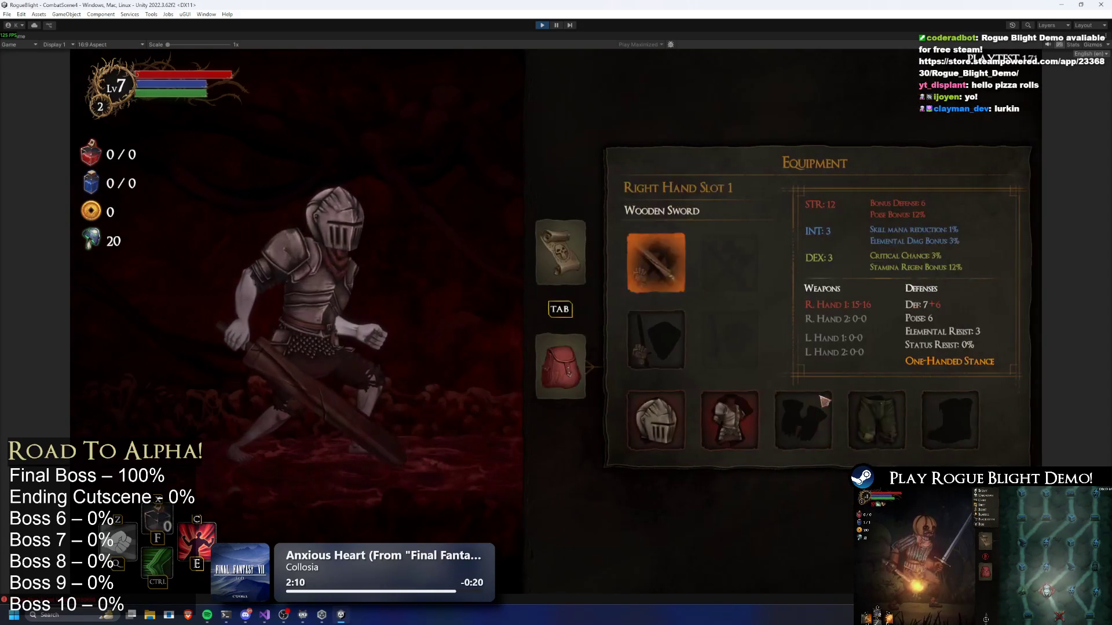
click(795, 426)
click(813, 209)
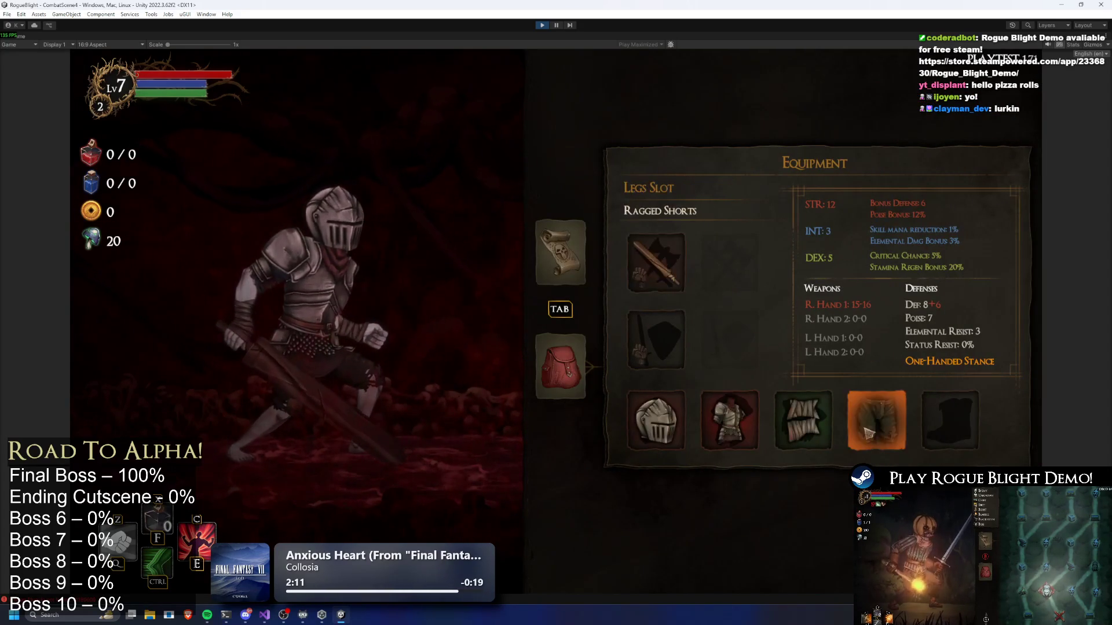
click(876, 421)
click(813, 207)
click(955, 421)
click(831, 204)
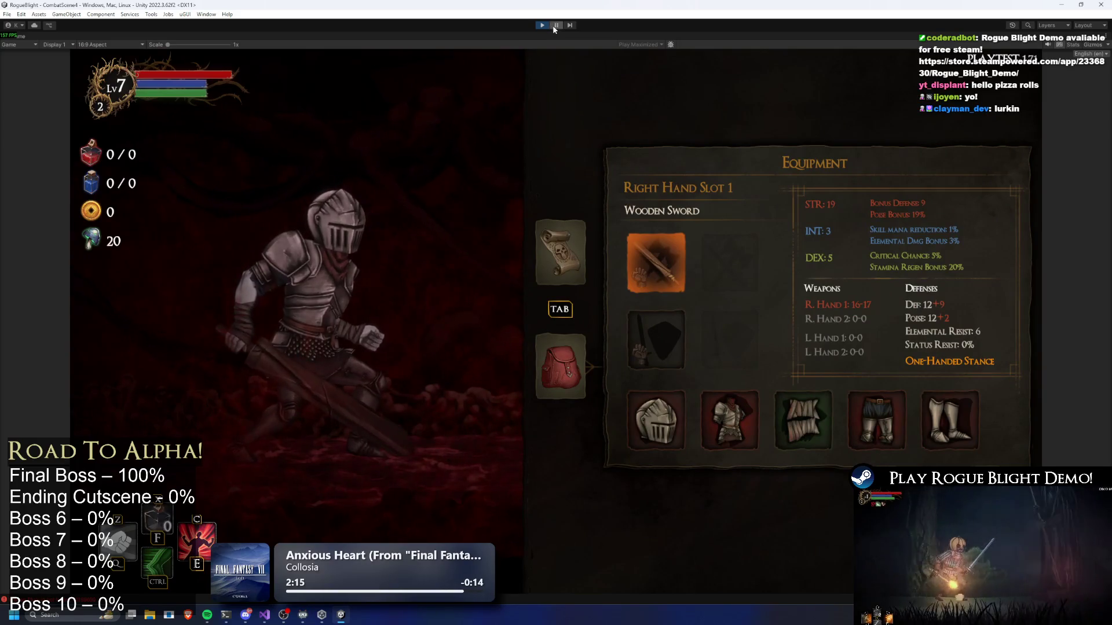
Pause the game and select HeadBone in the Hierarchy to inspect its transform.
click(552, 26)
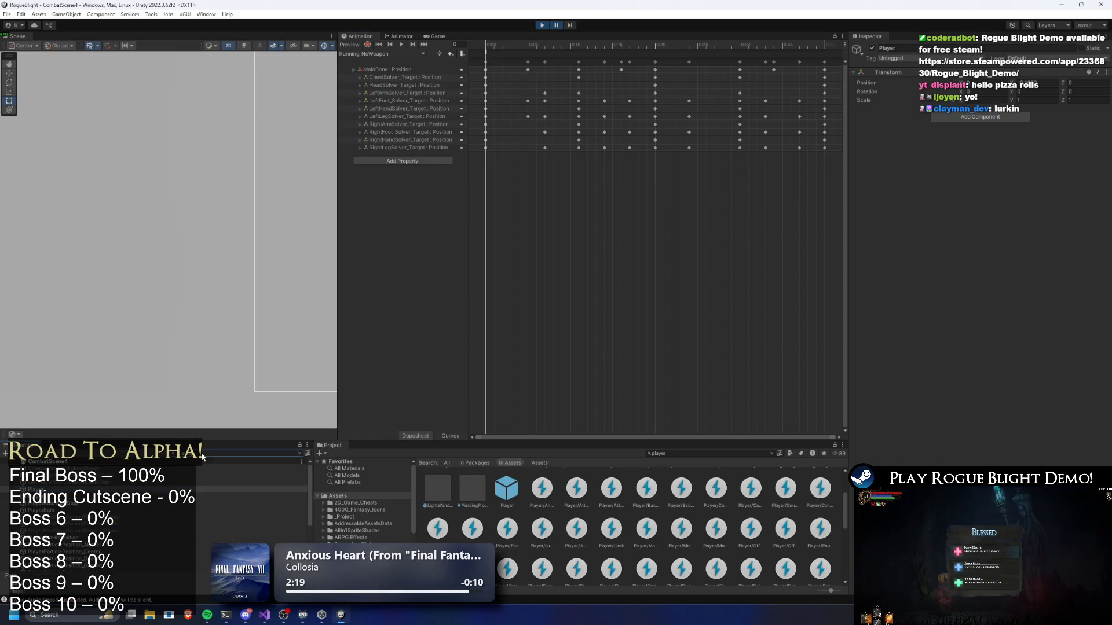
click(145, 511)
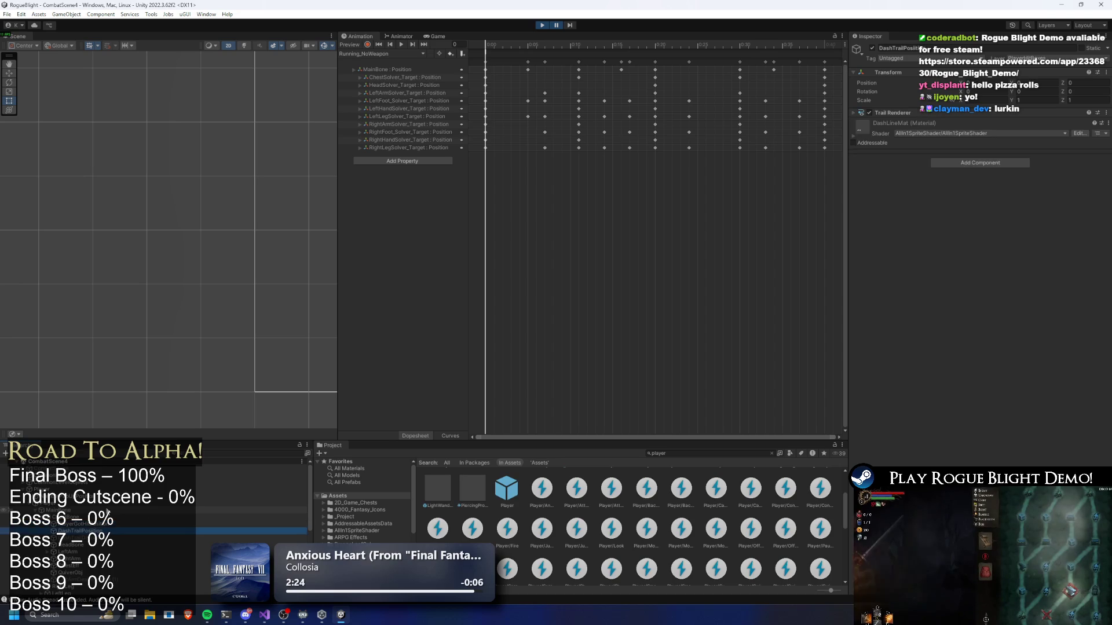
click(145, 538)
click(96, 544)
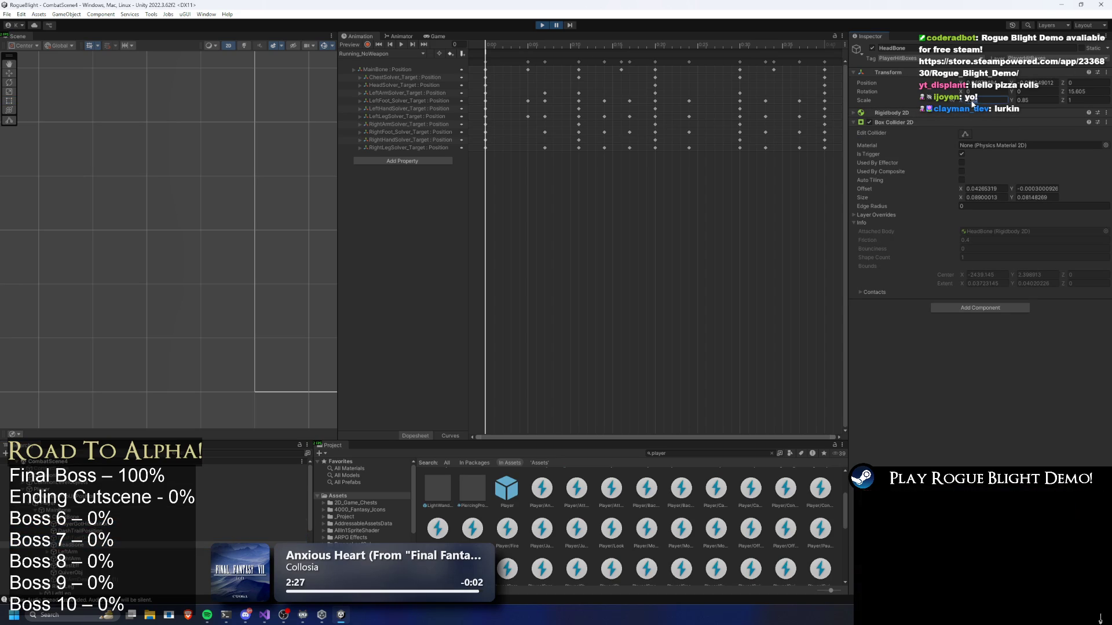
click(560, 24)
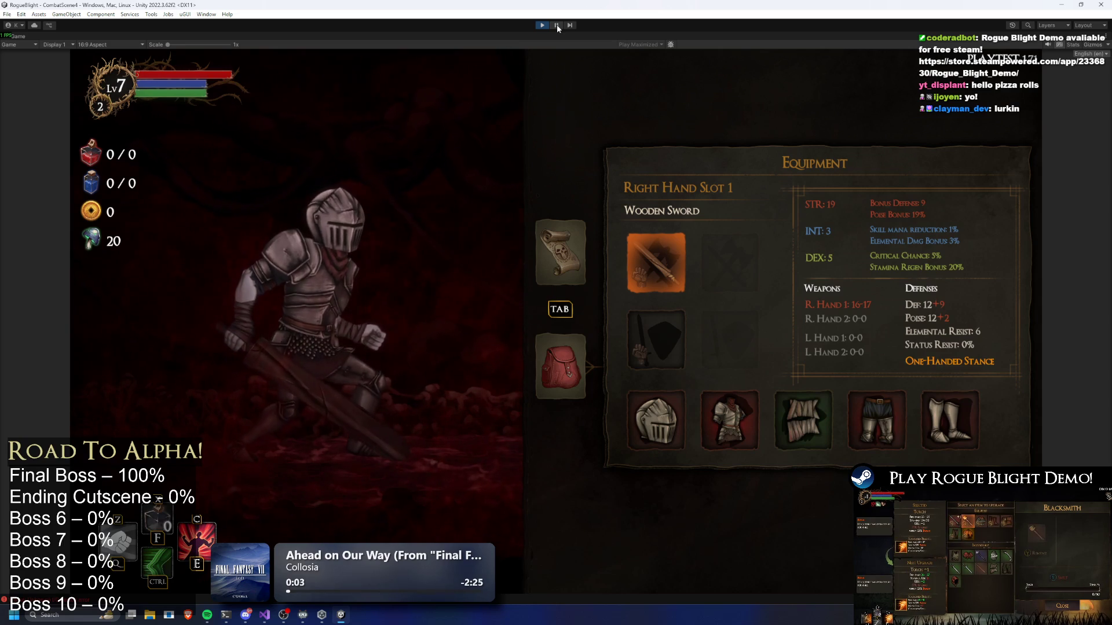
click(557, 24)
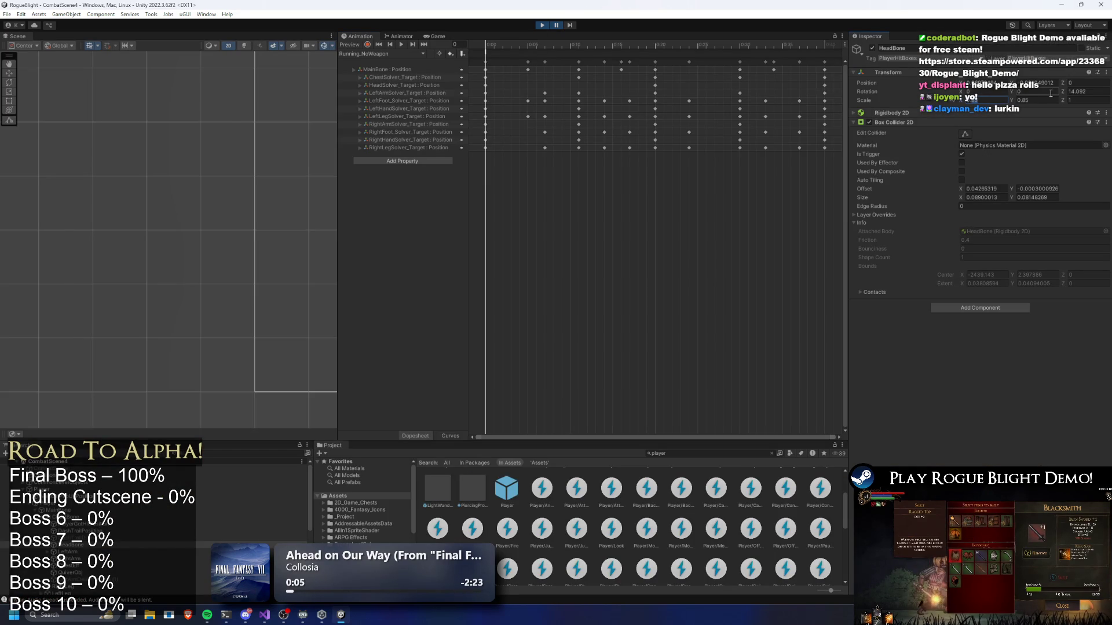
Set HeadBone's Y scale to 0.9, resume, and unequip Knight's Armor.
text(0.9)
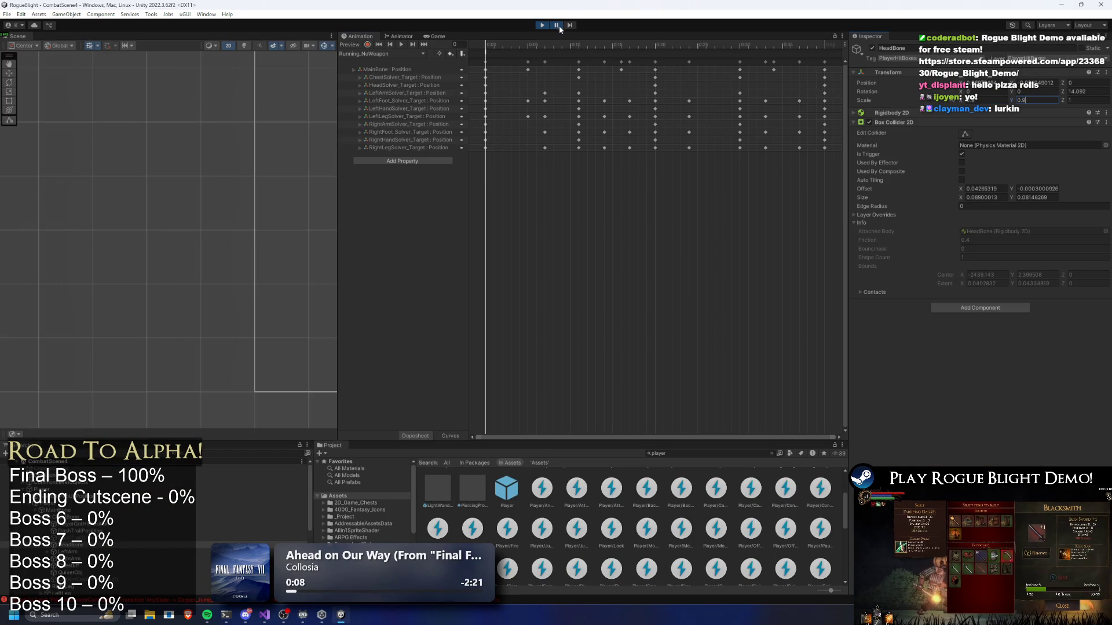
click(557, 25)
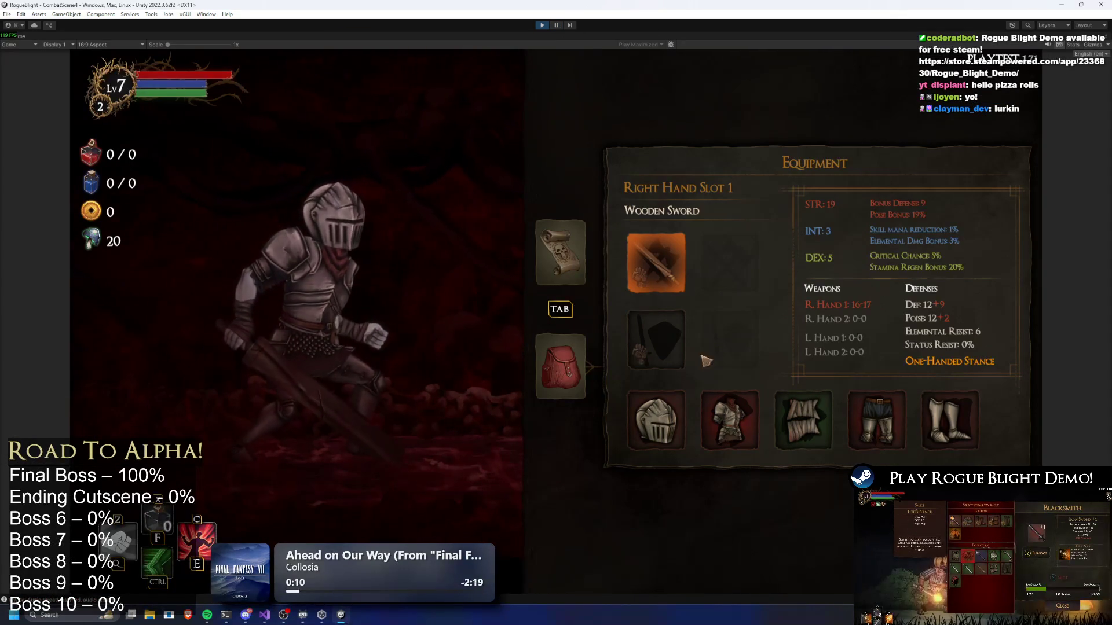
click(729, 420)
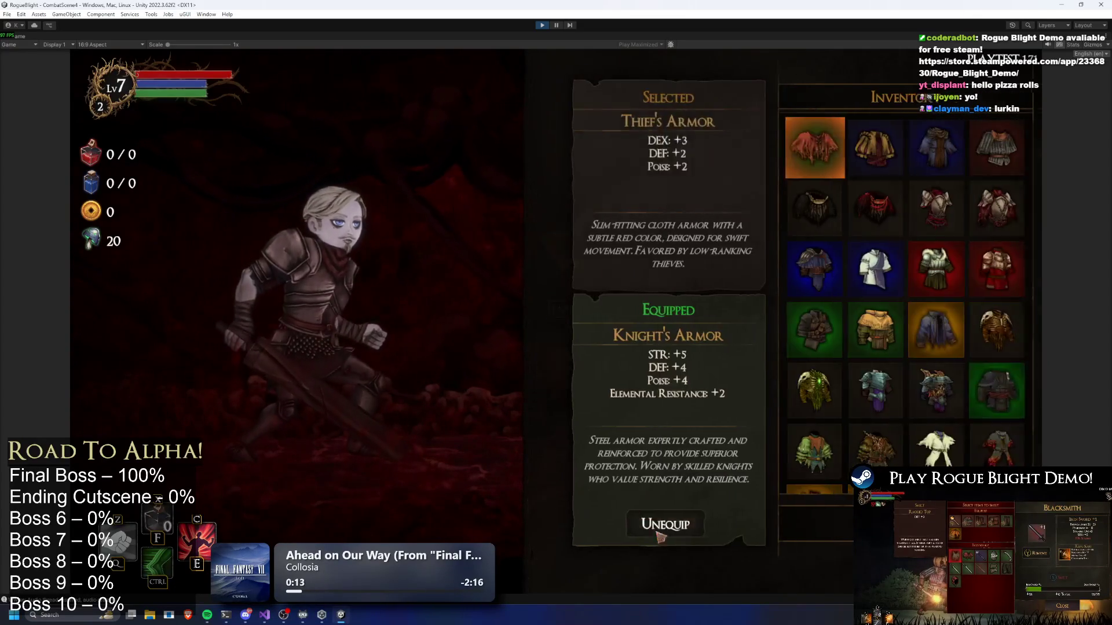
click(669, 525)
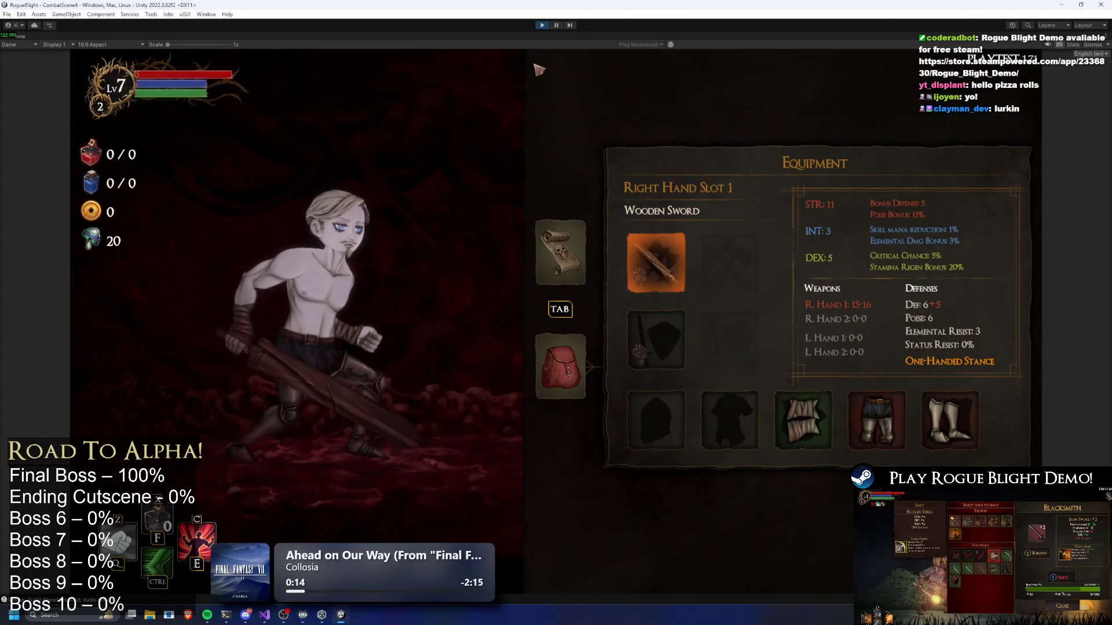
Equip Sentinel's Helmet and Sentinel's Plate on the player.
click(556, 25)
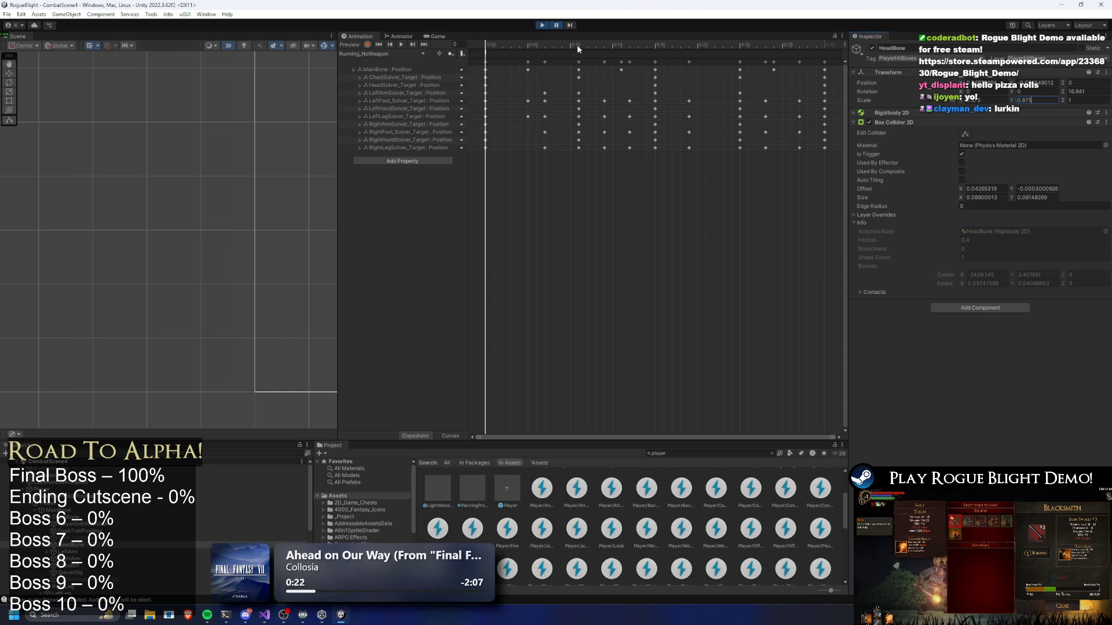
click(557, 25)
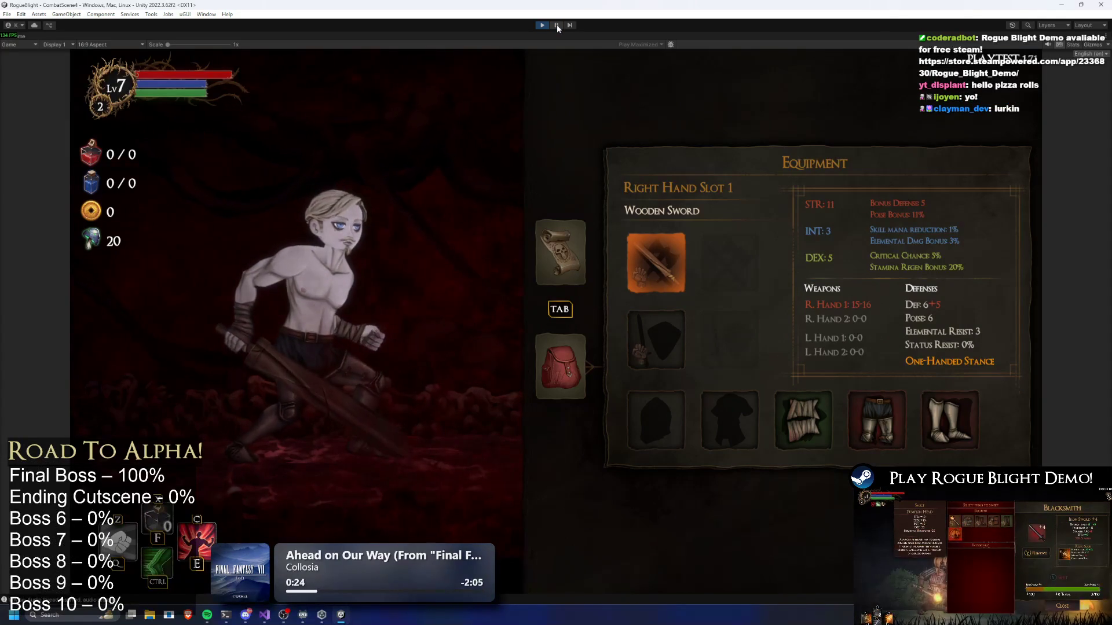
click(683, 401)
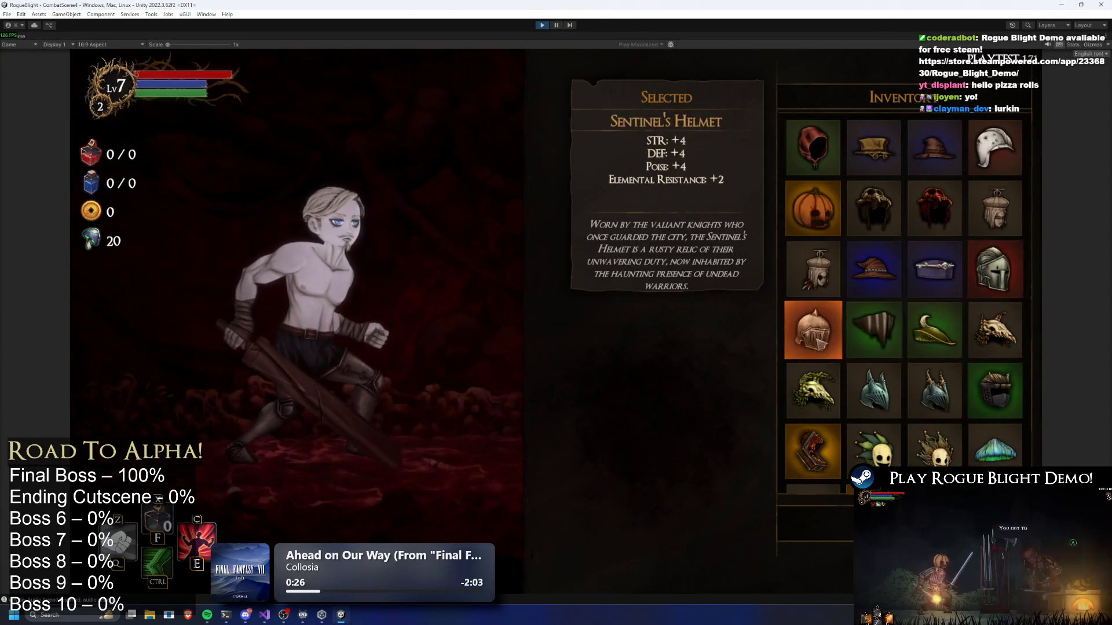
click(805, 328)
key(Right)
key(Return)
key(Right)
key(Up)
key(Up)
key(Right)
key(Right)
key(Return)
Pause to edit HeadBone's scale value, then exit Play mode.
click(554, 25)
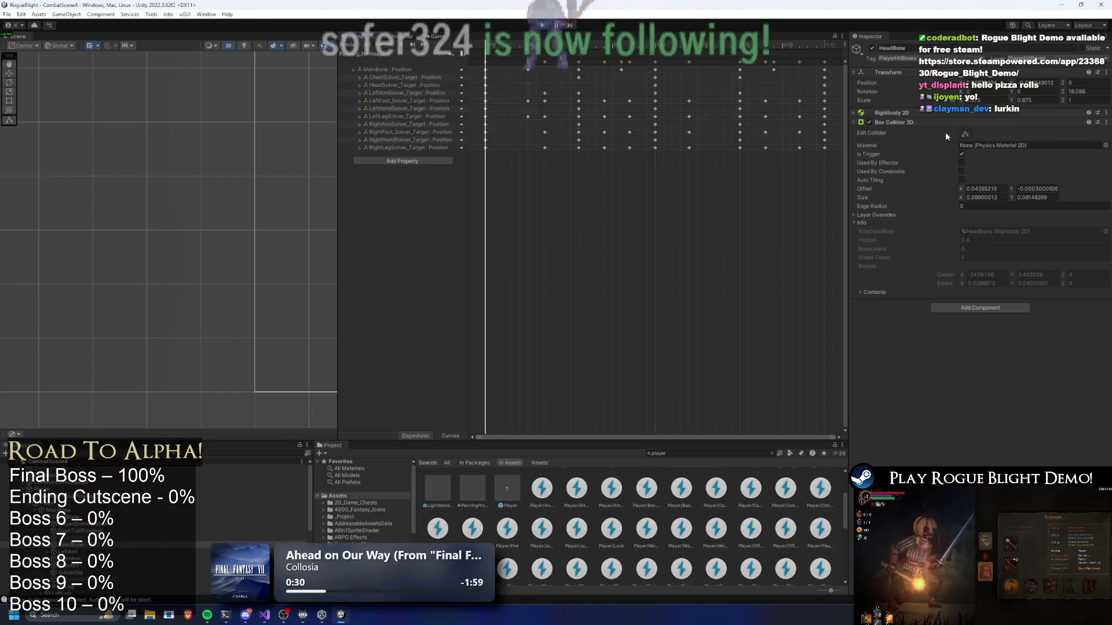
click(992, 101)
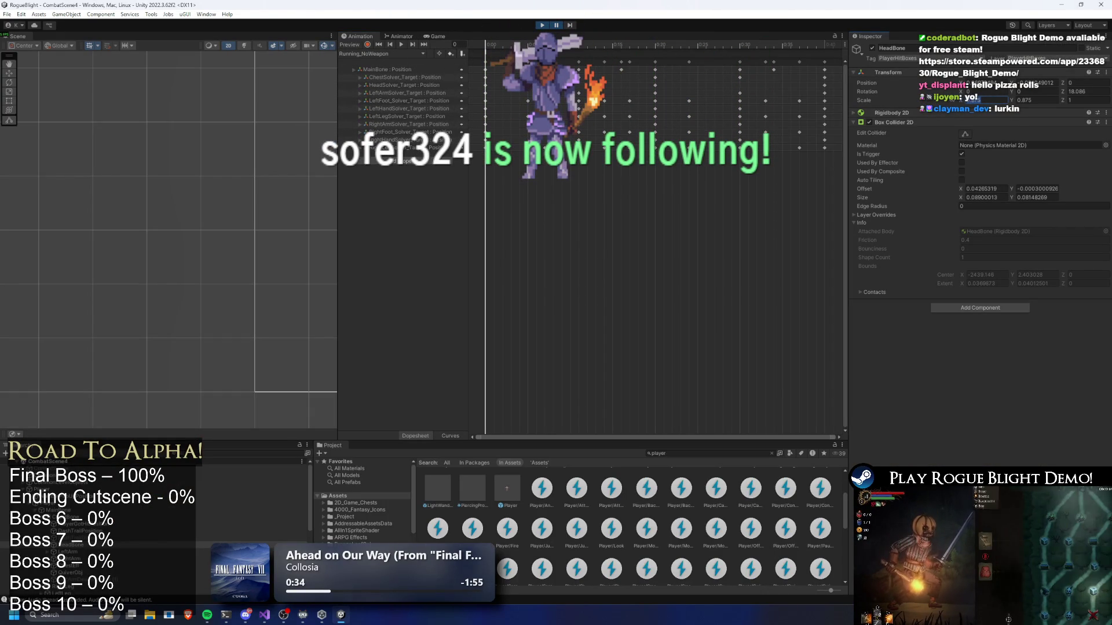
click(544, 25)
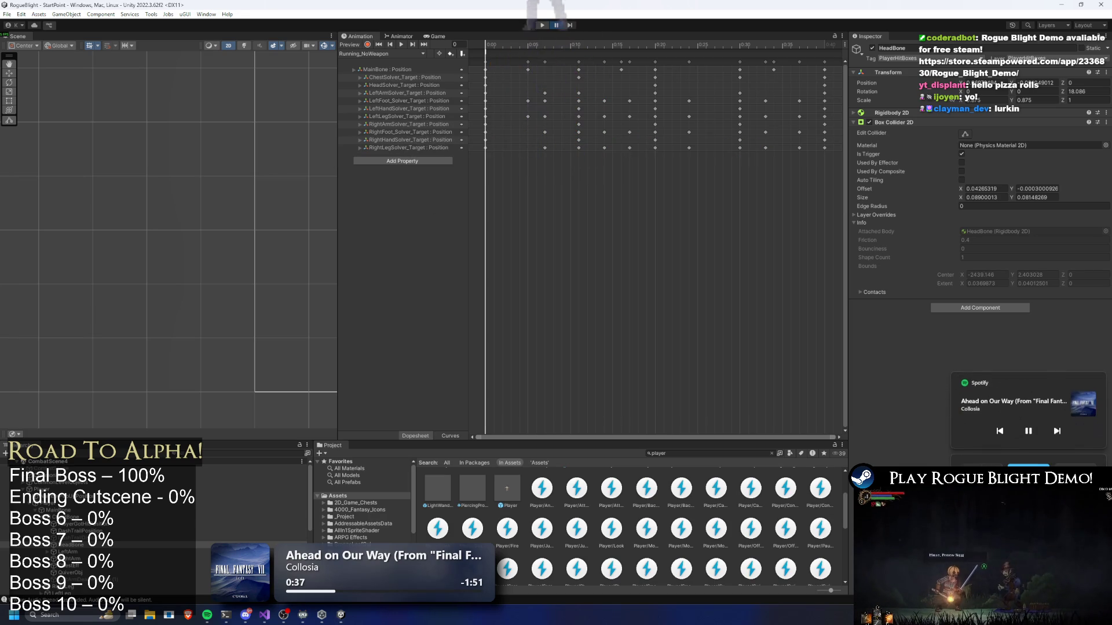
key(ctrl+p)
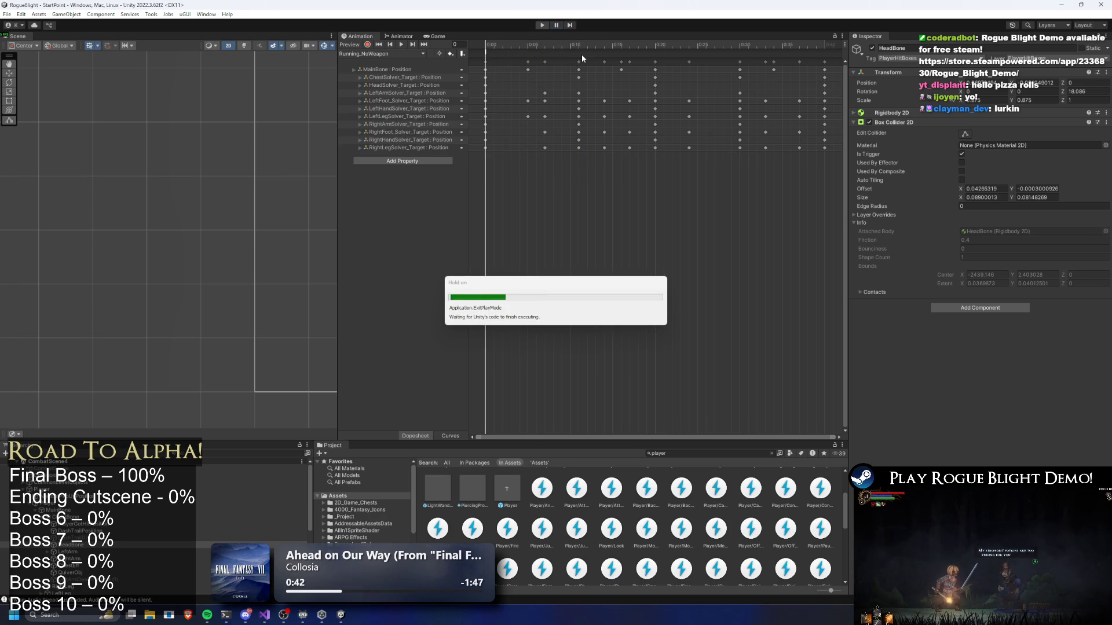
Open the Player prefab, check ChestBone and the other bone colliders, then select the Player root.
double_click(508, 488)
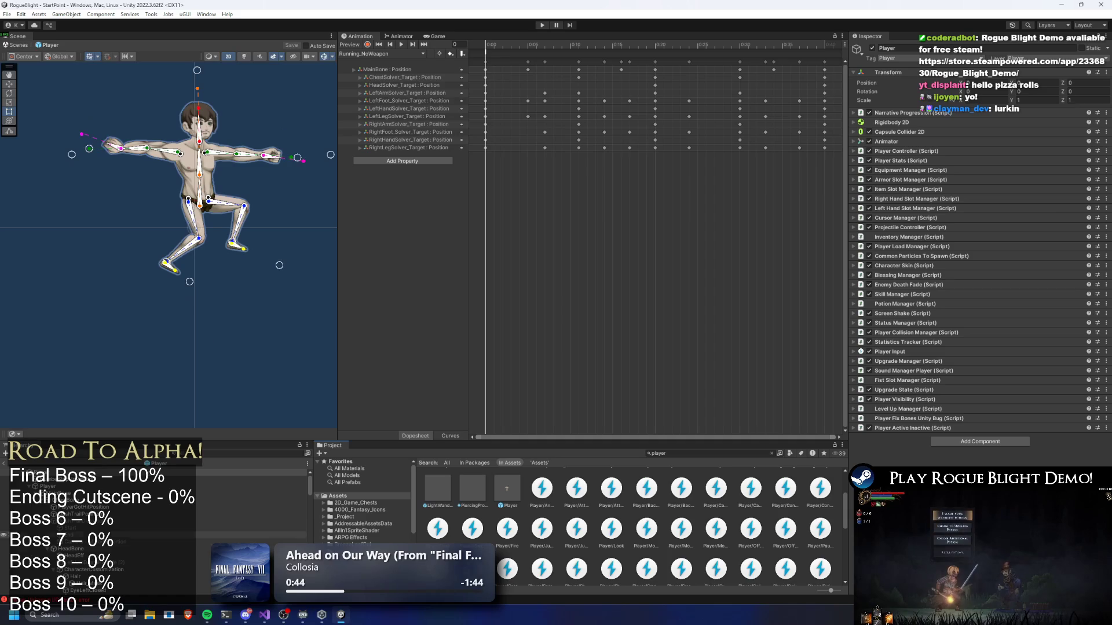
click(86, 499)
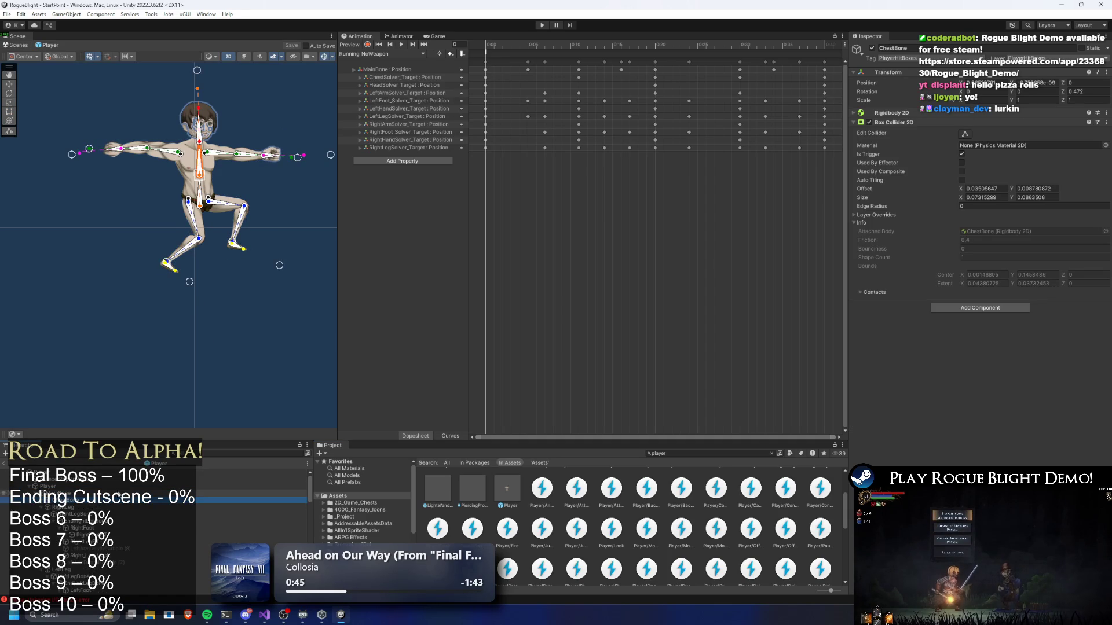
key(Down)
key(Down)
key(Down)
key(Down)
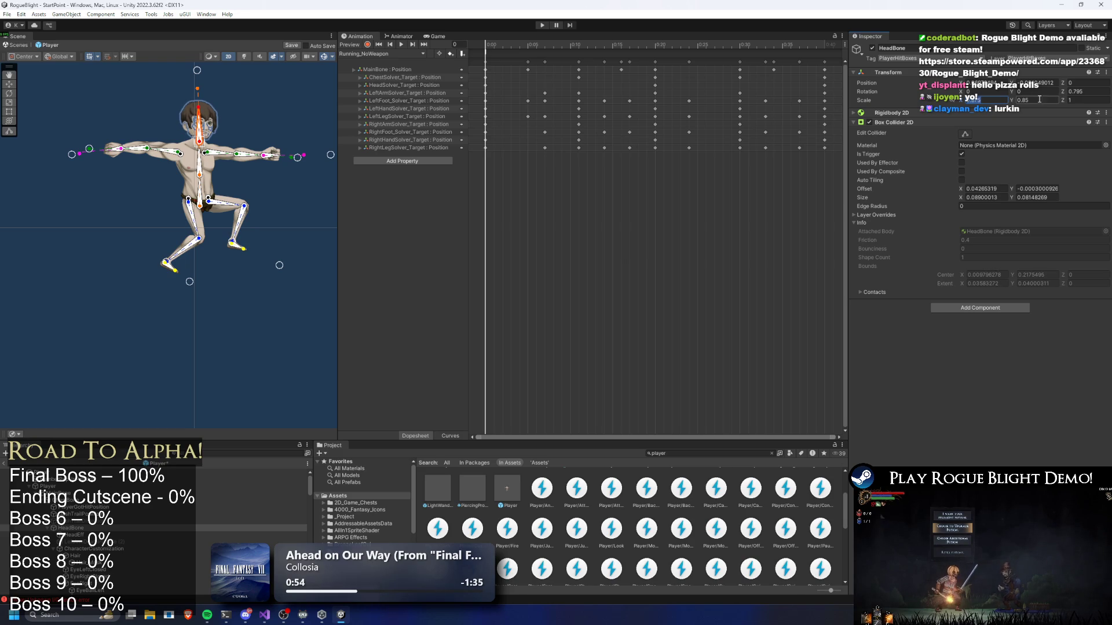
scroll(220, 118, up, 3)
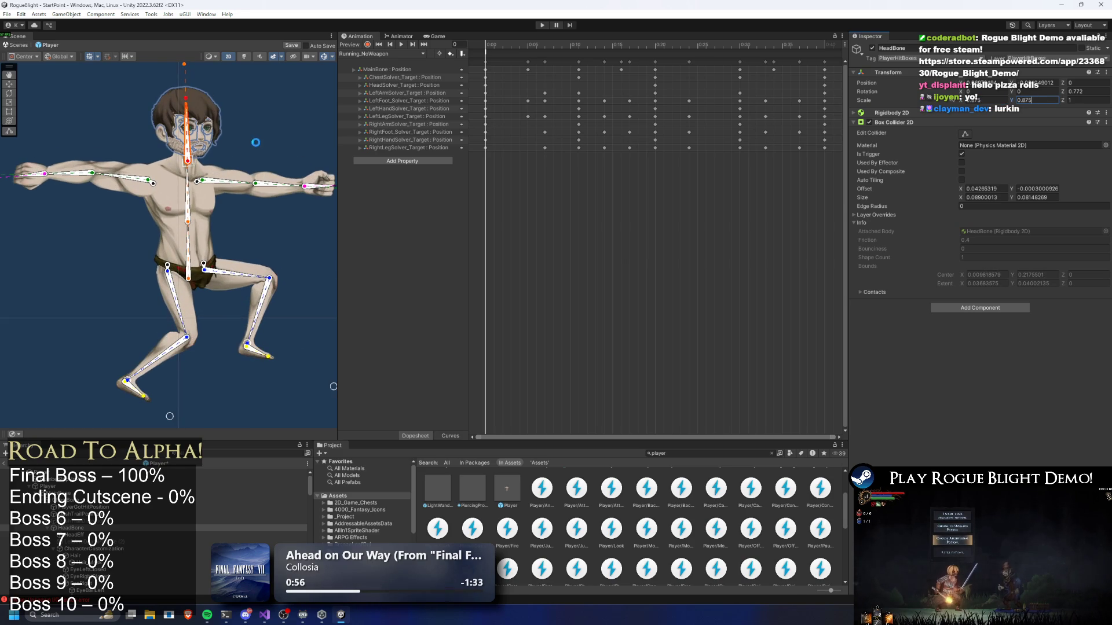
scroll(157, 342, down, 3)
click(209, 191)
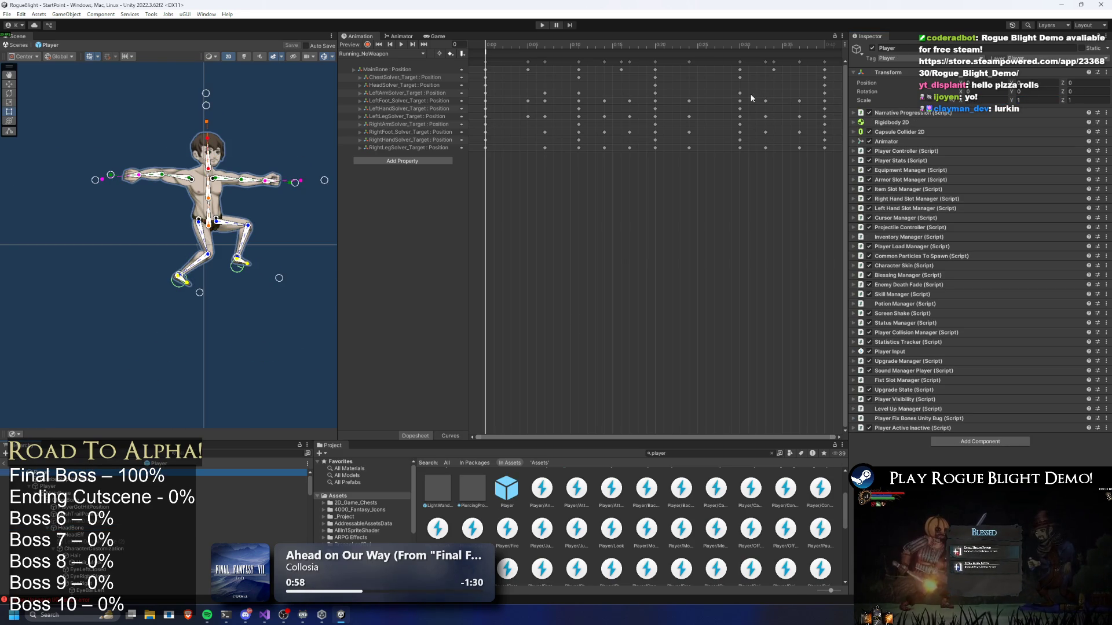
key(alt+Tab)
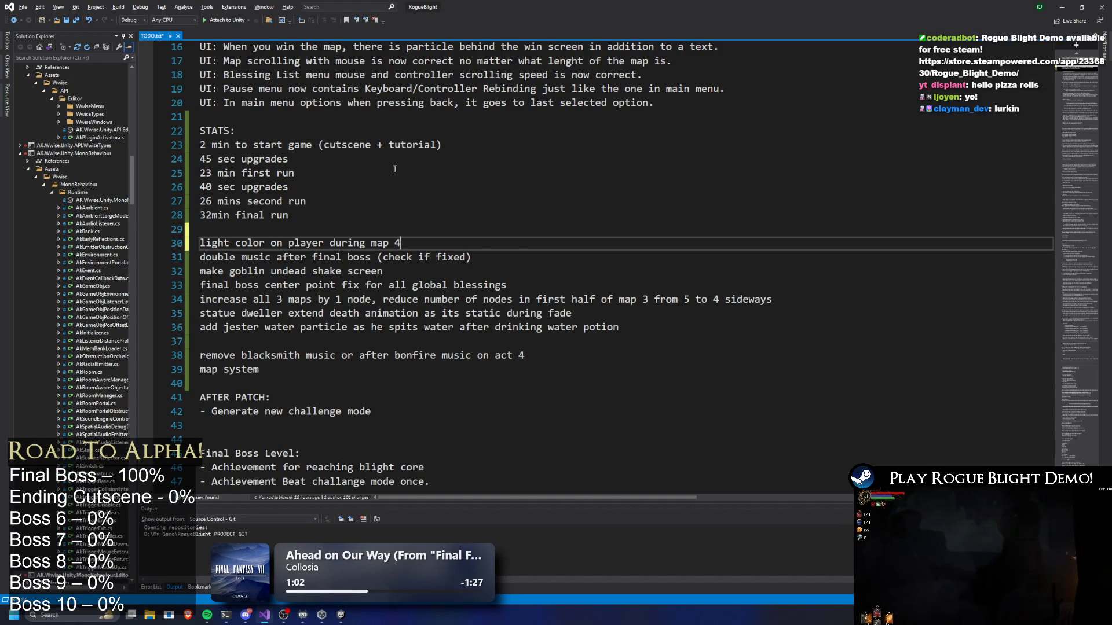
Remove the 'double music after final boss (check if fixed)' line from TODO.txt.
scroll(387, 168, down, 1)
drag(406, 201, 107, 202)
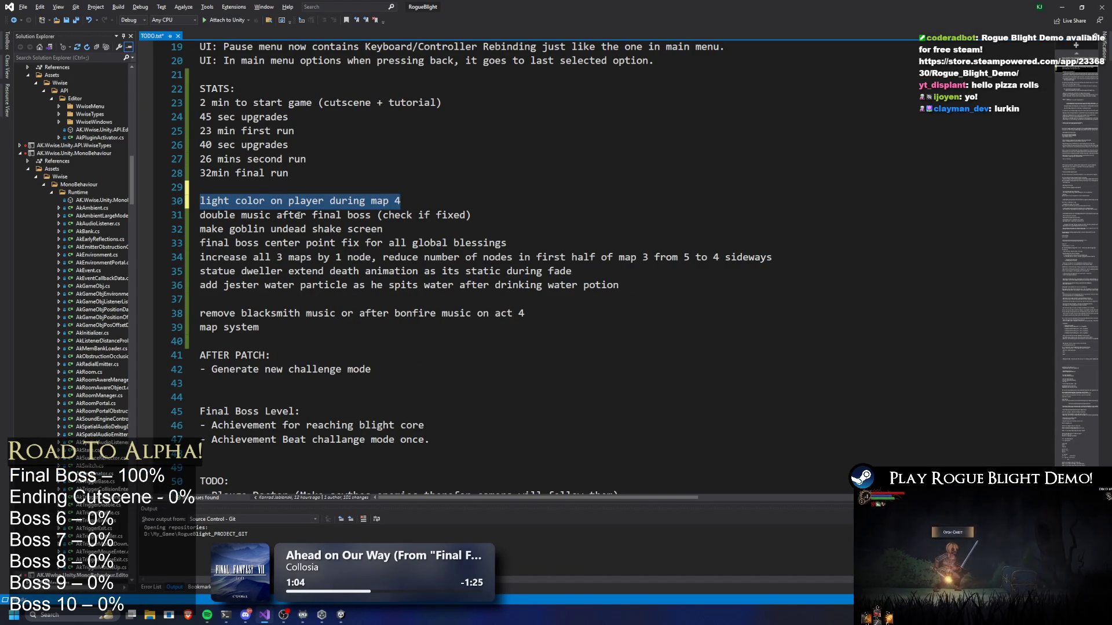
drag(550, 210, 70, 219)
key(Delete)
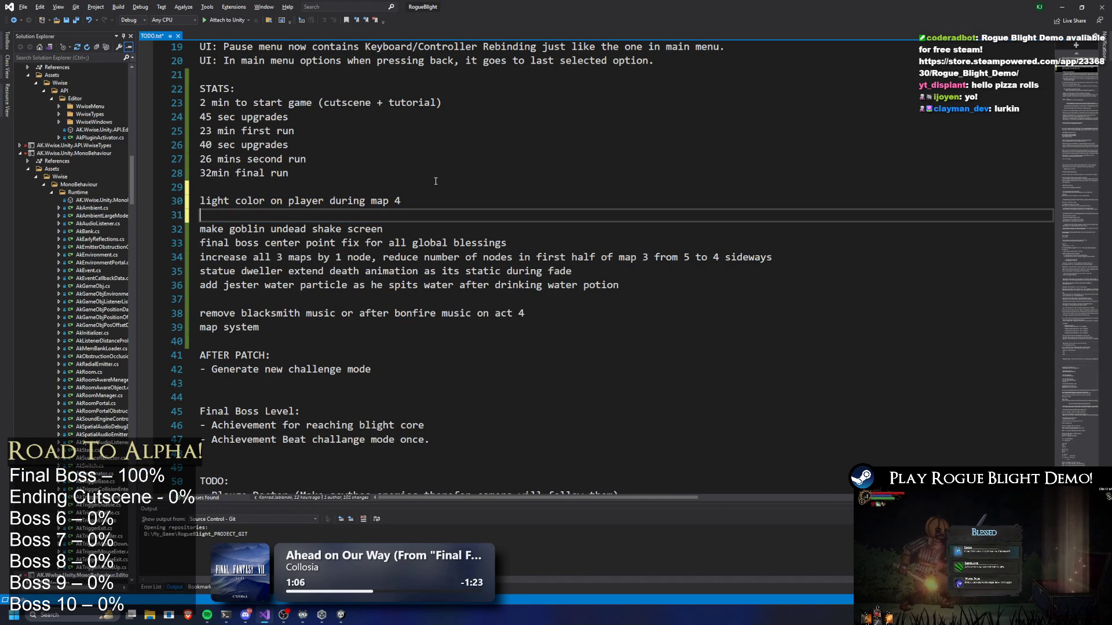
key(Delete)
click(420, 216)
drag(422, 213, 73, 220)
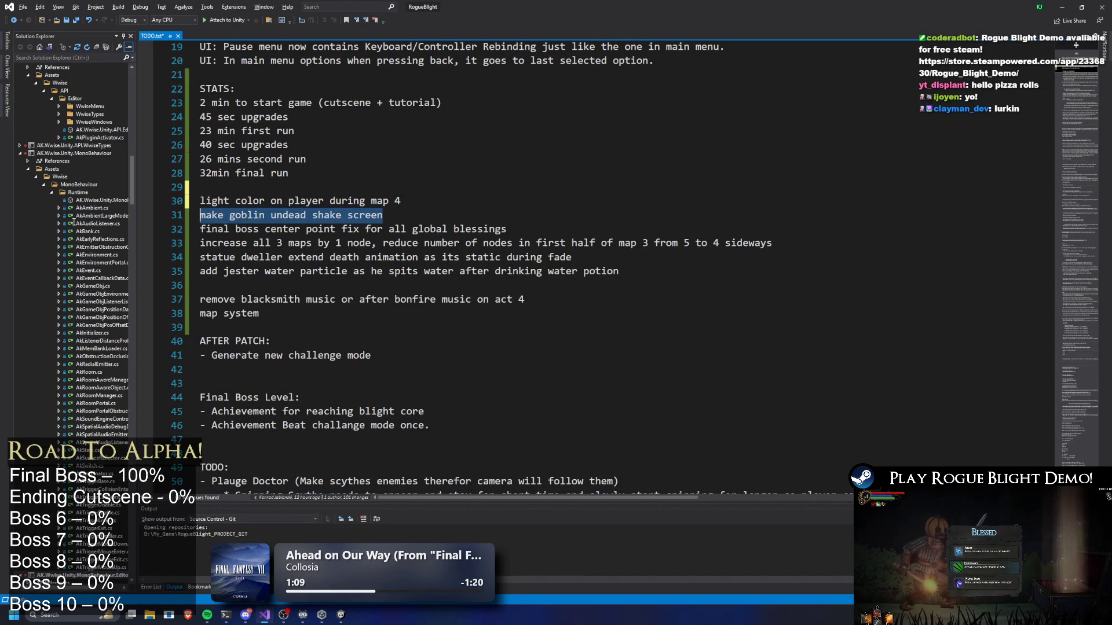
key(alt+Tab)
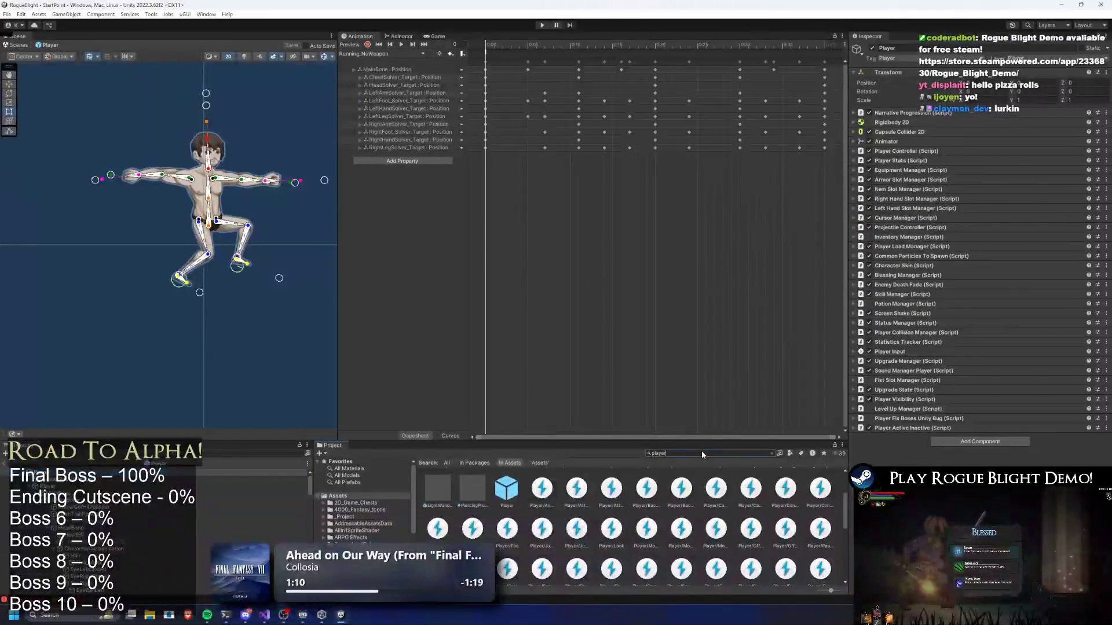
Open goblin_mage_undead_prefab and add a new entry under its Screen Shake settings.
text(goblin)
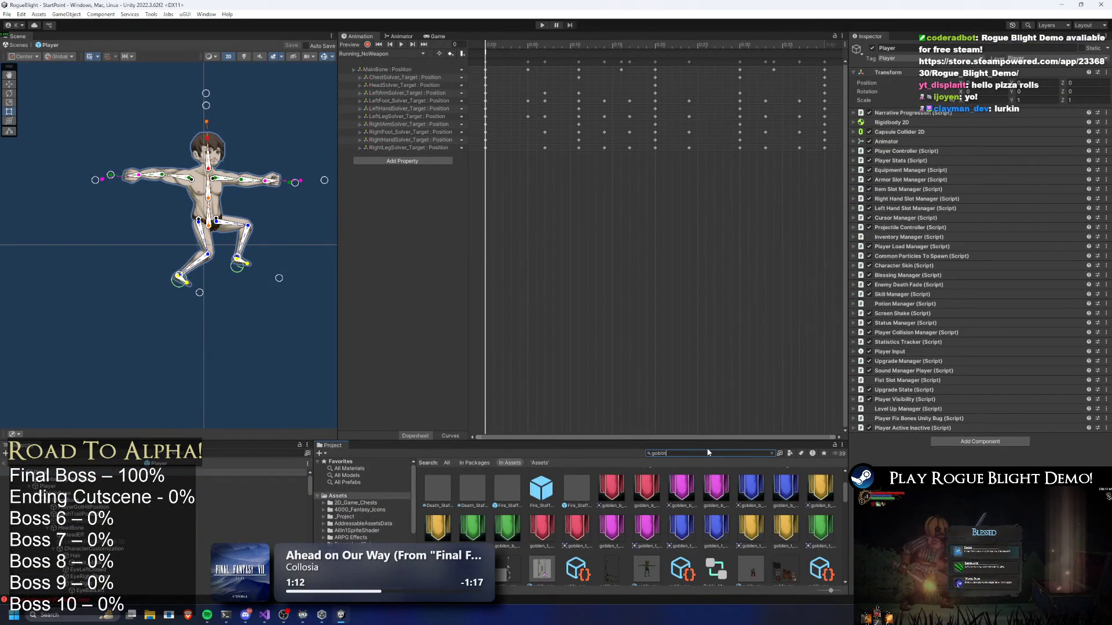
text( mage undead)
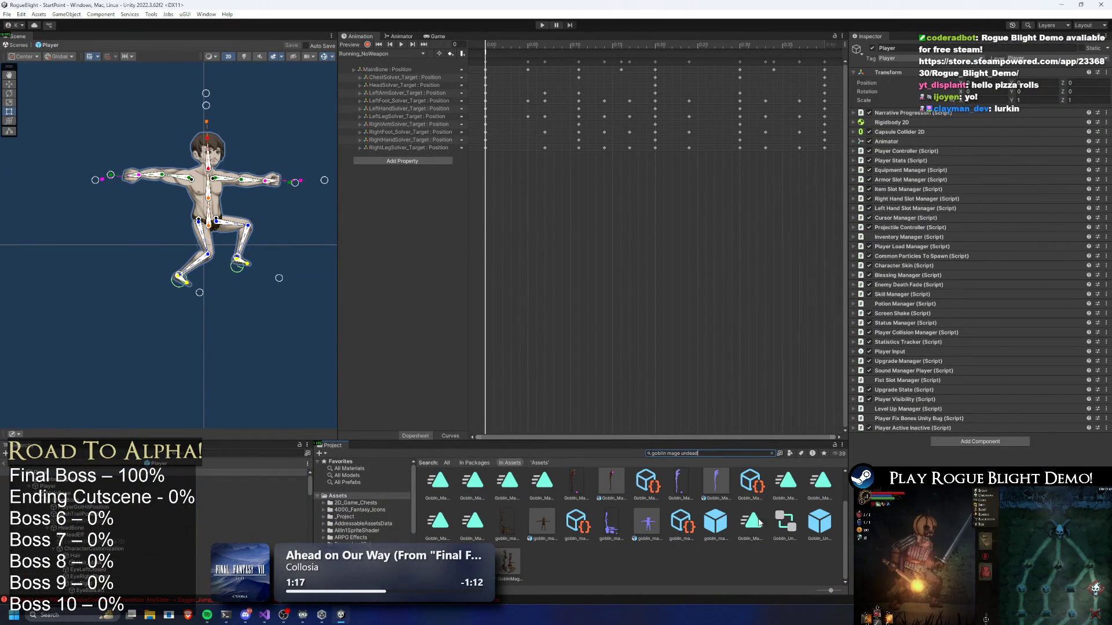
click(718, 521)
right_click(721, 521)
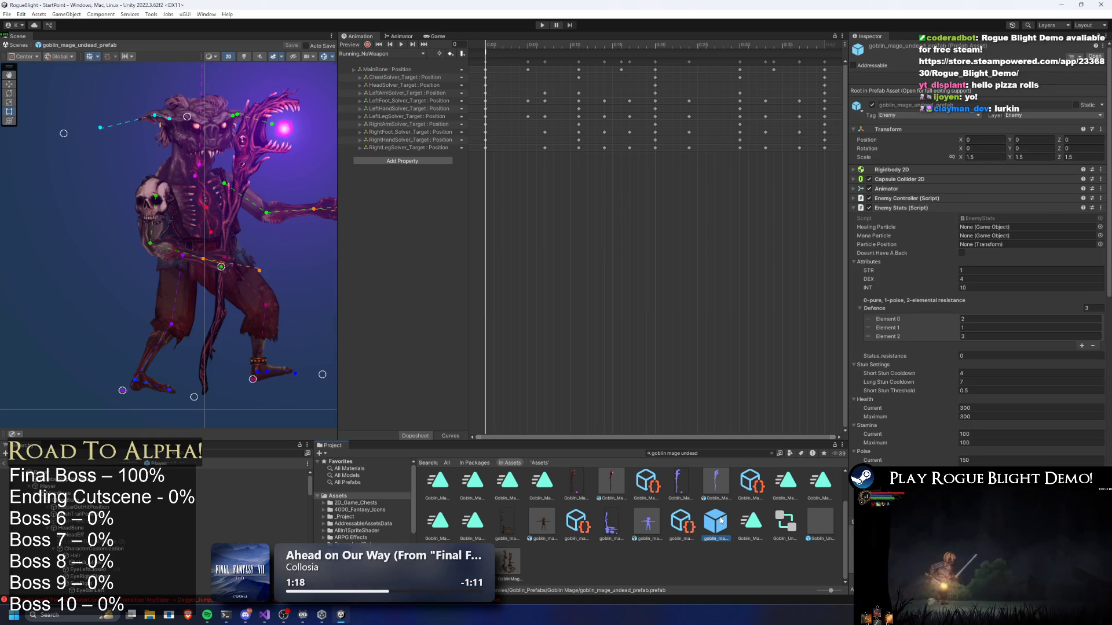
click(714, 533)
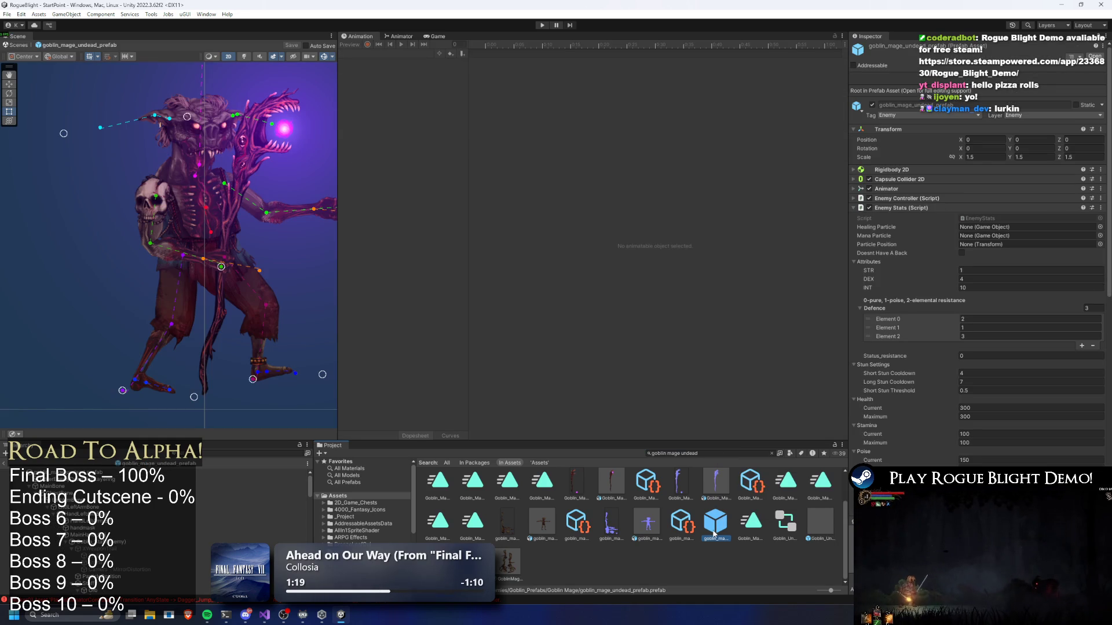
click(920, 208)
click(925, 218)
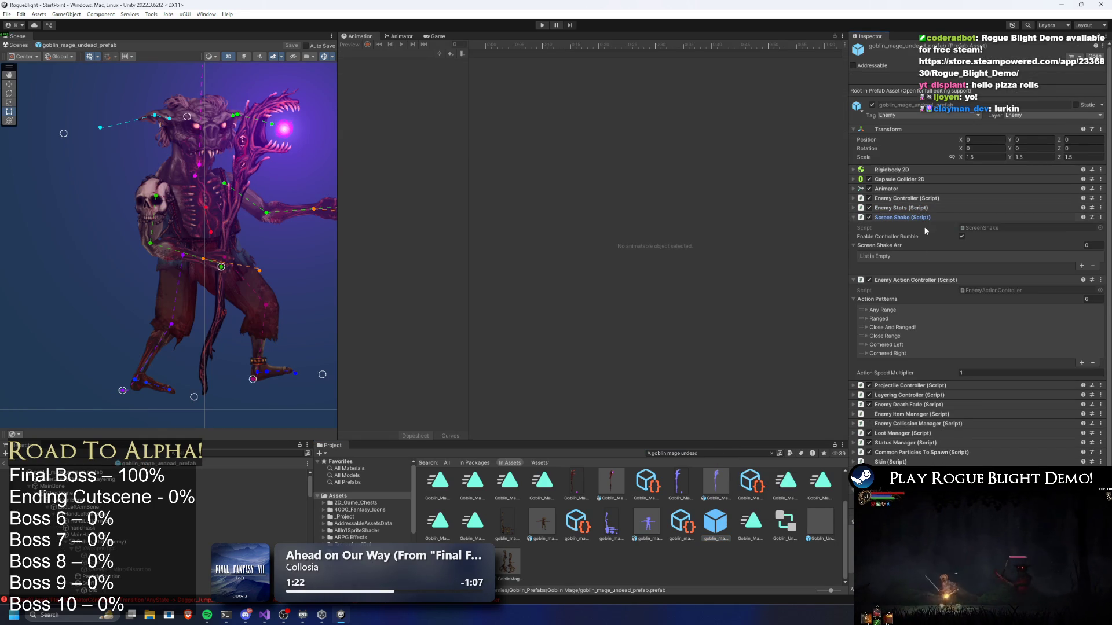
click(1081, 266)
text(Explosion)
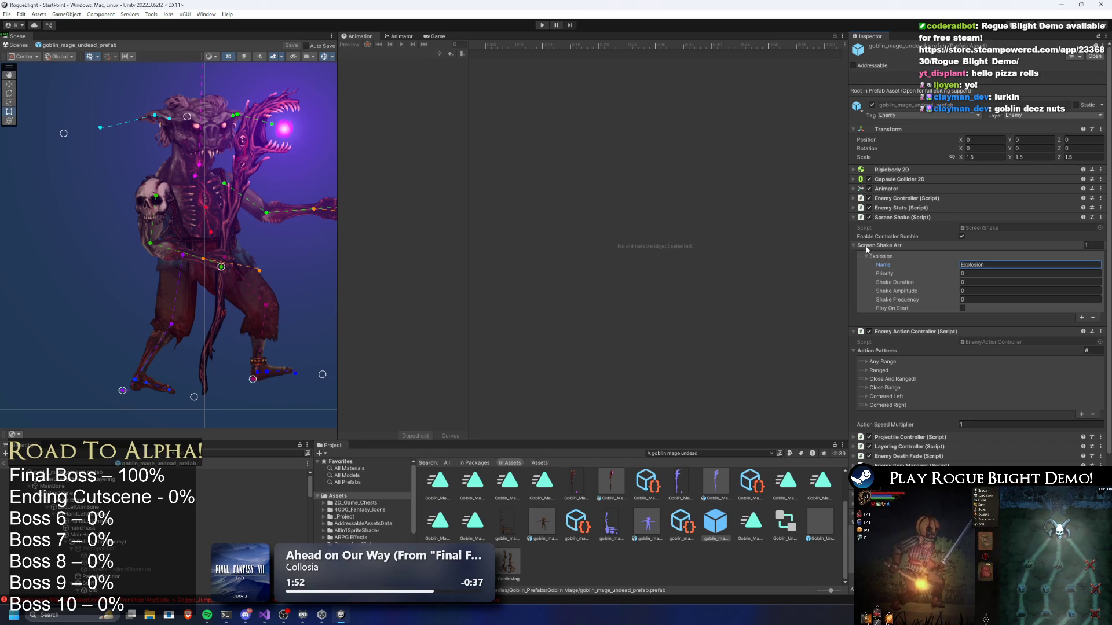
Save the prefab, set the Explosion entry's Priority to 1, and search the project for 'gorilla'.
key(ctrl+s)
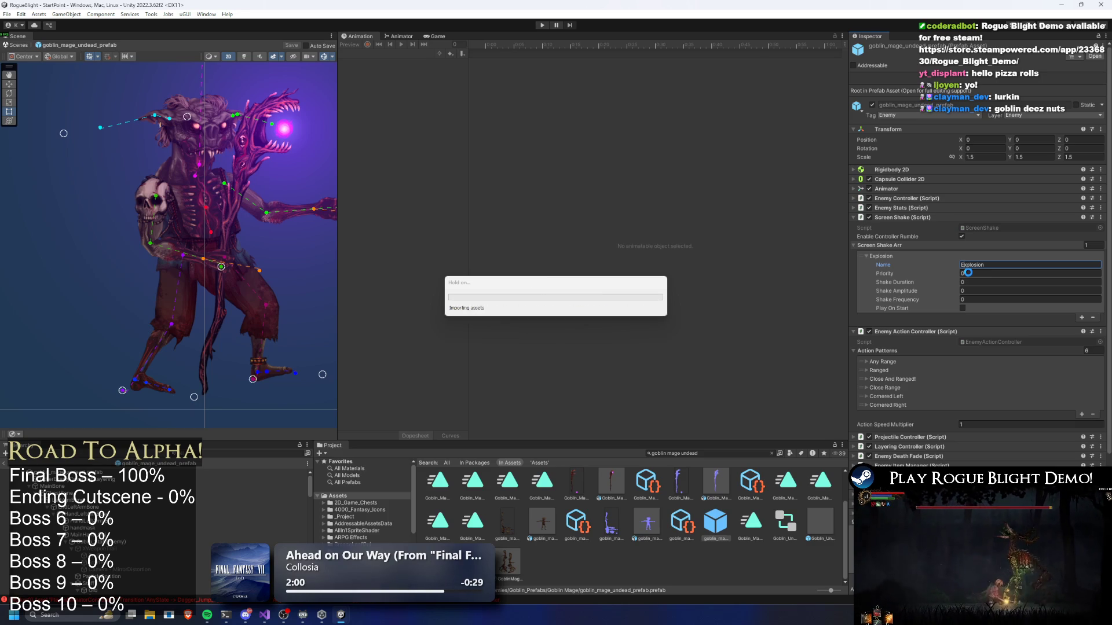
click(969, 275)
text(1)
click(968, 283)
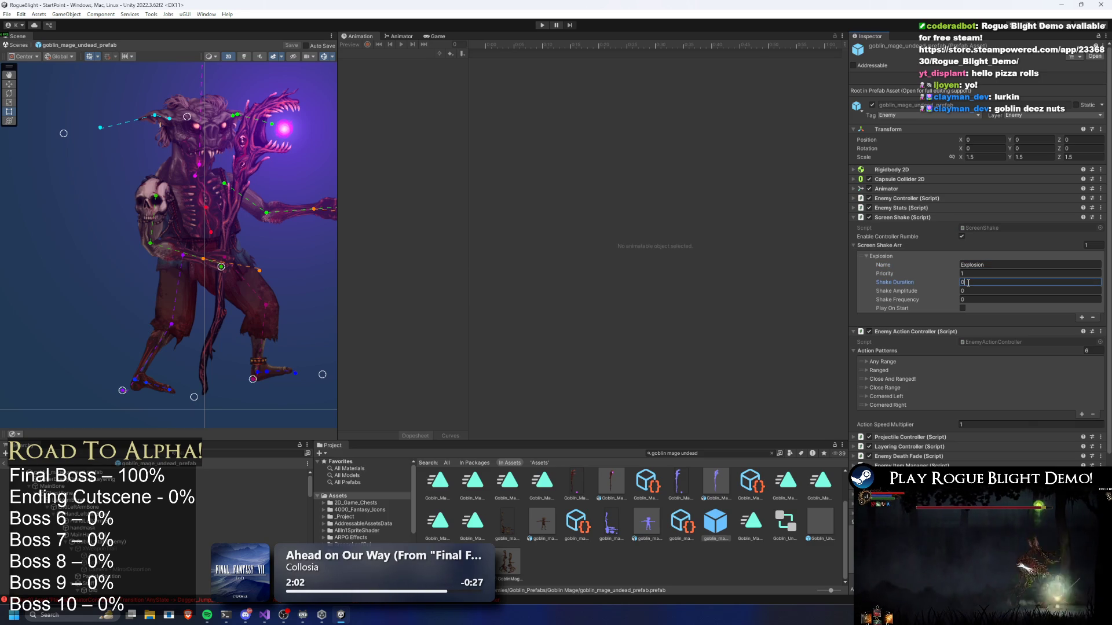
text(.5)
click(710, 454)
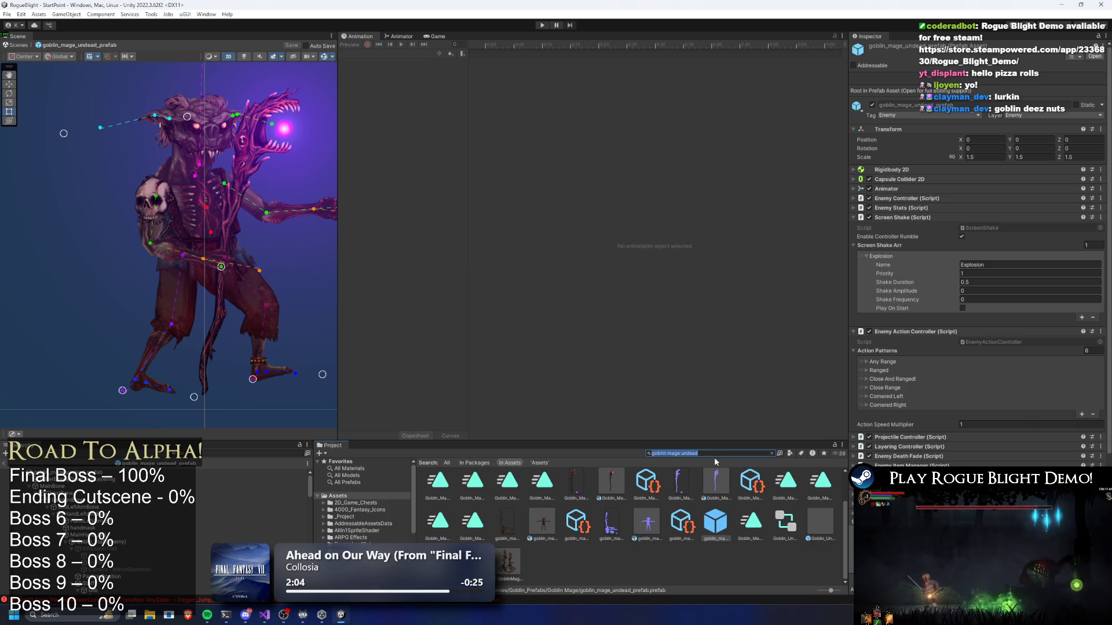
text(gorill)
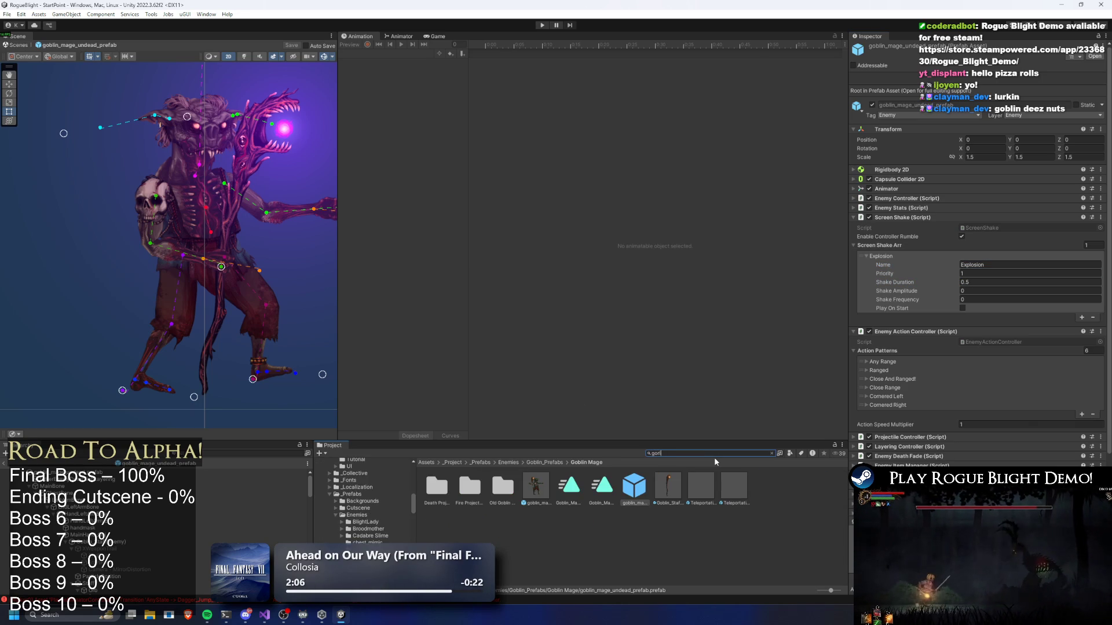
text(a)
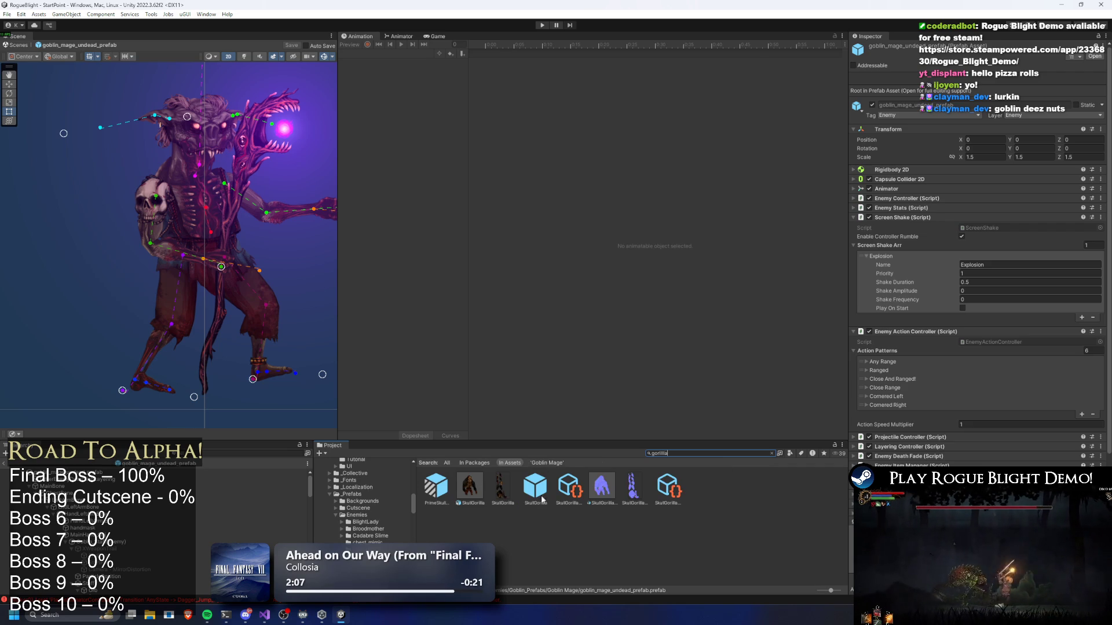
Copy the SkullGorilla prefab's first screen-shake entry.
click(535, 488)
scroll(987, 300, down, 5)
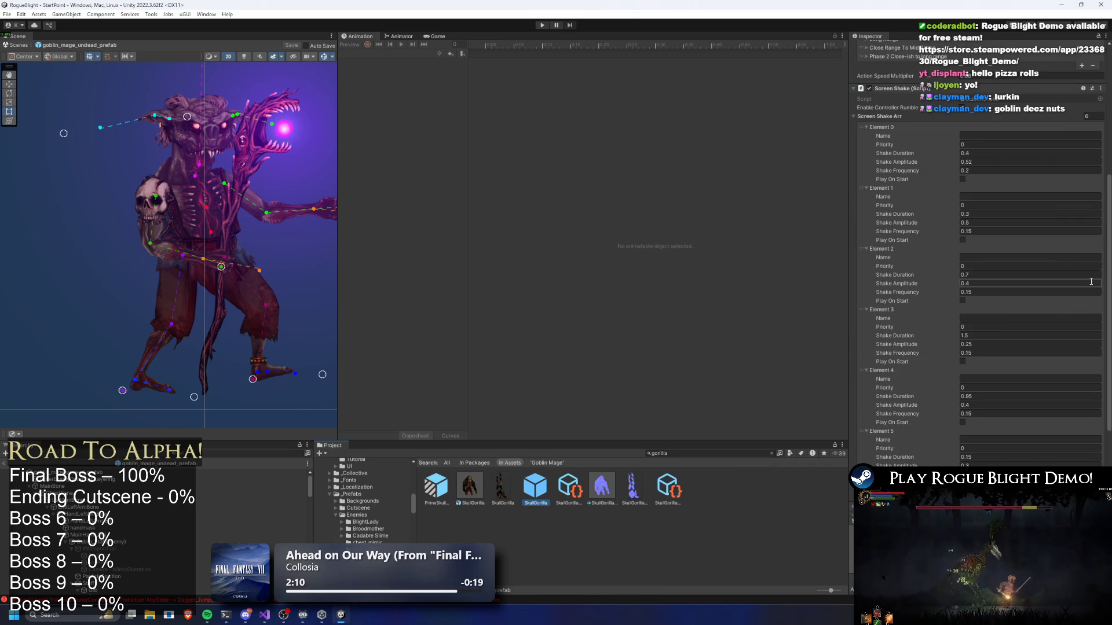
scroll(1047, 315, up, 3)
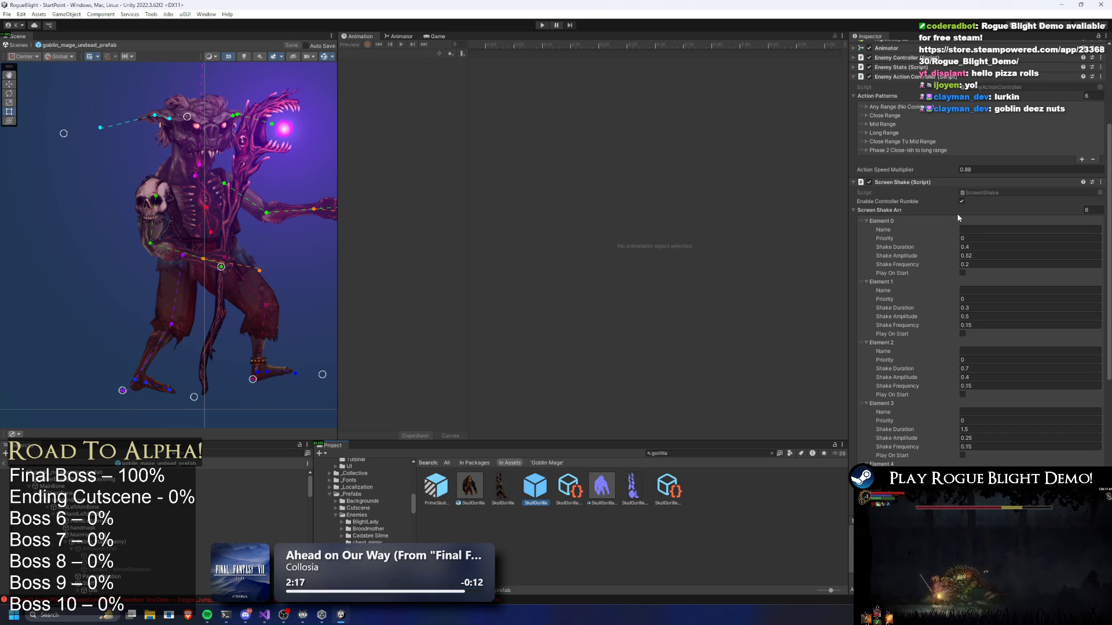
right_click(882, 221)
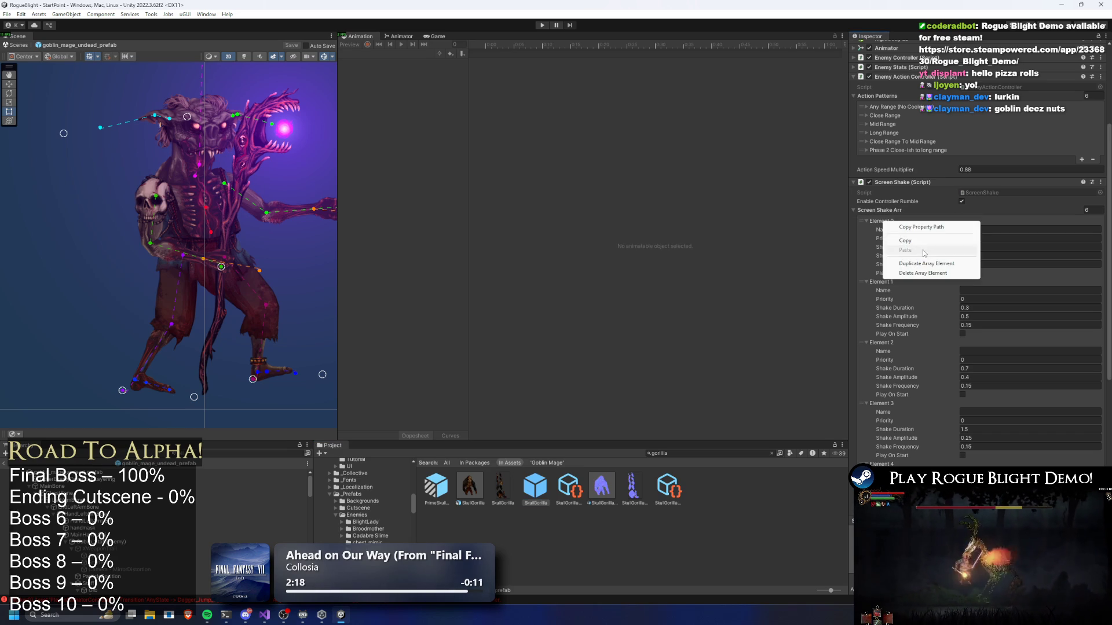
click(923, 241)
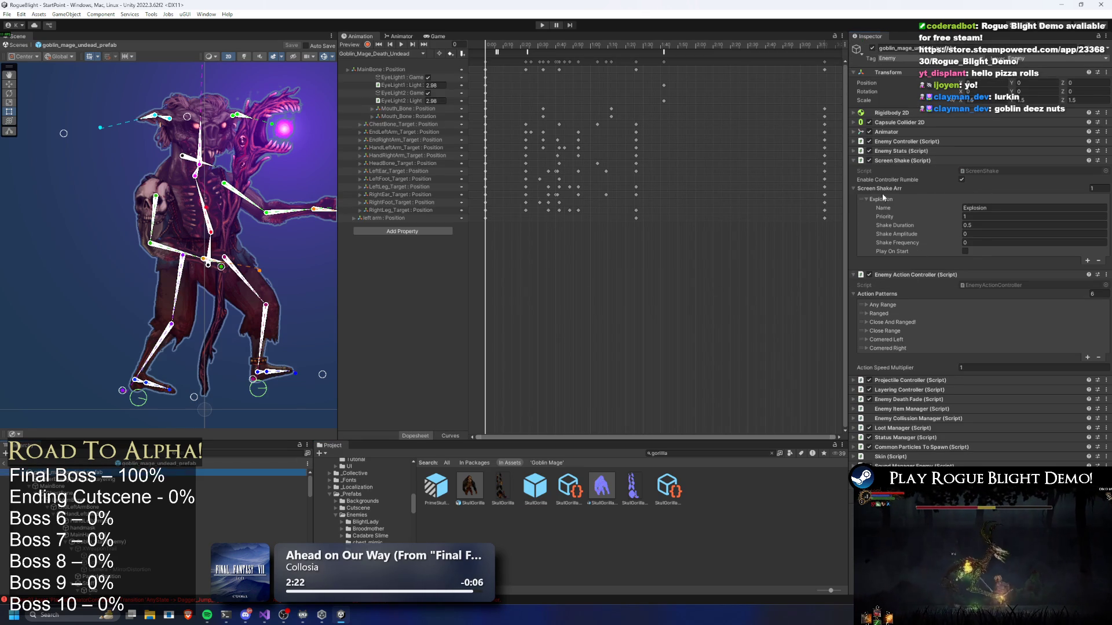
Paste the copied values into the goblin mage's Explosion entry and retype its name.
right_click(882, 198)
click(927, 226)
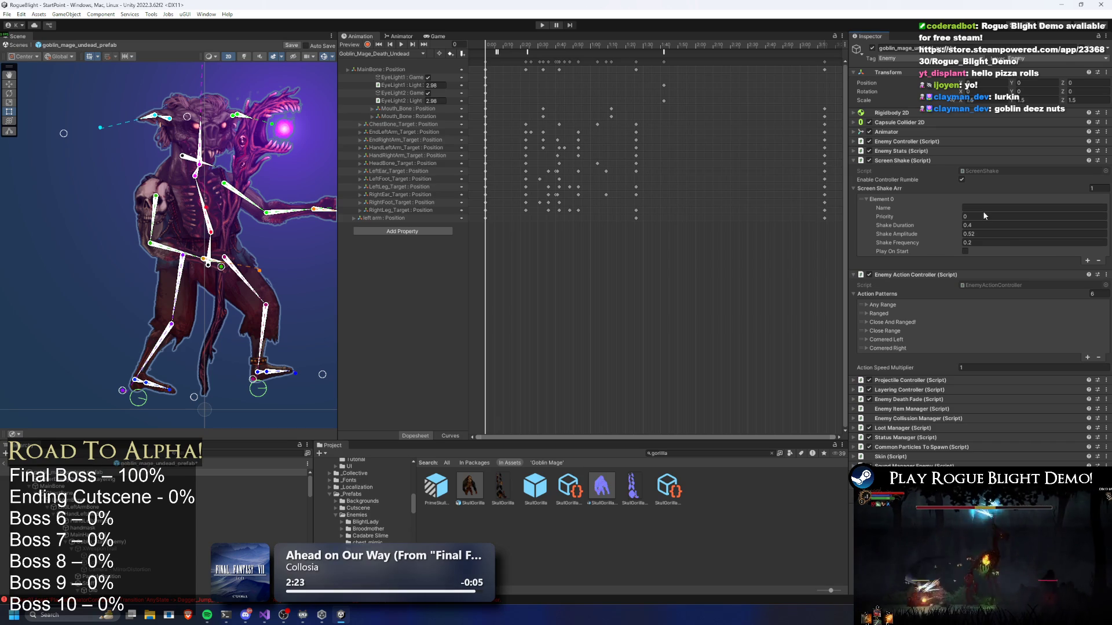
click(983, 209)
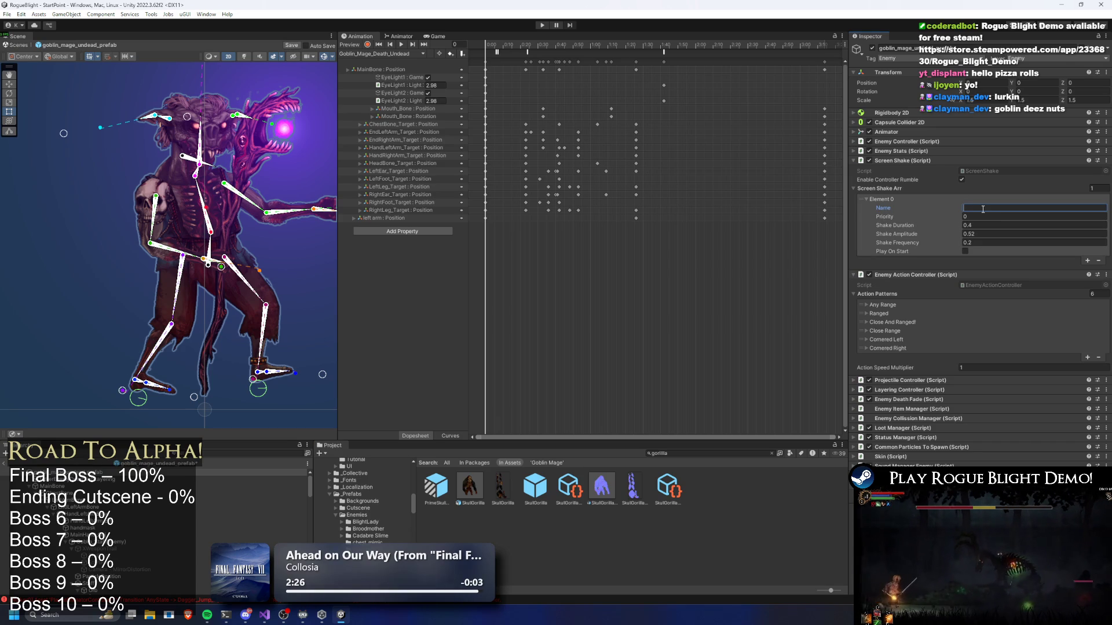
text(Explosion)
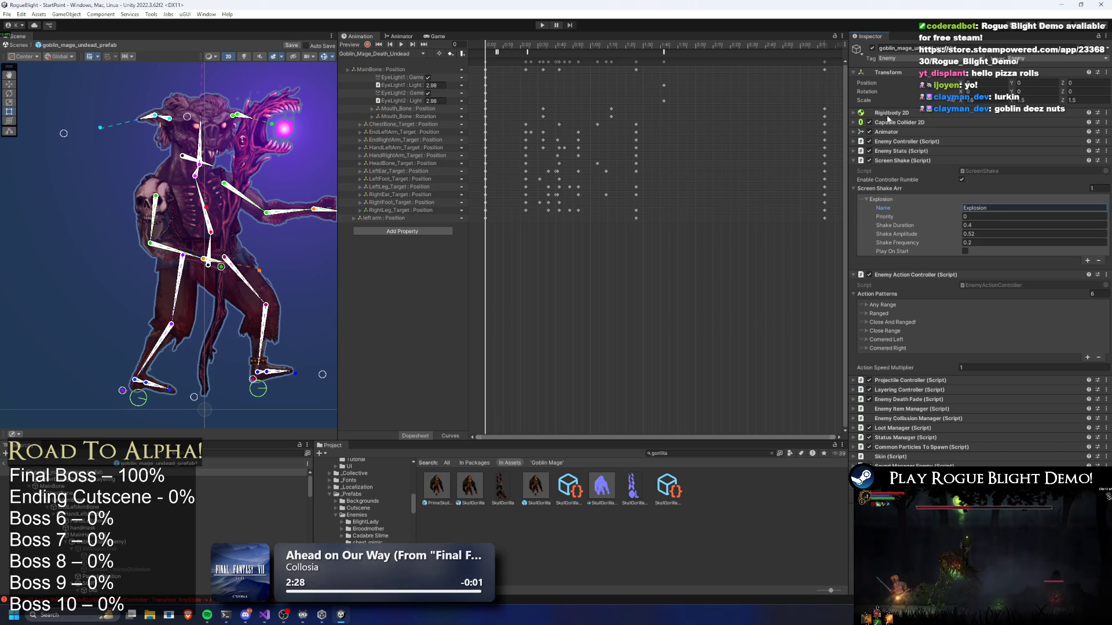
click(419, 54)
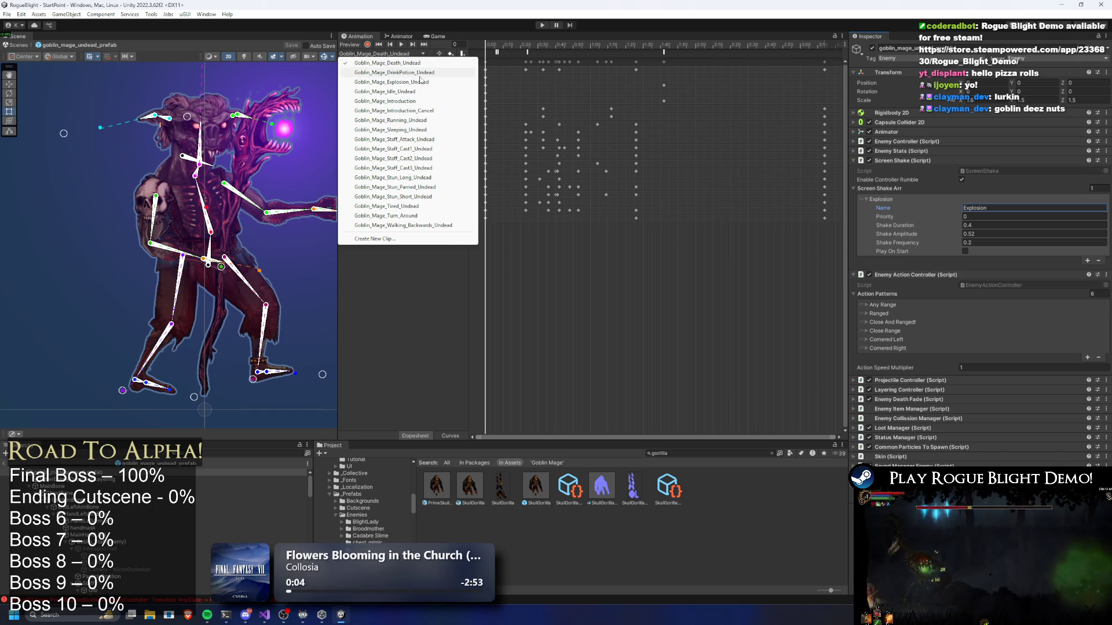
Load the Goblin_Mage_DrinkPotion_Undead clip into the Animation timeline.
click(419, 72)
click(387, 53)
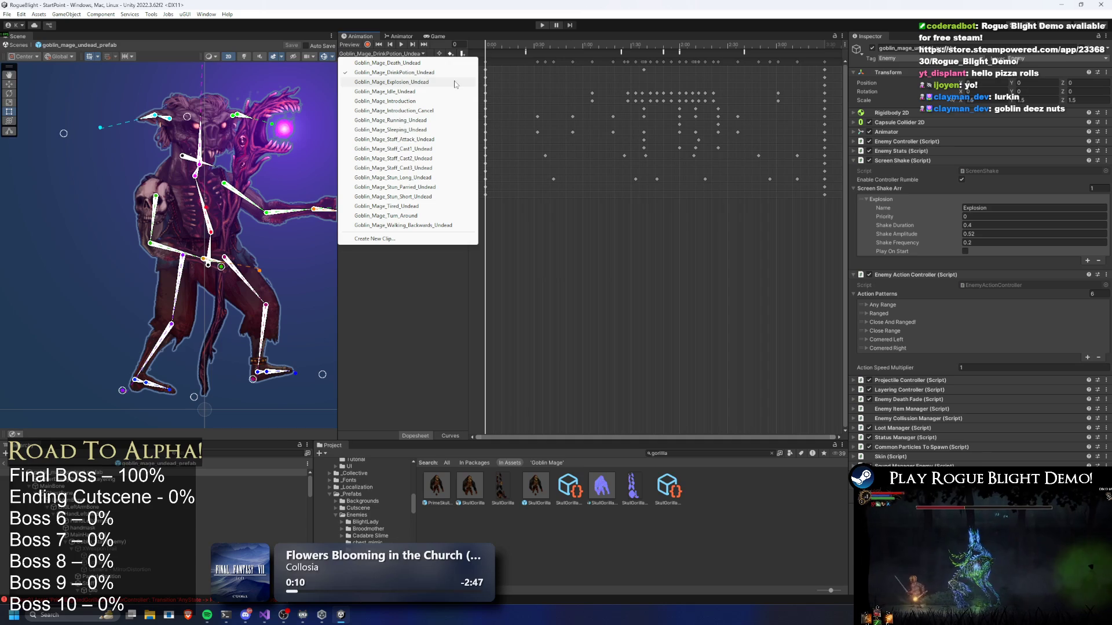
click(724, 451)
Search the project and select the ElderShaman prefab.
click(702, 451)
text(go)
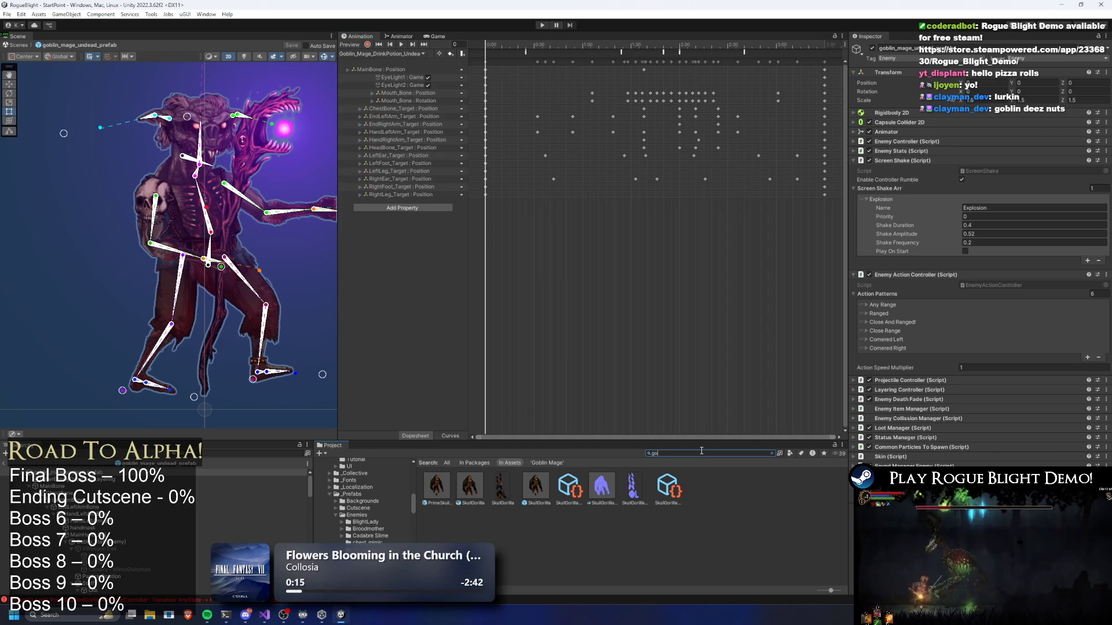
text(blin shaman pre)
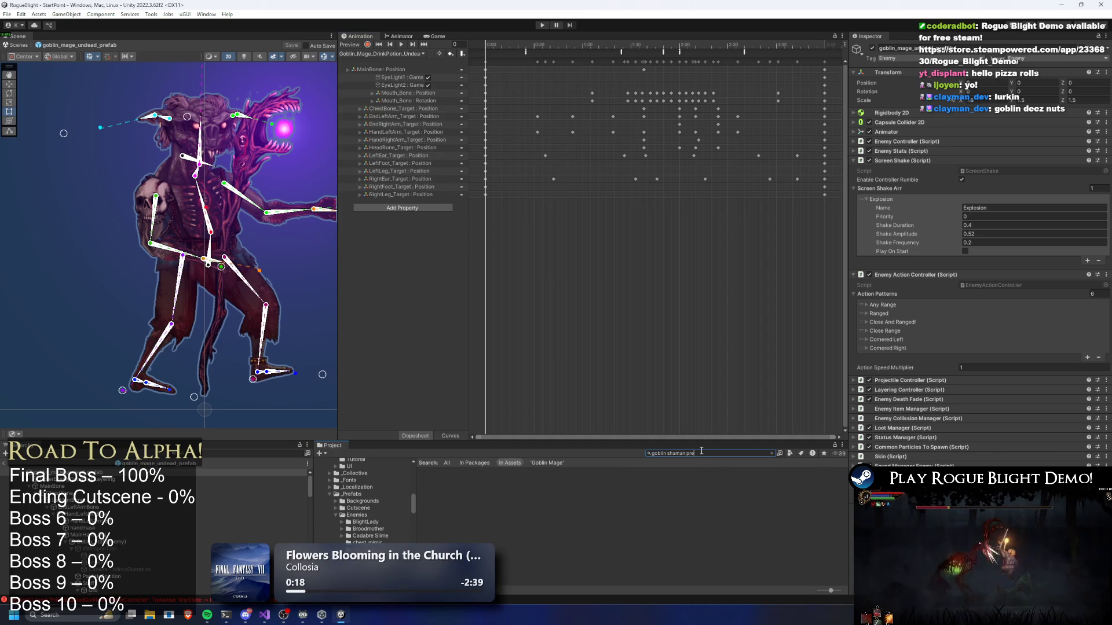
key(ctrl+a)
key(BackSpace)
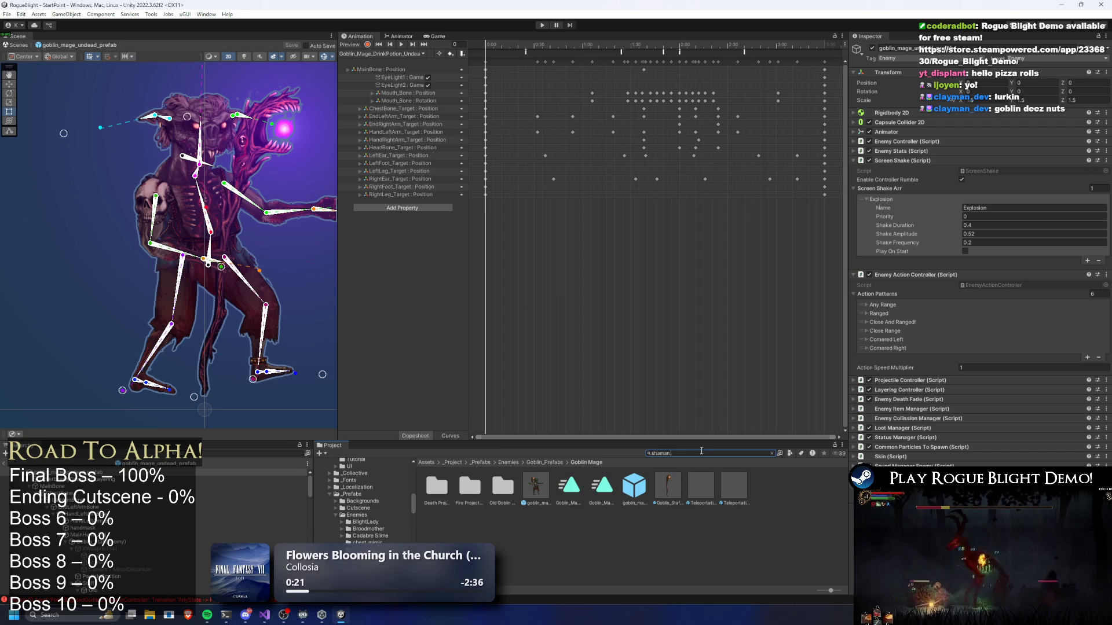
text( prefa)
click(438, 498)
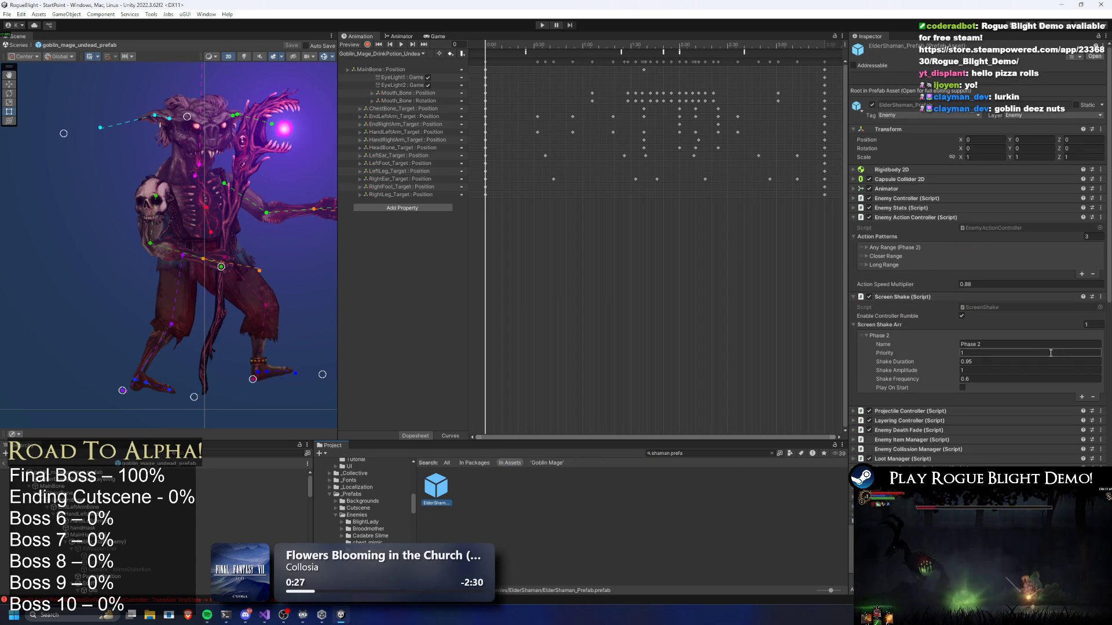
Inspect the Totem_Explosive and Totem_Healing minion prefabs, then return to ElderShaman.
scroll(960, 270, down, 10)
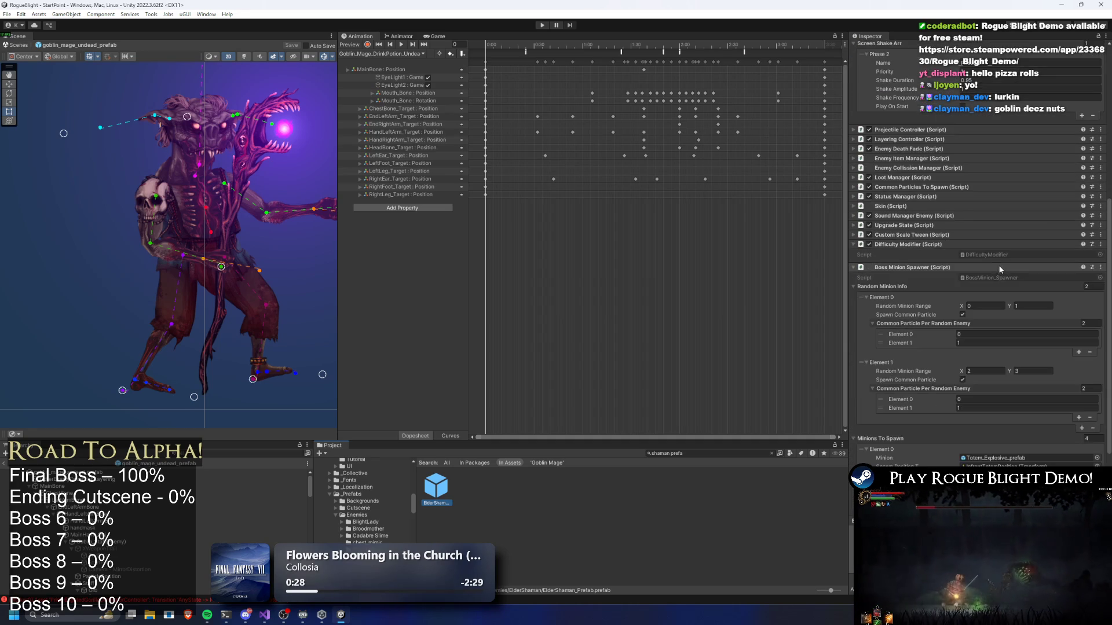
scroll(1016, 258, down, 2)
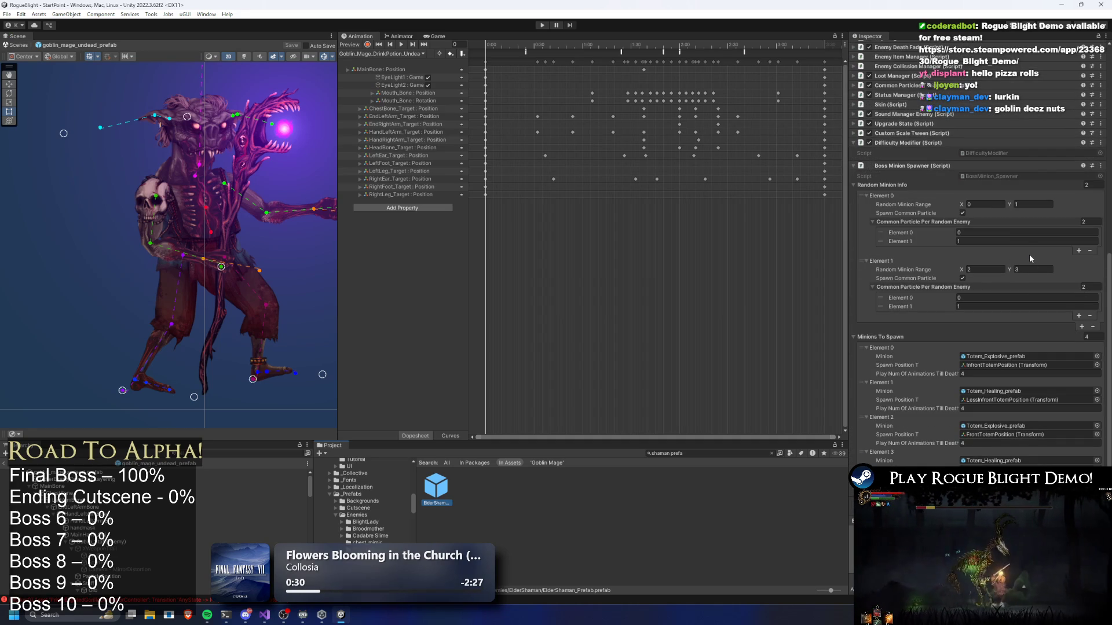
click(990, 357)
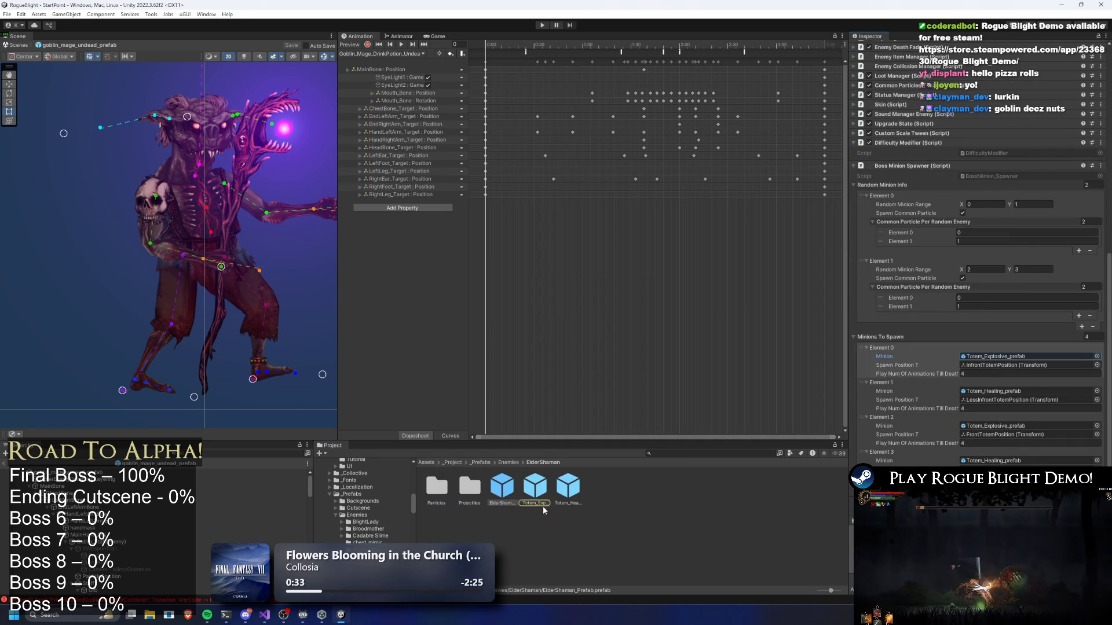
double_click(990, 356)
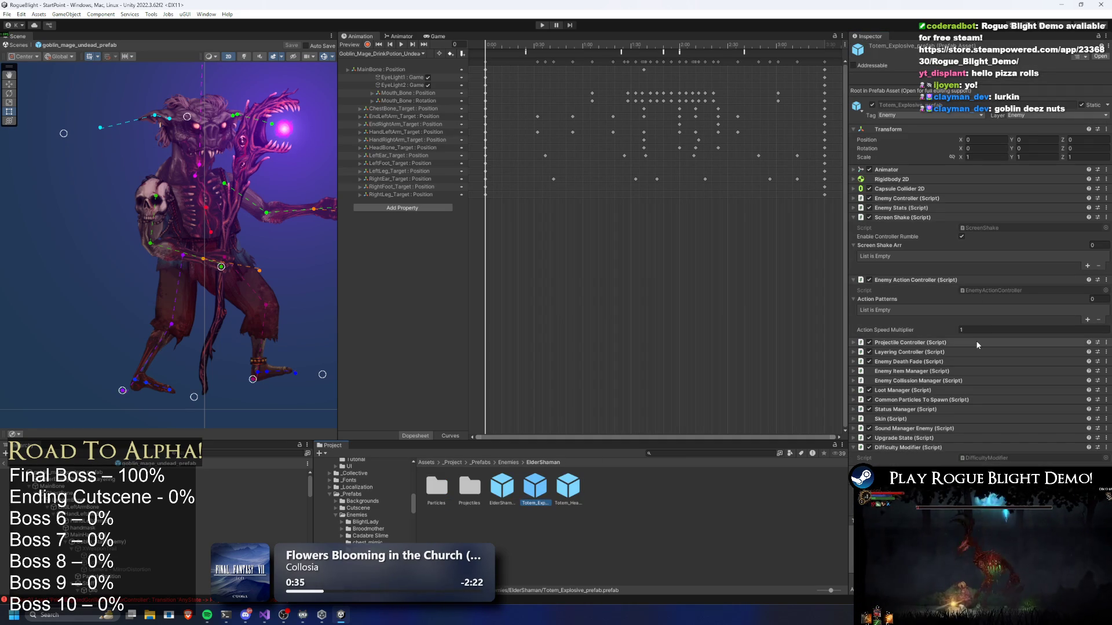
click(568, 486)
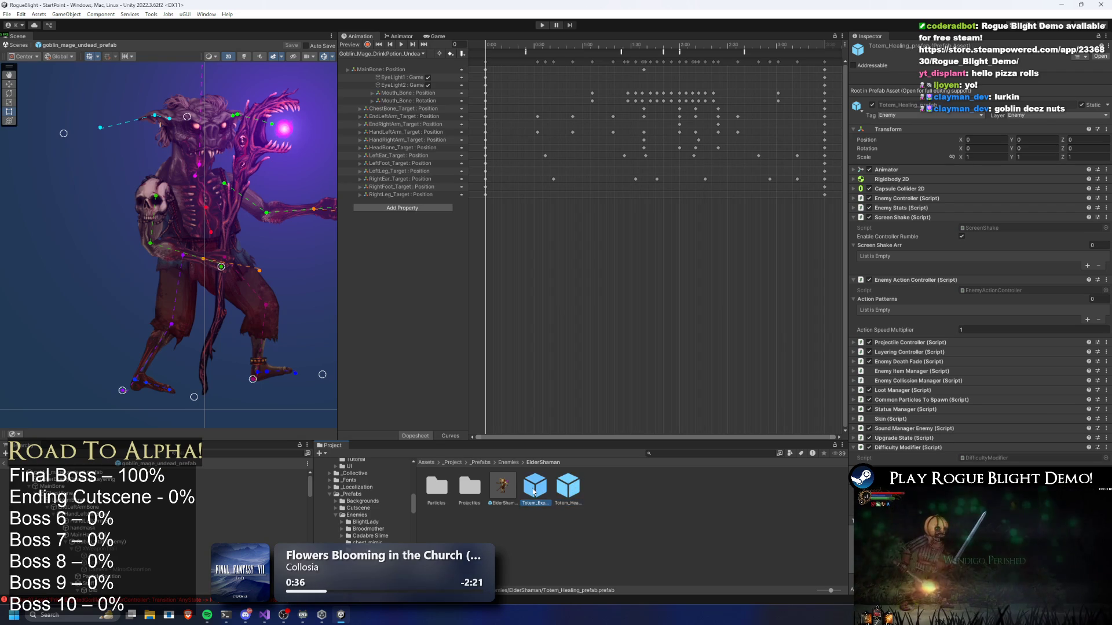
click(534, 491)
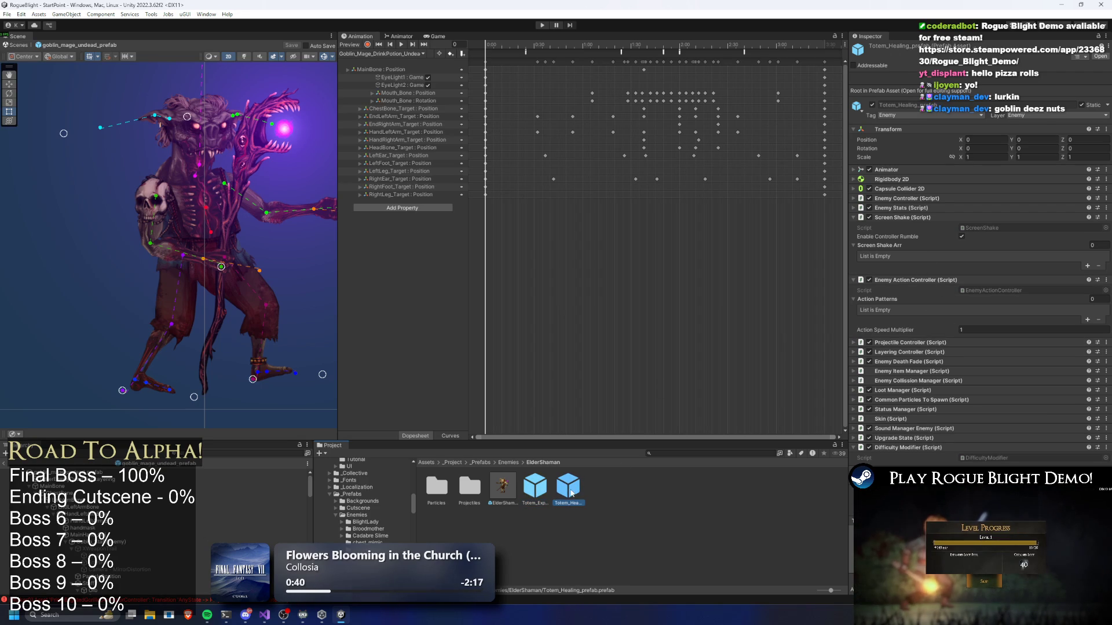
click(502, 486)
scroll(1005, 278, down, 5)
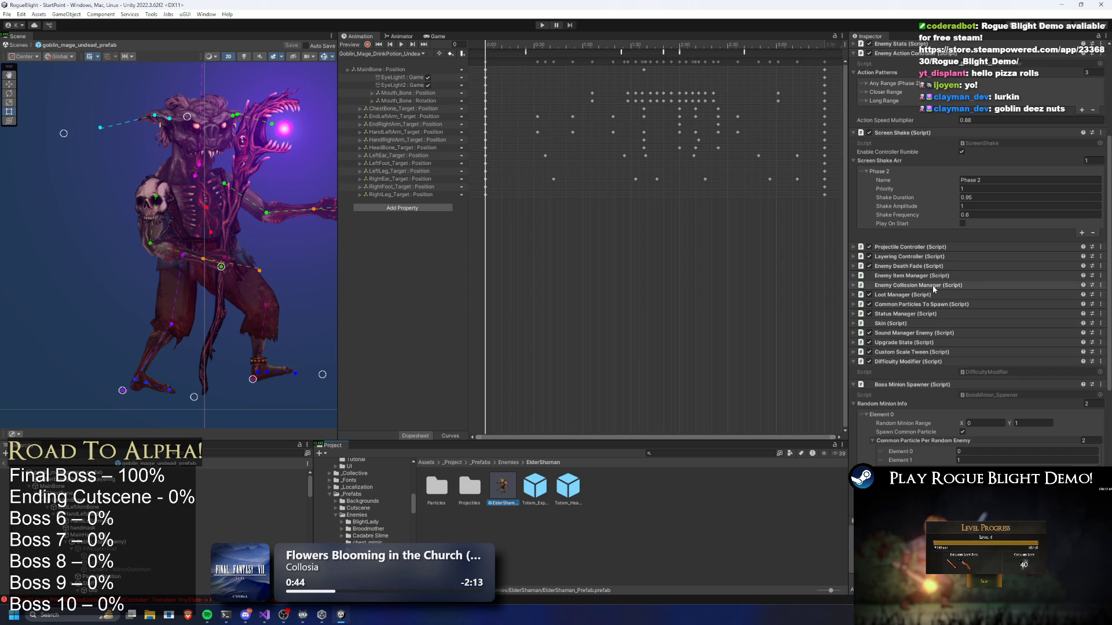
Open the 1 Staff Explosion projectile ElderShaman_Explosion and set its shake duration to 0.6.
click(978, 247)
click(891, 286)
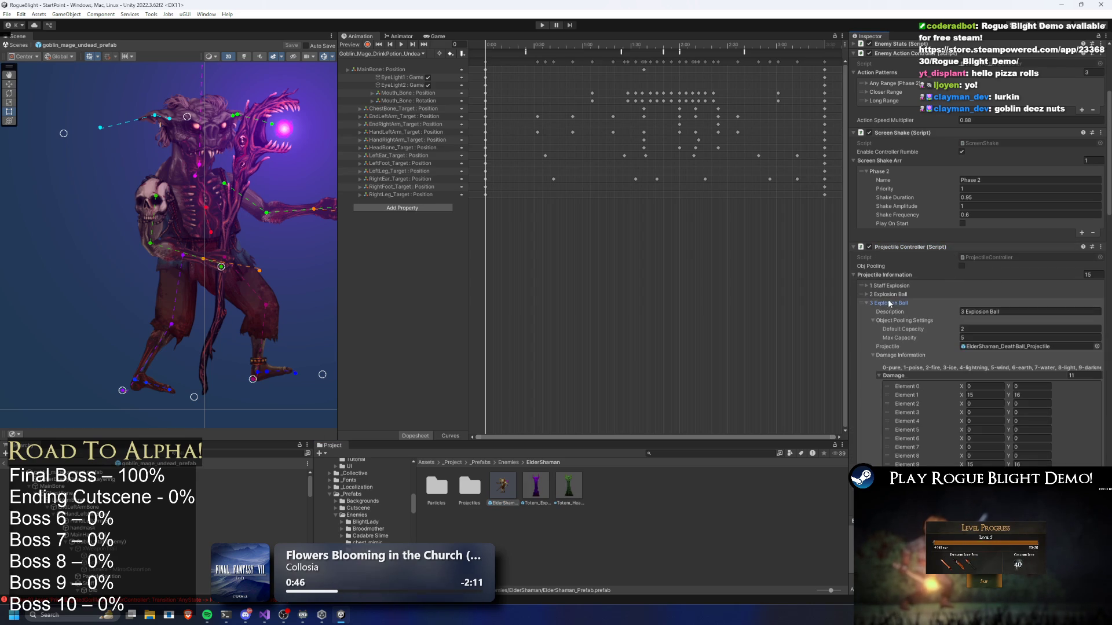
click(1001, 330)
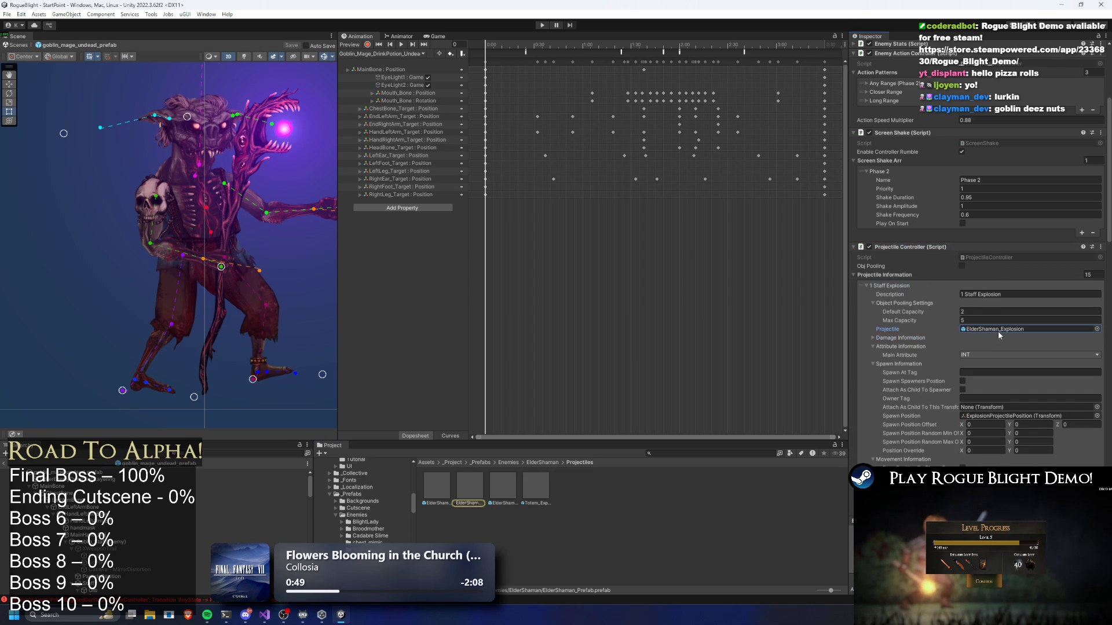
click(473, 491)
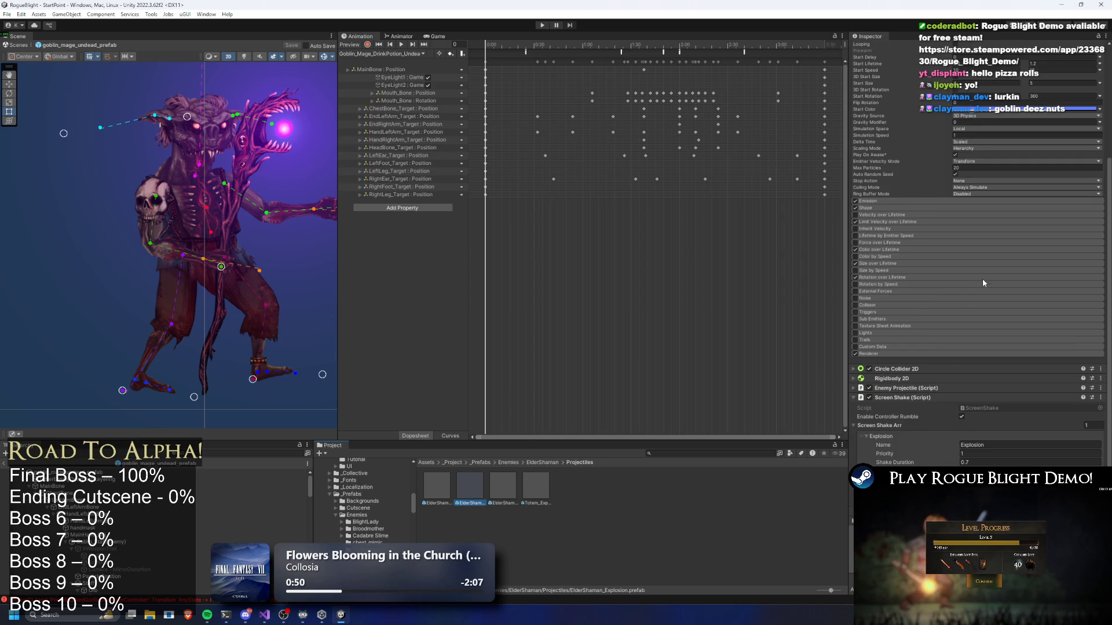
scroll(982, 281, down, 2)
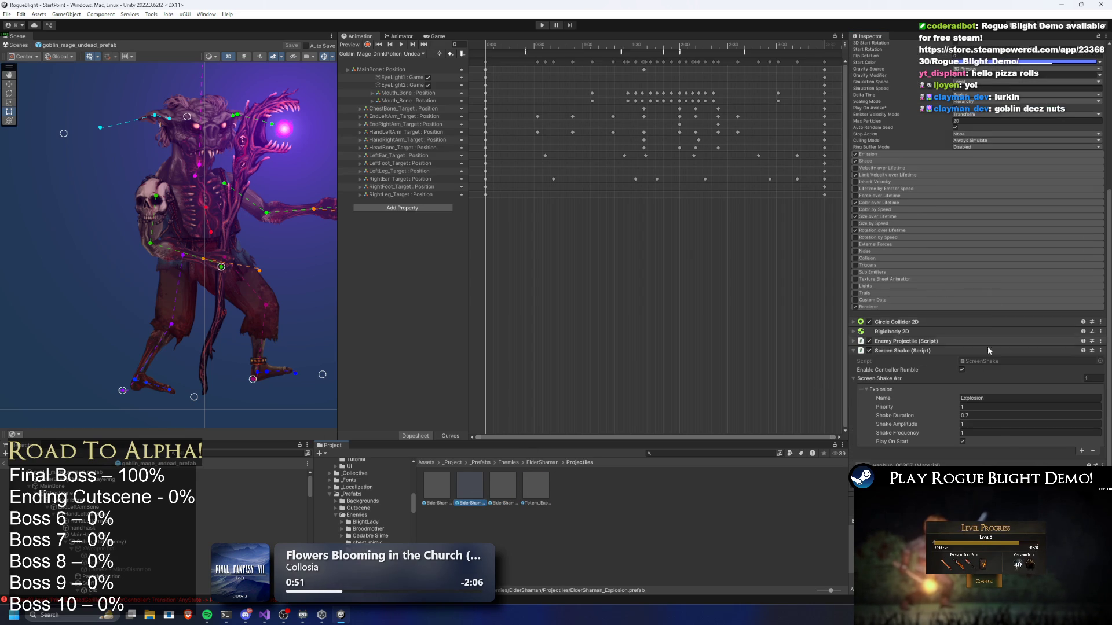
click(983, 424)
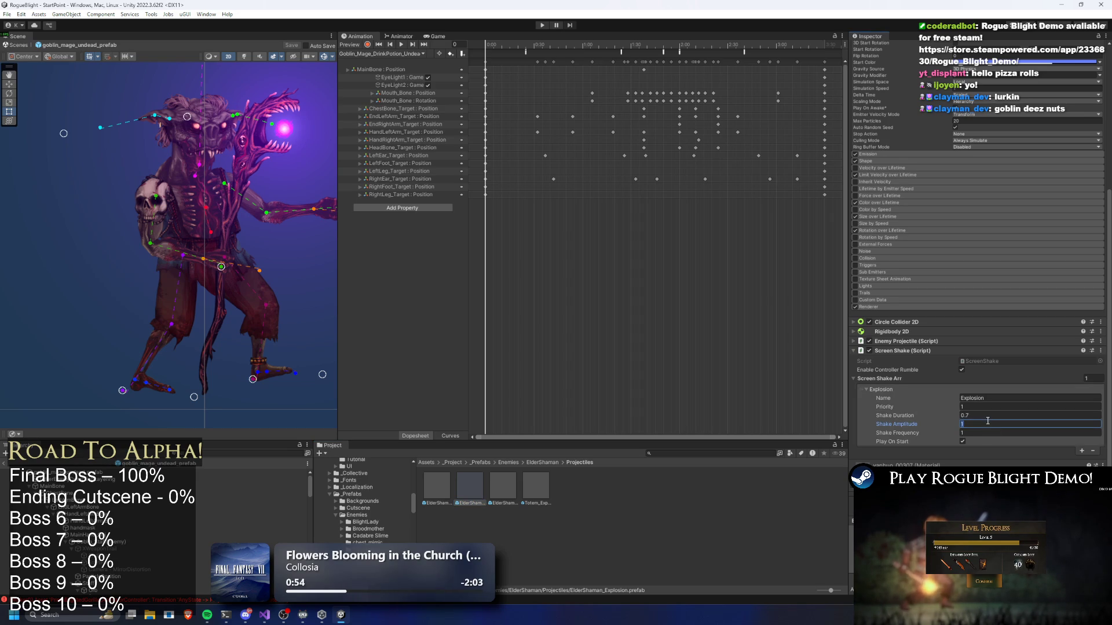
click(966, 415)
key(Tab)
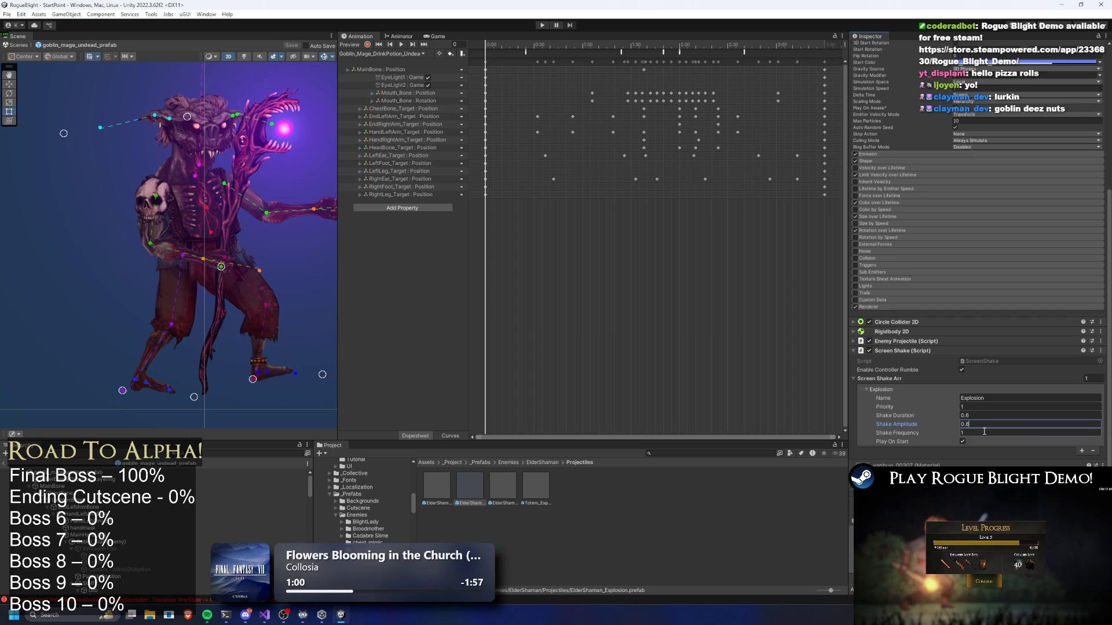
Set the ElderShaman explosion shake amplitude 0.8 and frequency 0.6, then copy the Explosion entry.
key(Tab)
text(0.8)
right_click(885, 390)
key(Escape)
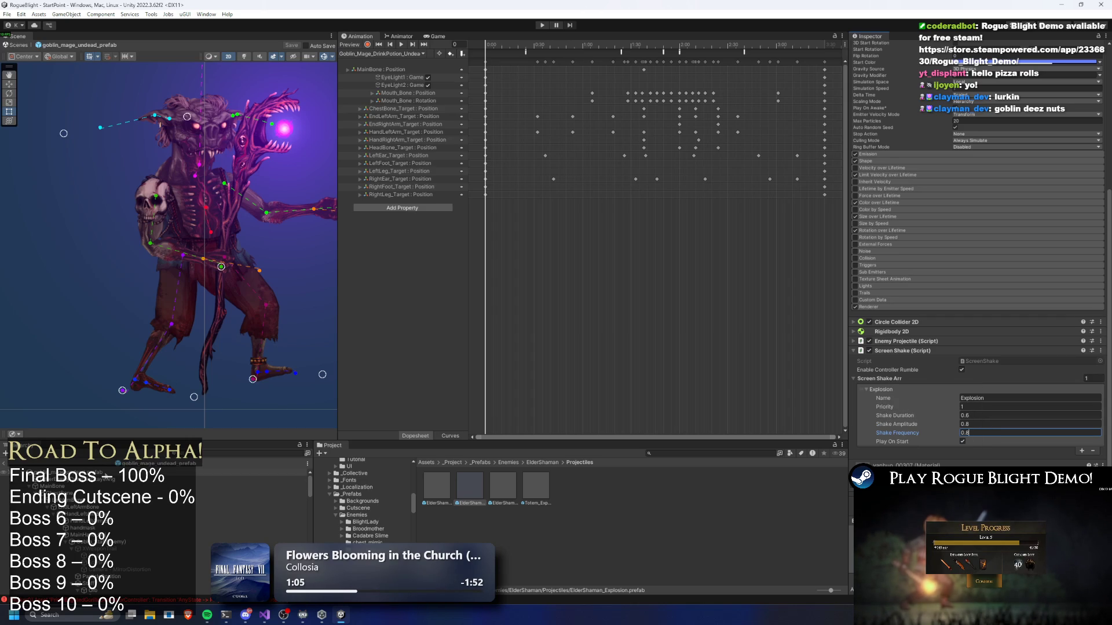
right_click(901, 352)
click(875, 380)
right_click(868, 390)
key(Escape)
right_click(887, 389)
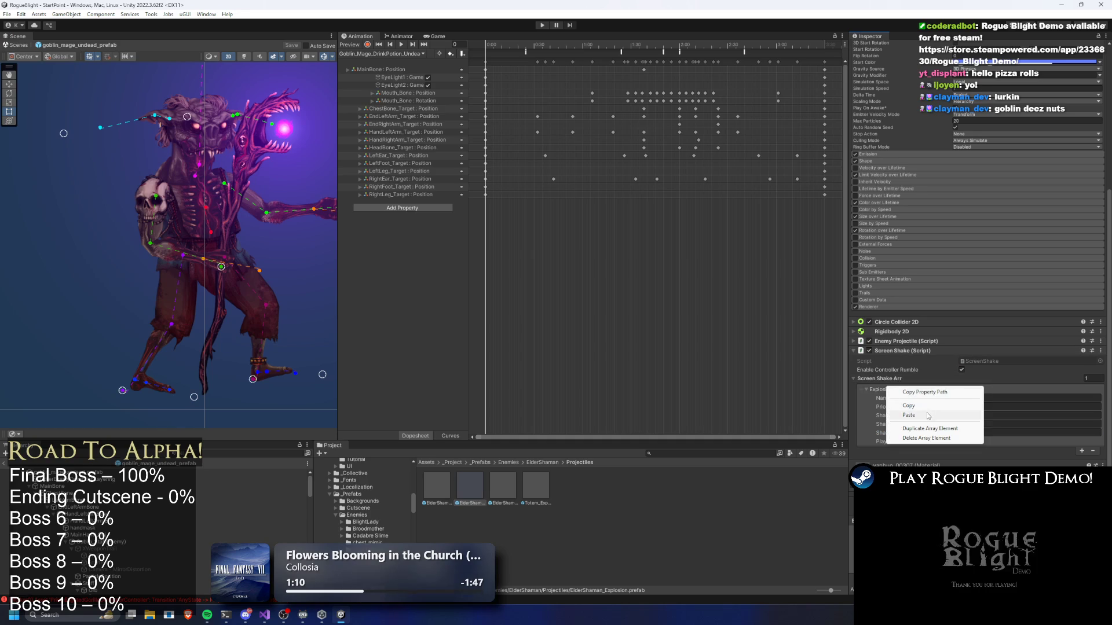
click(946, 404)
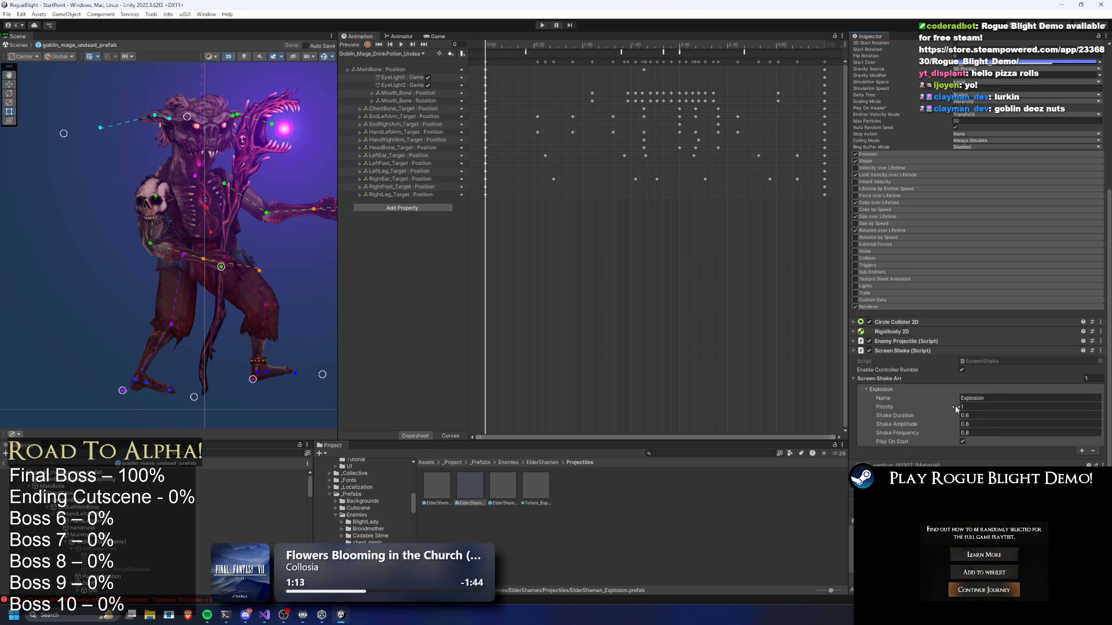
Paste those shake values onto the goblin mage's Explosion entry and adjust its amplitude.
click(58, 472)
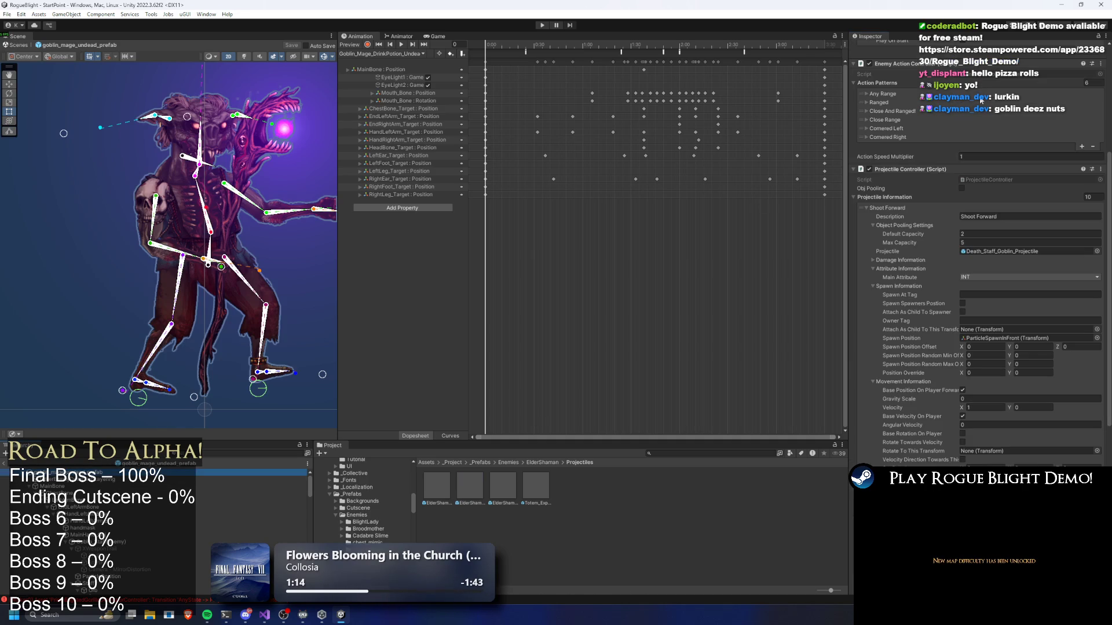
scroll(983, 223, up, 2)
right_click(880, 123)
right_click(872, 129)
click(970, 176)
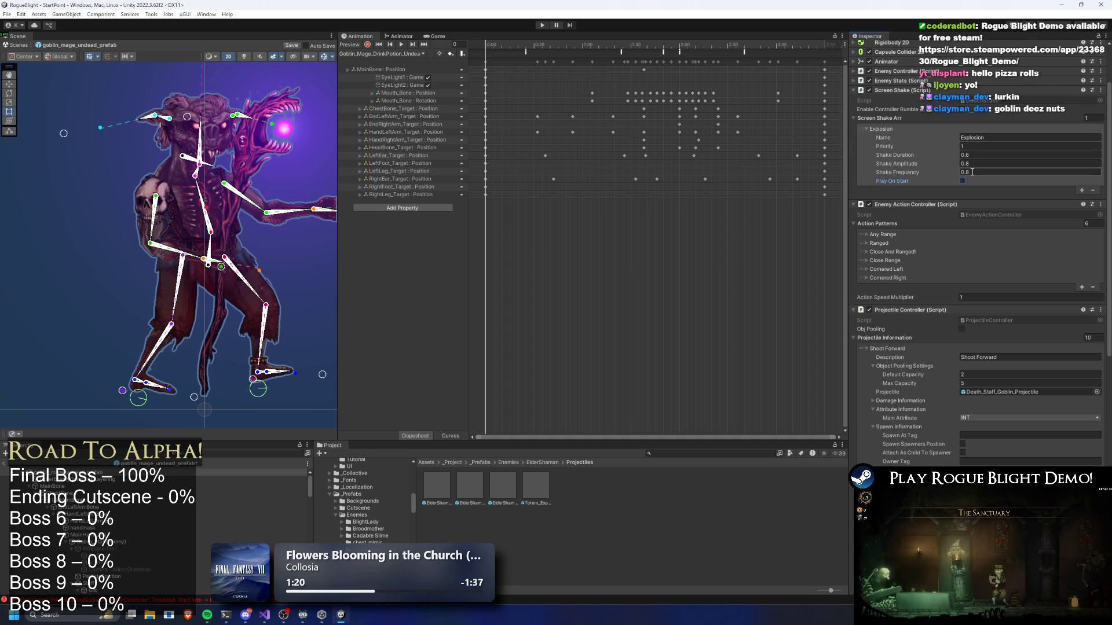
click(970, 173)
click(968, 165)
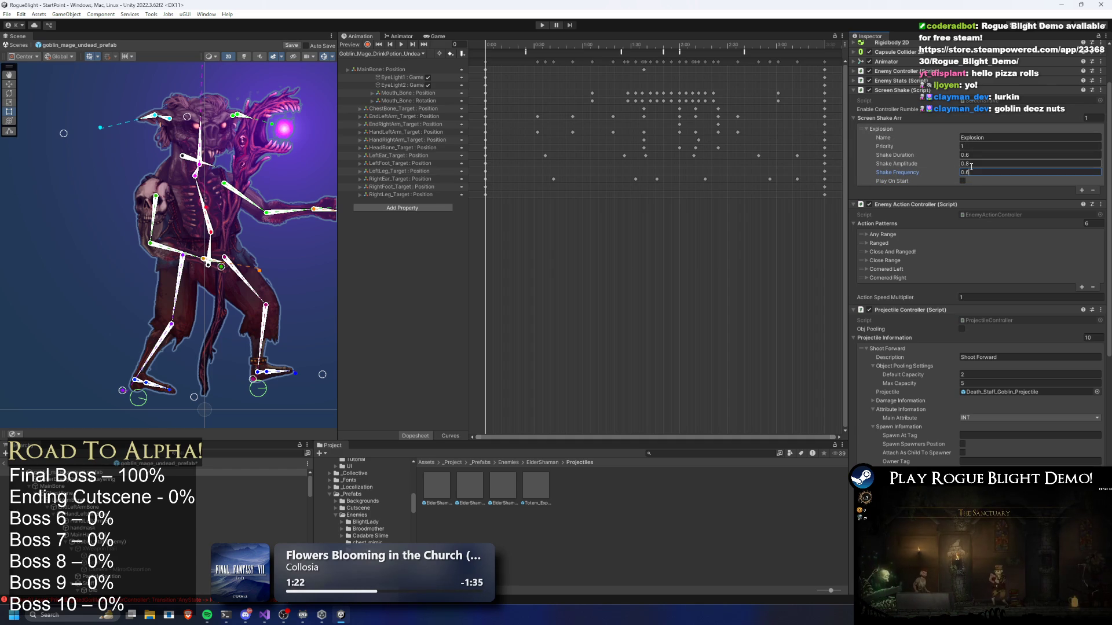
text(0.6)
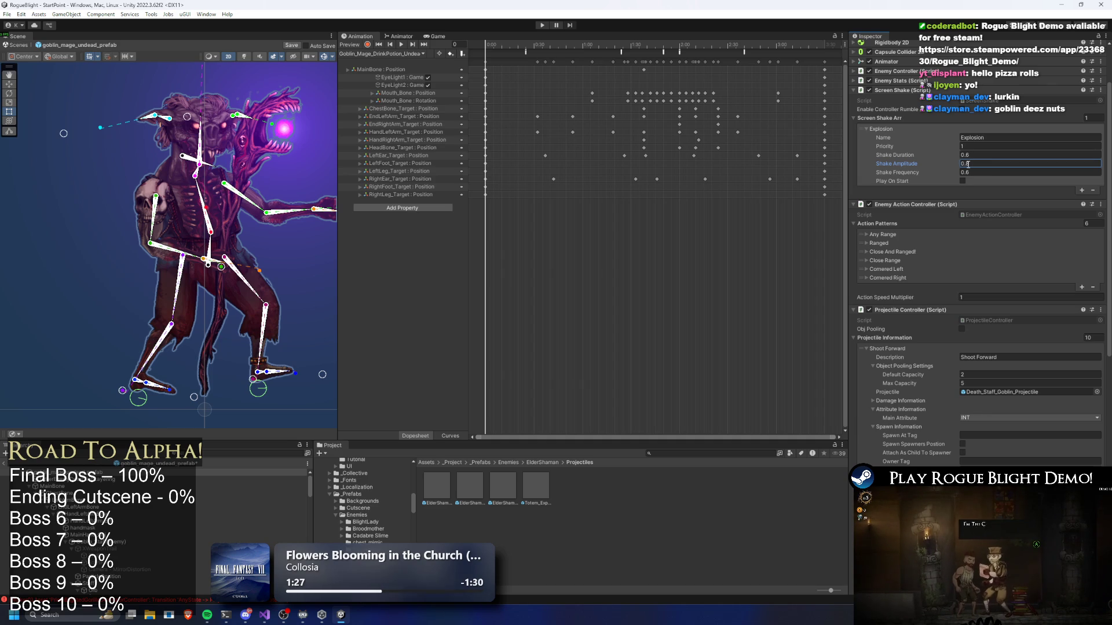
text(0.5)
In the Goblin_Mage_Explosion_Undead clip, add a StartScreenShake animation event at frame 86.
click(394, 55)
click(400, 82)
click(650, 45)
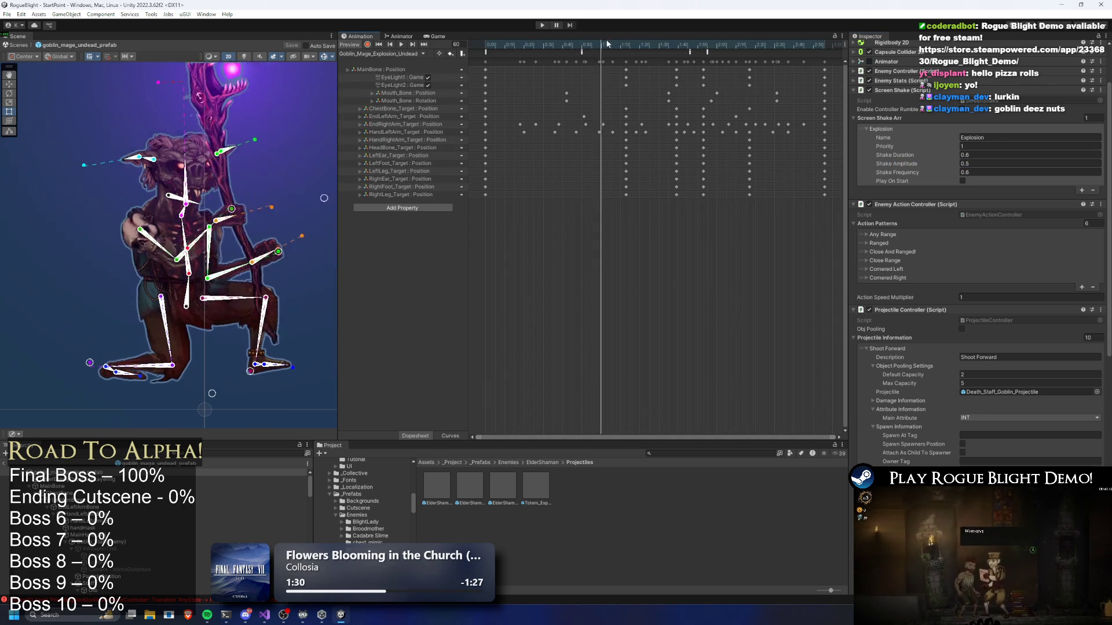
right_click(651, 54)
click(677, 57)
click(978, 70)
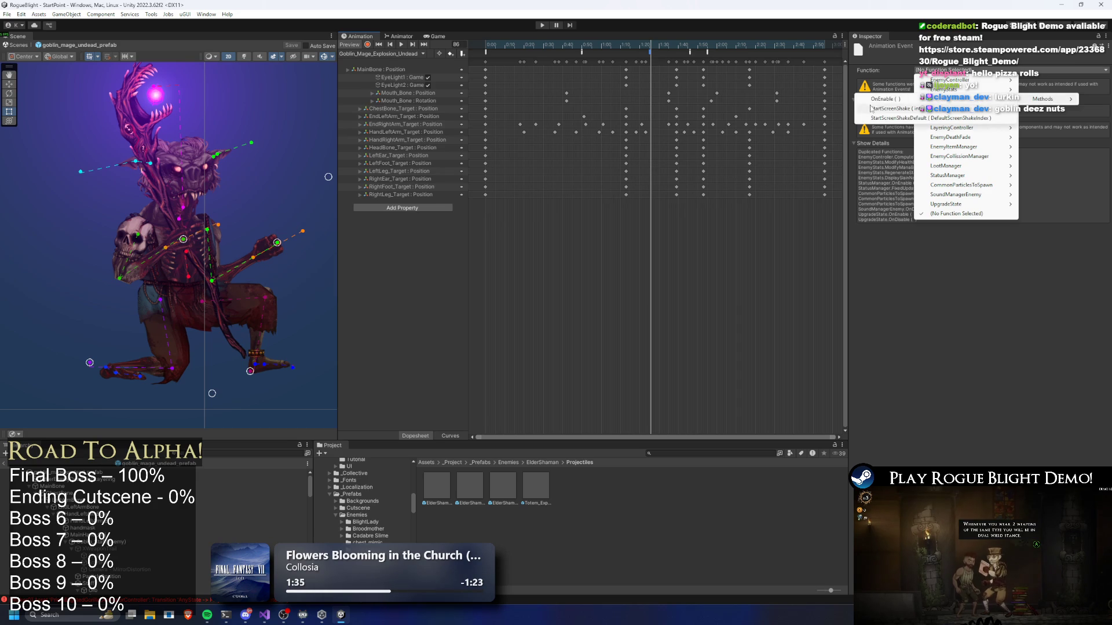
click(891, 108)
Check the clip's SpawnProjectile, PlaySound and StartScreenShake events one by one.
click(690, 52)
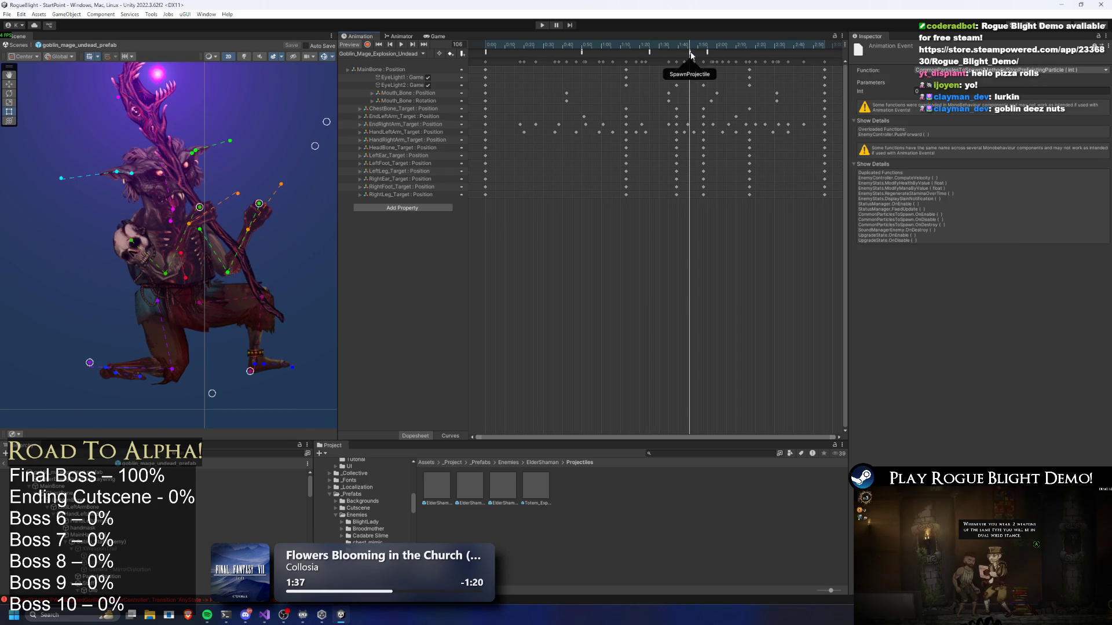
click(707, 52)
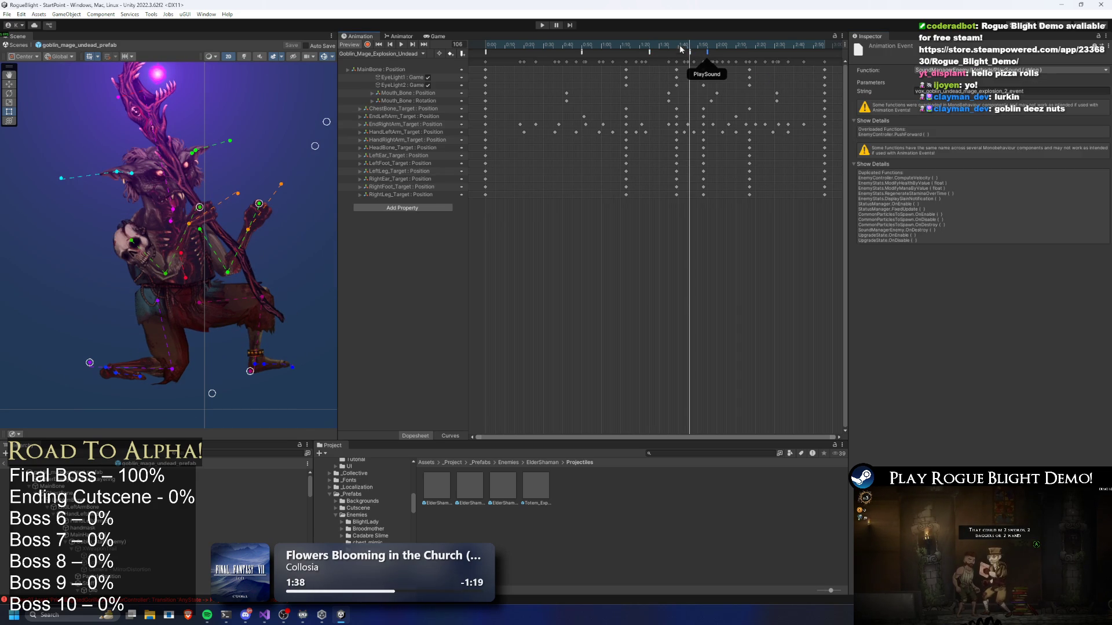
click(688, 53)
text(story mode)
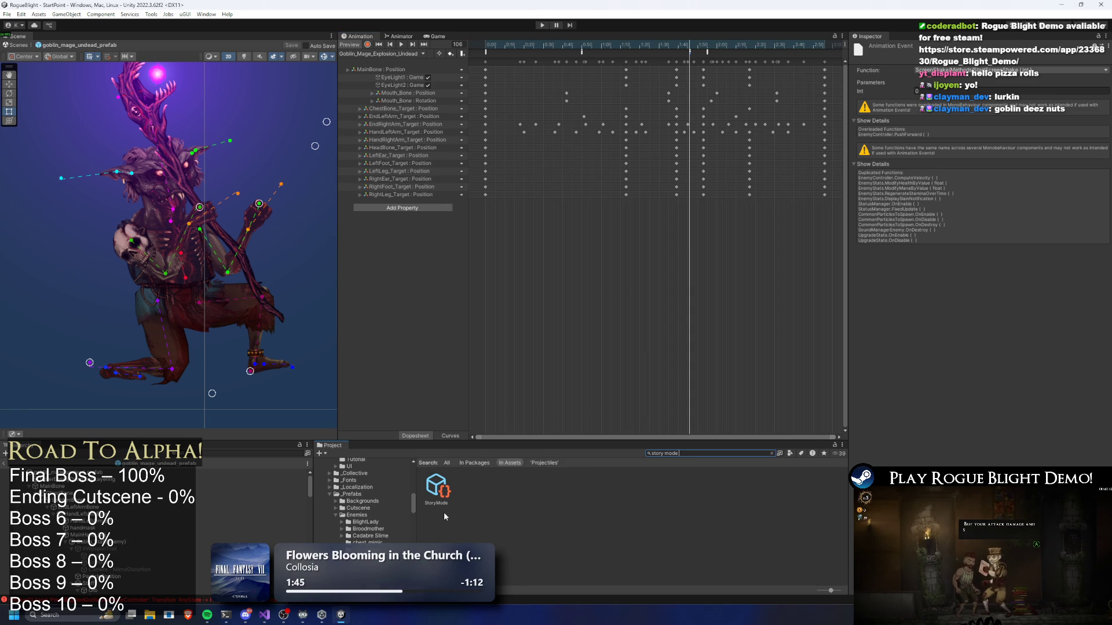
Assign Forest_Map to the StoryMode asset's first map slot and save the project.
click(436, 485)
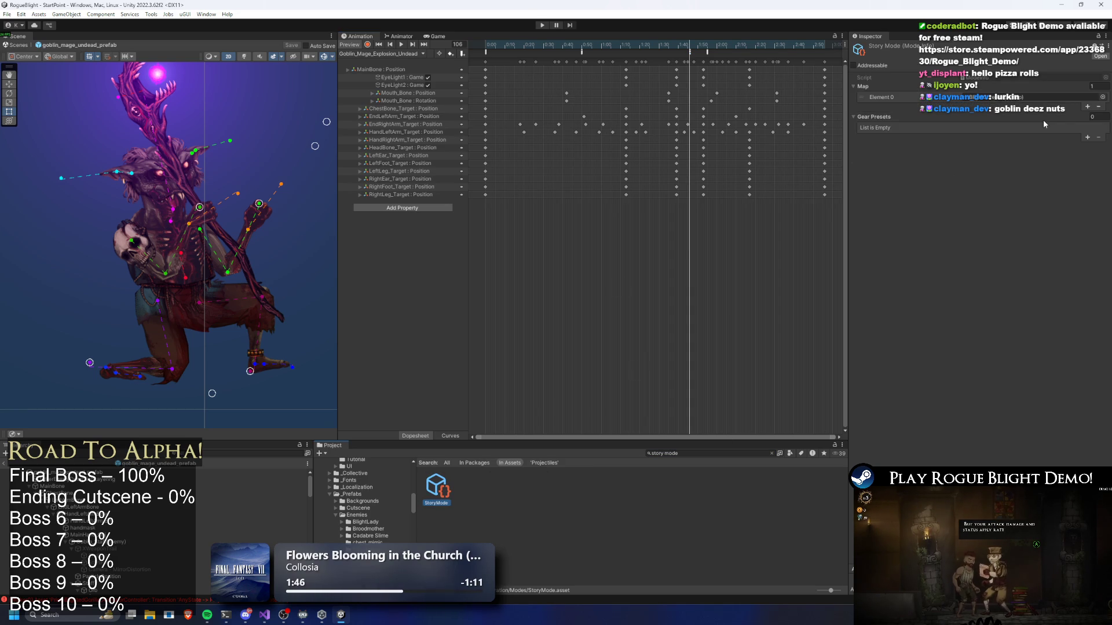
click(1098, 107)
text(forest map)
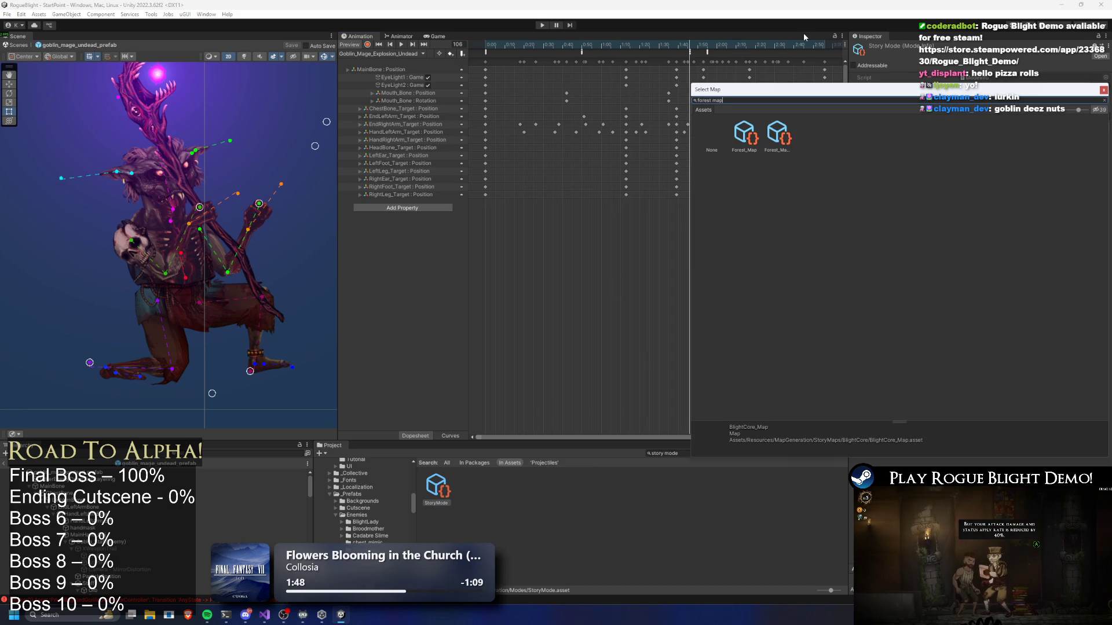
double_click(747, 144)
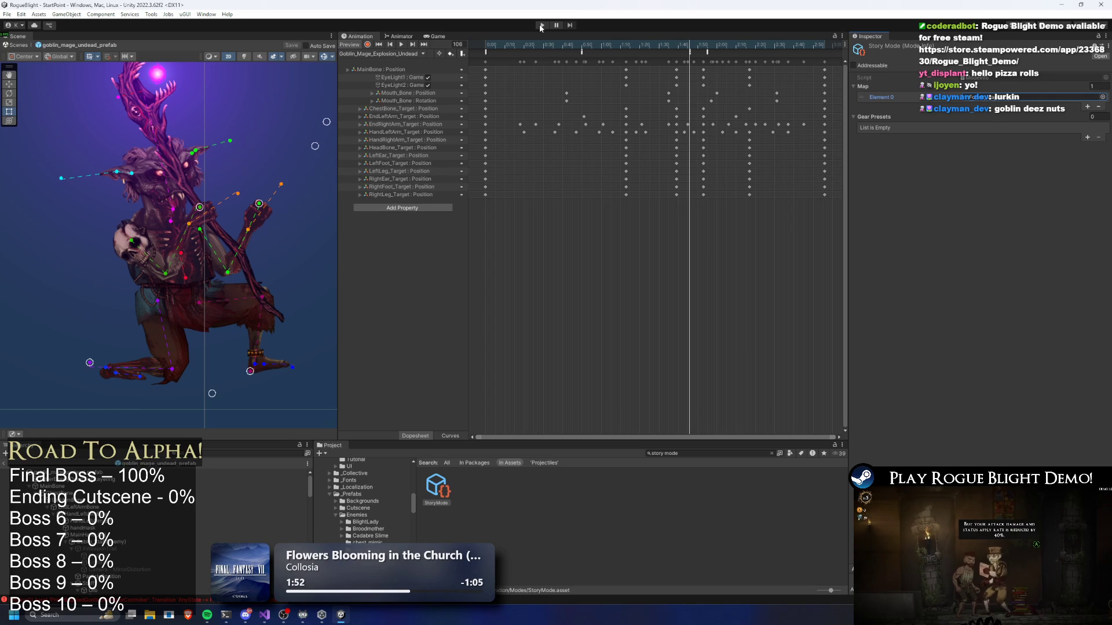
key(ctrl+s)
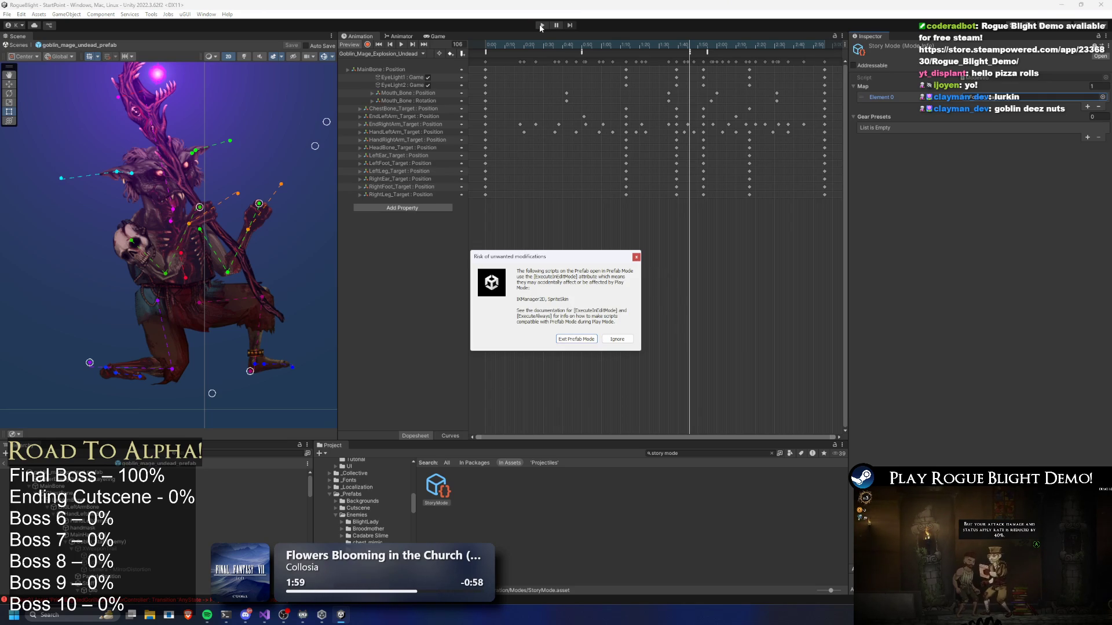
Dismiss the warning, start a game in the first save slot, and switch to the map view.
key(Return)
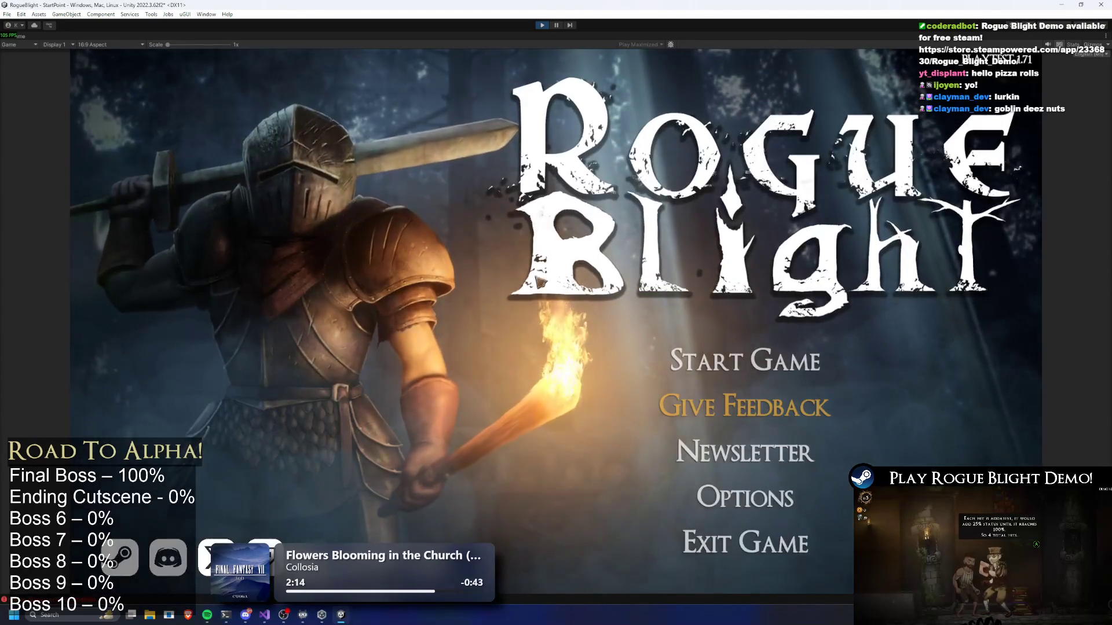
click(744, 361)
click(743, 316)
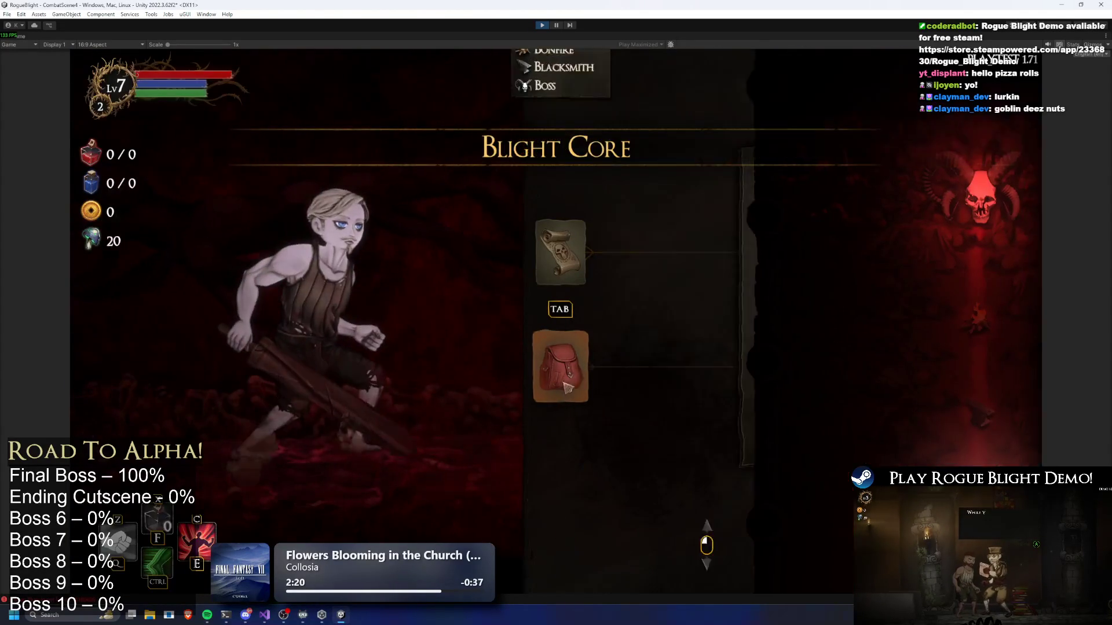
click(578, 267)
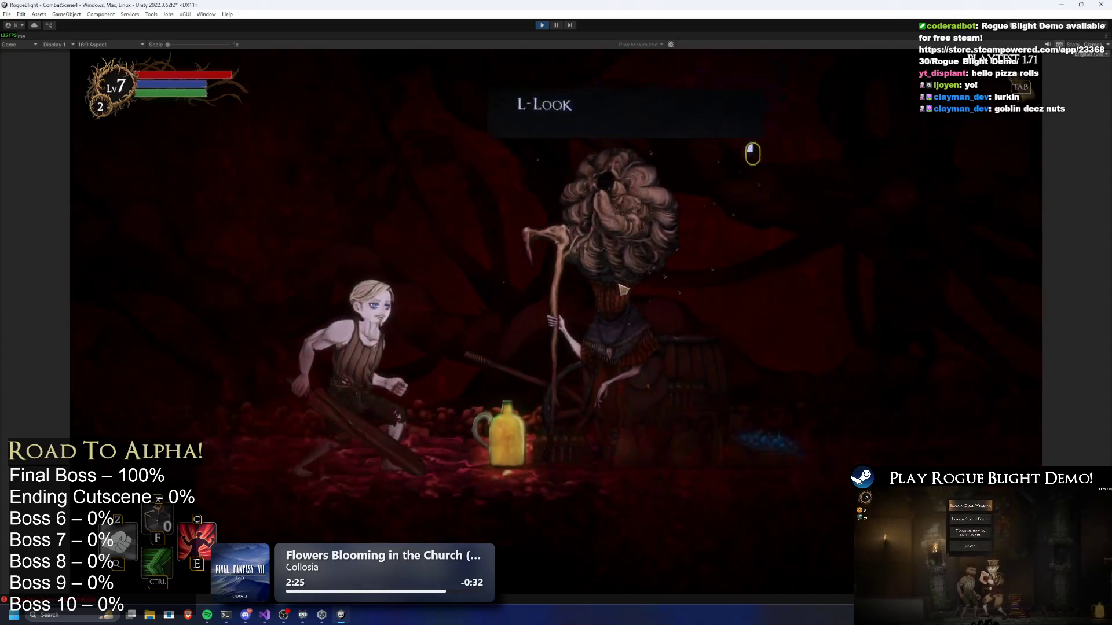
Abandon the current run, then pick Waywood Forest from the map vendor at difficulty 0 and start it.
key(Escape)
click(601, 334)
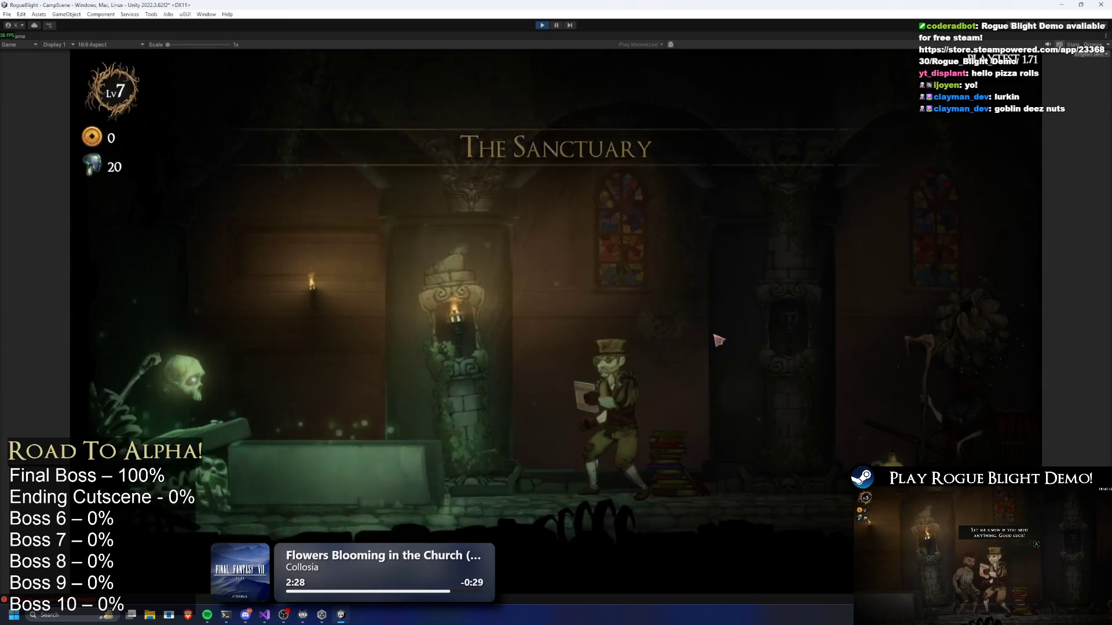
key(a)
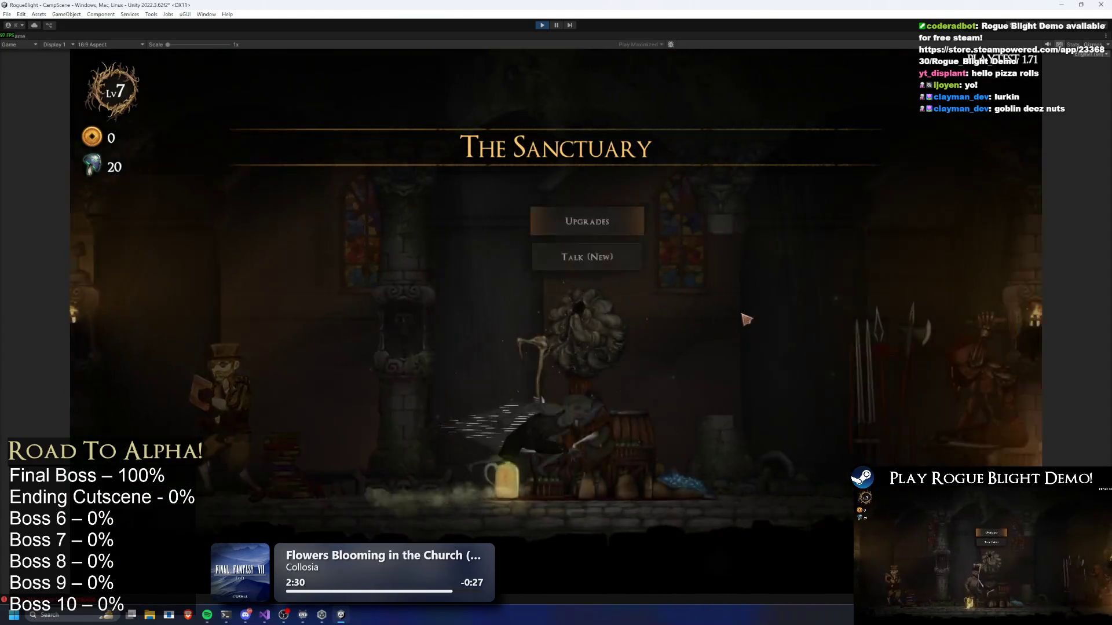
key(e)
key(d)
key(e)
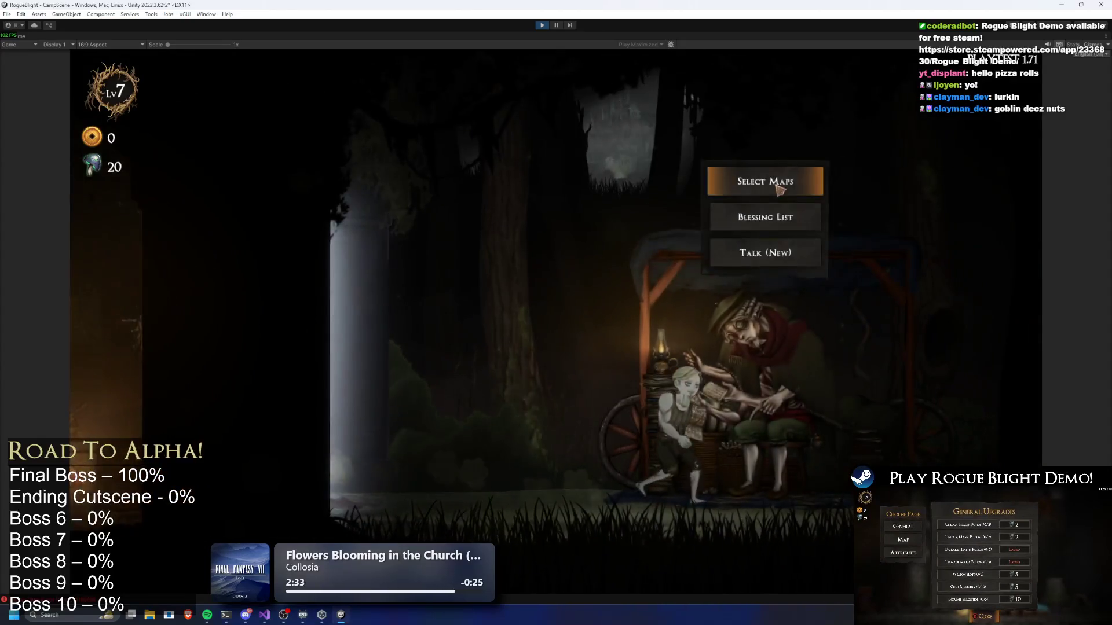
key(e)
key(e)
click(597, 233)
click(596, 232)
click(720, 295)
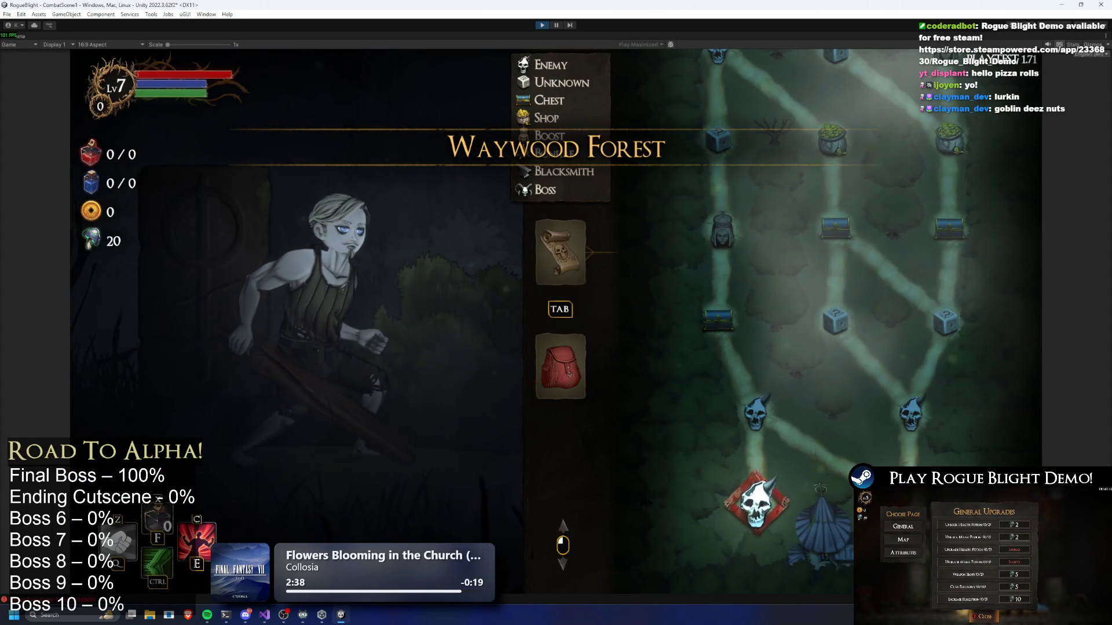
Clear the first forest room by fighting the goblin, then take all dropped loot.
key(Tab)
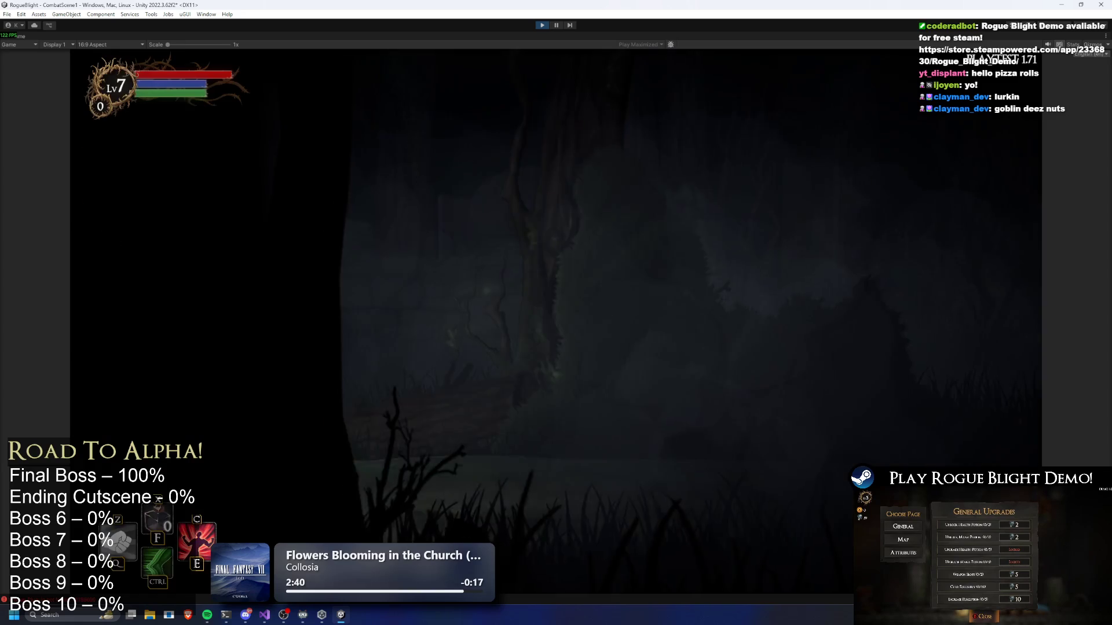
key(d)
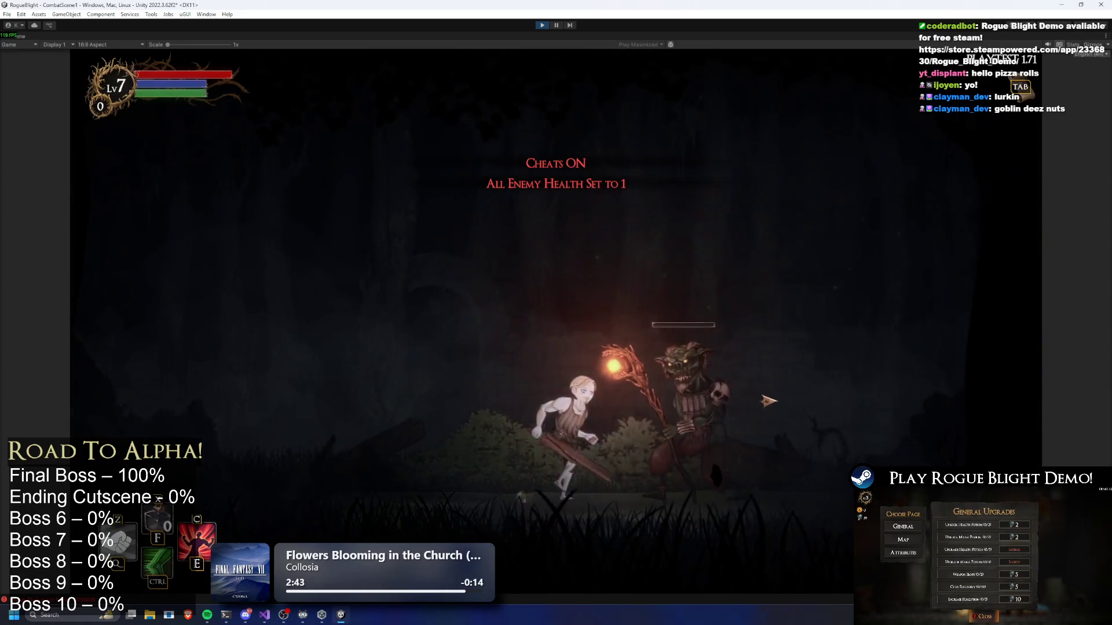
click(766, 398)
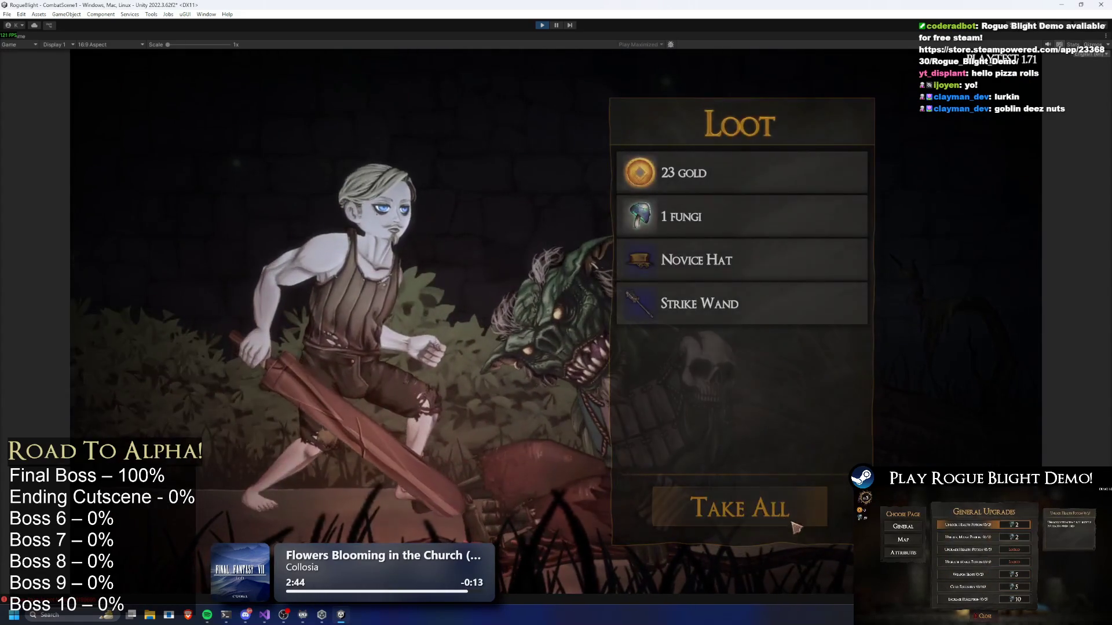
key(Tab)
key(Tab)
key(d)
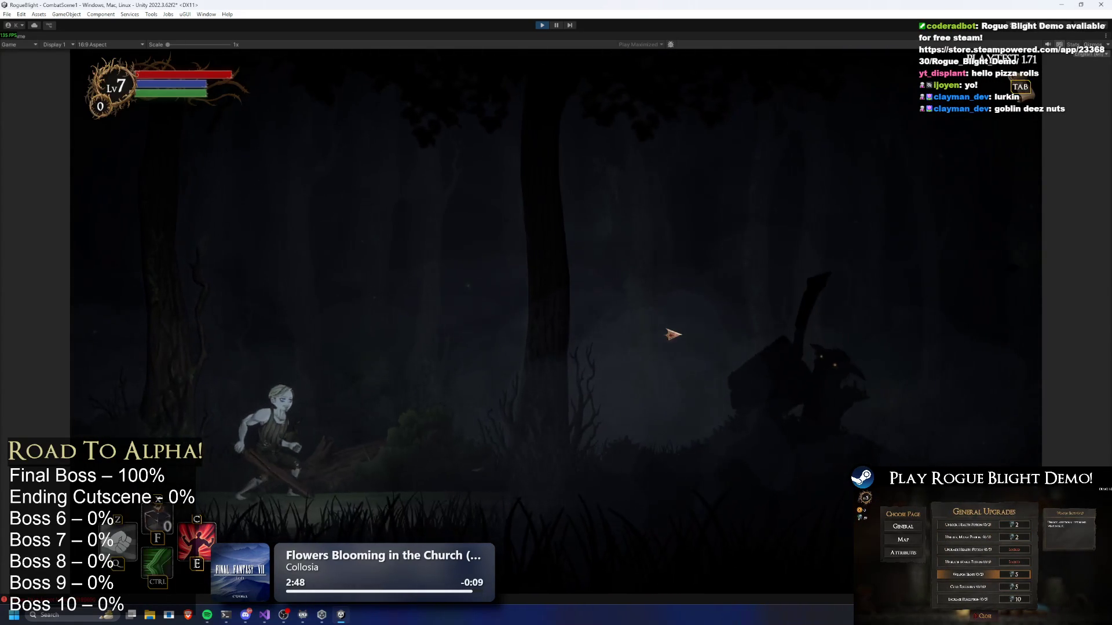
key(d)
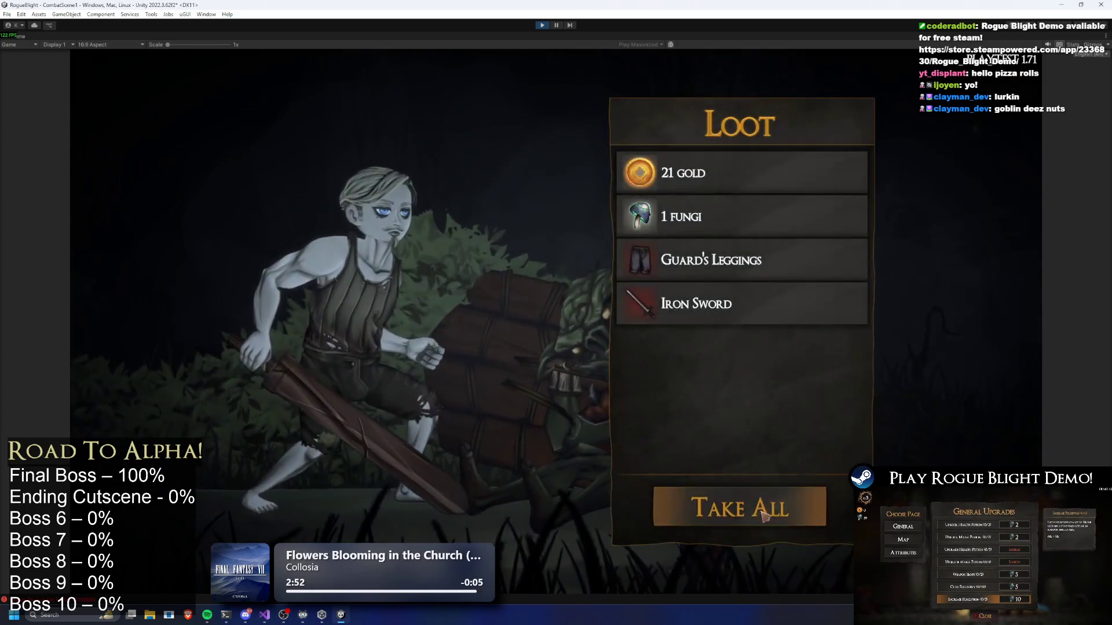
click(764, 514)
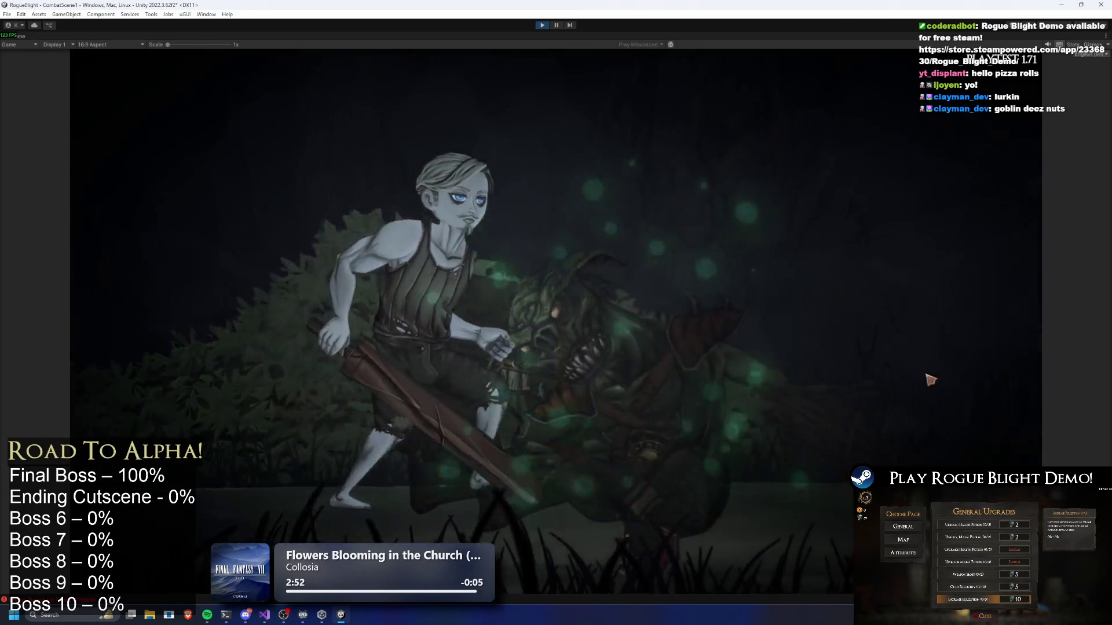
Travel to the next node, take the Mage's Leggings, and claim a blessing from the chest.
click(945, 447)
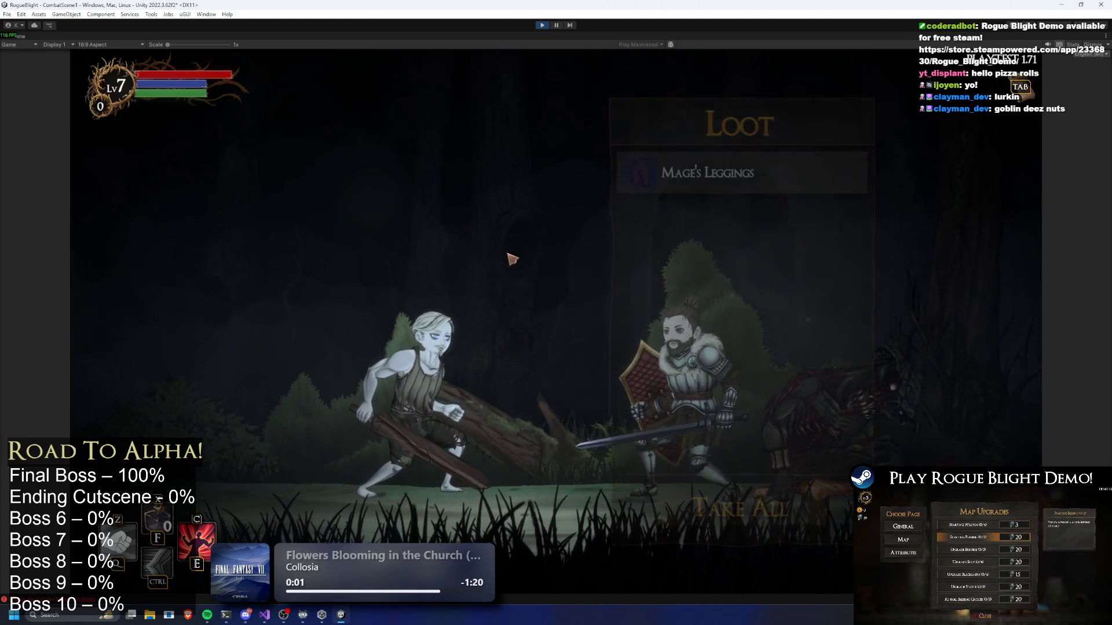
click(805, 505)
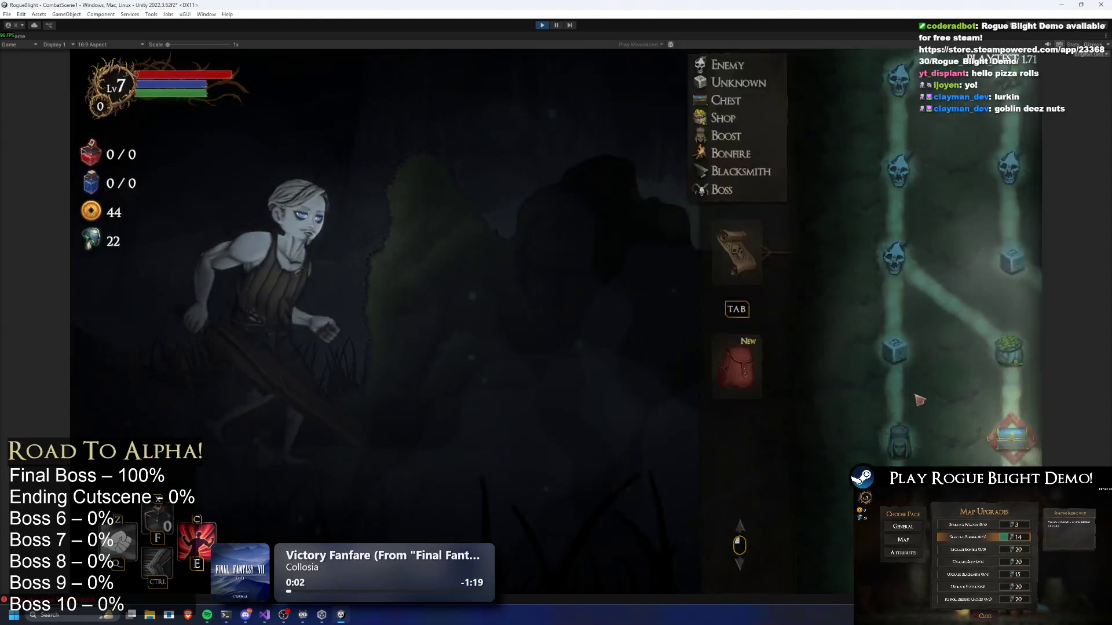
click(817, 366)
key(d)
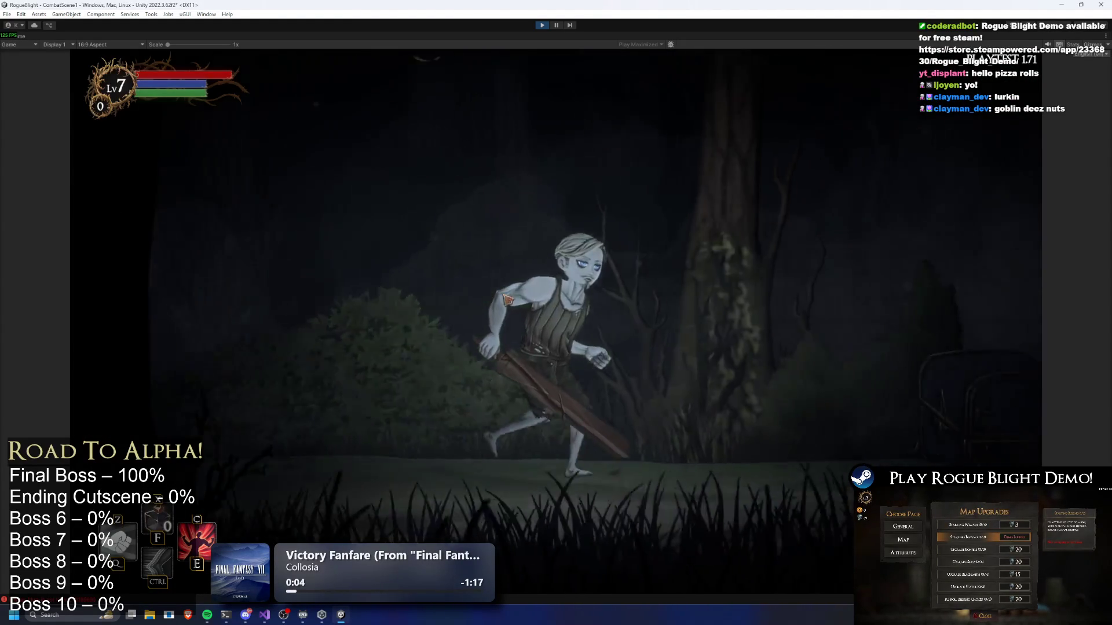
key(w)
click(586, 336)
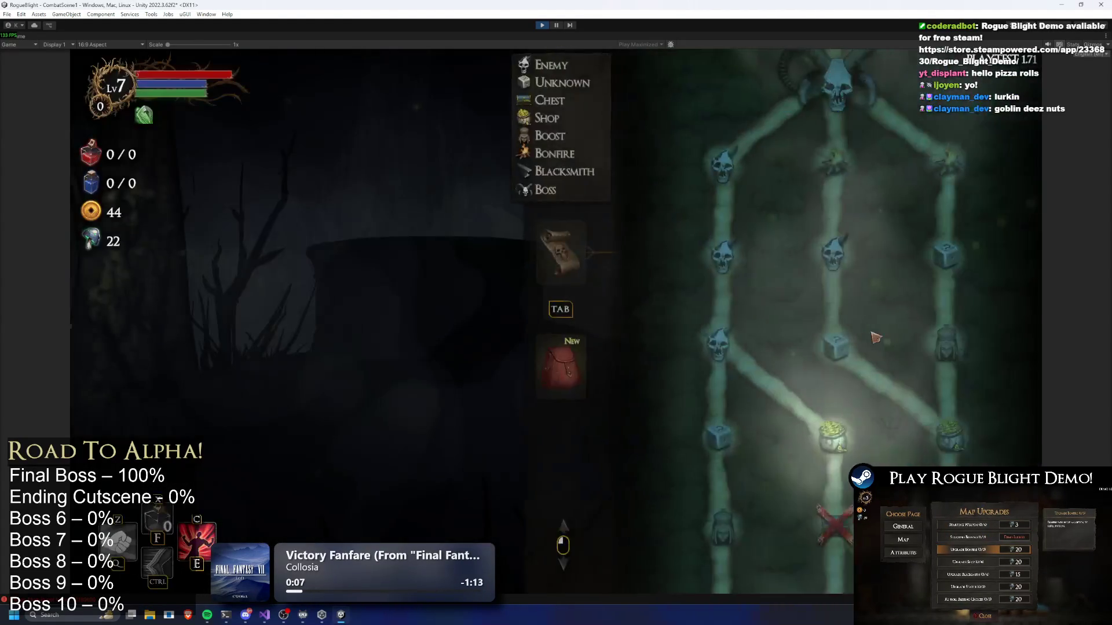
Pass through the merchant's room without buying and enter the next forest room.
click(867, 337)
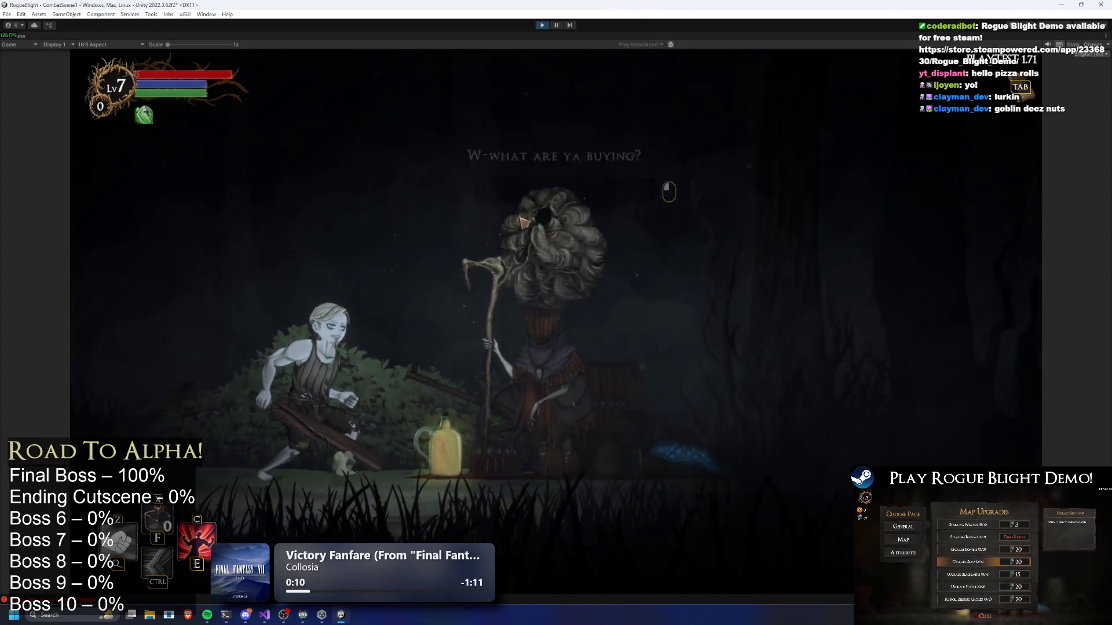
key(w)
key(Escape)
key(Tab)
click(813, 441)
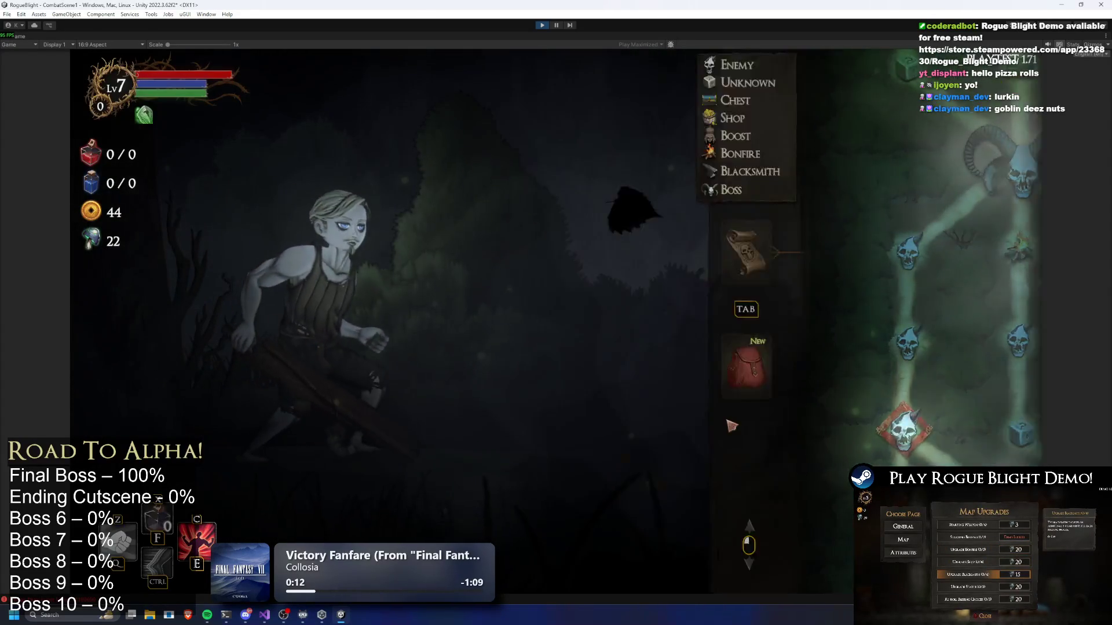
Set all enemy health to 1 with F2 and run right to the goblin caster, jumping its projectile.
key(d)
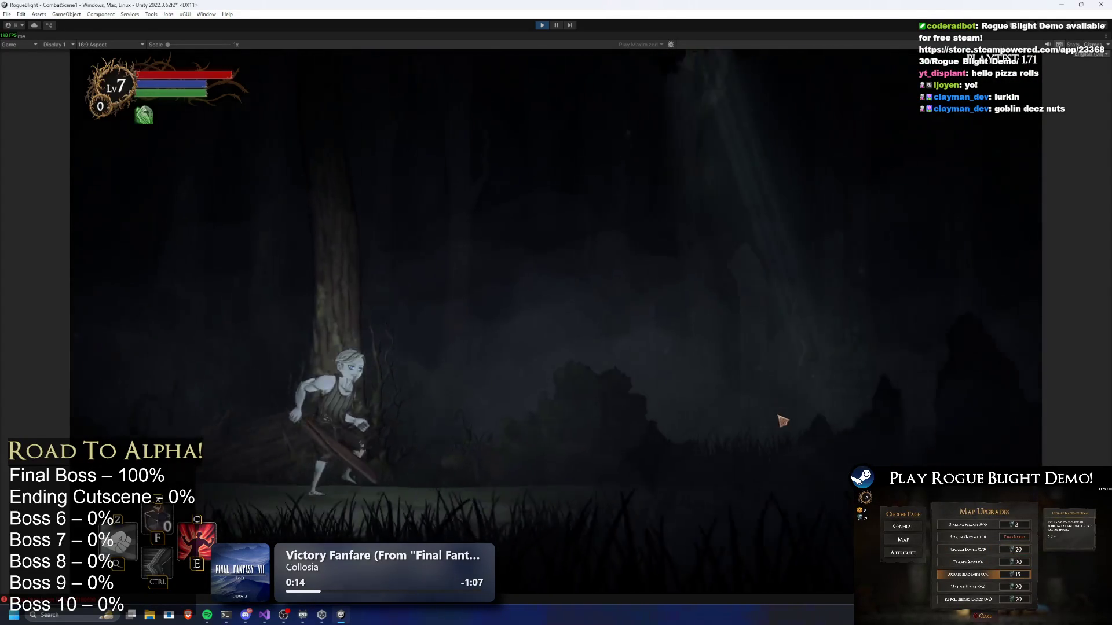
key(F1)
key(F2)
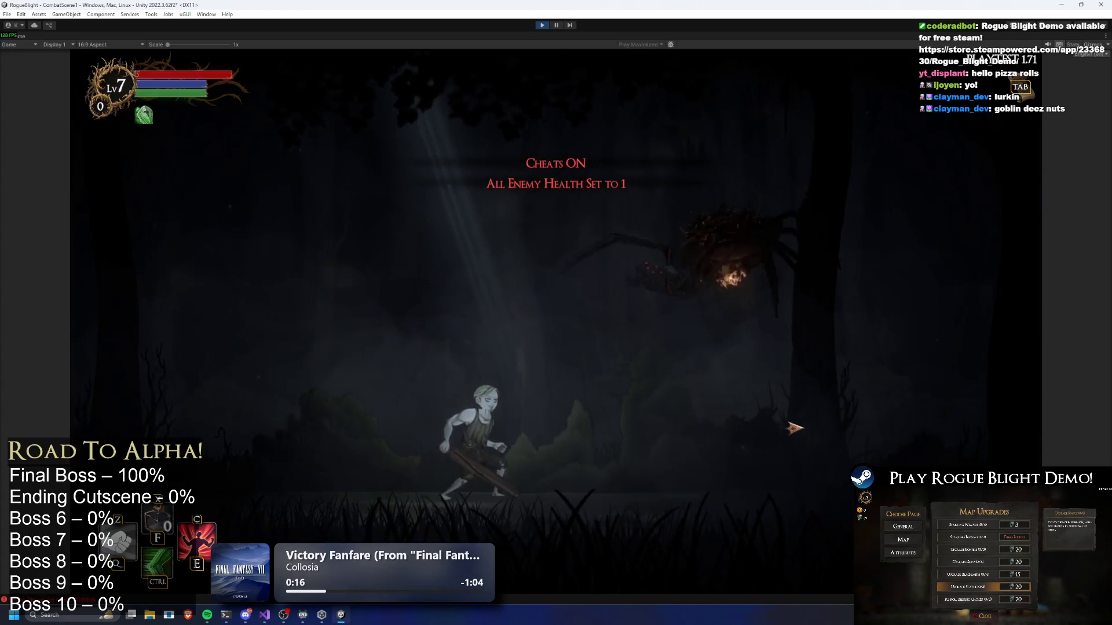
key(Tab)
key(Tab)
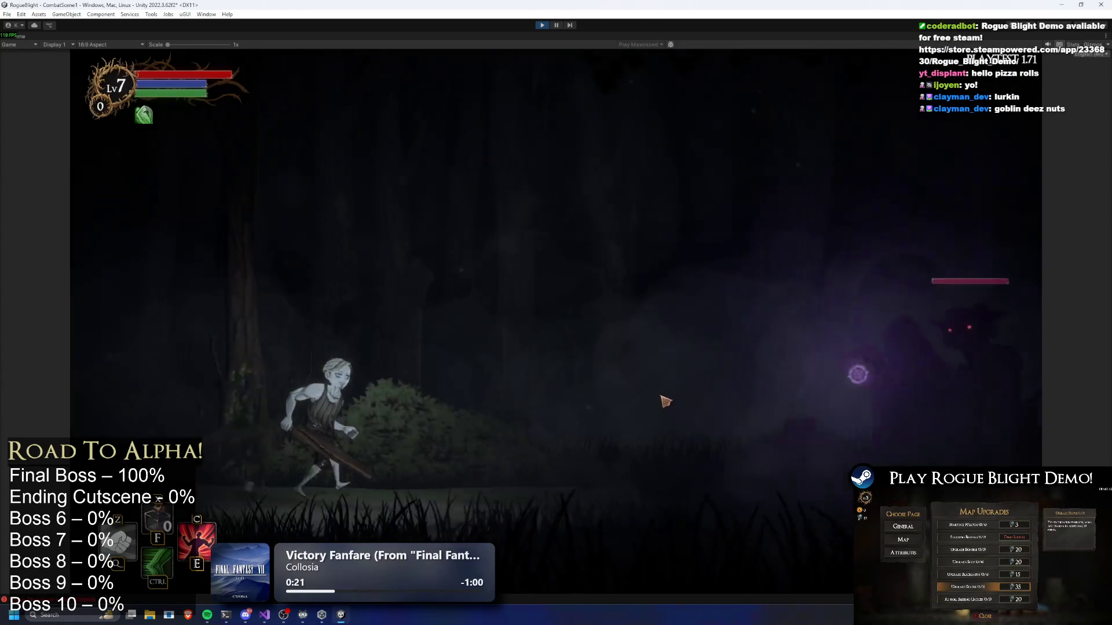
key(d)
key(space)
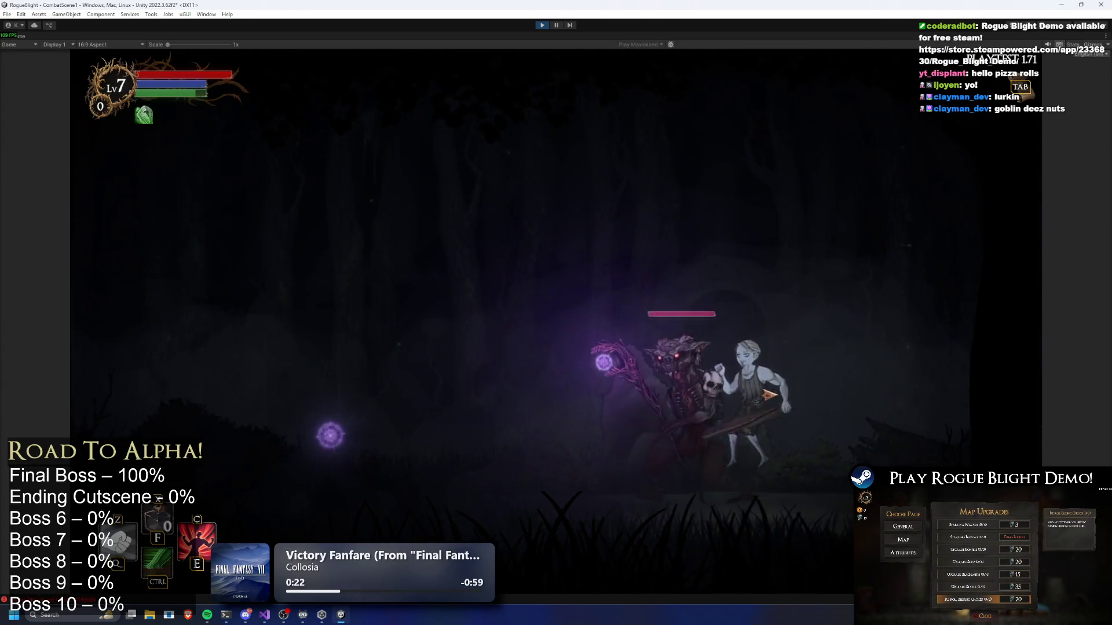
Pause the fight with the goblin caster, then resume it.
key(a)
key(Escape)
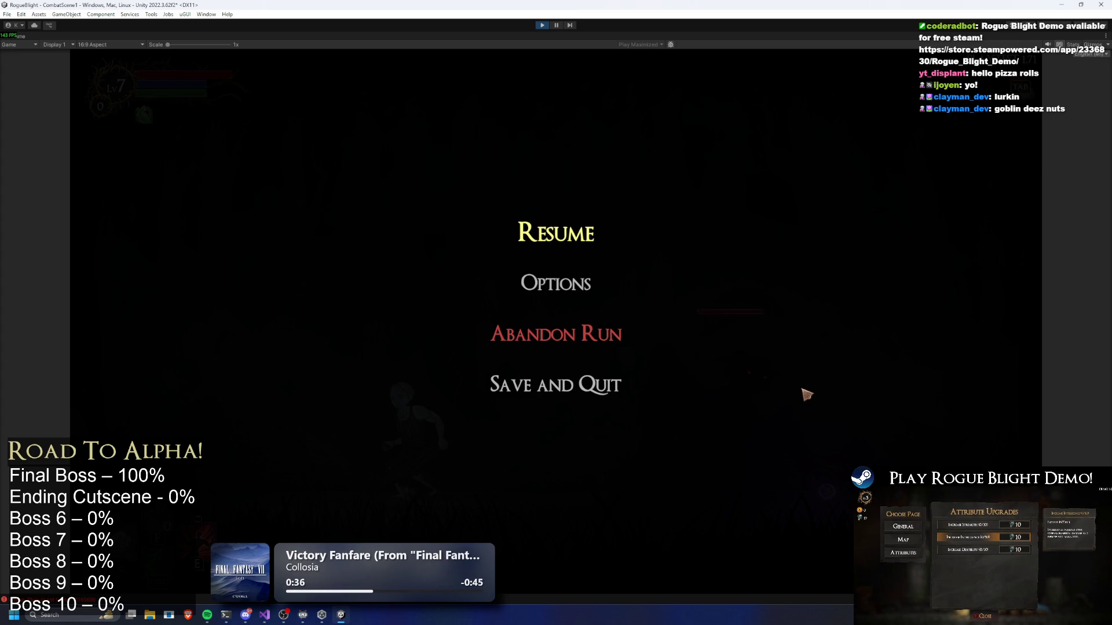
key(Up)
key(Return)
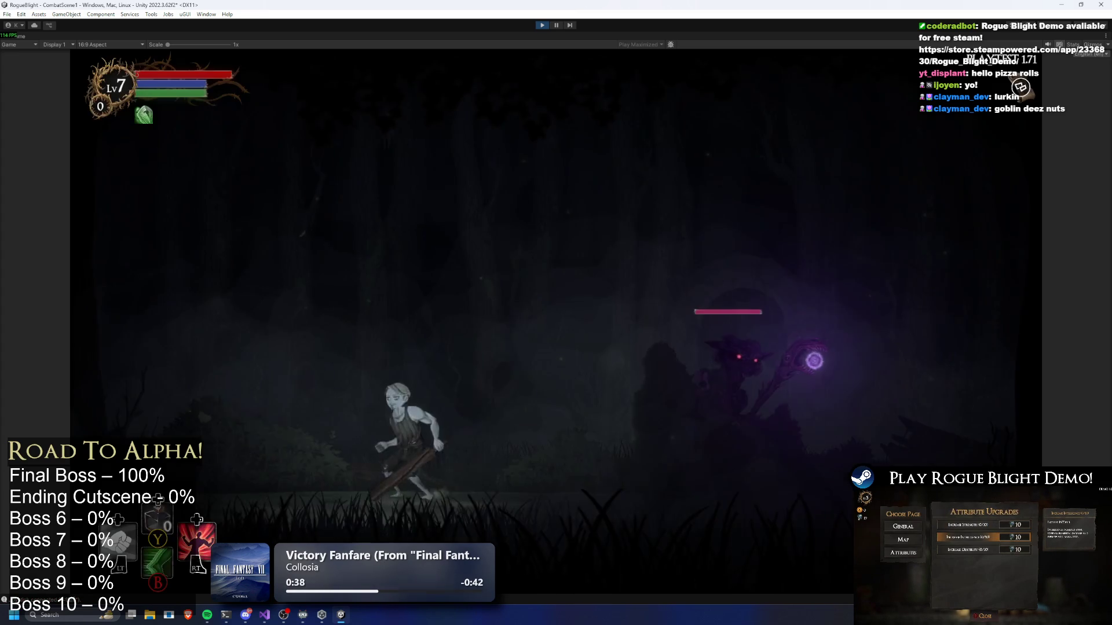
Dodge the boss's purple orbs by running left and right, then exit Play mode with Ctrl+P.
key(Left)
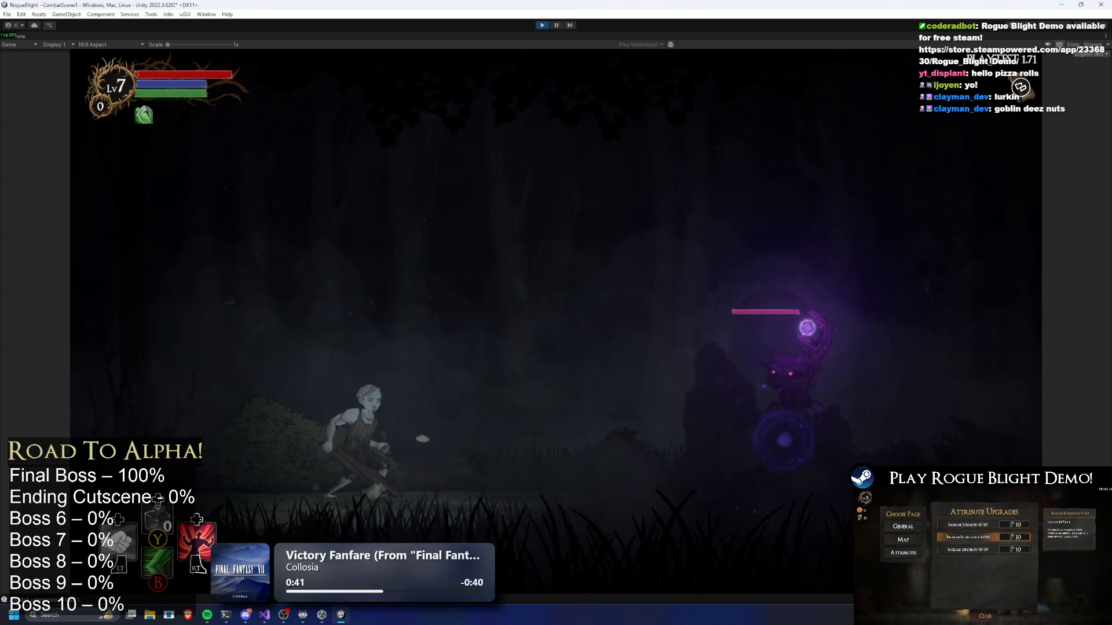
key(Right)
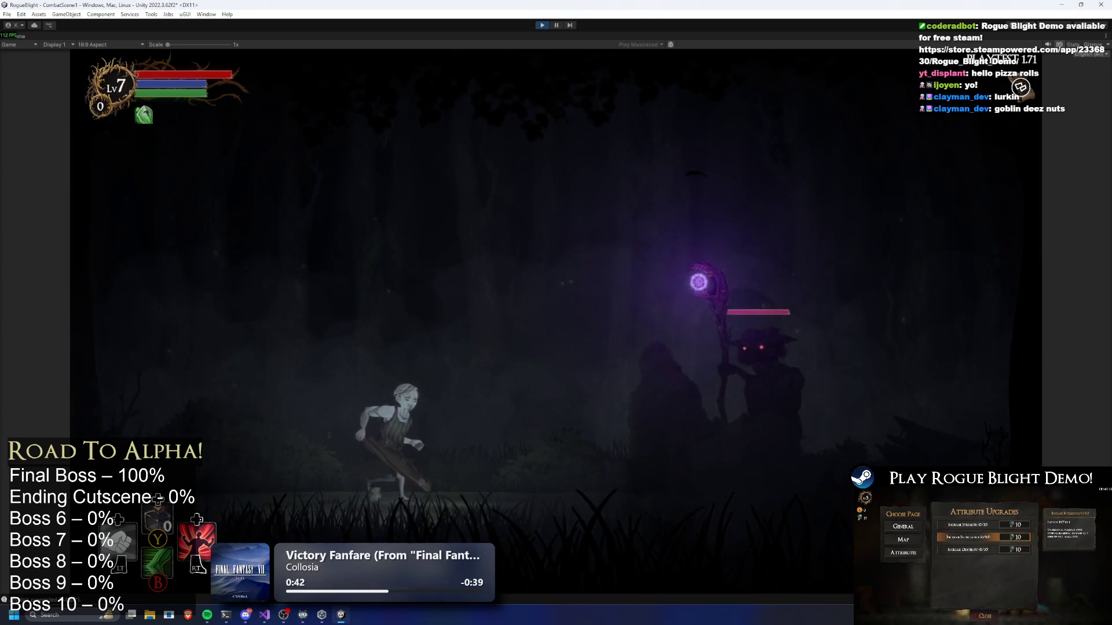
key(Left)
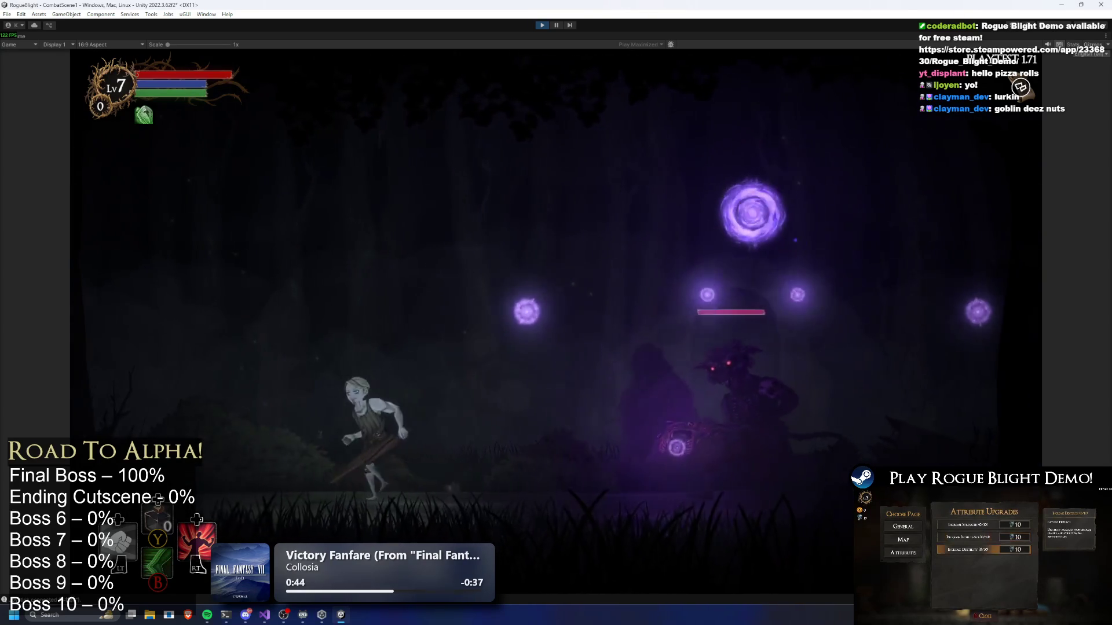
key(Right)
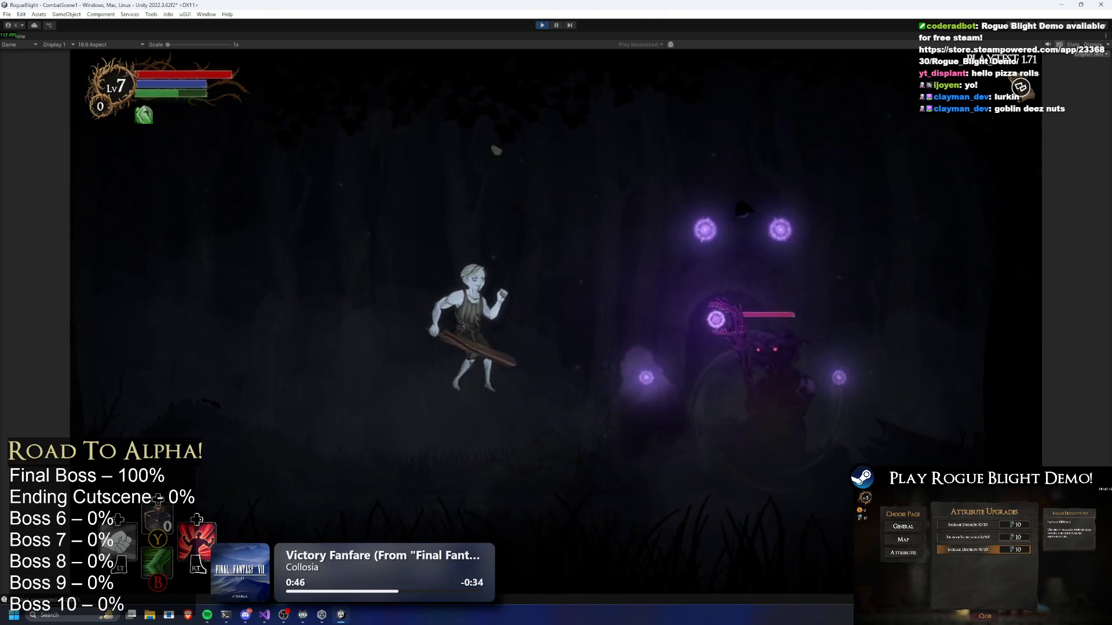
key(Left)
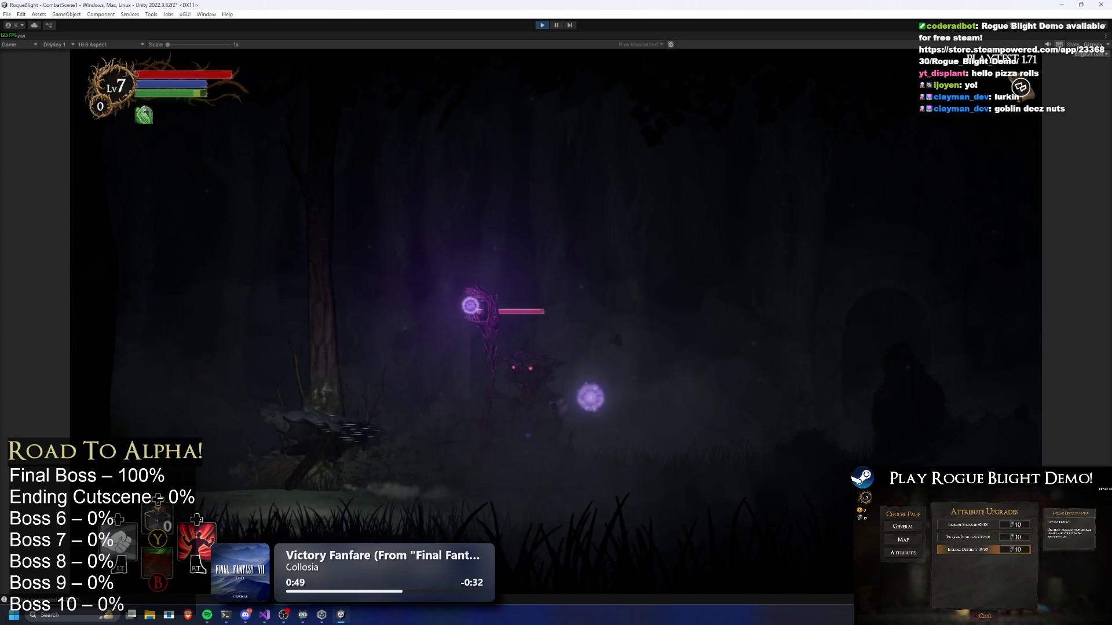
key(Right)
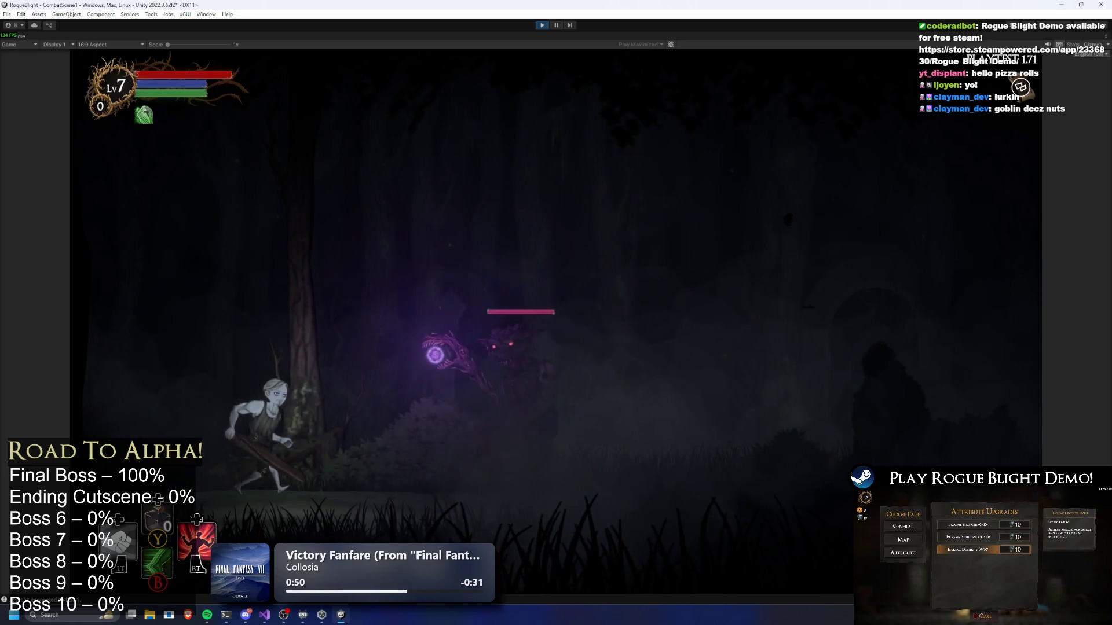
key(Right)
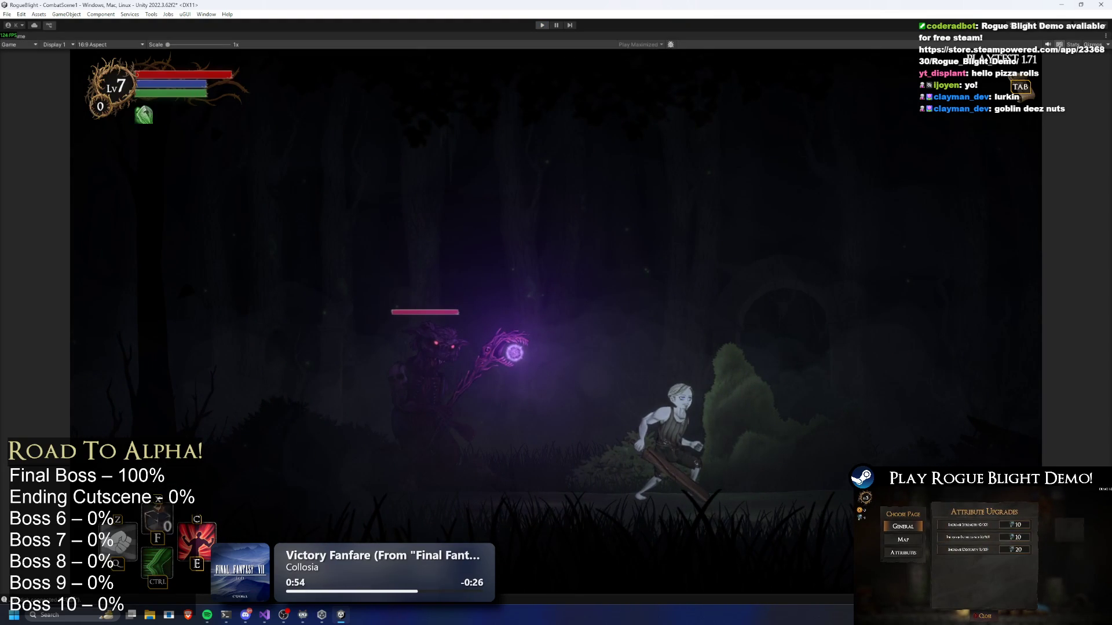
key(ctrl+p)
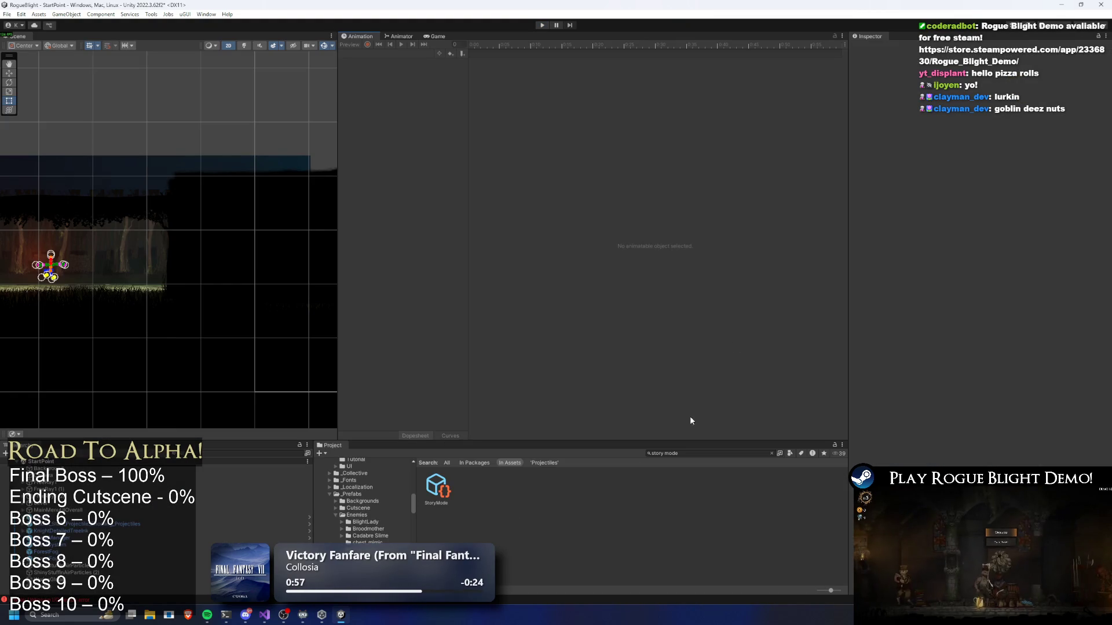
Edit the goblin_mage_undead prefab's Explosion shake duration, then start the game to test it.
click(705, 453)
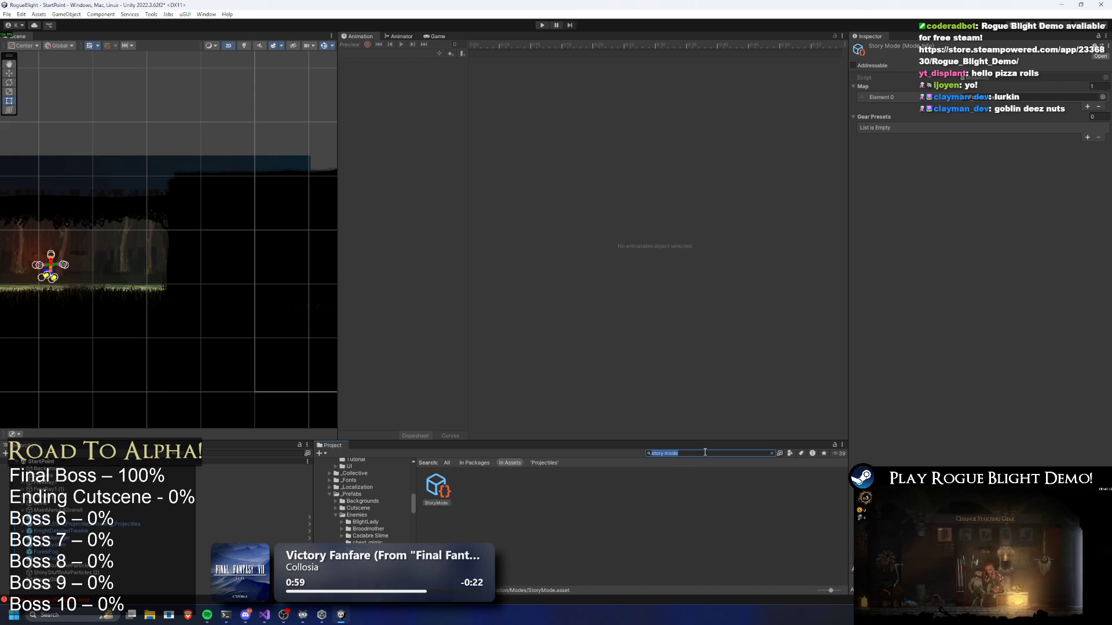
text(goblin undead p)
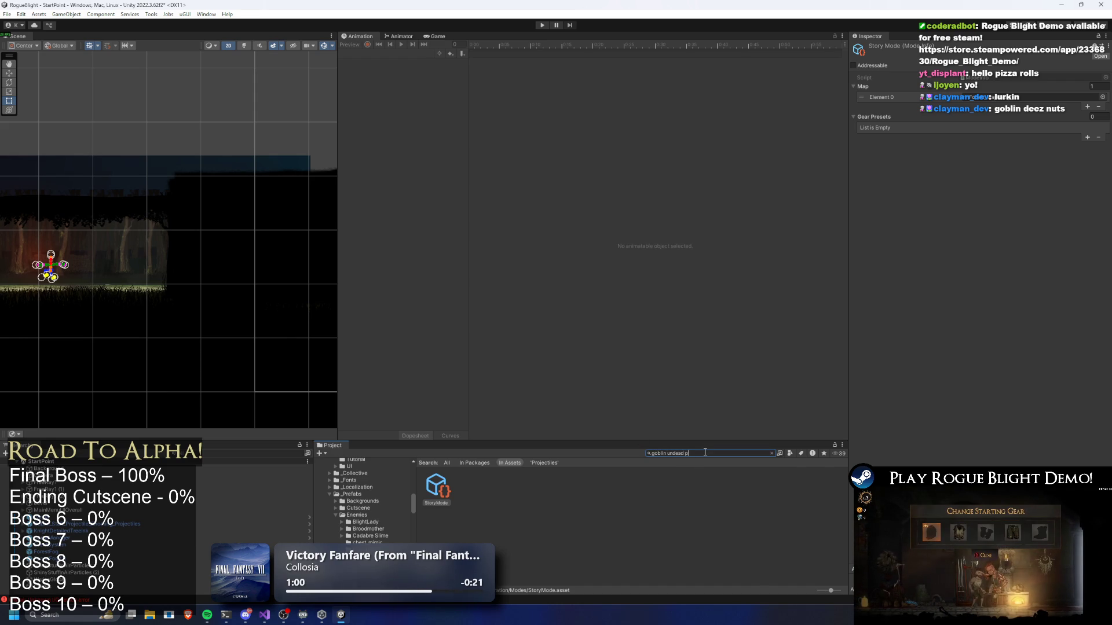
text(refa)
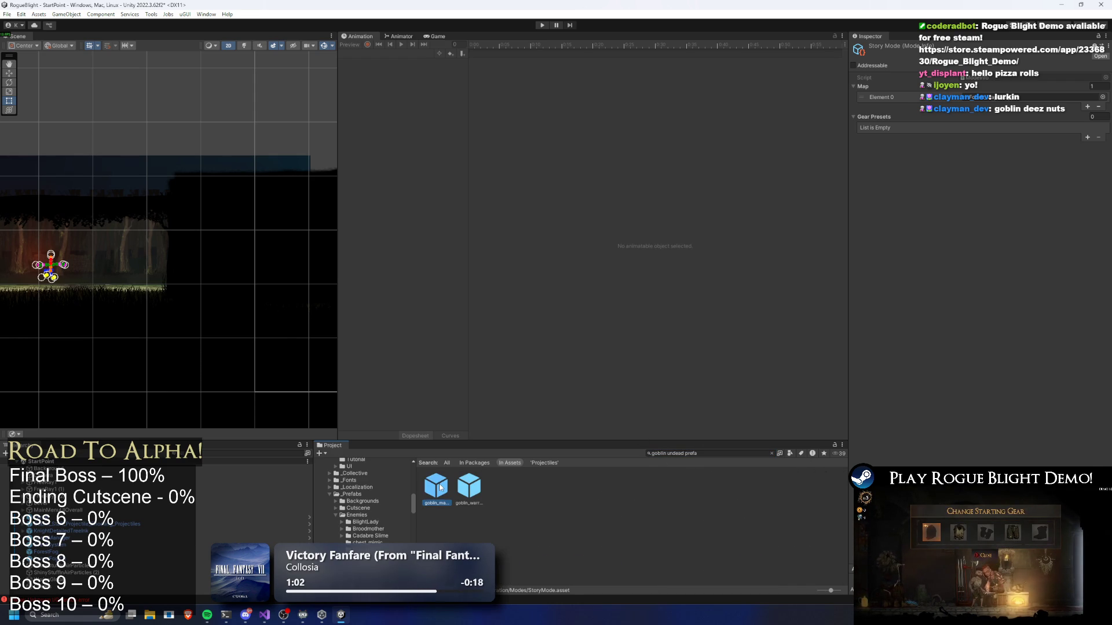
click(440, 487)
click(976, 283)
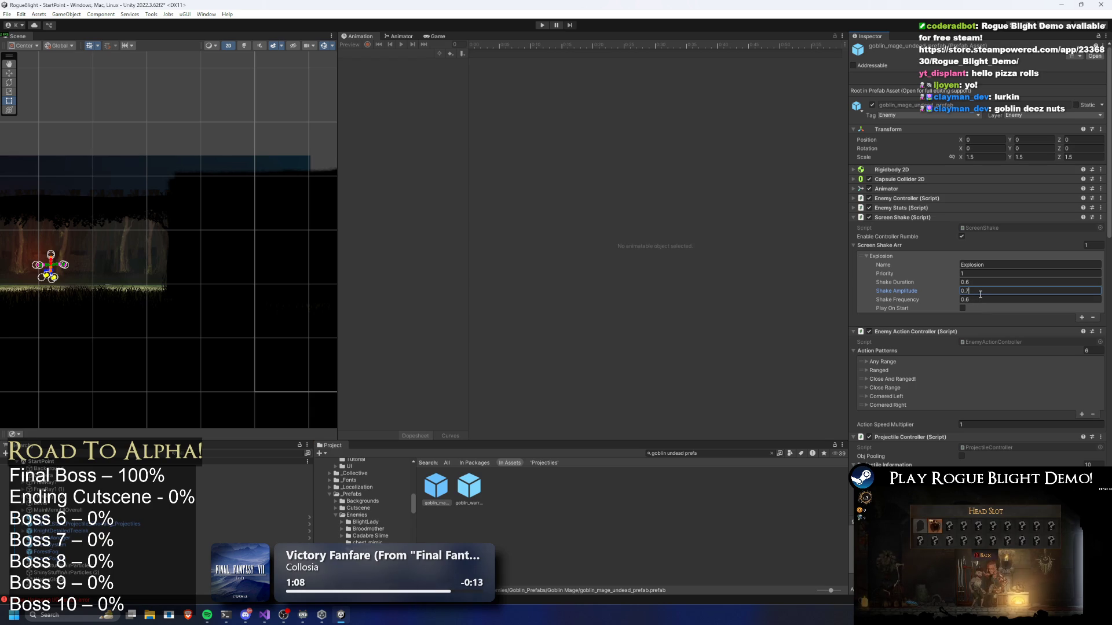
click(542, 26)
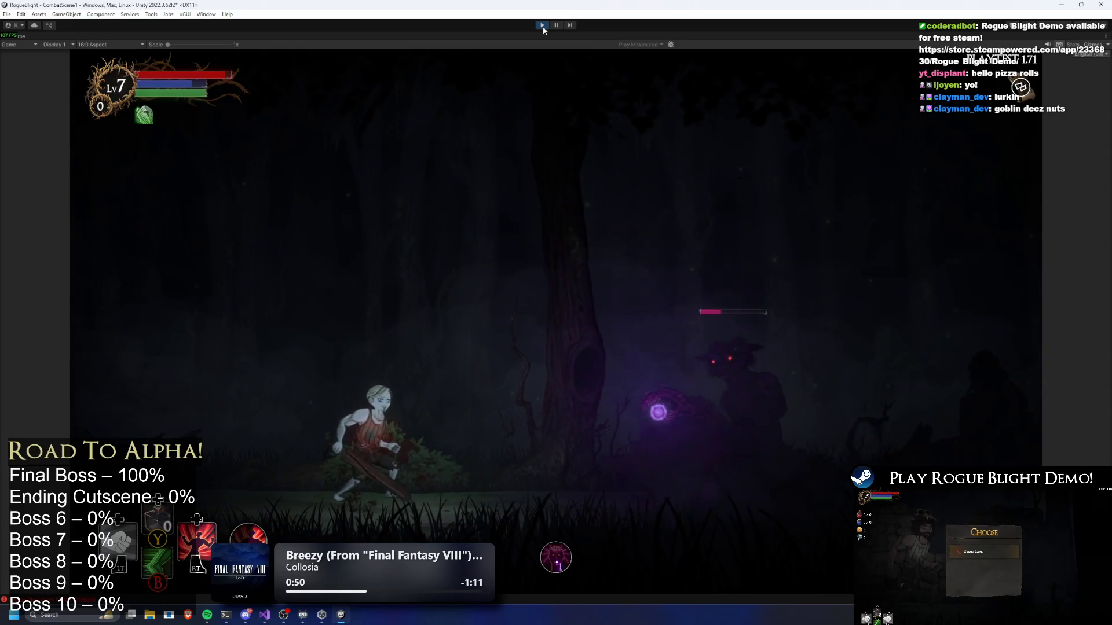
Stop the game and add an 'Improvement:' entry about the Undead Goblin Mage screenshake to TODO.txt.
key(ctrl+p)
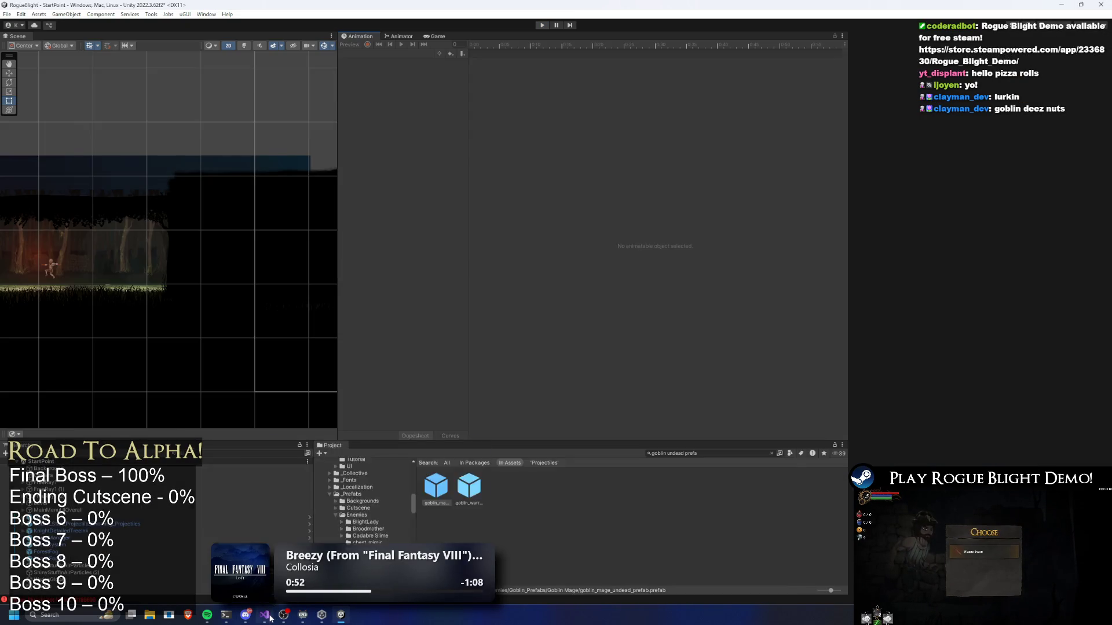
click(265, 615)
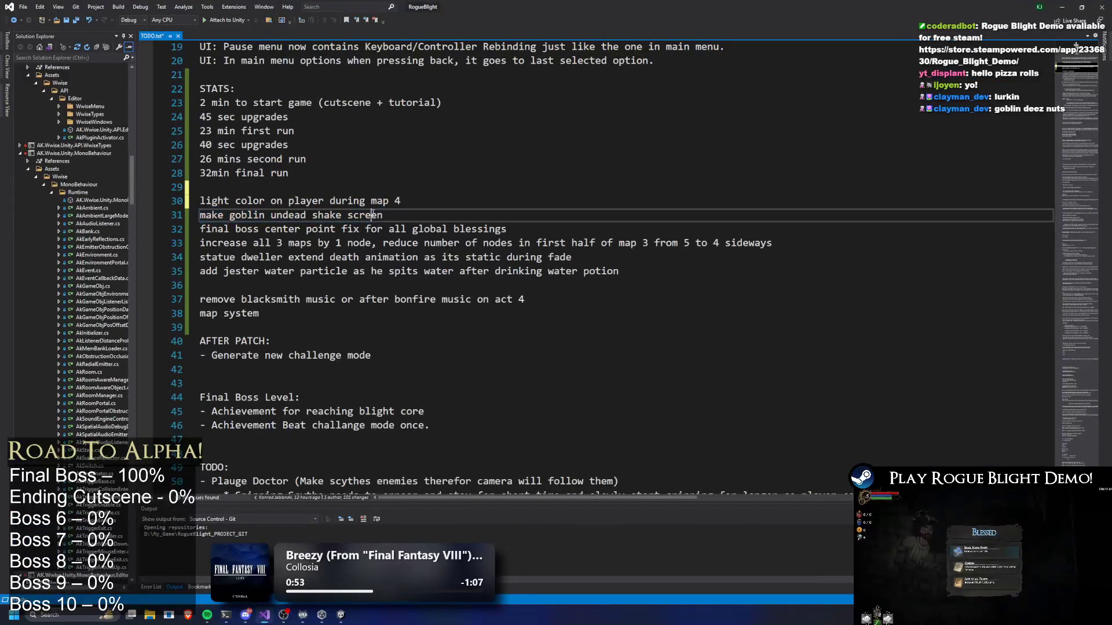
scroll(371, 209, up, 4)
click(219, 236)
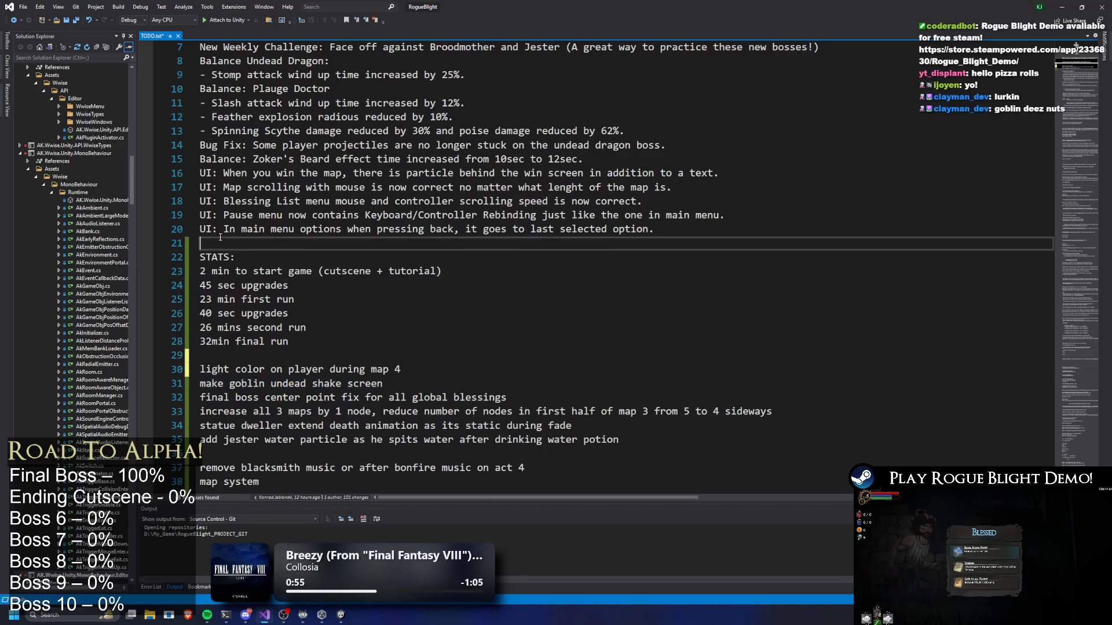
scroll(270, 179, up, 1)
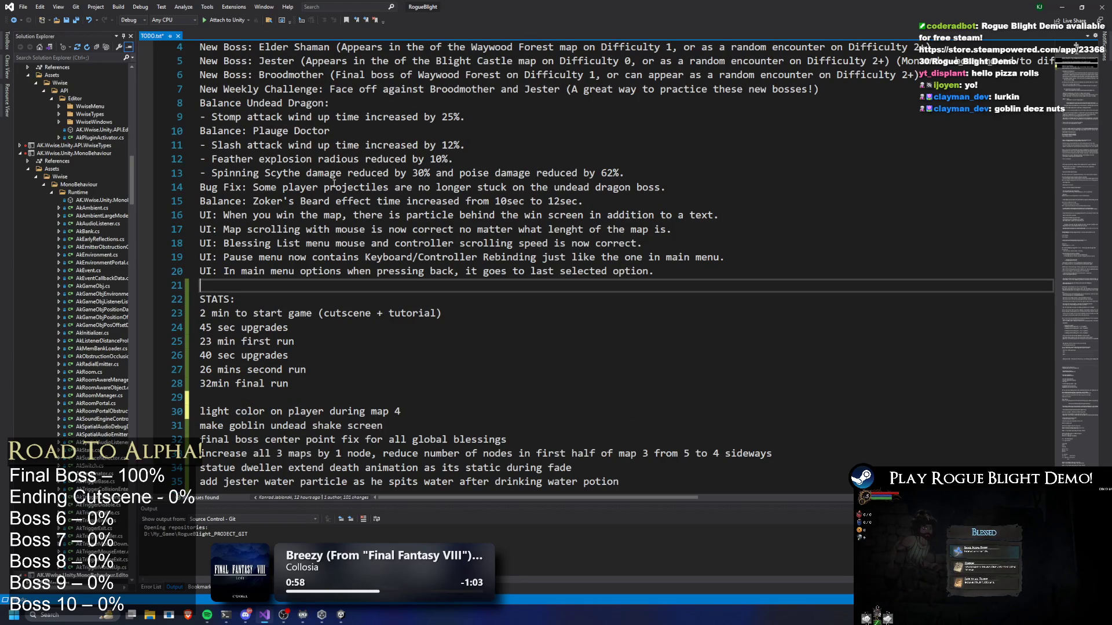
text(Improvement:)
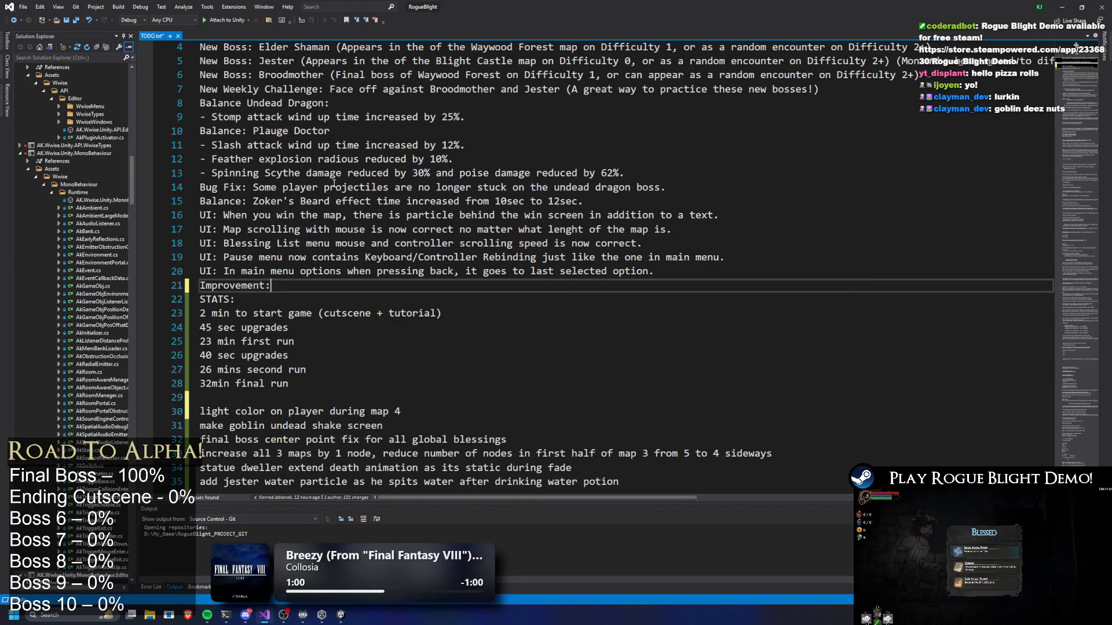
key(Return)
key(Up)
key(End)
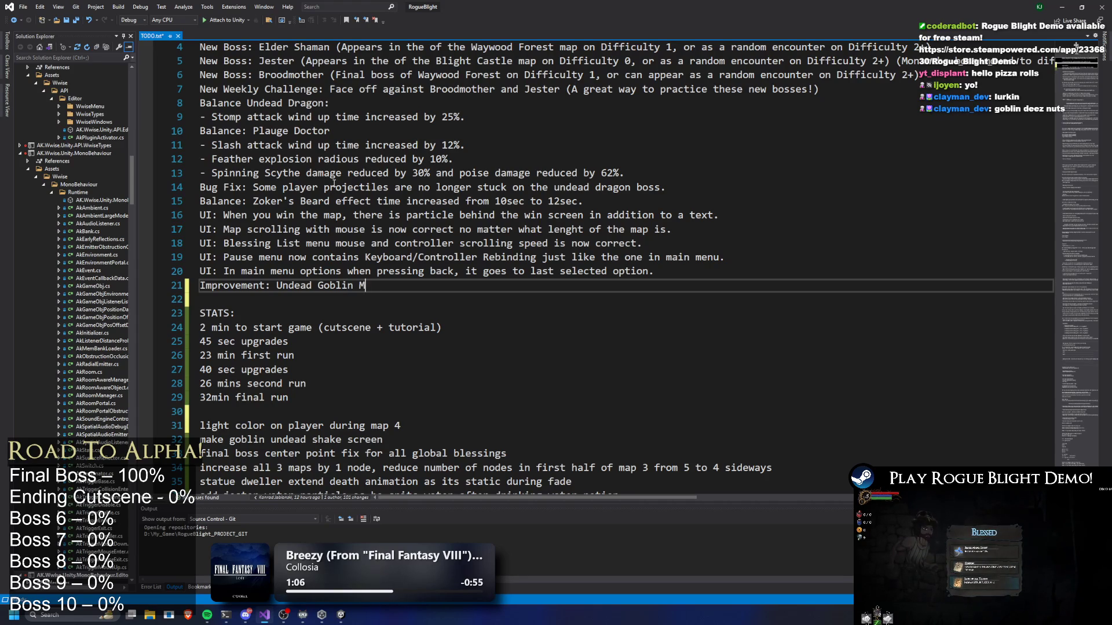
text(reenshake on explosion attack.)
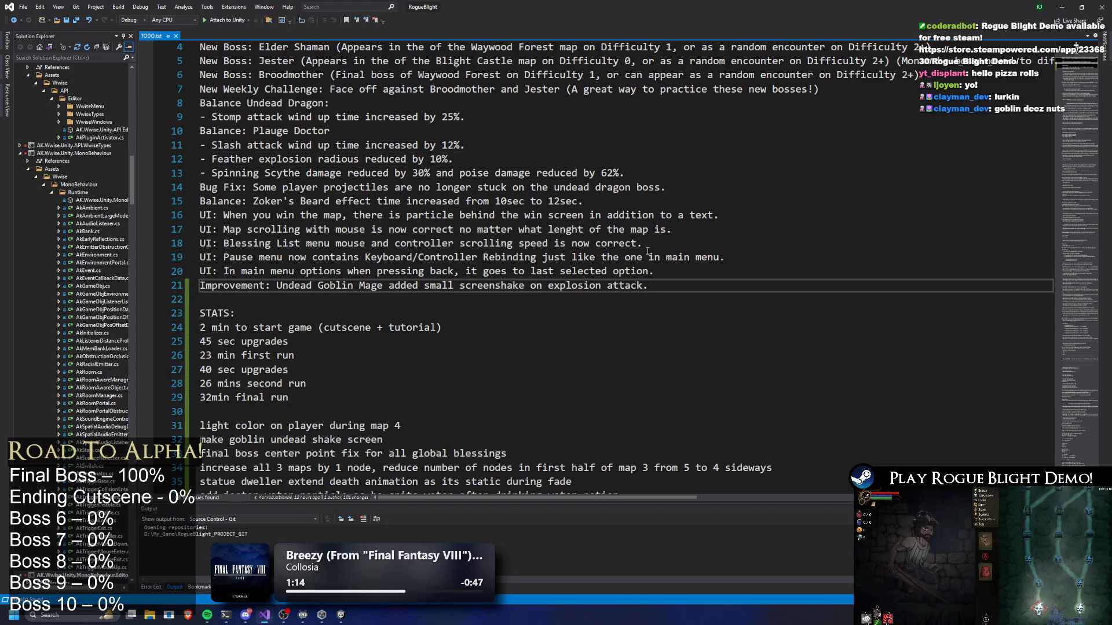
Delete the 'make goblin undead shake screen' to-do line and return to Unity.
scroll(539, 236, down, 5)
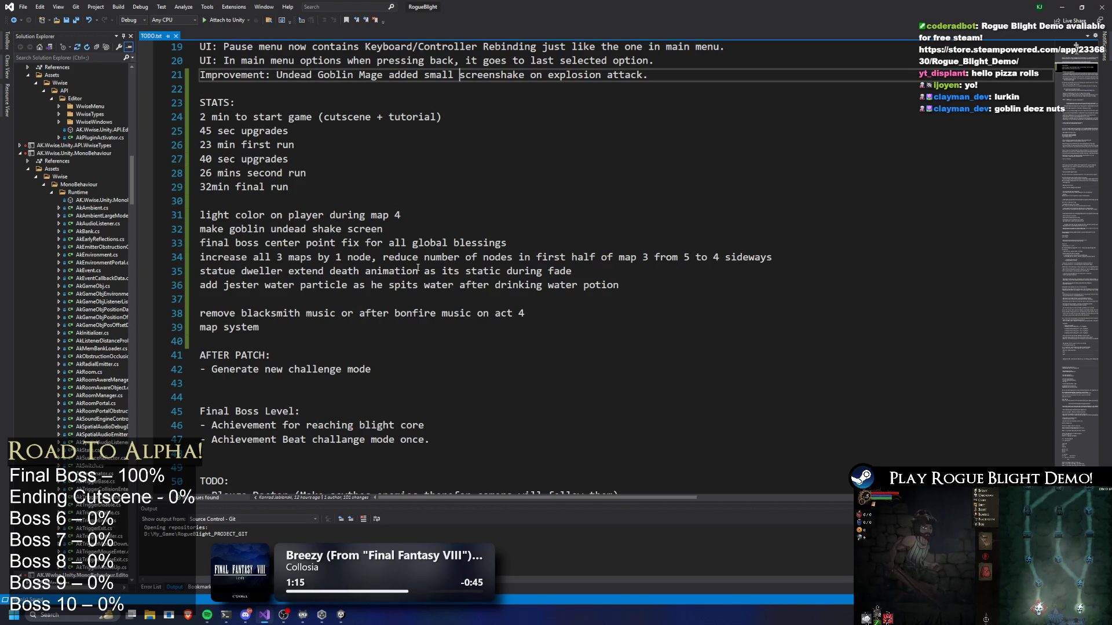
drag(396, 232, 200, 231)
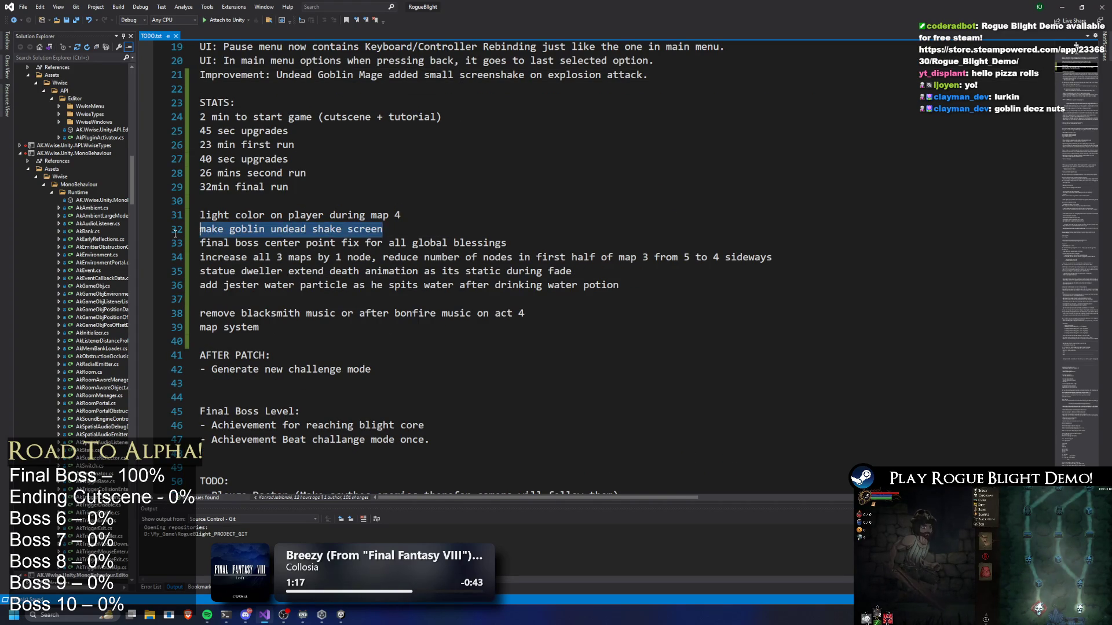
key(BackSpace)
key(BackSpace)
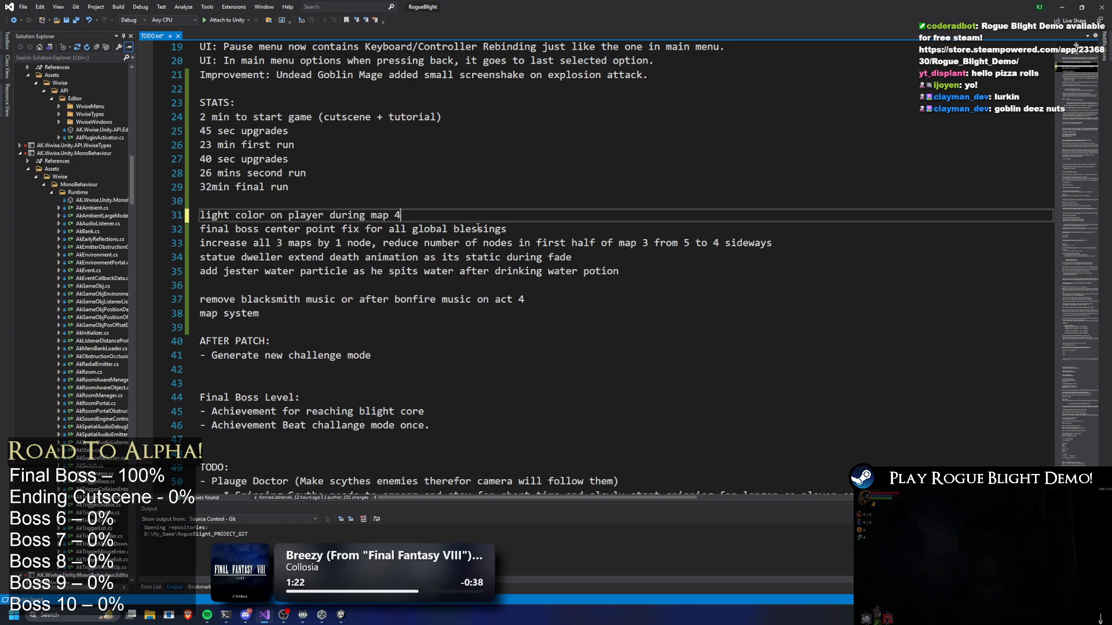
click(615, 170)
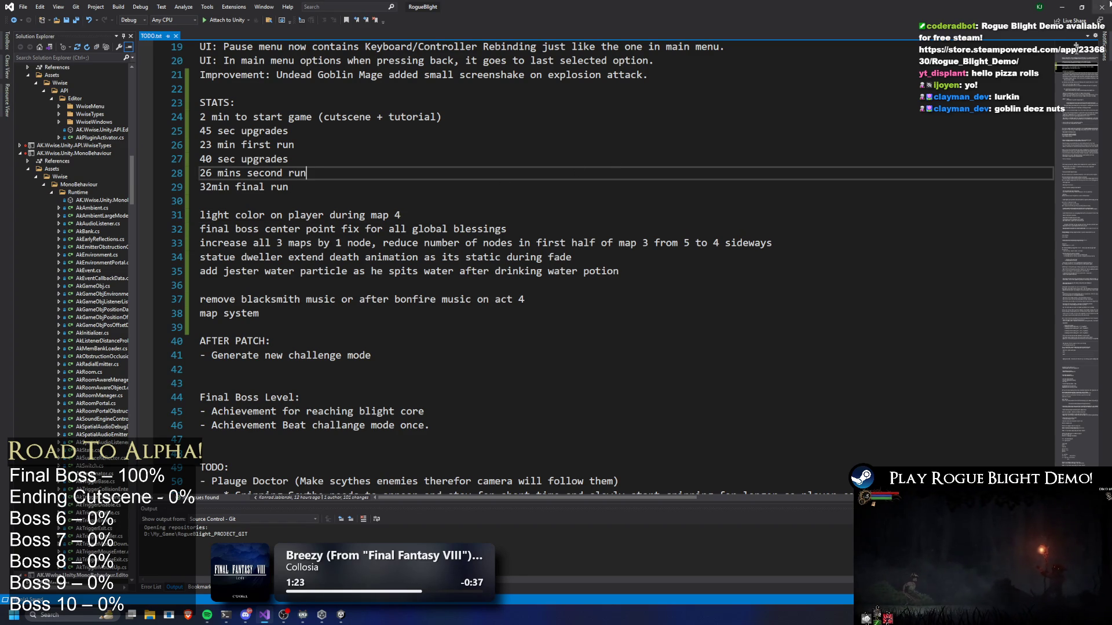
click(1063, 7)
text(story mode)
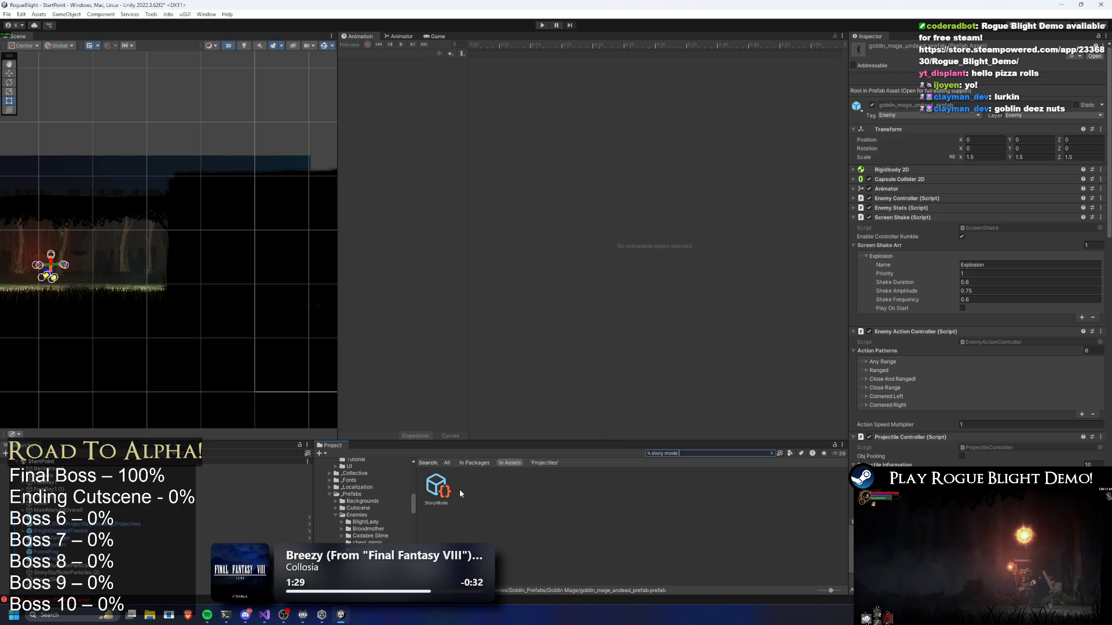
Set StoryMode's Element 0 map to BlightCore_Map and inspect that map asset.
click(453, 491)
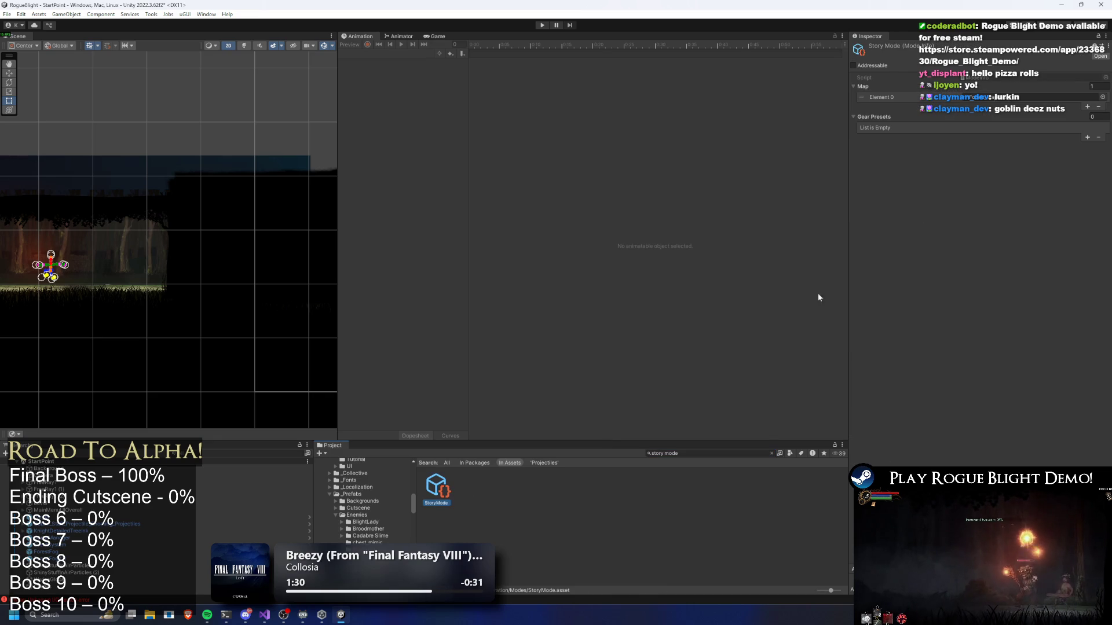
click(1101, 98)
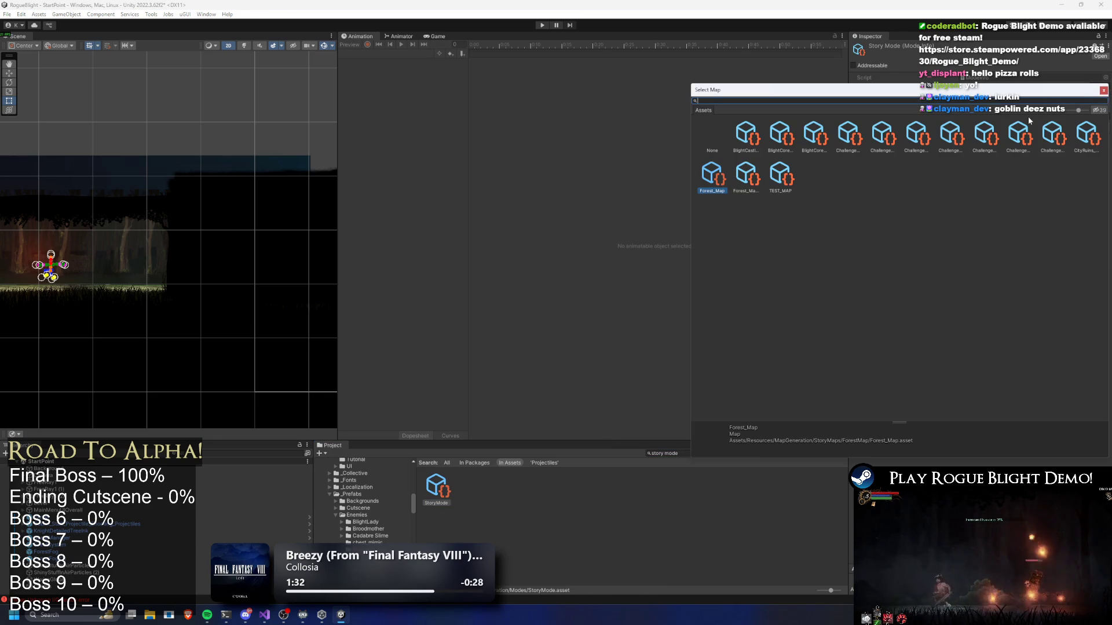
text(blight core)
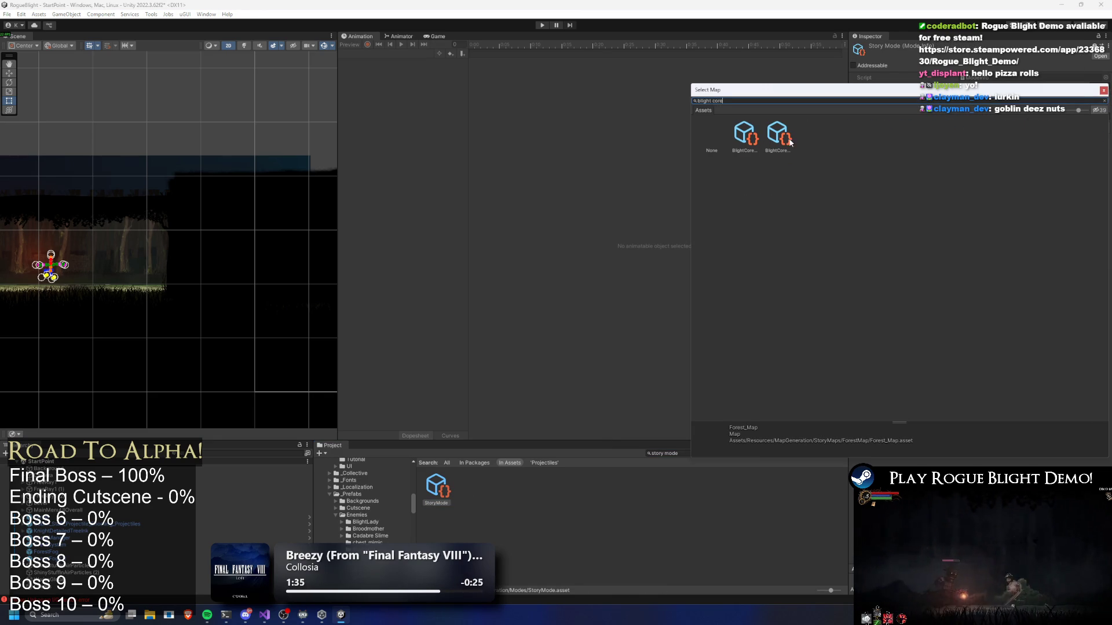
click(742, 131)
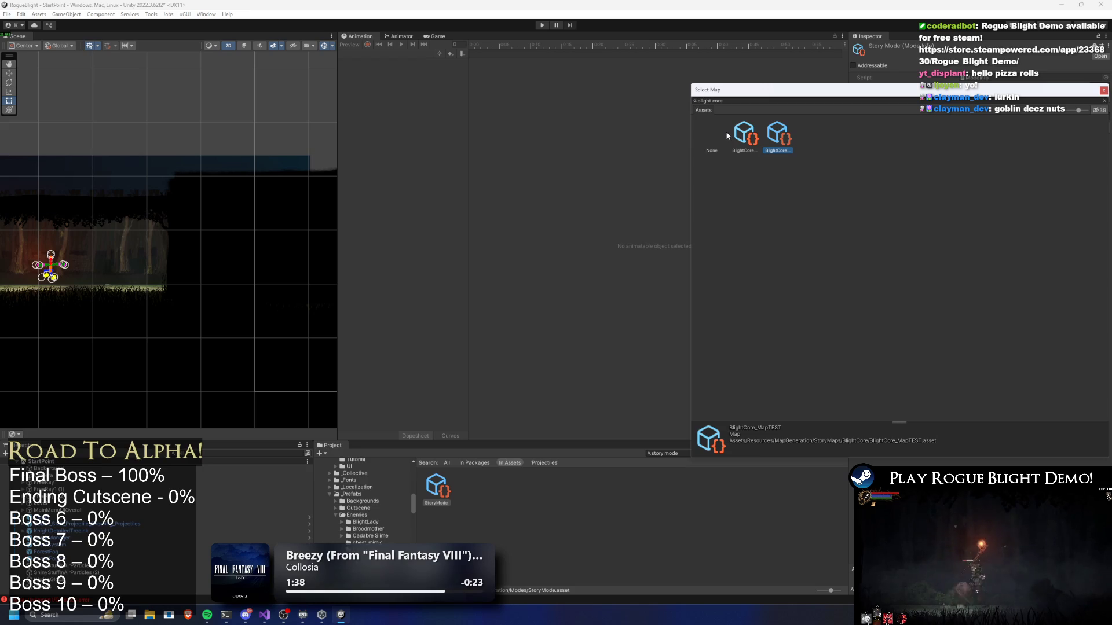
double_click(744, 134)
click(1015, 102)
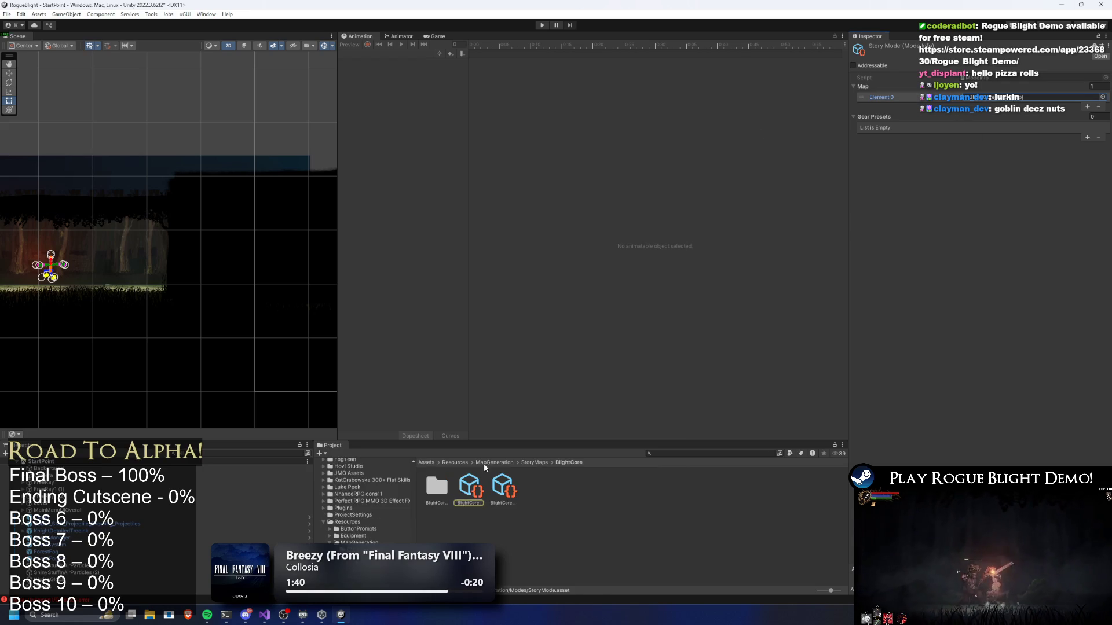
click(482, 477)
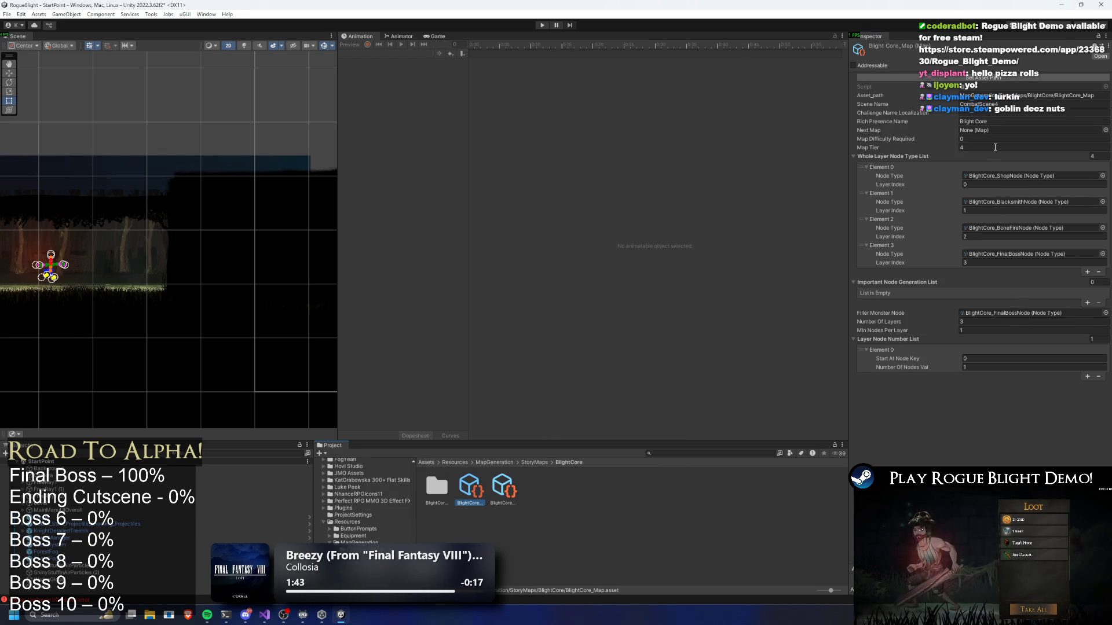
Search 'combat 4' and open CombatScene4.
click(702, 454)
text(ombat 4)
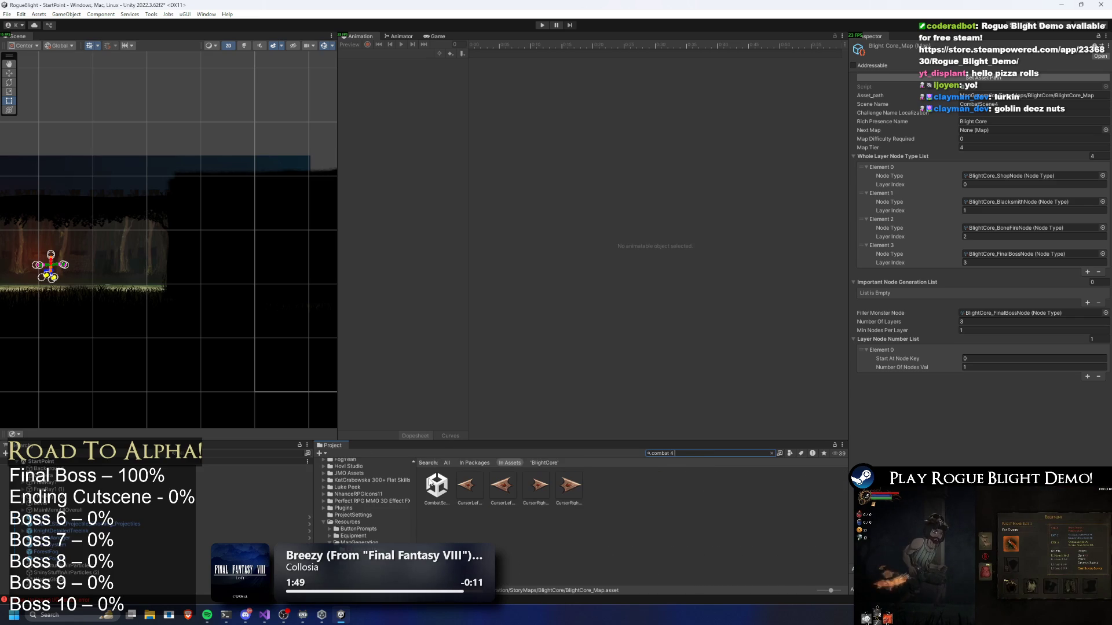
double_click(436, 485)
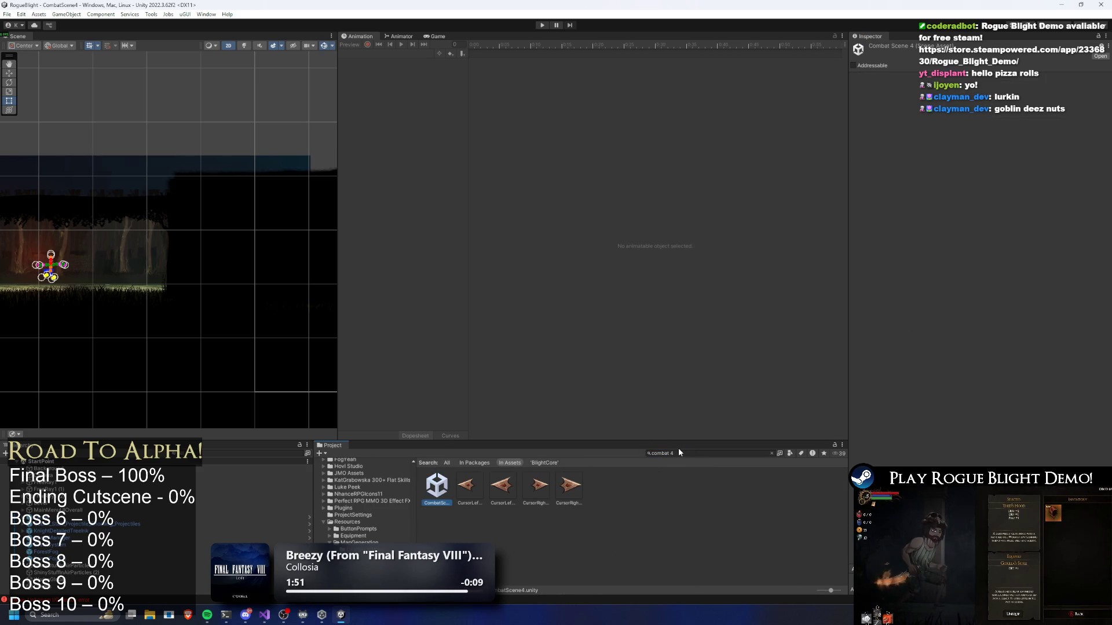
Find the final boss prefab via search and scroll to its environment light settings.
click(678, 450)
text(final p)
key(BackSpace)
text(boss pre)
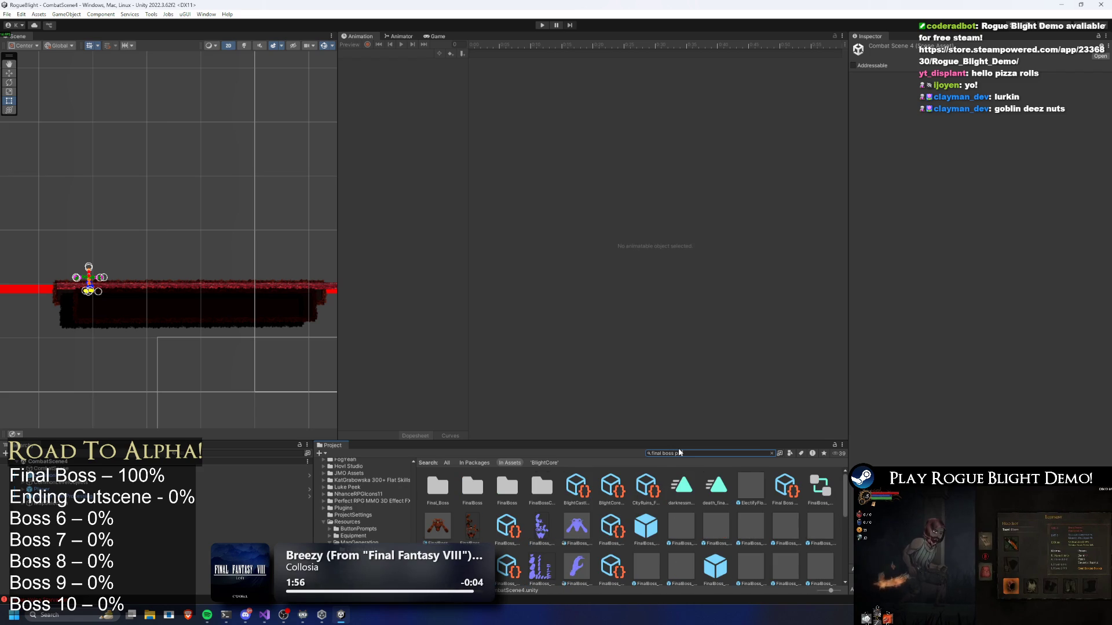
scroll(1020, 312, down, 15)
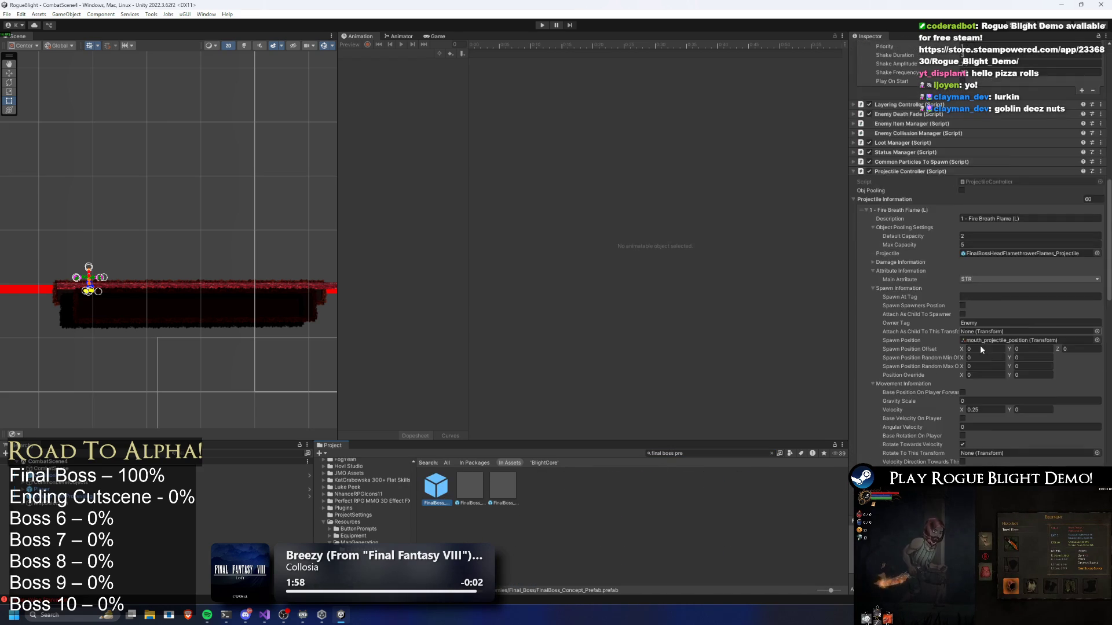
scroll(1080, 300, down, 5)
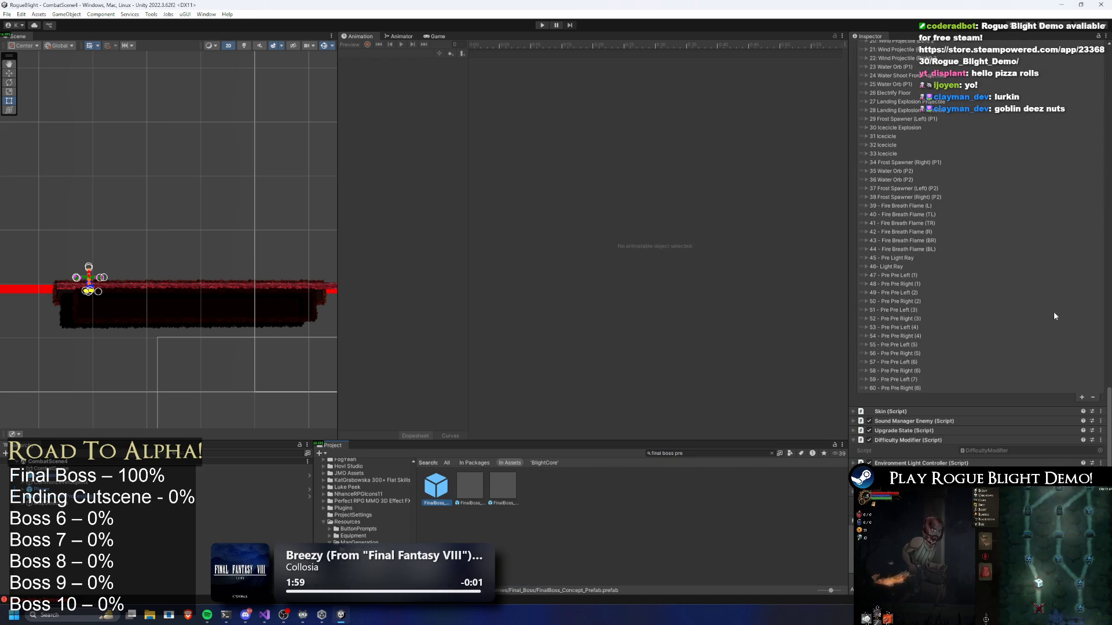
scroll(914, 279, down, 8)
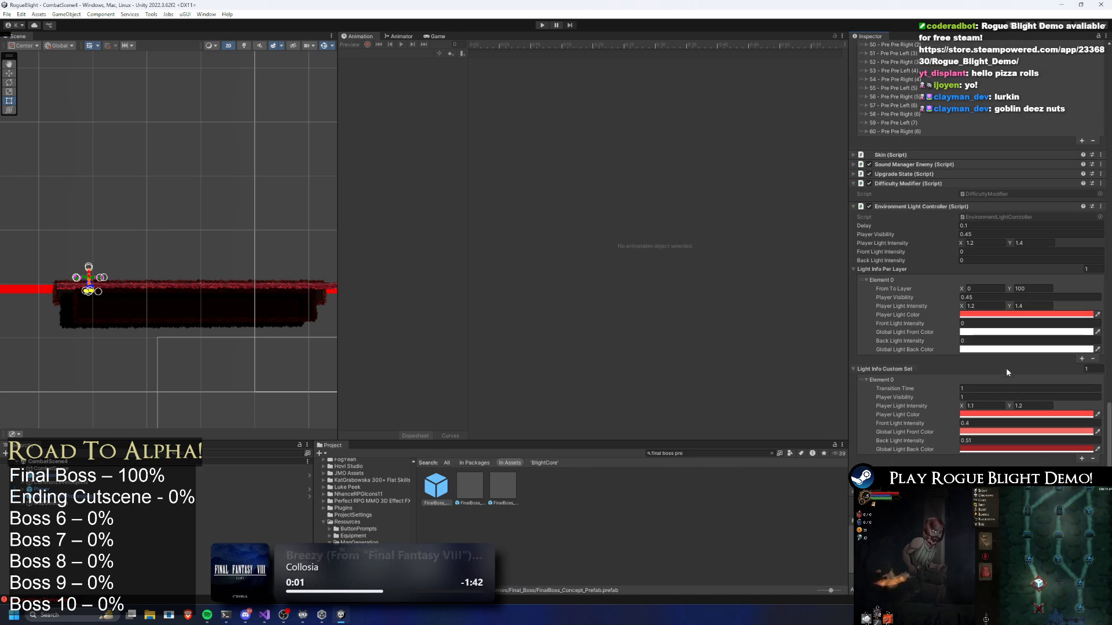
Copy the per-layer light settings, their element, and the custom light set's first element.
right_click(883, 268)
click(923, 292)
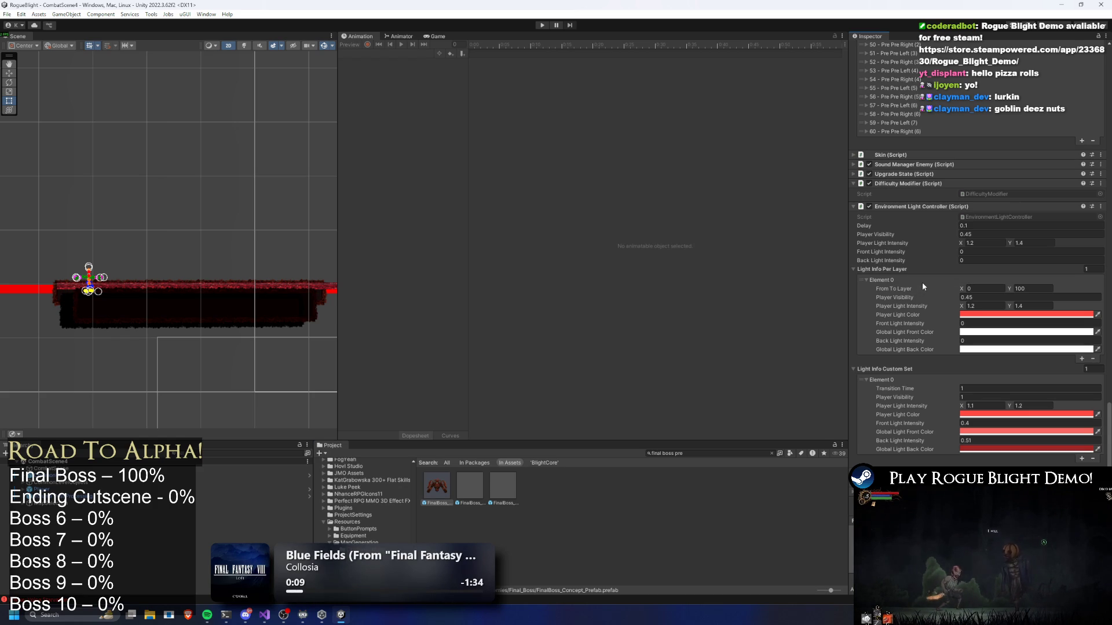
right_click(885, 280)
click(915, 302)
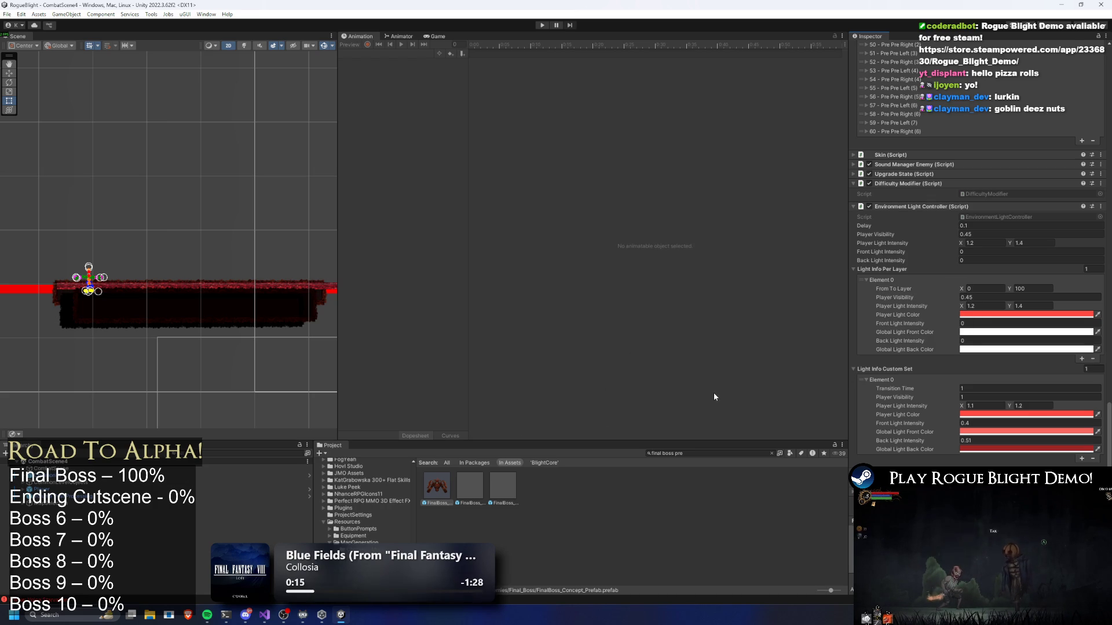
right_click(883, 381)
click(863, 403)
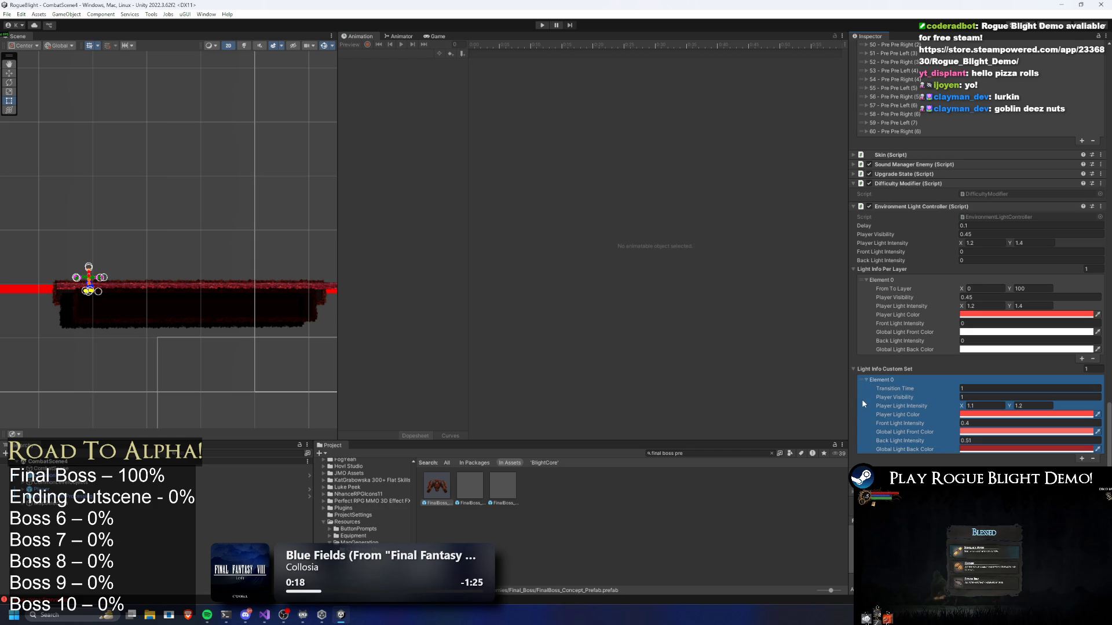
Capture the Light Info Custom Set area as an image with the Snipping Tool.
key(super)
text(snipping Tool)
key(Return)
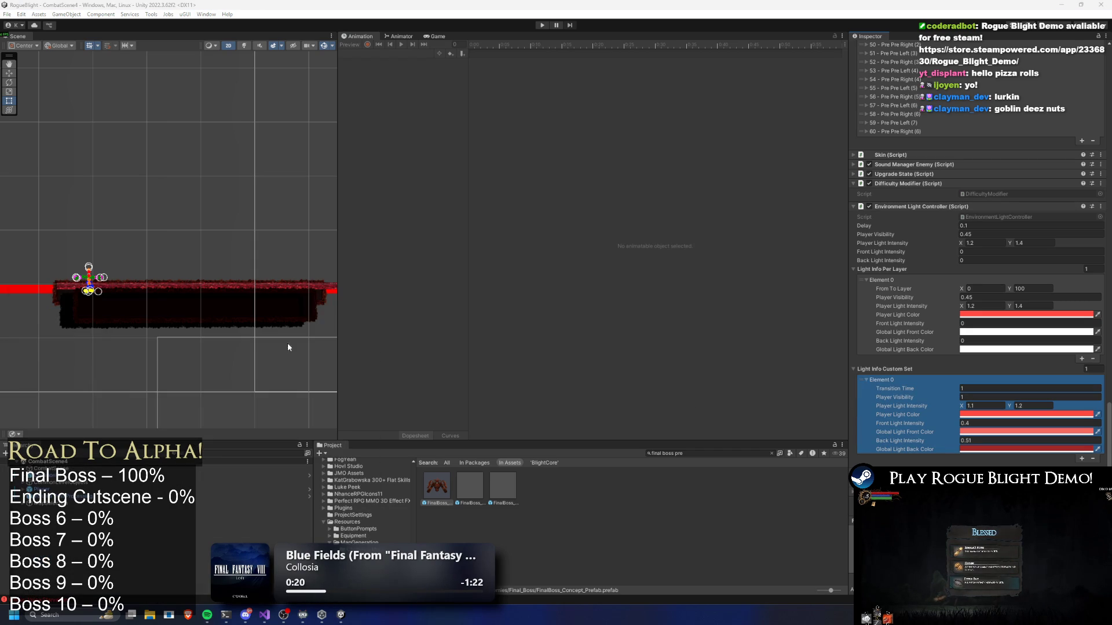
click(451, 192)
mouse_move(843, 358)
mouse_down()
mouse_move(1045, 450)
mouse_move(1103, 466)
mouse_move(1105, 449)
mouse_up()
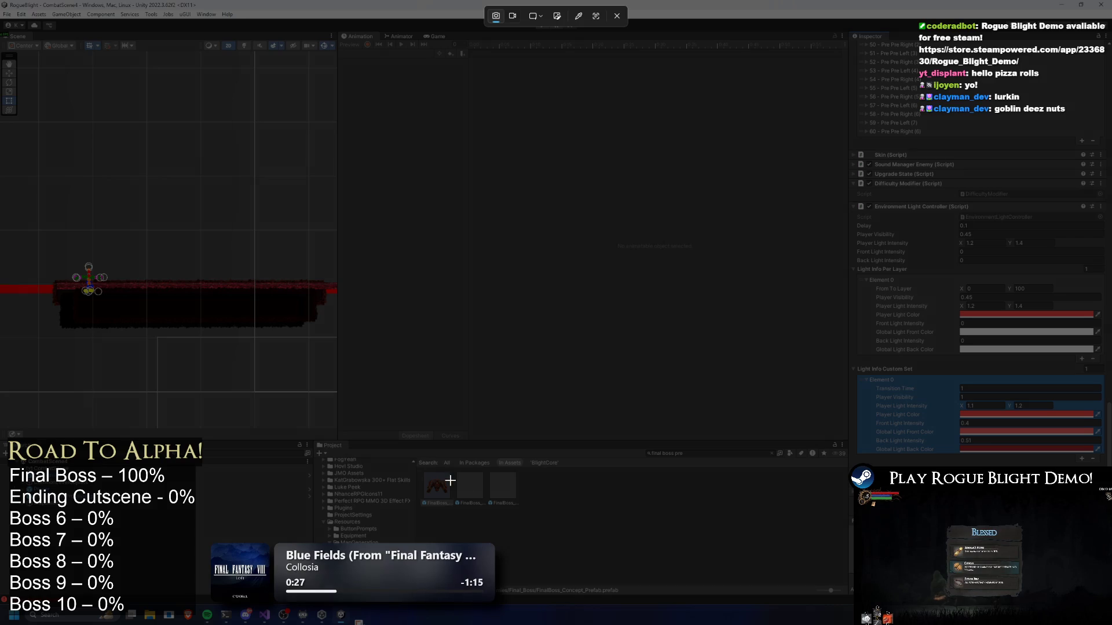
Paste the copied reds into CombatEnvironmentLight's Player, Global Front and Global Back light colours.
key(Escape)
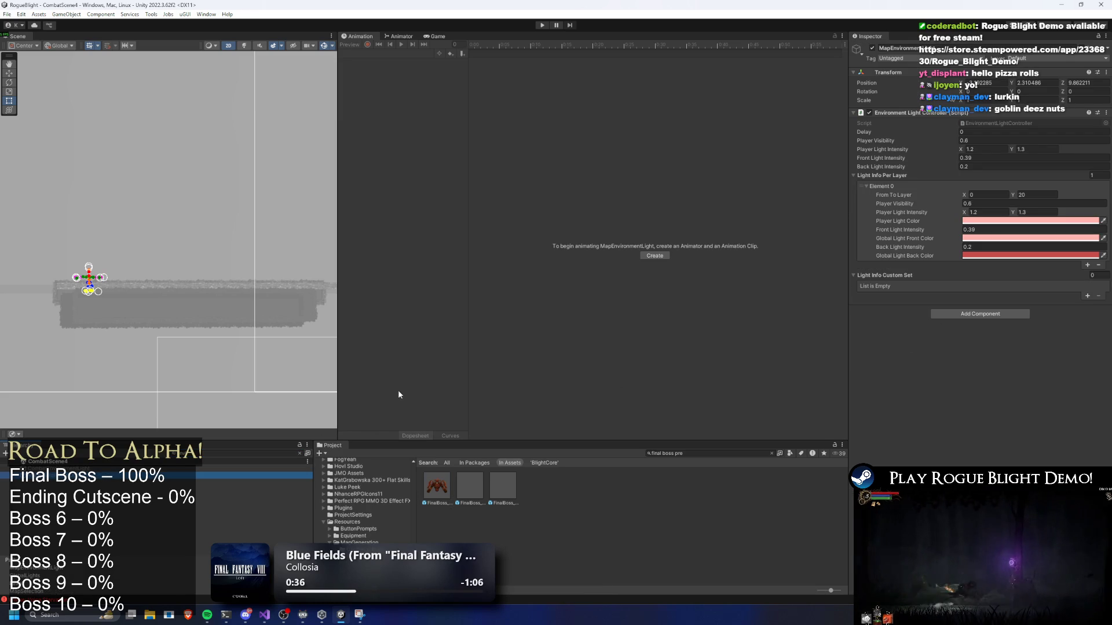
click(254, 468)
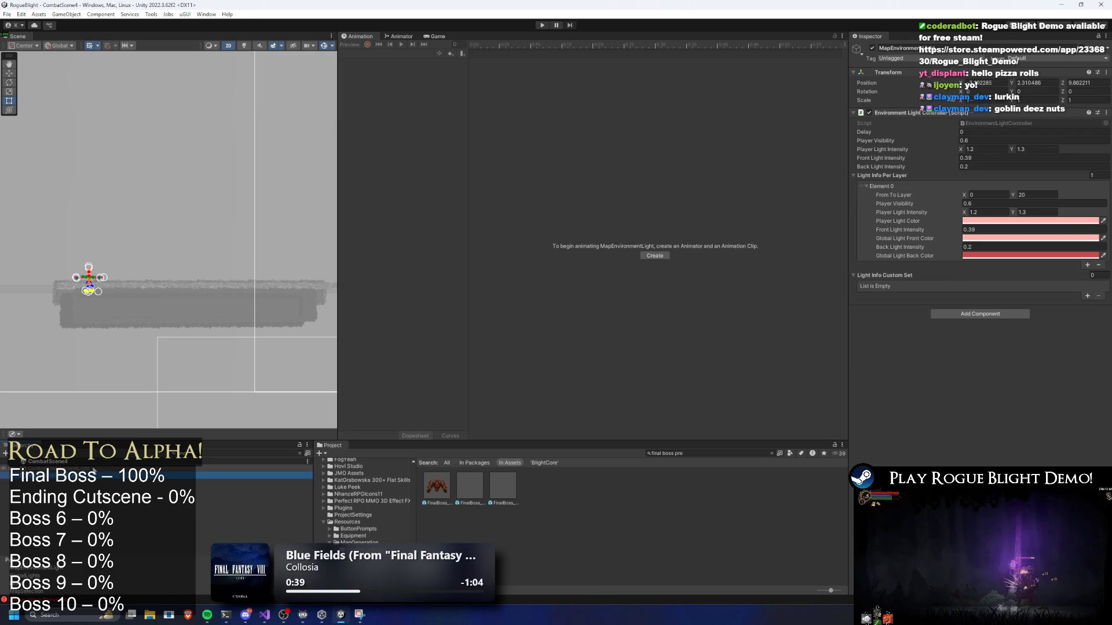
click(87, 476)
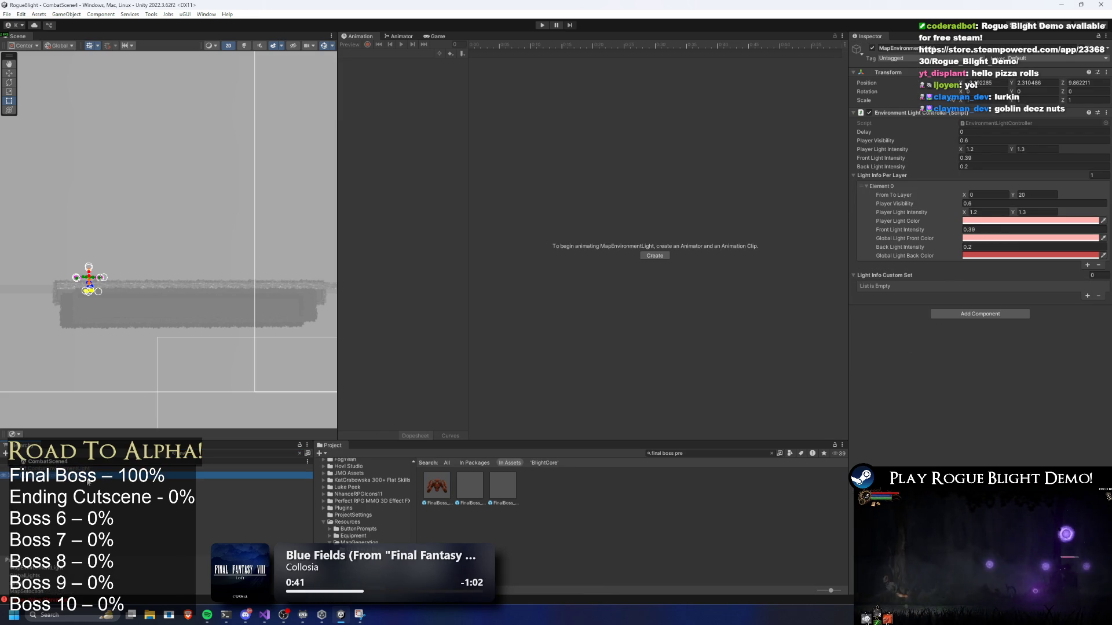
click(254, 468)
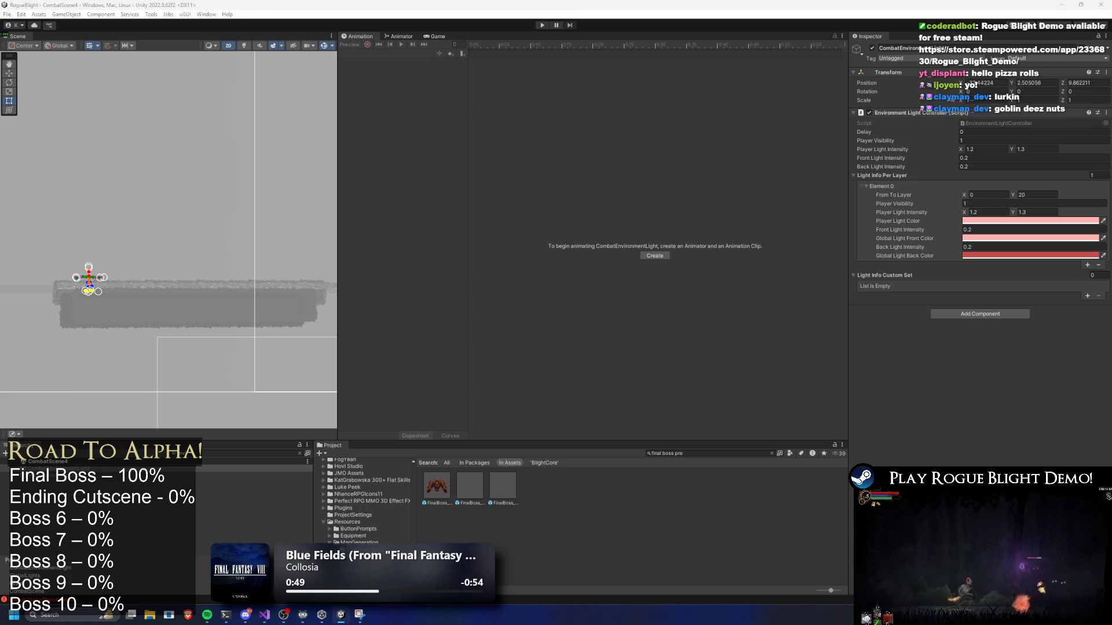
right_click(984, 224)
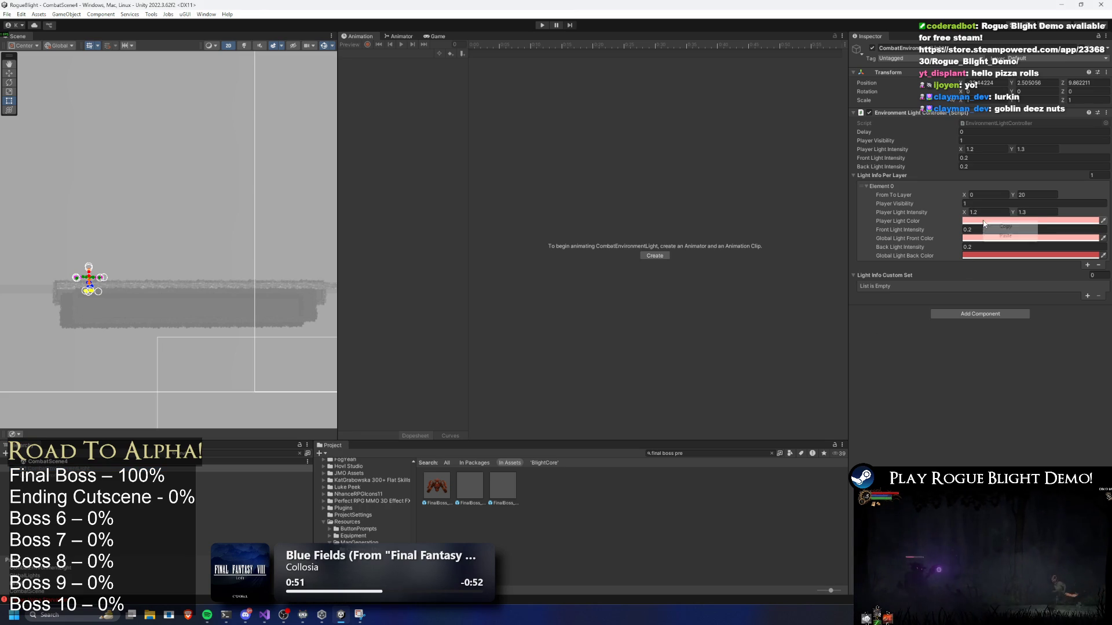
click(991, 235)
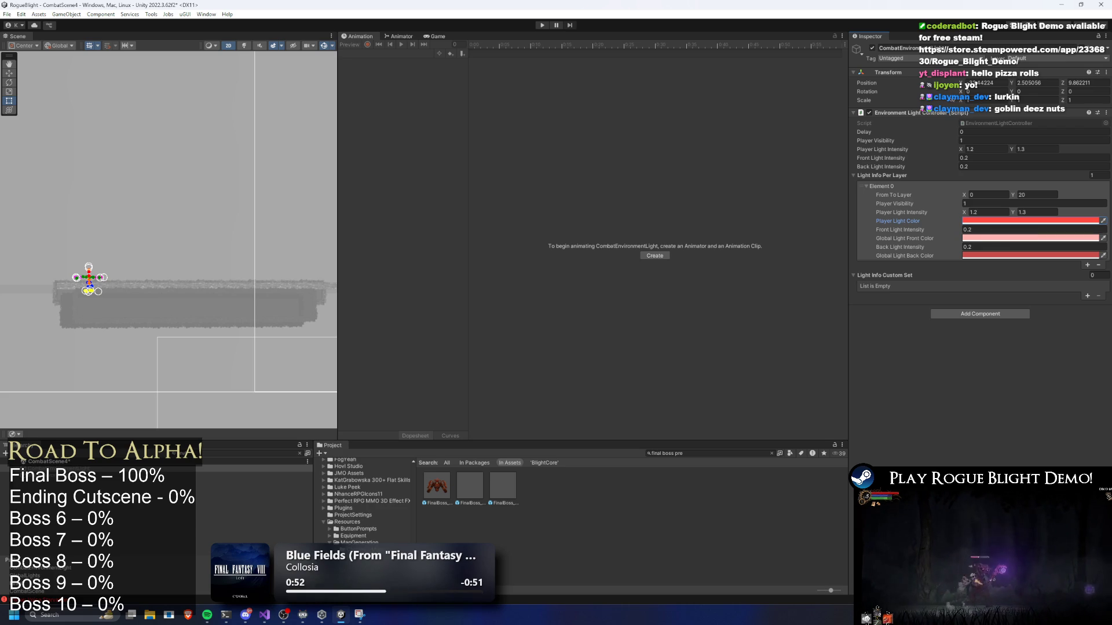
right_click(982, 238)
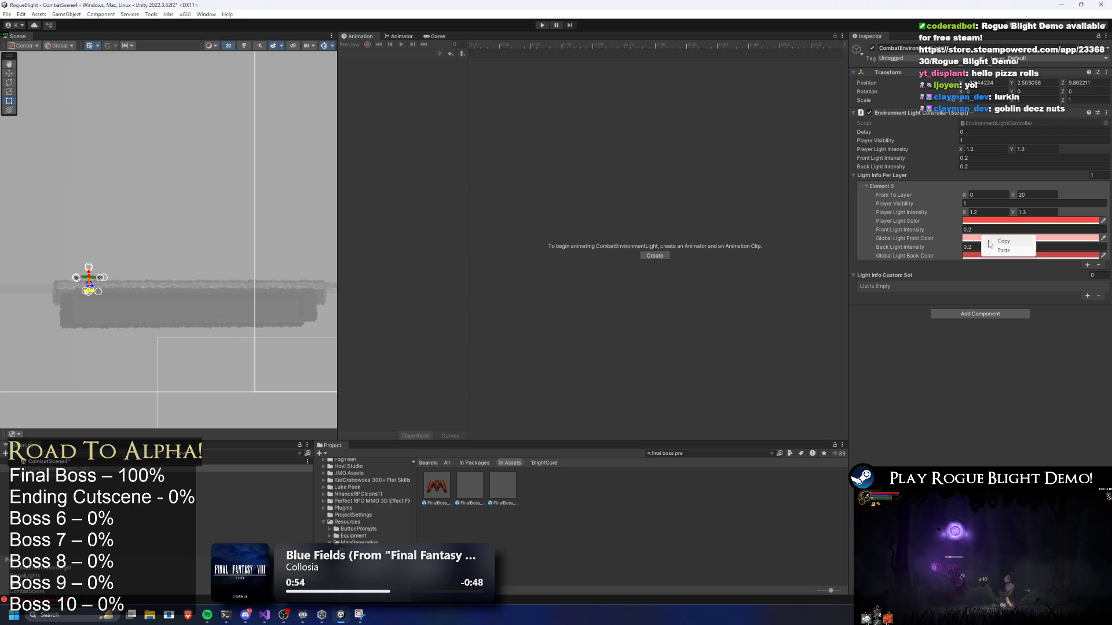
click(1003, 250)
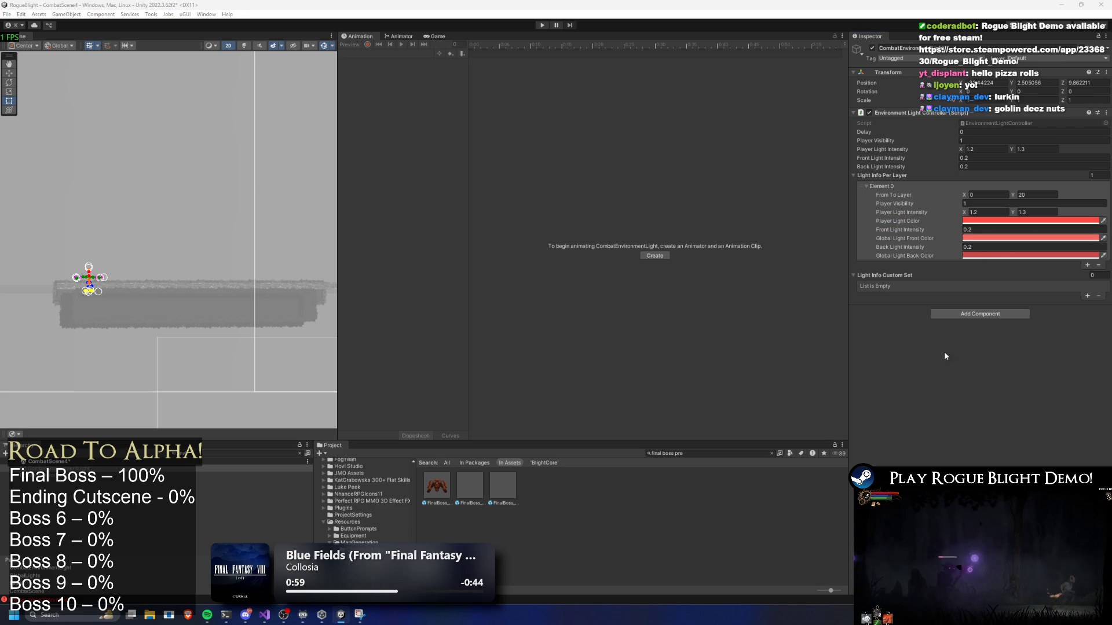
right_click(982, 255)
click(1005, 267)
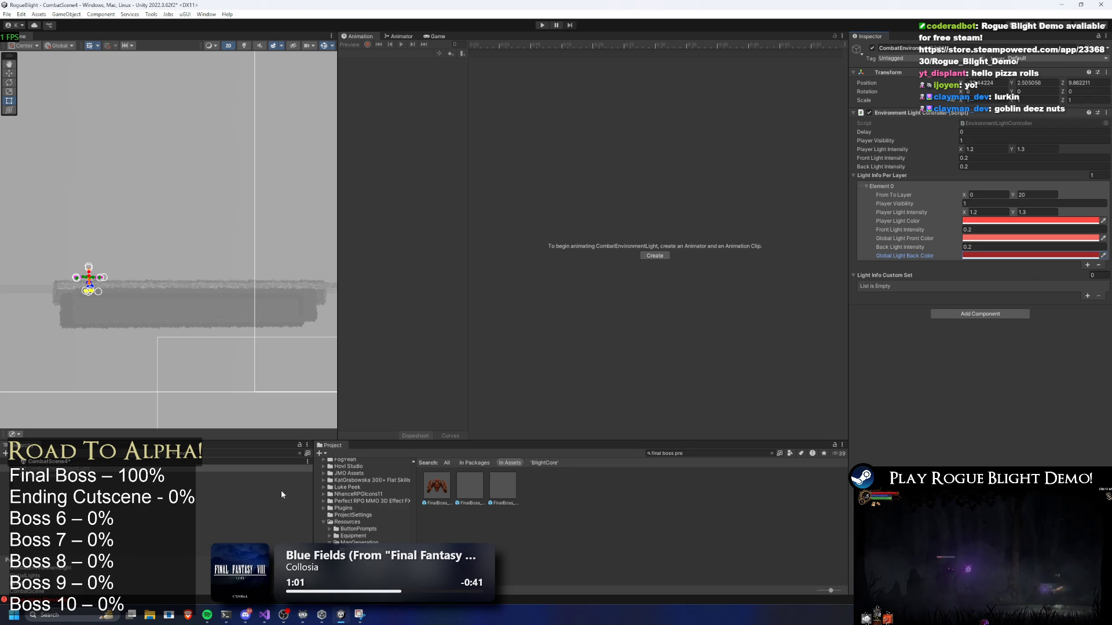
Compare CombatEnvironmentLight's colours with MapEnvironmentLight's, then start a playtest.
click(58, 463)
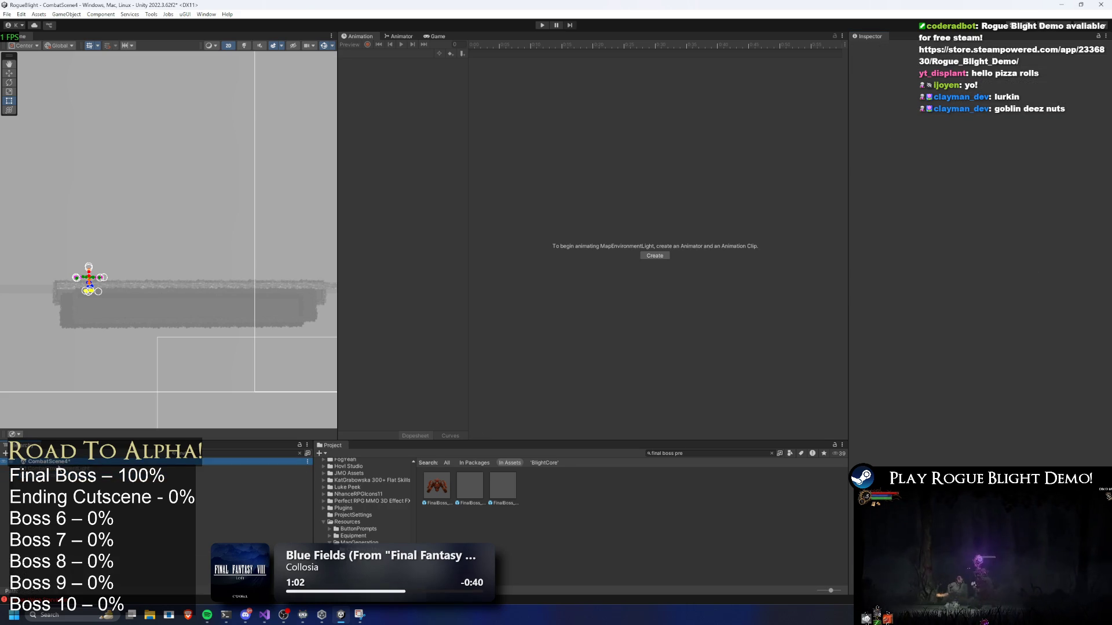
click(64, 475)
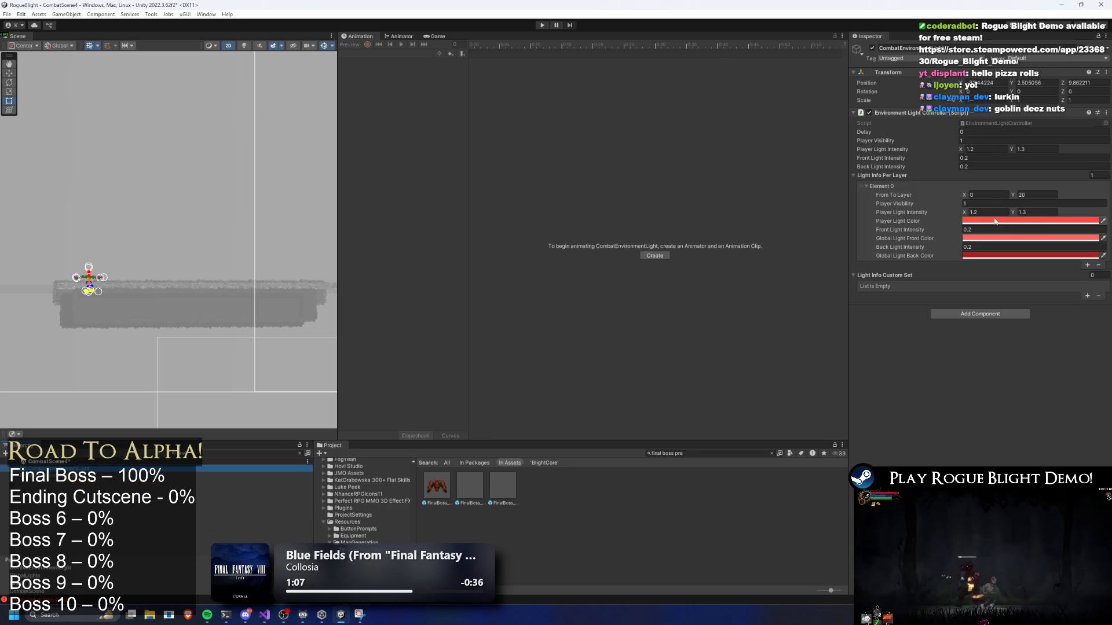
key(Down)
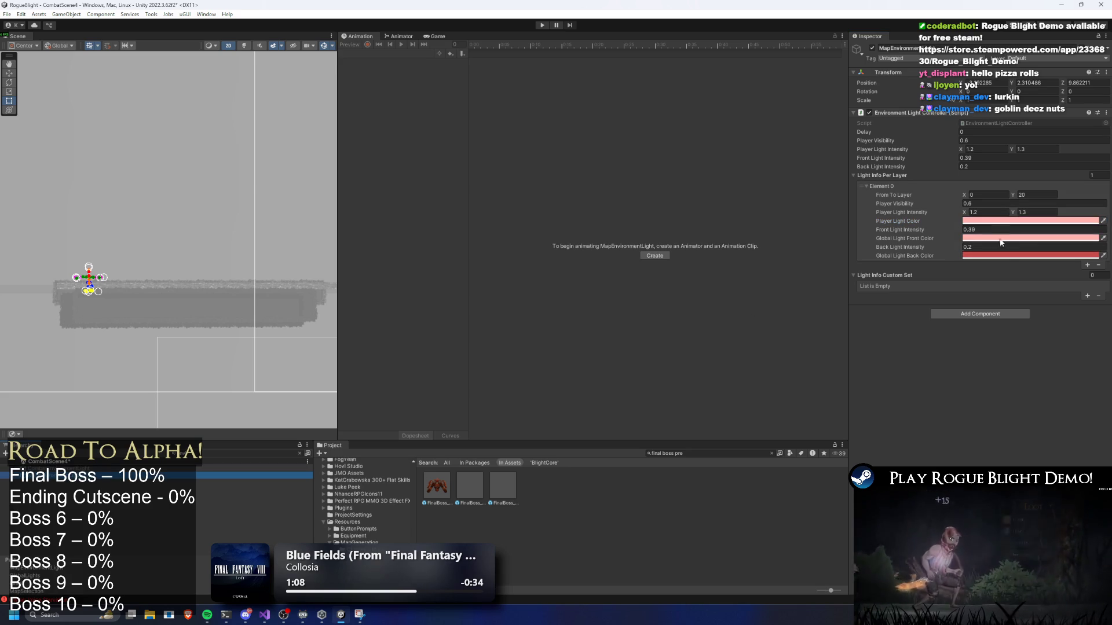
key(Up)
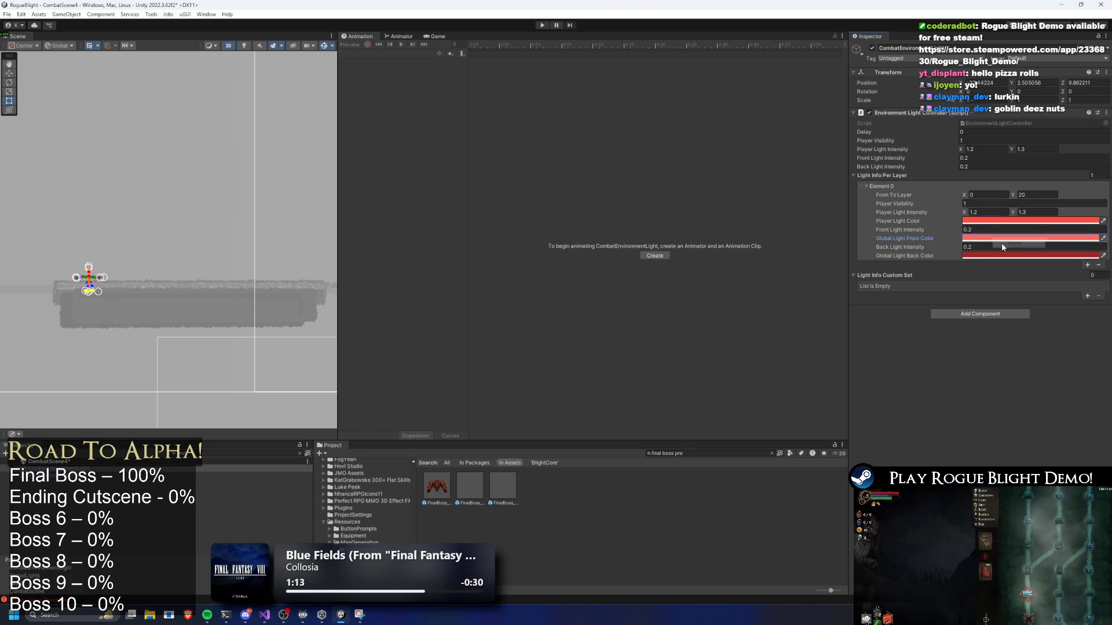
key(Down)
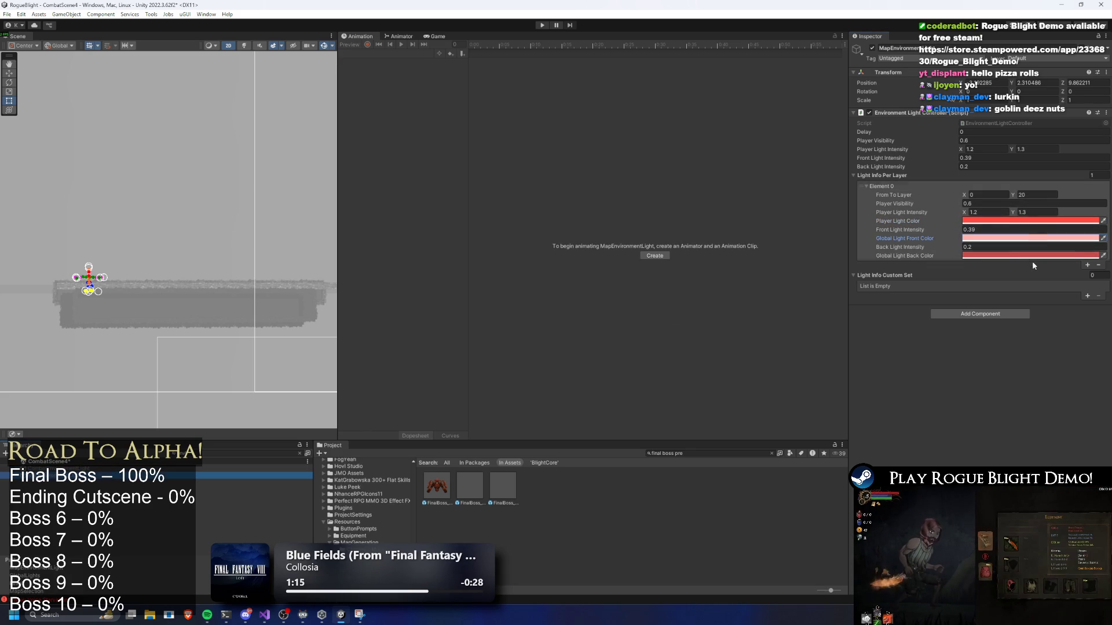
key(Up)
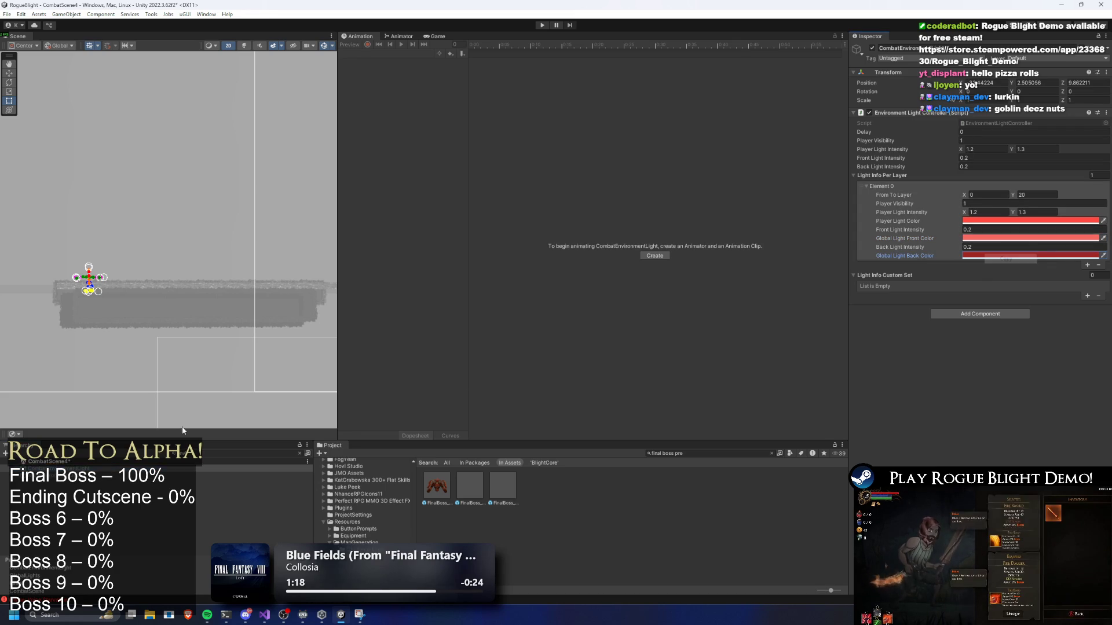
key(Down)
right_click(999, 257)
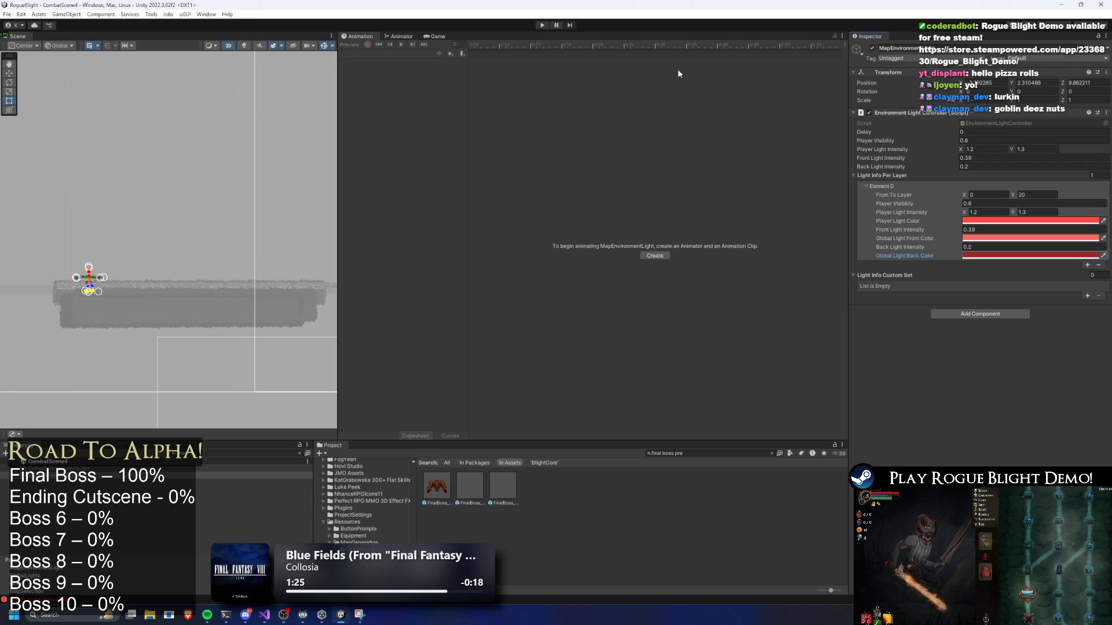
click(544, 27)
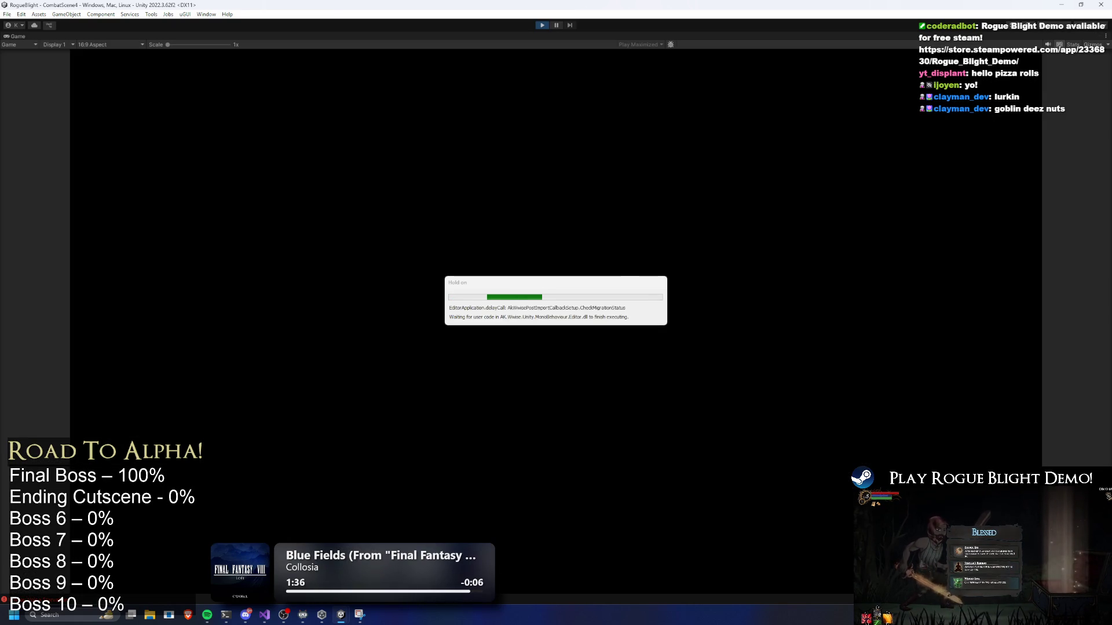
Abandon the current run from the pause menu.
key(a)
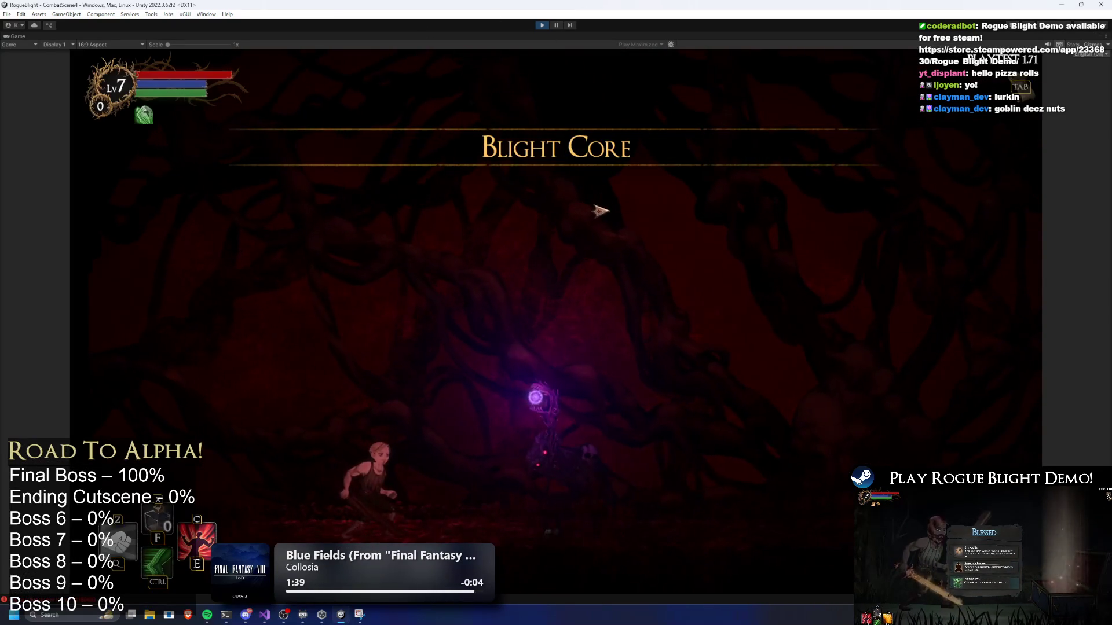
key(Escape)
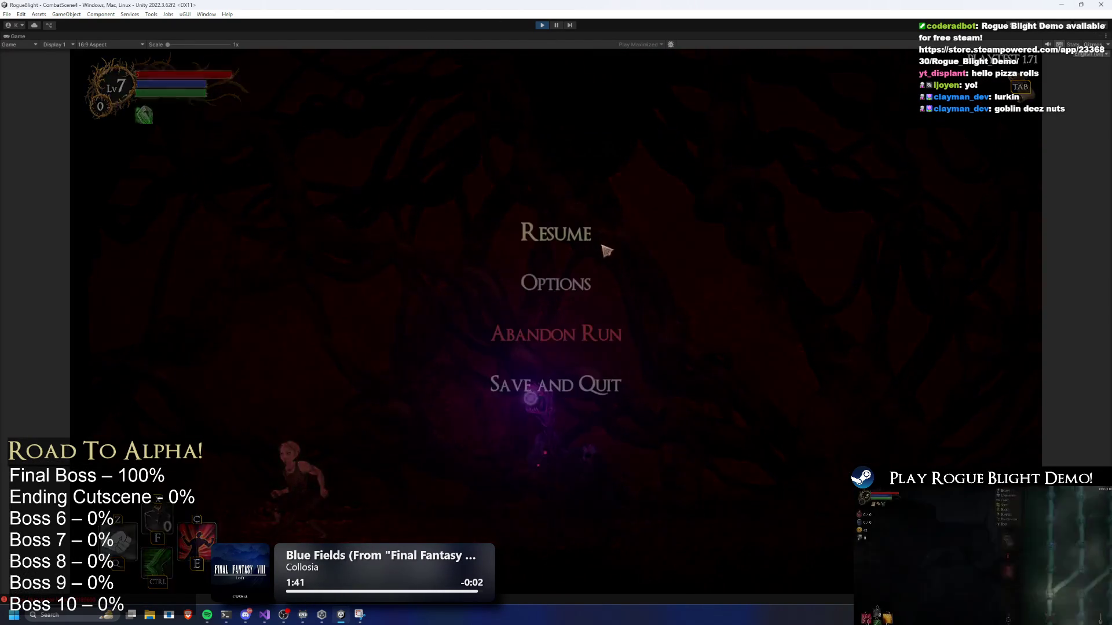
click(581, 344)
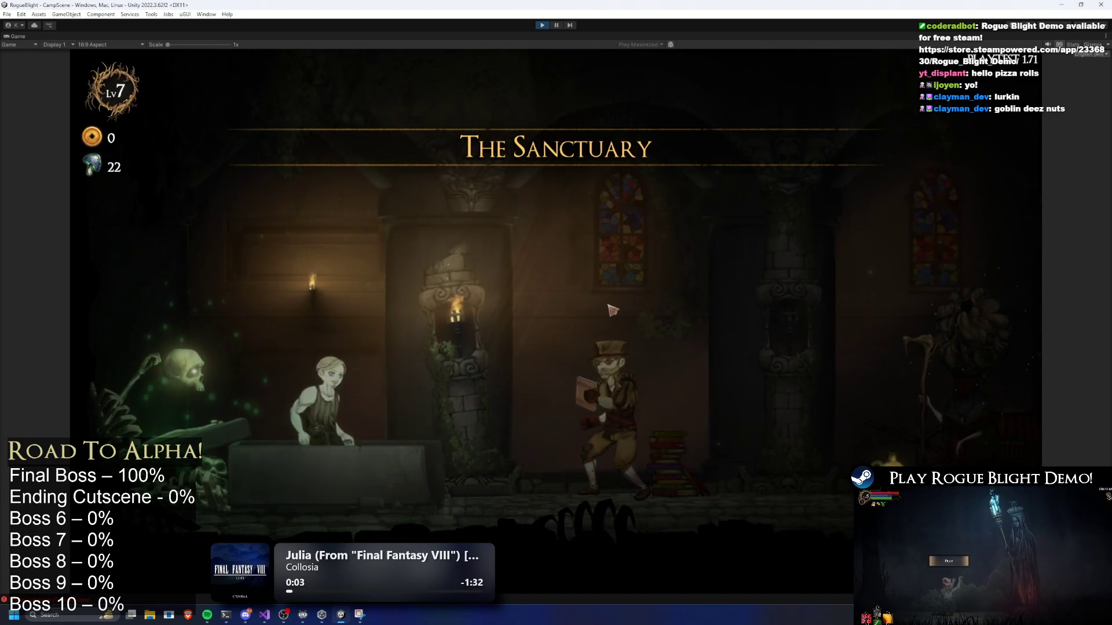
Start the Blight Core Story Mode map with the Wooden Sword starting option.
key(d)
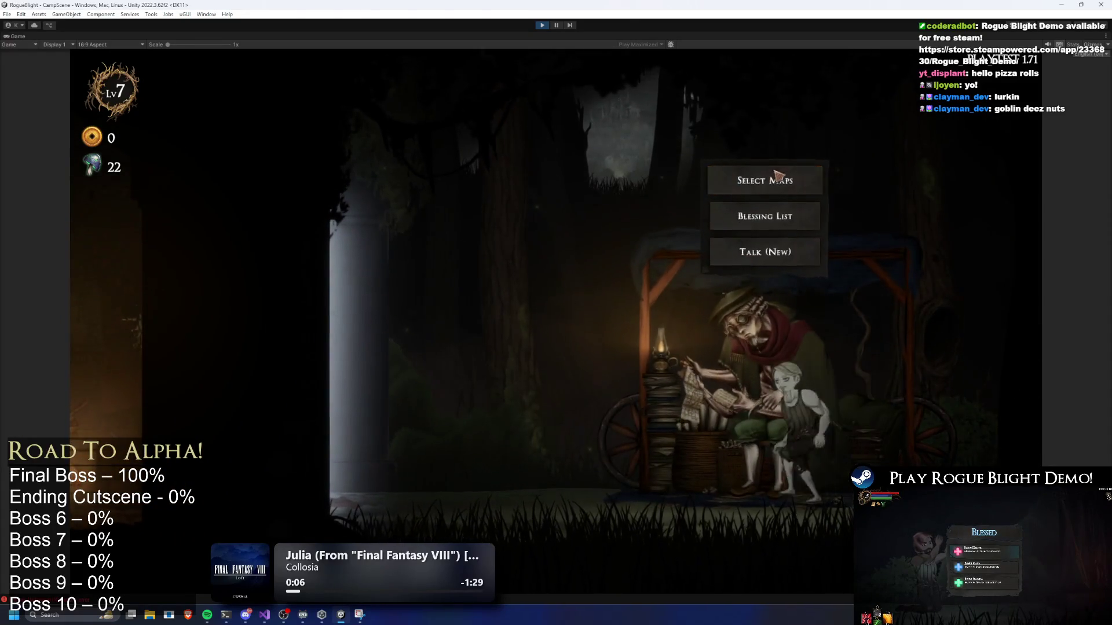
click(782, 179)
click(399, 221)
click(711, 302)
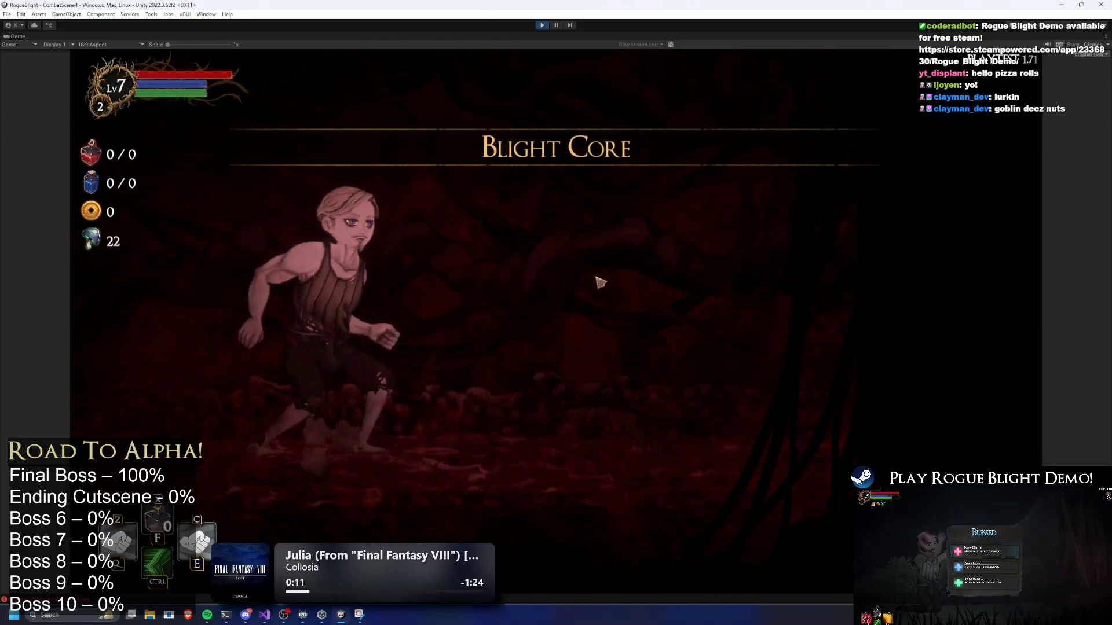
click(579, 296)
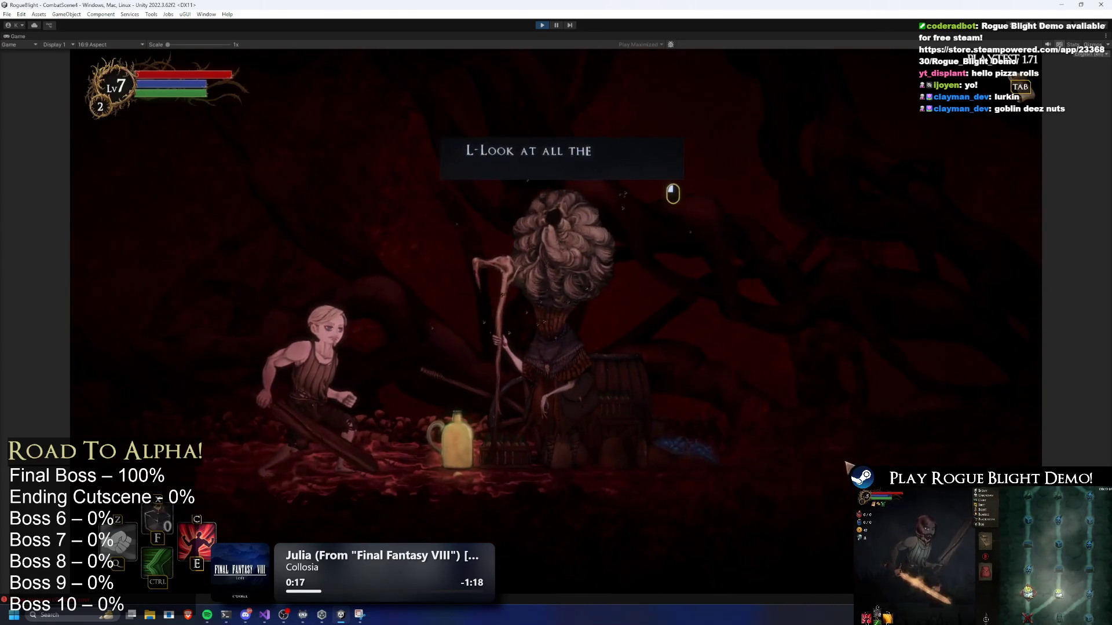
Go through the shop and blacksmith dialogues and menus, closing each unchanged.
click(815, 410)
click(815, 410)
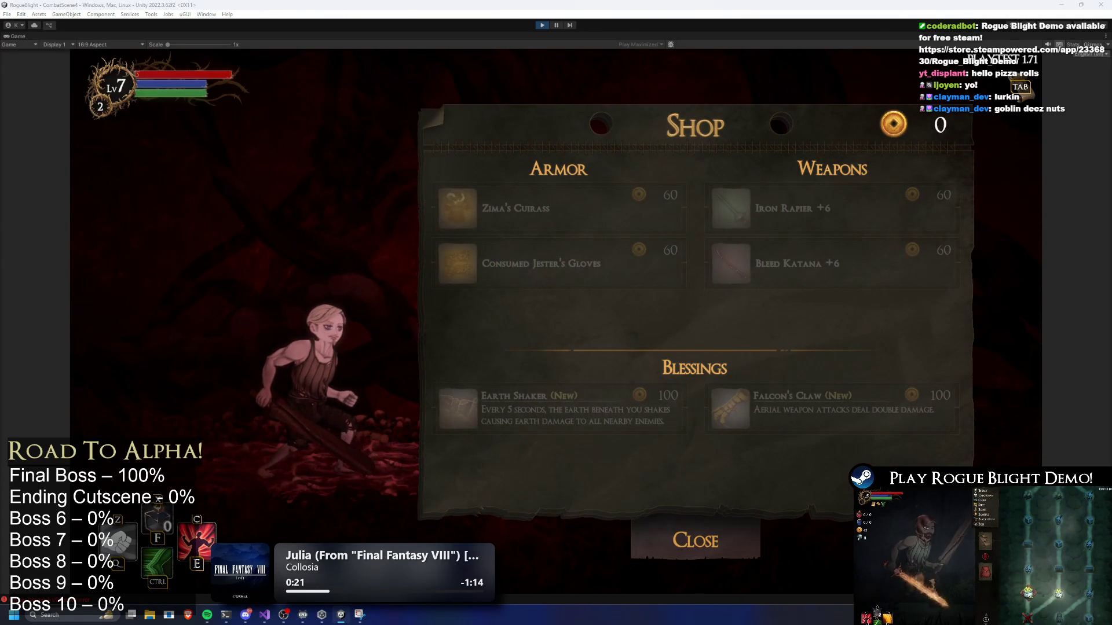
click(692, 526)
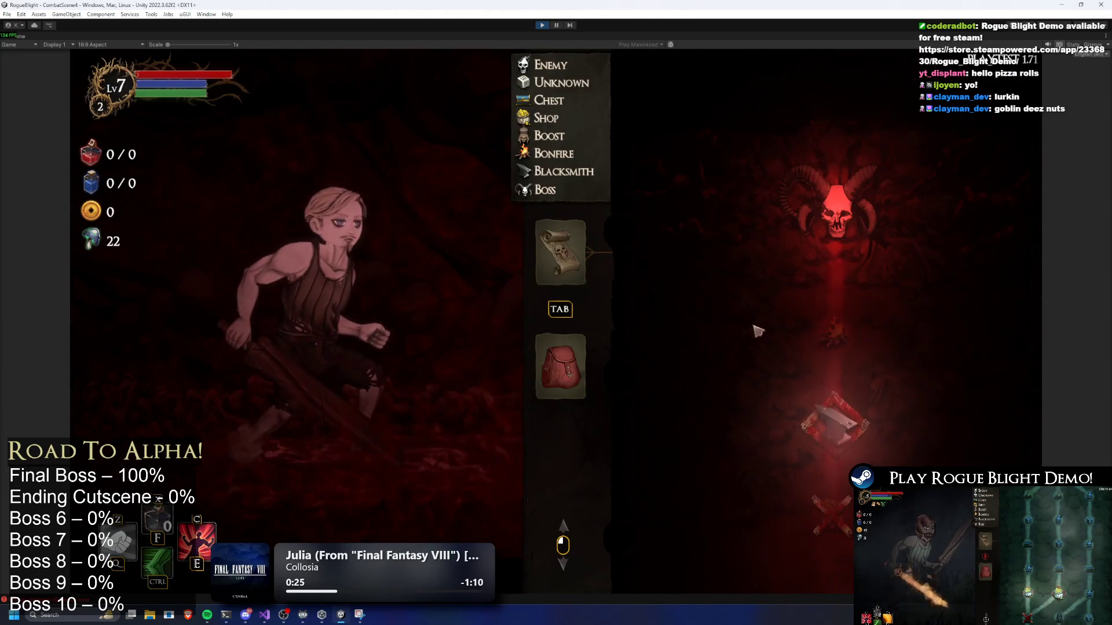
click(763, 432)
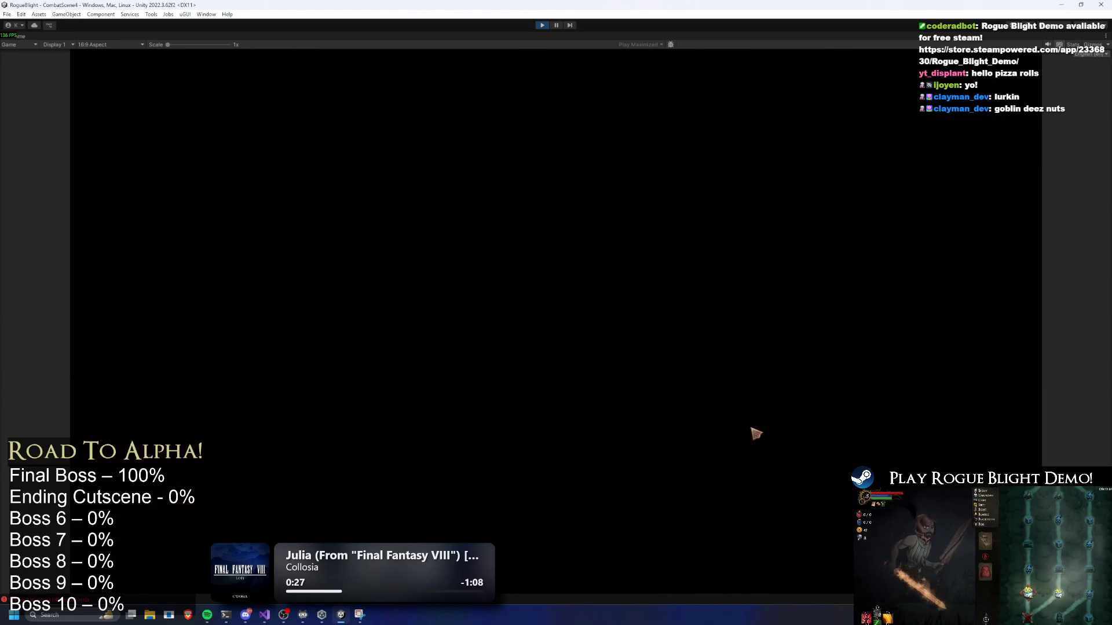
click(841, 328)
click(840, 351)
click(834, 492)
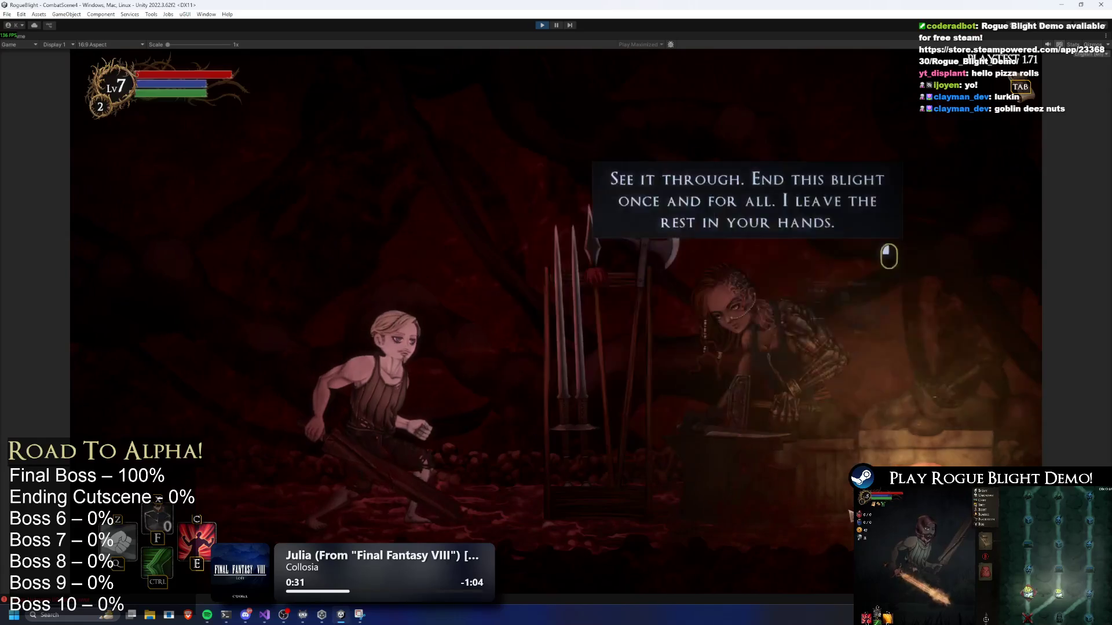
click(860, 366)
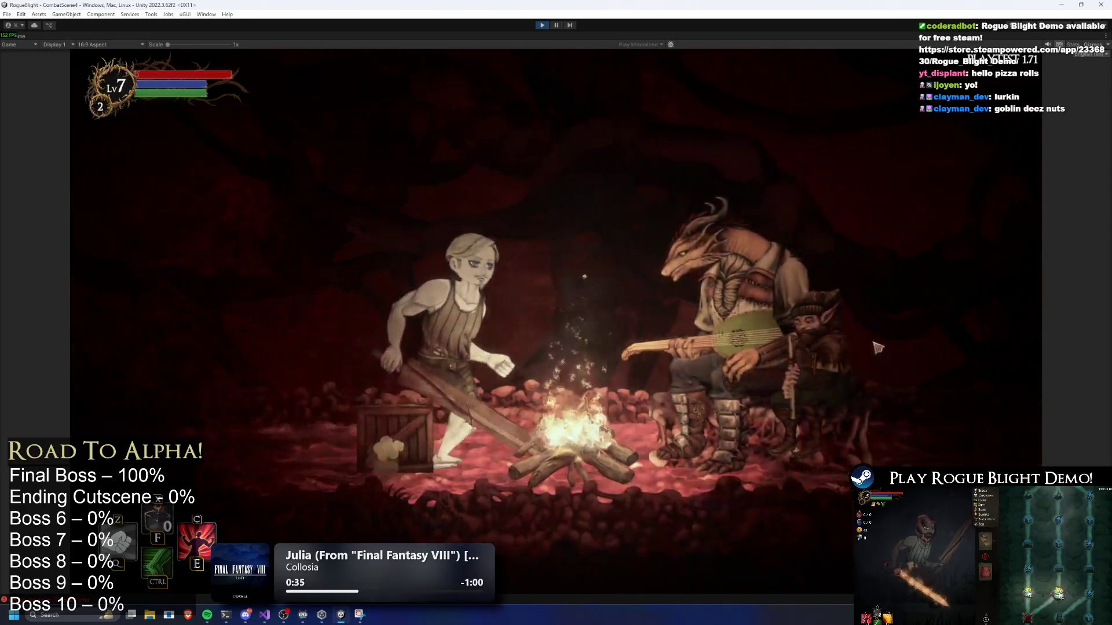
Choose a blessing, then stop the playtest to return to the editor.
click(793, 314)
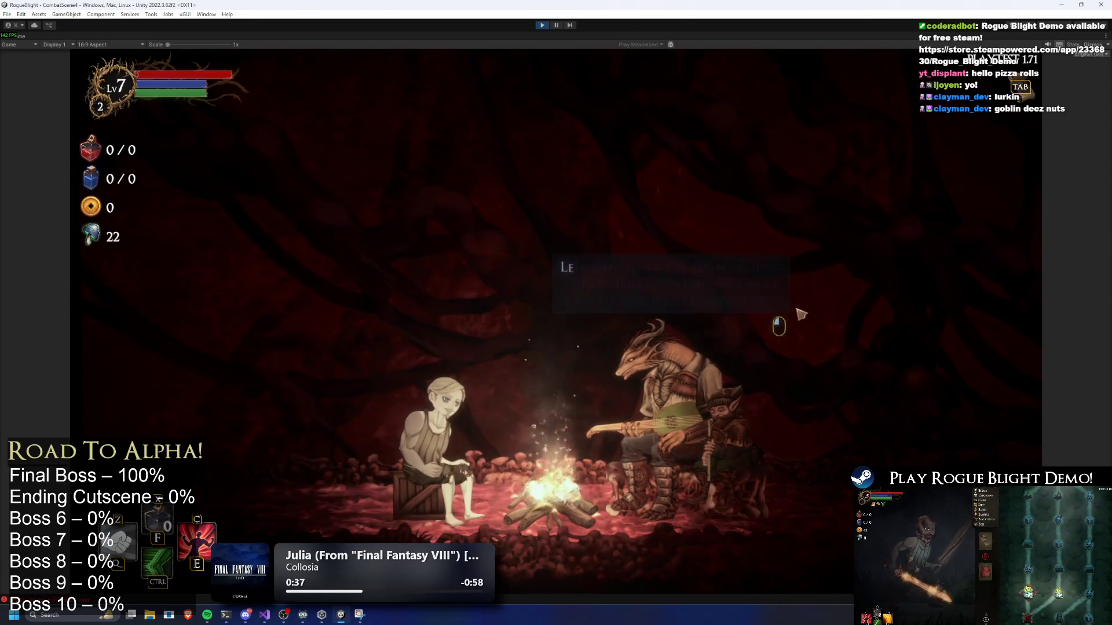
click(802, 310)
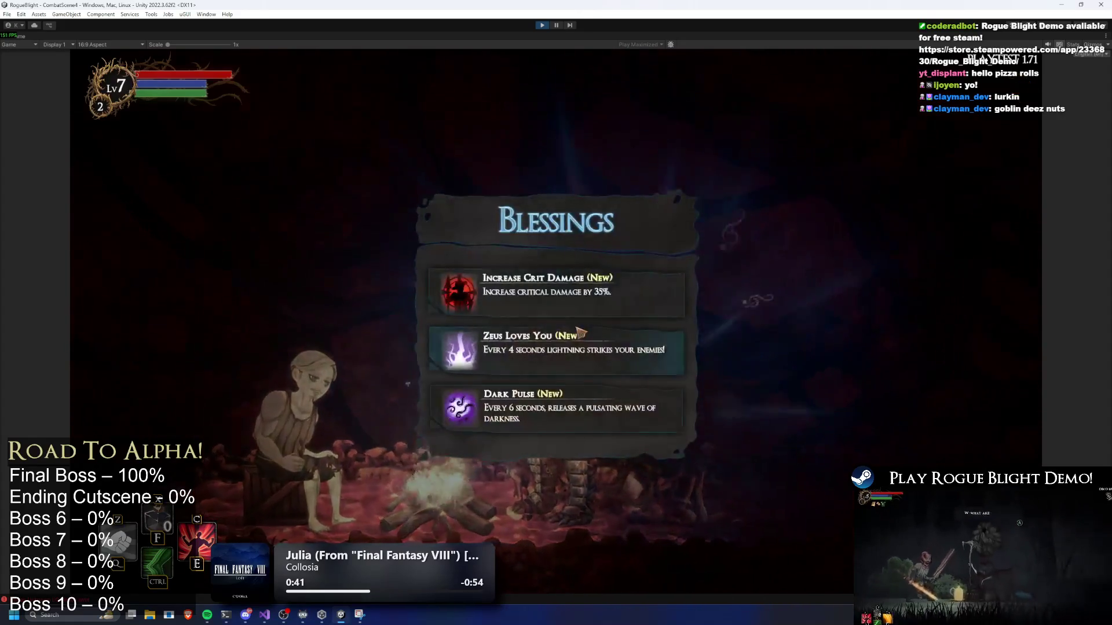
click(516, 298)
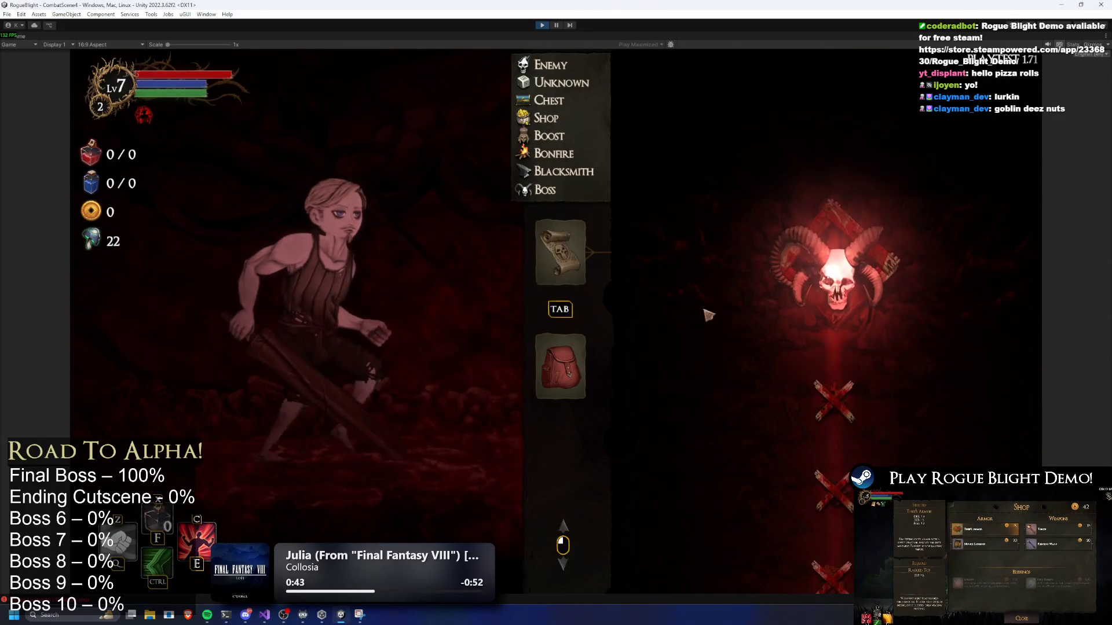
click(541, 25)
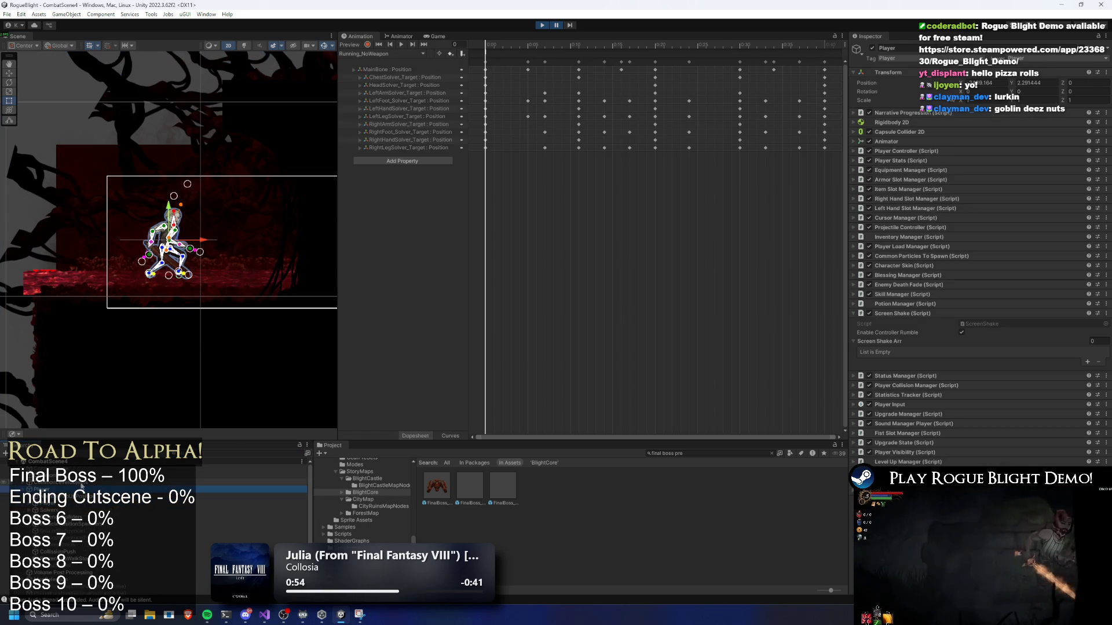
Select GeneralLight under ChestBone > HeadBone in the Hierarchy.
click(107, 517)
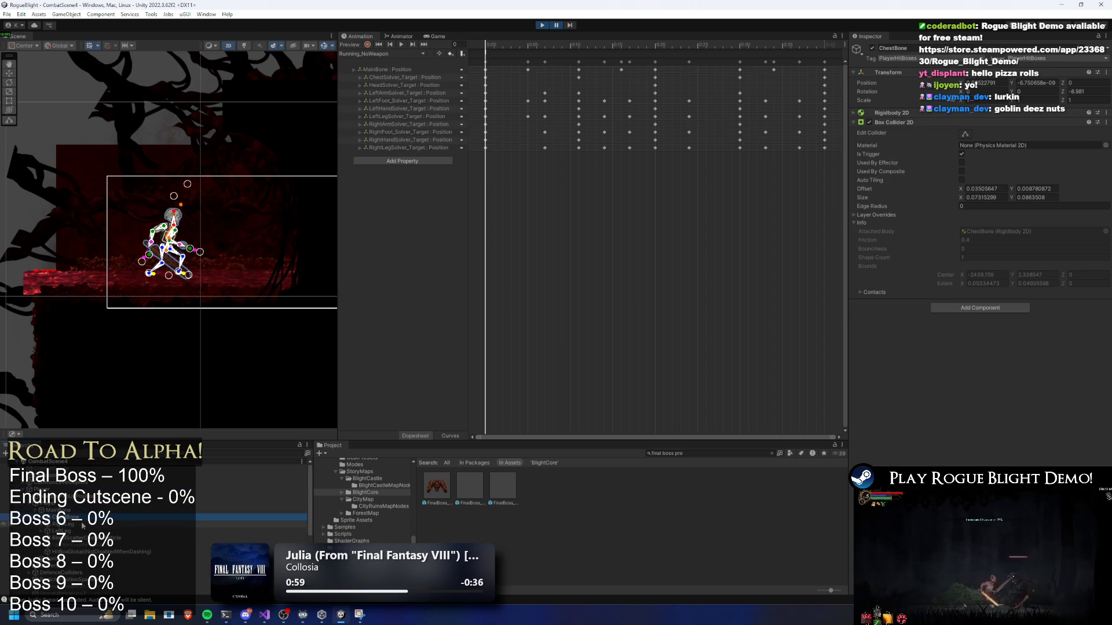
key(Right)
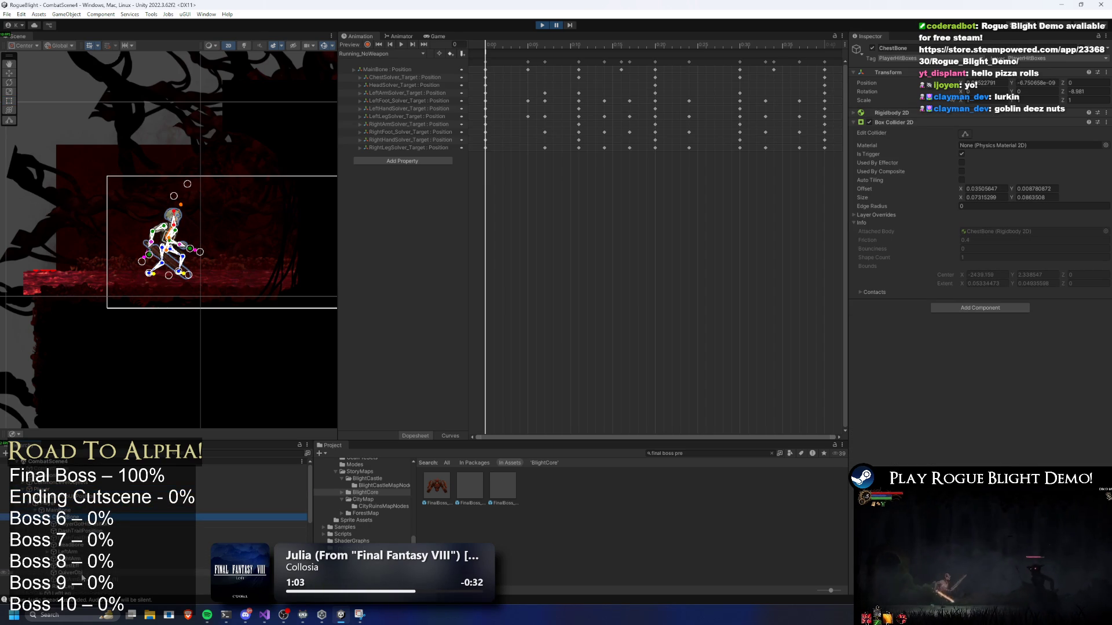
click(101, 544)
key(Right)
key(Down)
key(Down)
key(Down)
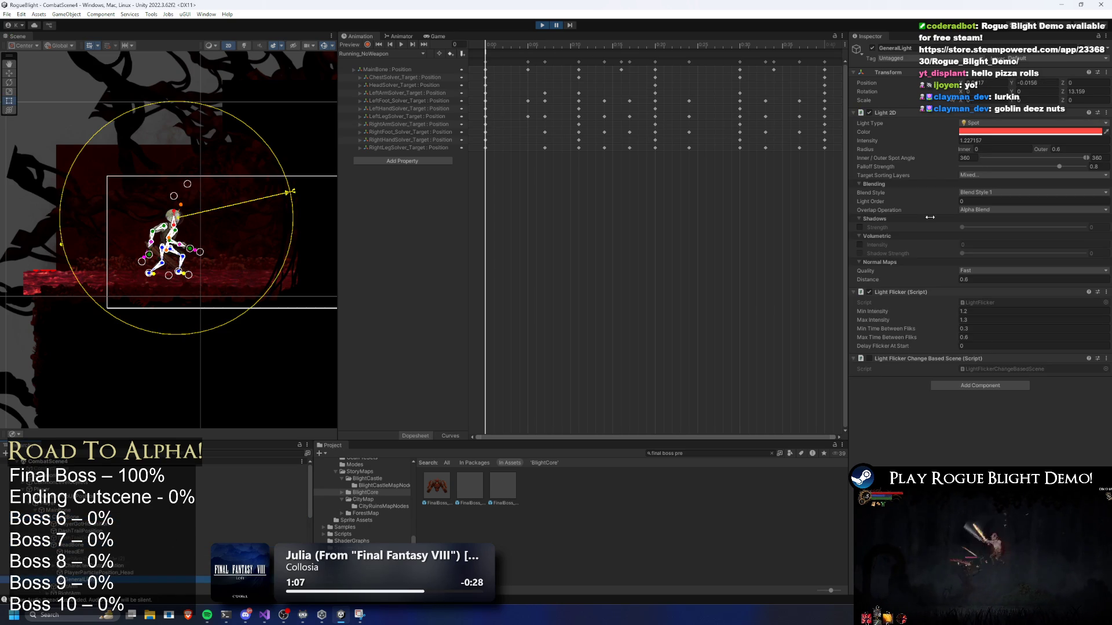
Lighten the GeneralLight colour to a paler red and preview it in Play mode.
click(1041, 132)
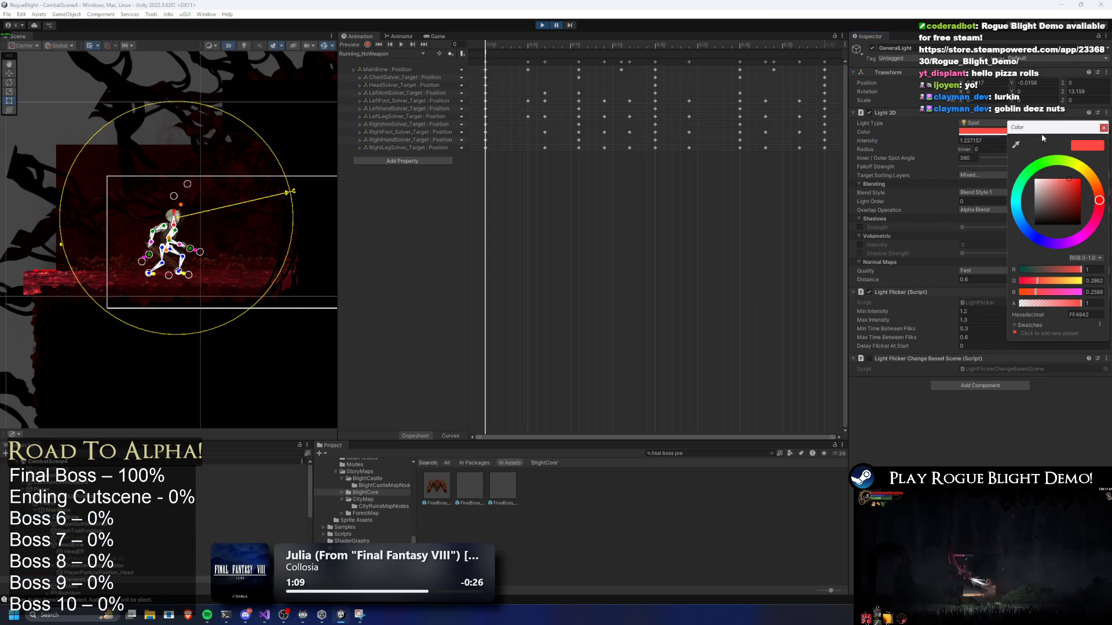
drag(1064, 182, 1061, 180)
click(557, 28)
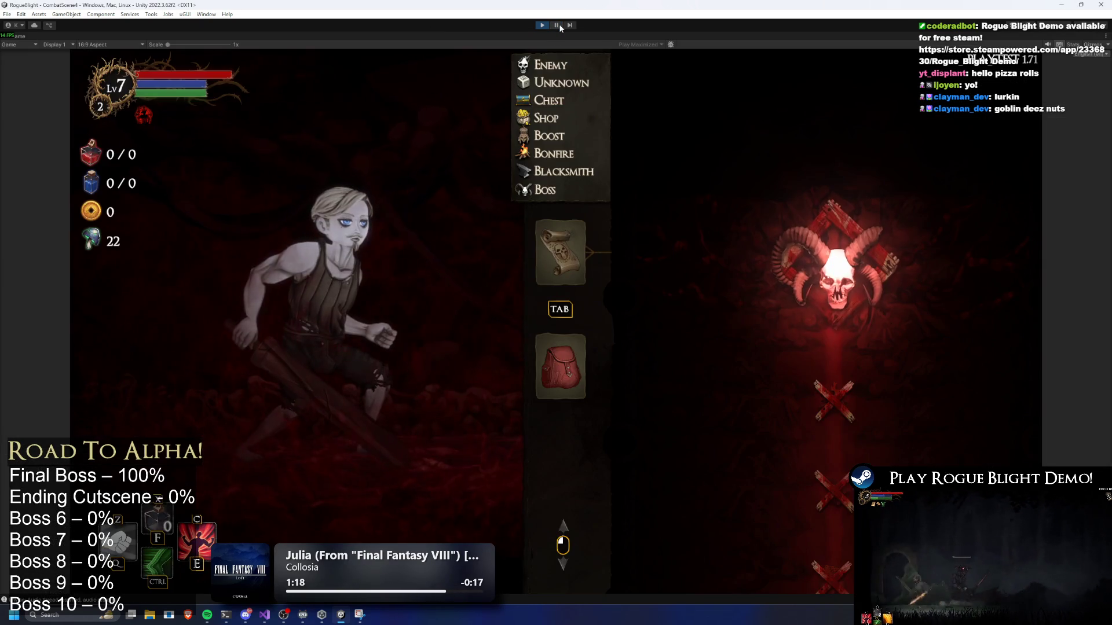
click(557, 26)
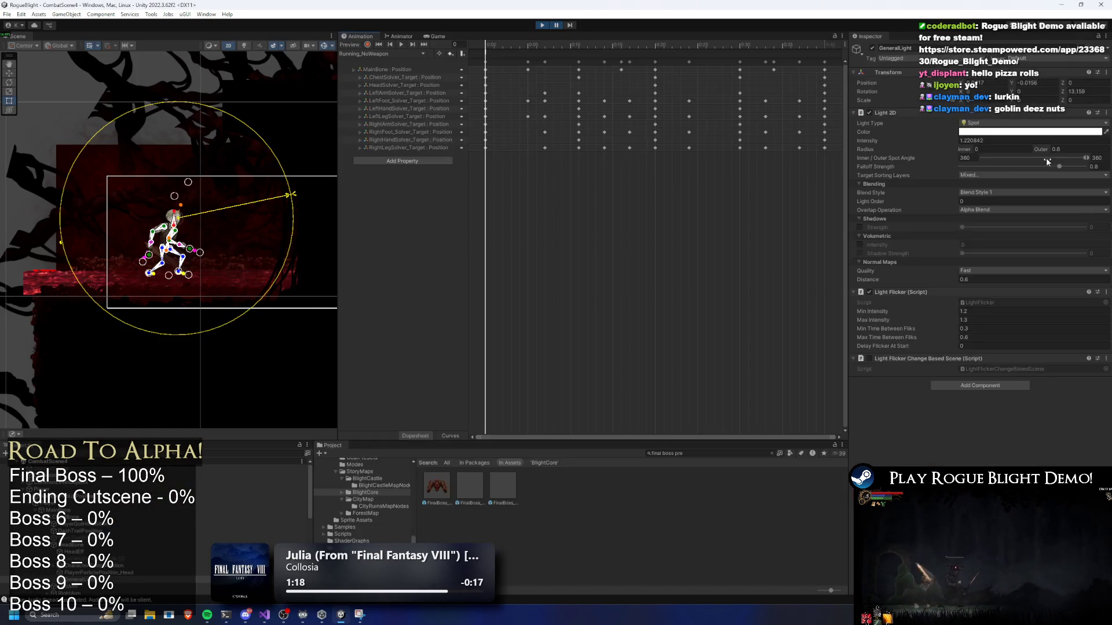
Set the light colour to pure red FF0000, preview it, then soften the red slightly.
click(1004, 132)
drag(1054, 179, 1078, 177)
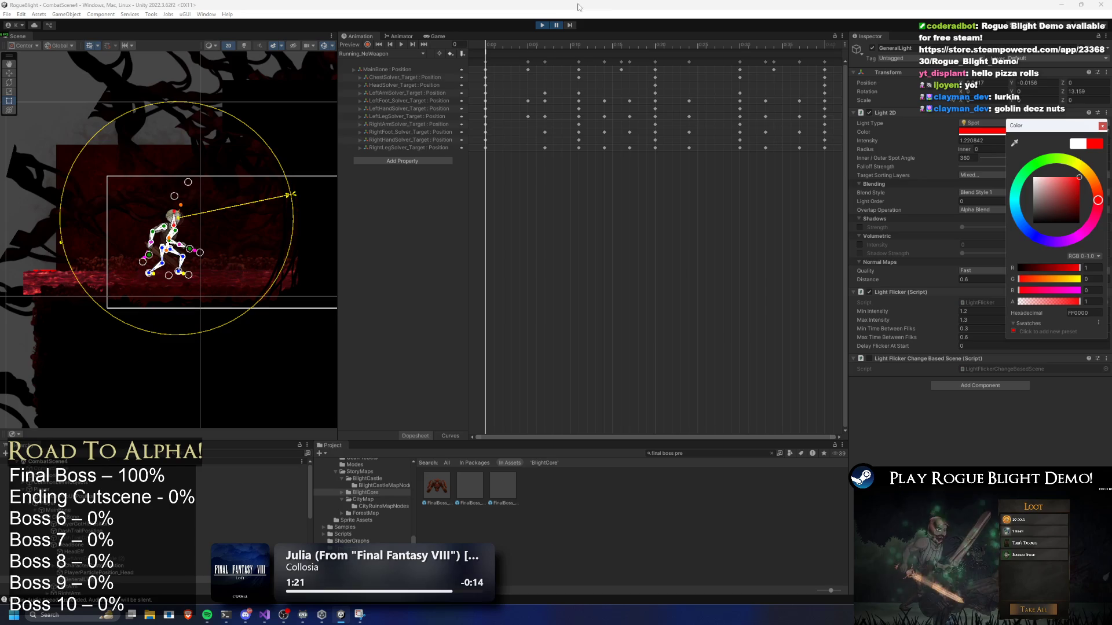
click(556, 25)
click(555, 23)
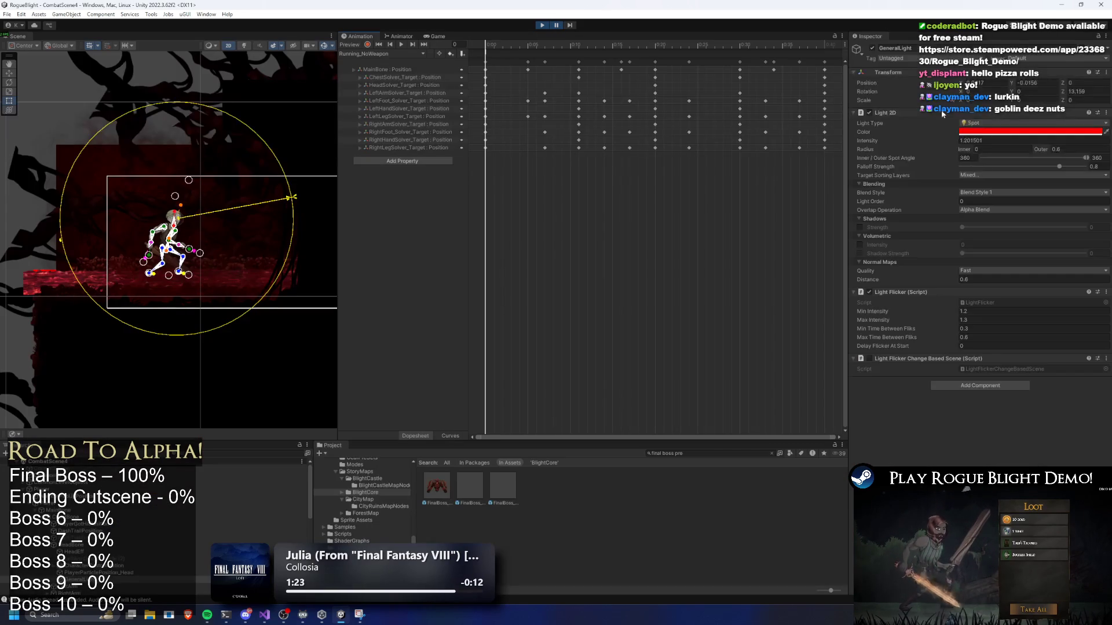
click(1008, 134)
drag(1055, 182, 1063, 178)
Lighten the GeneralLight colour to pale red FF7F7F and preview it.
click(556, 25)
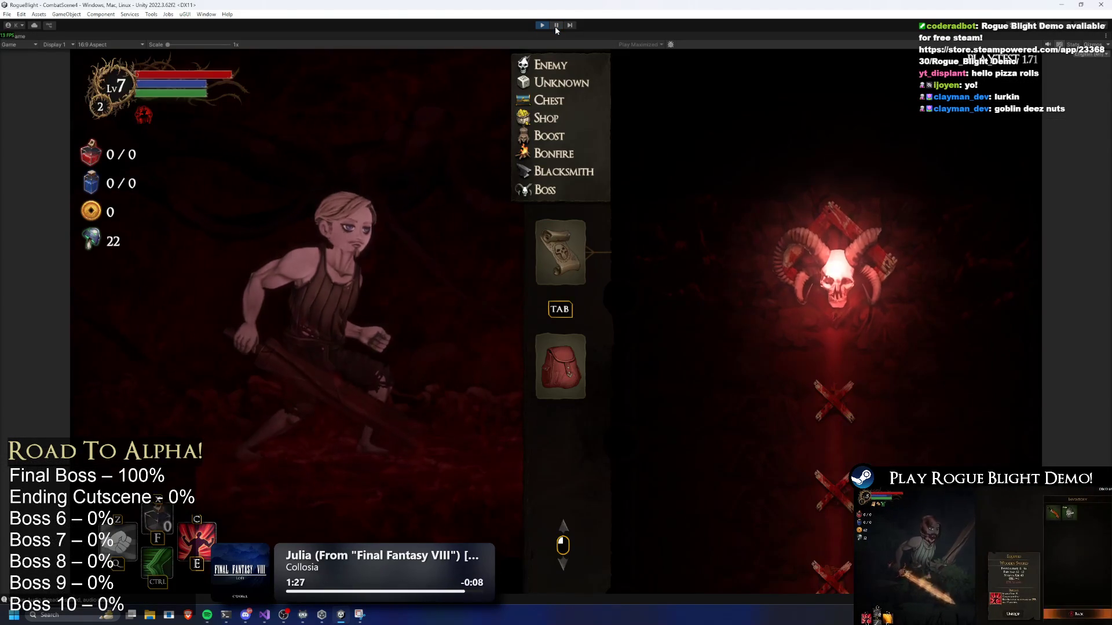
click(555, 26)
click(1026, 133)
drag(1061, 179, 1058, 178)
click(1059, 179)
click(558, 26)
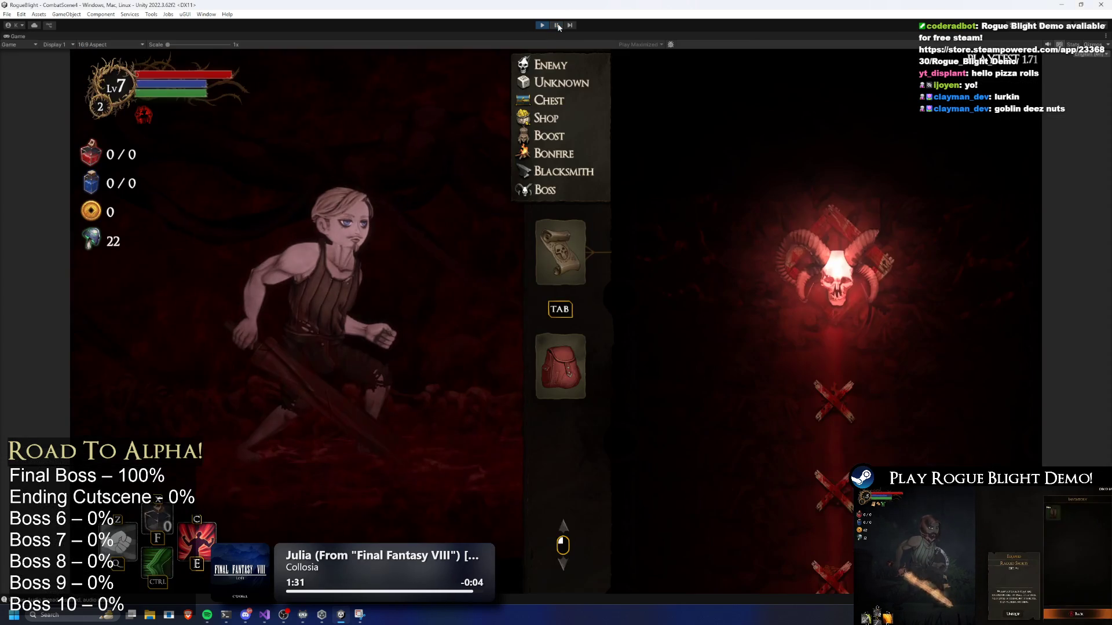
click(557, 25)
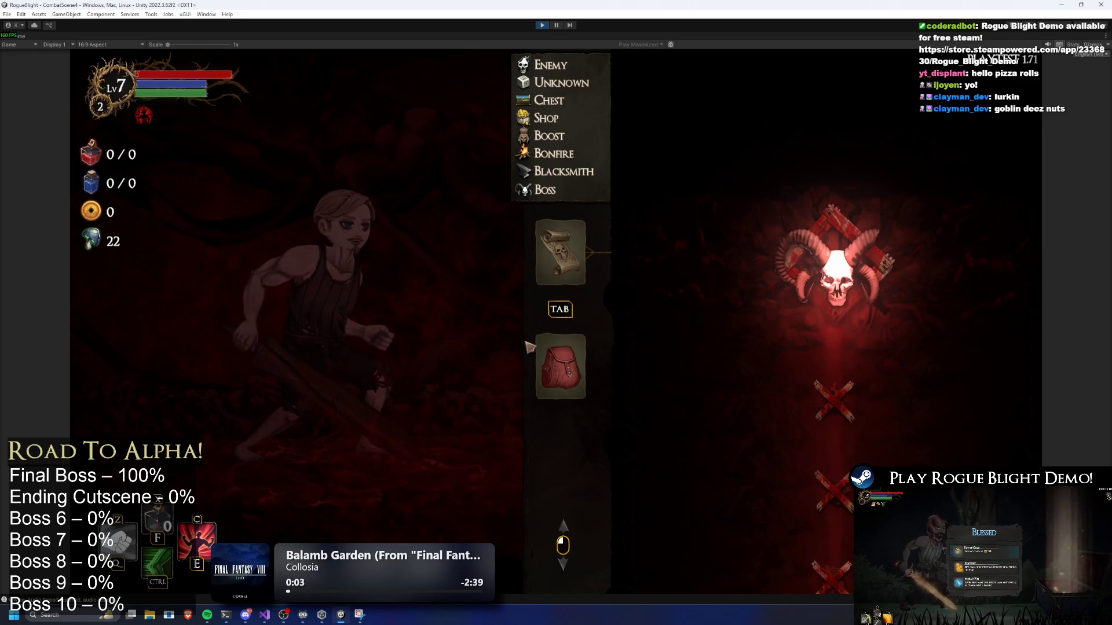
Preview the lighting and review Normal Maps Quality options without changing them.
click(555, 25)
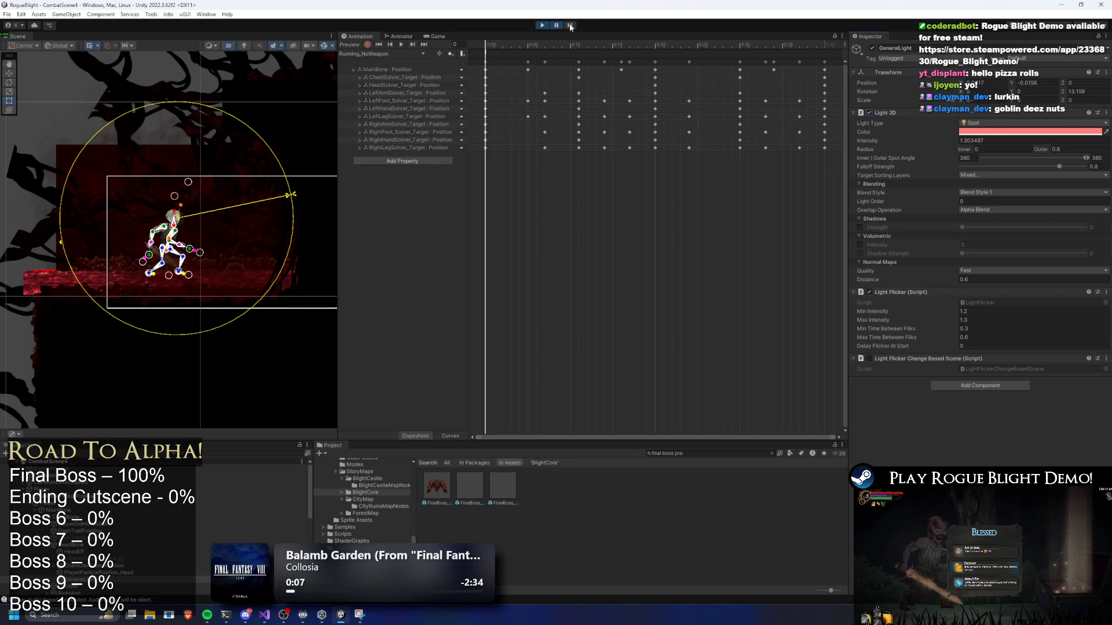
click(559, 25)
click(561, 25)
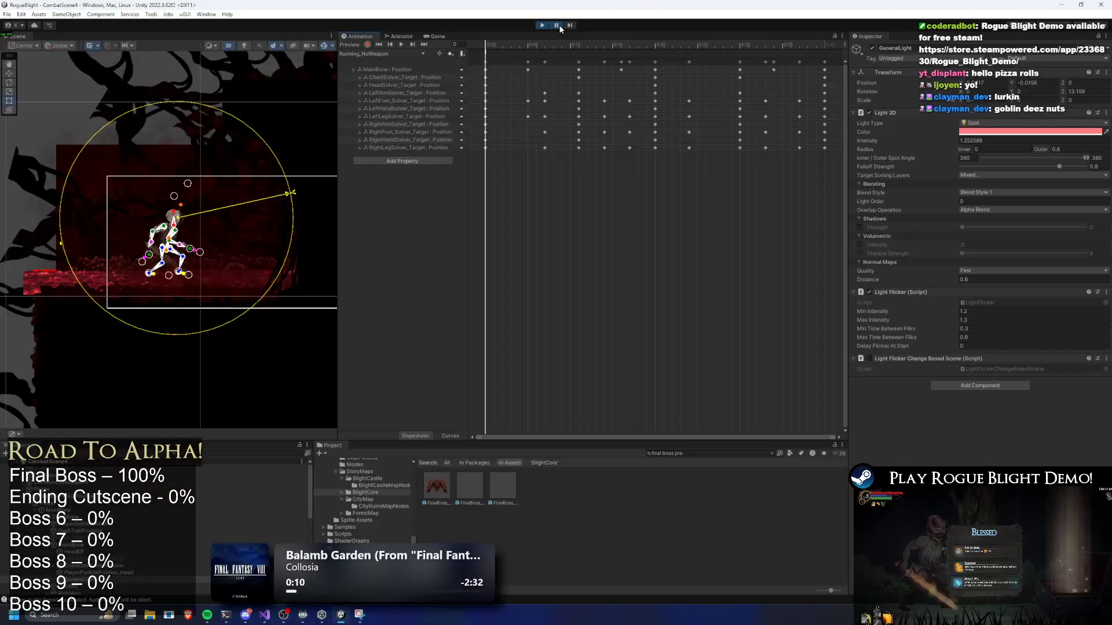
click(989, 276)
click(993, 288)
click(557, 26)
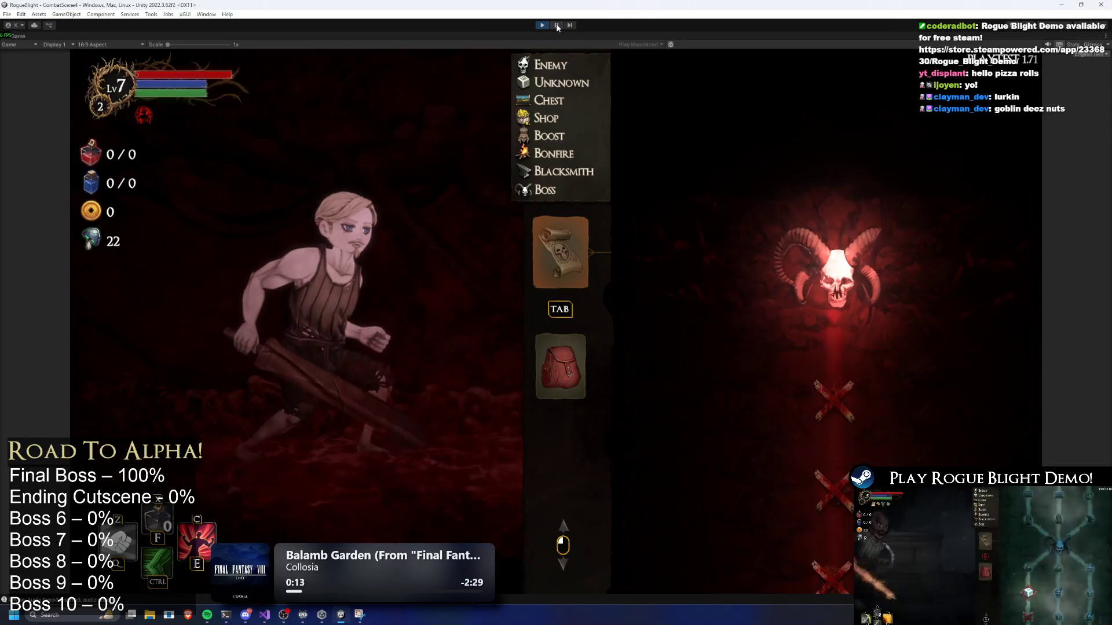
click(556, 24)
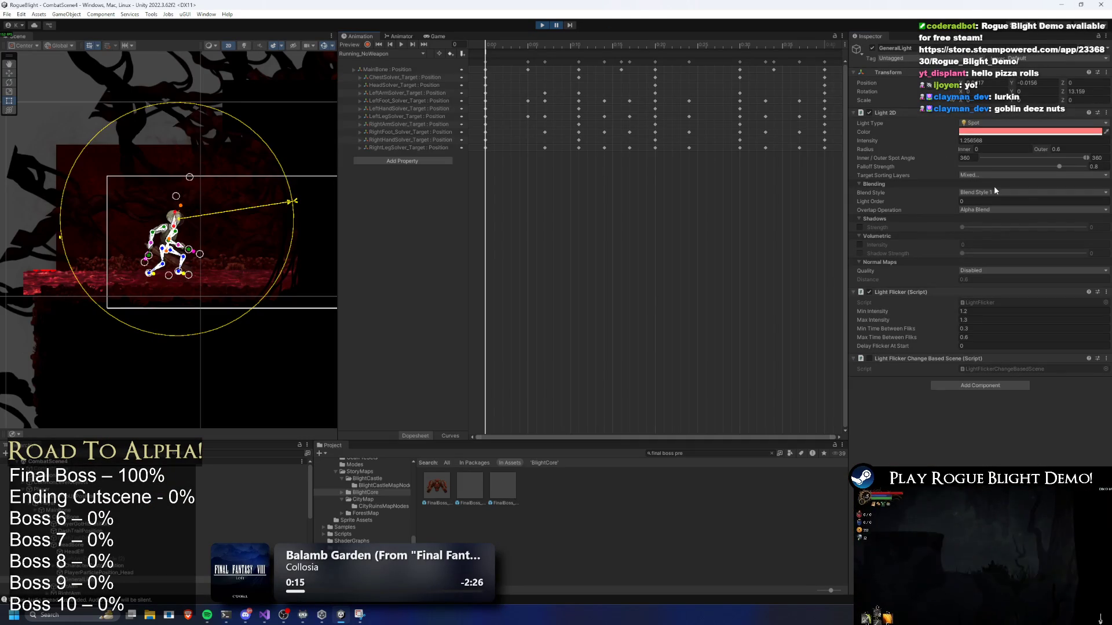
Set the light's Overlap Operation to Additive and preview the result.
click(993, 191)
click(928, 217)
click(929, 218)
click(985, 209)
click(985, 220)
click(557, 25)
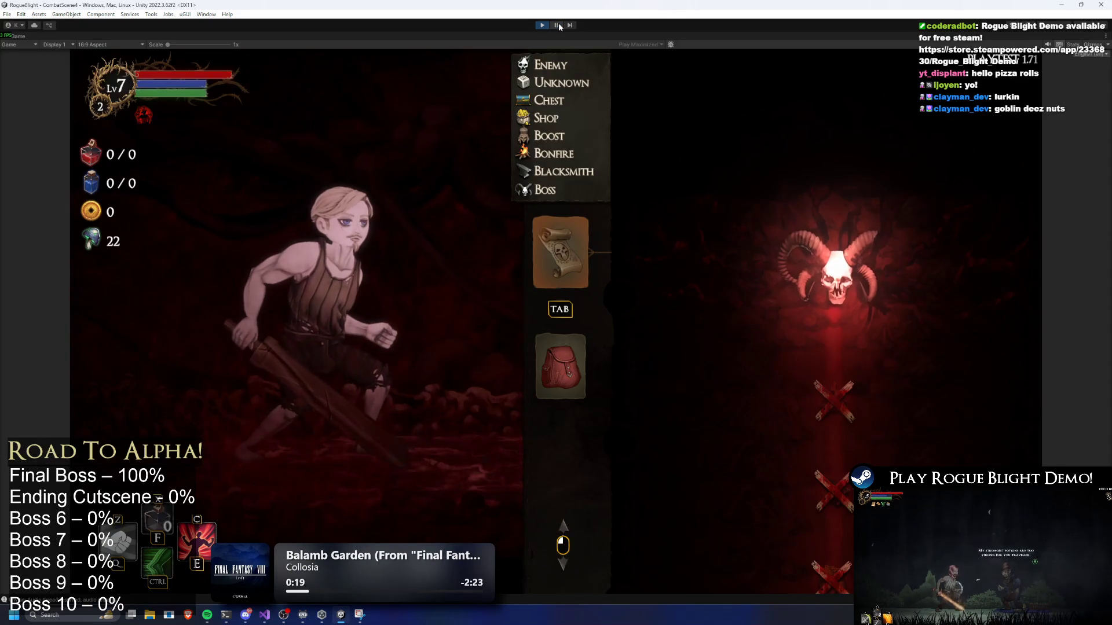
click(557, 25)
Set Normal Maps Quality to Fast and preview the lighting.
click(965, 260)
click(996, 279)
click(556, 25)
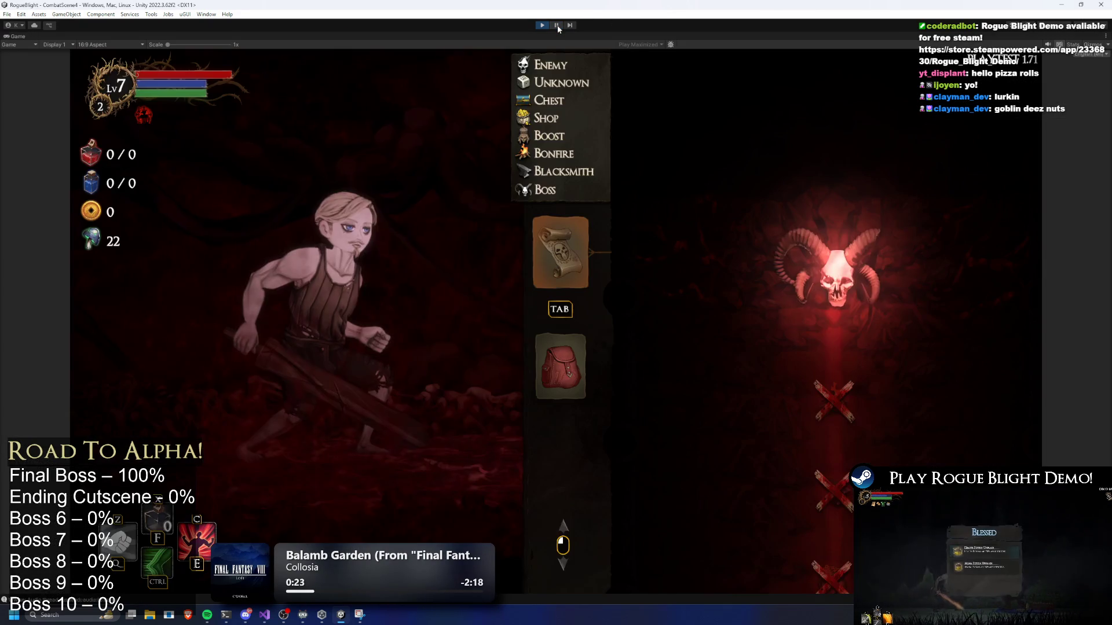
click(556, 24)
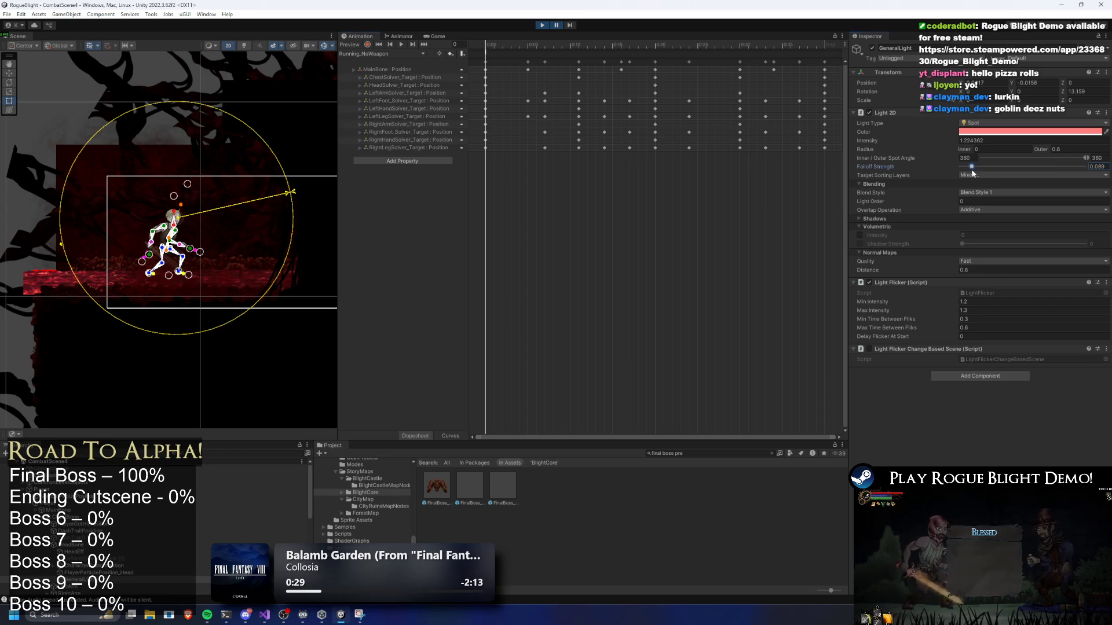
Set the GeneralLight's Falloff Strength to 1.
click(973, 174)
click(1094, 166)
text(1)
click(1010, 175)
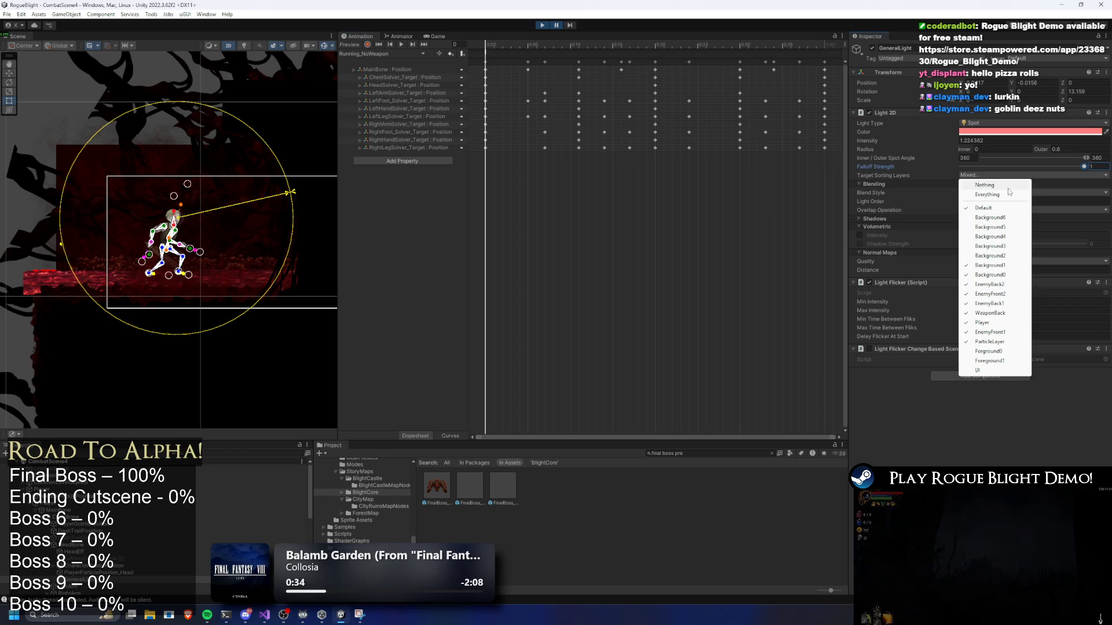
click(950, 266)
Set Normal Maps Quality to Accurate with distance 0.1 and preview it.
click(981, 262)
click(987, 290)
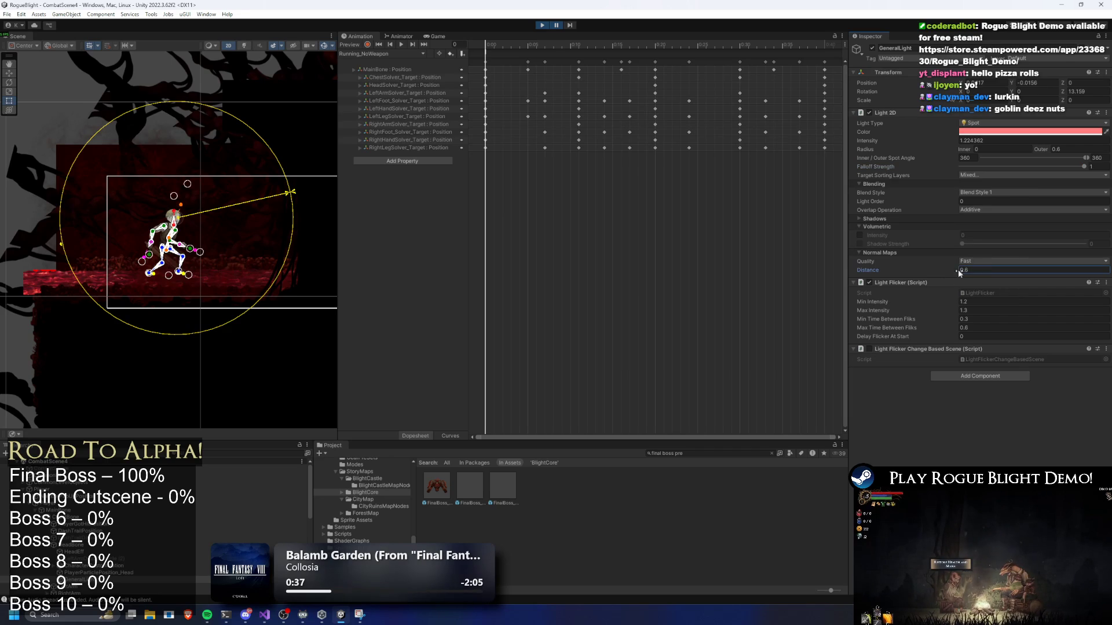
click(986, 266)
click(985, 290)
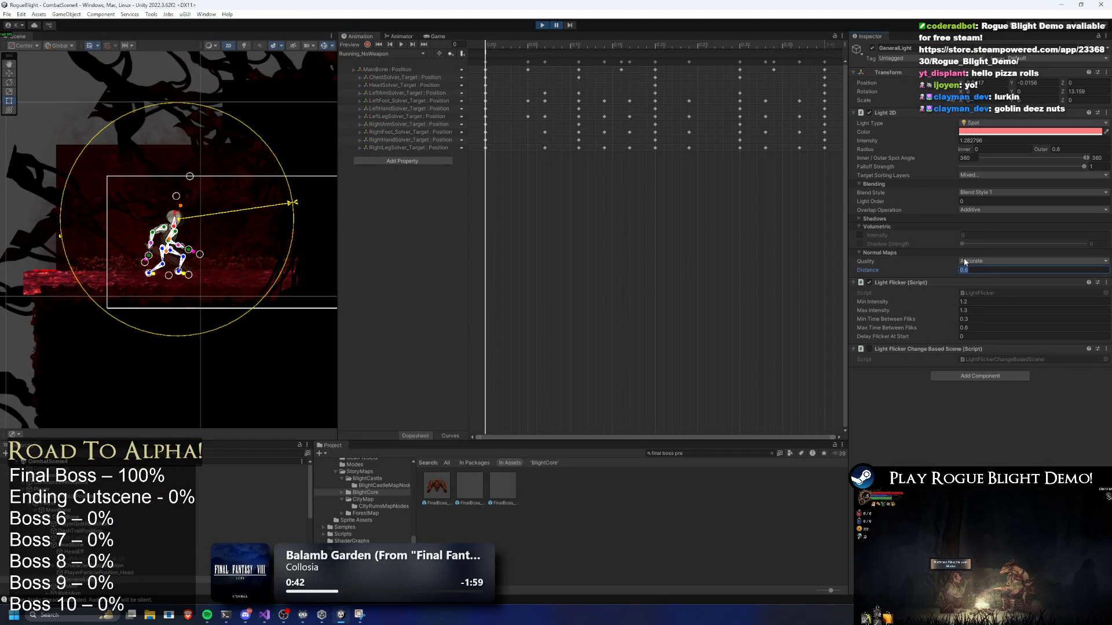
text(0.1)
click(556, 25)
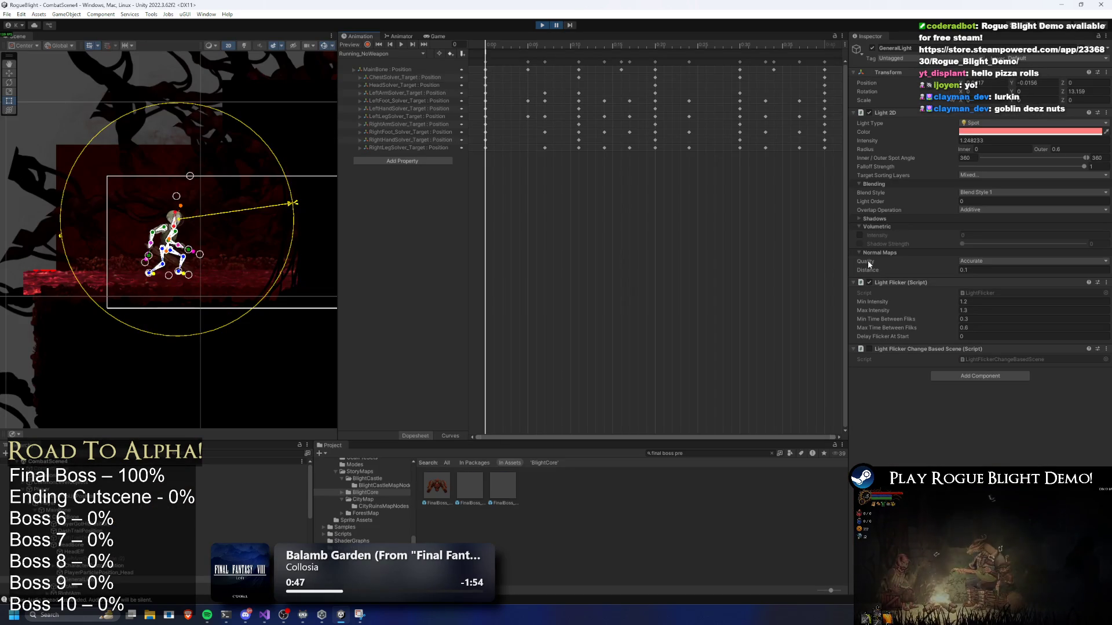
Check the lighting in Play mode, then set Light Flicker Max Intensity to 1.
click(555, 26)
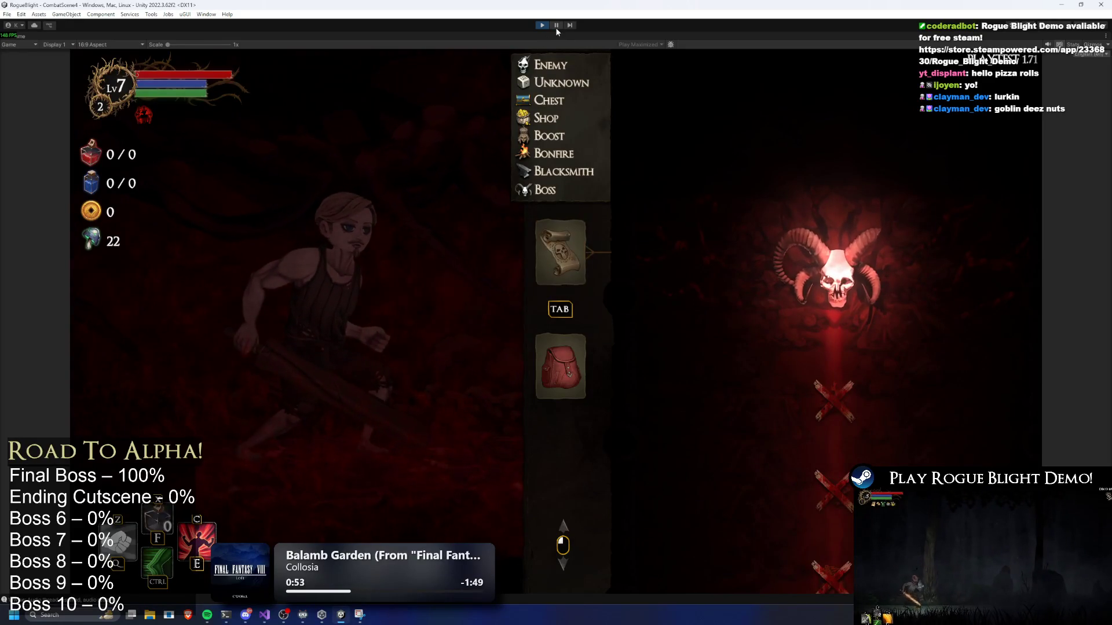
click(555, 27)
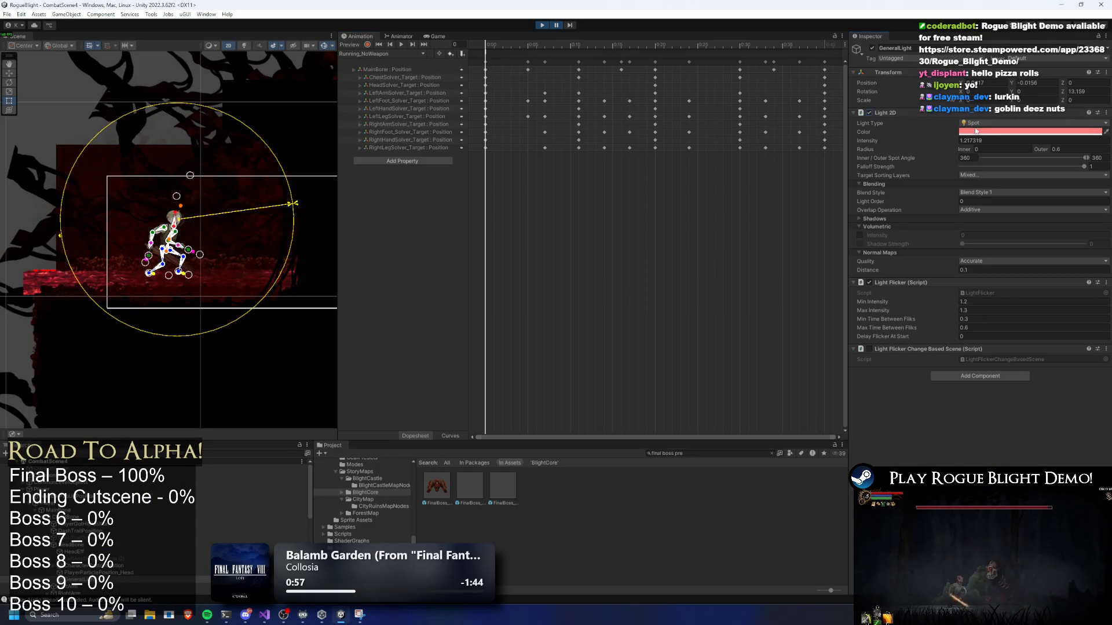
click(978, 299)
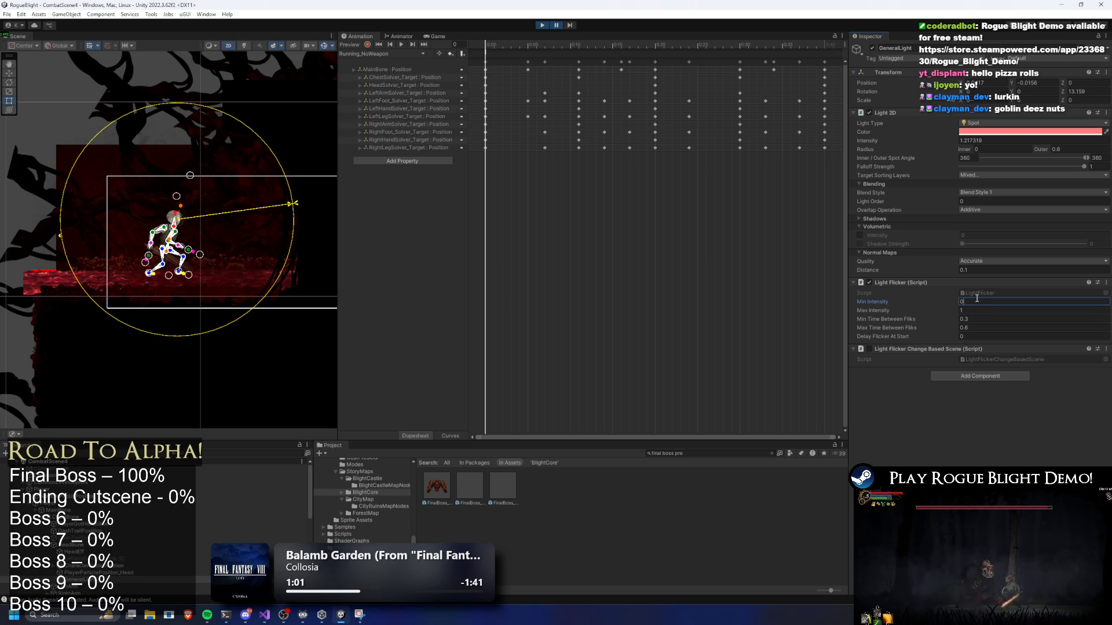
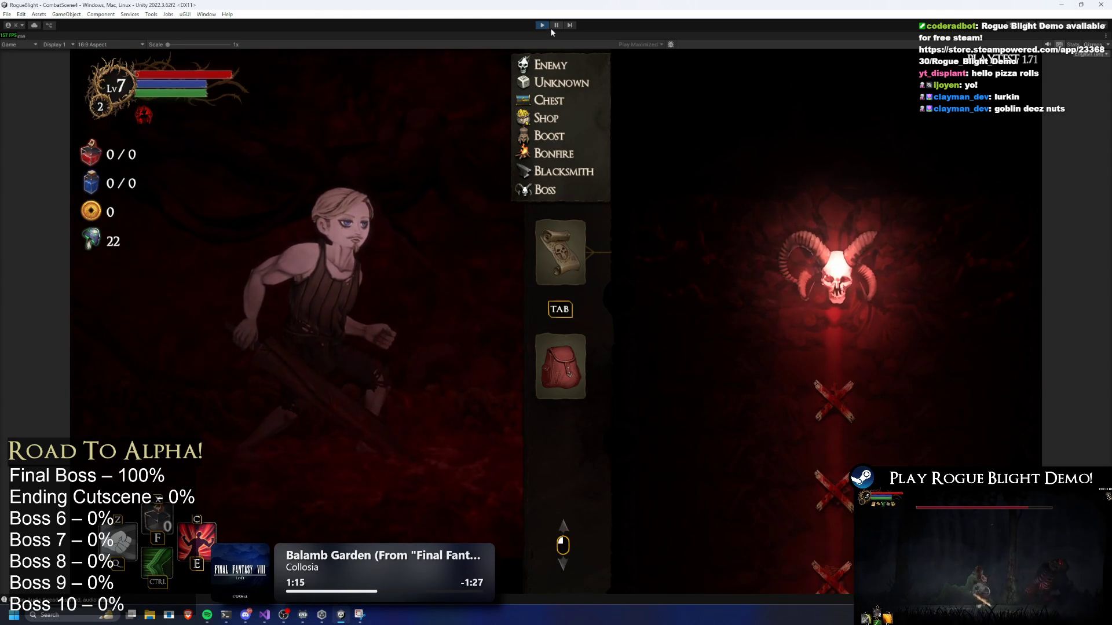
In play mode, open the equipment panel and add all gear with the F1 cheat.
click(560, 366)
key(Tab)
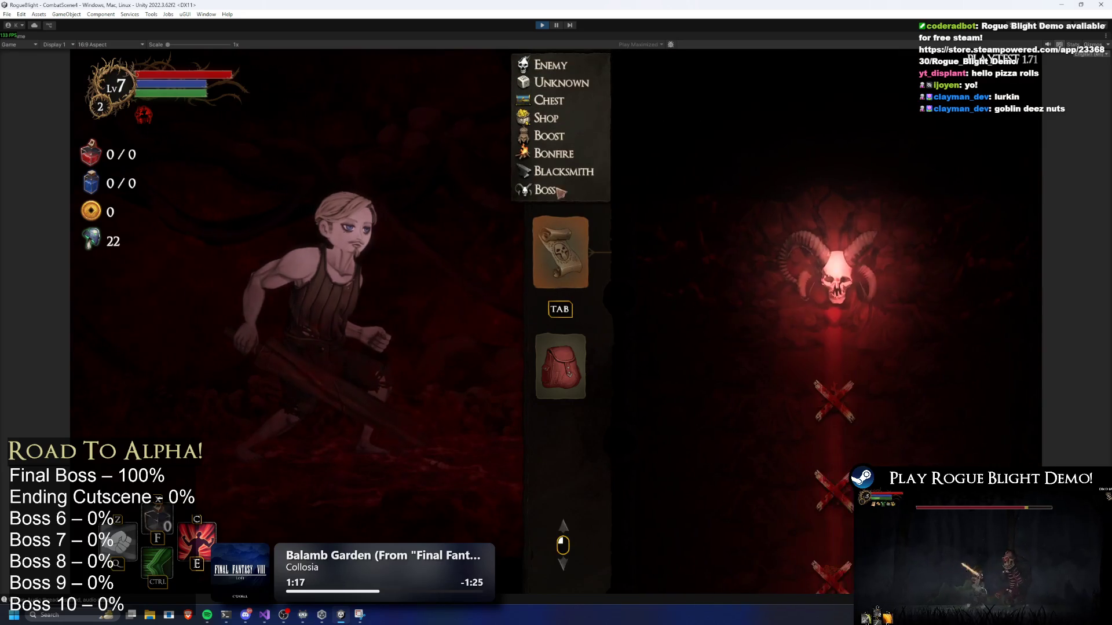
click(555, 26)
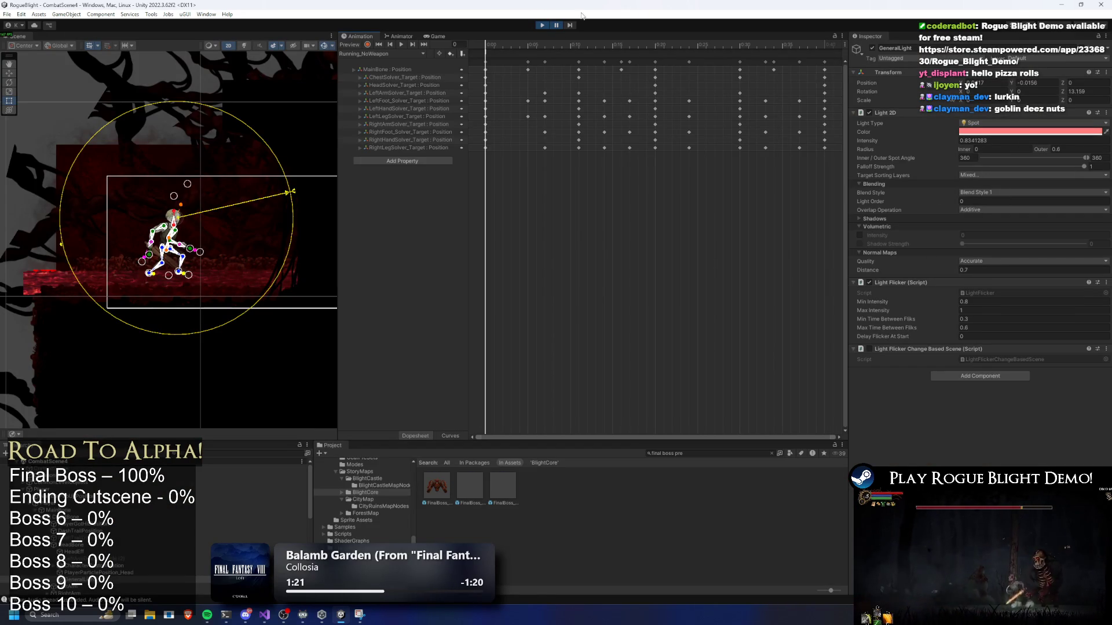
click(556, 25)
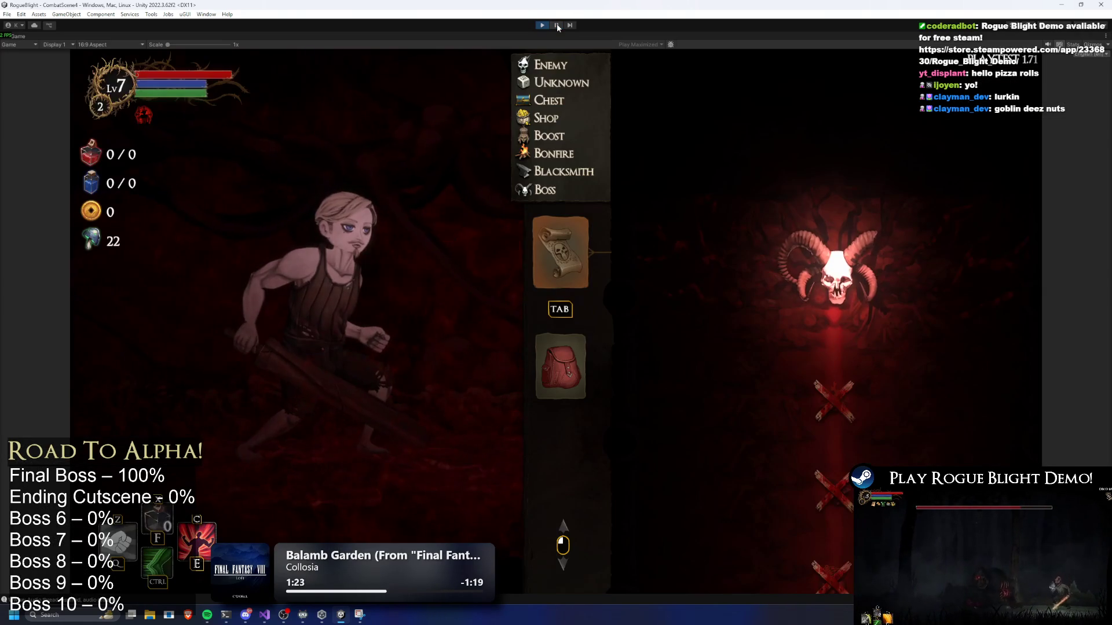
click(560, 365)
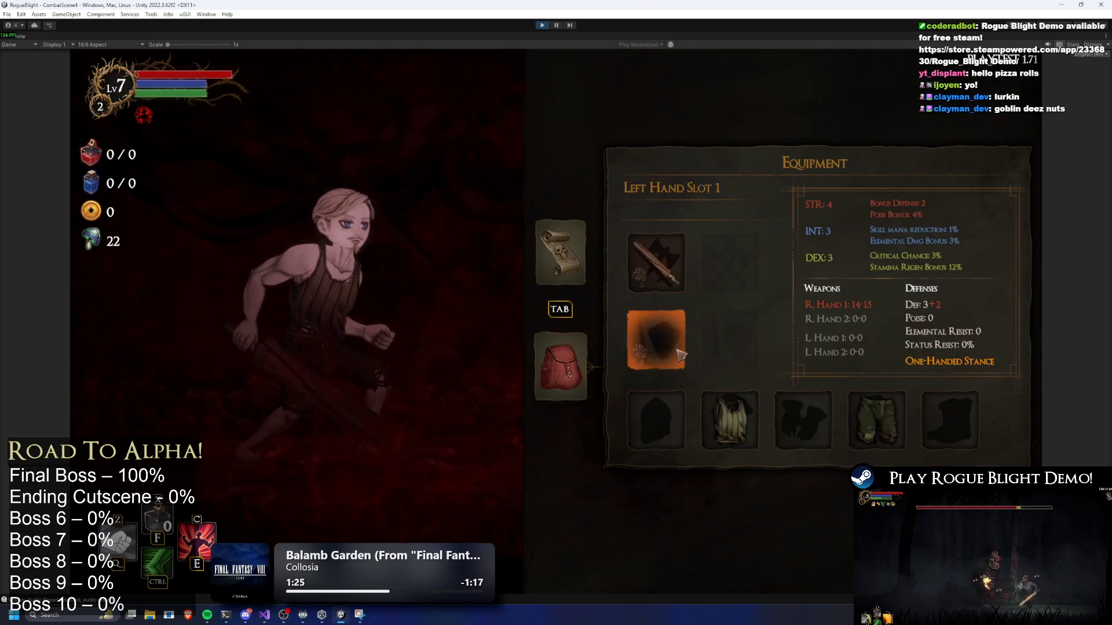
click(650, 258)
key(Escape)
key(F1)
Equip the Fire Sword, Lightning Sword, Knight's Helmet and Knight's Armor, then pause the game.
click(673, 291)
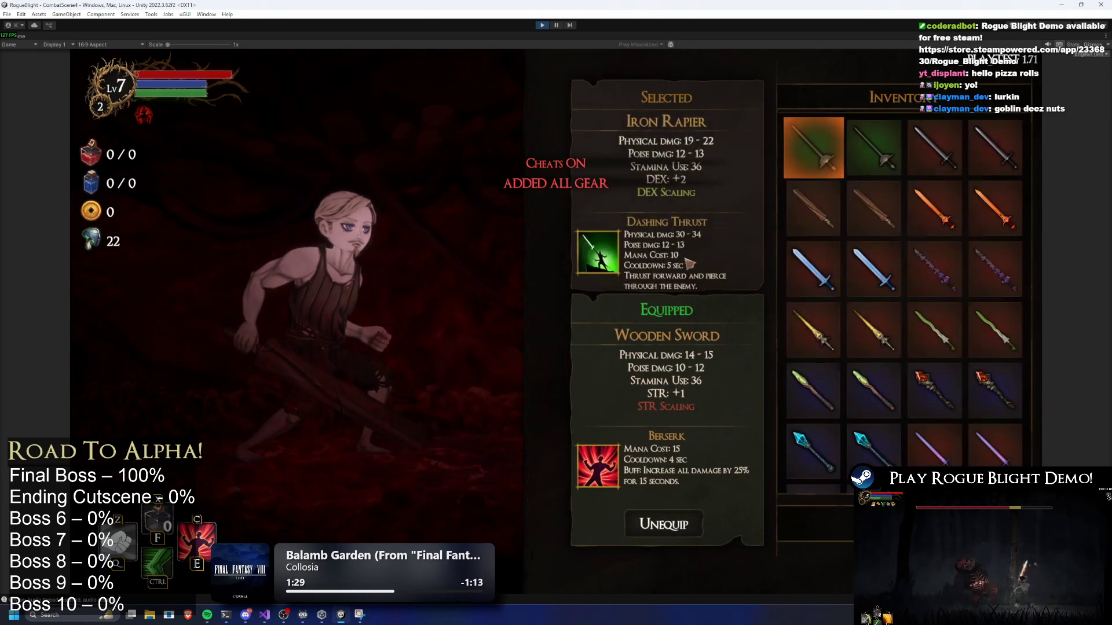
click(936, 198)
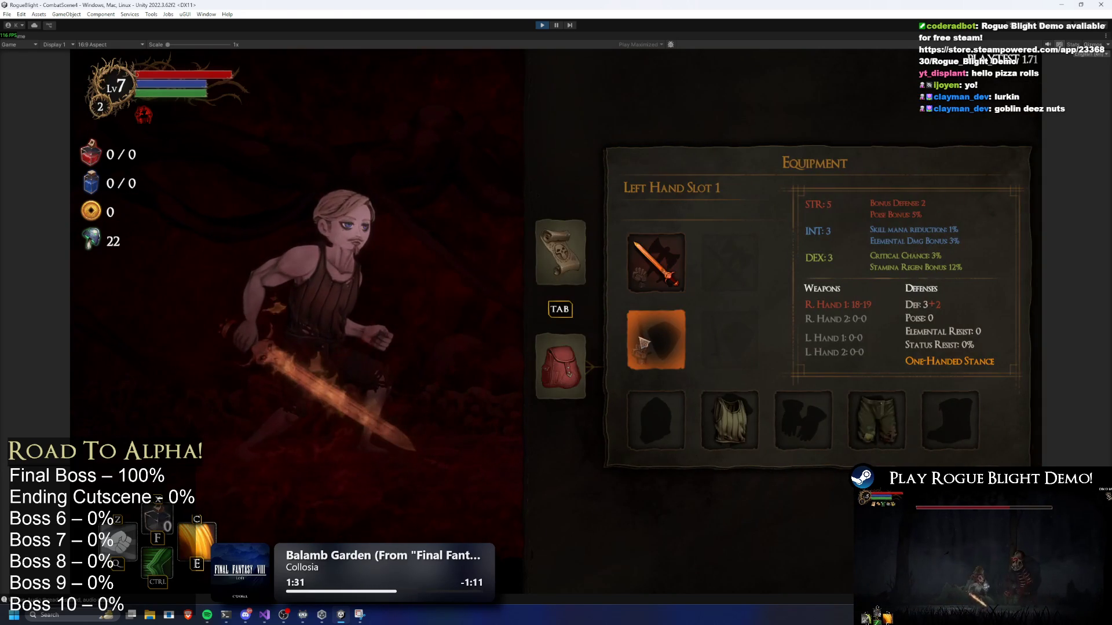
click(660, 341)
click(874, 452)
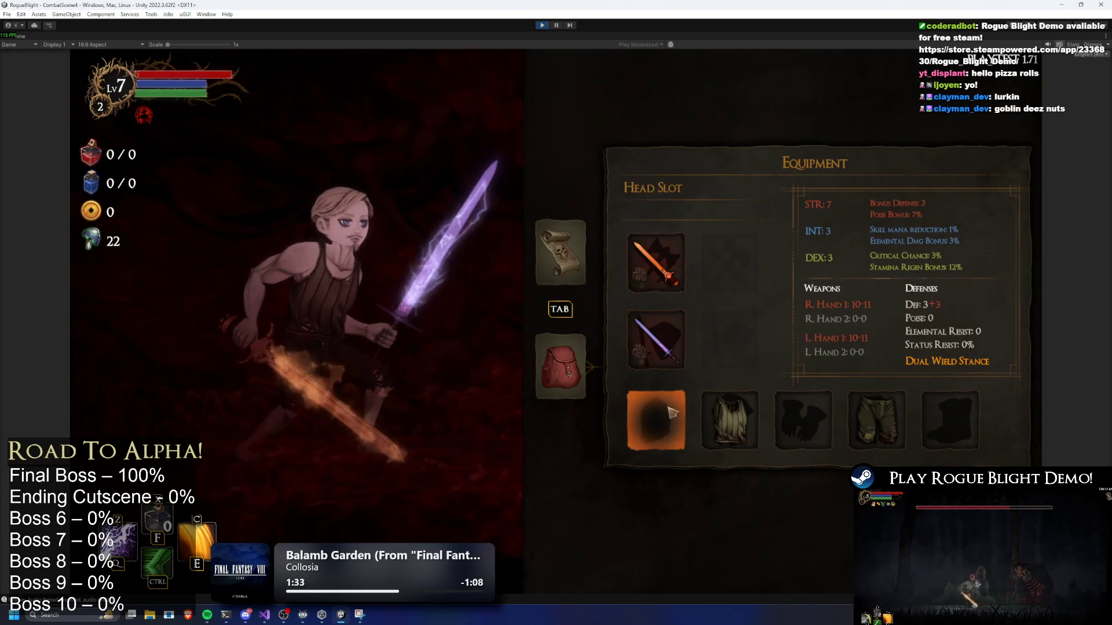
click(656, 420)
click(992, 141)
click(730, 419)
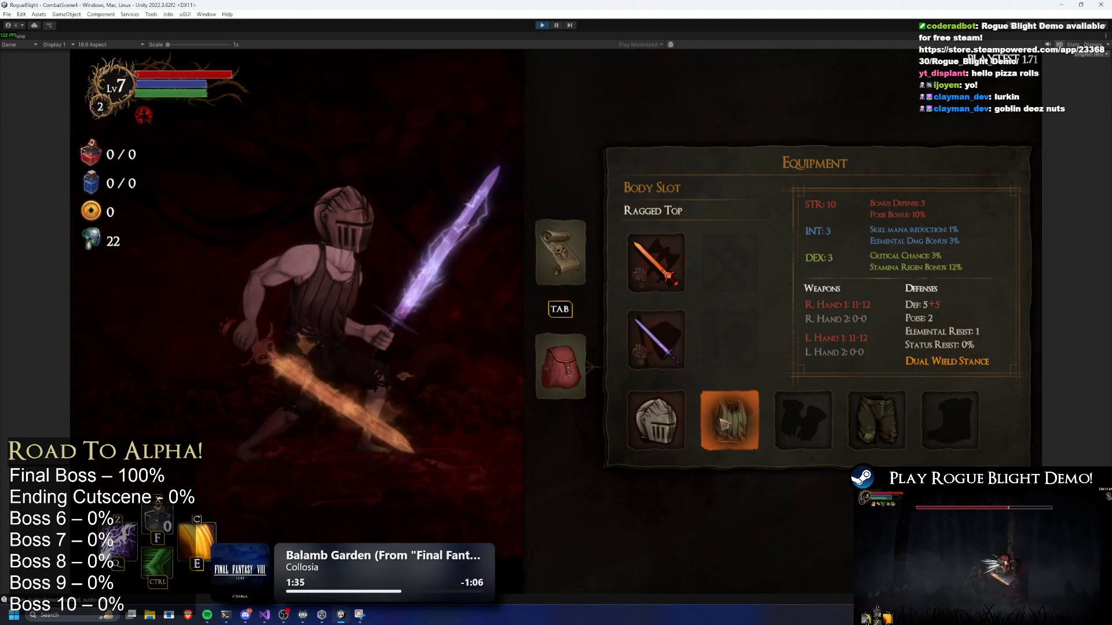
click(811, 141)
click(556, 25)
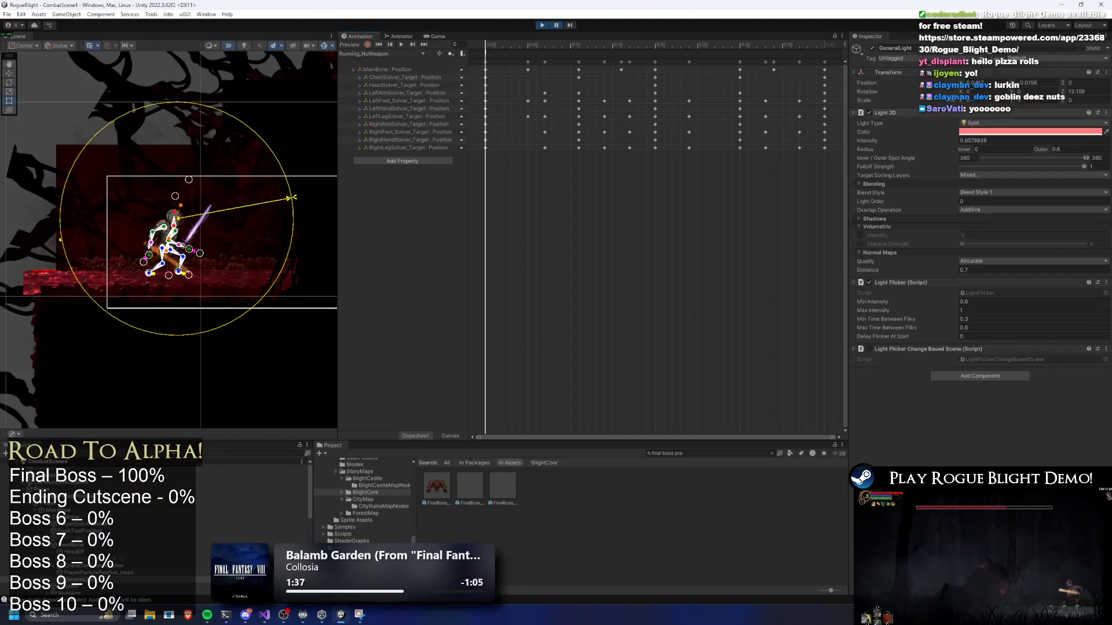
Paste a light pink colour into the light's colour field and stop play mode.
right_click(995, 141)
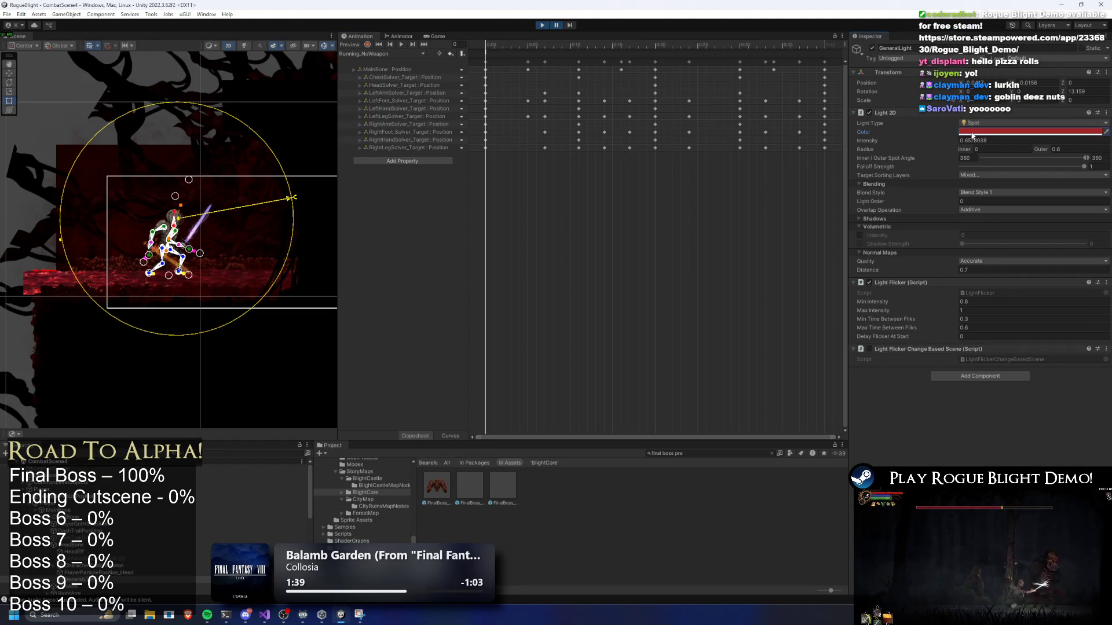
right_click(994, 132)
click(1002, 142)
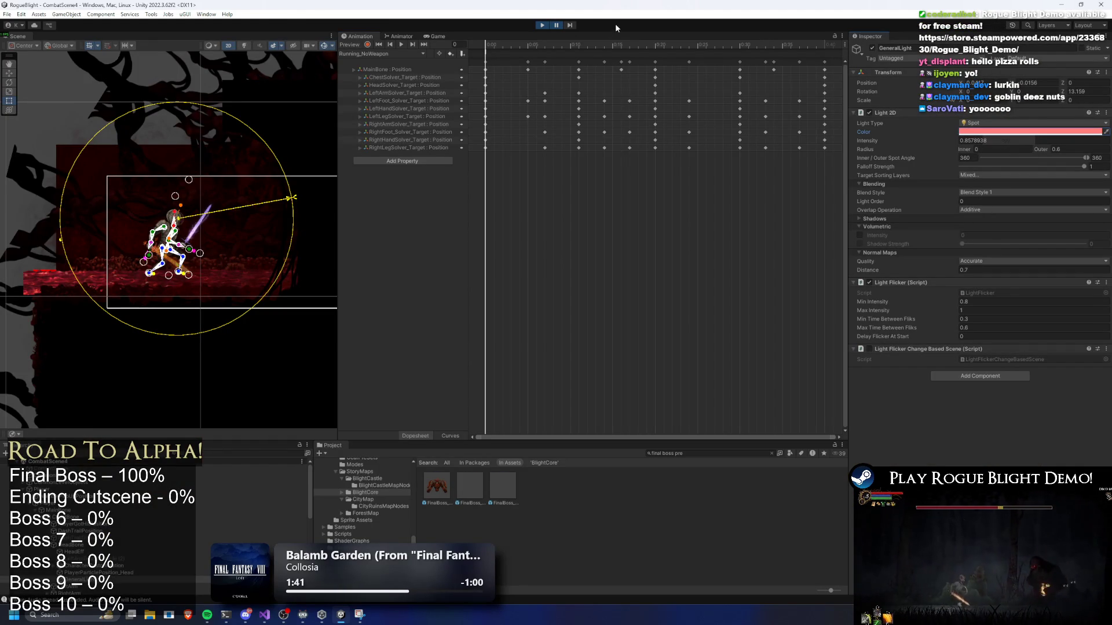
click(540, 26)
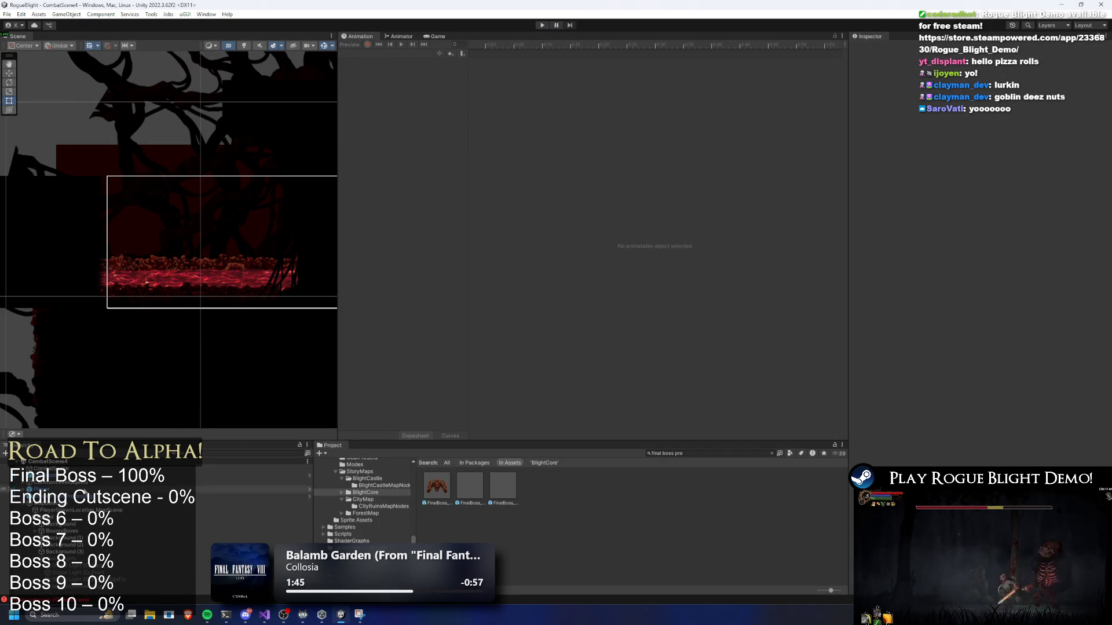
Search the Hierarchy for 'map' and select the MapEnvironmentLight and CombatEnvironmentLight objects.
click(138, 499)
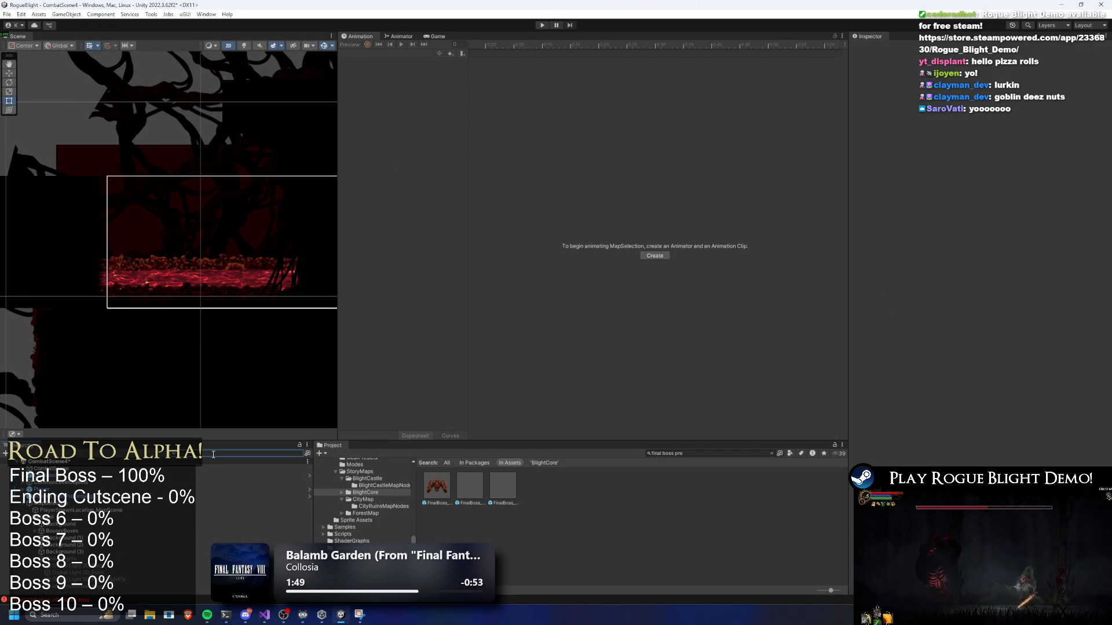
text(map)
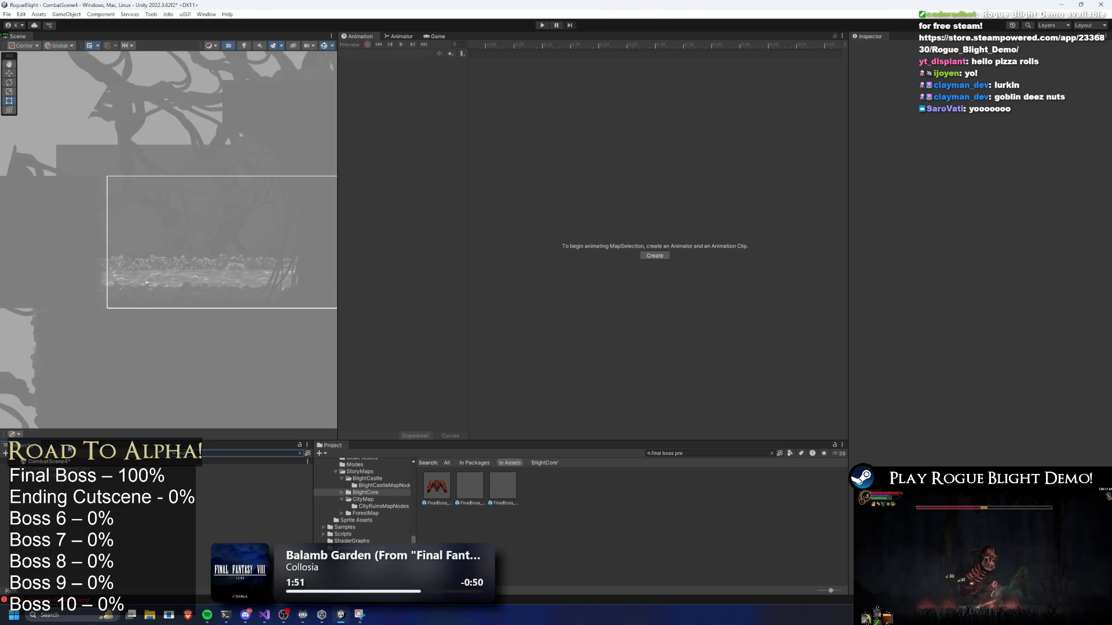
click(61, 479)
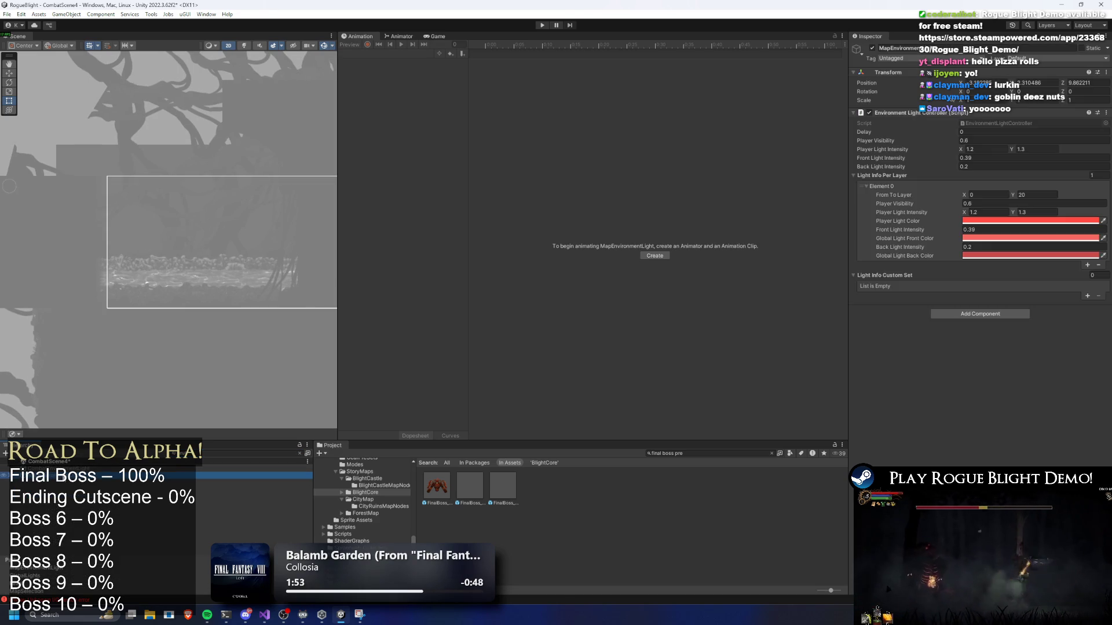
click(58, 469)
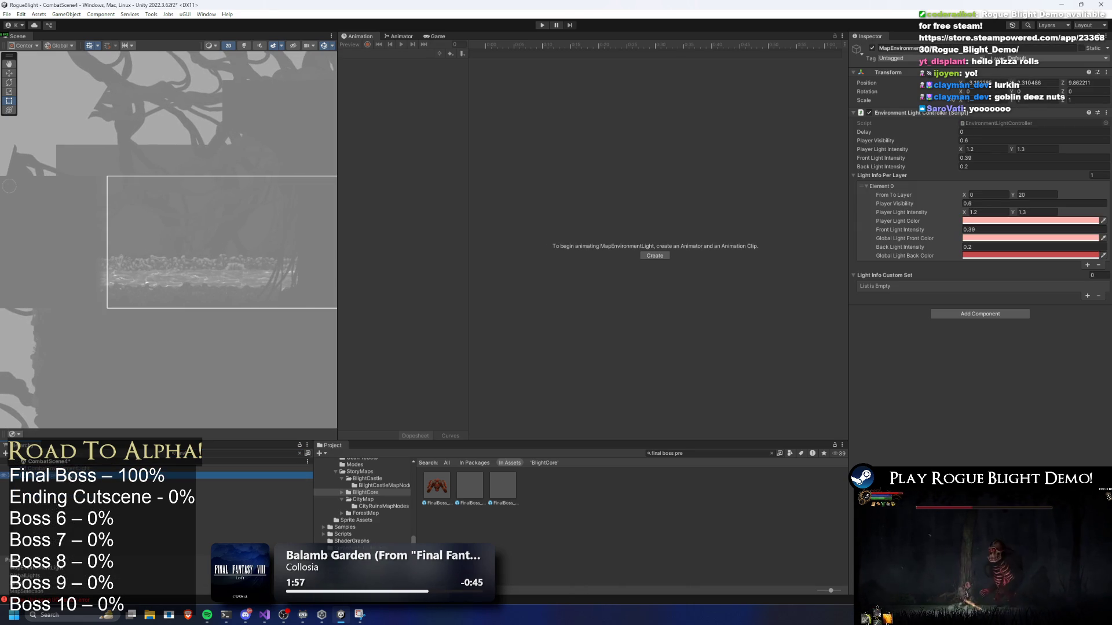
click(58, 476)
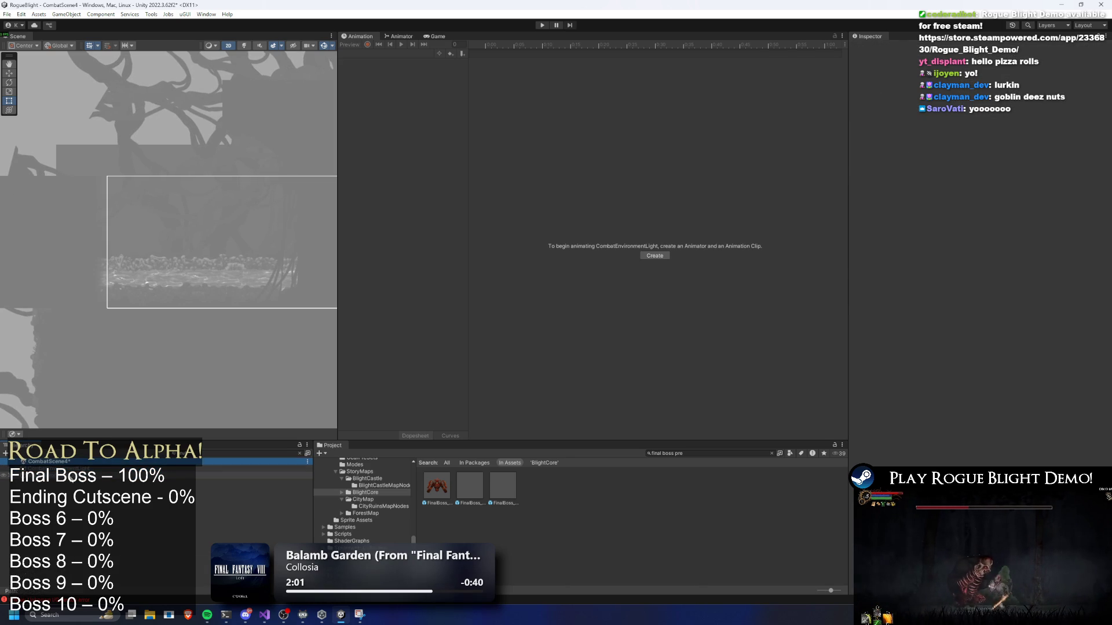
key(Up)
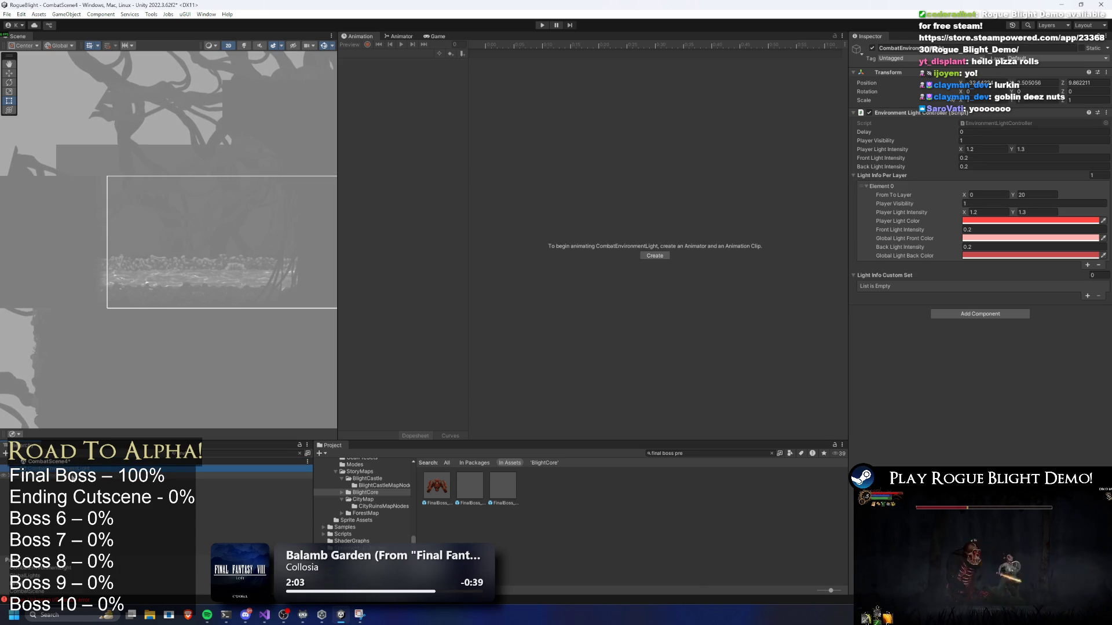
Paste the same Player Light Color onto CombatEnvironmentLight and MapEnvironmentLight.
right_click(979, 222)
click(999, 238)
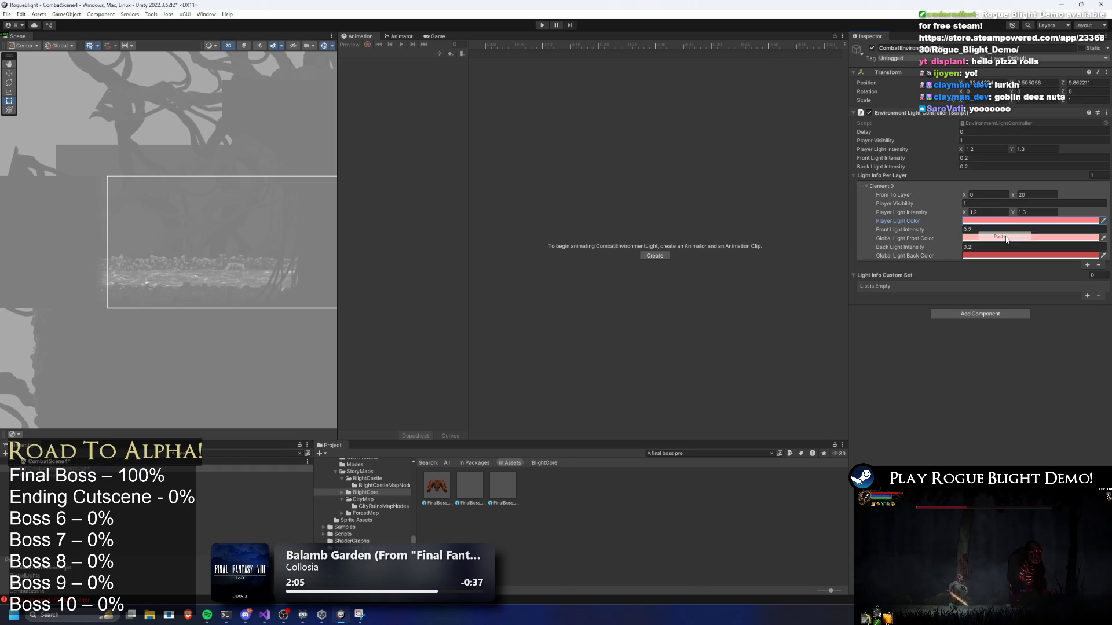
key(Down)
right_click(980, 226)
click(999, 238)
Set the environment lights' Player Light Intensity to X 0.8 and Y 1.
click(996, 212)
text(0.8)
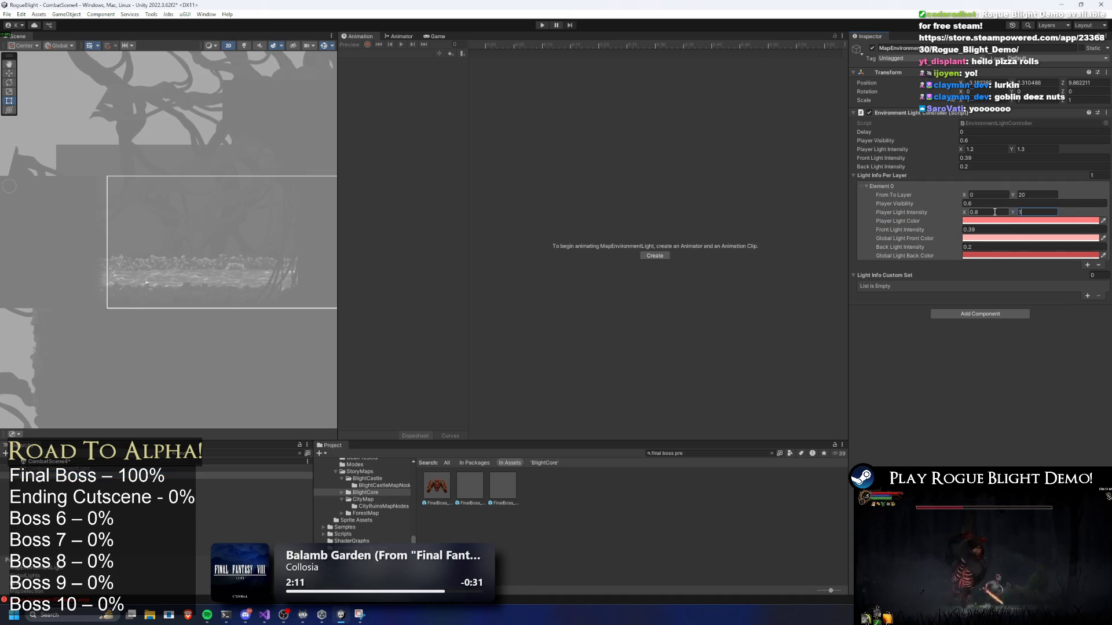
key(Up)
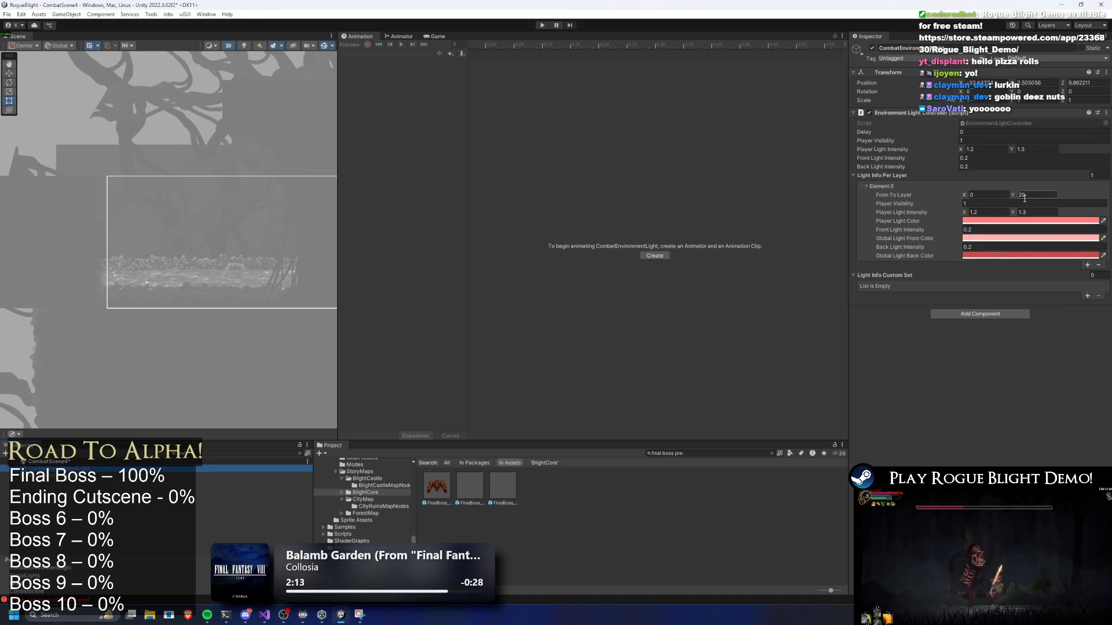
text(0.8)
key(Tab)
text(1)
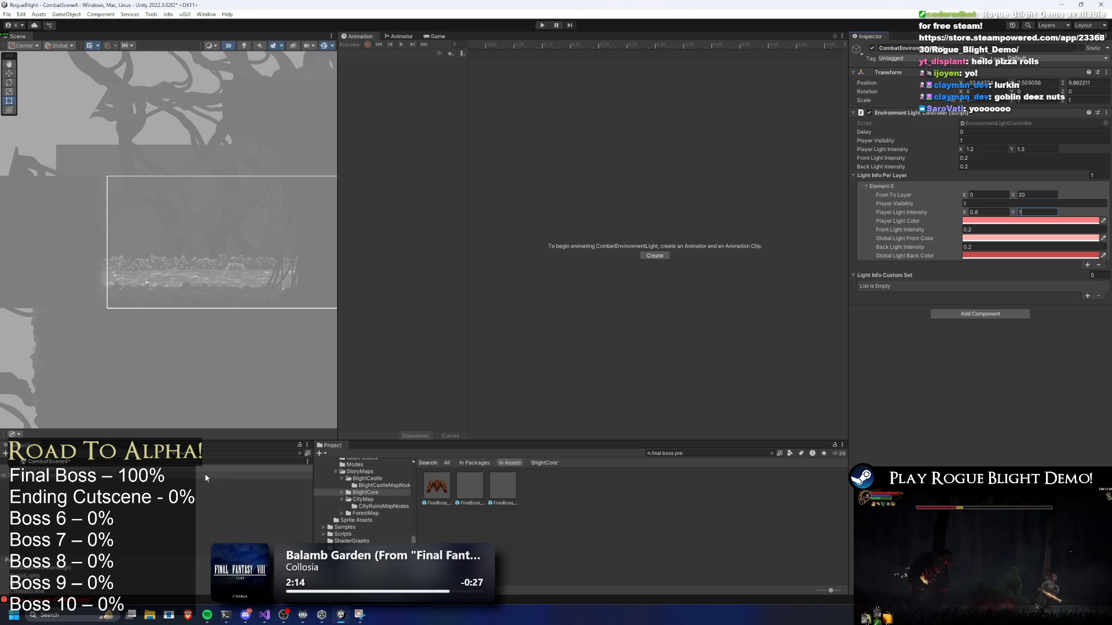
click(437, 486)
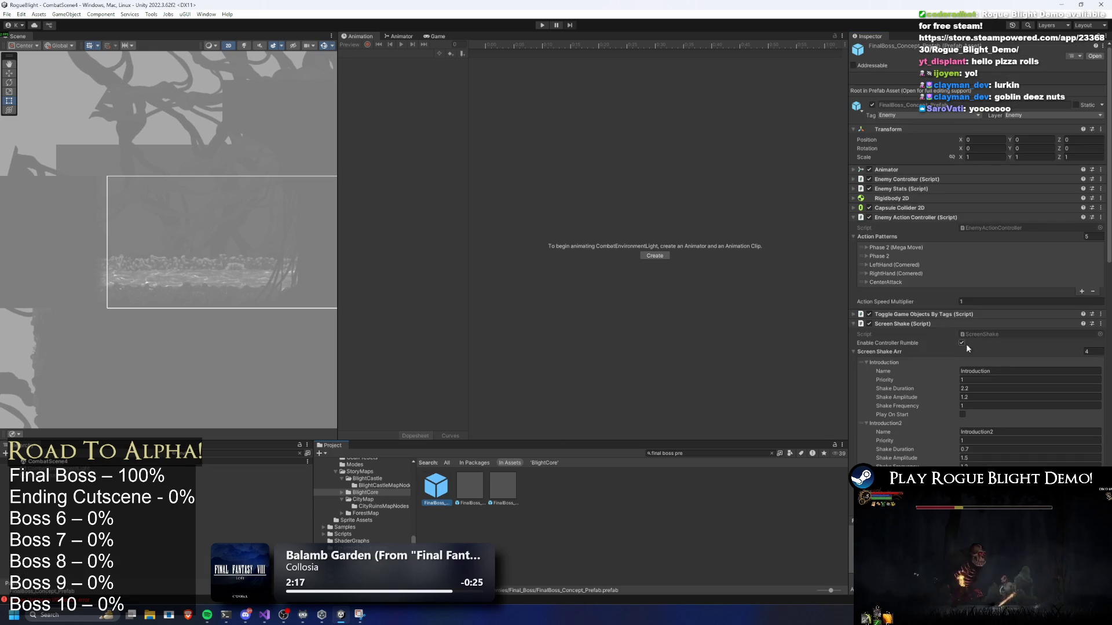
Scroll to the FinalBoss prefab's Environment Light Controller, clear the project search, and enter play mode.
scroll(1074, 337, down, 10)
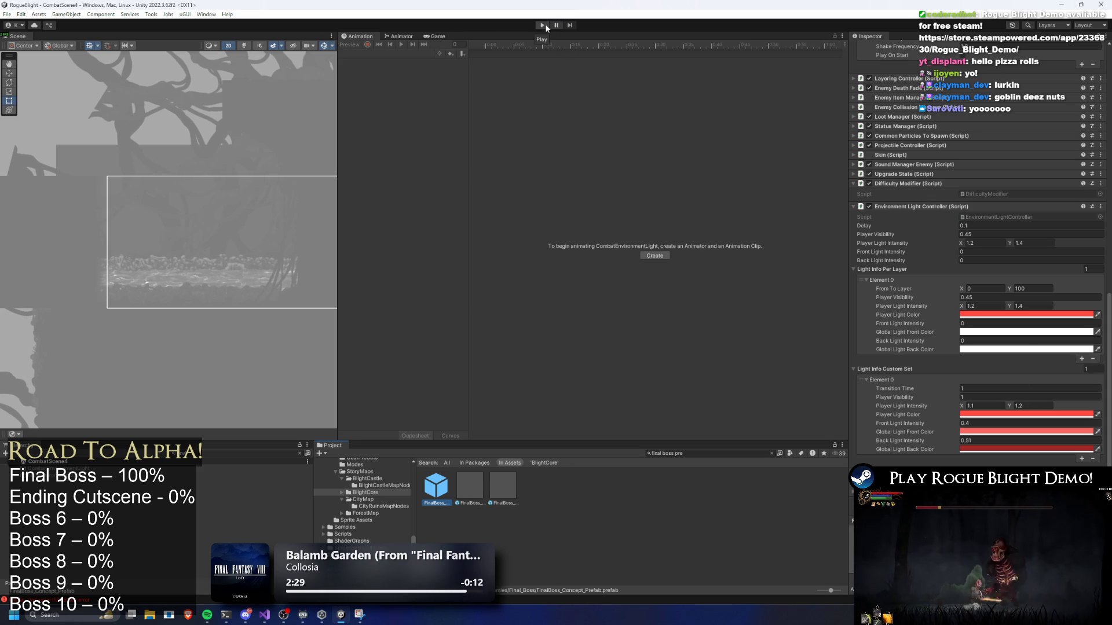
key(ctrl+a)
text(s)
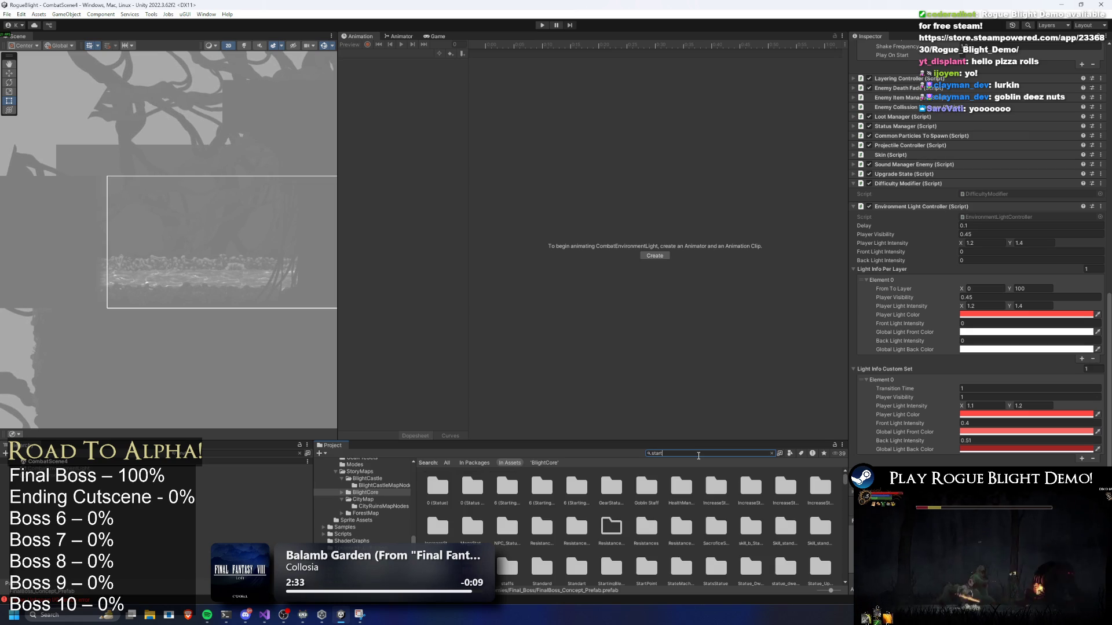
key(Escape)
key(ctrl+p)
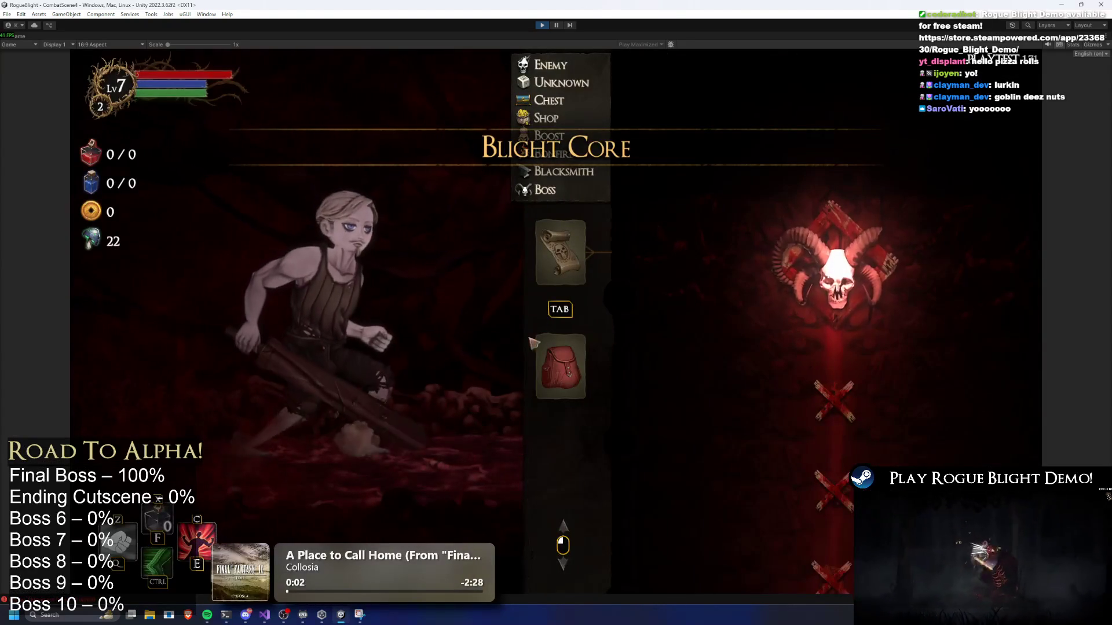
Open the head armour list in-game and search the Hierarchy for 'final'.
click(559, 365)
click(660, 434)
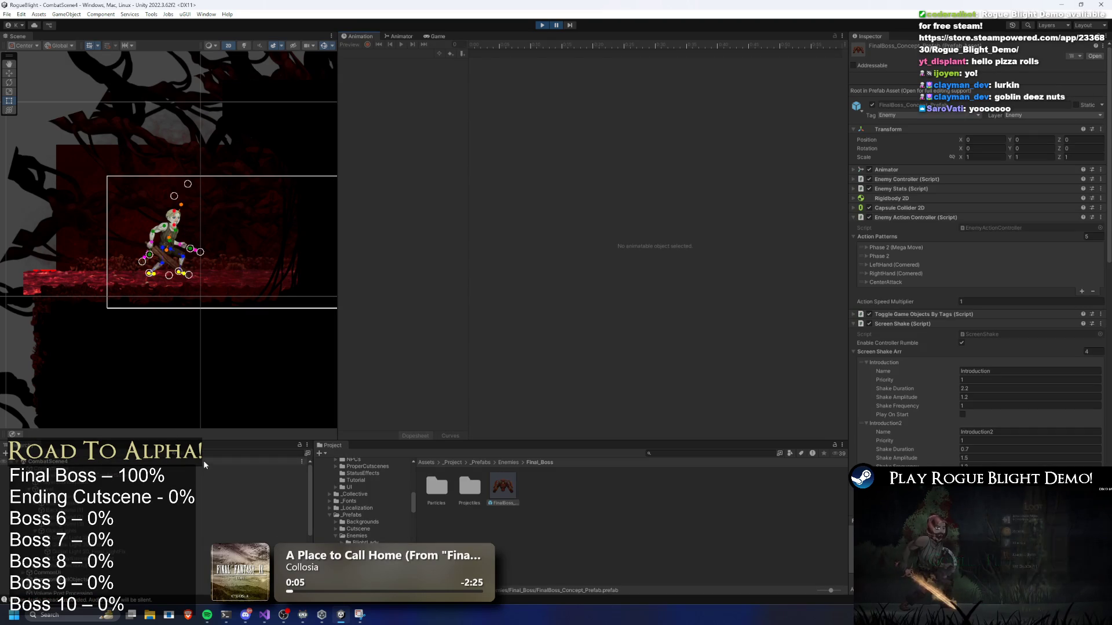
click(206, 454)
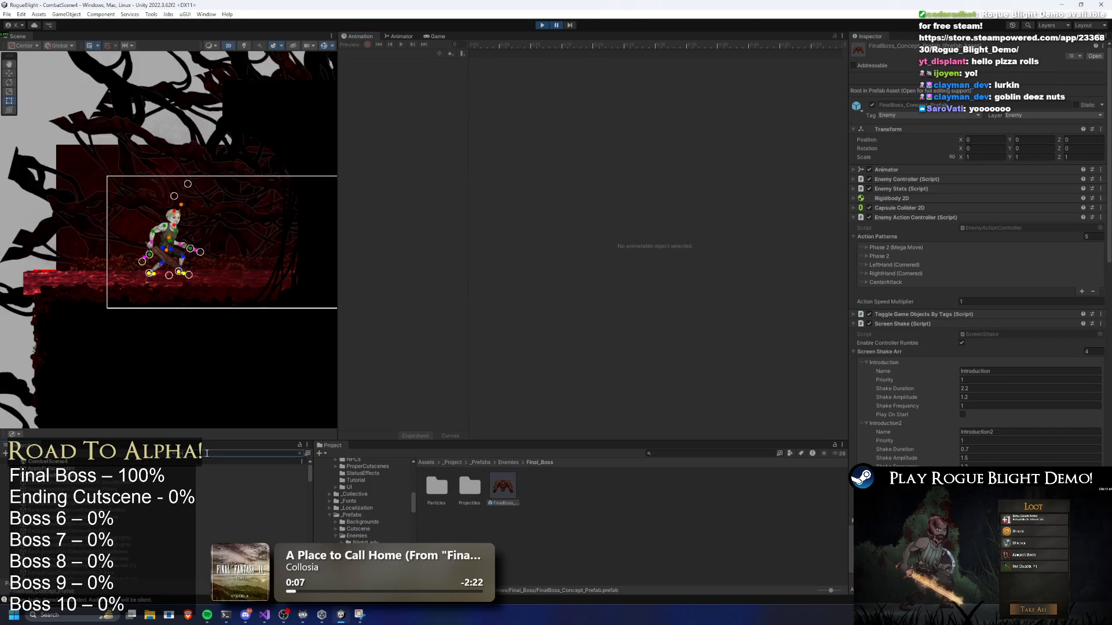
text(final)
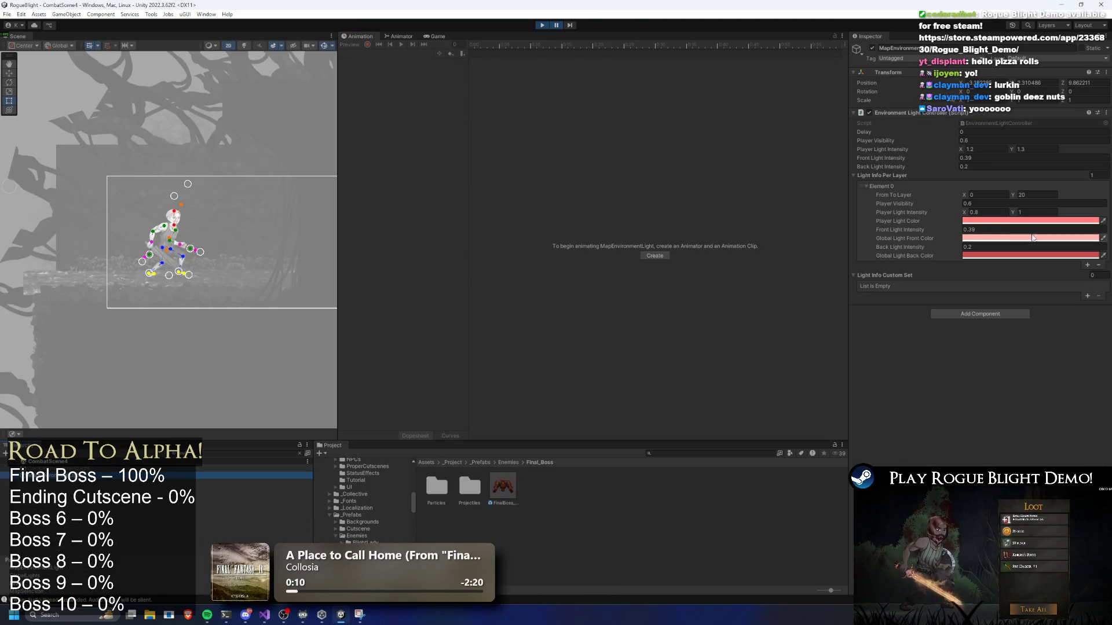
Pick a deeper red Player Light Color and briefly run the game to preview it.
click(984, 221)
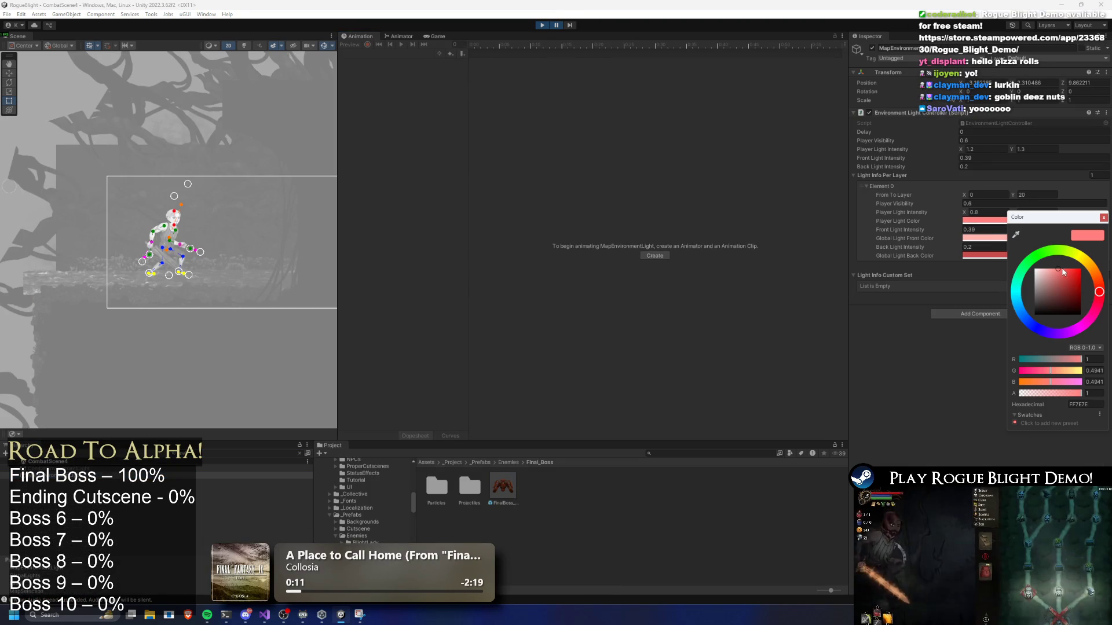
click(1062, 272)
click(1103, 218)
right_click(1020, 222)
click(560, 24)
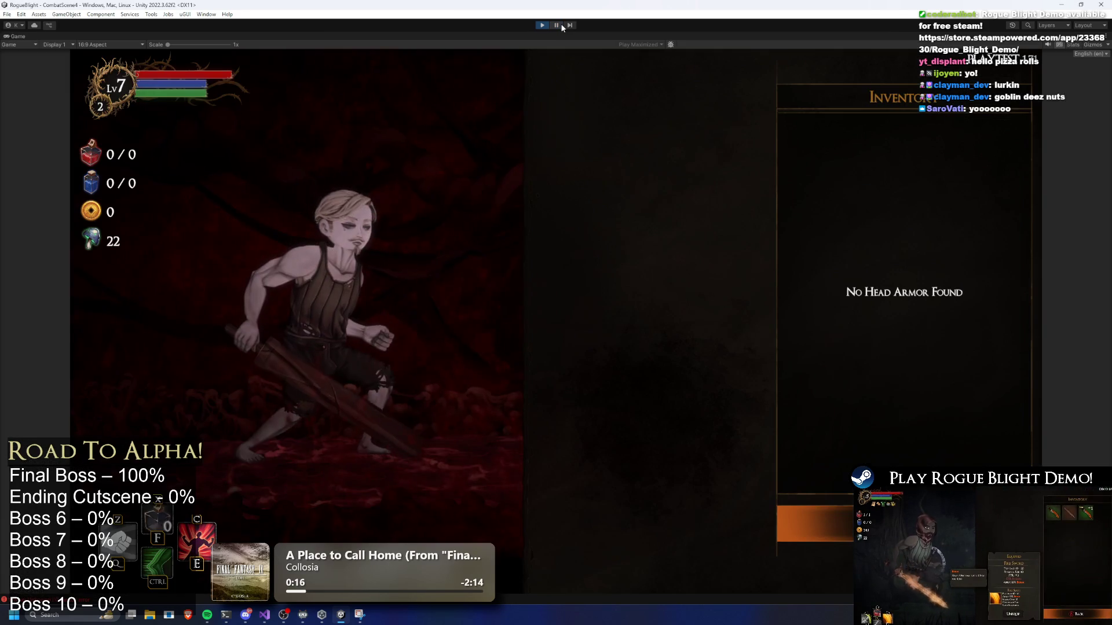
click(561, 23)
click(1019, 224)
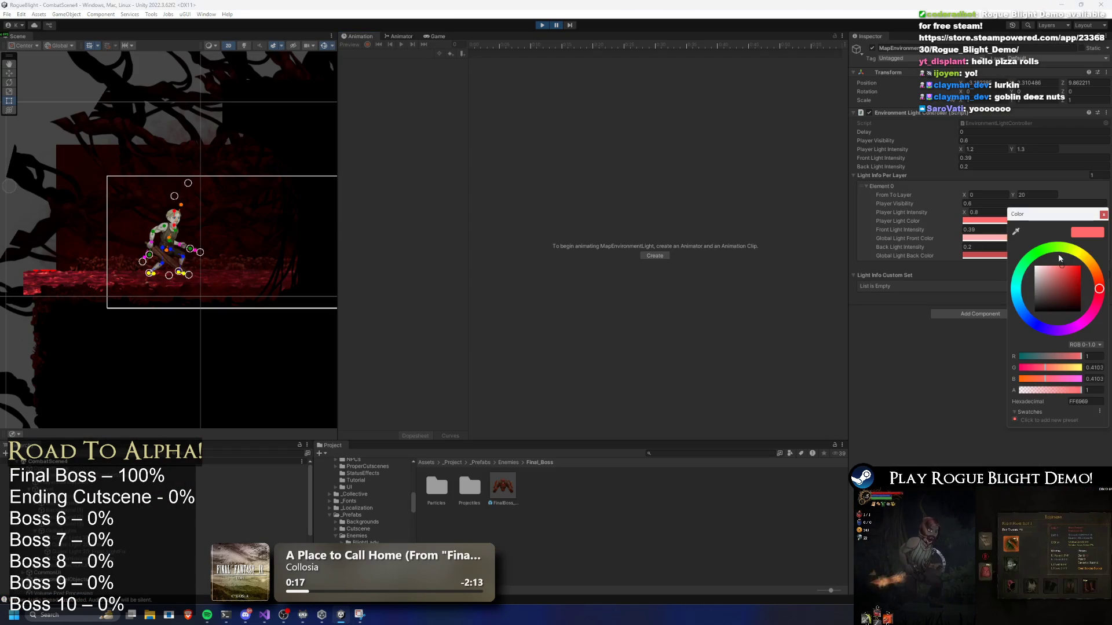
click(550, 25)
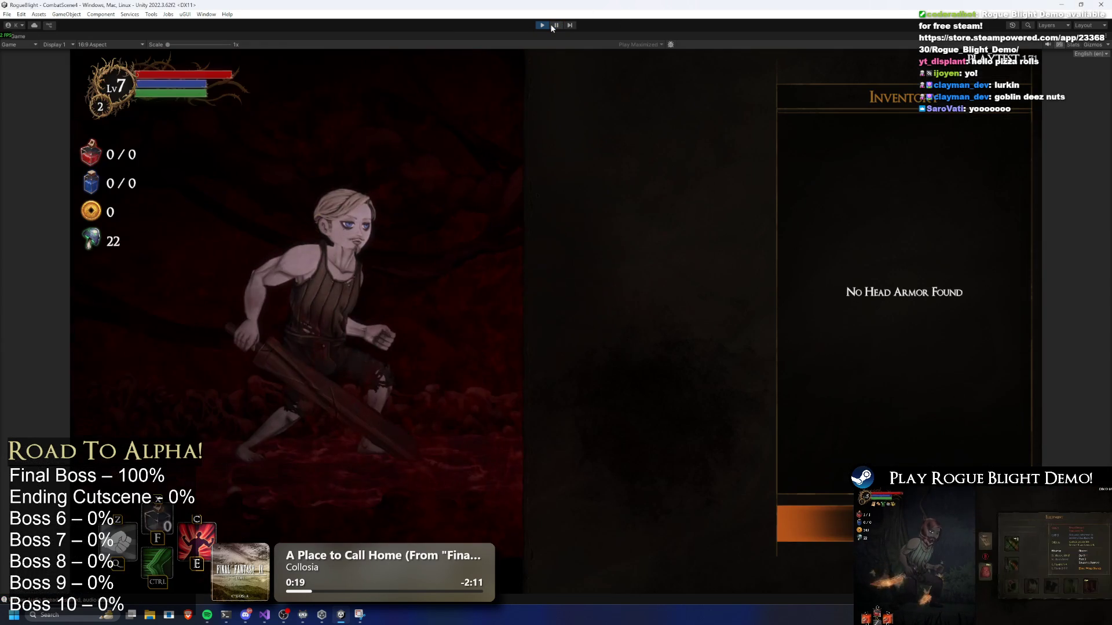
click(550, 23)
Search 'map' then 'light' to compare the environment lights, and select GeneralLight.
click(202, 455)
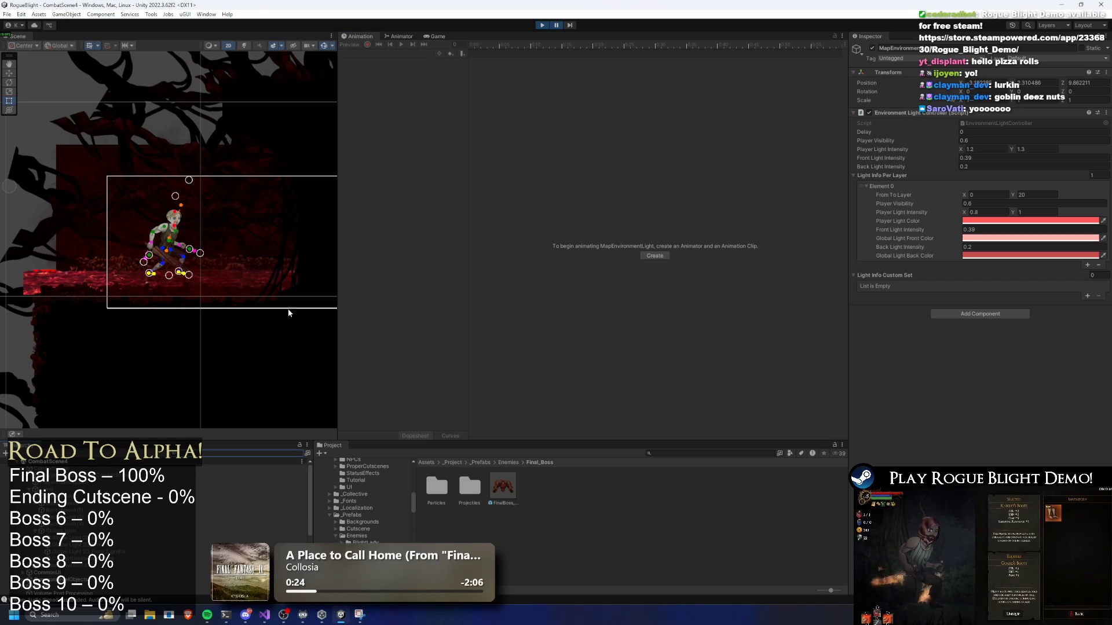
text(map)
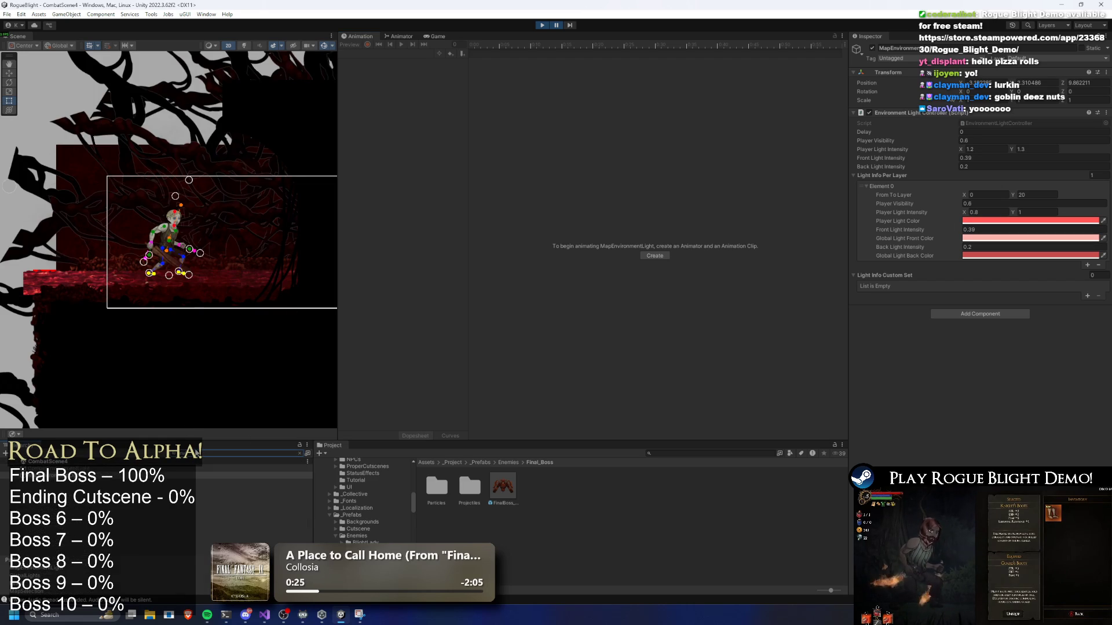
click(110, 478)
click(145, 464)
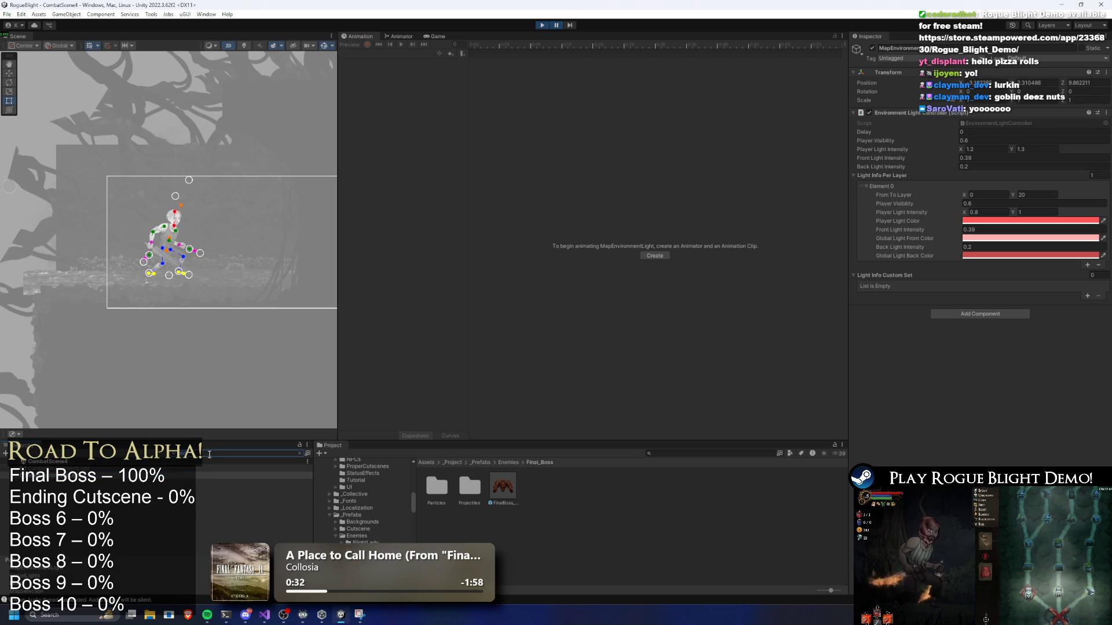
key(BackSpace)
key(BackSpace)
key(BackSpace)
text(light)
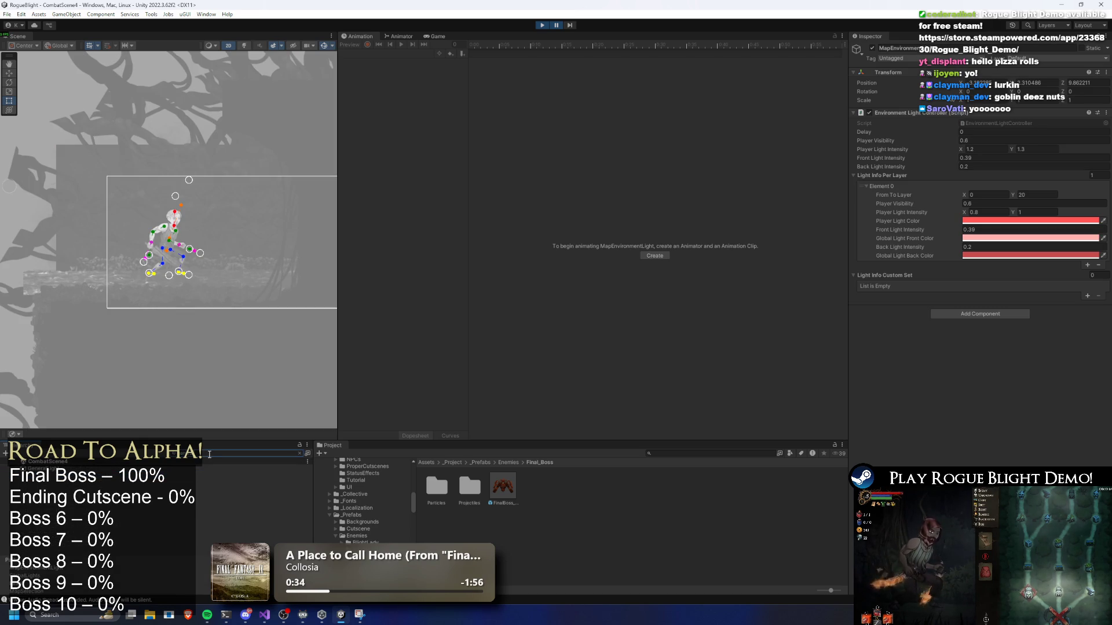
right_click(1005, 223)
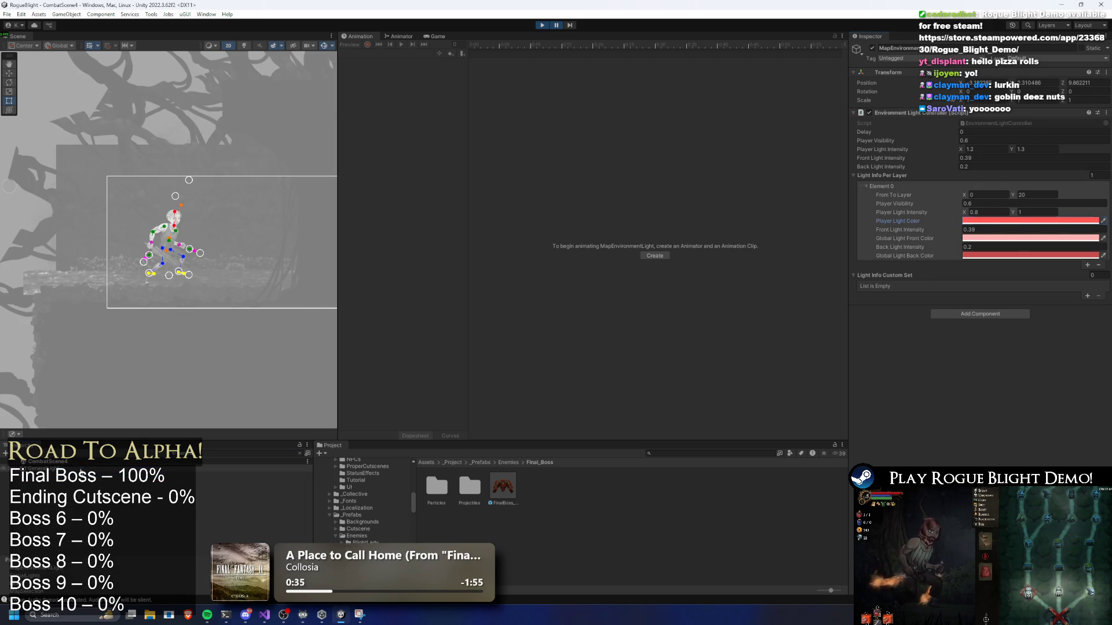
click(174, 215)
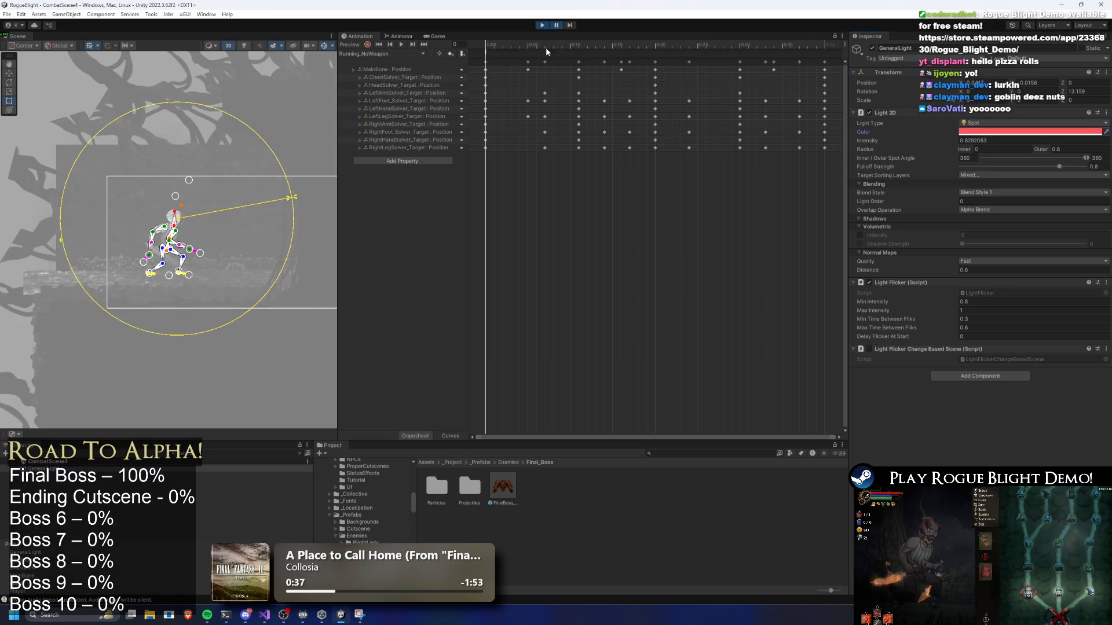
Try reddish colours on GeneralLight's Light 2D, pausing and resuming to check the tint.
click(558, 25)
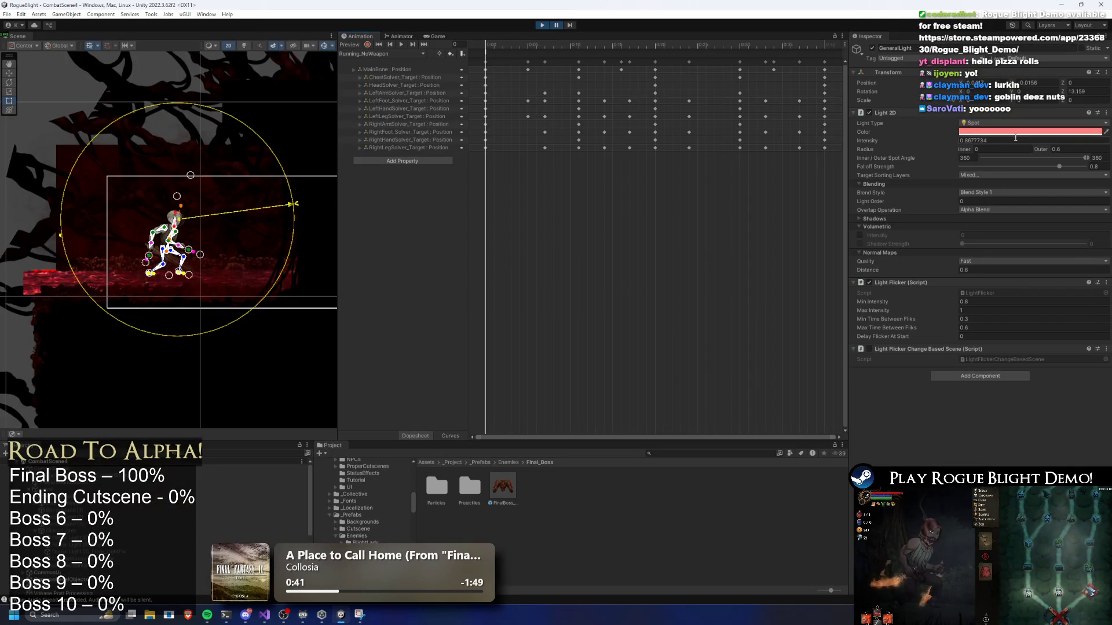
click(1015, 132)
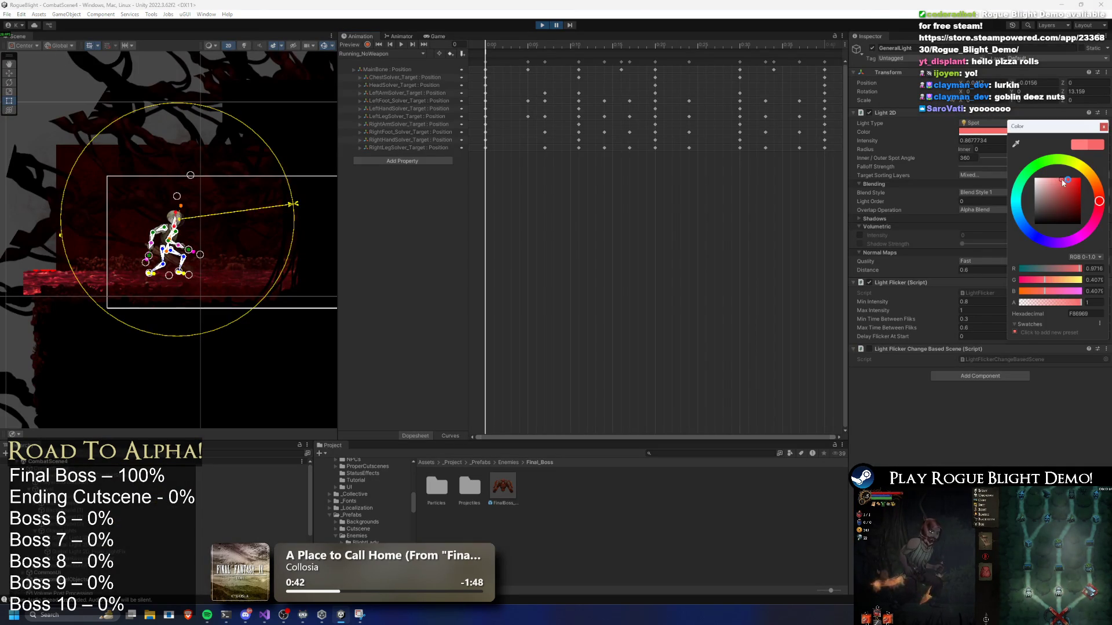
click(556, 24)
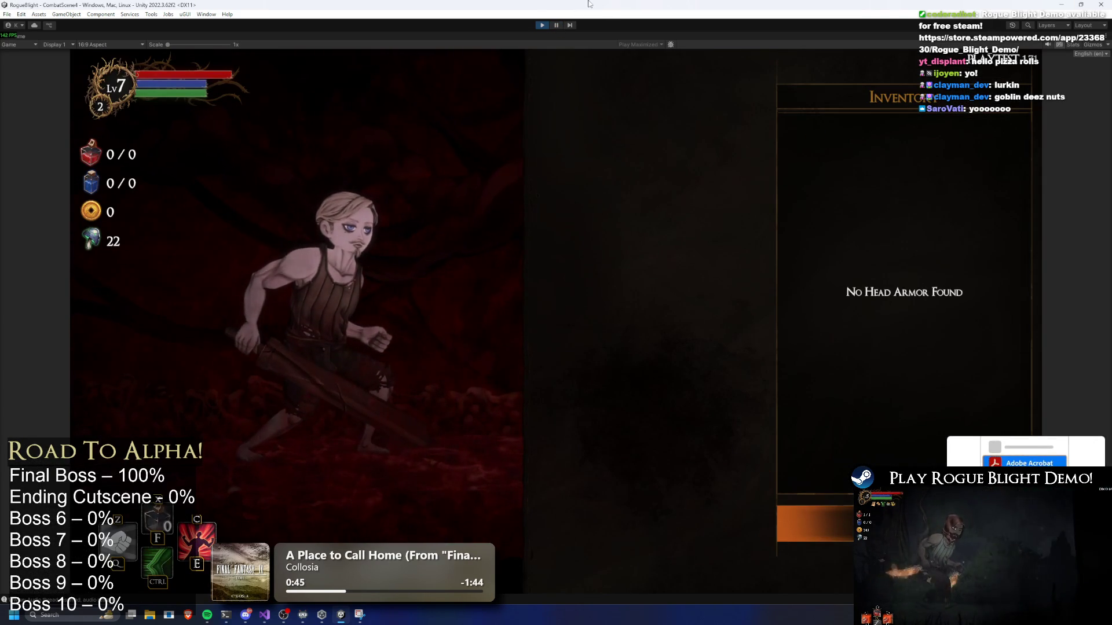
key(ctrl+shift+p)
click(1036, 132)
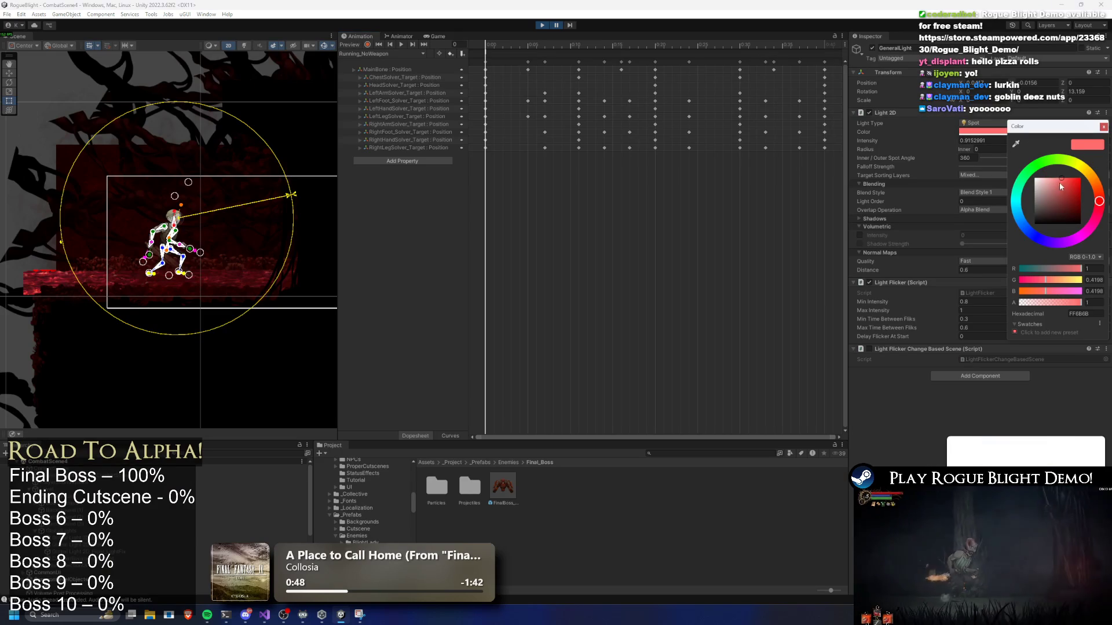
click(556, 25)
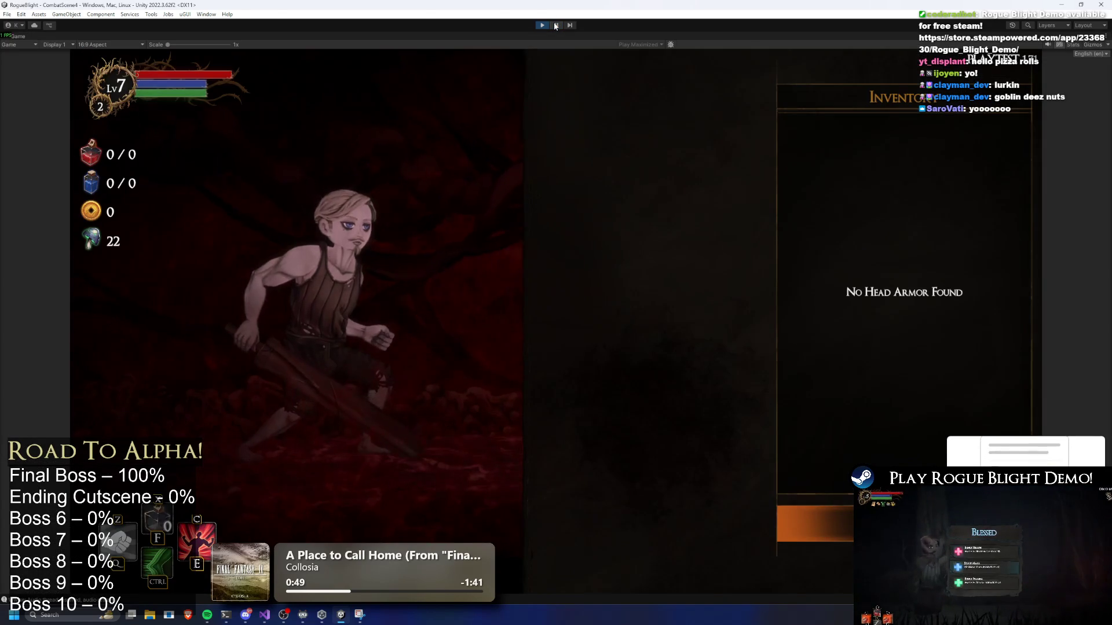
key(ctrl+shift+p)
right_click(981, 132)
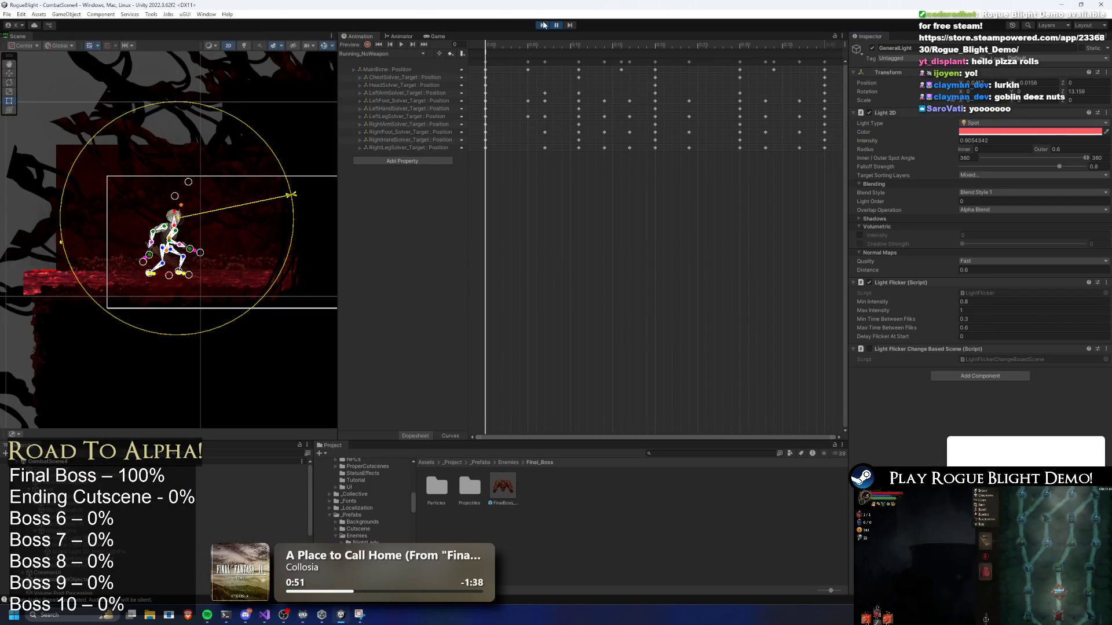
Stop play mode, find and select MapEnvironmentLight via a 'light' search, and restart the playtest.
click(542, 25)
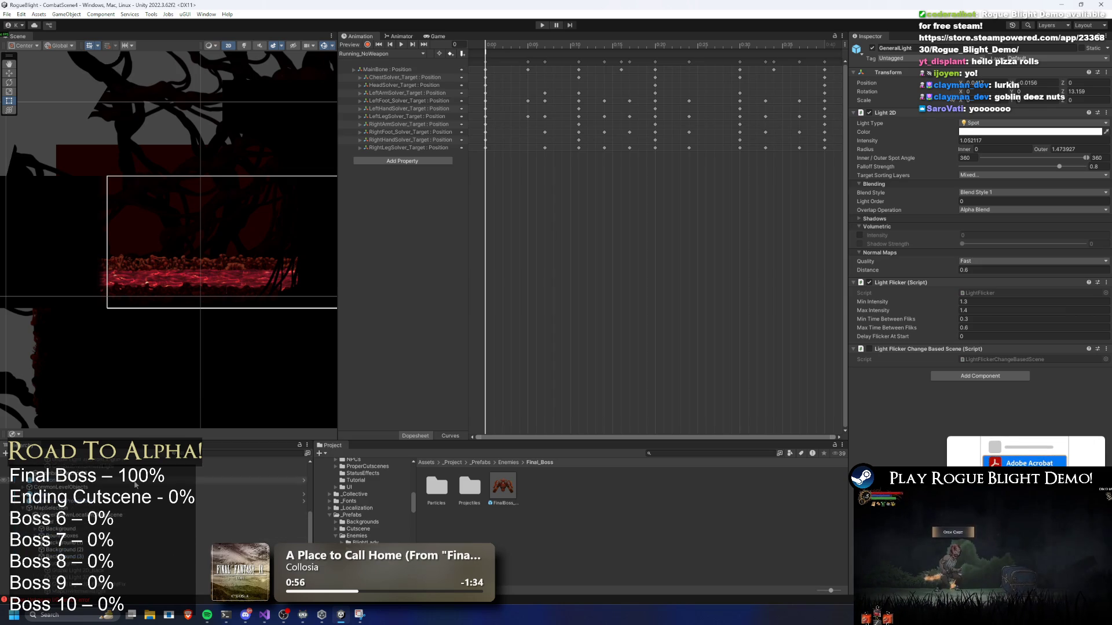
click(220, 454)
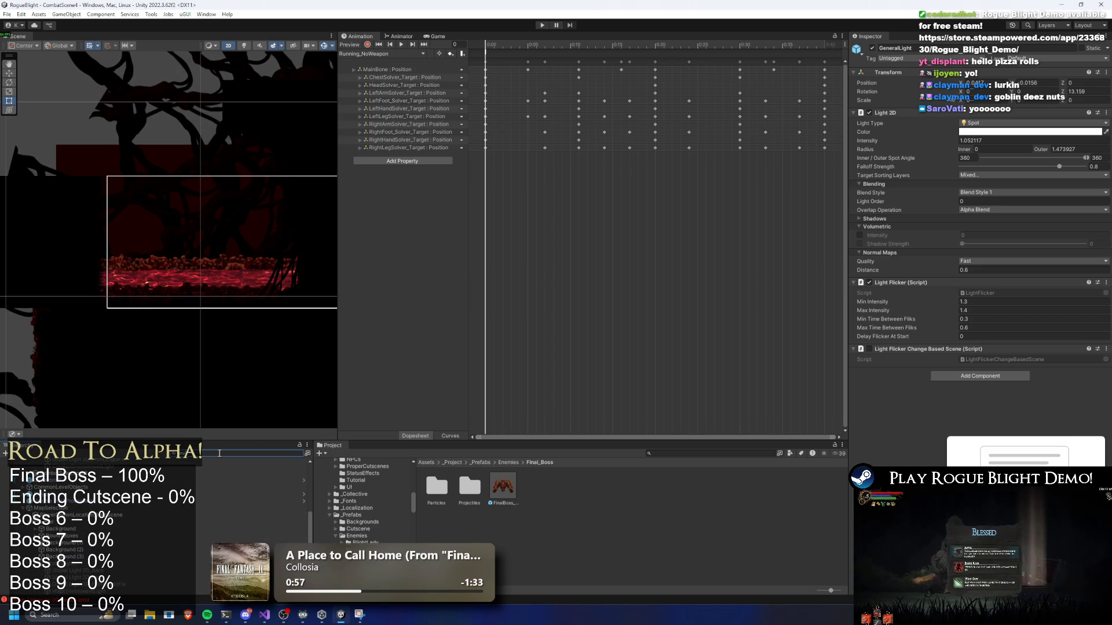
text(light)
click(58, 471)
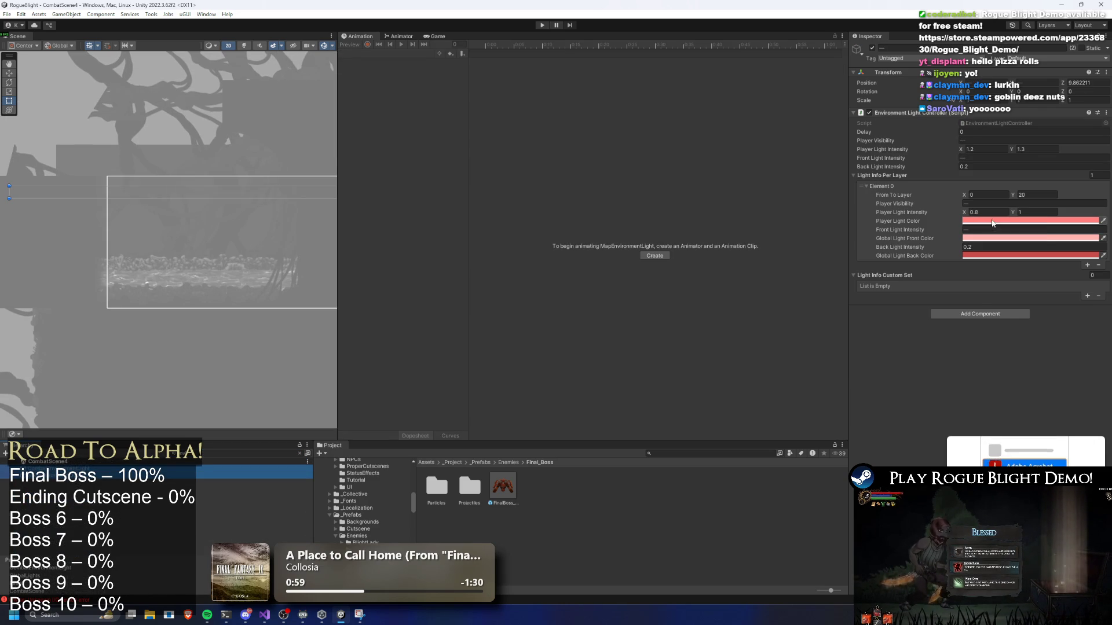
click(542, 27)
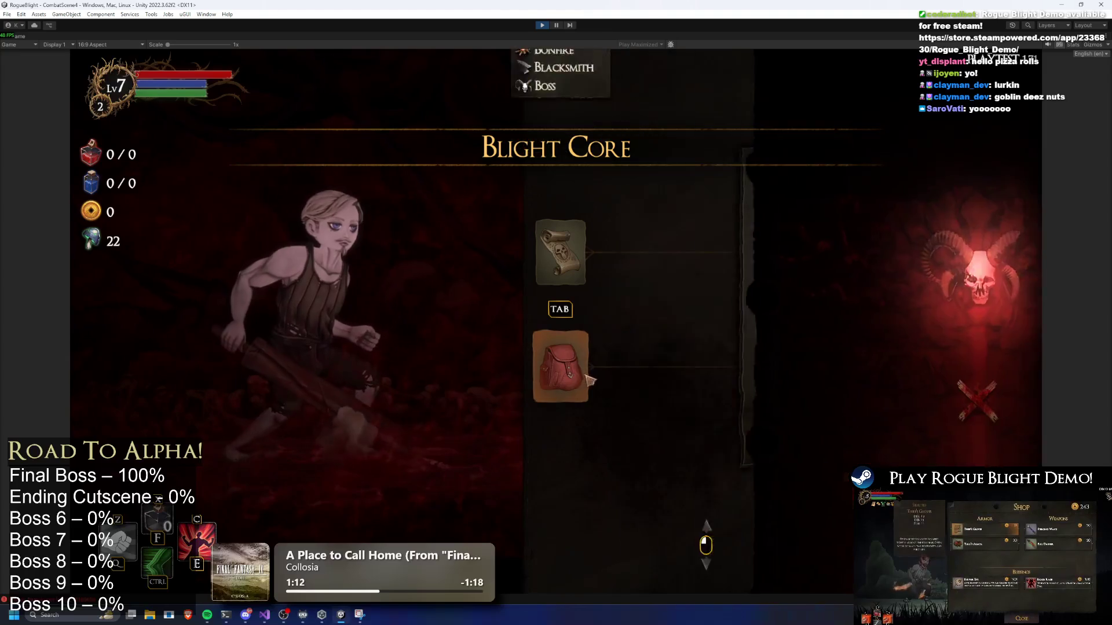
Check the equipped Wooden Sword's details, then travel to the next map node.
click(590, 379)
click(659, 339)
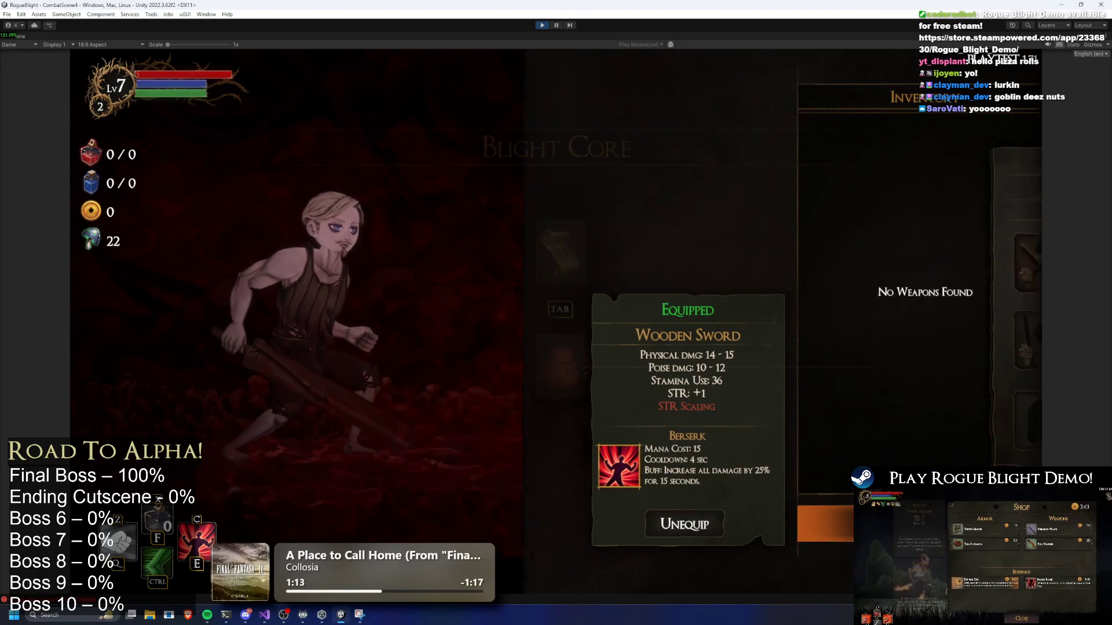
key(Escape)
key(Escape)
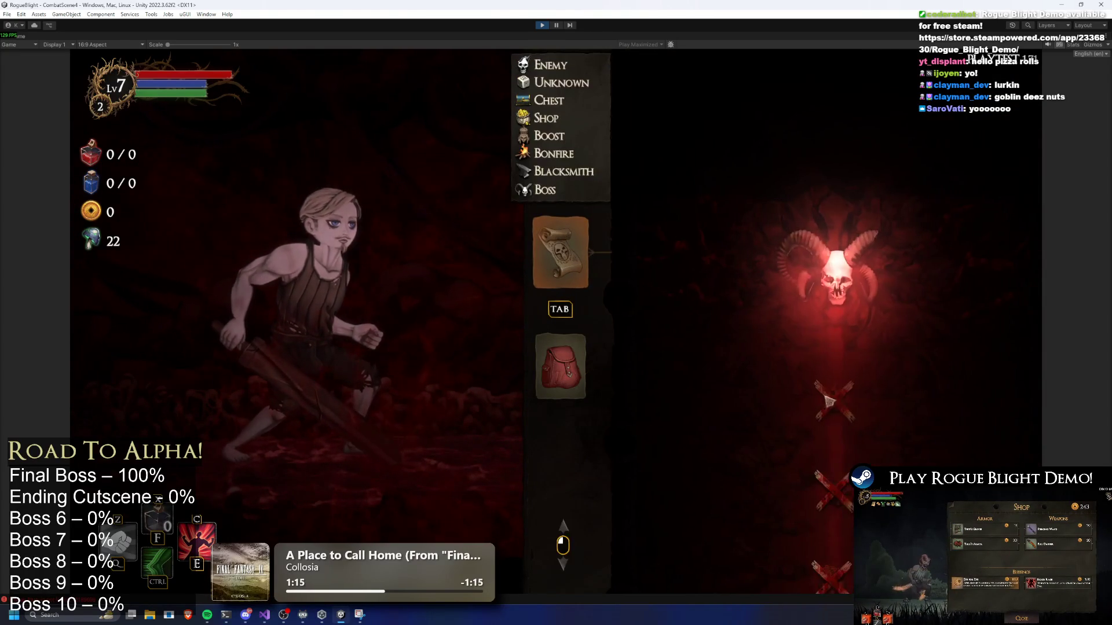
click(827, 418)
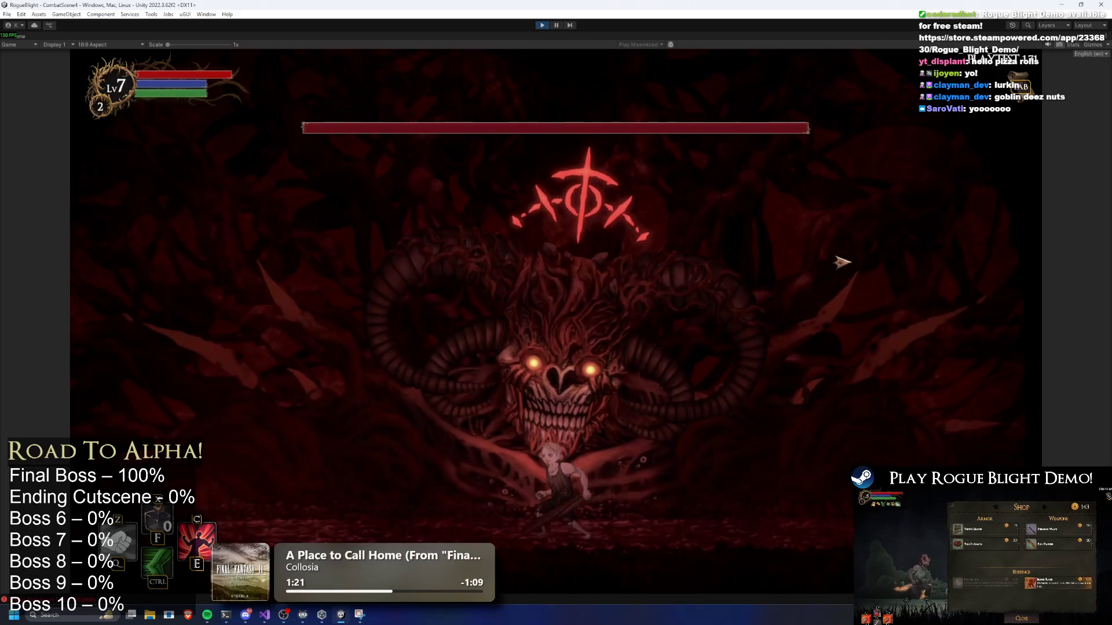
Move the character left and right through the final boss arena.
key(a)
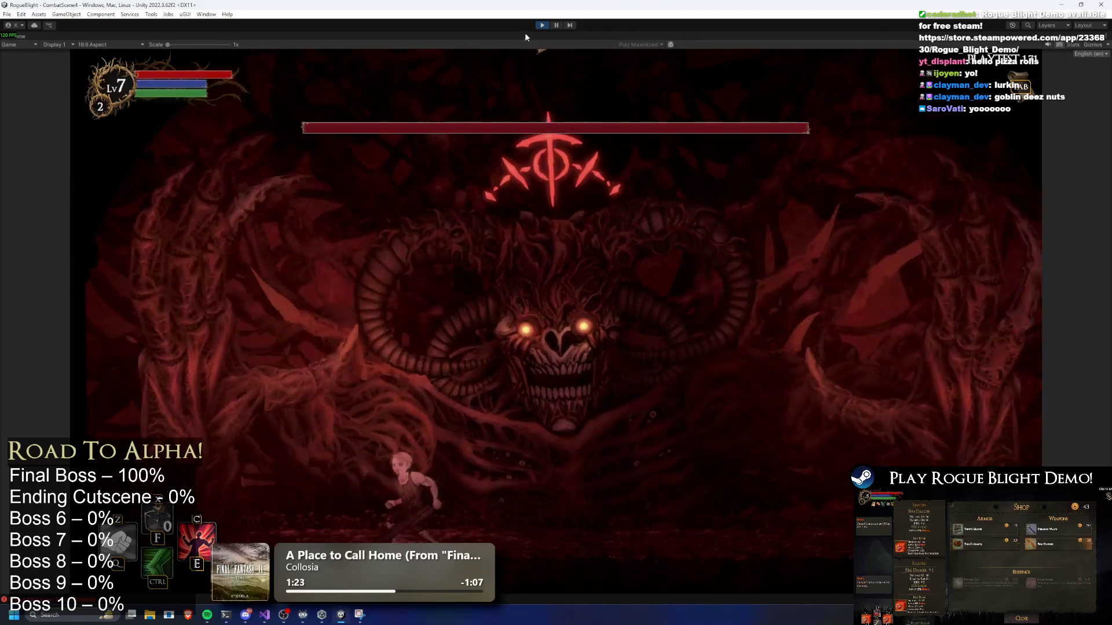
key(d)
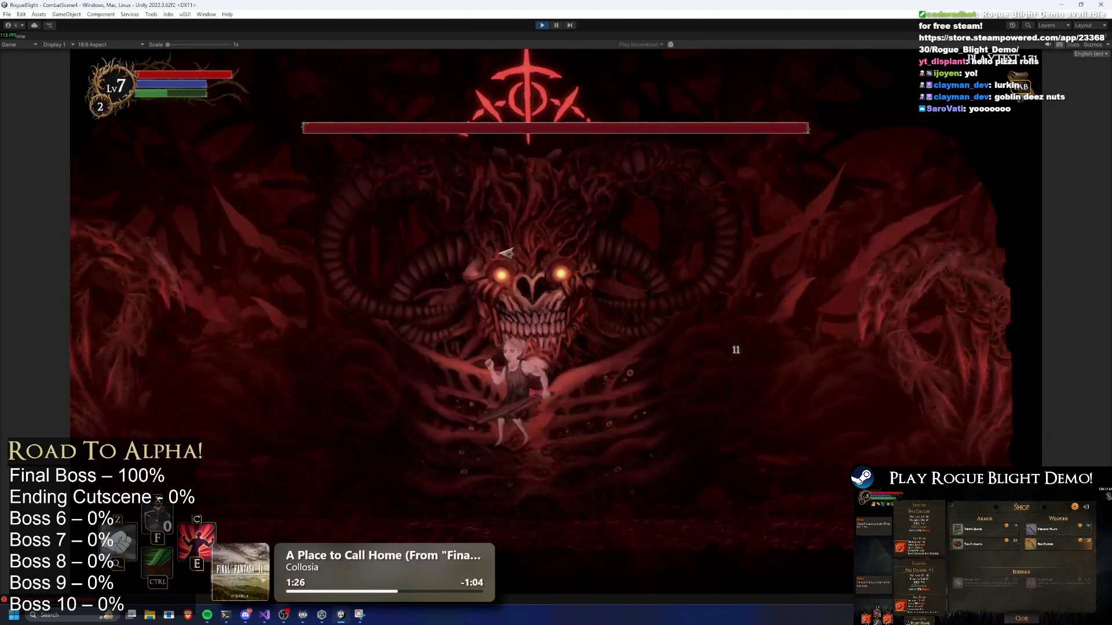
key(d)
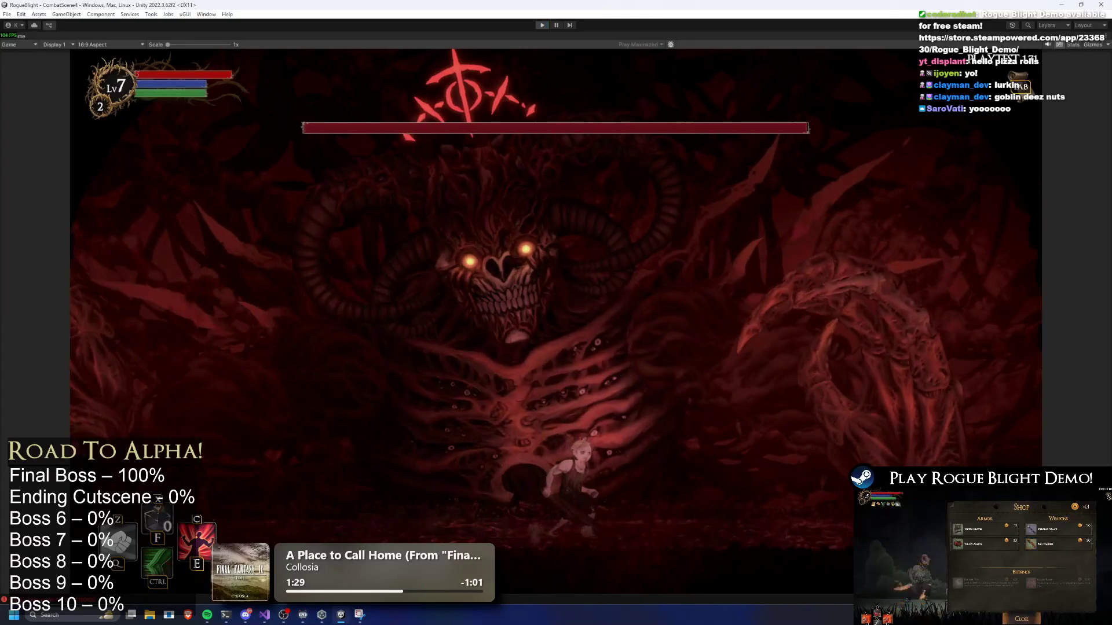
key(alt+Tab)
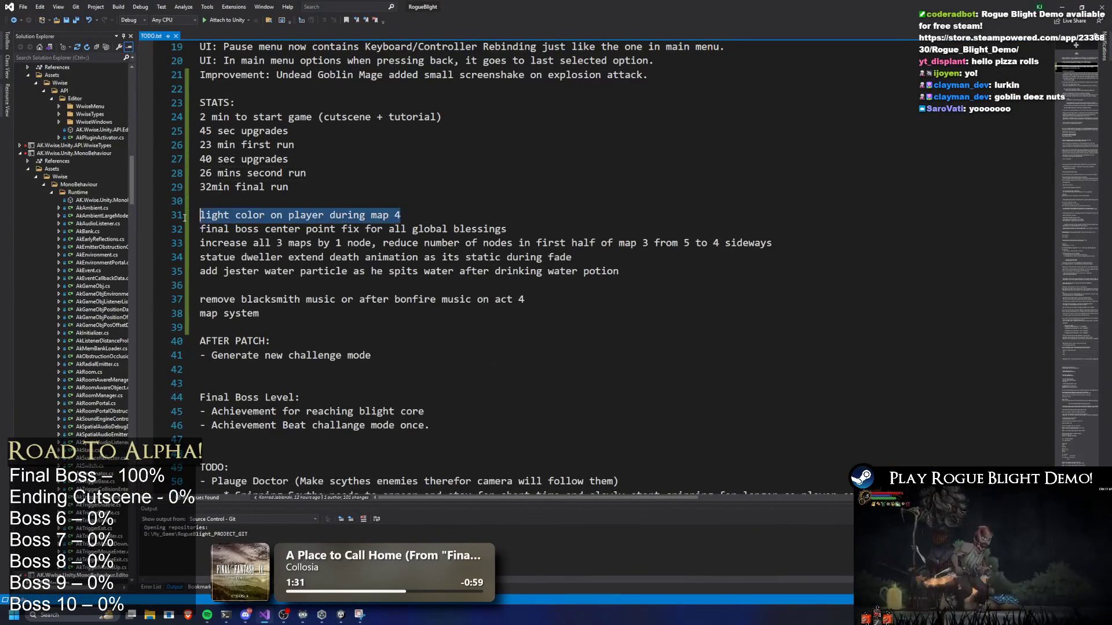
Delete the 'light color on player during map 4' line from TODO.txt and return to Unity.
key(BackSpace)
key(BackSpace)
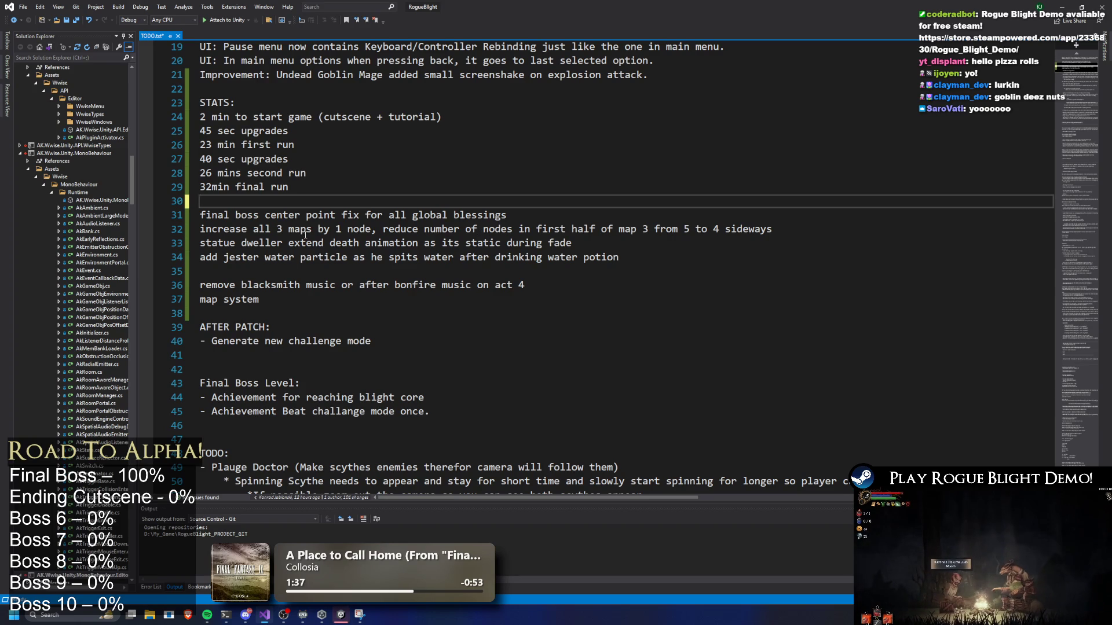
drag(572, 243, 183, 237)
drag(381, 199, 501, 195)
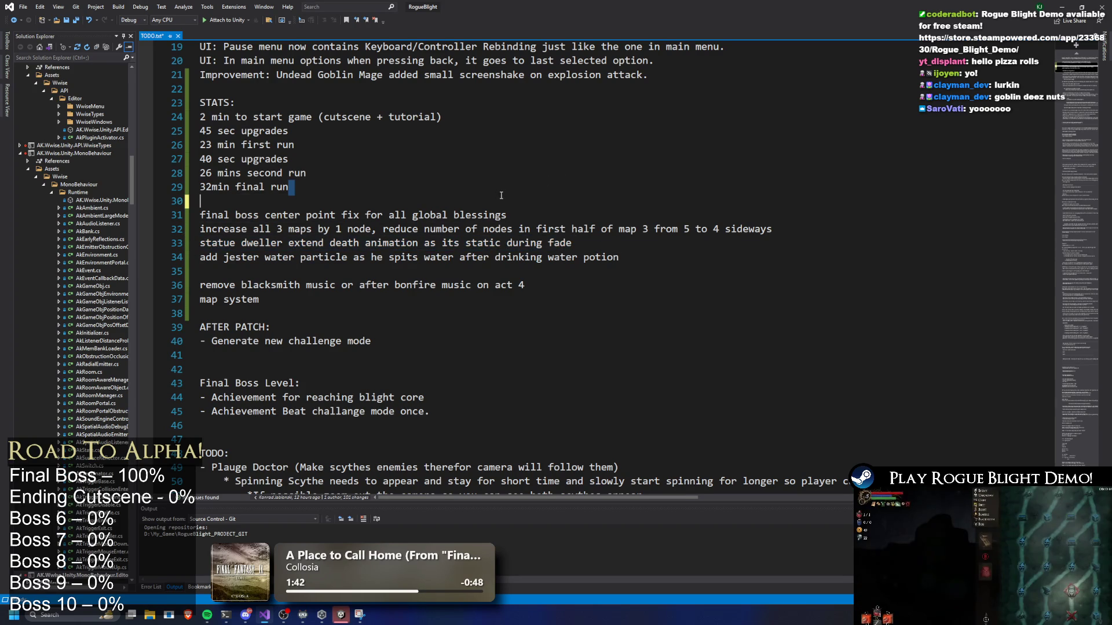
key(alt+Tab)
click(695, 453)
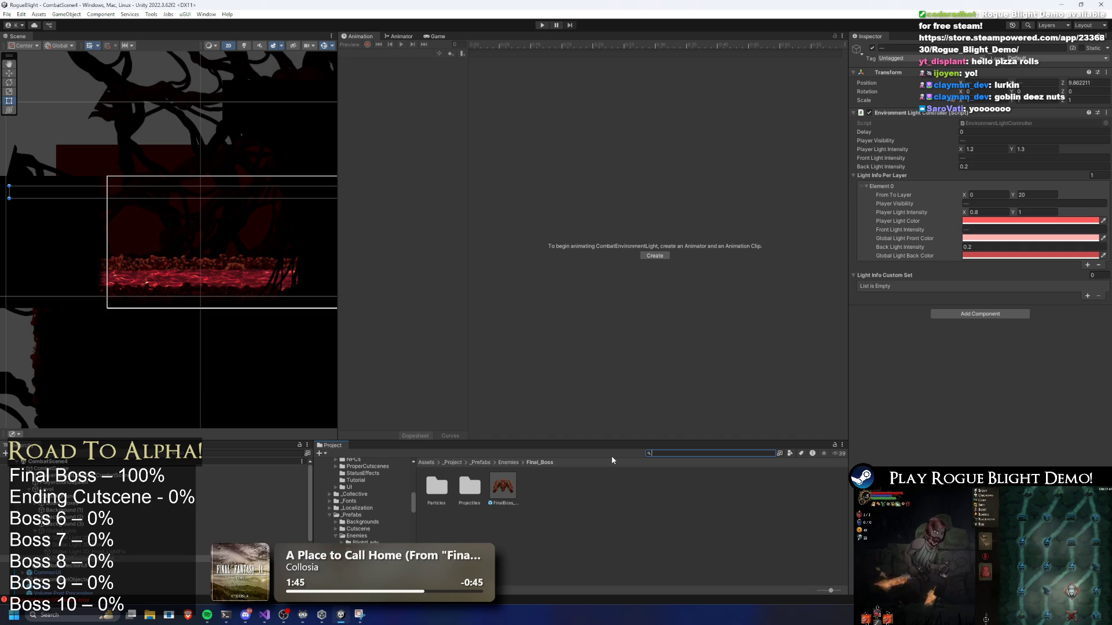
Search 'game play', select the GameplayBlessings_List asset, and ping LightningStrike from Element 9.
text(game play)
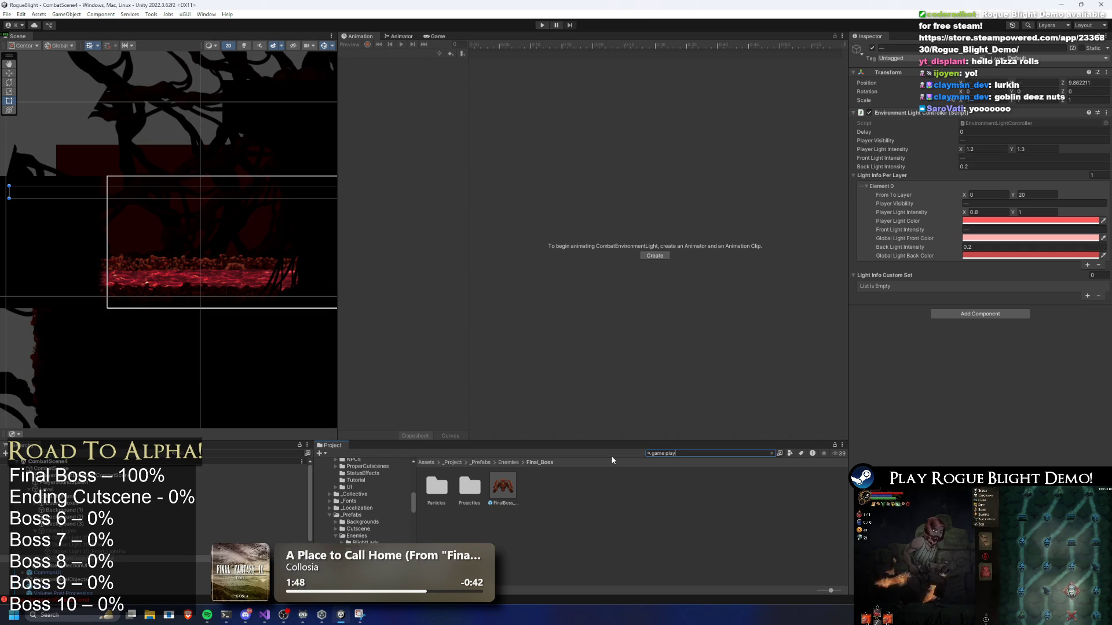
click(469, 487)
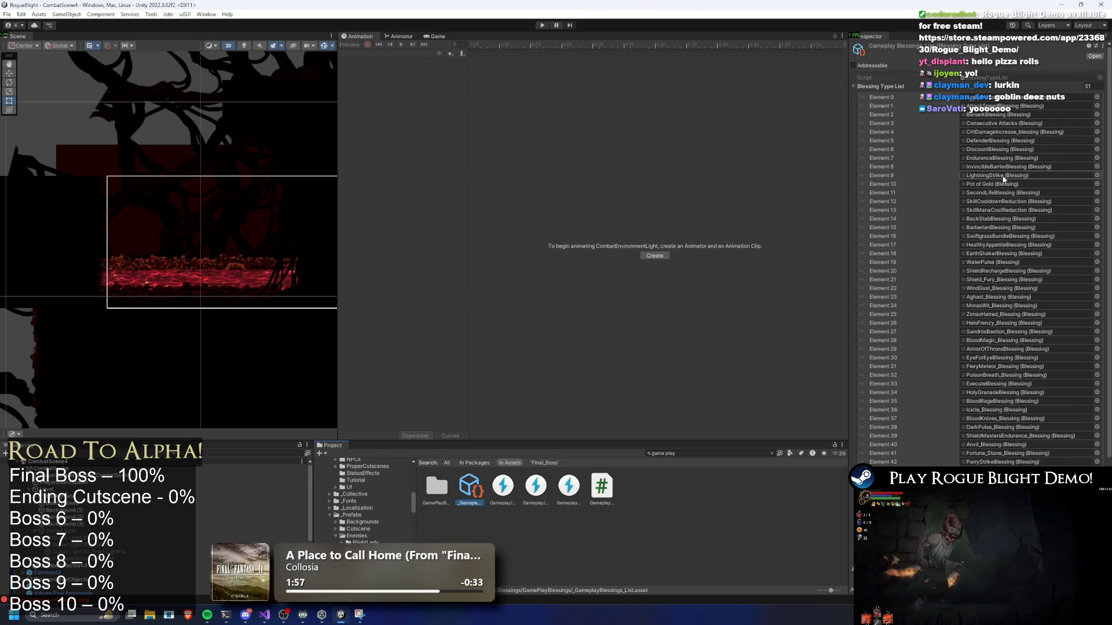
scroll(1002, 177, down, 3)
scroll(1000, 181, down, 2)
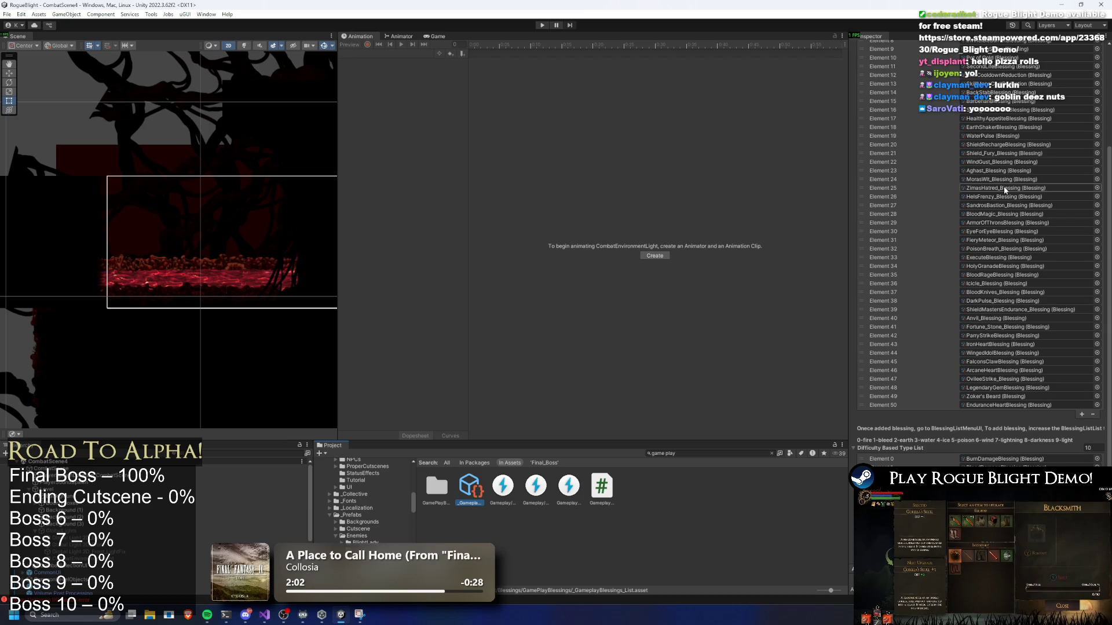
scroll(1004, 185, up, 3)
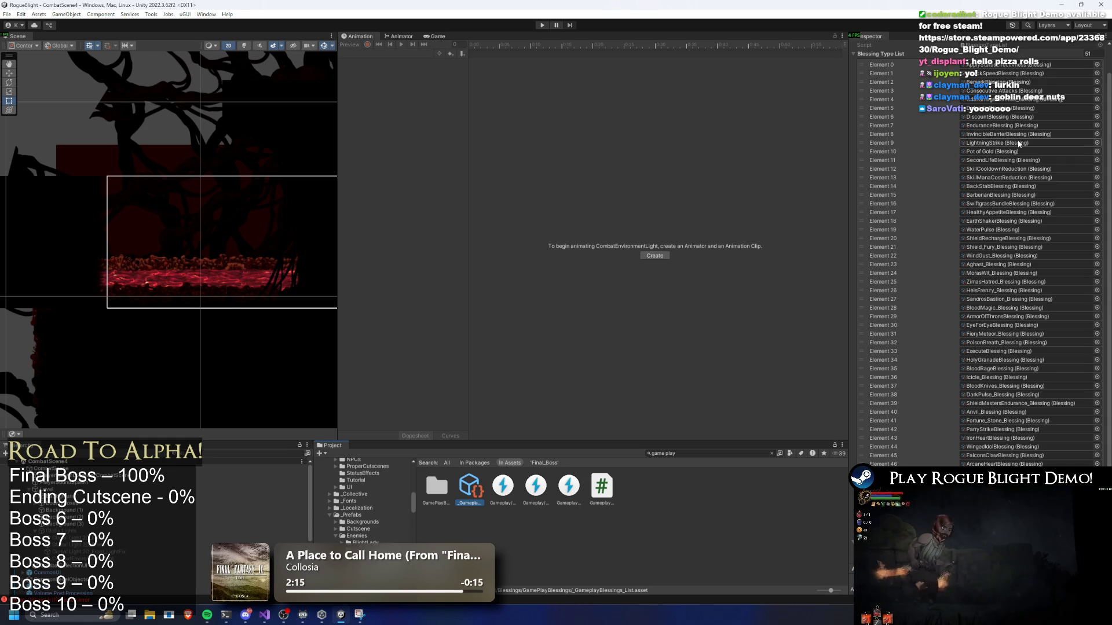
click(1019, 143)
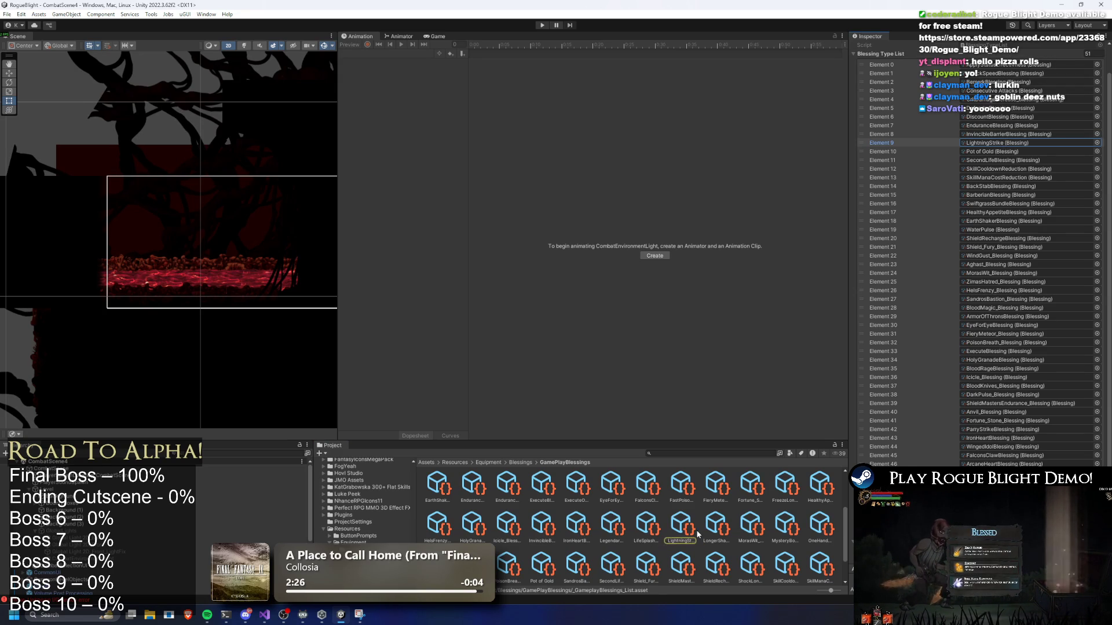
Open LightningStrike's LightningStrikeSpawner prefab and check Projectile Controller's Spawn At Tag is Enemy.
double_click(1002, 144)
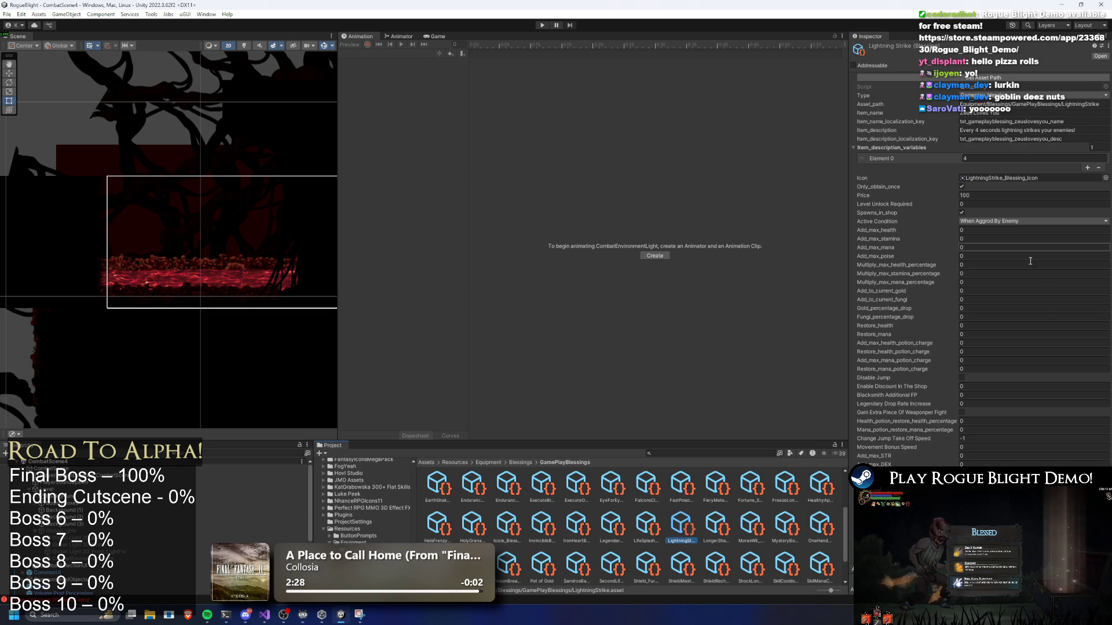
double_click(1027, 294)
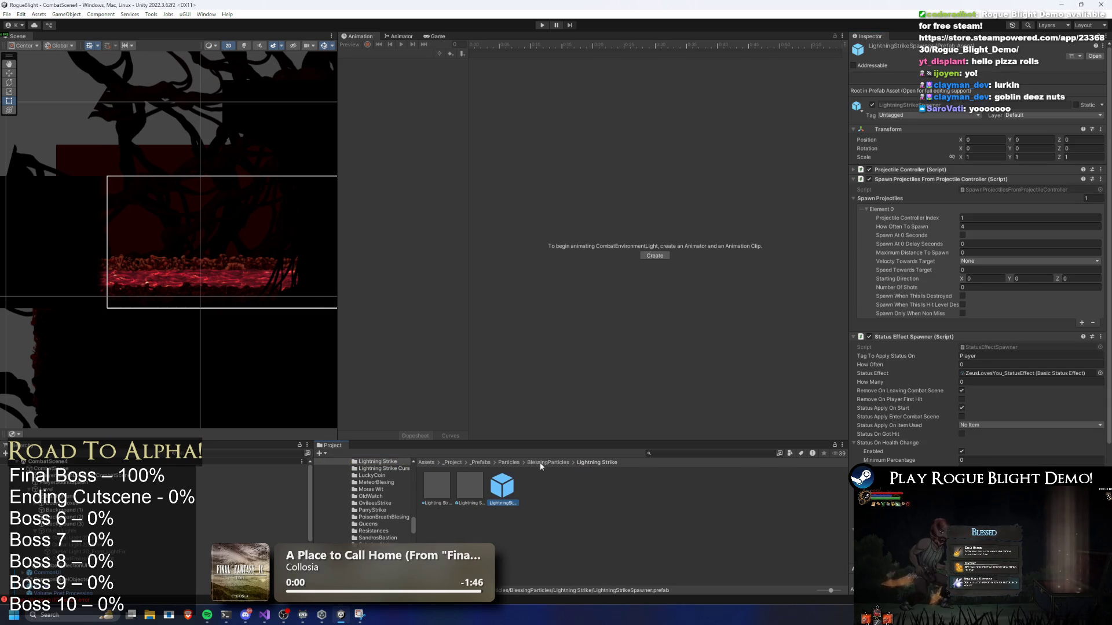
scroll(1012, 355, down, 3)
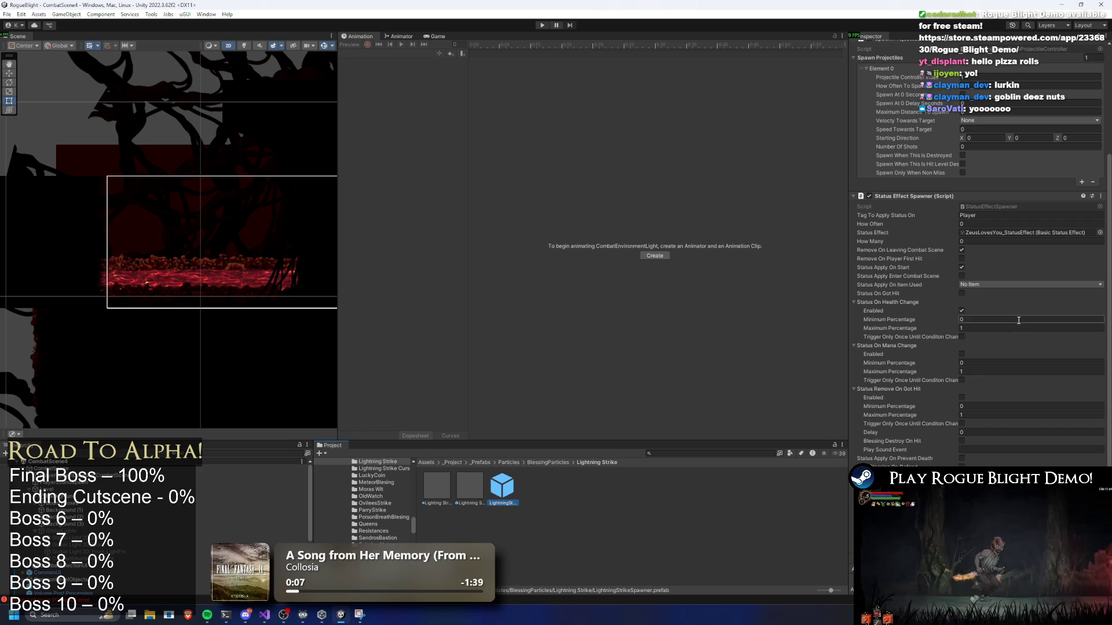
scroll(1014, 315, up, 3)
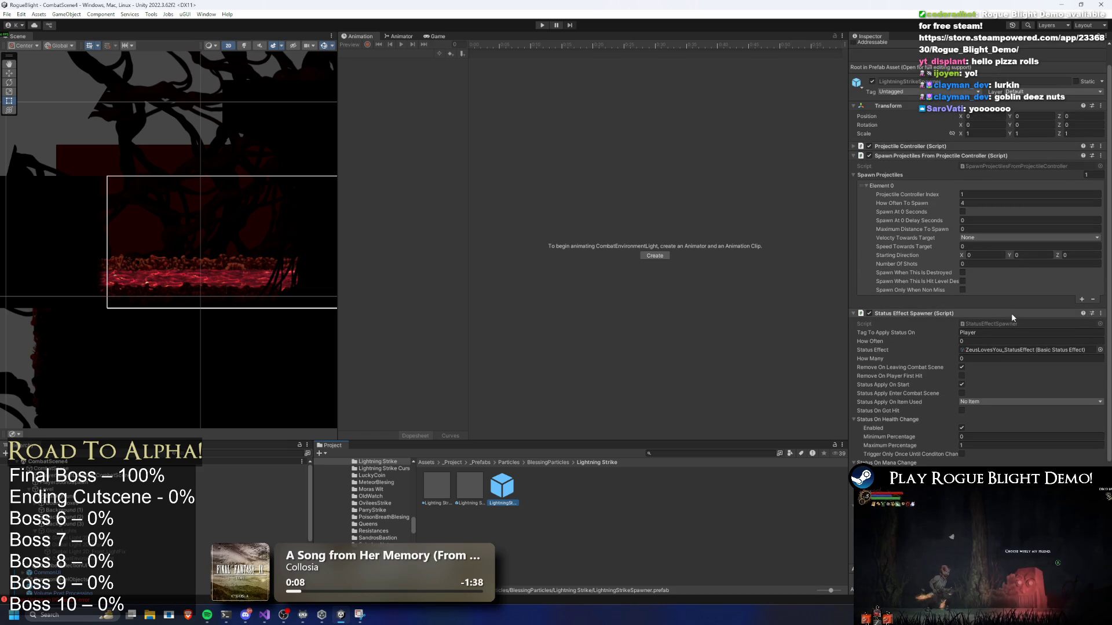
click(906, 146)
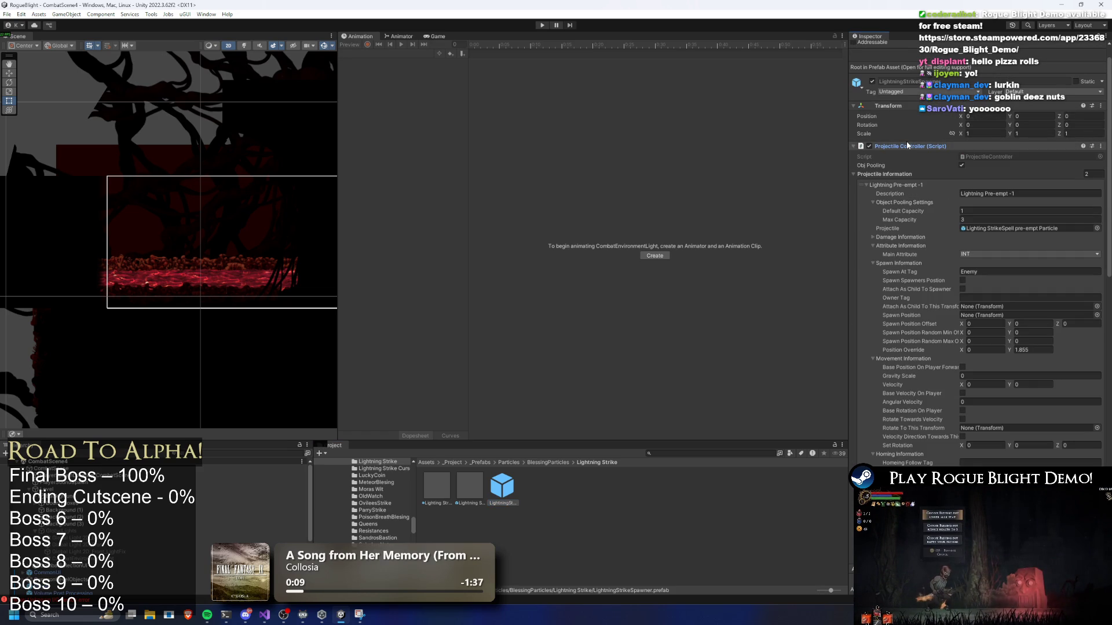
click(997, 273)
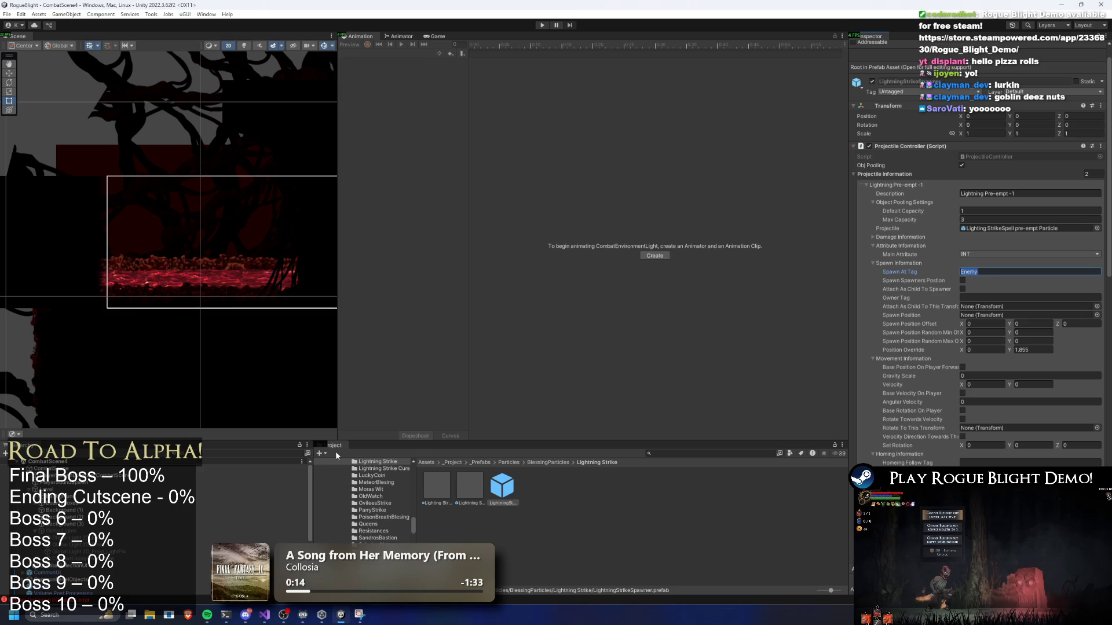
Paste a filter into the Hierarchy search, then search the project for 'final boss prefa'.
click(245, 453)
key(ctrl+v)
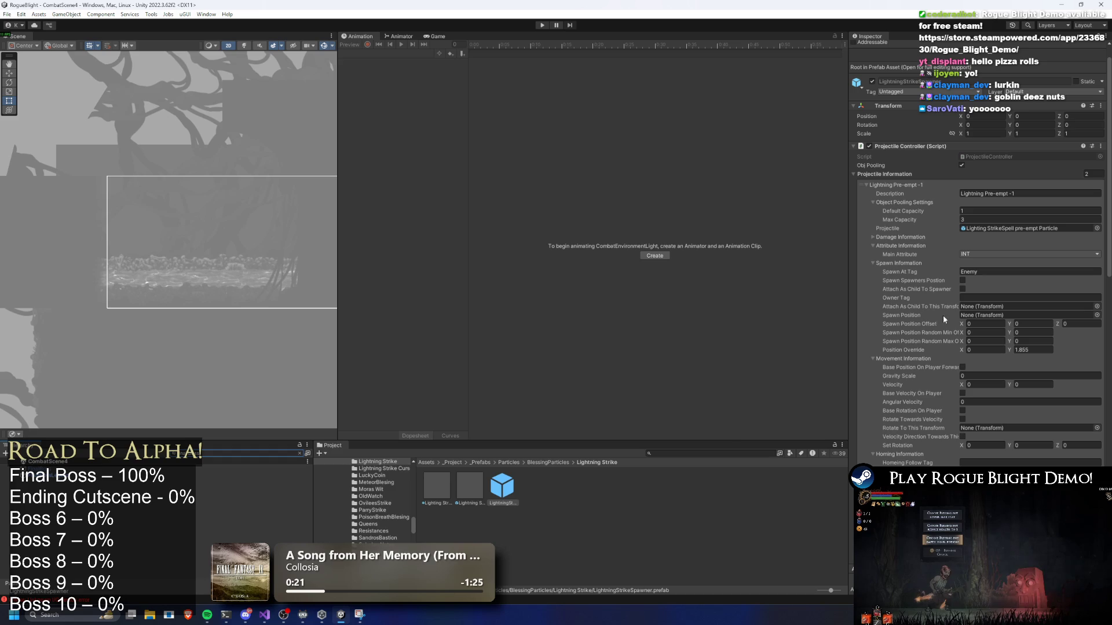
right_click(510, 478)
key(Escape)
click(668, 454)
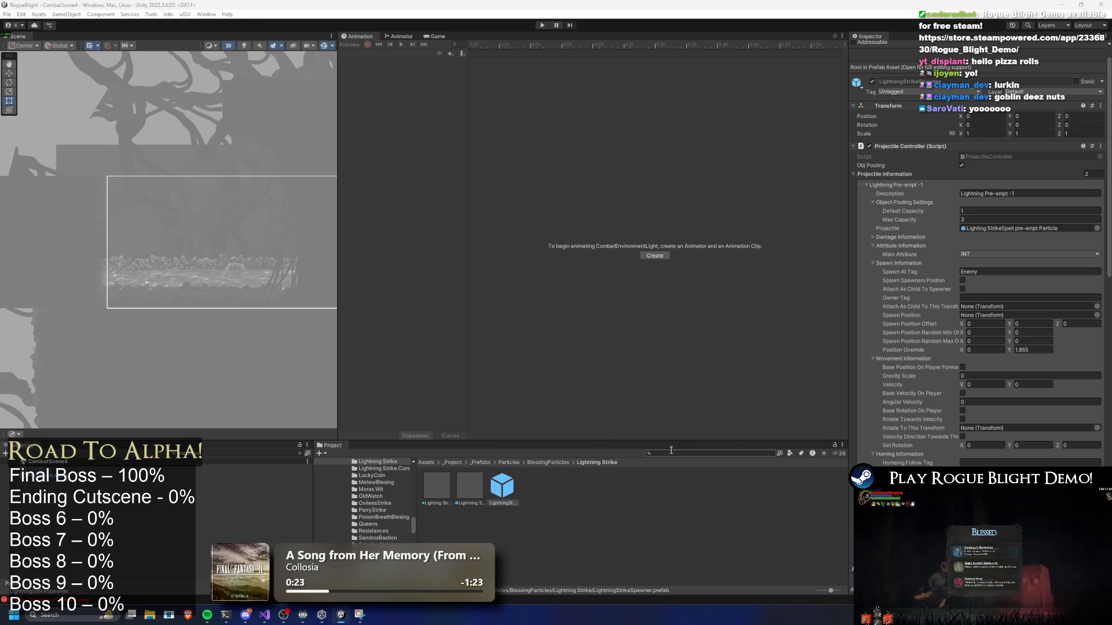
text(final boss )
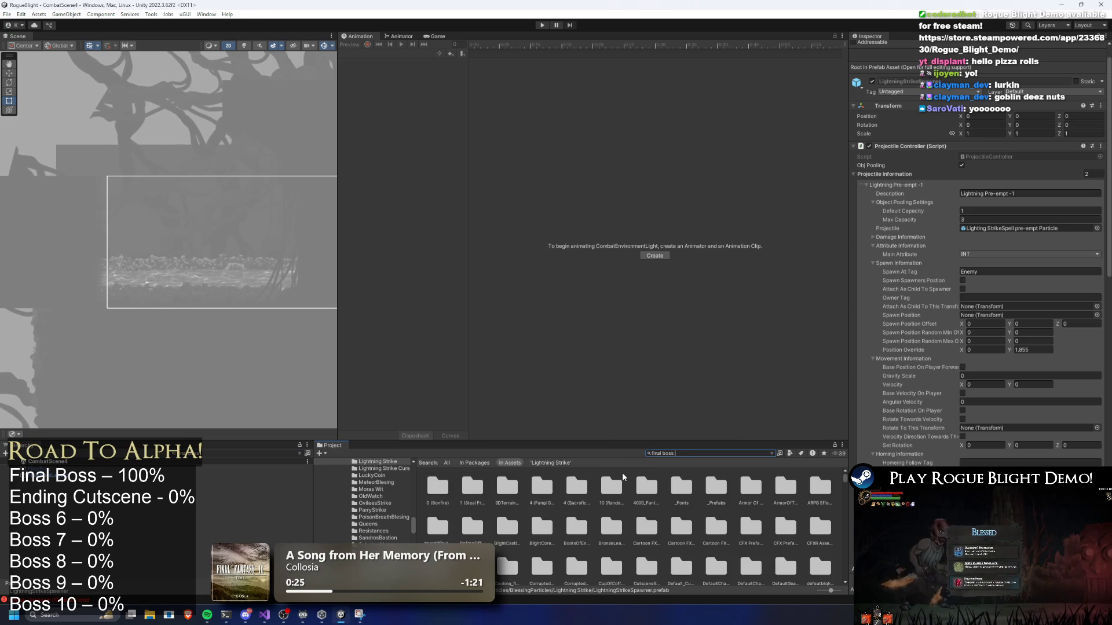
text(prefa)
Open the FinalBoss prefab and select its EnemyCenterPoint object via a 'center' search.
double_click(437, 487)
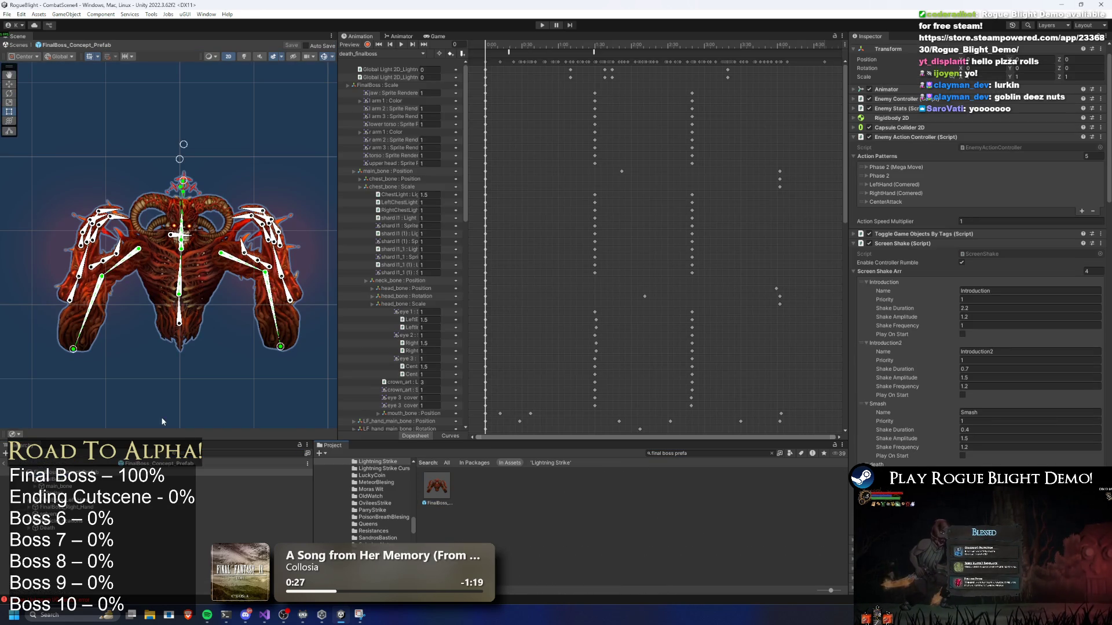
click(245, 451)
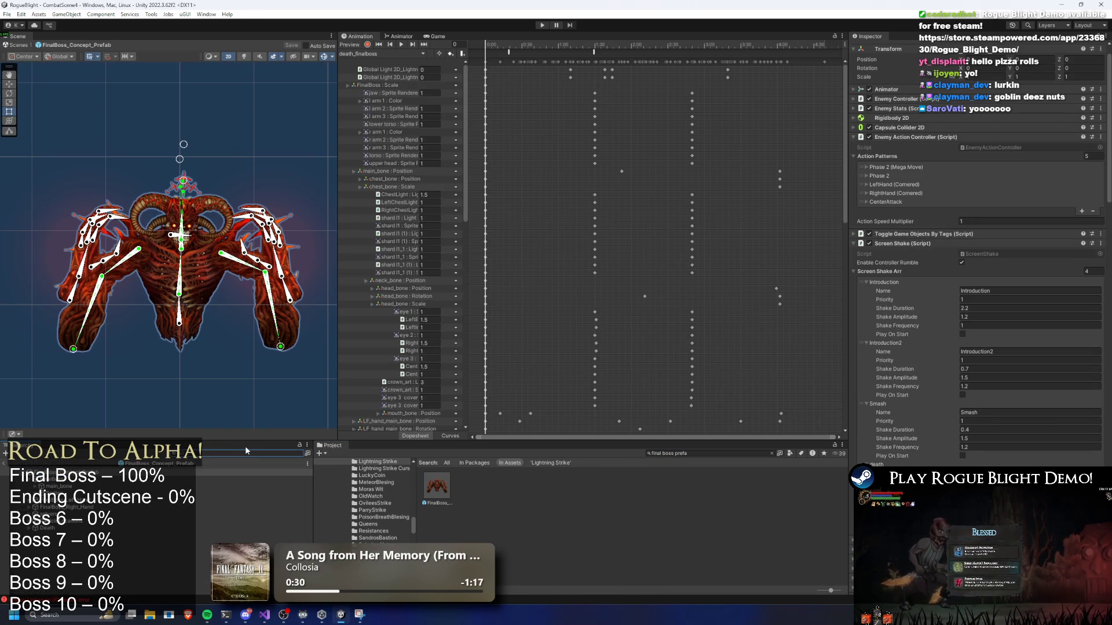
text(center)
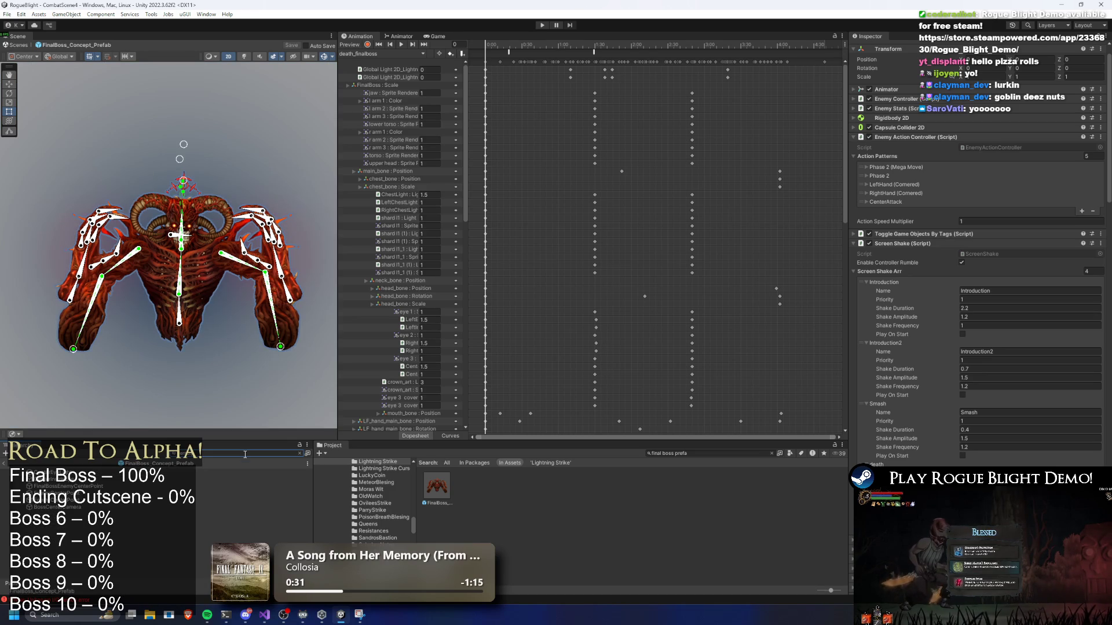
click(249, 499)
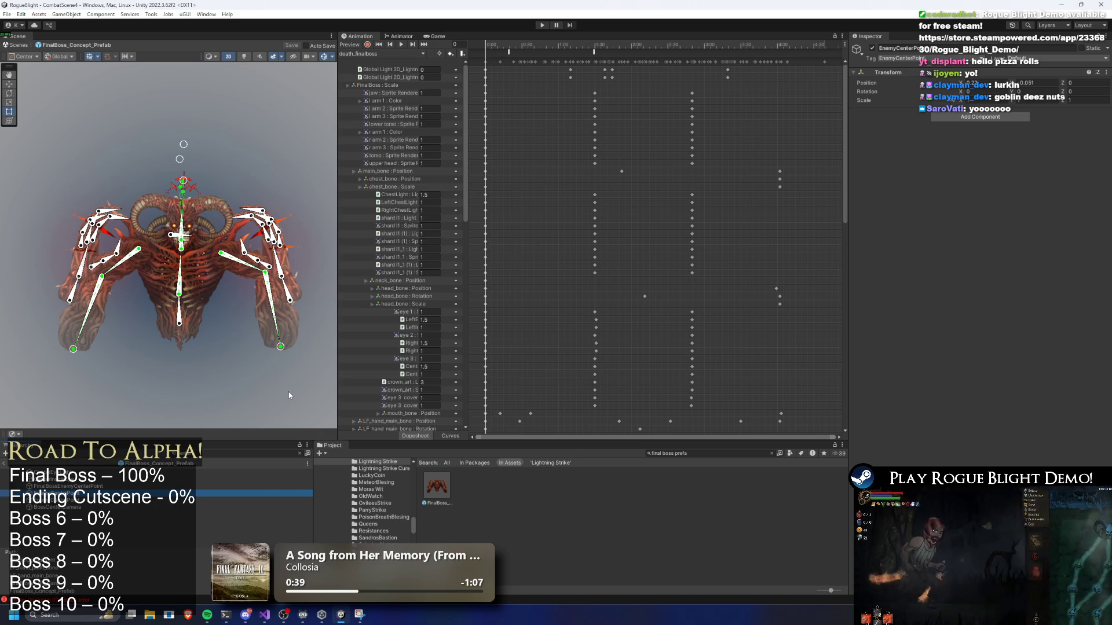
Check the notes in Visual Studio, then start a Project search for 'game play'.
key(alt+Tab)
key(alt+Tab)
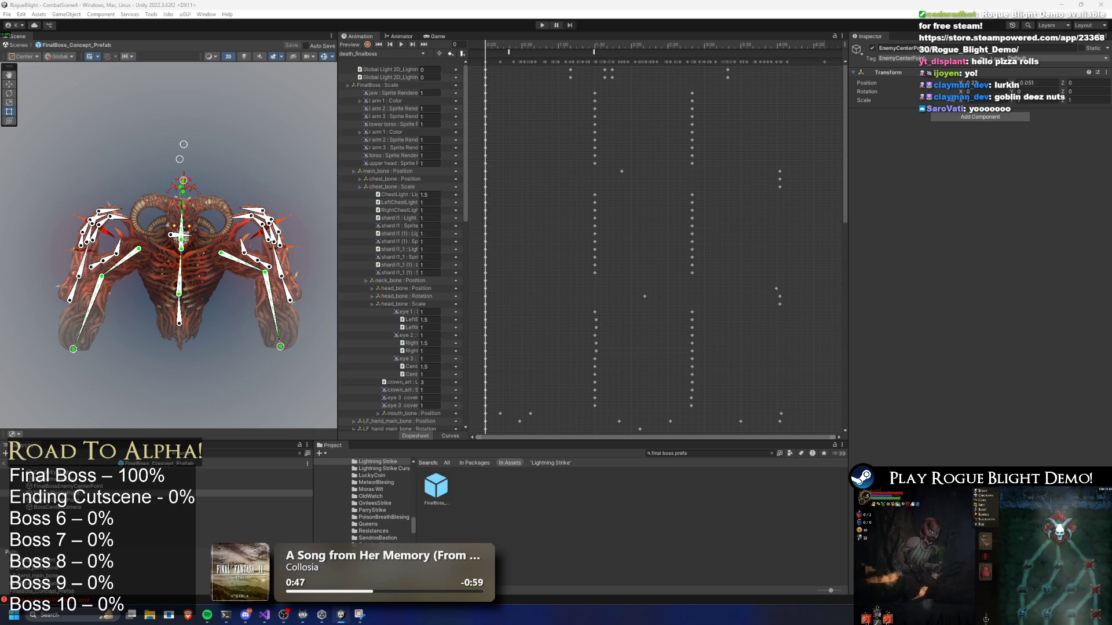
click(626, 490)
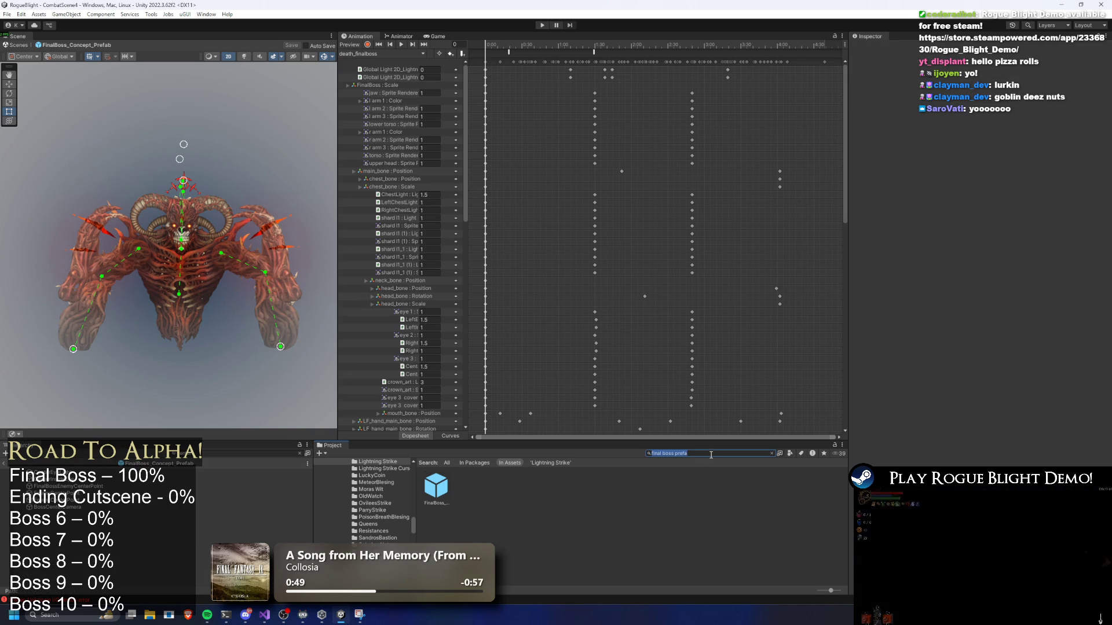
text(game play)
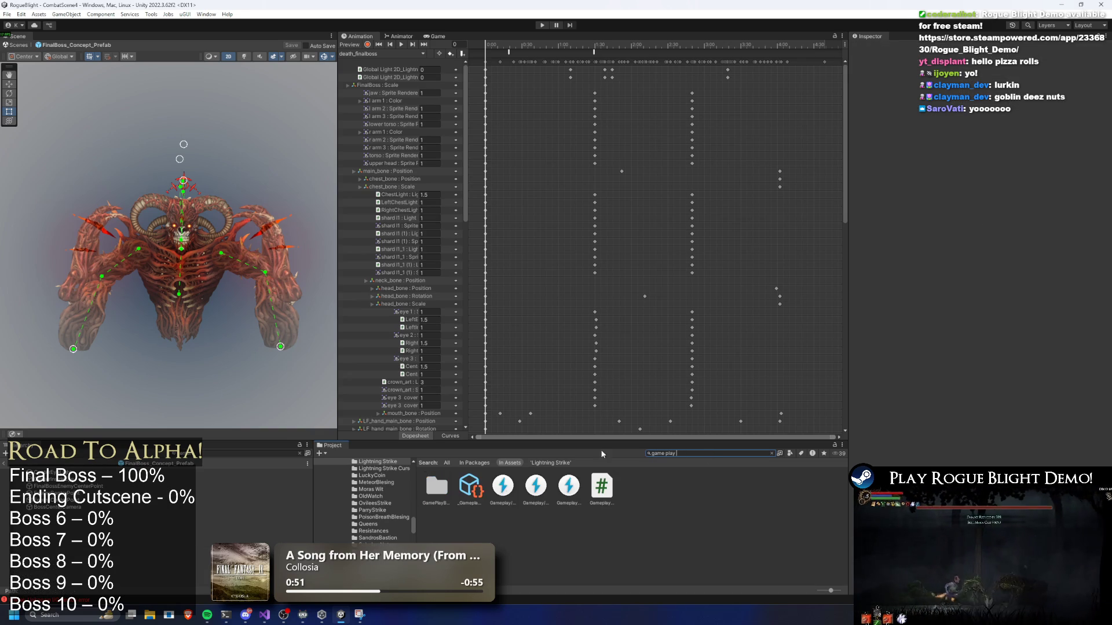
Through the FieryMeteor blessing, set the MeteorSpawner projectile's Spawn At Tag to EnemyCenterPoint.
click(475, 491)
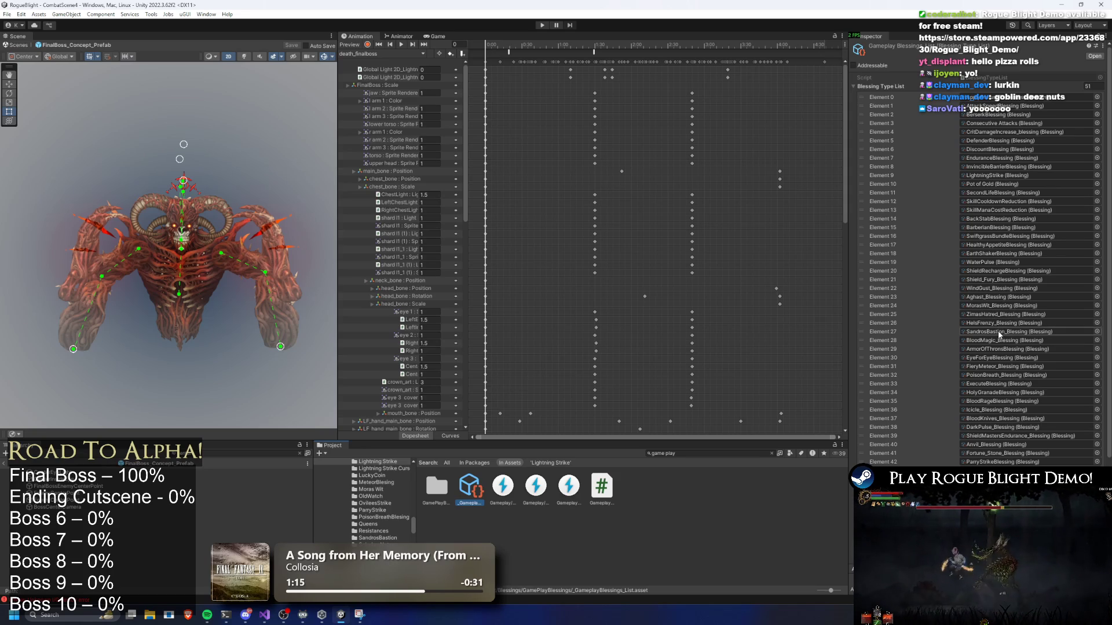
click(991, 369)
click(720, 536)
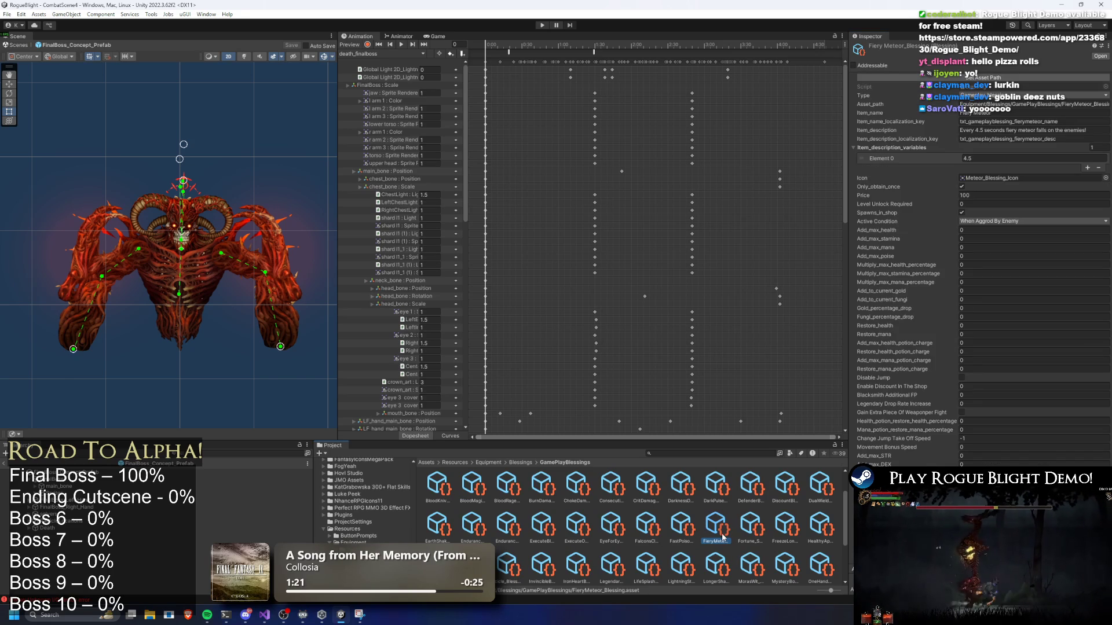
click(1021, 304)
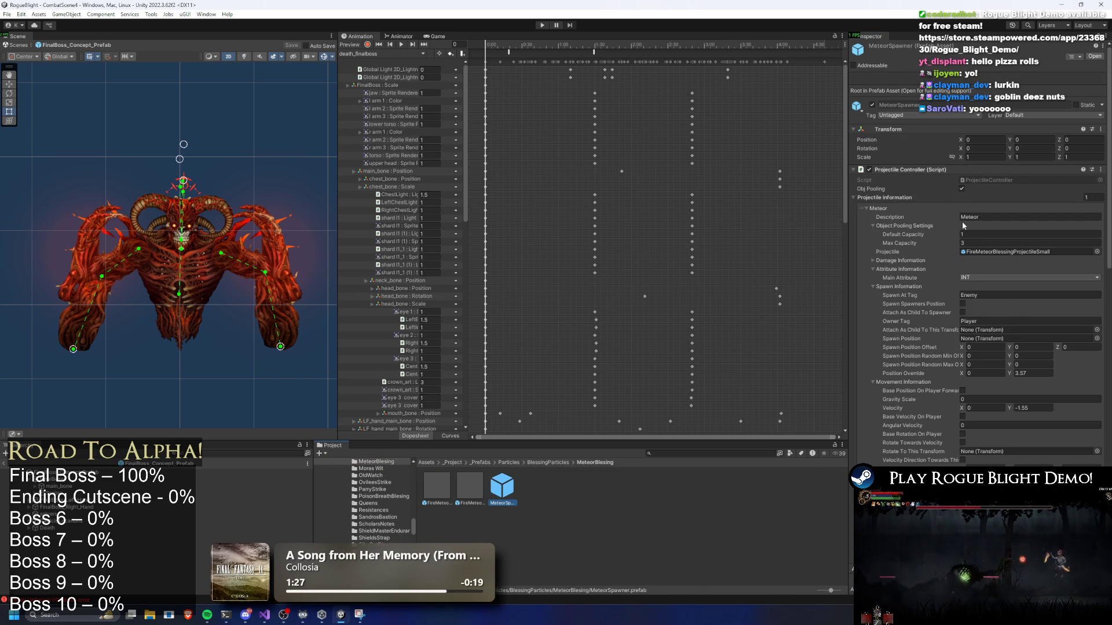
scroll(977, 225, down, 10)
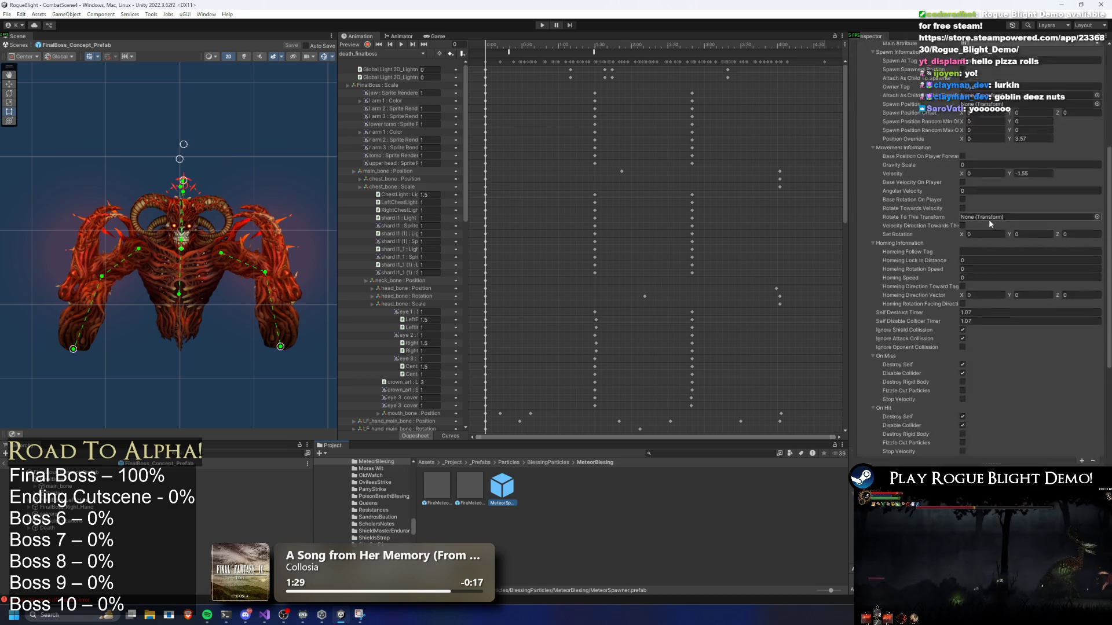
scroll(987, 212, down, 12)
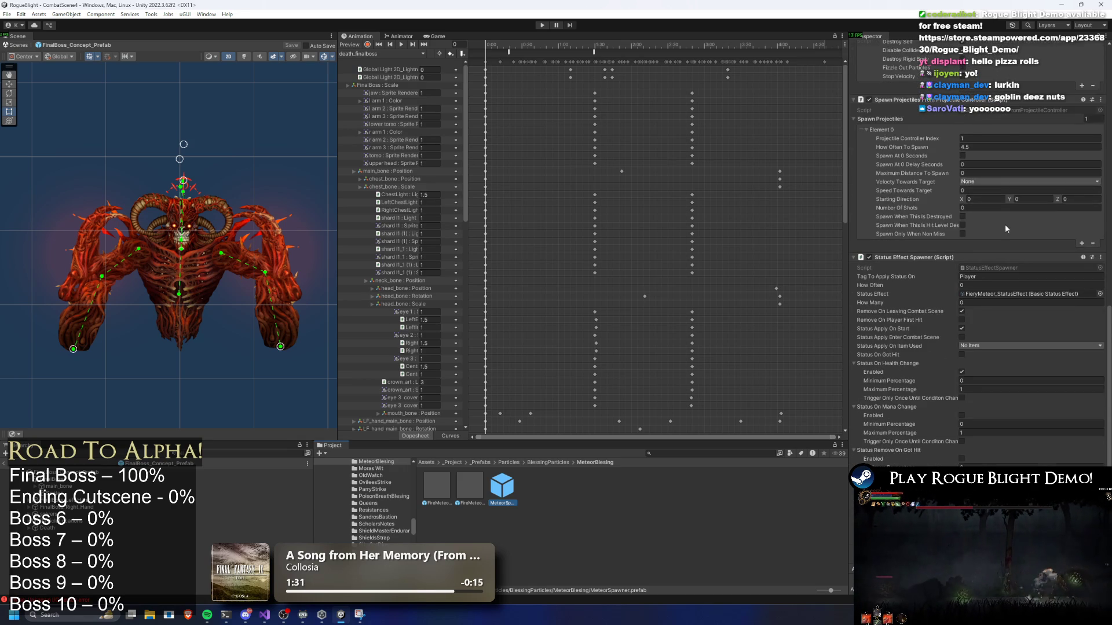
scroll(1003, 225, up, 13)
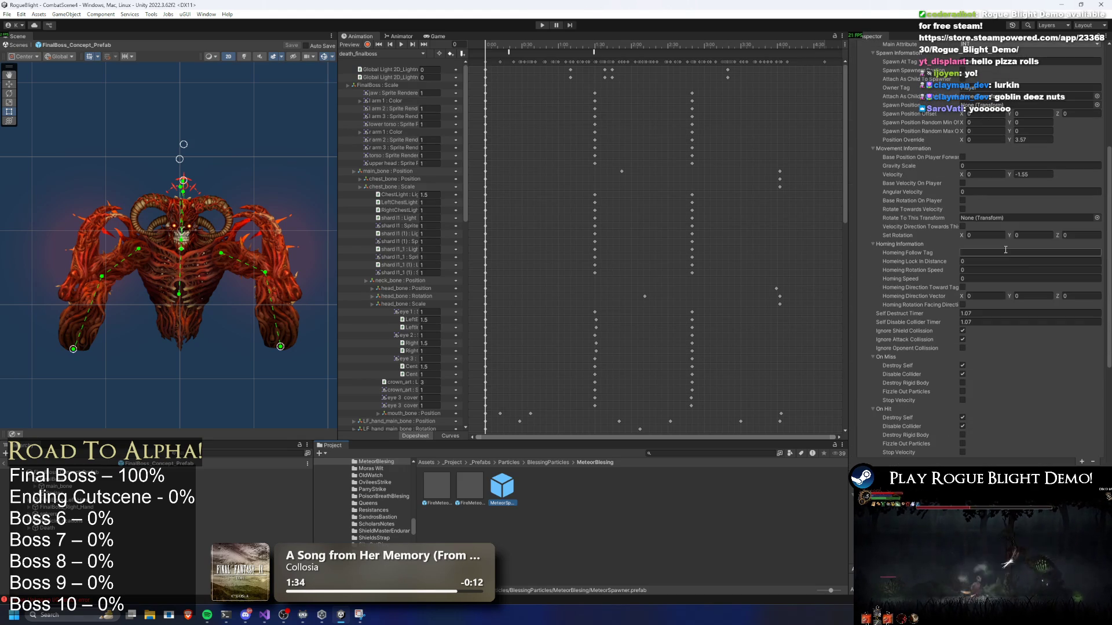
scroll(1002, 237, up, 1)
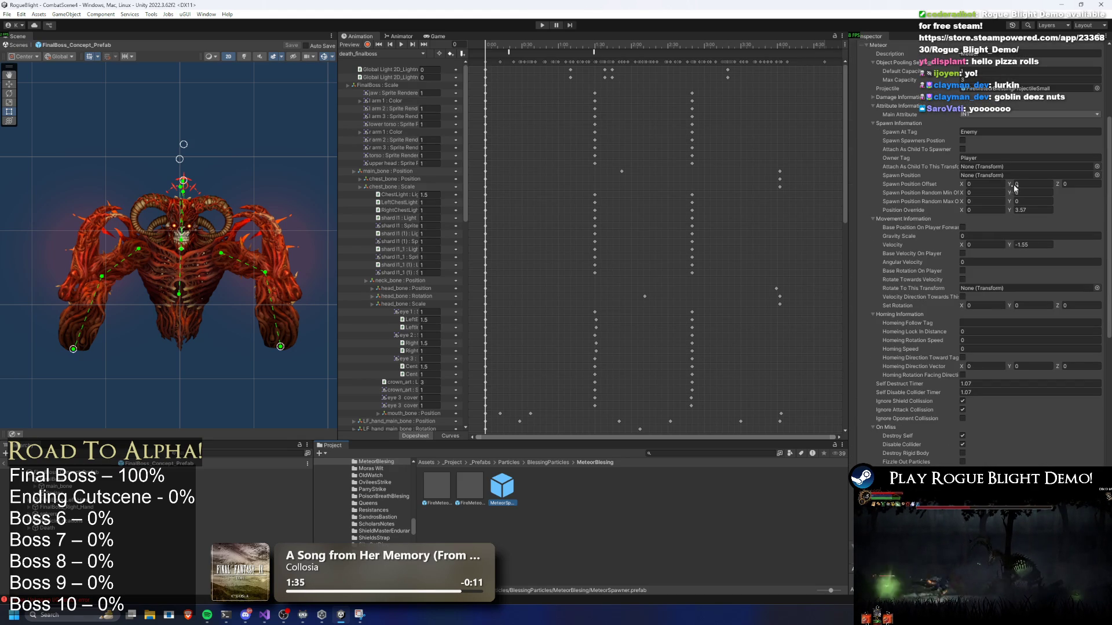
click(989, 132)
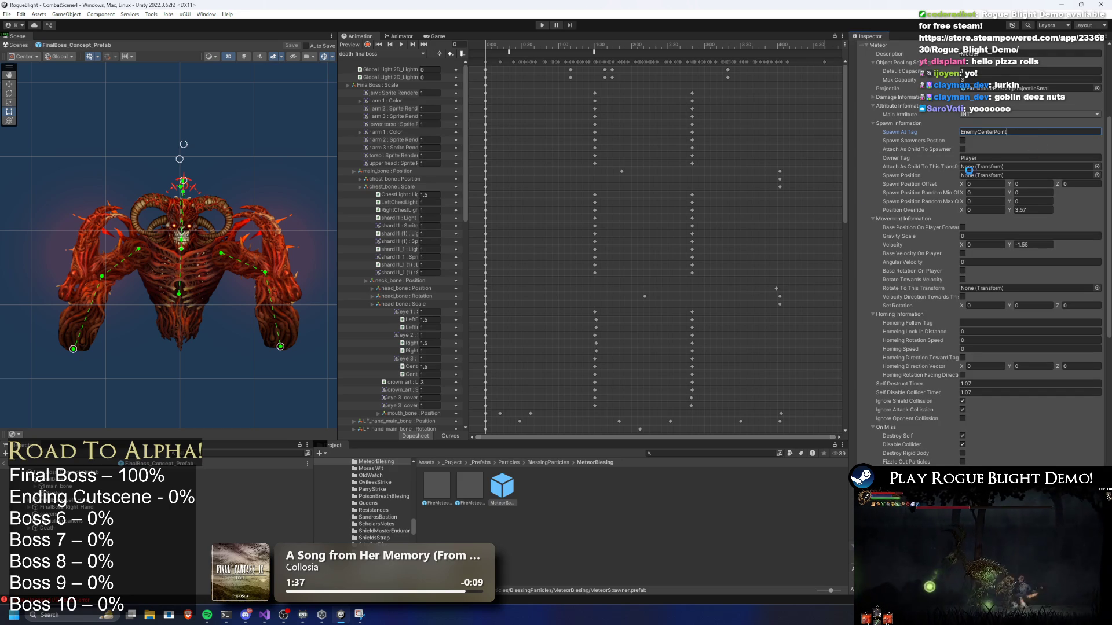
Search the project assets and reselect the _GameplayBlessings_List asset.
click(673, 455)
text(am)
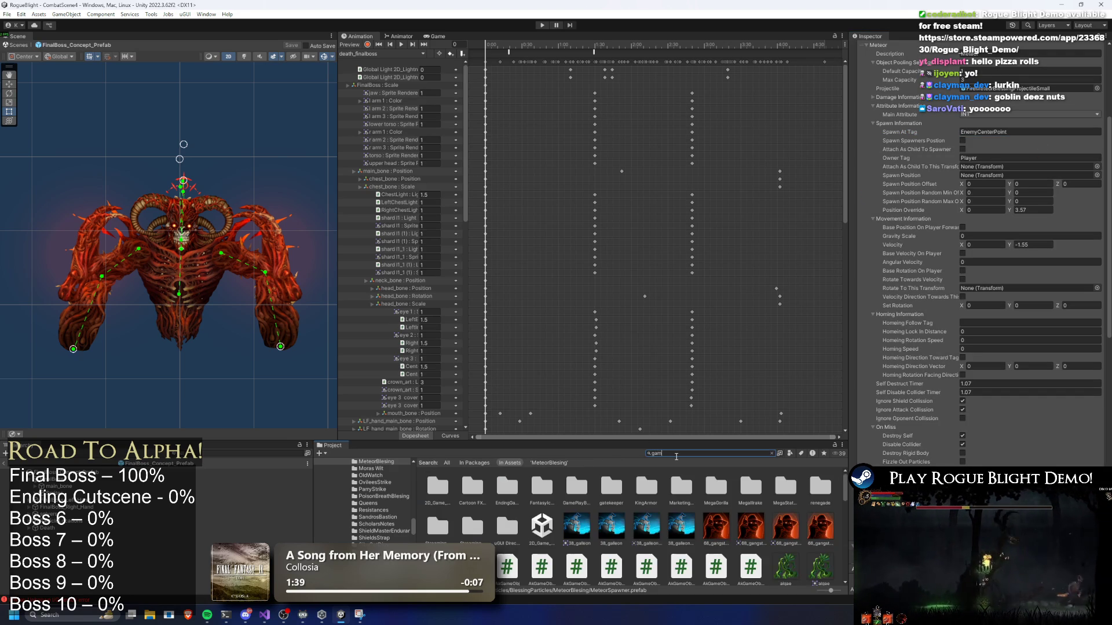
text(y)
click(469, 488)
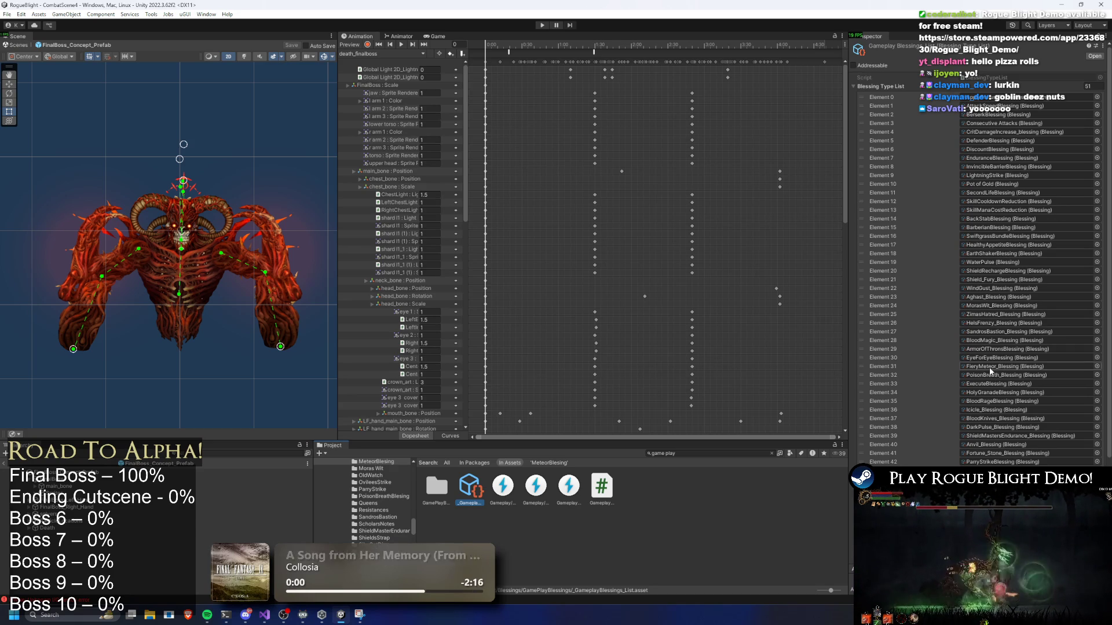
Open the Icicle blessing's spawner prefab and inspect the boss's projectile settings.
click(1004, 410)
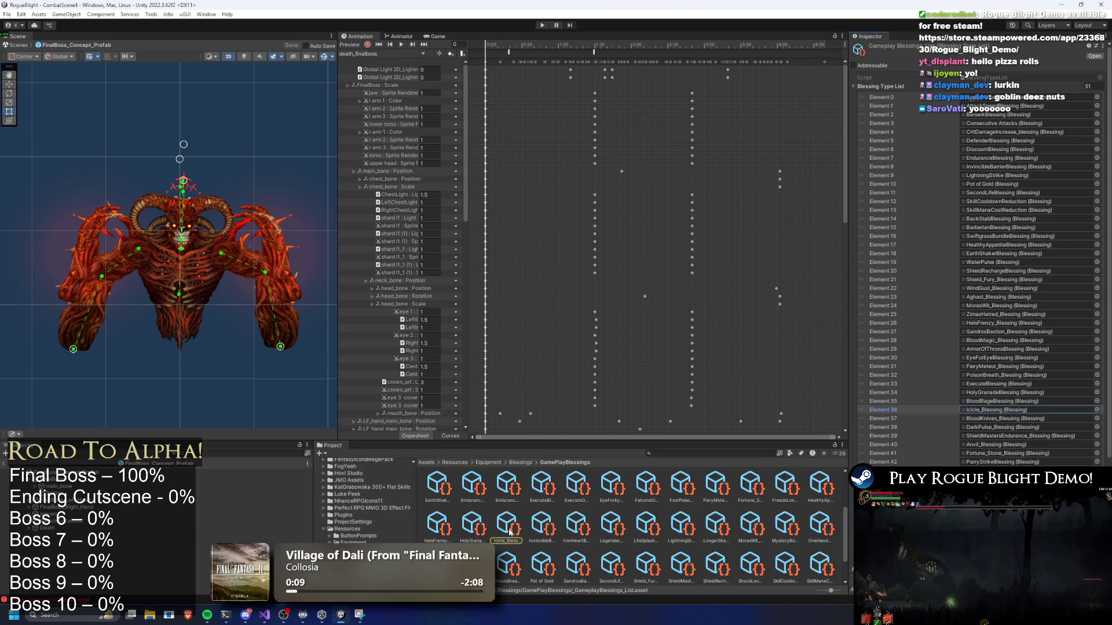
click(519, 531)
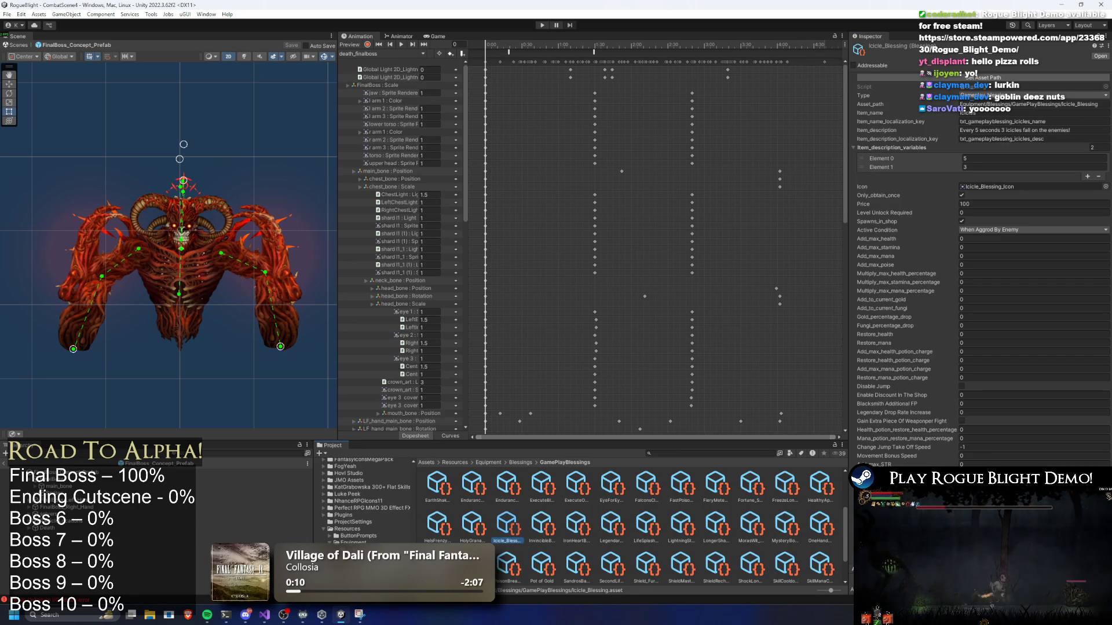
double_click(1030, 492)
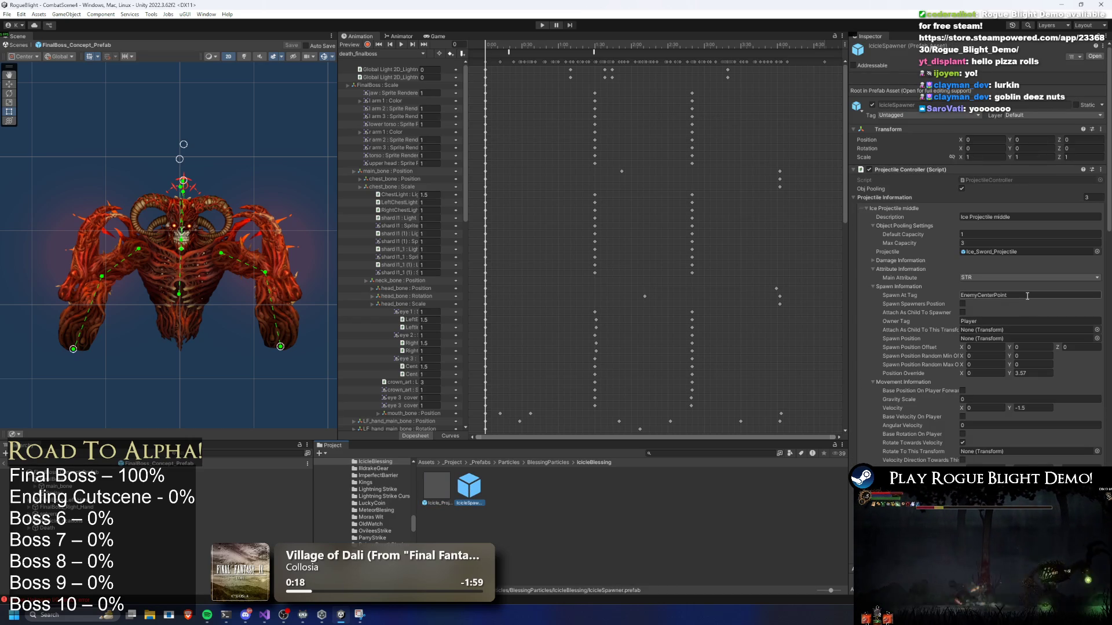
scroll(959, 242, down, 15)
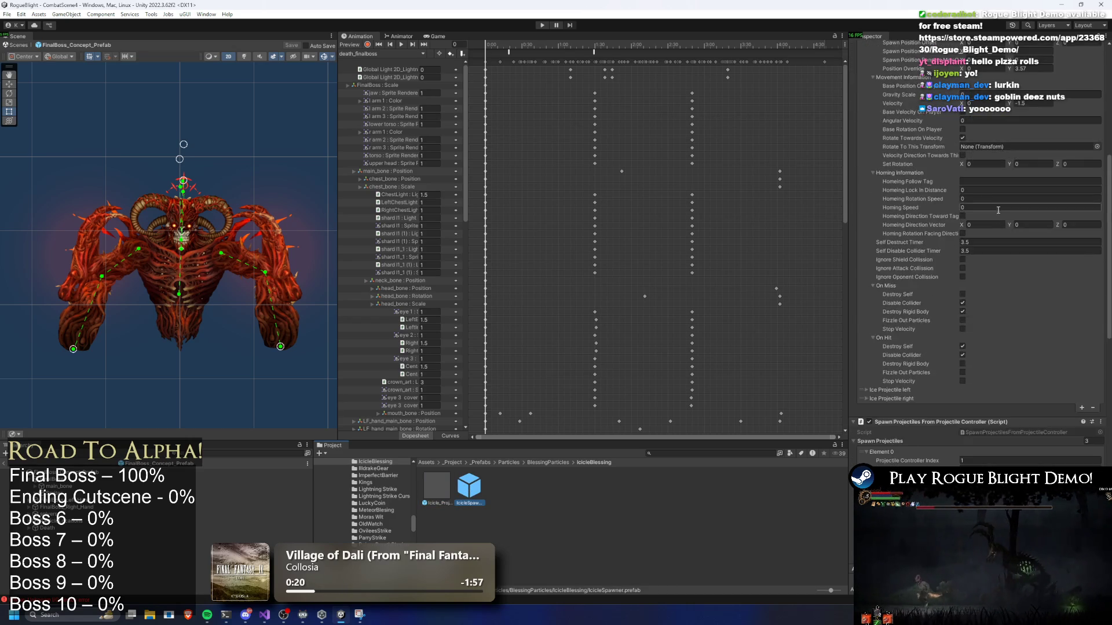
scroll(1015, 217, down, 10)
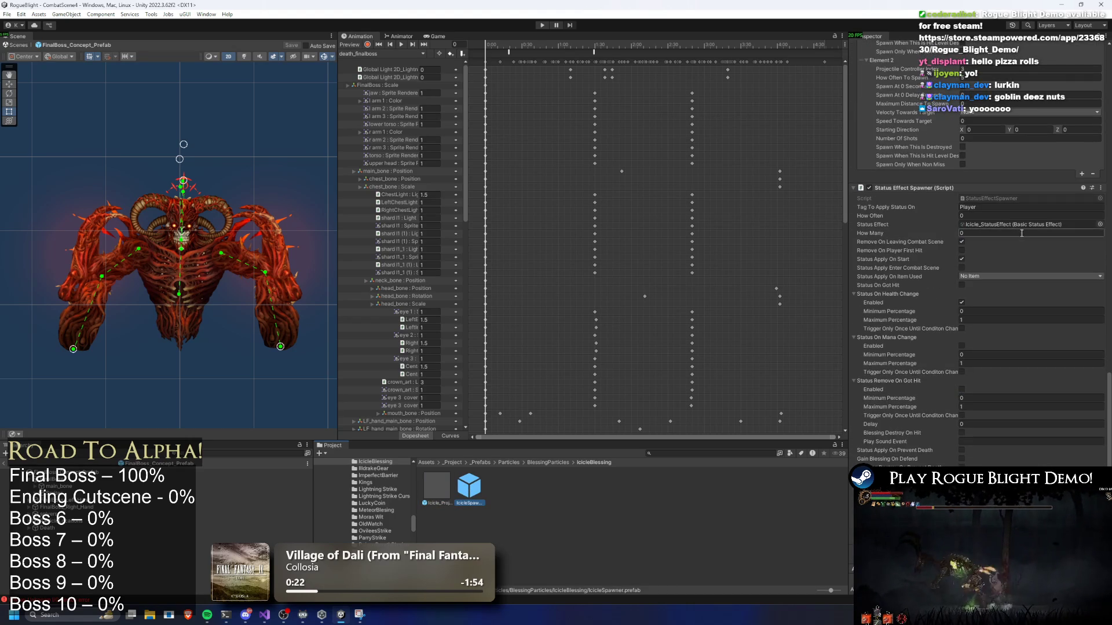
click(249, 473)
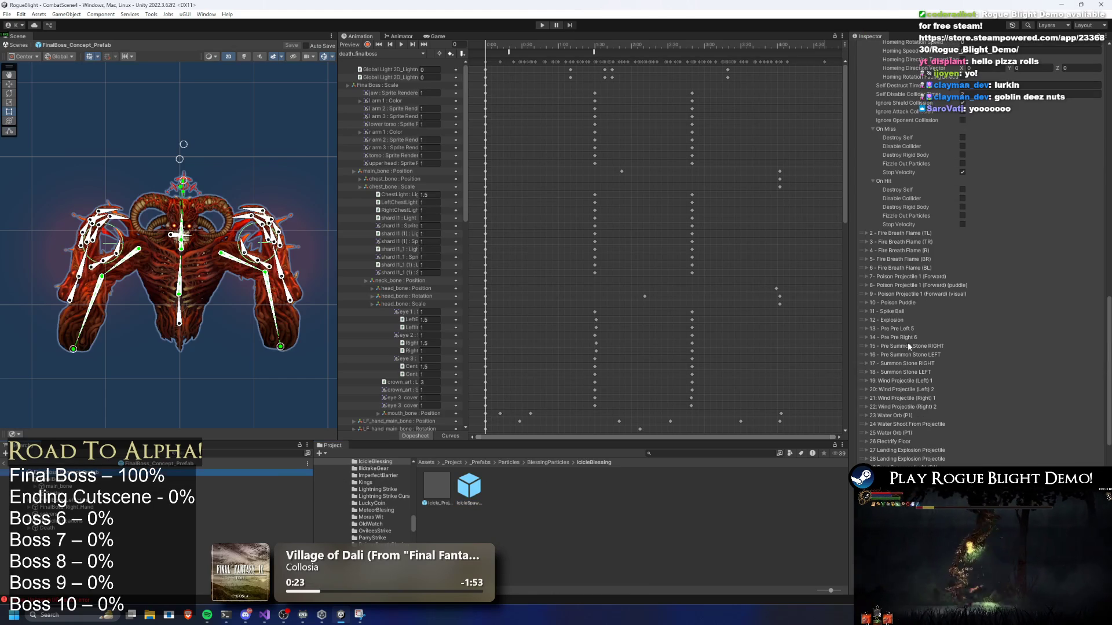
scroll(1031, 191, up, 15)
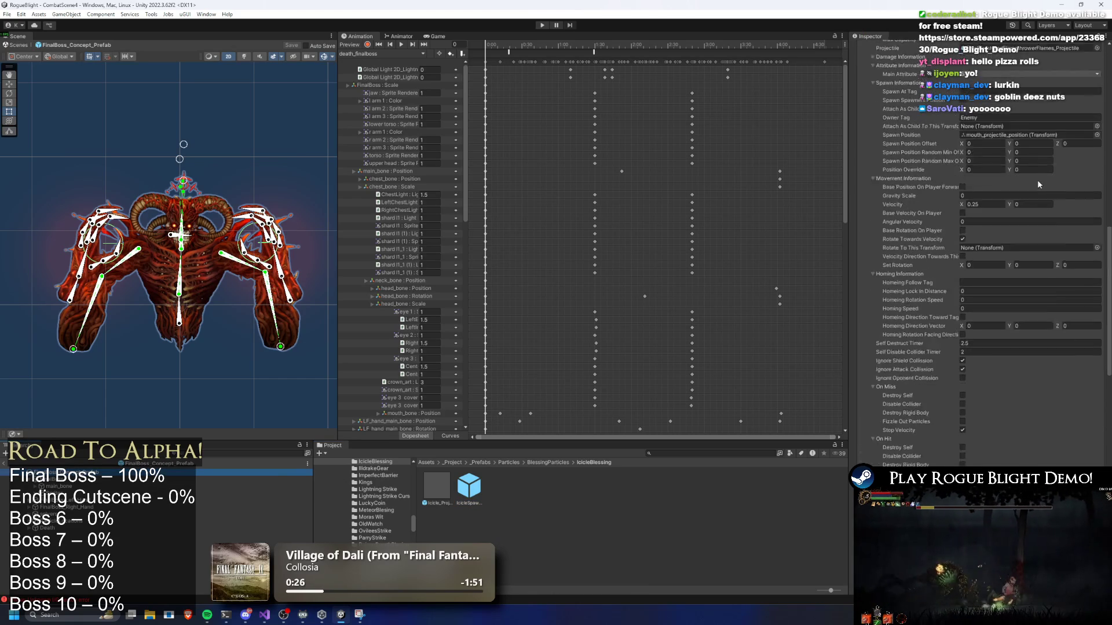
scroll(1013, 162, up, 6)
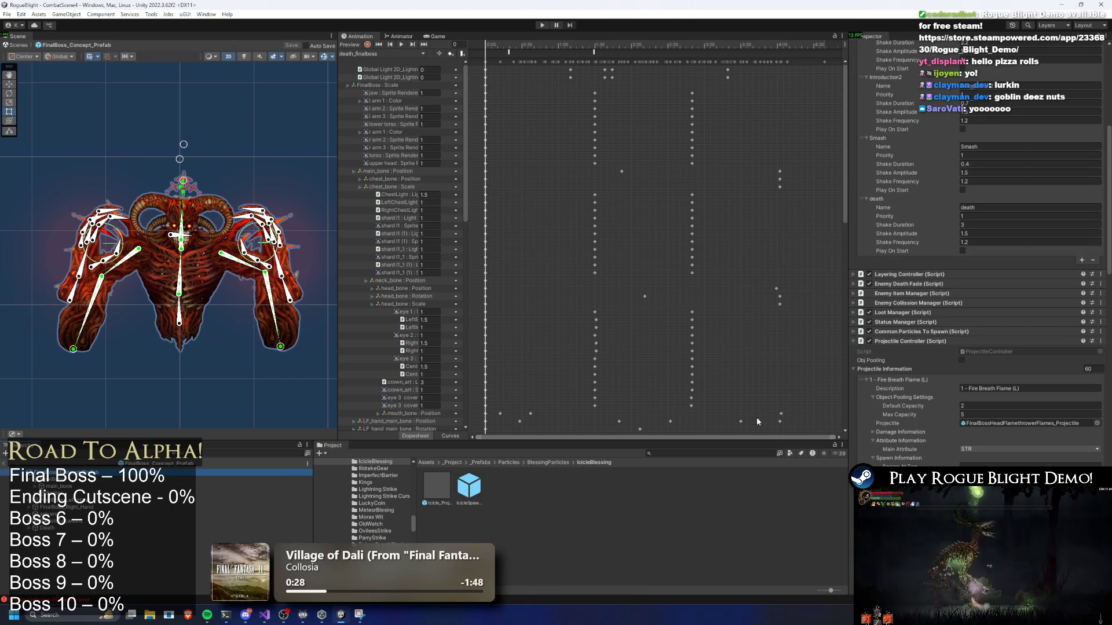
Search the project for 'gameplay' and open the _GameplayBlessings_List asset.
click(667, 455)
text(ameplay)
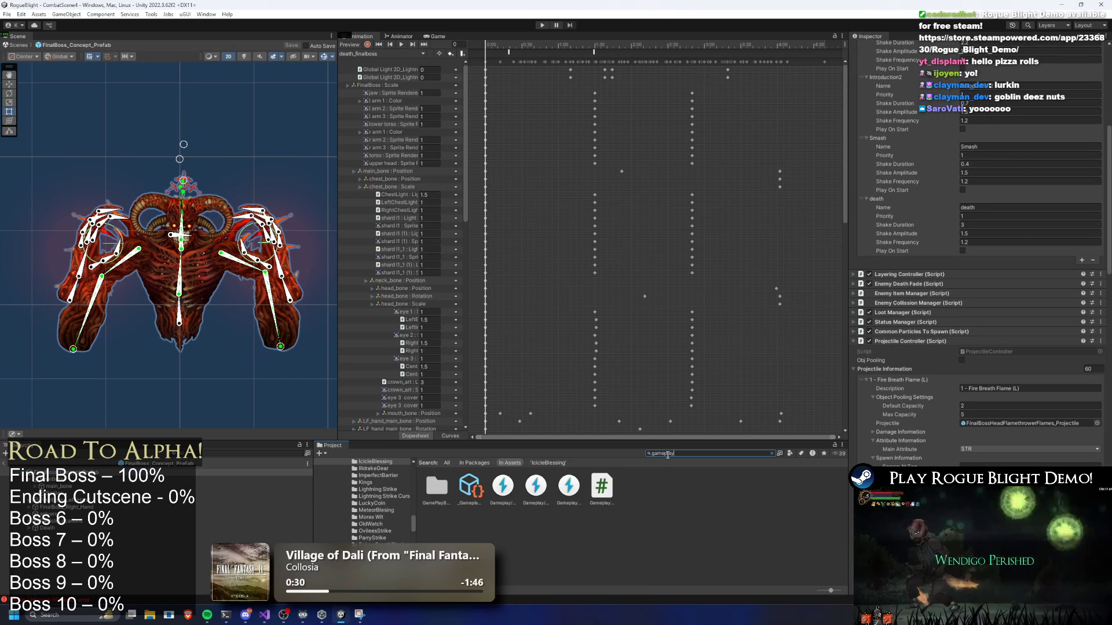
click(478, 490)
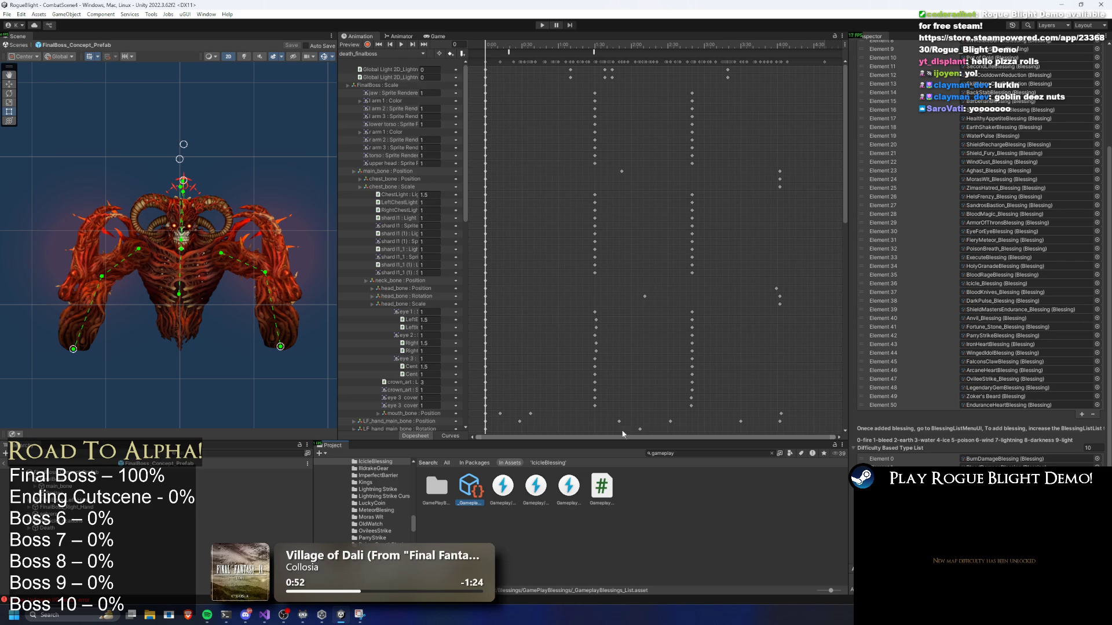
Start a playtest until the Blight Core map screen appears, then pause with Ctrl+Shift+P.
click(541, 26)
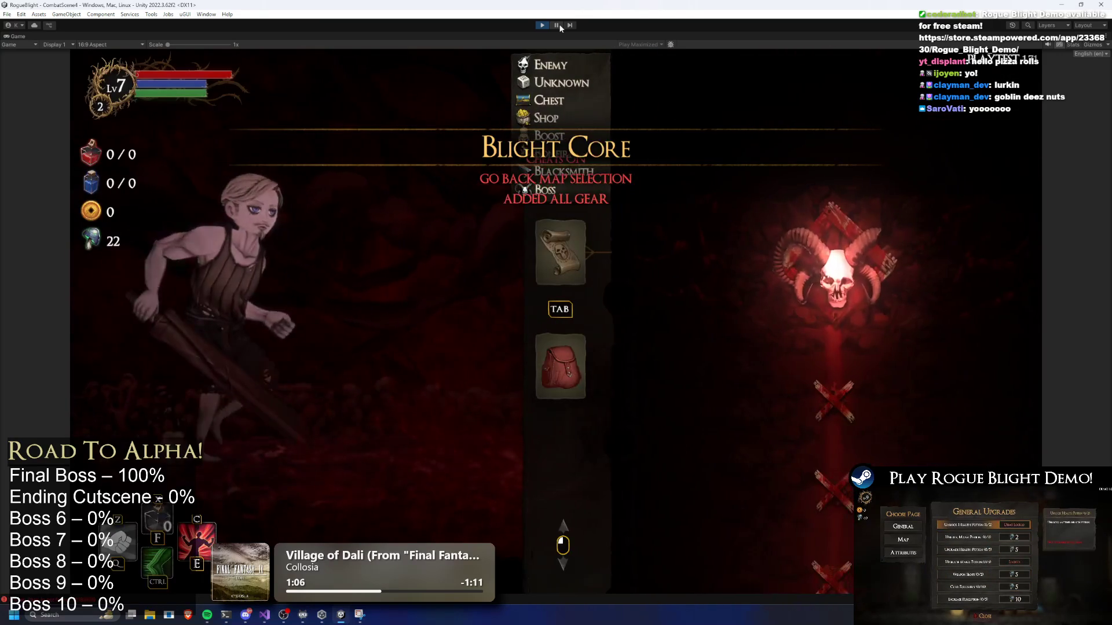
key(ctrl+shift+p)
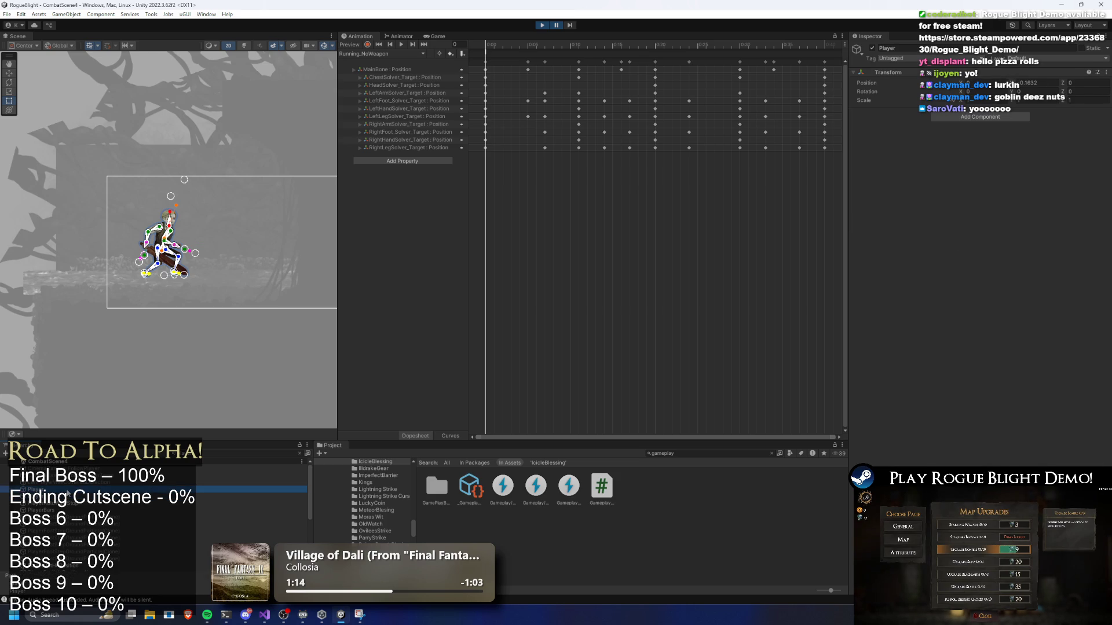
Collapse Projectile Controller and Screen Shake, expand Blessing Manager, and assign FieryMeteor_Blessing first.
click(941, 227)
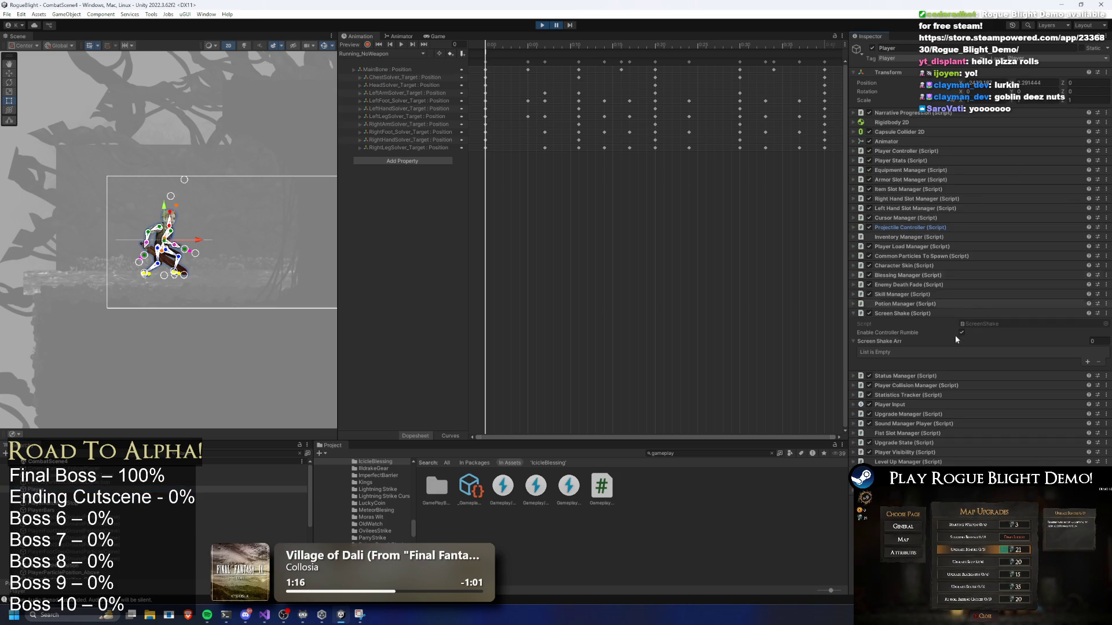
click(916, 314)
click(918, 275)
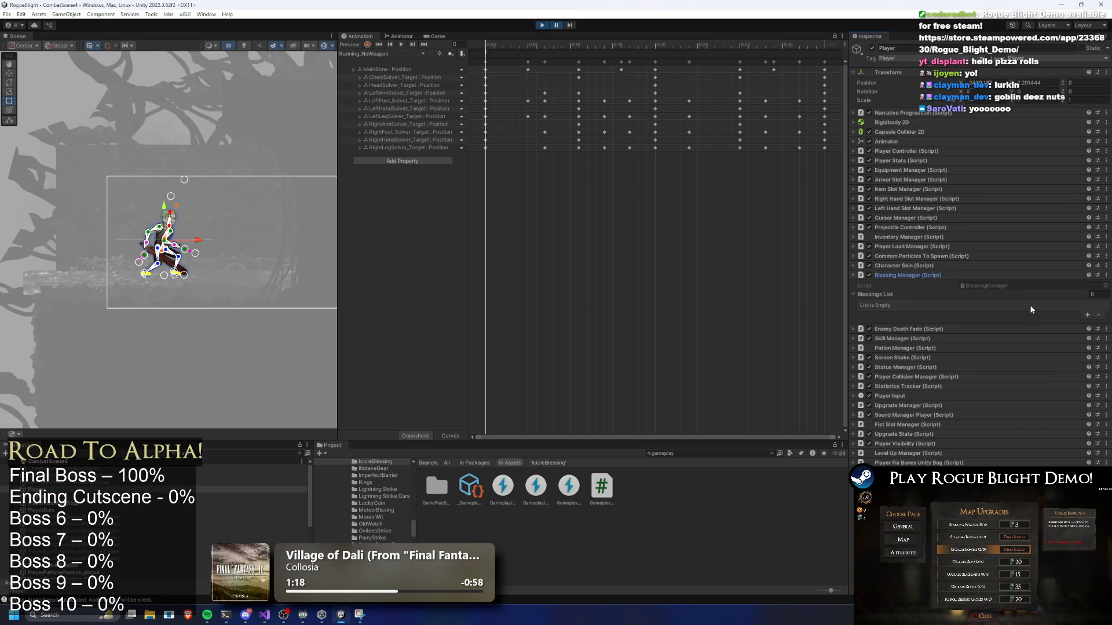
click(1088, 313)
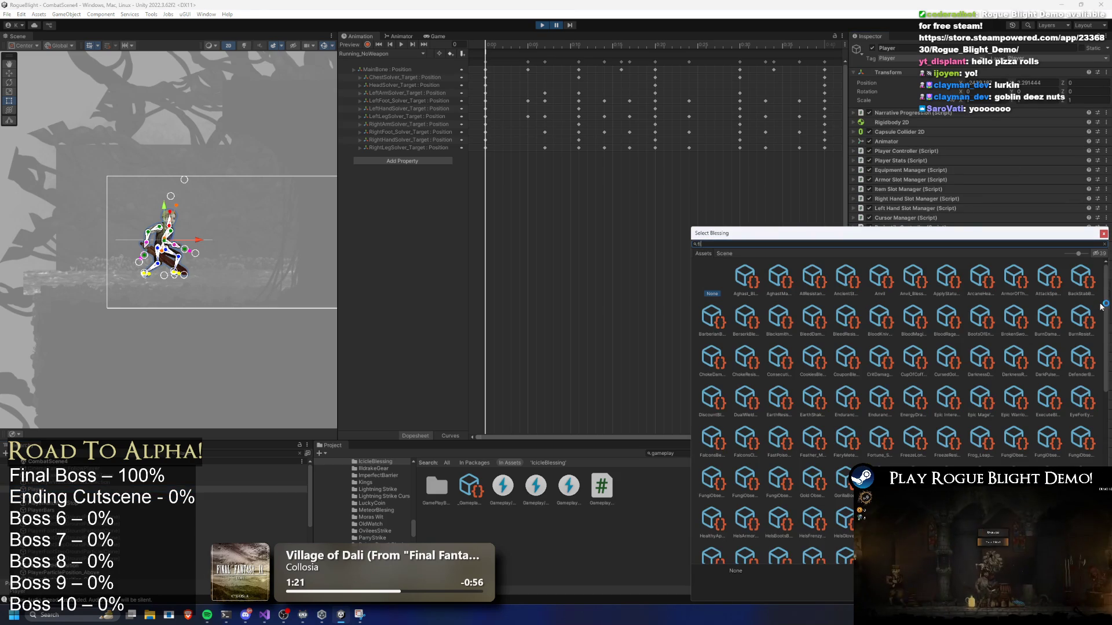
text(fire)
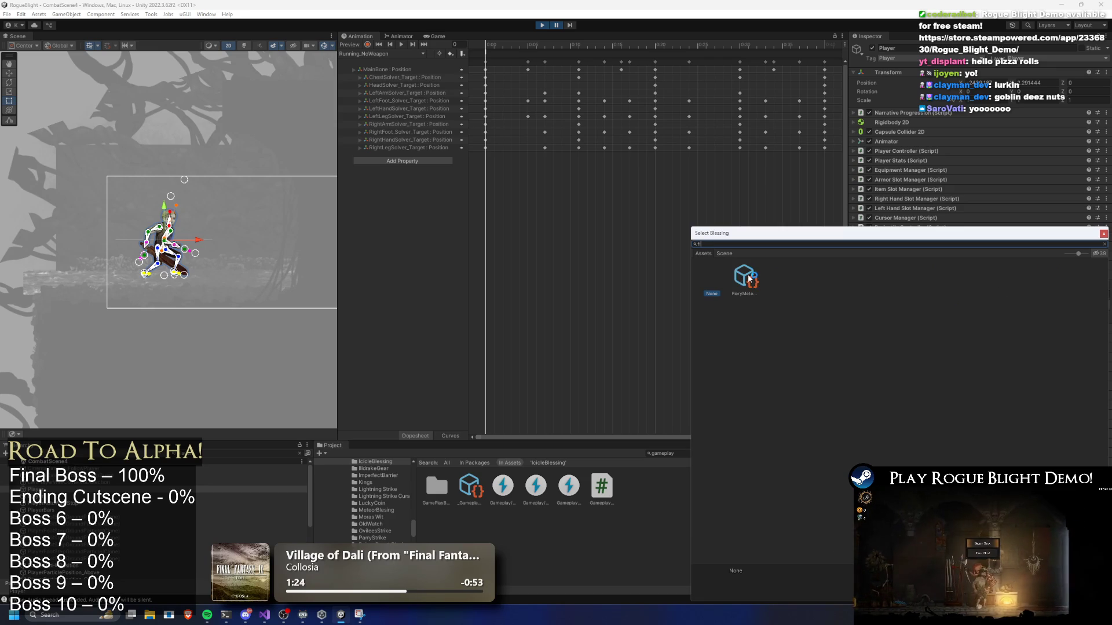
key(Return)
Add Icicle_Blessing and LightningStrike as the second and third blessings, then resume the game.
click(1087, 314)
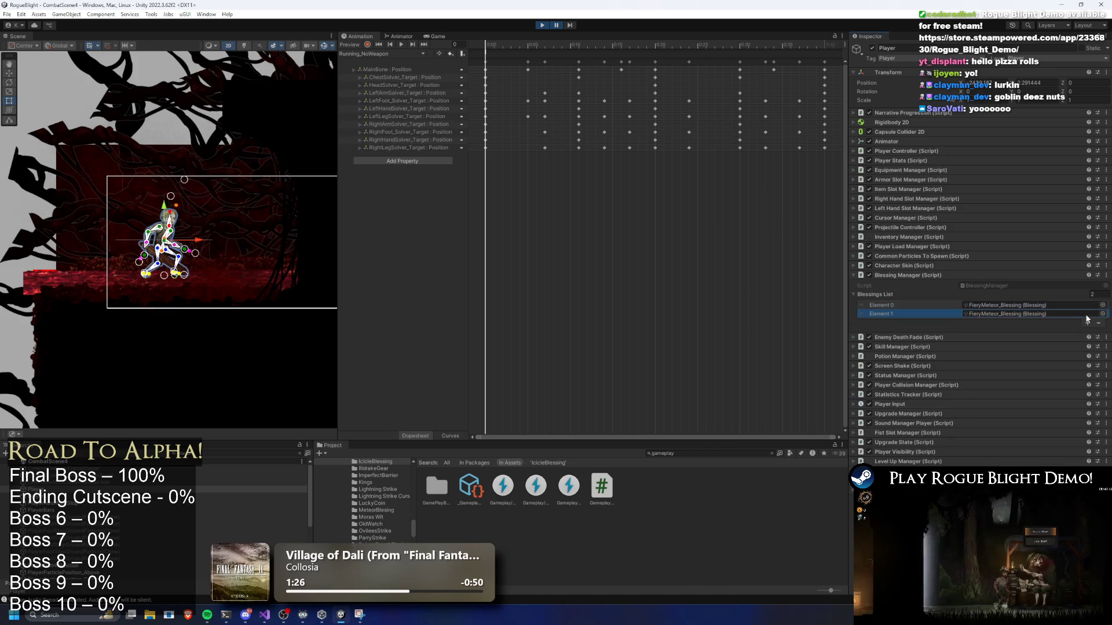
click(1103, 316)
text(ice)
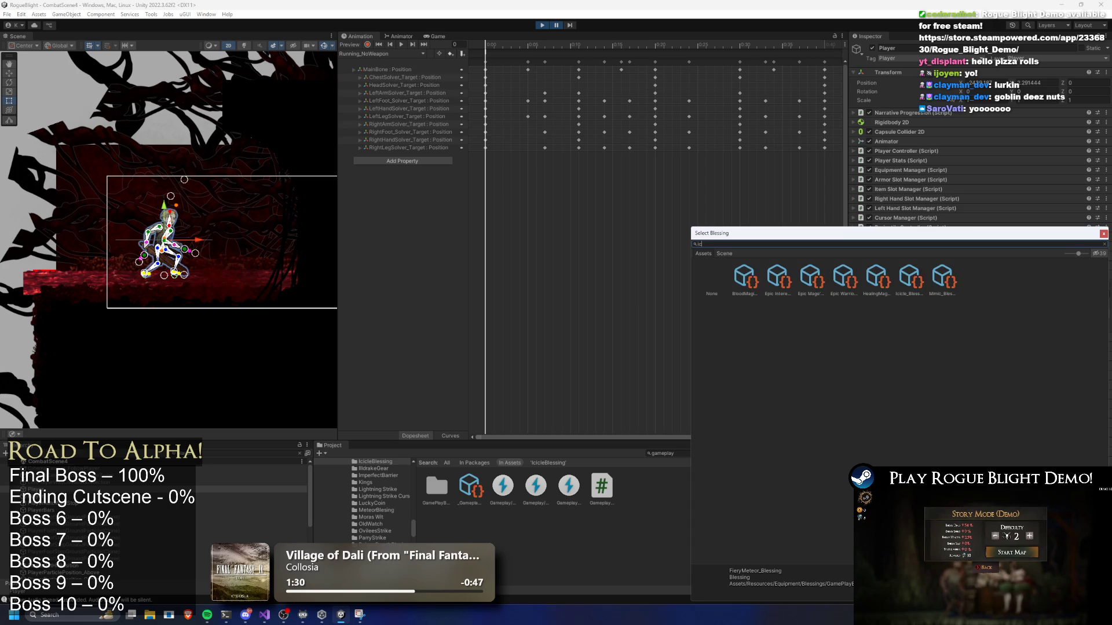
double_click(910, 277)
click(1088, 322)
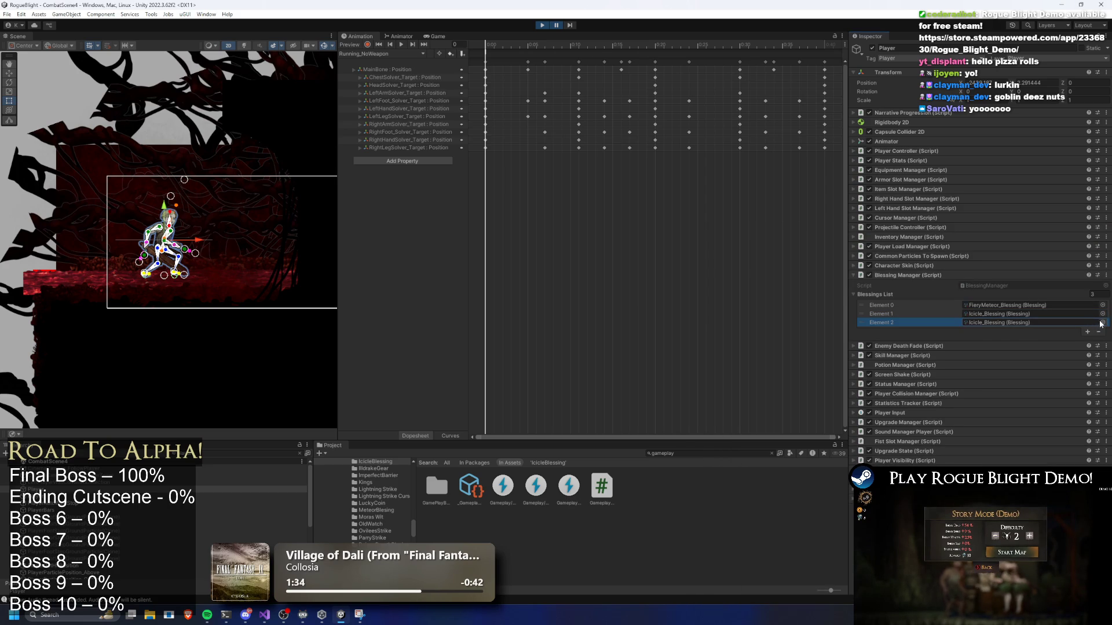
click(1101, 322)
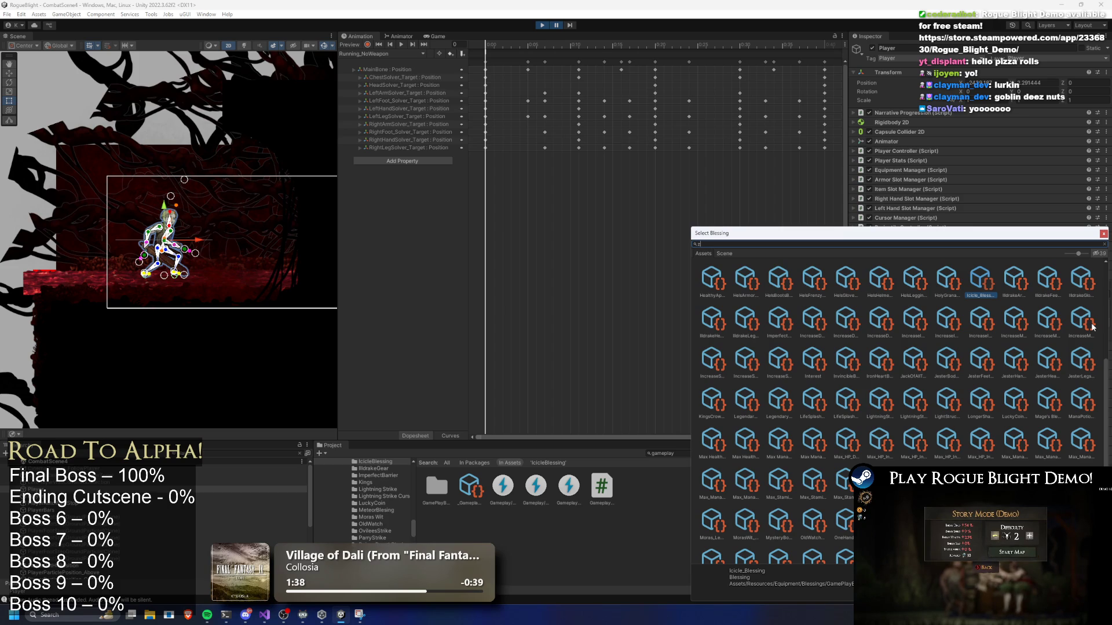
text(eu)
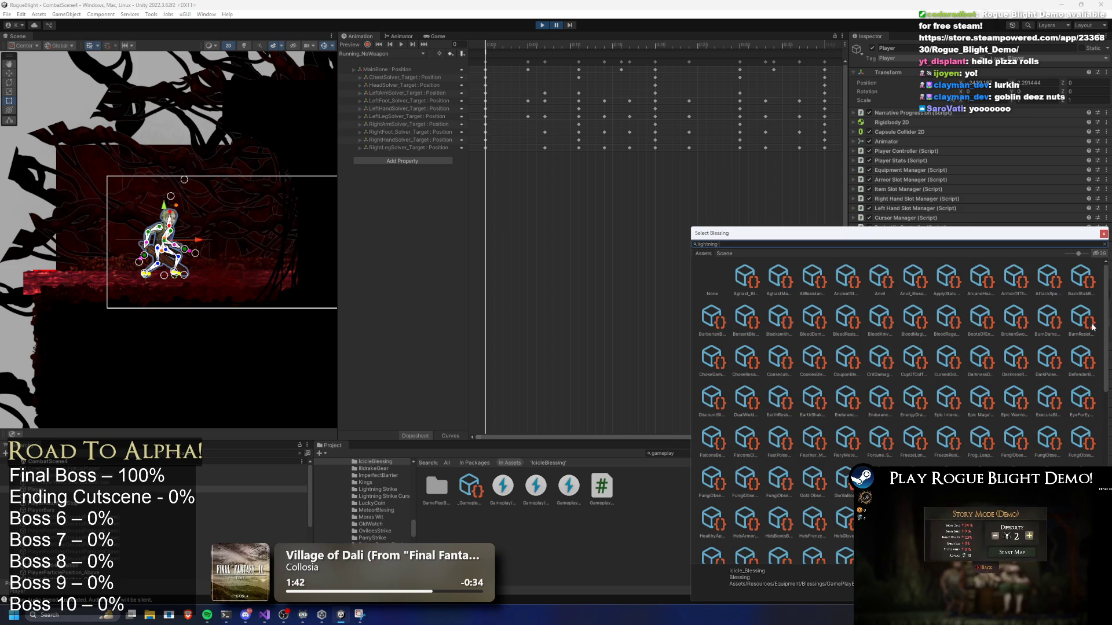
text(st)
click(755, 281)
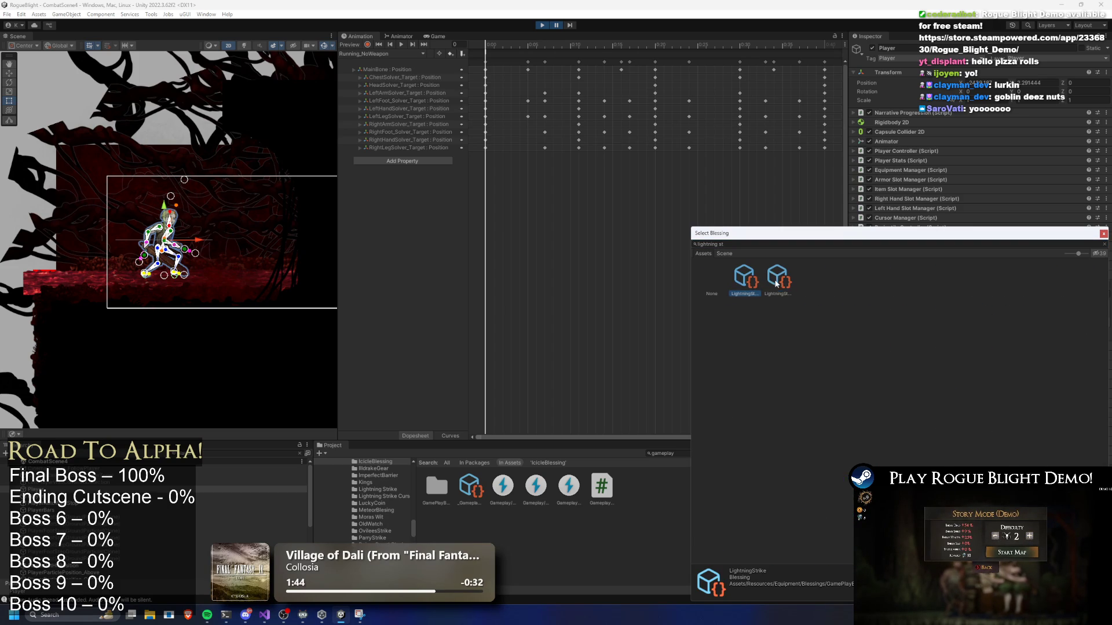
double_click(744, 279)
key(ctrl+s)
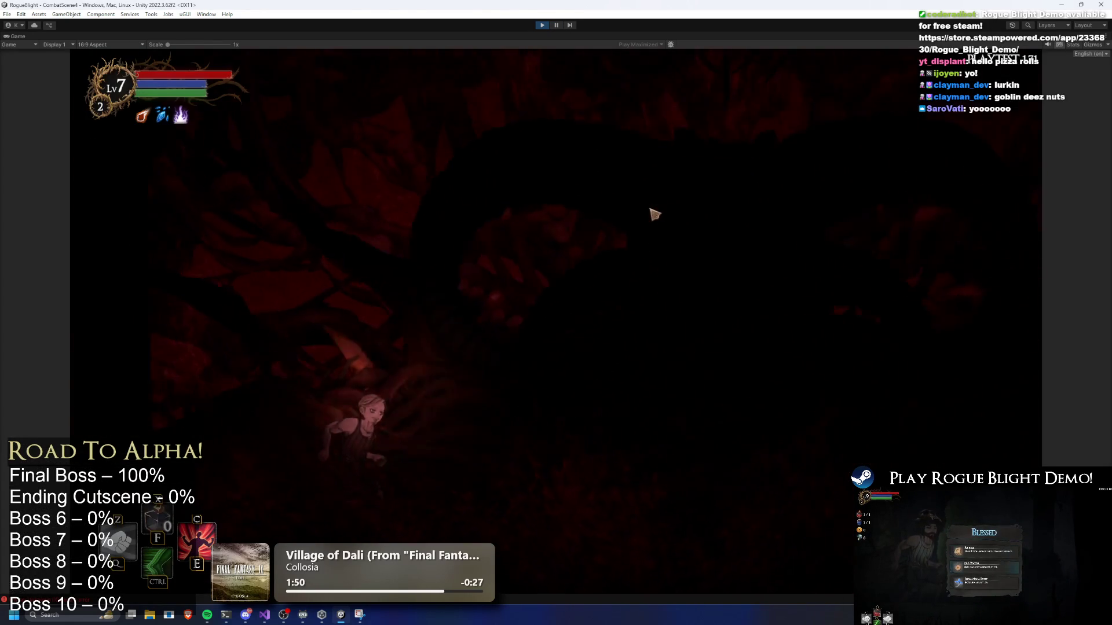
Run and dash back and forth across the arena while engaging the boss.
key(a)
key(a)
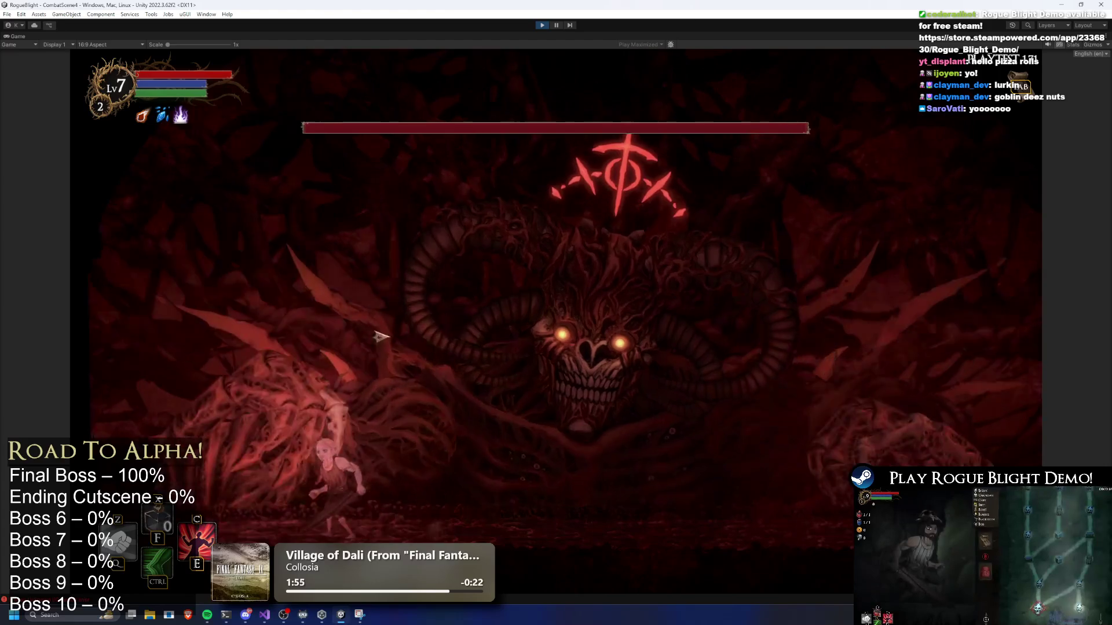
key(d)
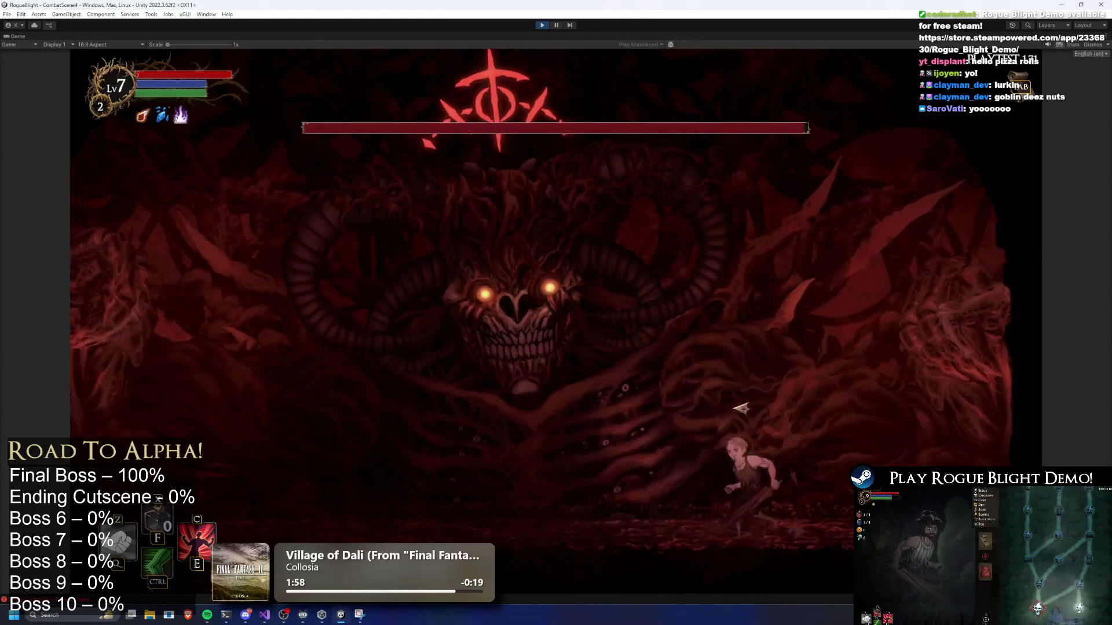
key(a)
key(d)
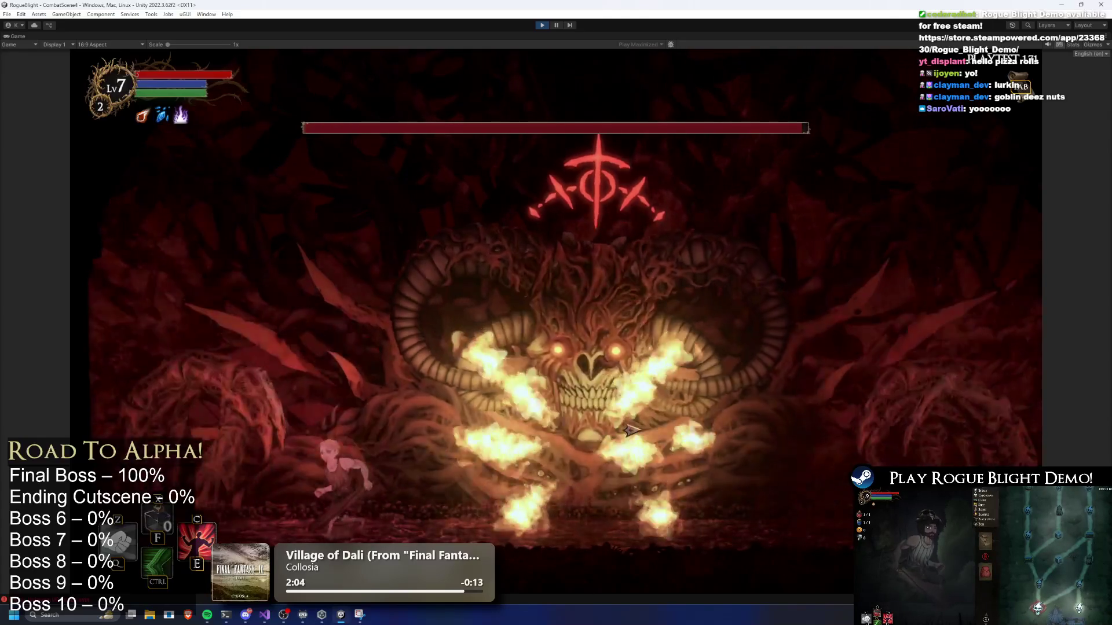
key(a)
key(d)
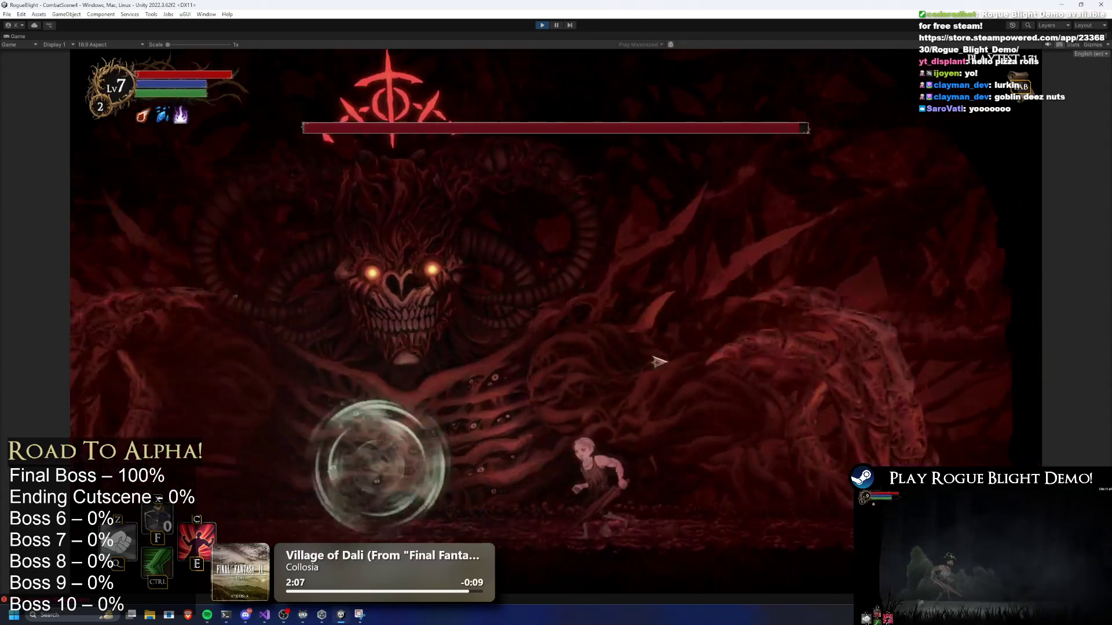
key(ctrl)
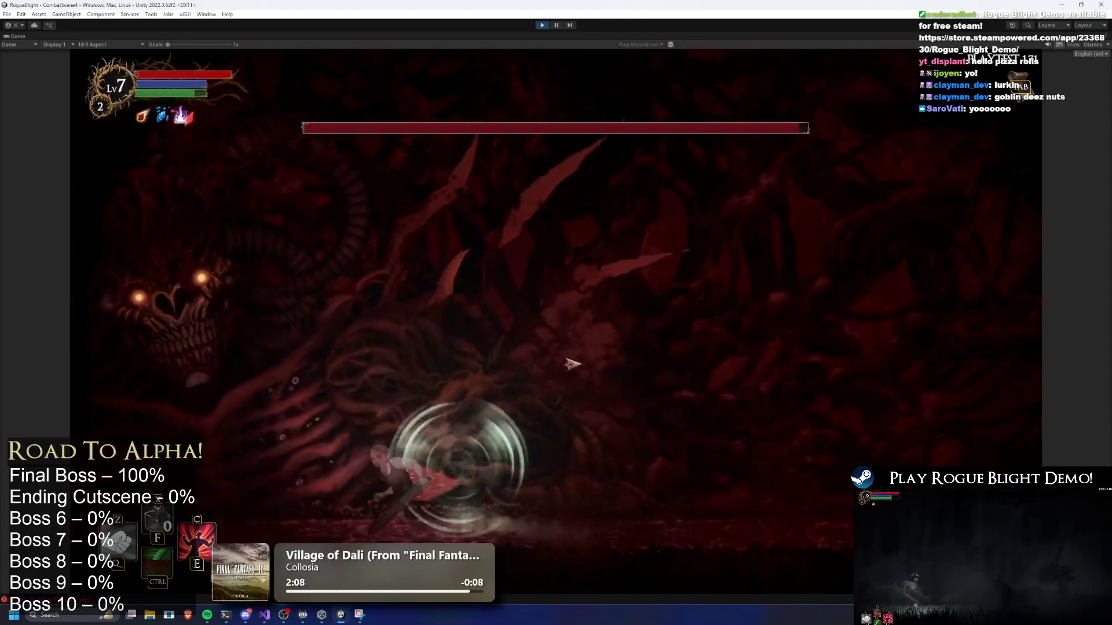
key(ctrl)
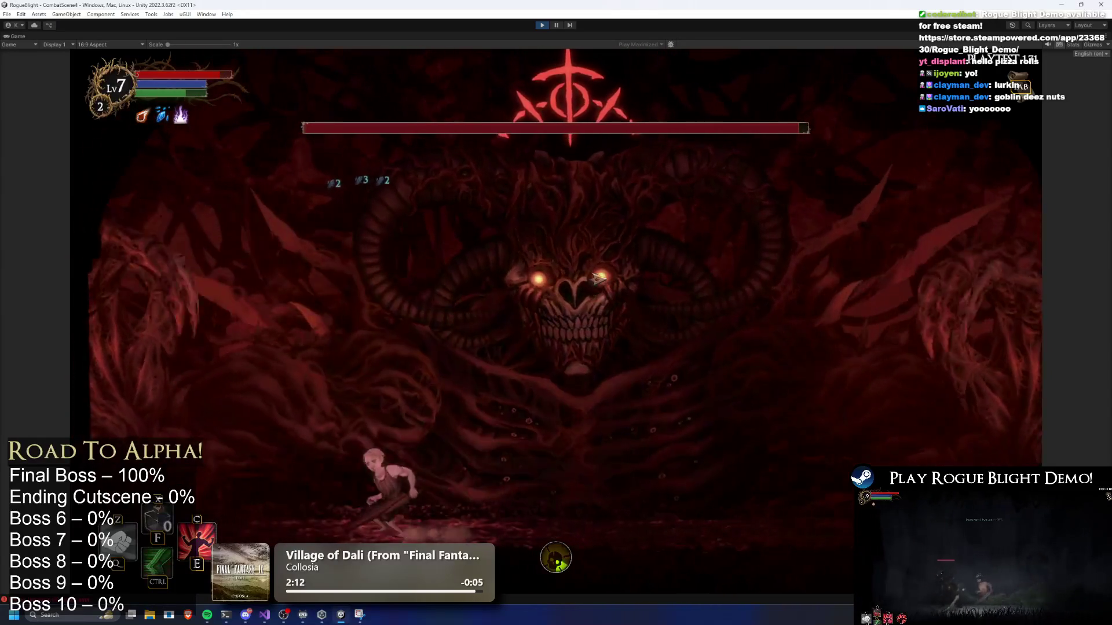
key(ctrl)
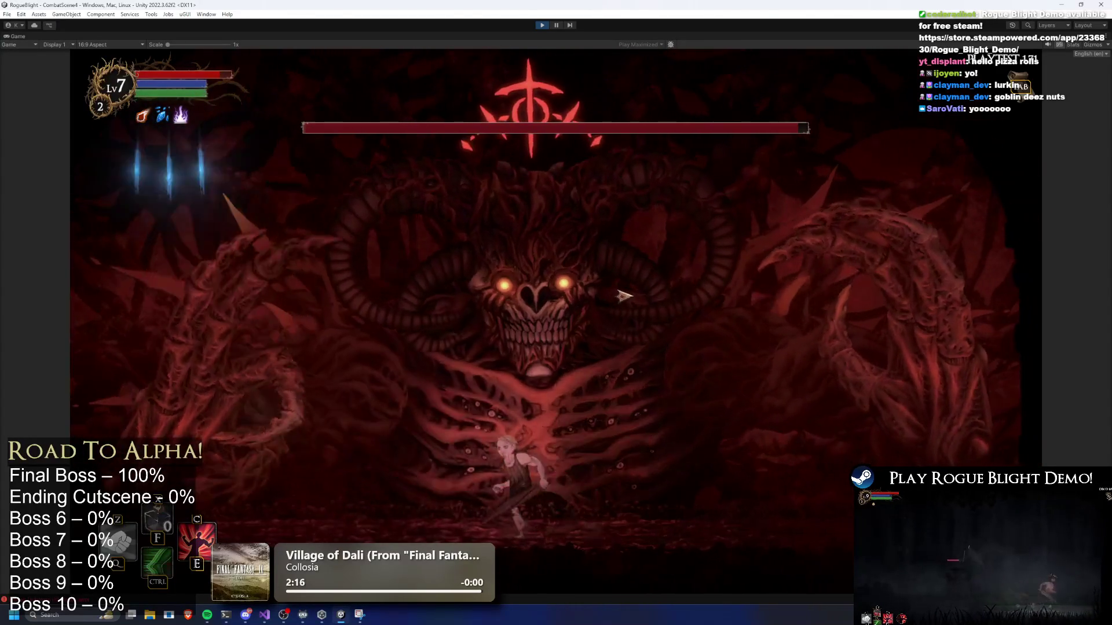
key(ctrl)
key(ctrl)
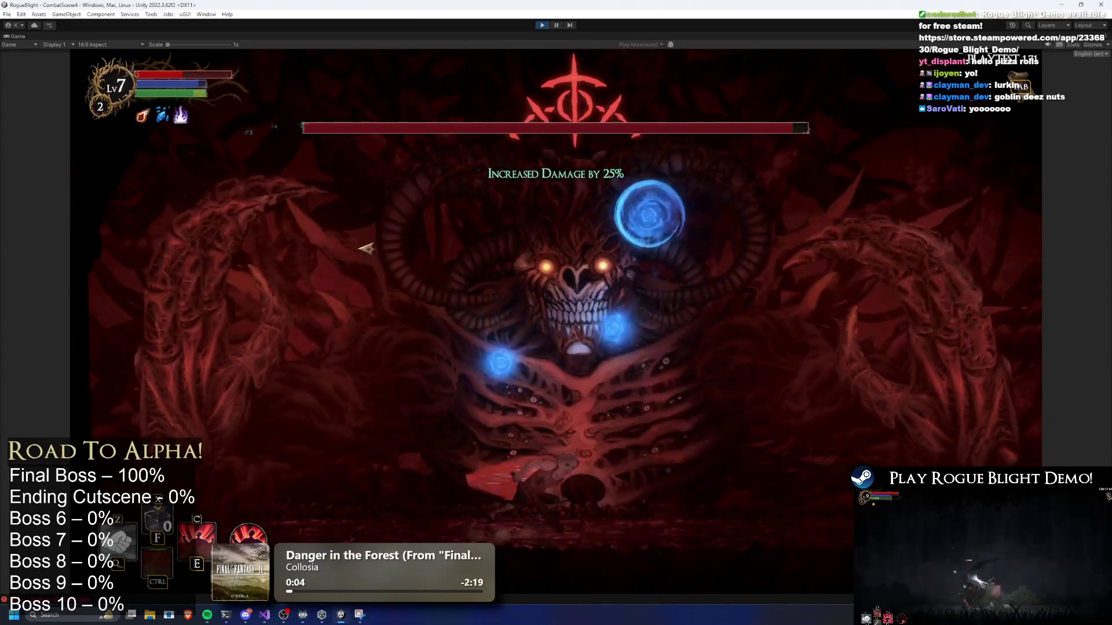
Dodge the fire breath, attack the boss, restore health with F1, then pause and resume.
key(a)
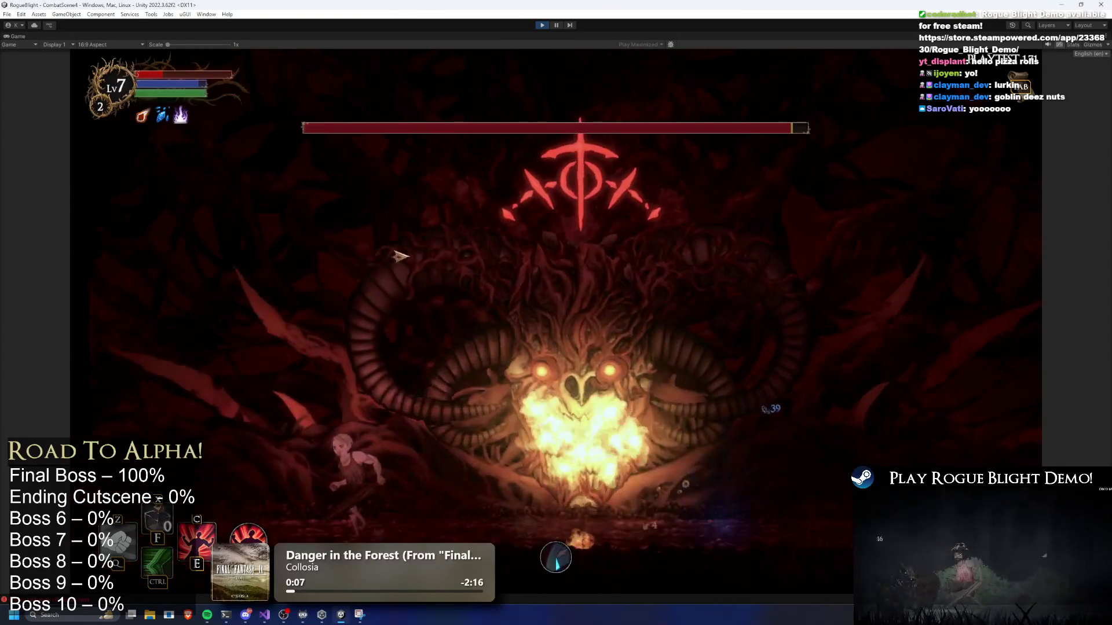
key(a)
key(a)
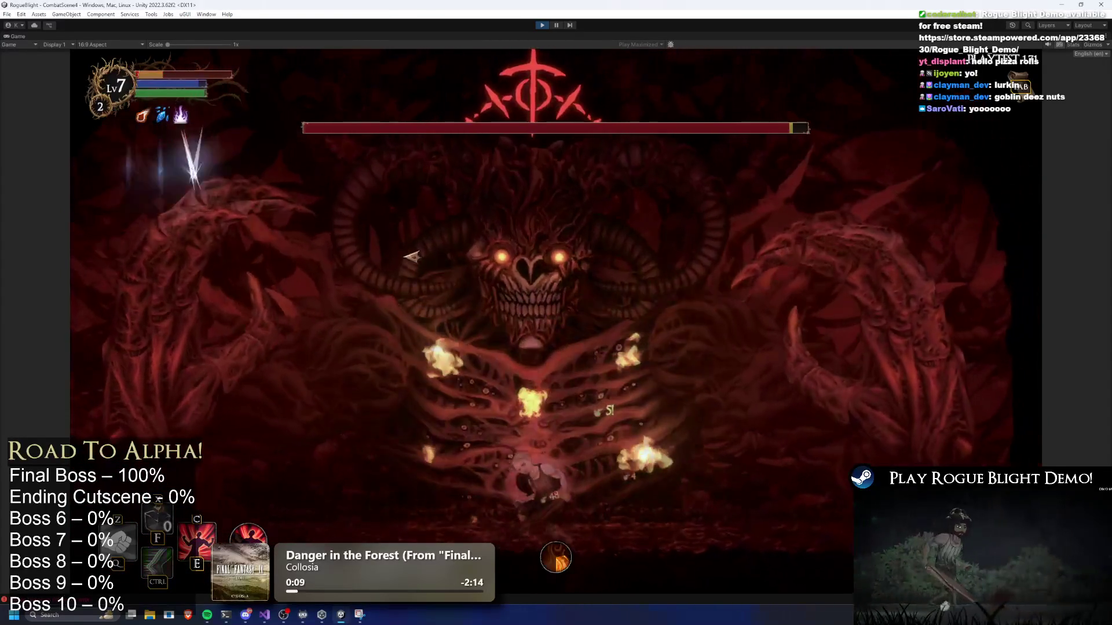
key(ctrl)
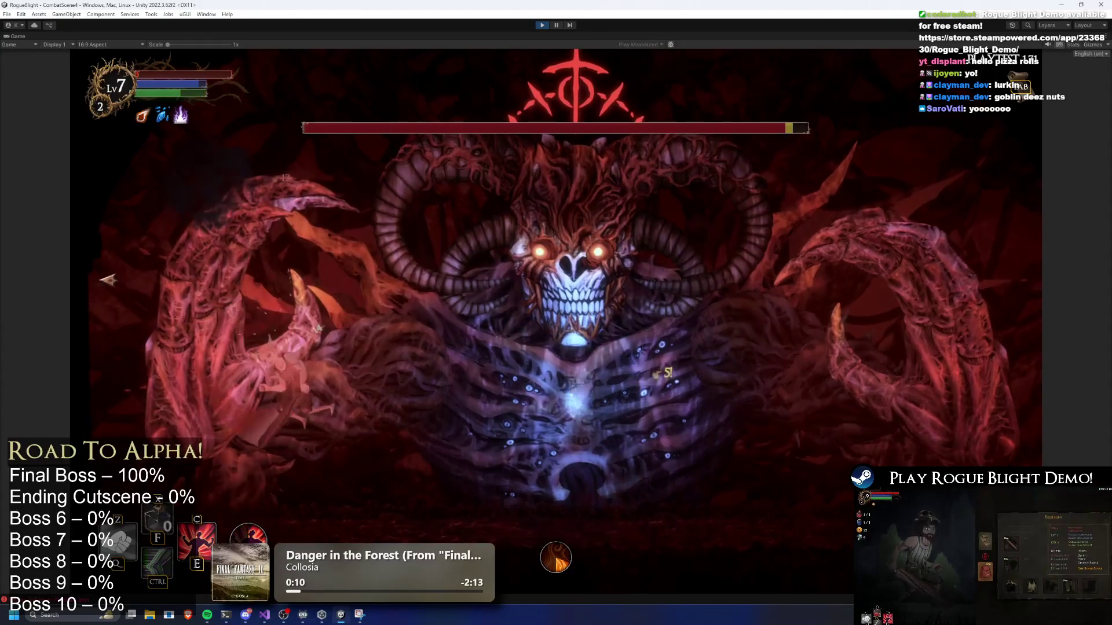
click(270, 325)
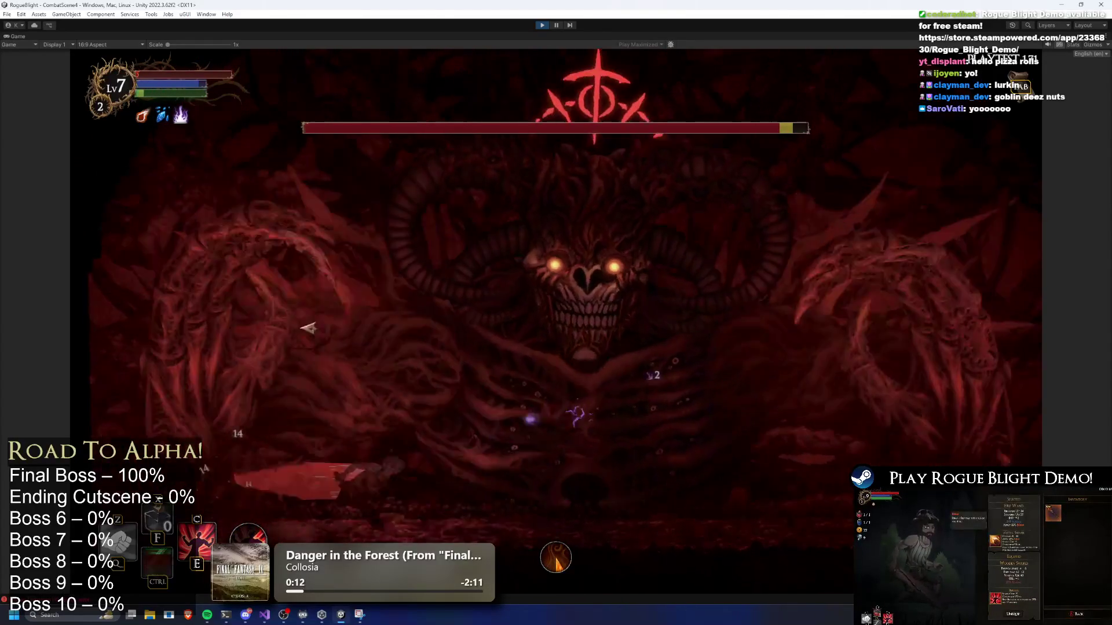
click(231, 335)
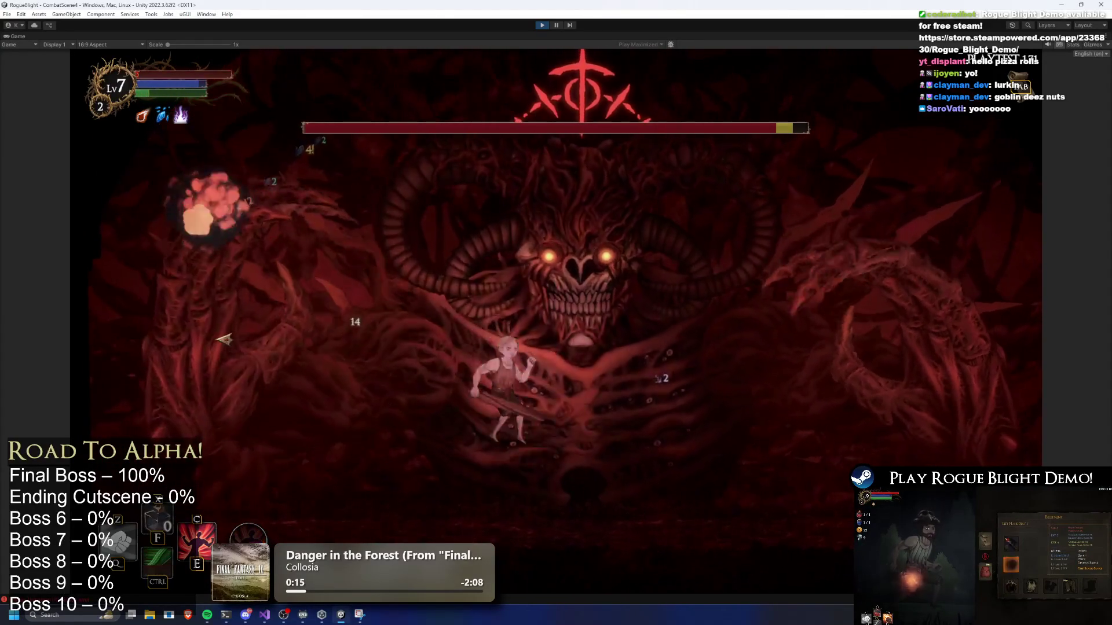
key(F1)
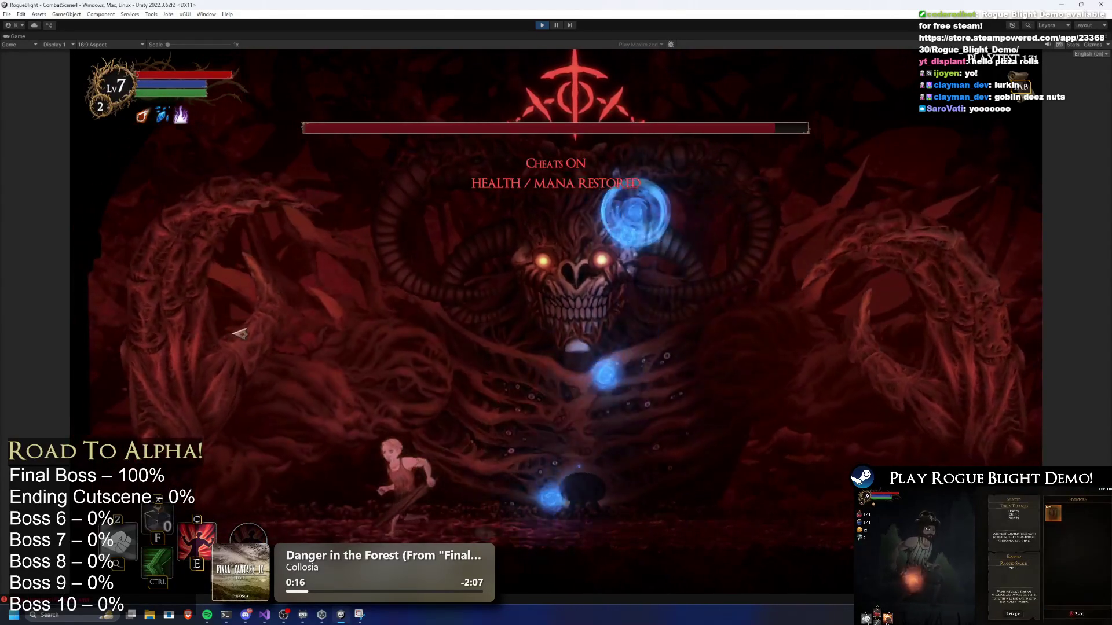
key(ctrl)
key(space)
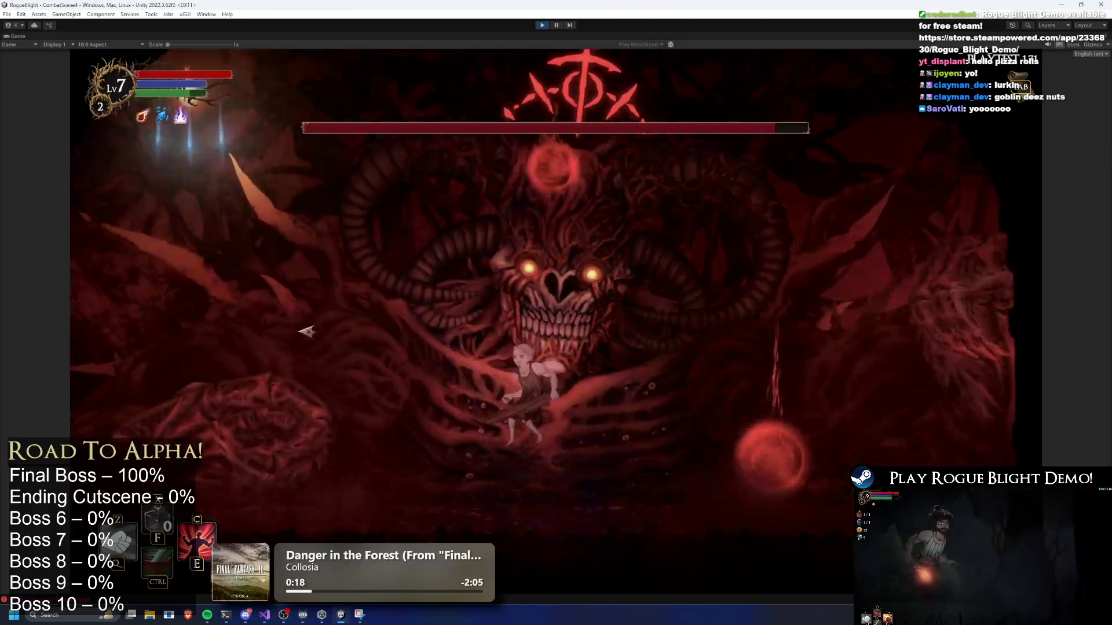
key(d)
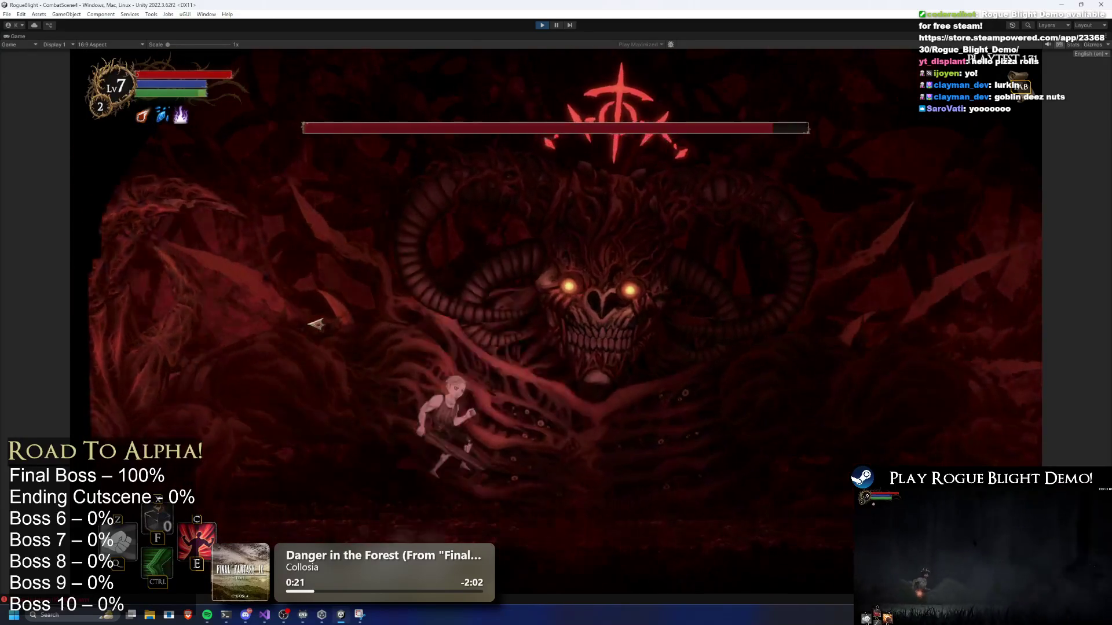
key(Escape)
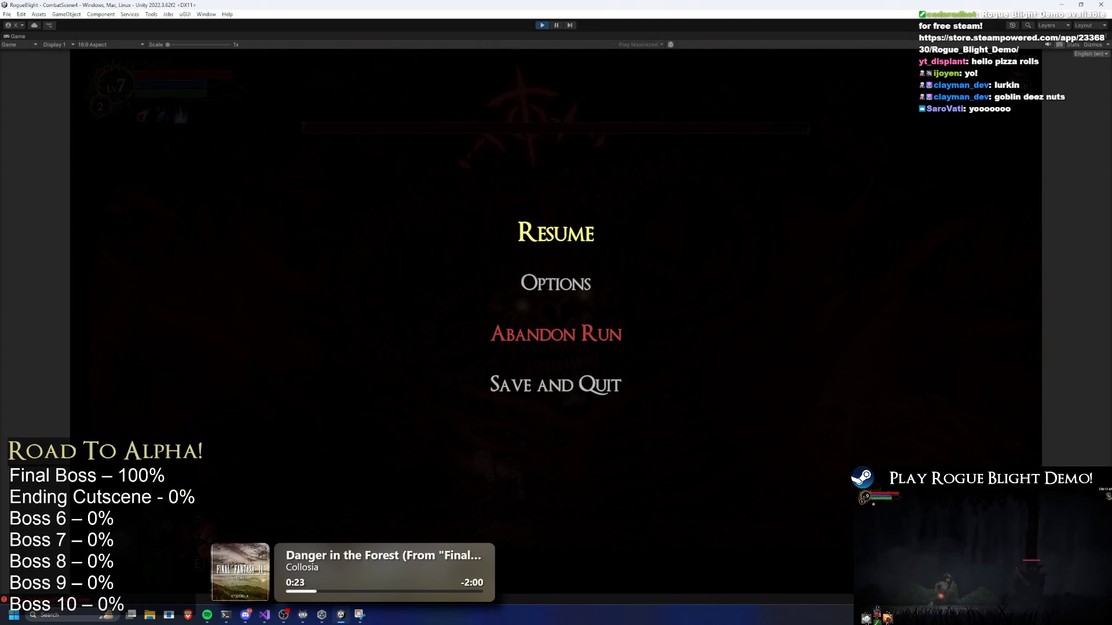
click(567, 234)
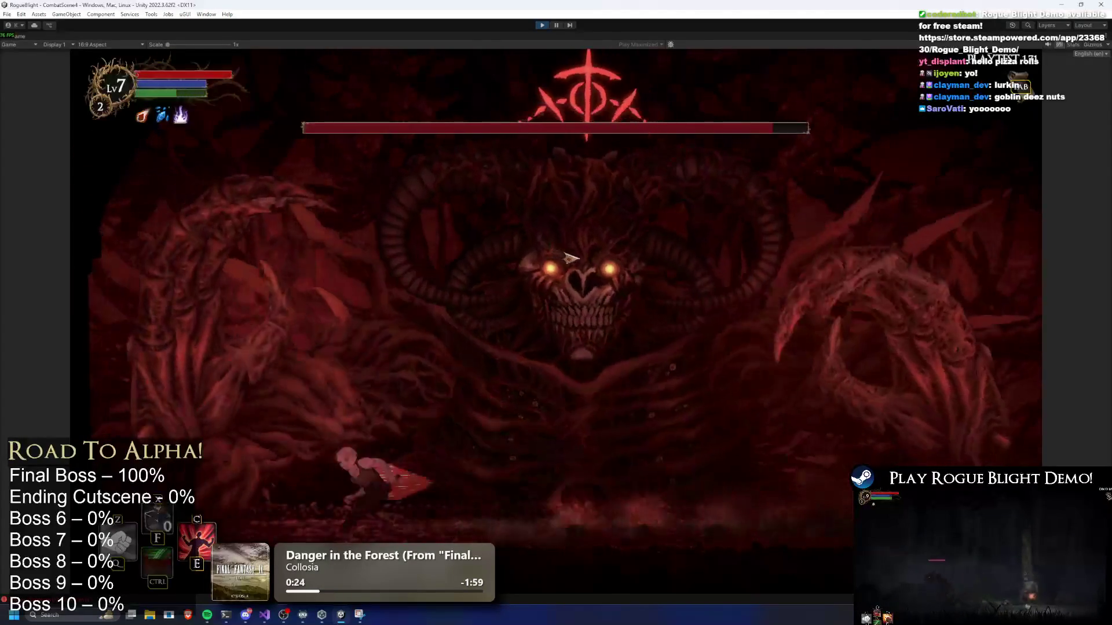
Keep fighting the boss, using the F1 cheat again to refill health and mana.
key(d)
key(space)
key(a)
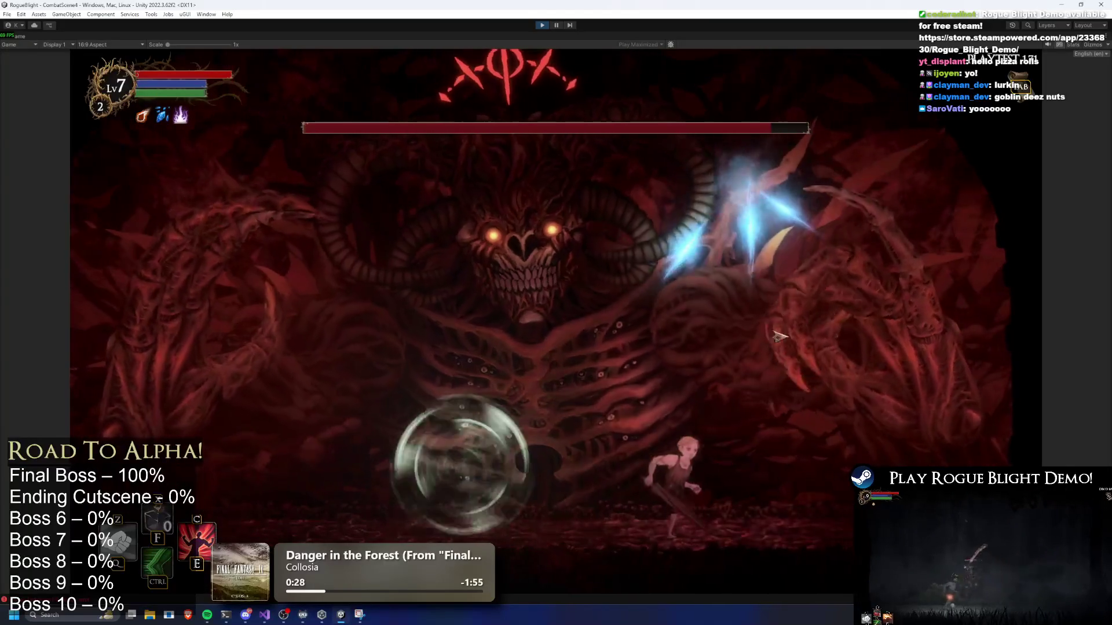
key(d)
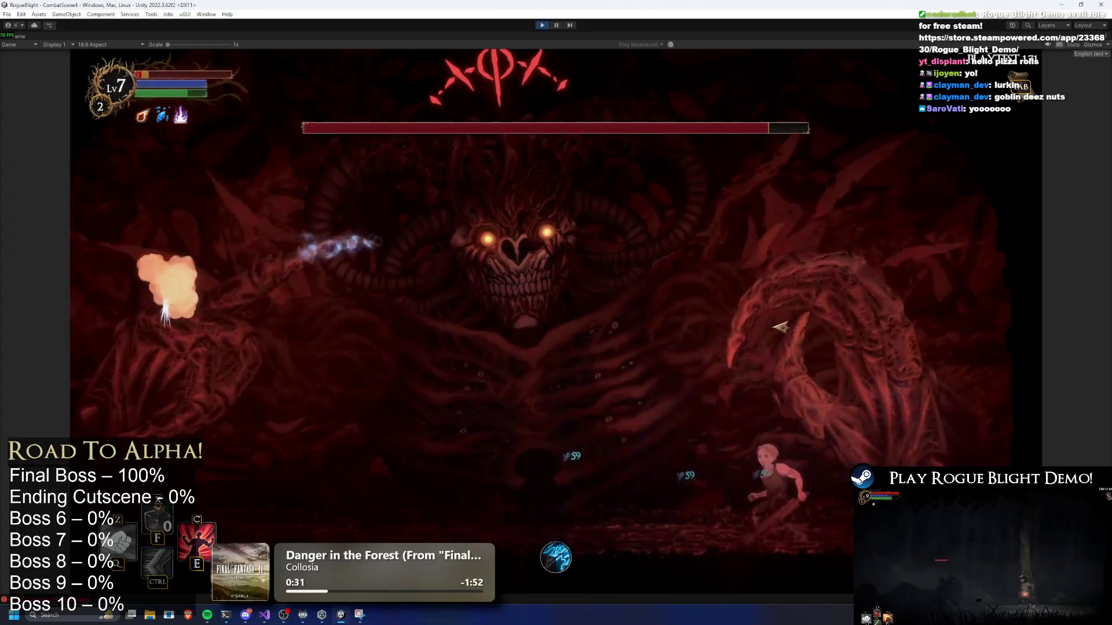
key(a)
key(F1)
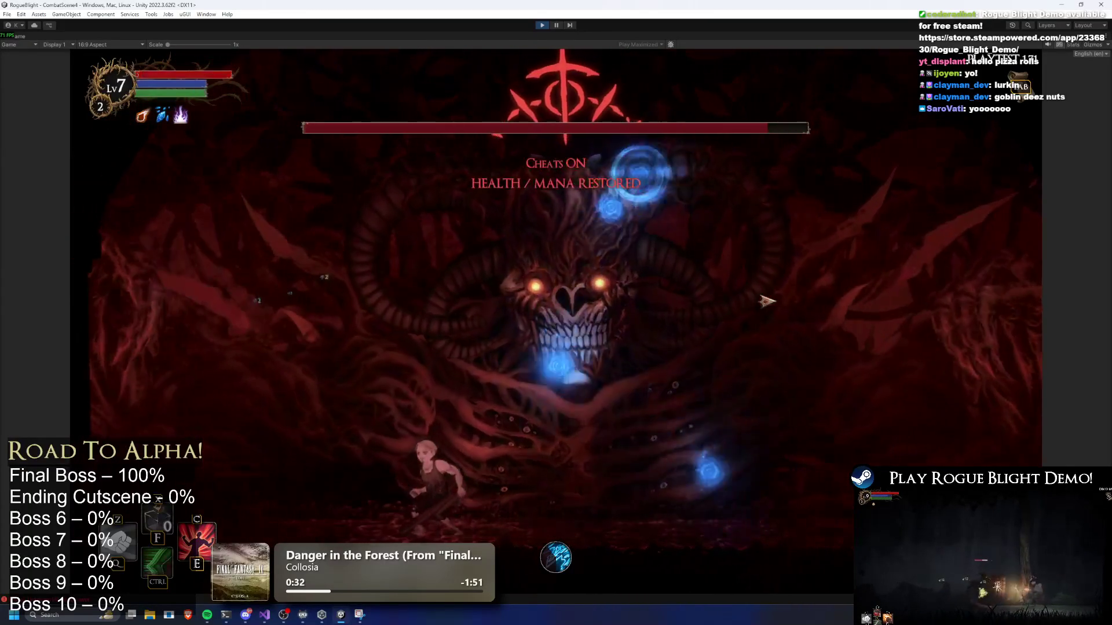
key(d)
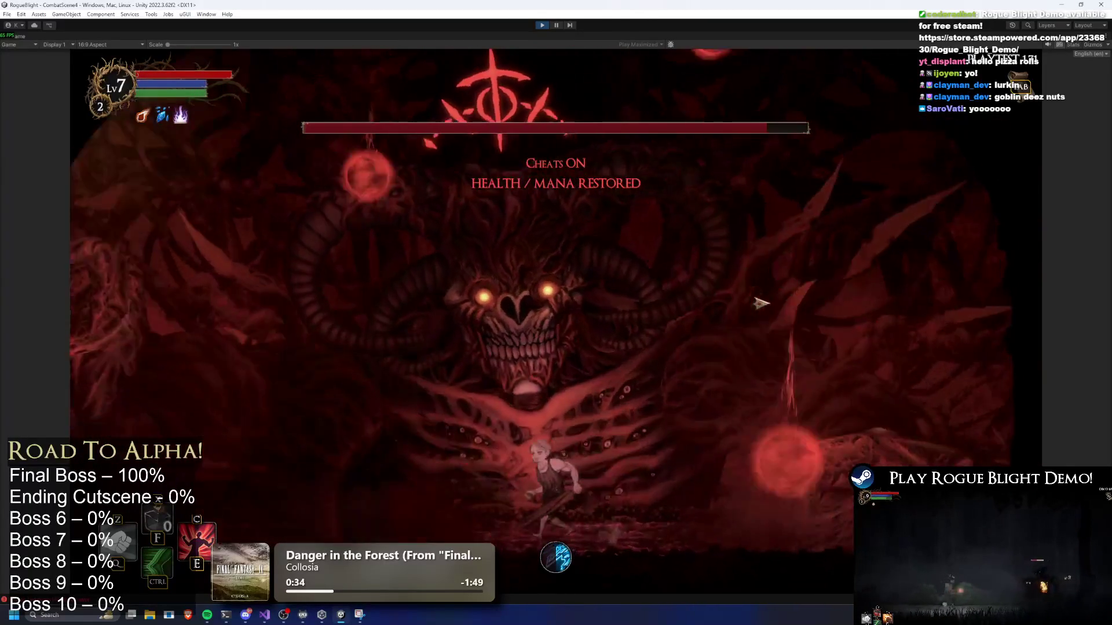
key(ctrl)
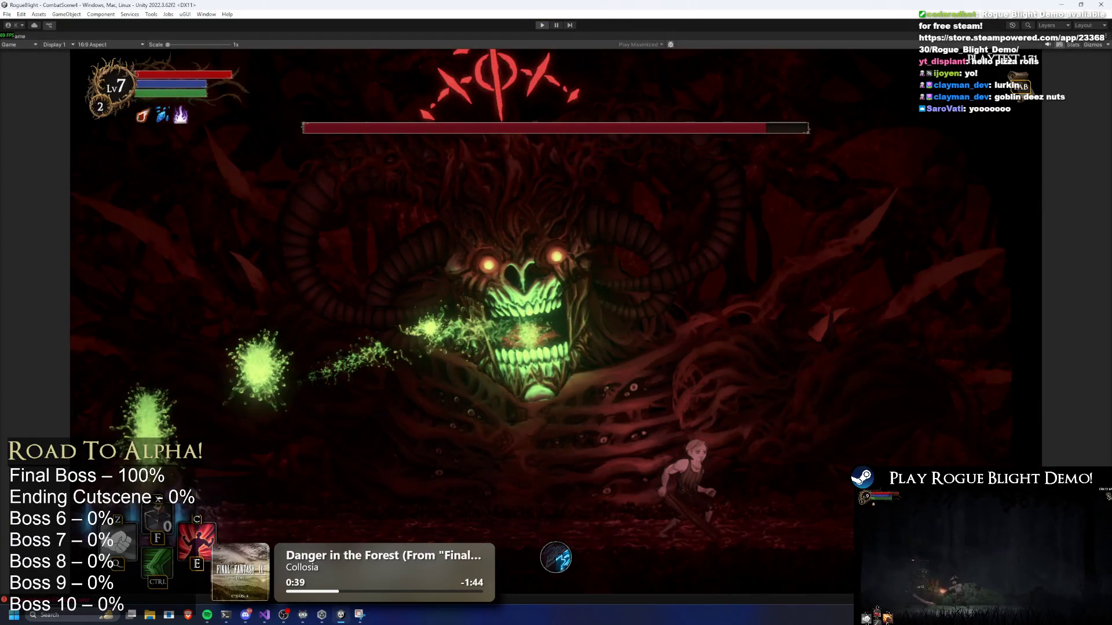
key(alt+Tab)
Delete the final boss center-point line from TODO.txt.
click(294, 215)
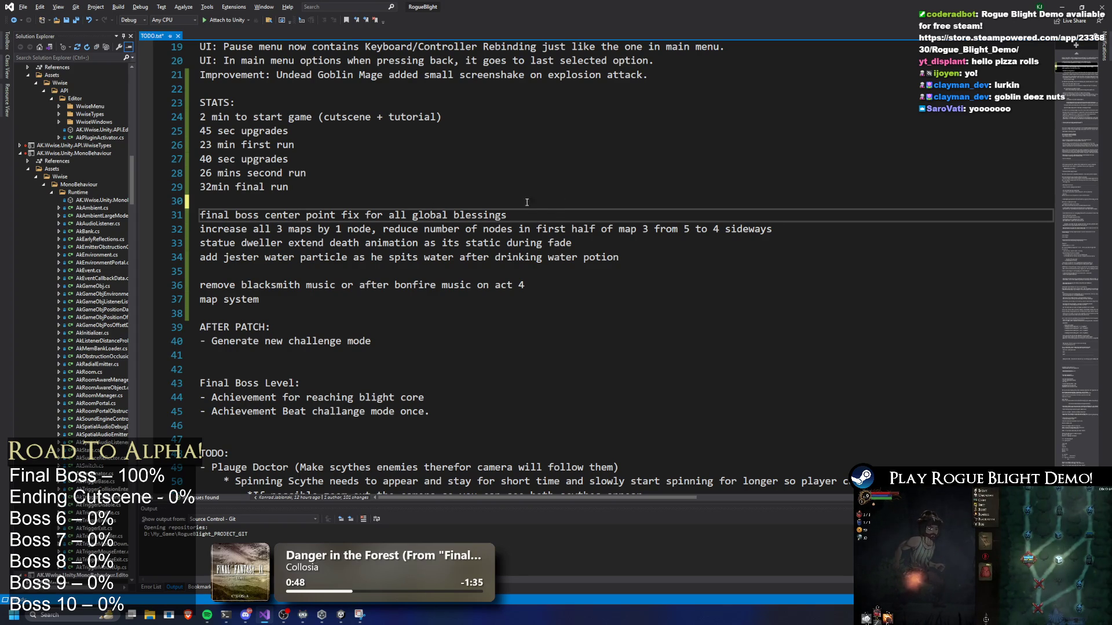
key(shift+Home)
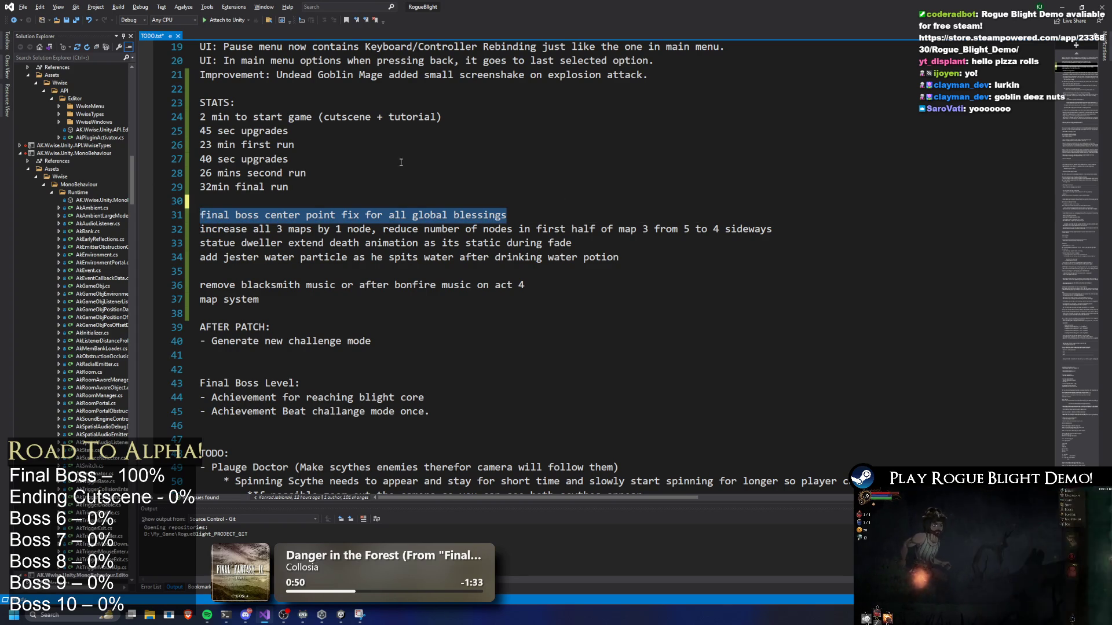
key(BackSpace)
key(BackSpace)
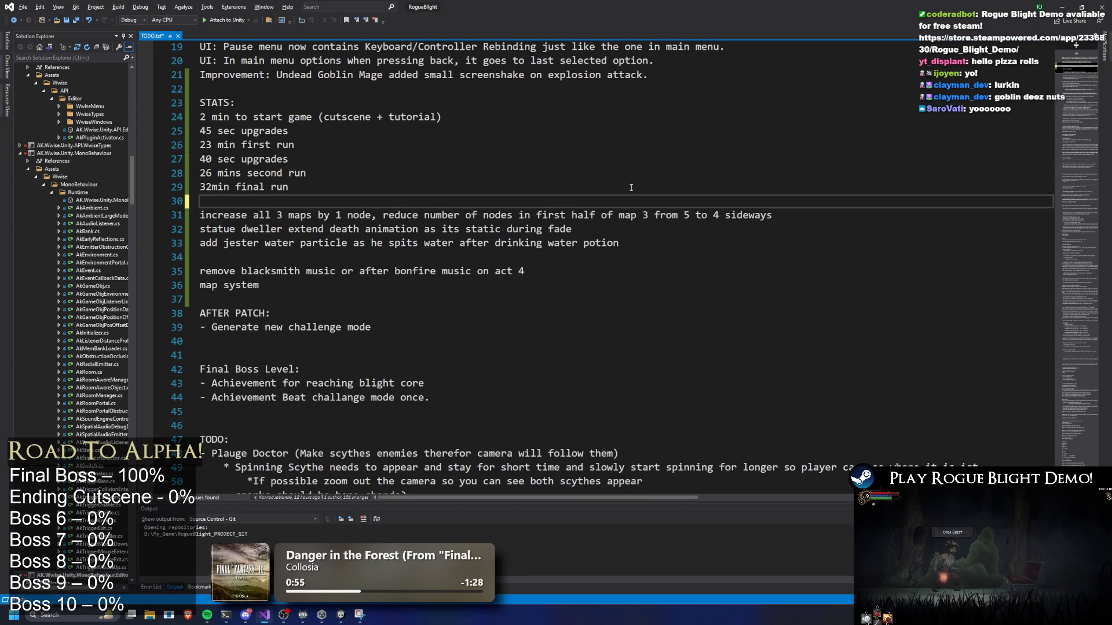
Move the statue dweller and jester task lines above the map task.
drag(647, 231, 97, 232)
shift+click(633, 244)
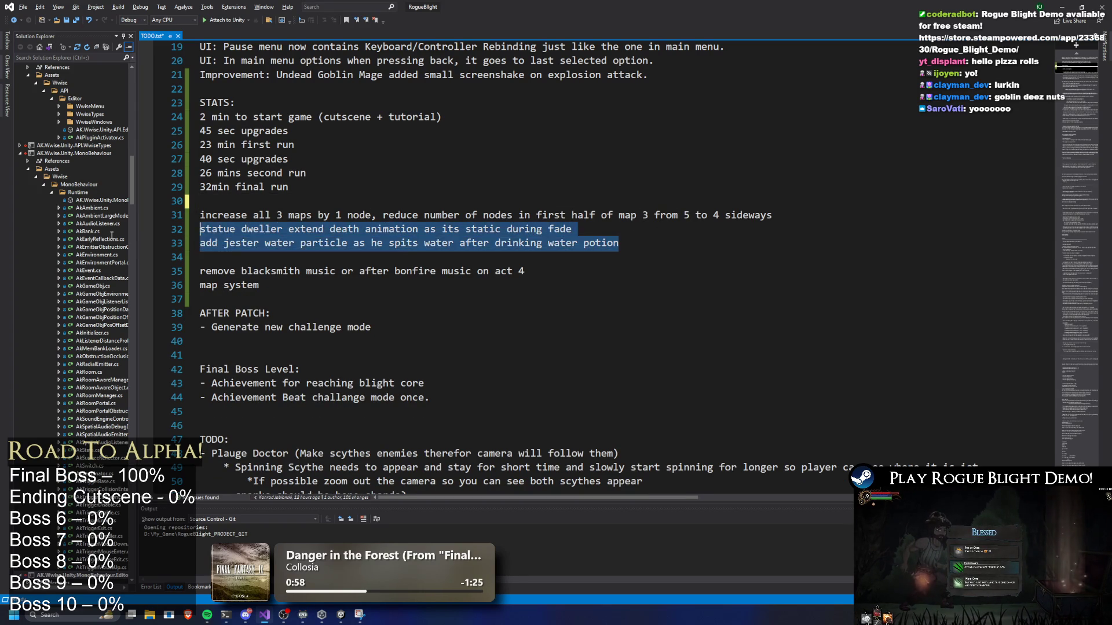
key(BackSpace)
click(316, 197)
key(Return)
text(statue dweller extend death animation as its static during fade add jester water particle as he spits water after drinking water potion)
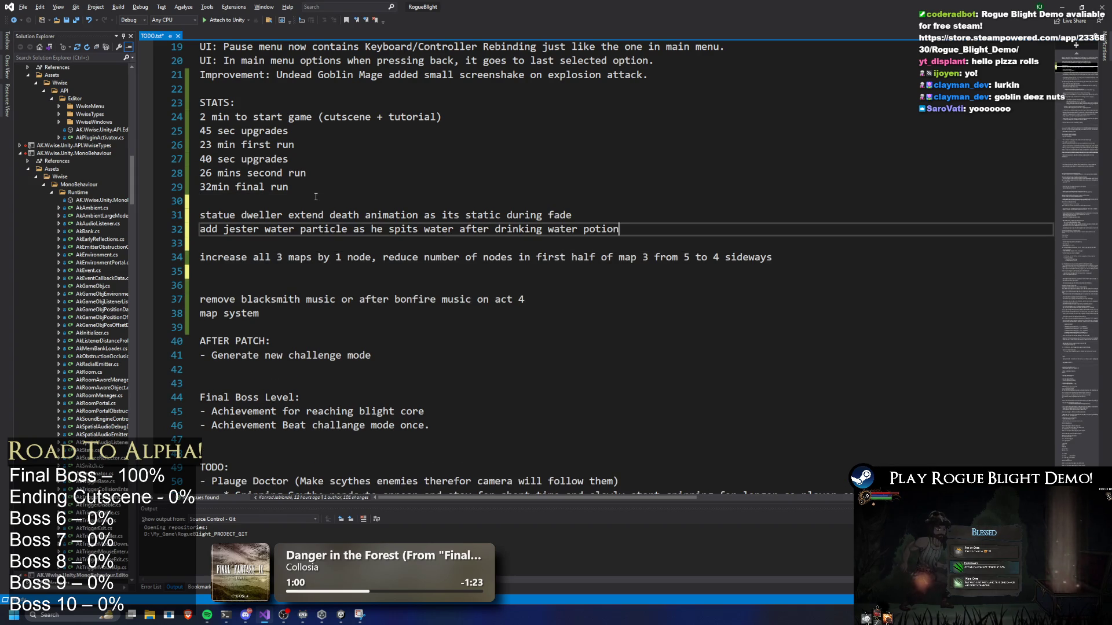
Back in Unity, find and open the PrimeStatue_Dweller prefab for editing.
click(1061, 7)
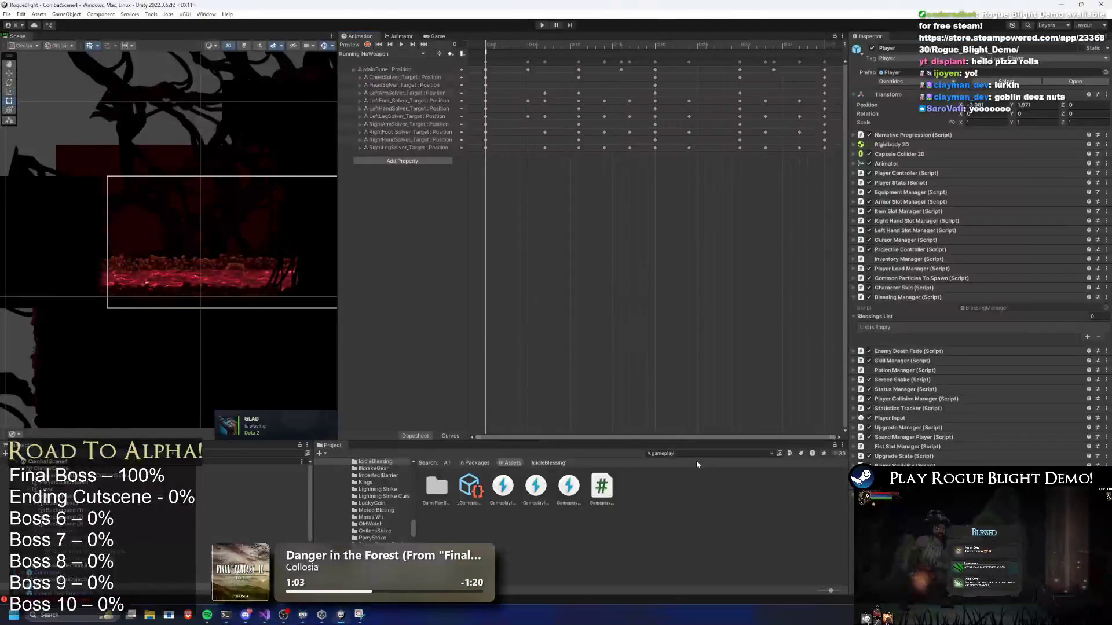
text(statue dwel)
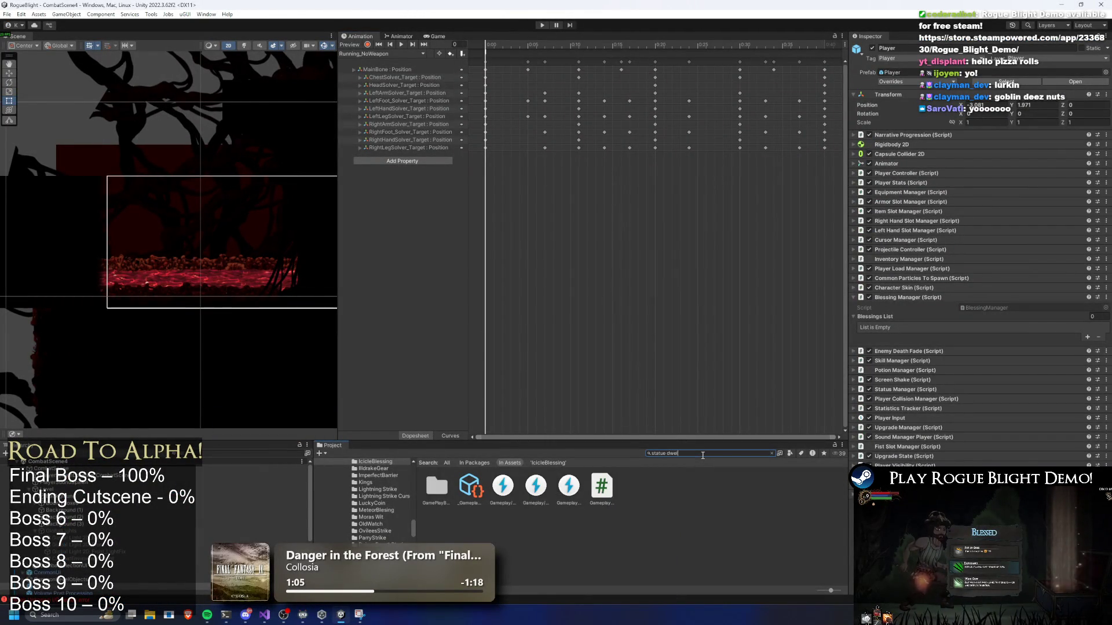
text(ler prefab)
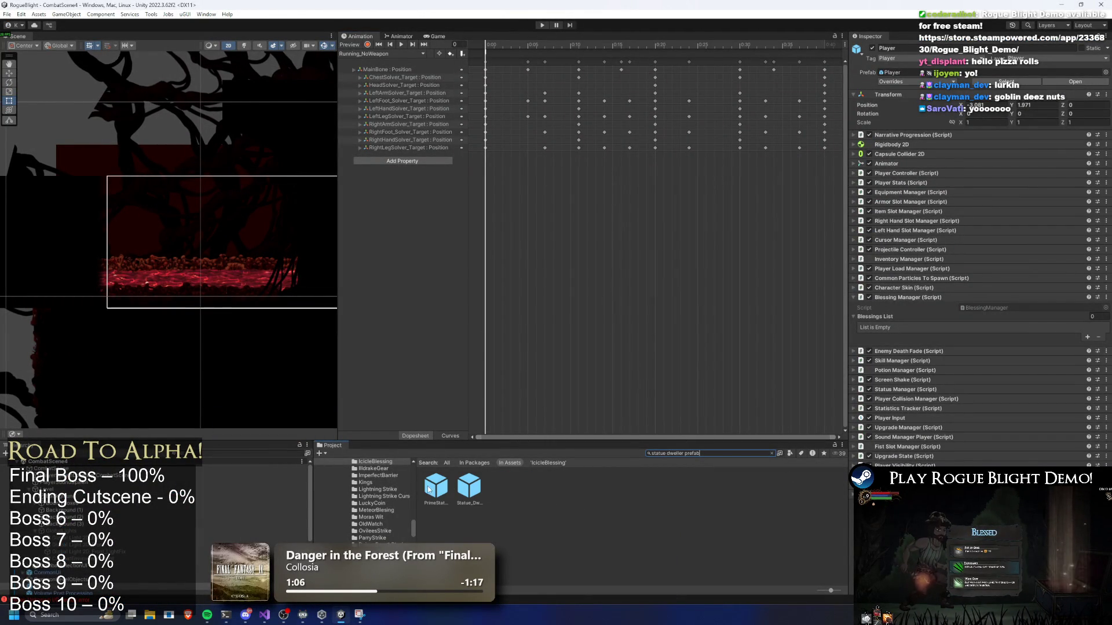
double_click(435, 489)
Pick the Death_statue_dweller clip and scrub through it to around frame 63.
click(374, 54)
mouse_move(511, 47)
mouse_down()
mouse_move(623, 35)
mouse_move(809, 46)
mouse_move(707, 50)
mouse_move(698, 49)
mouse_move(826, 47)
mouse_up()
click(618, 52)
click(664, 46)
drag(331, 216, 323, 153)
In record mode, swing the rig's main bone to the left and preview the result.
click(367, 45)
click(174, 254)
scroll(177, 252, up, 2)
drag(172, 262, 175, 258)
click(173, 255)
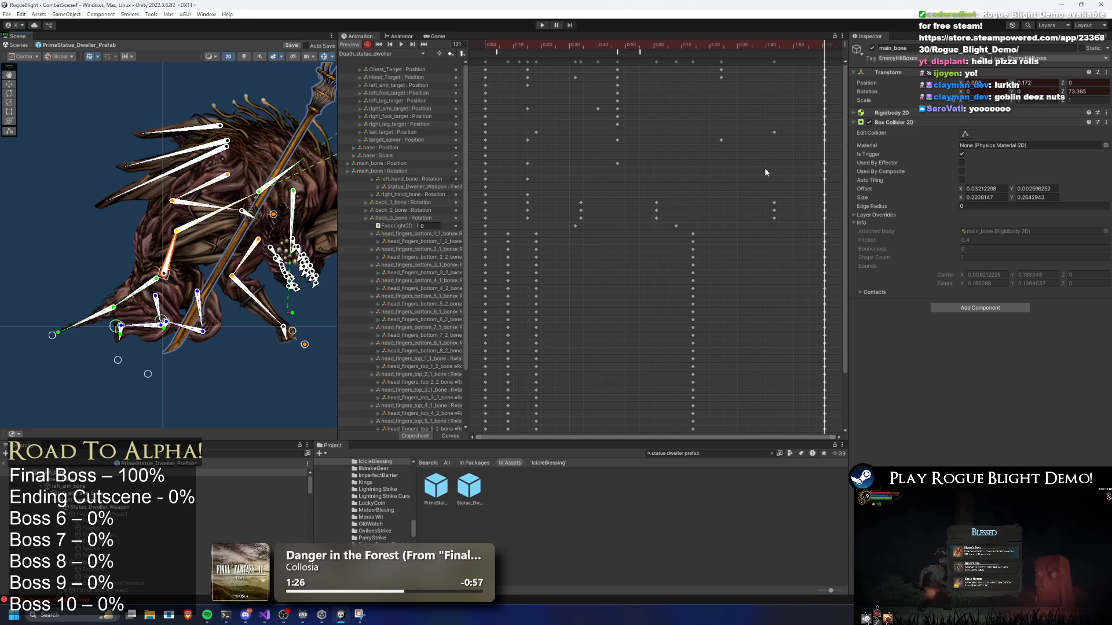
key(ctrl+z)
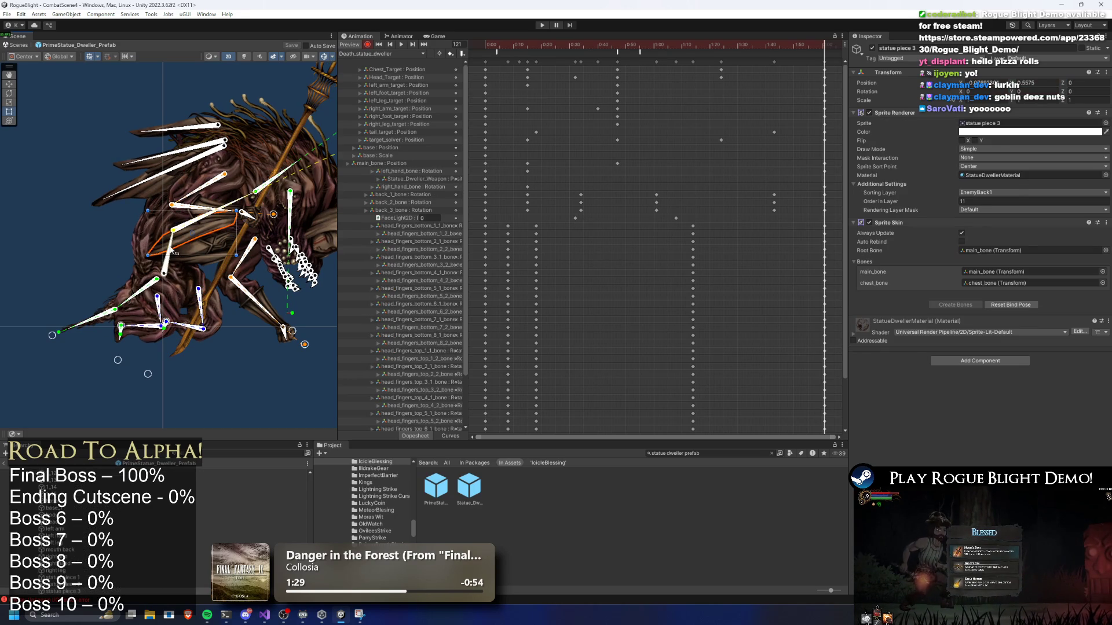
drag(171, 250, 177, 252)
key(ctrl+z)
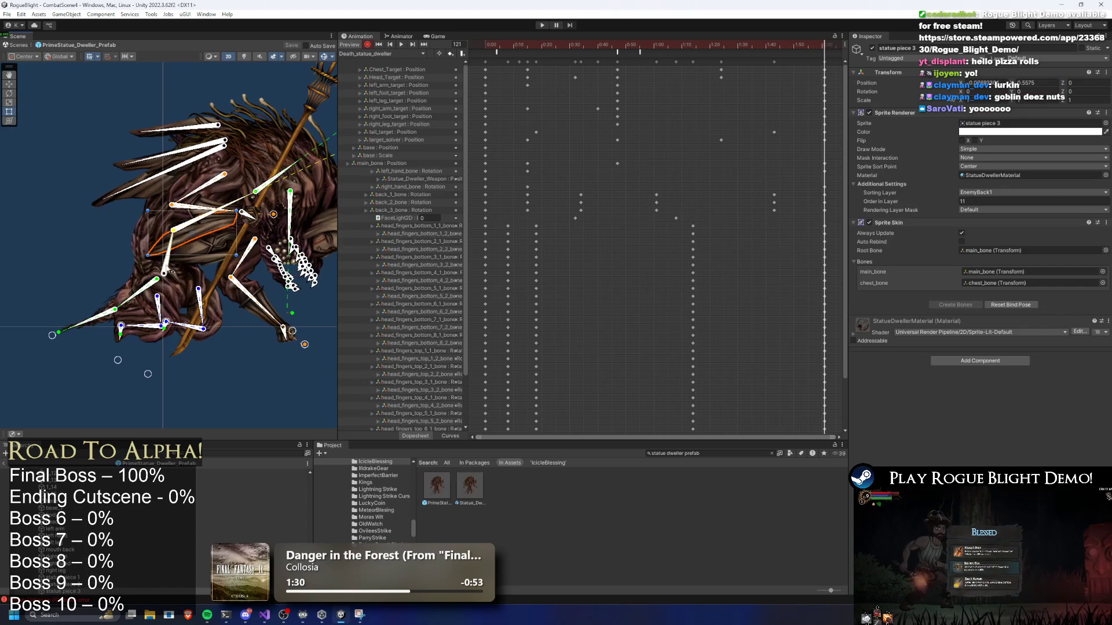
mouse_move(170, 278)
mouse_down()
mouse_move(126, 239)
mouse_move(192, 191)
mouse_move(229, 199)
mouse_up()
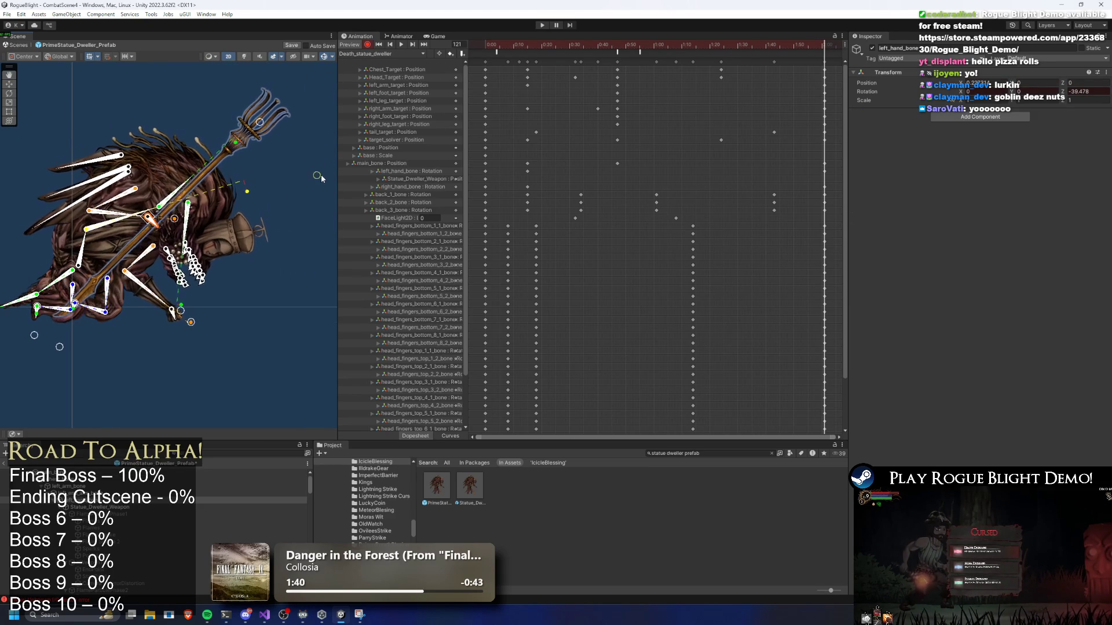
scroll(272, 207, down, 2)
scroll(238, 255, up, 2)
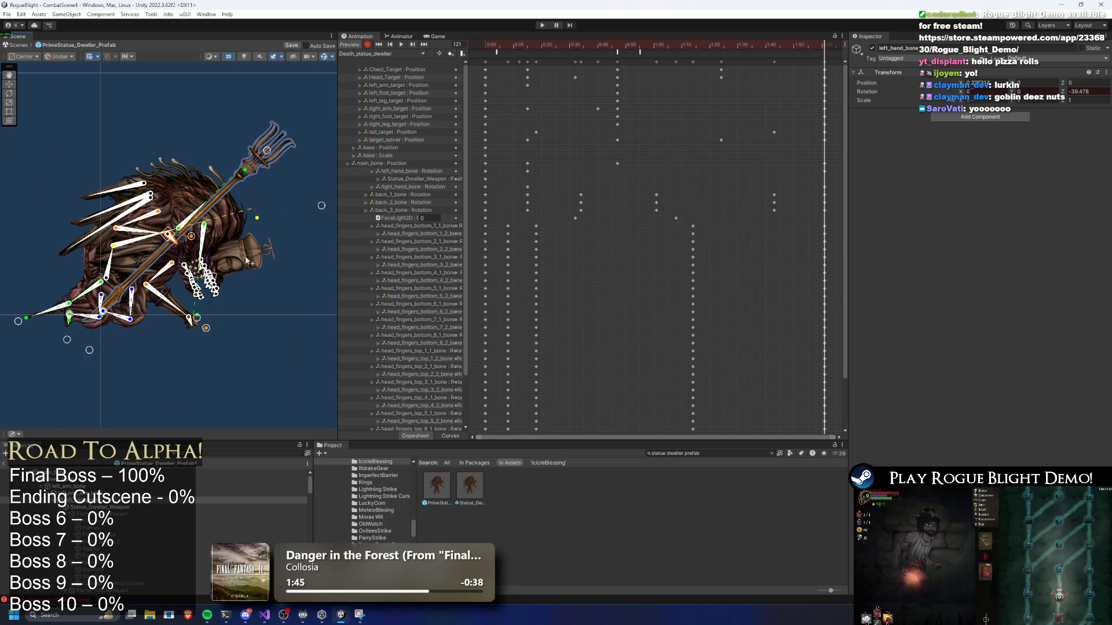
key(space)
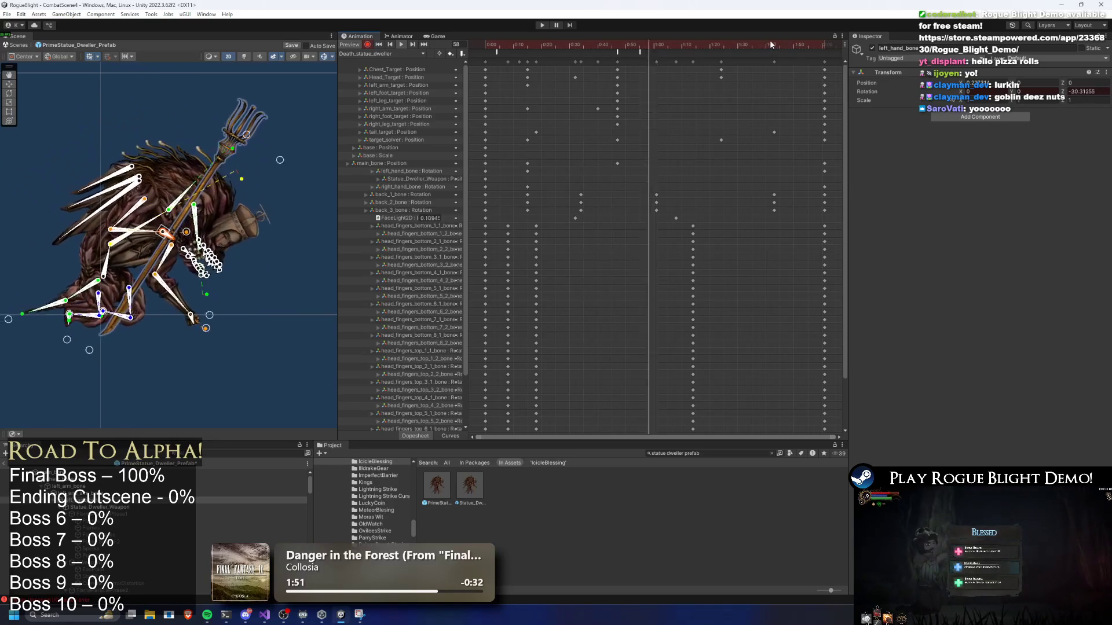
Adjust the tail bone target and drag the final keyframe column later in the Dopesheet.
drag(770, 40, 825, 46)
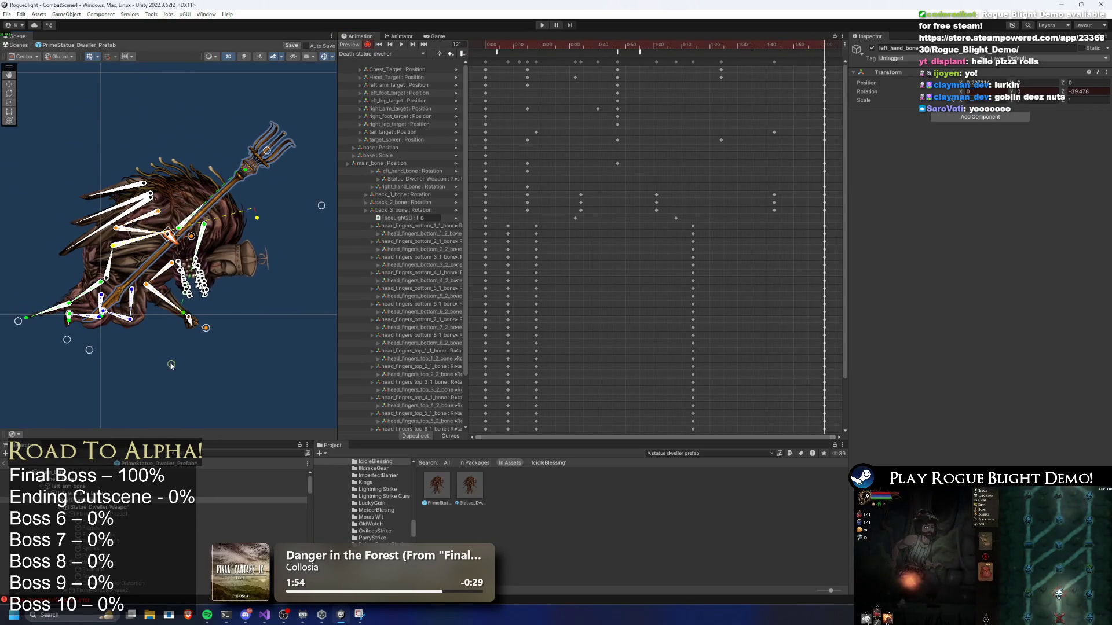
drag(16, 322, 15, 318)
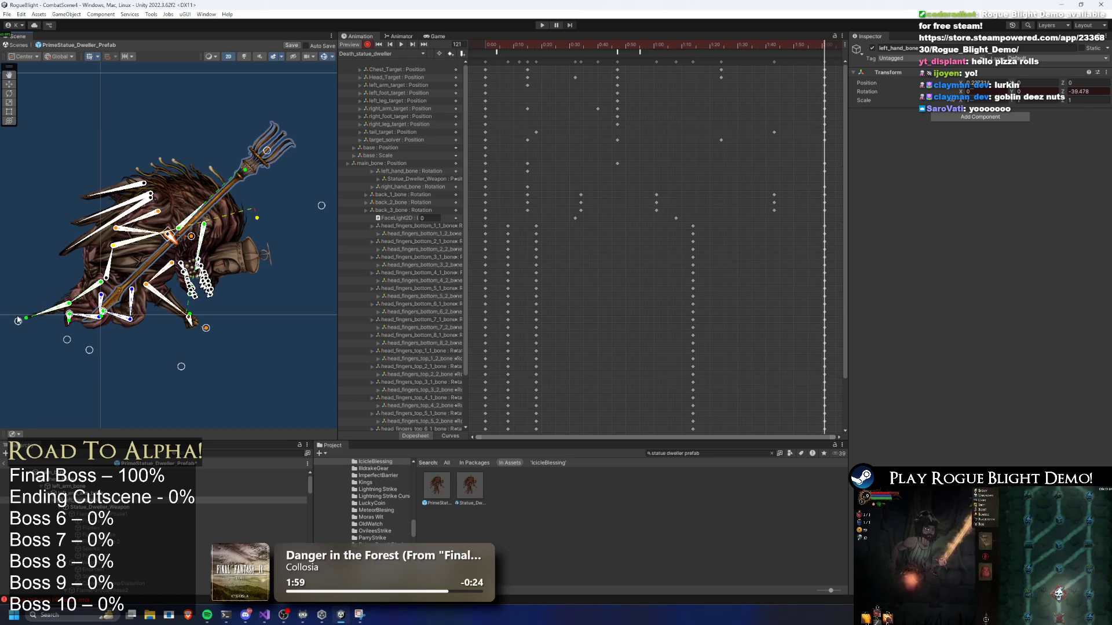
key(space)
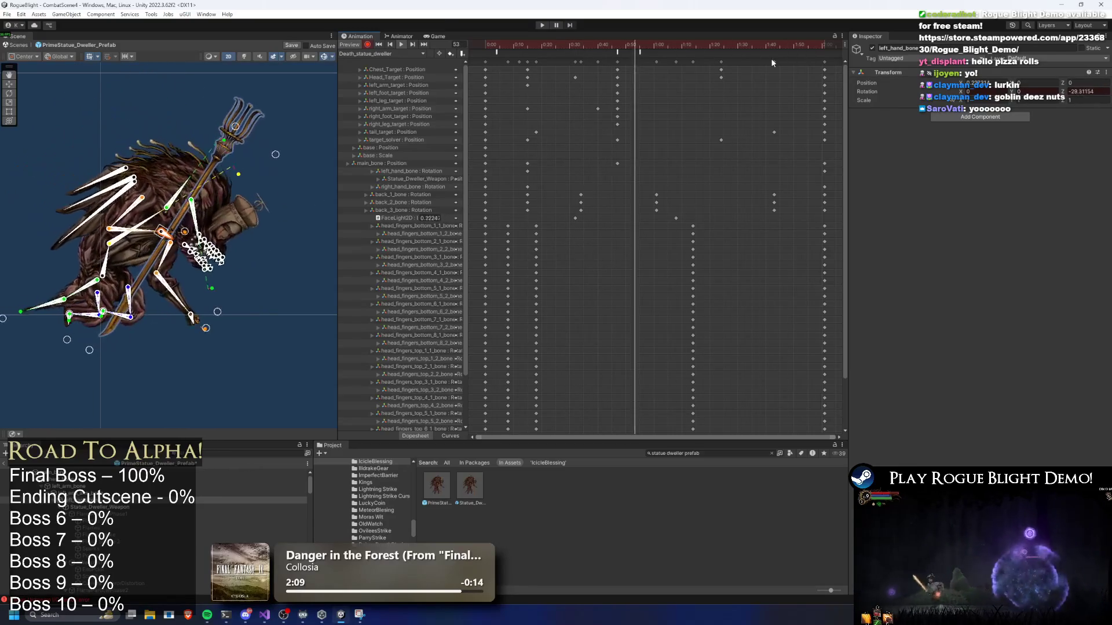
scroll(784, 121, down, 3)
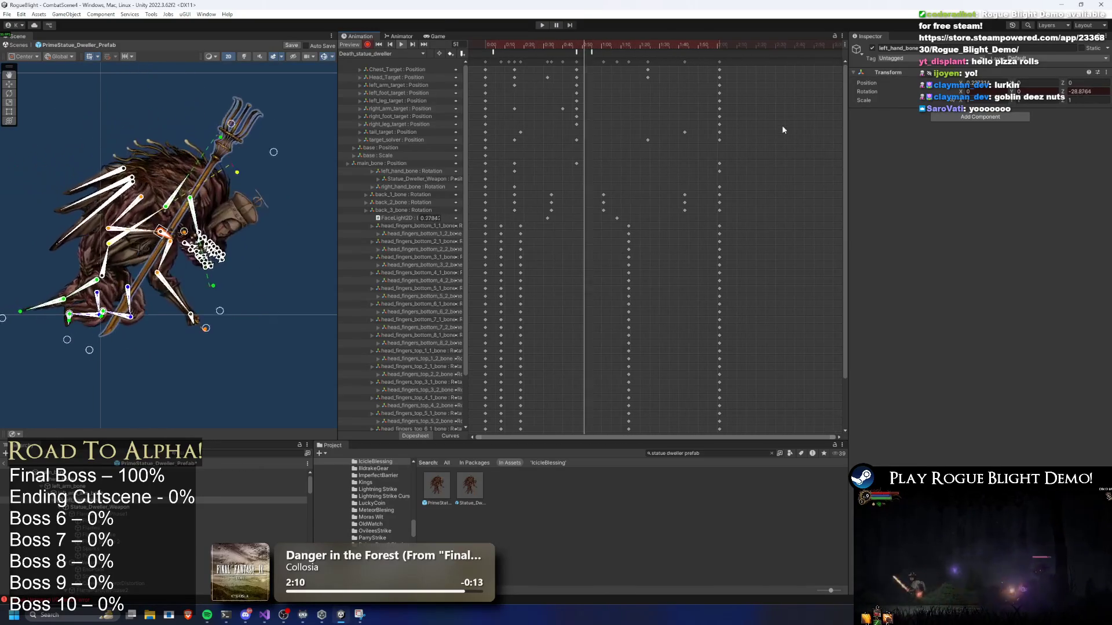
drag(719, 61, 800, 61)
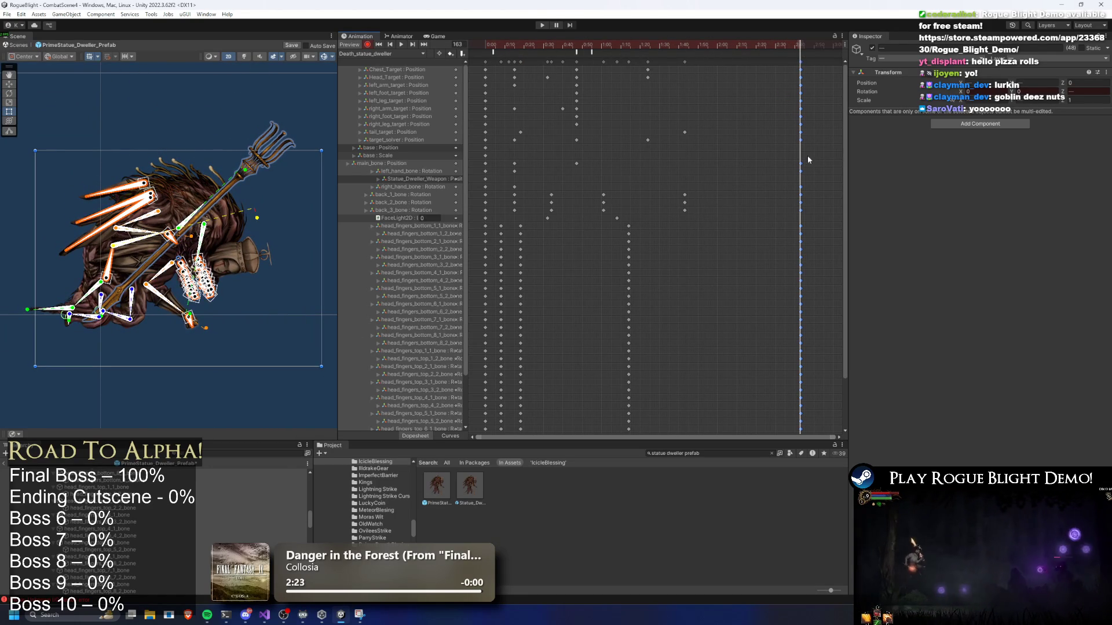
click(110, 279)
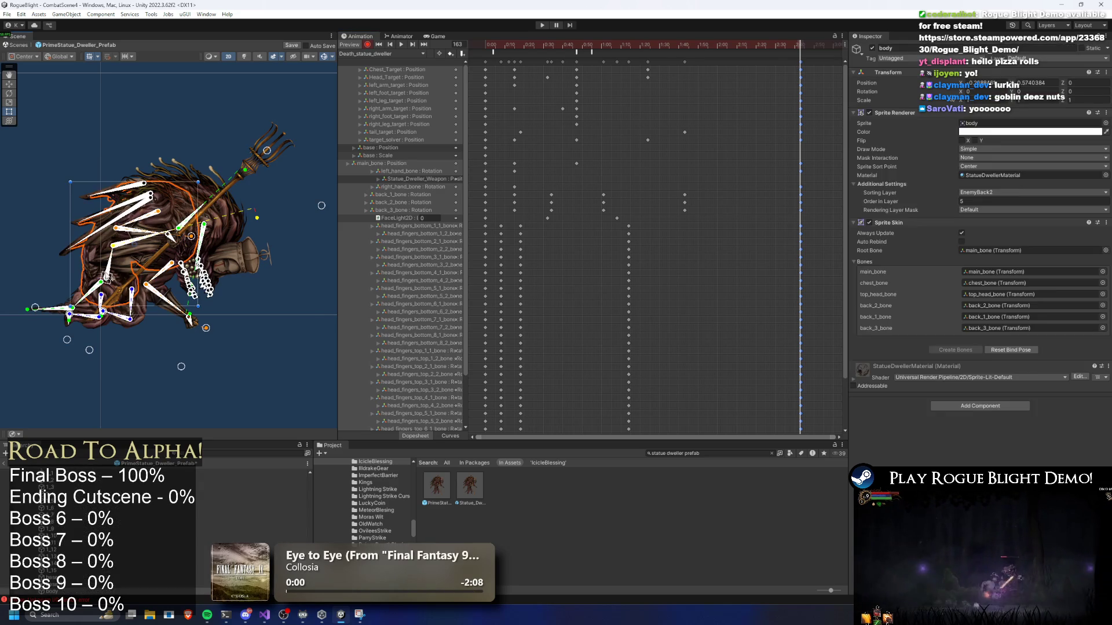
Tilt the rig slightly, replay the animation, then jump to frame 163 and zoom on the head.
drag(115, 283, 119, 283)
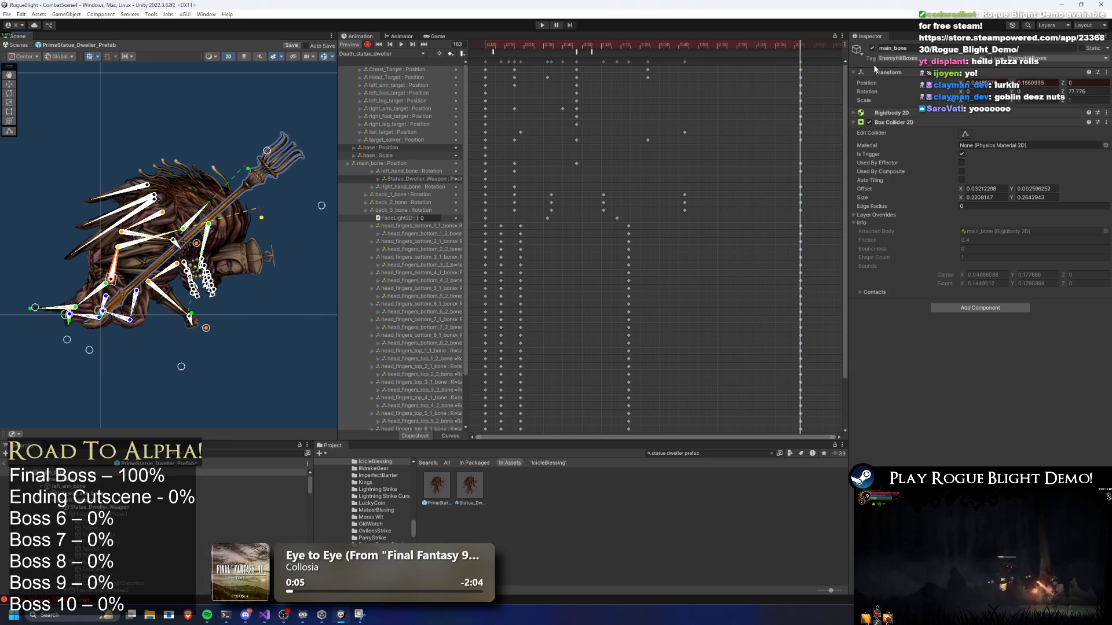
scroll(828, 93, up, 5)
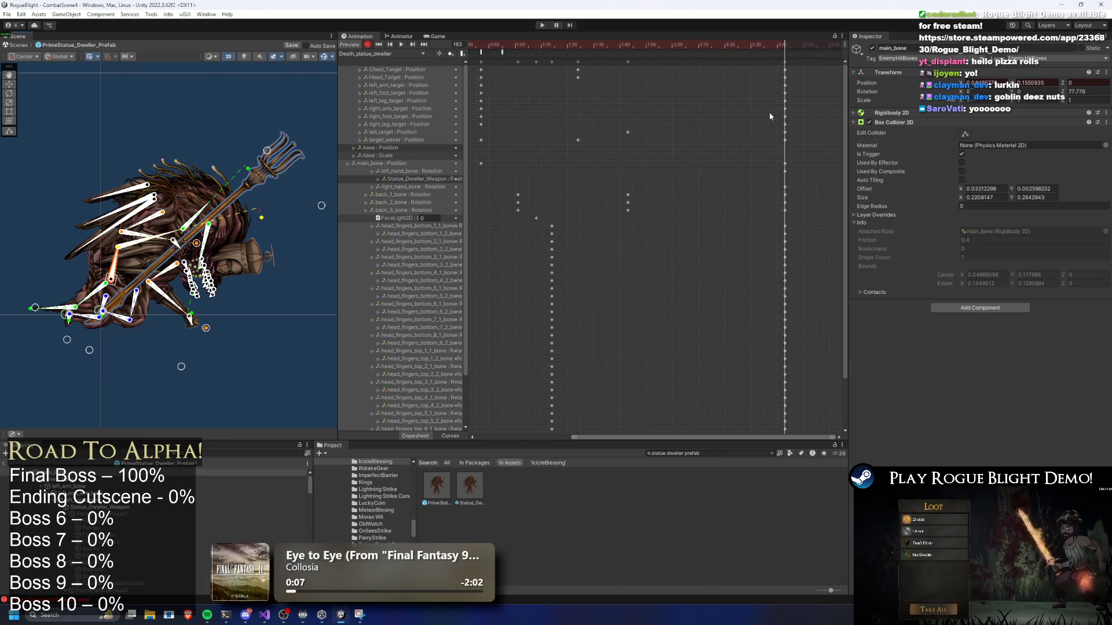
click(537, 50)
key(space)
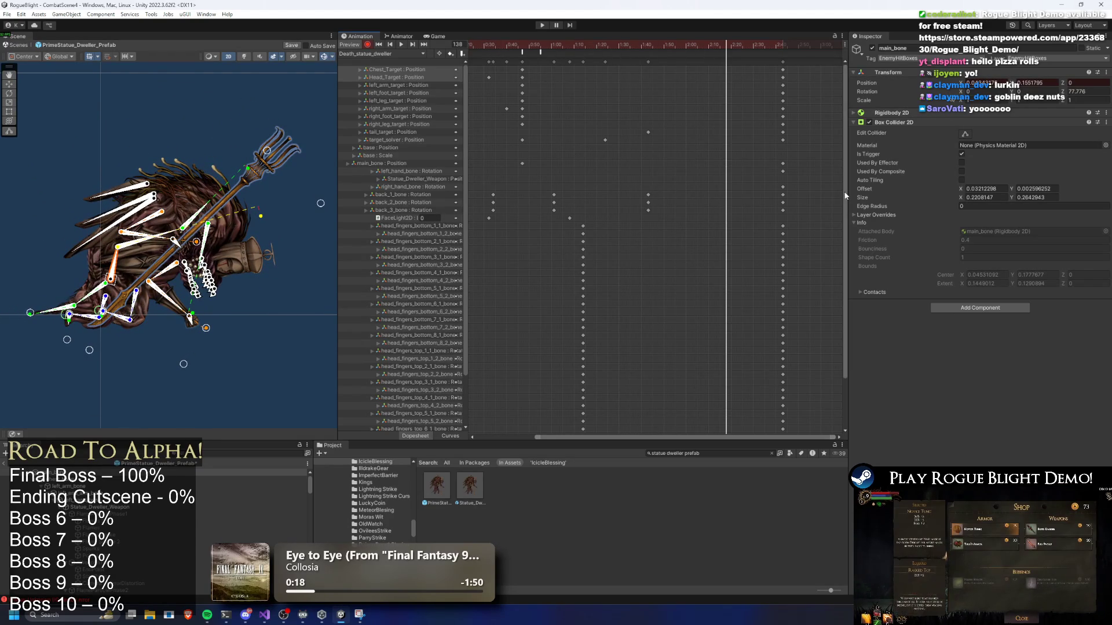
scroll(841, 289, down, 5)
drag(742, 44, 782, 44)
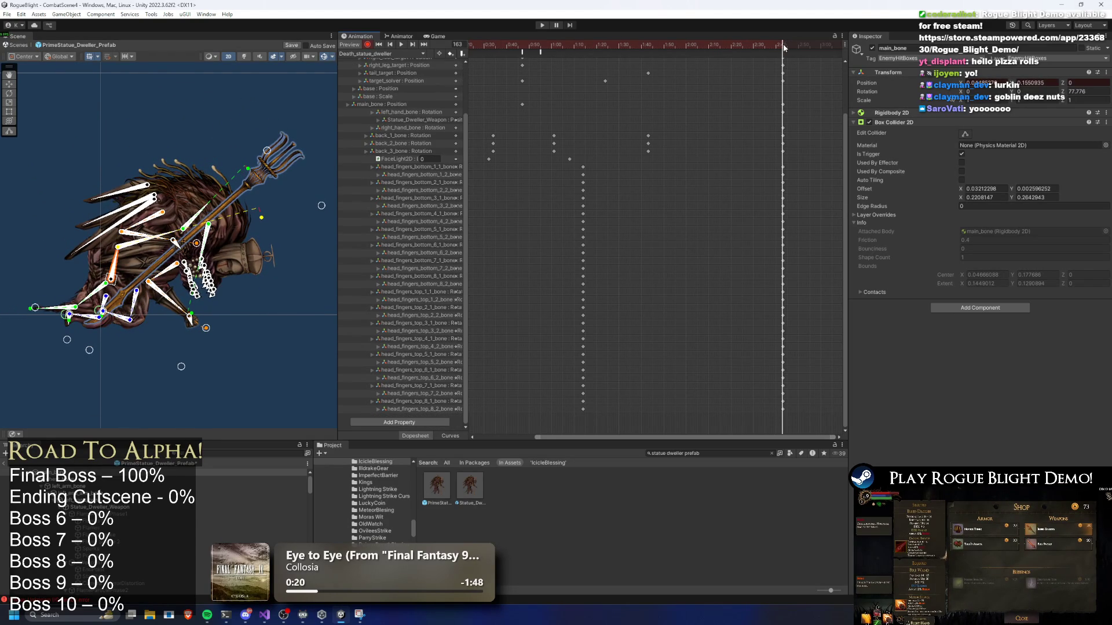
scroll(224, 297, up, 3)
scroll(224, 297, up, 3)
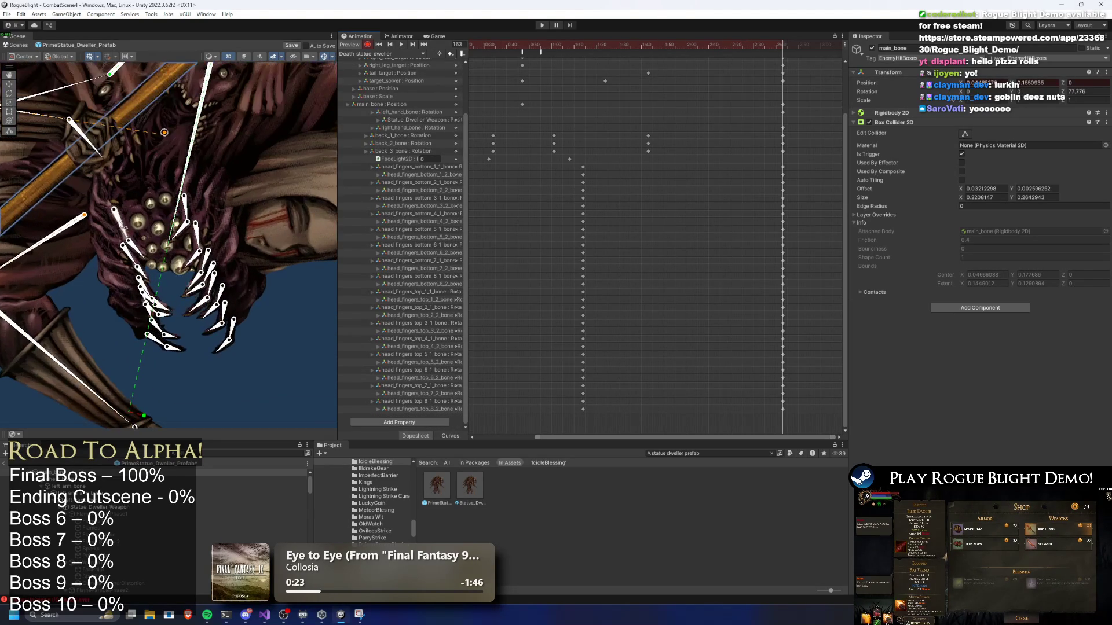
Rotate the lower, right and left claw finger bones into new poses at frame 163.
click(128, 226)
mouse_move(129, 256)
mouse_down()
mouse_move(157, 295)
mouse_move(139, 313)
mouse_move(171, 356)
mouse_move(179, 352)
mouse_up()
scroll(144, 284, up, 2)
scroll(157, 297, up, 2)
click(287, 362)
click(272, 336)
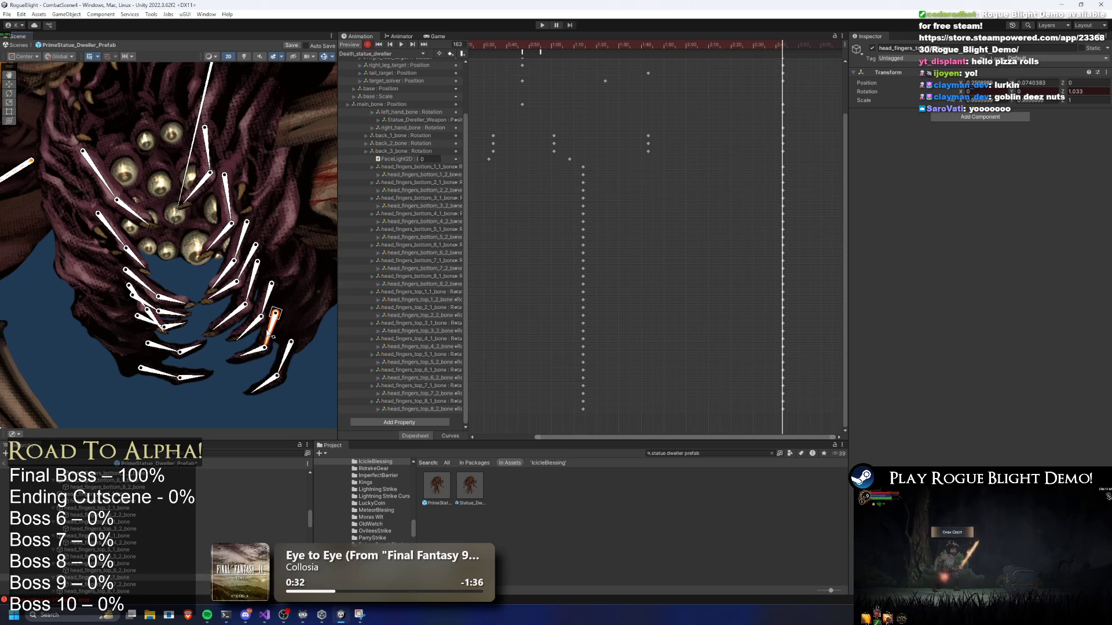
click(255, 349)
drag(270, 386, 225, 361)
drag(251, 294, 234, 258)
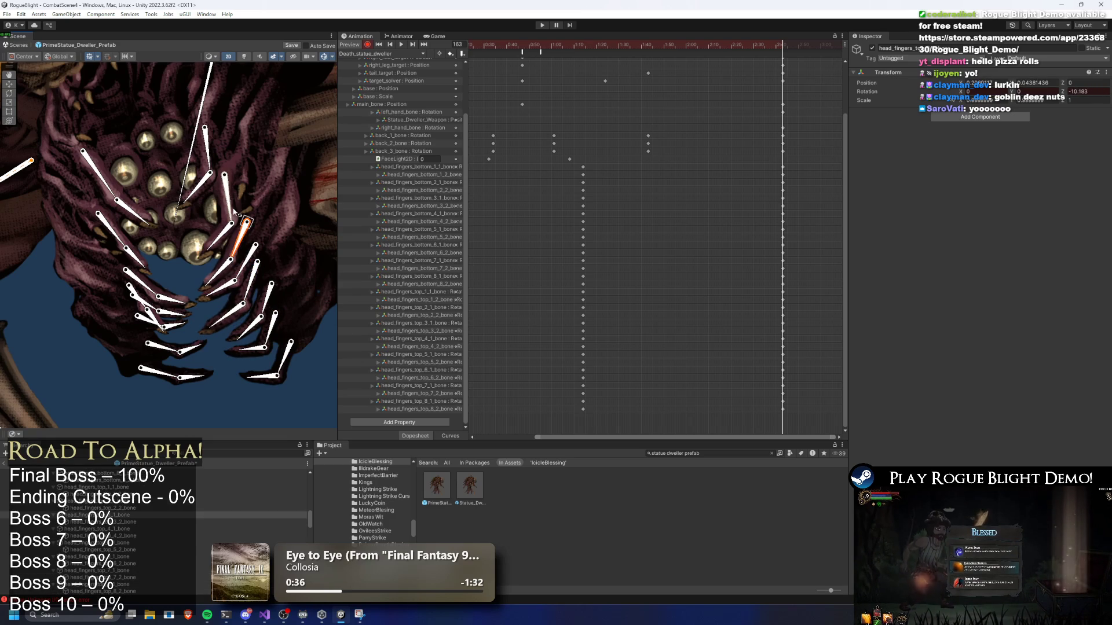
drag(231, 220, 223, 209)
drag(209, 171, 196, 174)
drag(142, 220, 149, 209)
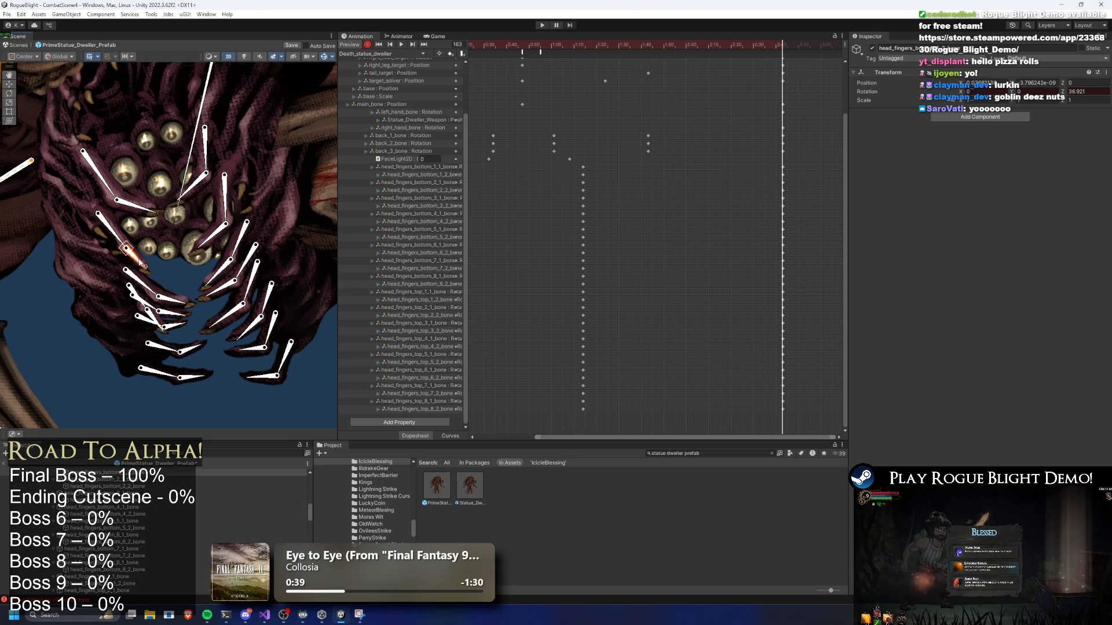
Curl the remaining bottom and upper claw finger bones, then replay the death animation.
click(175, 315)
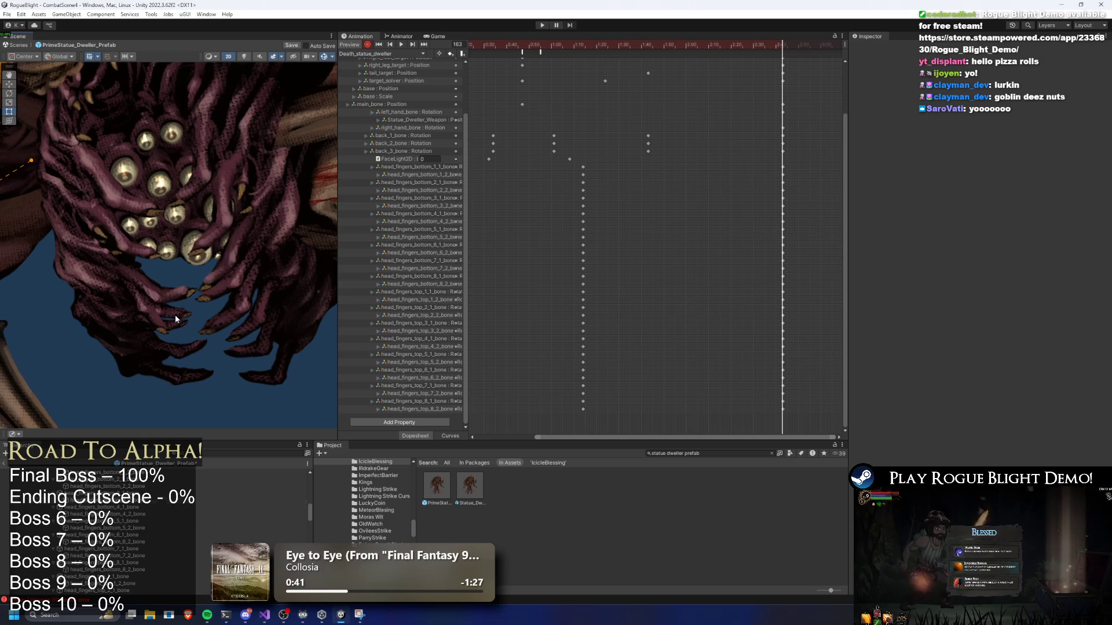
click(176, 316)
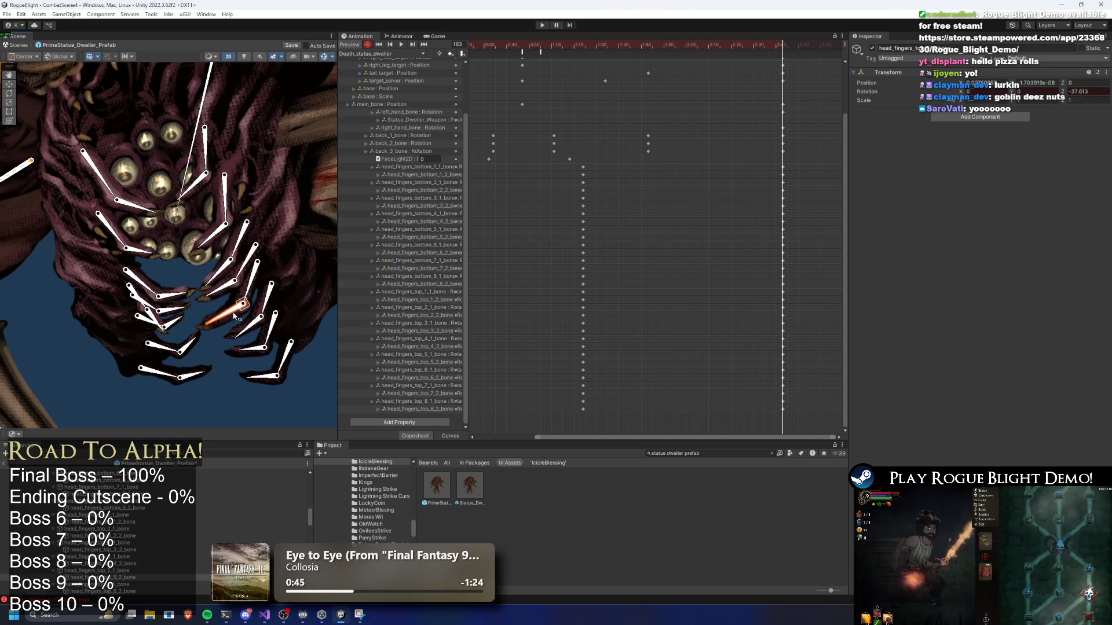
click(219, 269)
drag(219, 270, 210, 243)
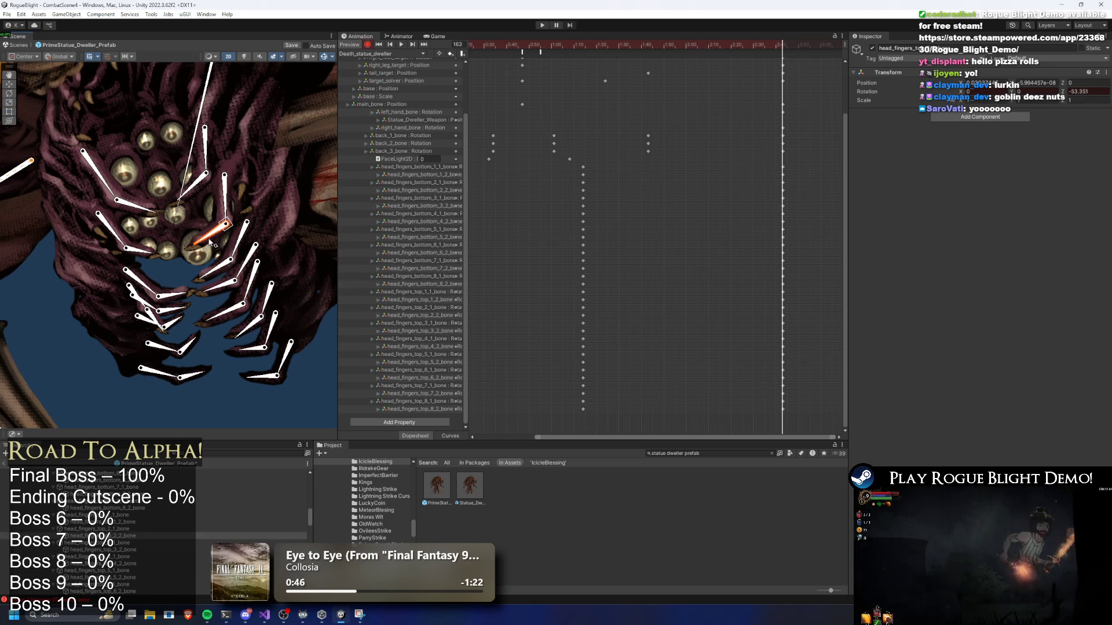
click(193, 199)
click(531, 44)
key(space)
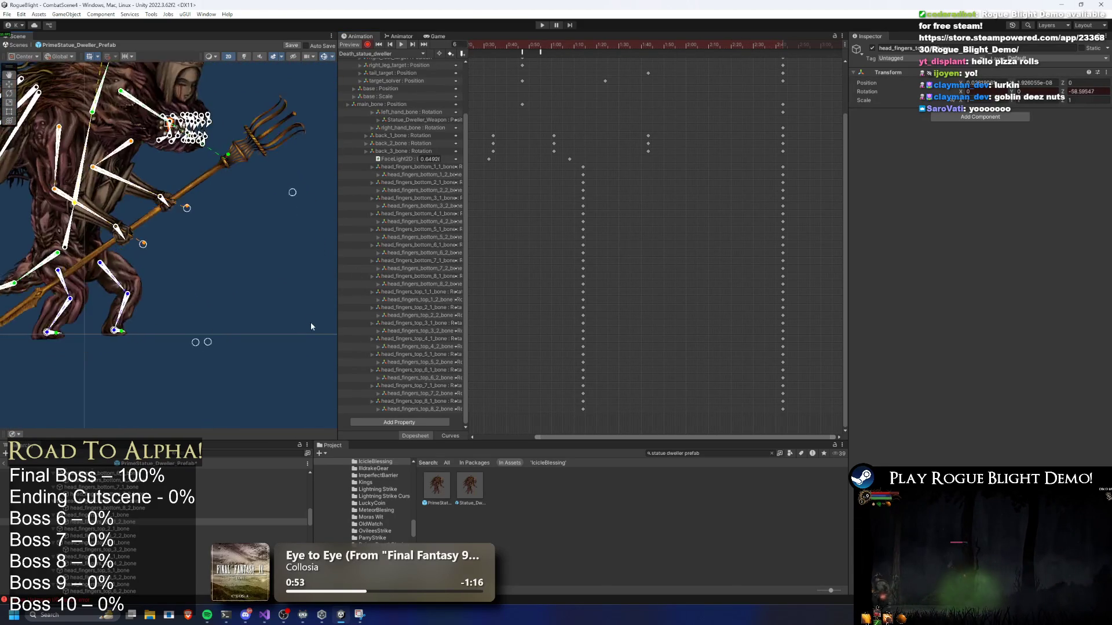
Stop the death animation preview at the event and scrub to frame 113.
scroll(585, 54, down, 2)
click(570, 52)
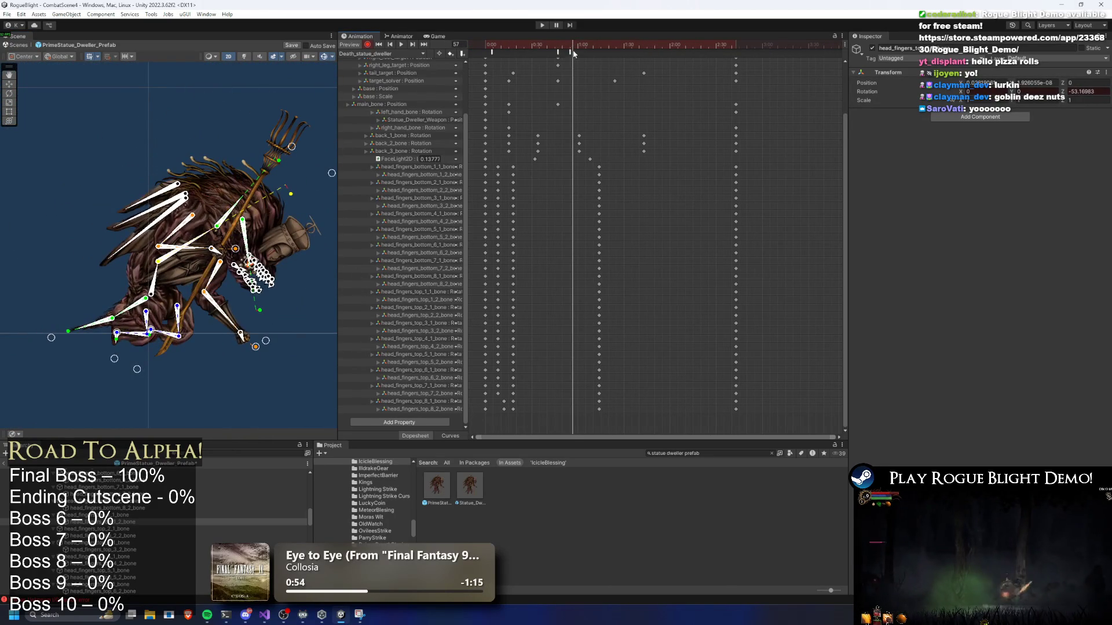
drag(570, 44, 658, 45)
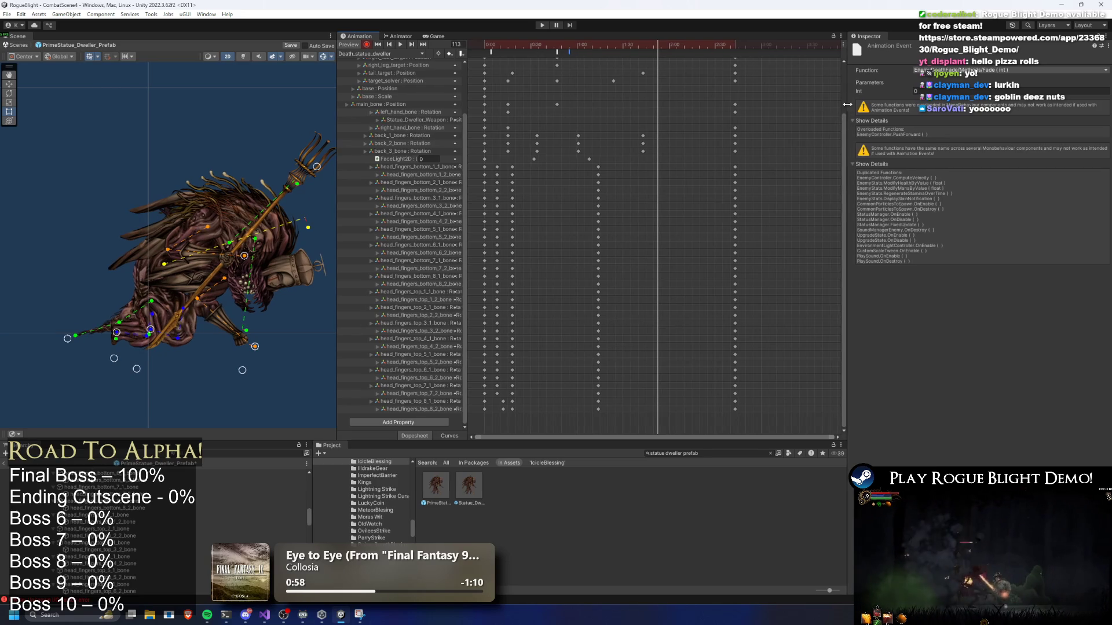
click(754, 68)
scroll(754, 67, up, 3)
Shift the final keyframe column slightly later and replay the death animation preview.
click(735, 61)
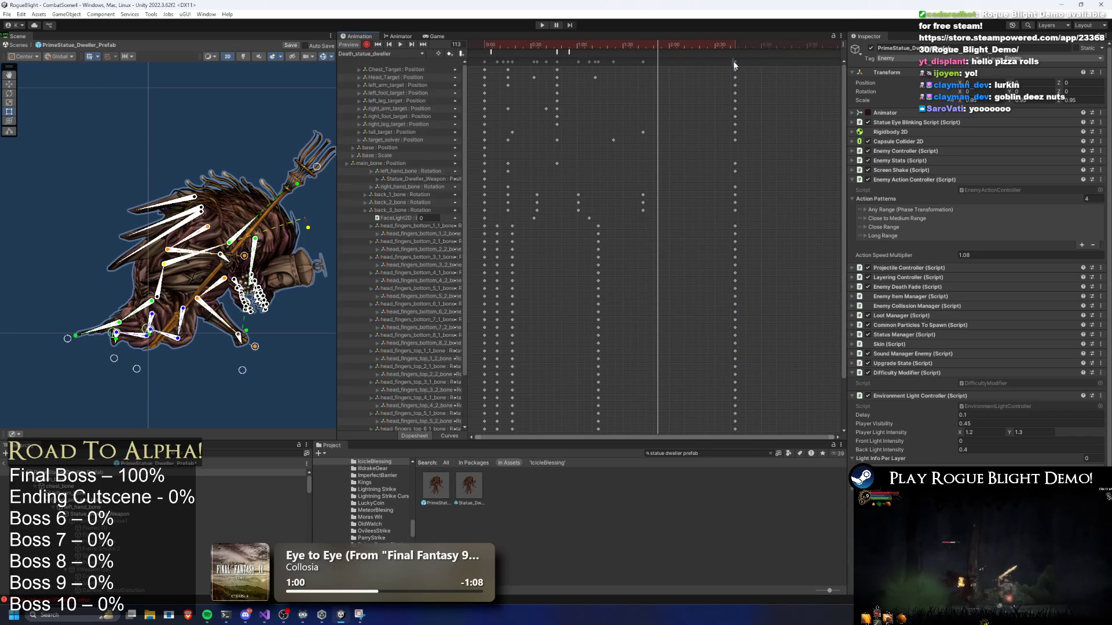
drag(777, 64, 778, 64)
key(space)
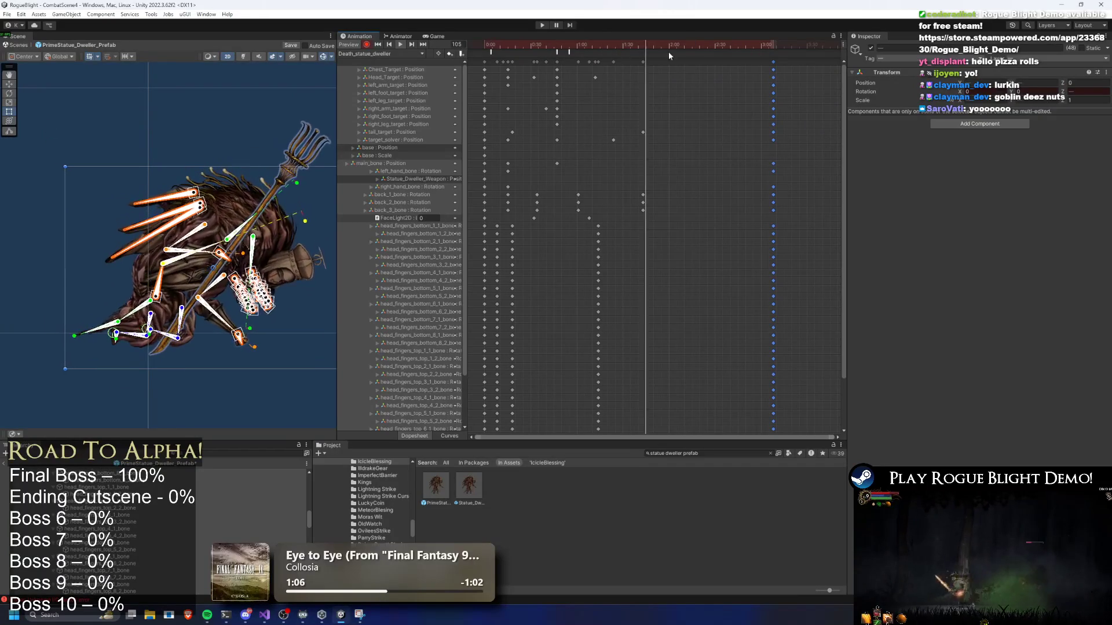
click(231, 112)
click(712, 454)
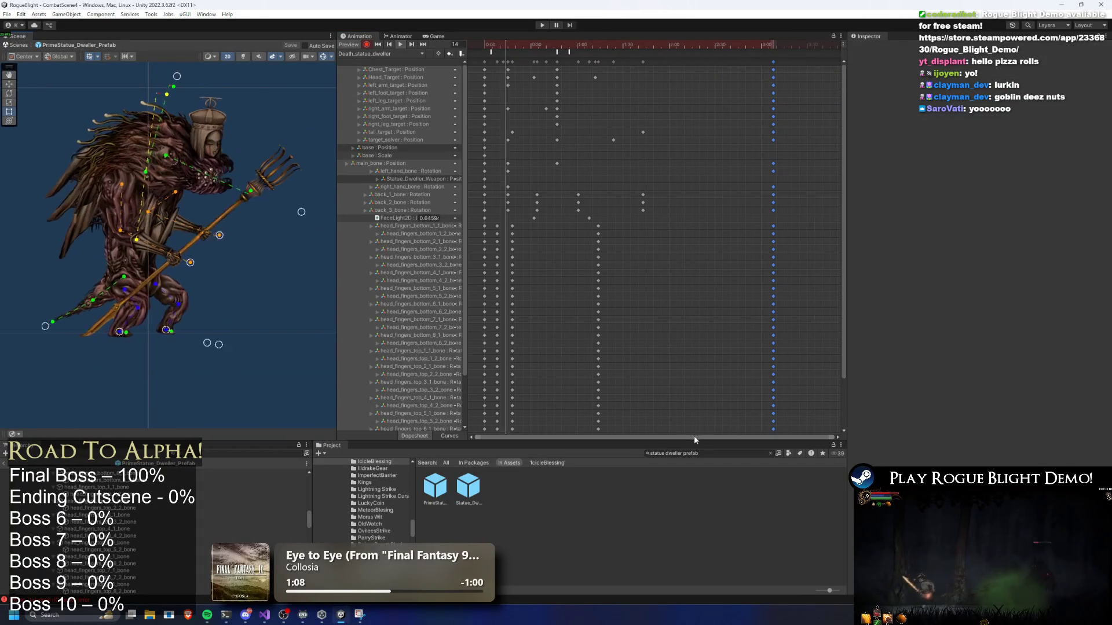
Set CityRuins as Map Element 0 of the StoryMode asset.
text(story mode)
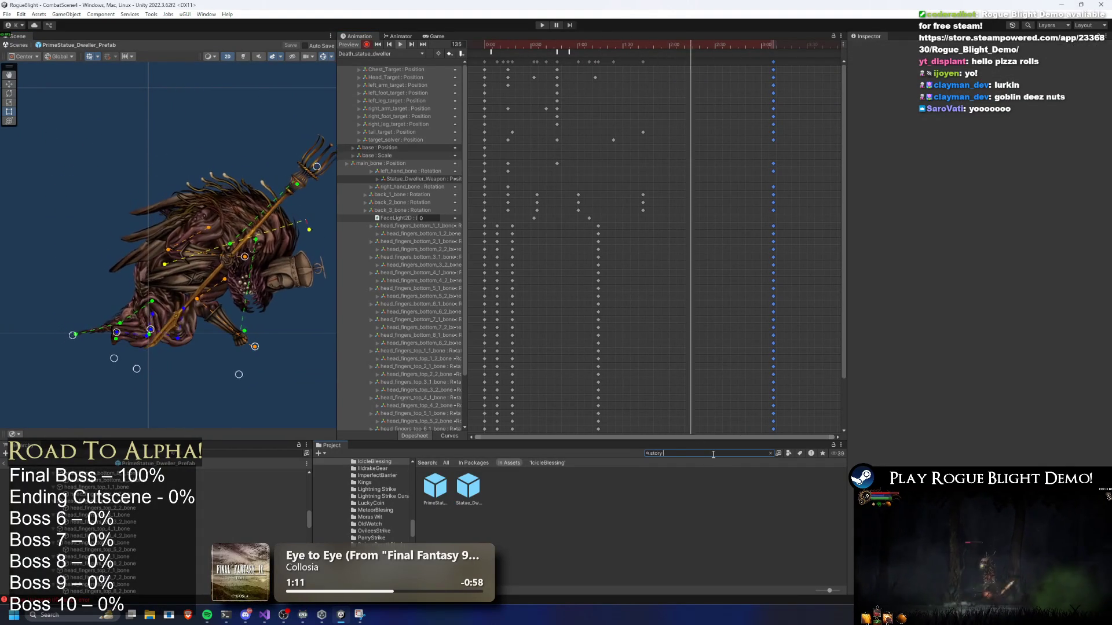
click(435, 486)
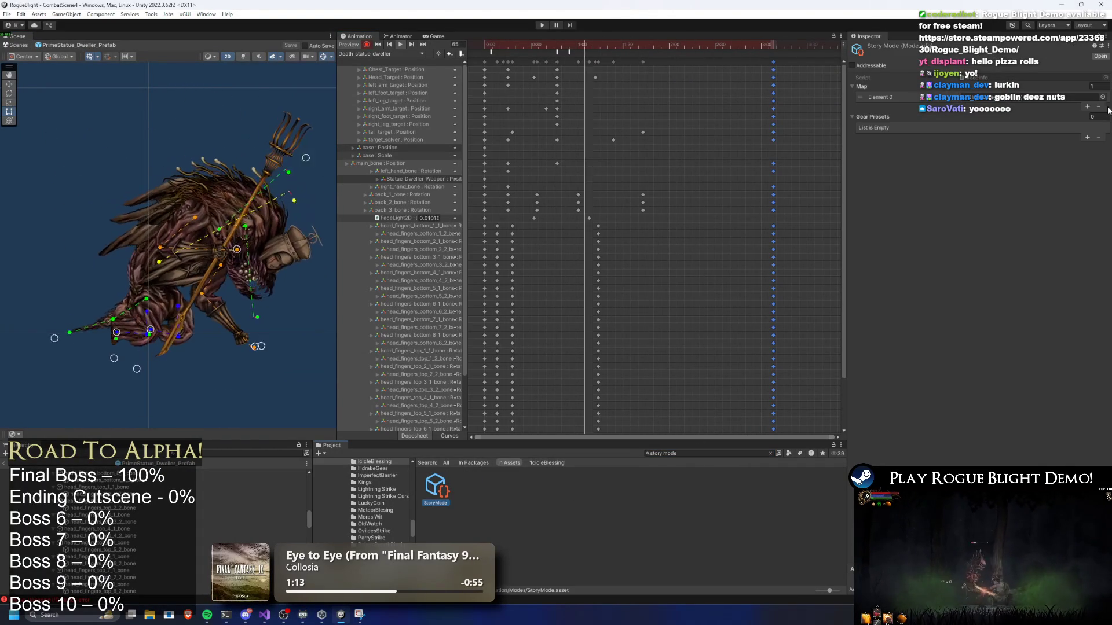
click(1103, 97)
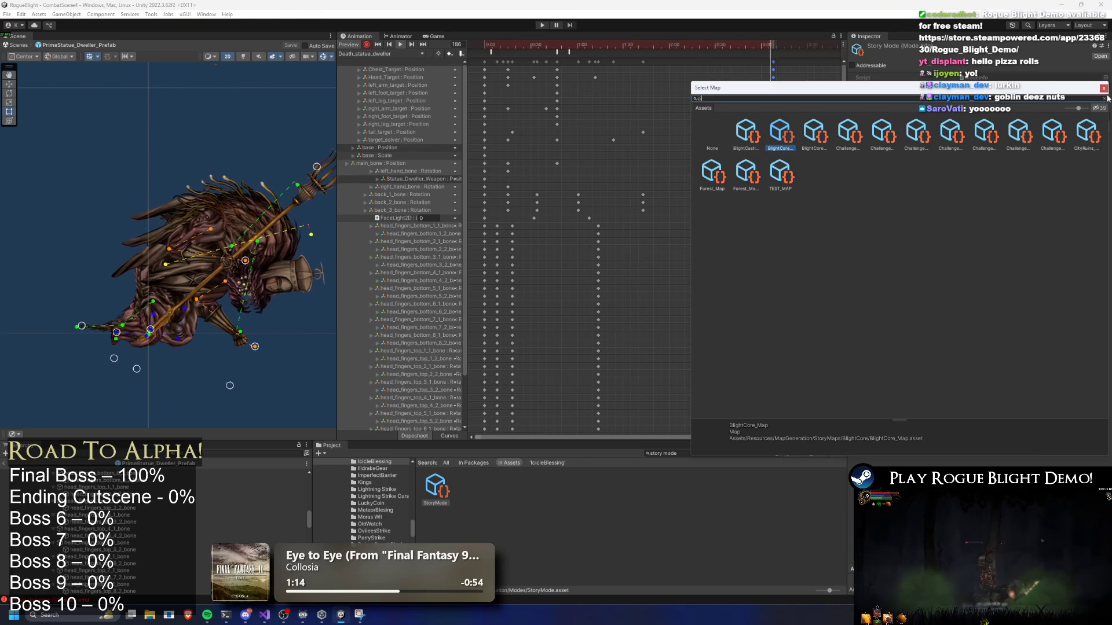
text(city)
double_click(747, 132)
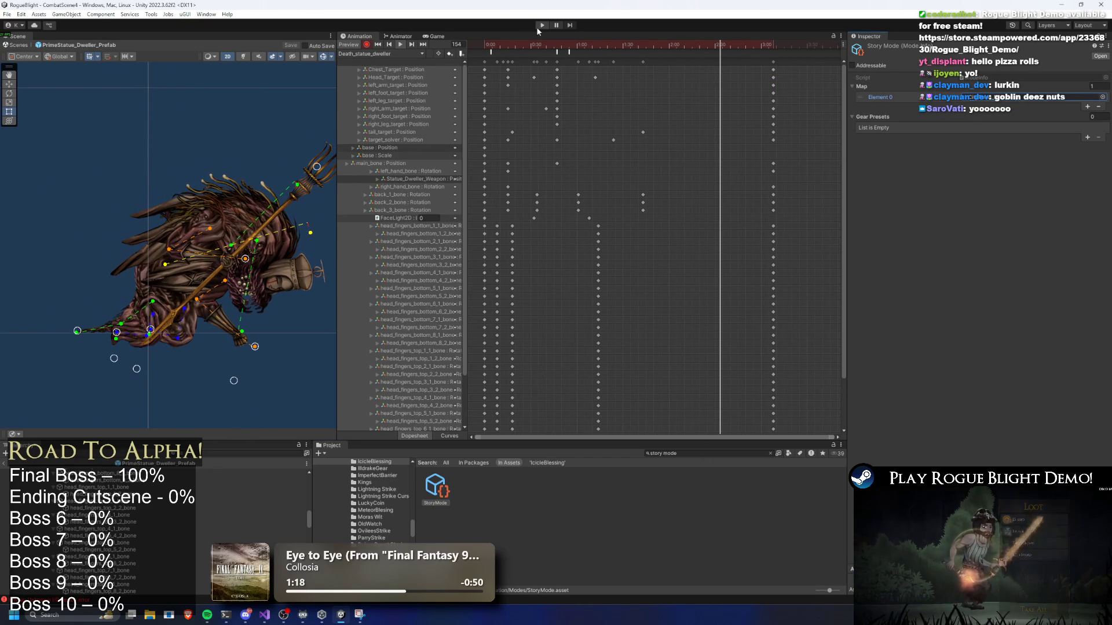
Save the project and start Play mode, dismissing the prefab warning.
key(ctrl+s)
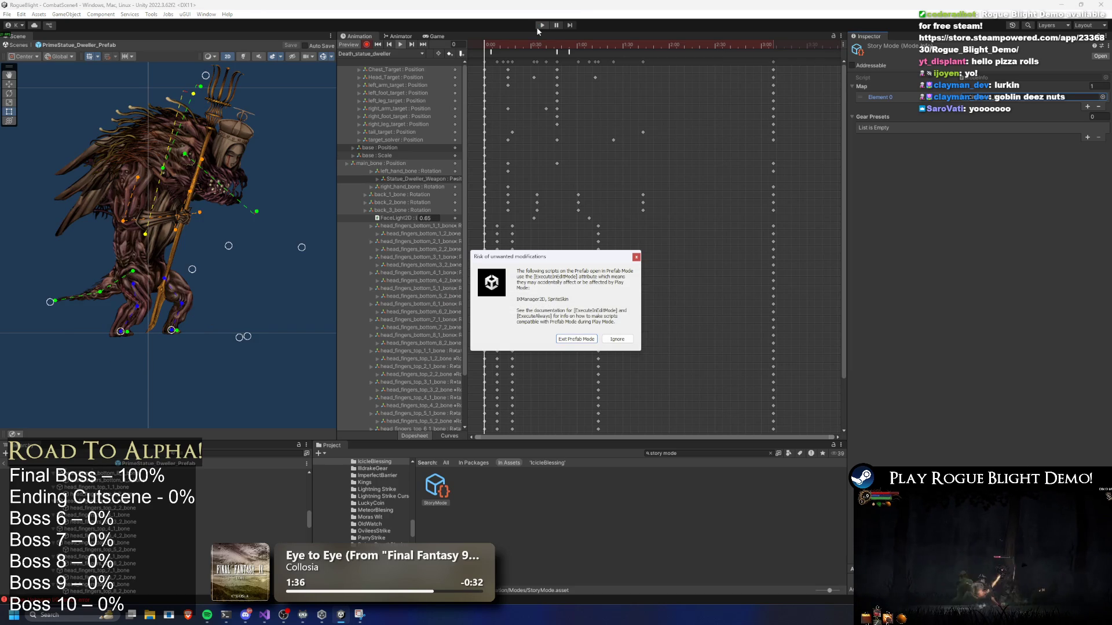
key(Return)
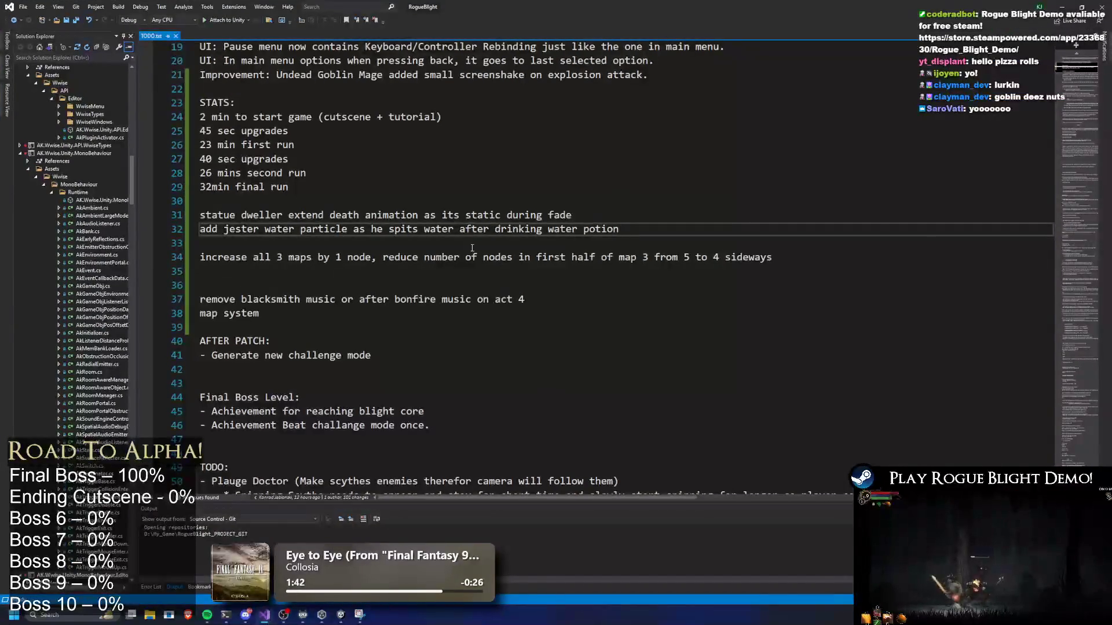
key(alt+Tab)
key(ctrl+p)
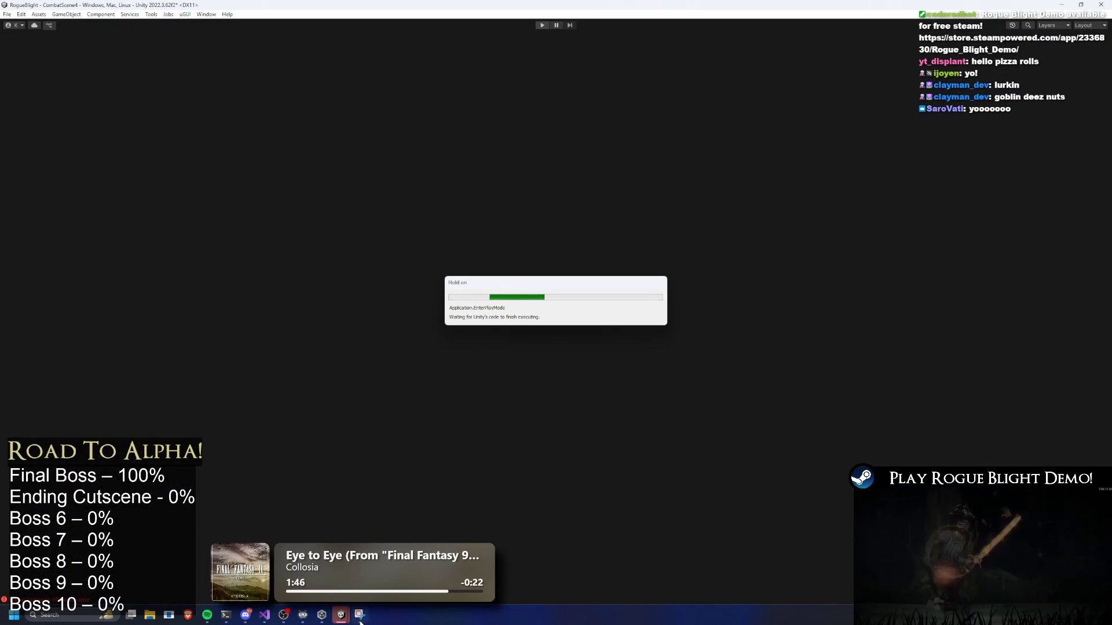
Close the Snipping Tool and abandon the current run from the pause menu.
key(super+shift+s)
click(637, 169)
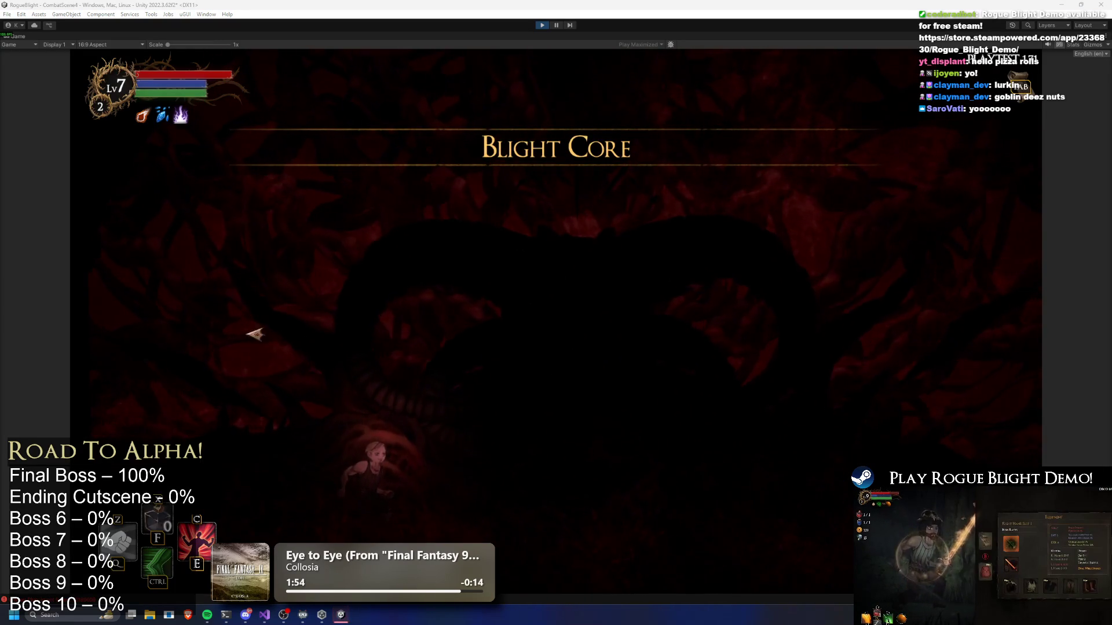
key(Escape)
click(599, 349)
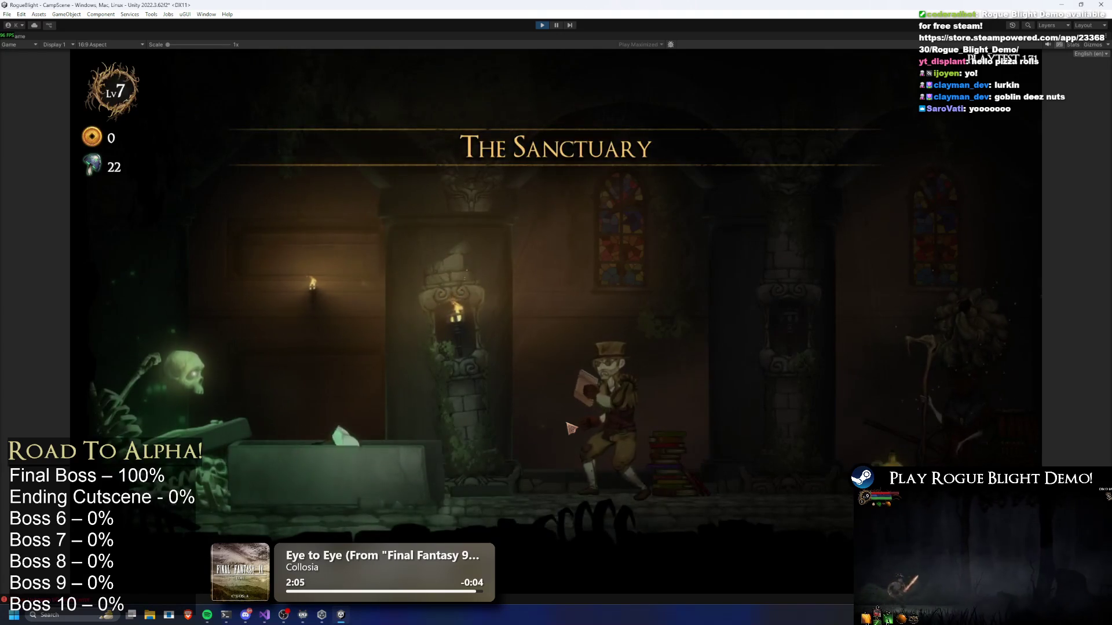
Start a Story Mode run at difficulty 2 from the Sanctuary map table.
key(d)
key(d)
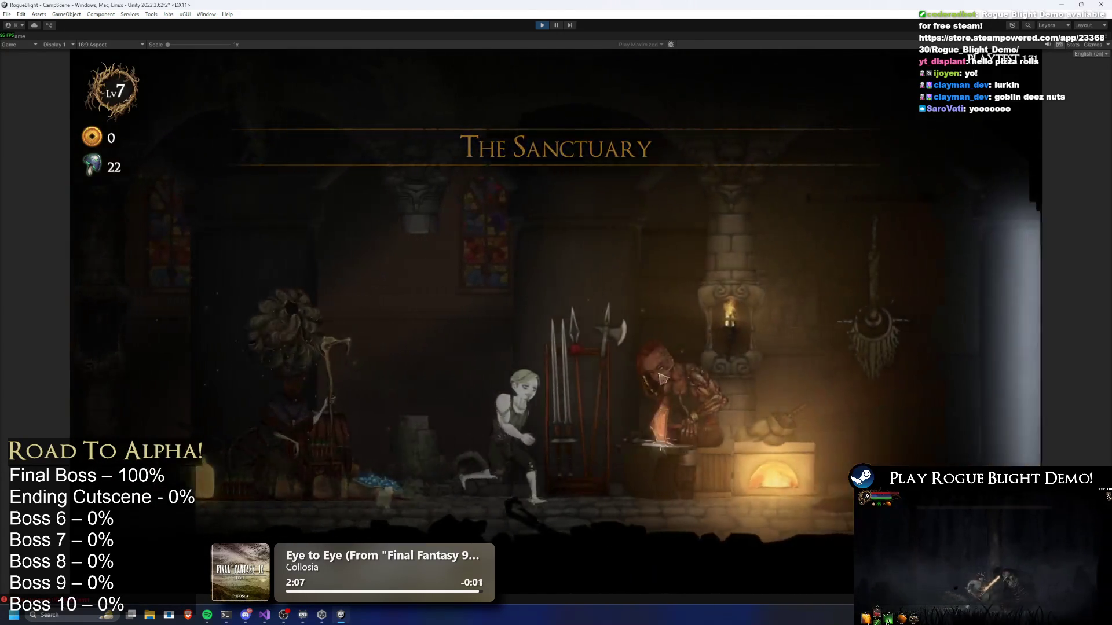
key(e)
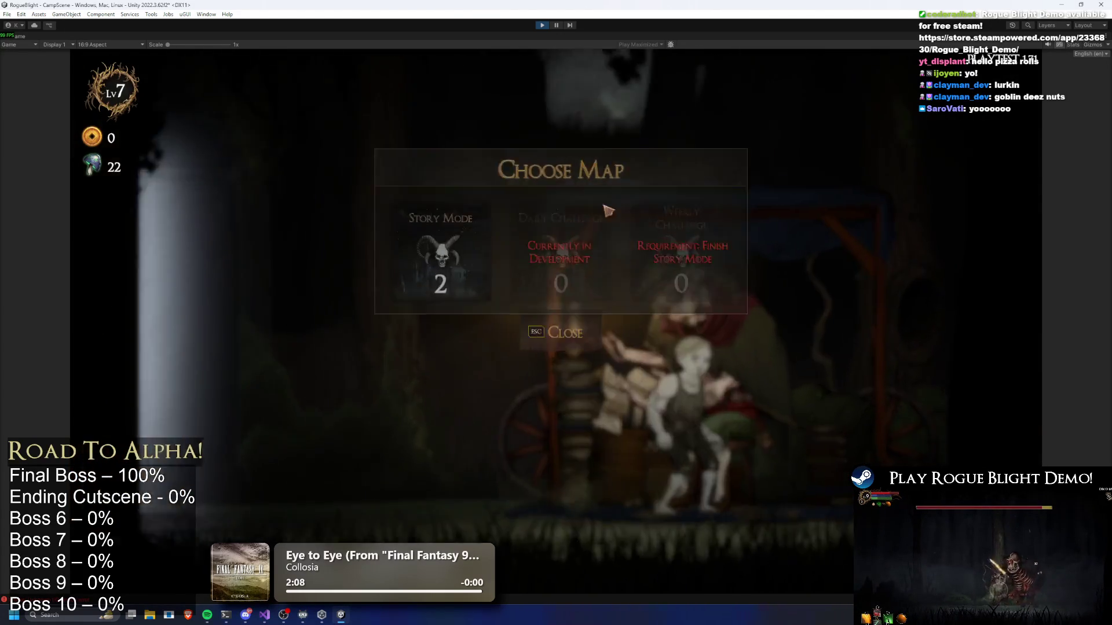
click(459, 191)
click(602, 242)
click(723, 233)
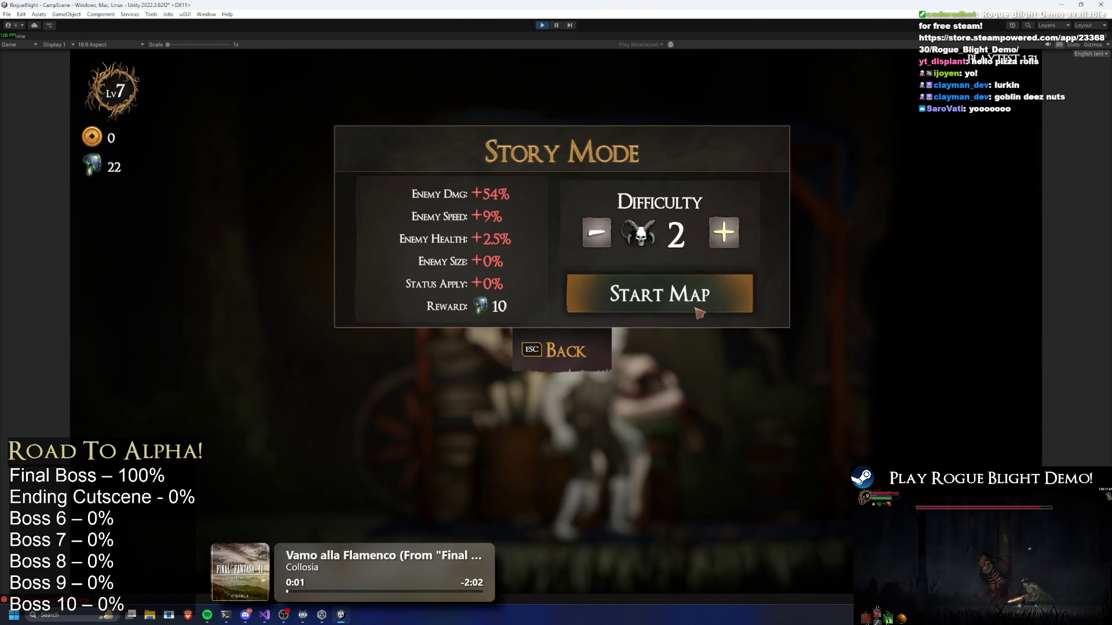
click(660, 299)
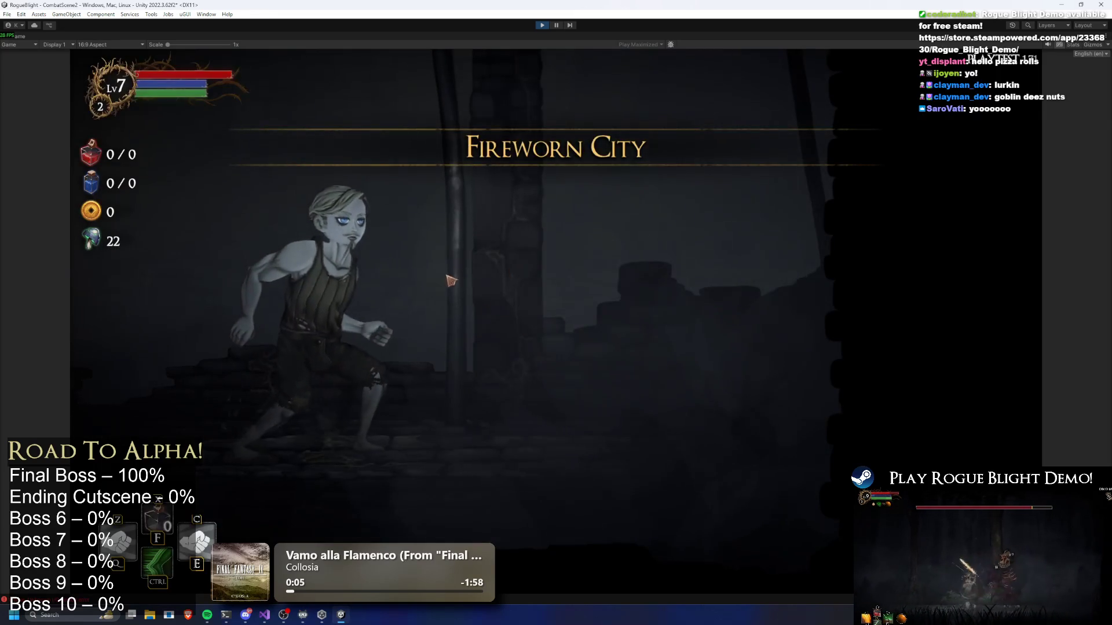
Clear the first room: take its loot, then defeat the red plant enemy using the health cheat.
click(486, 298)
key(Tab)
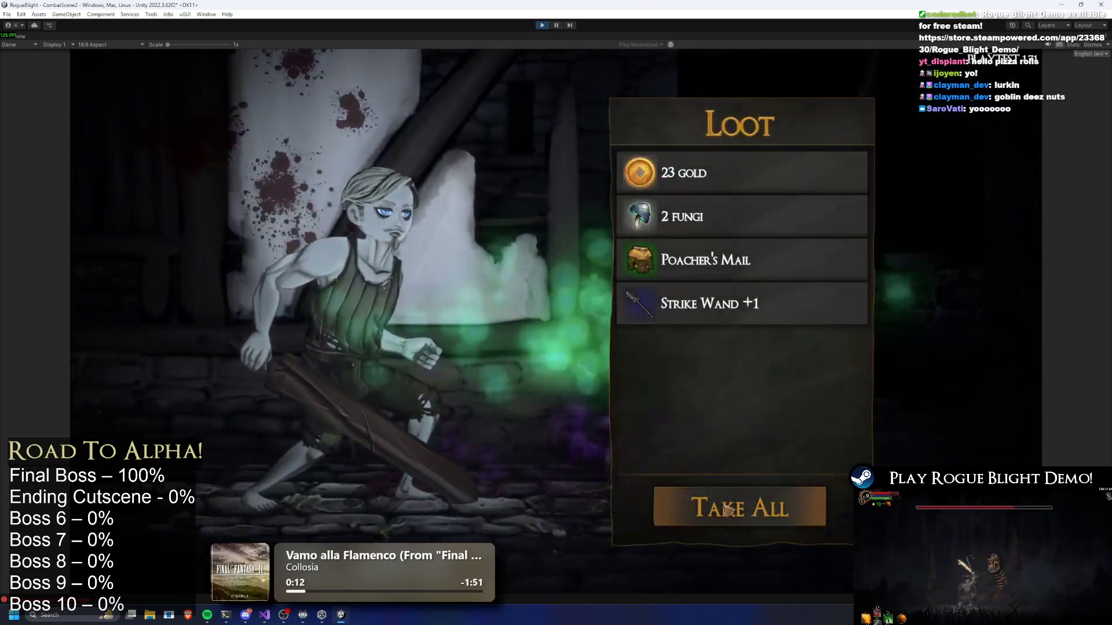
click(811, 509)
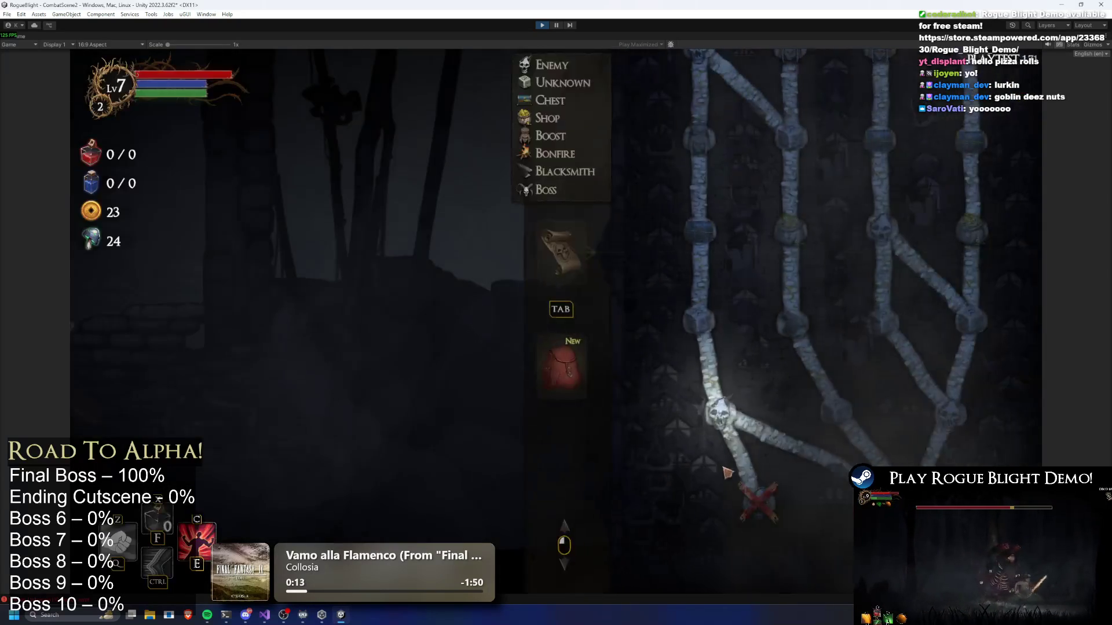
click(730, 401)
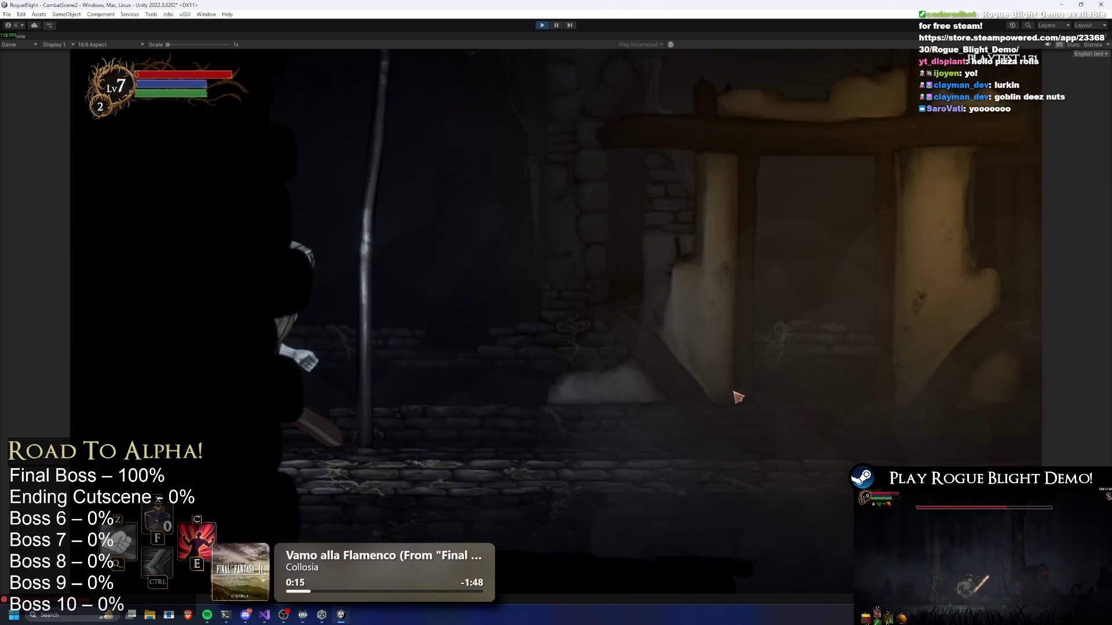
key(d)
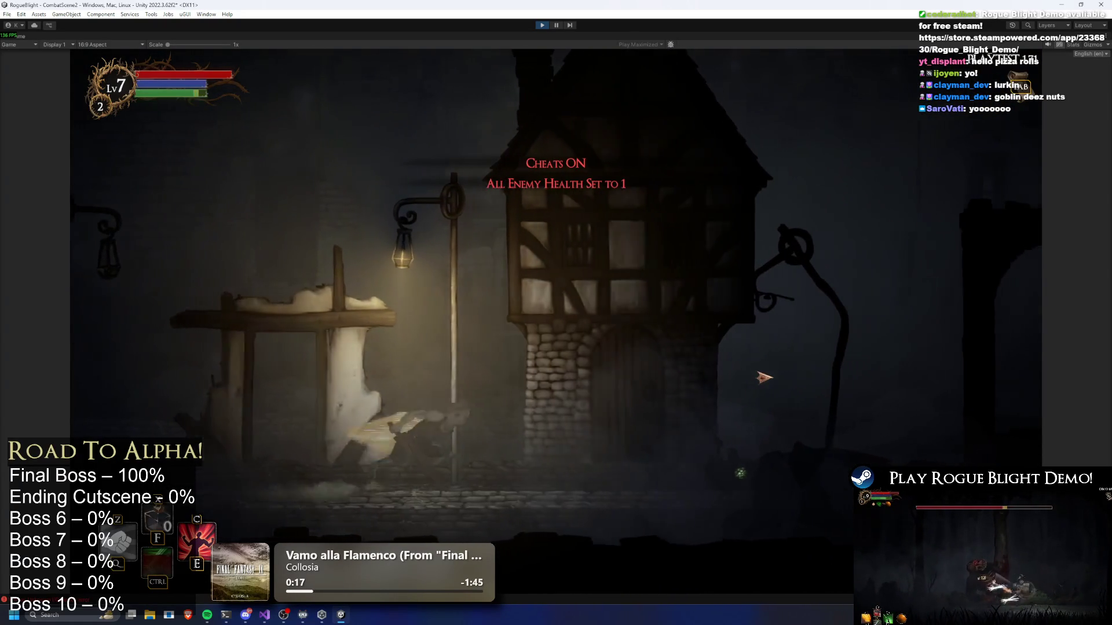
key(d)
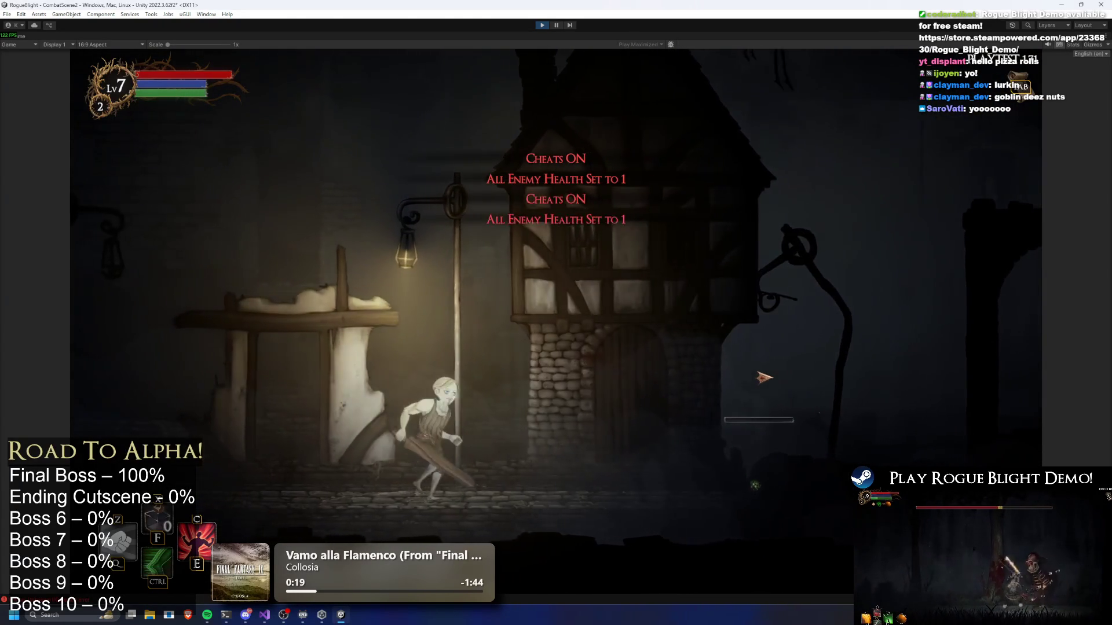
click(724, 405)
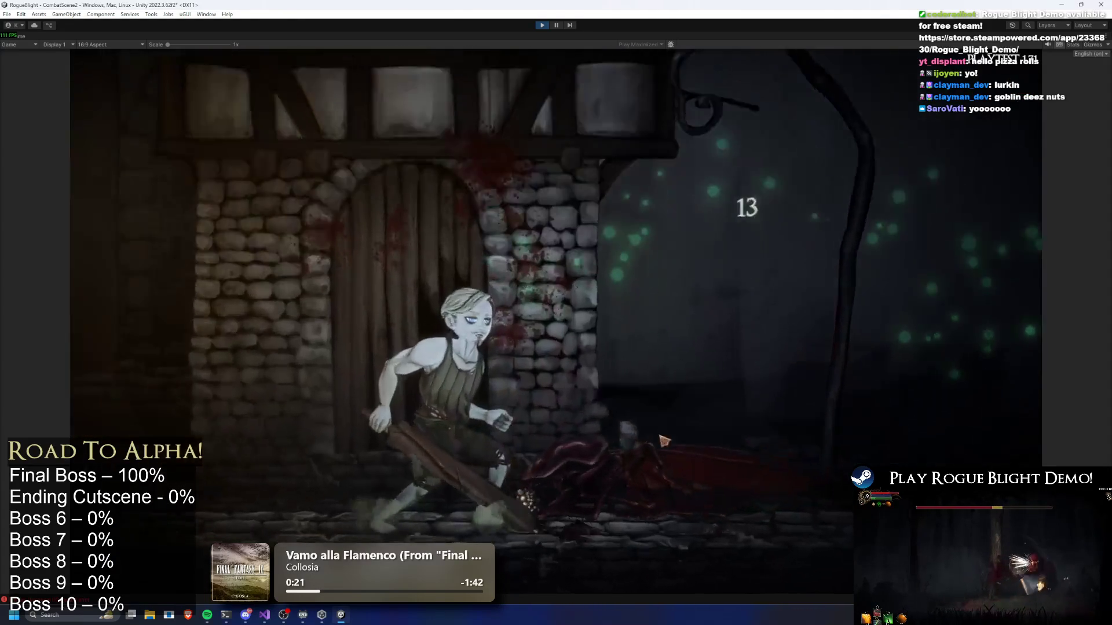
key(Tab)
key(Tab)
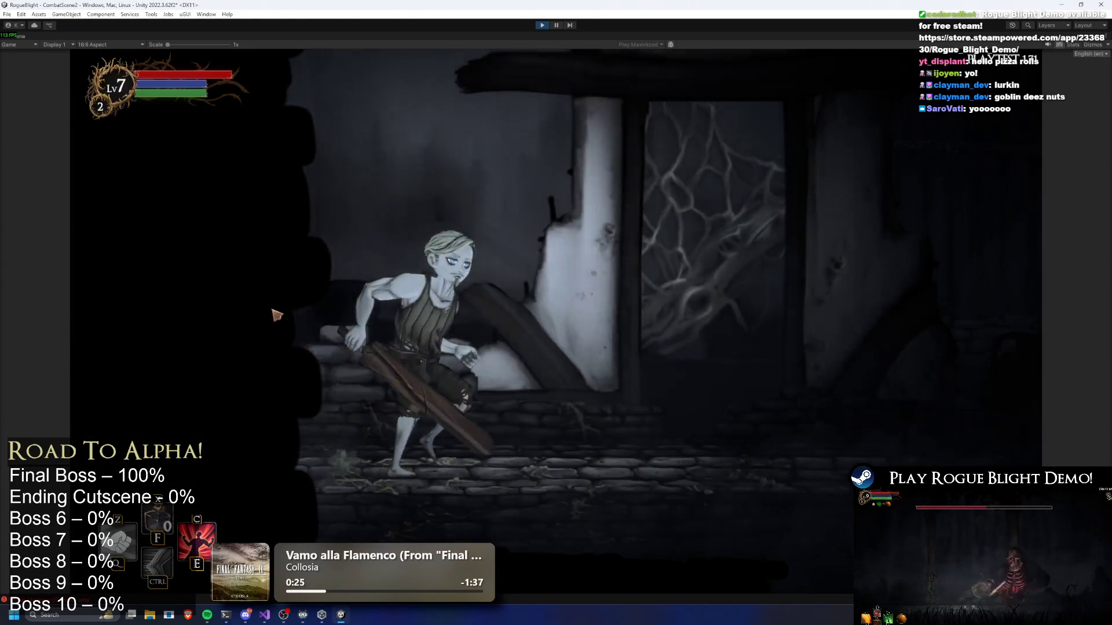
Thoroughly search the next room, take the loot, and travel to the next map node.
key(d)
key(e)
click(480, 247)
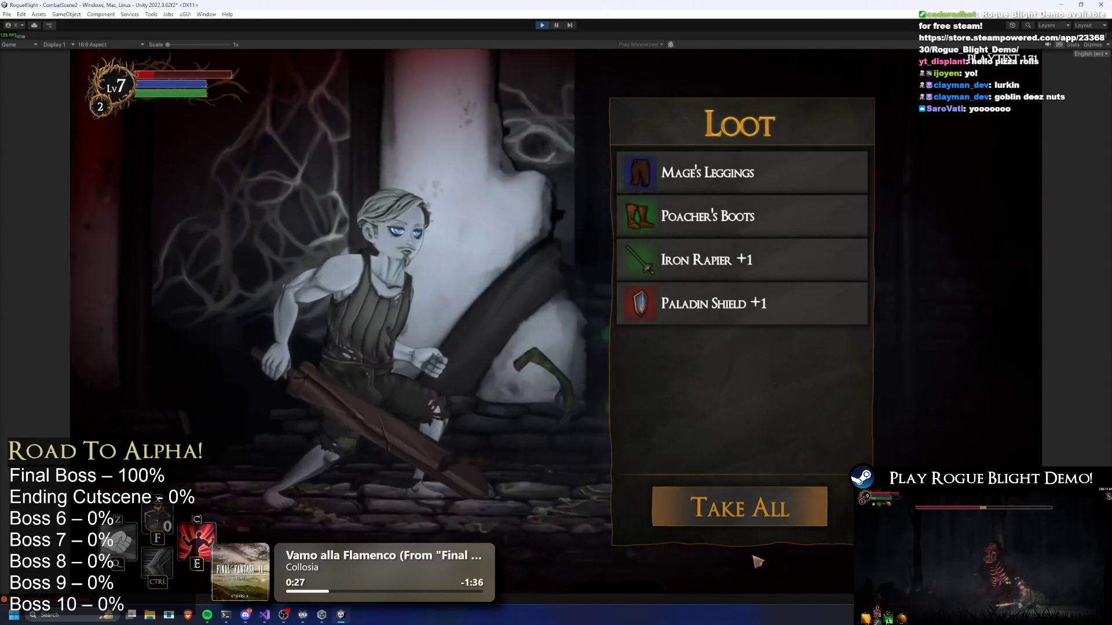
click(782, 508)
key(Tab)
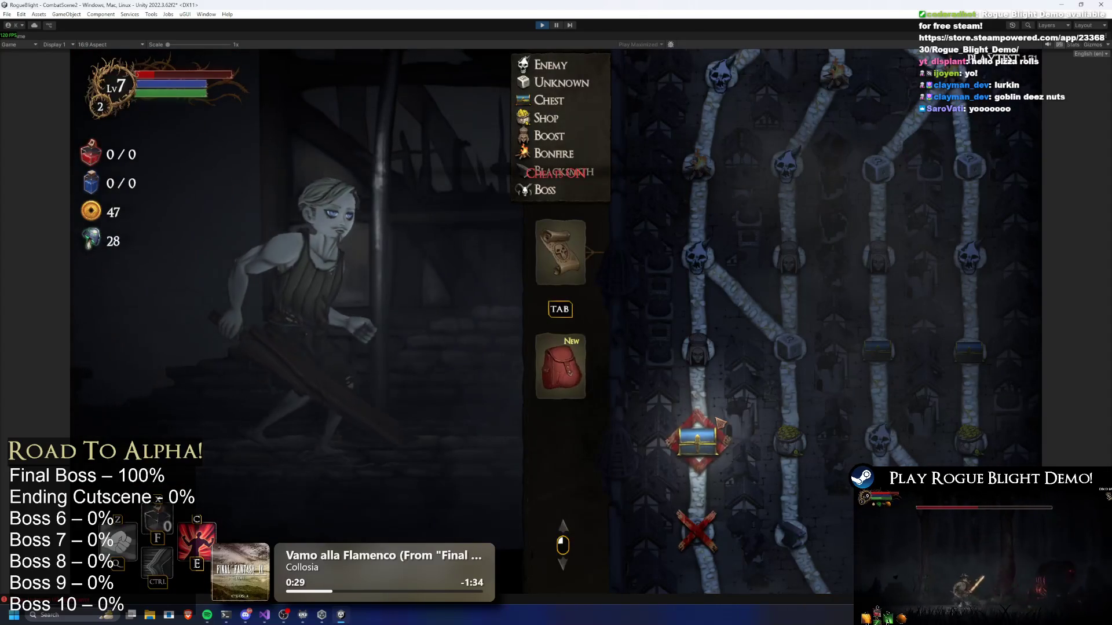
click(700, 437)
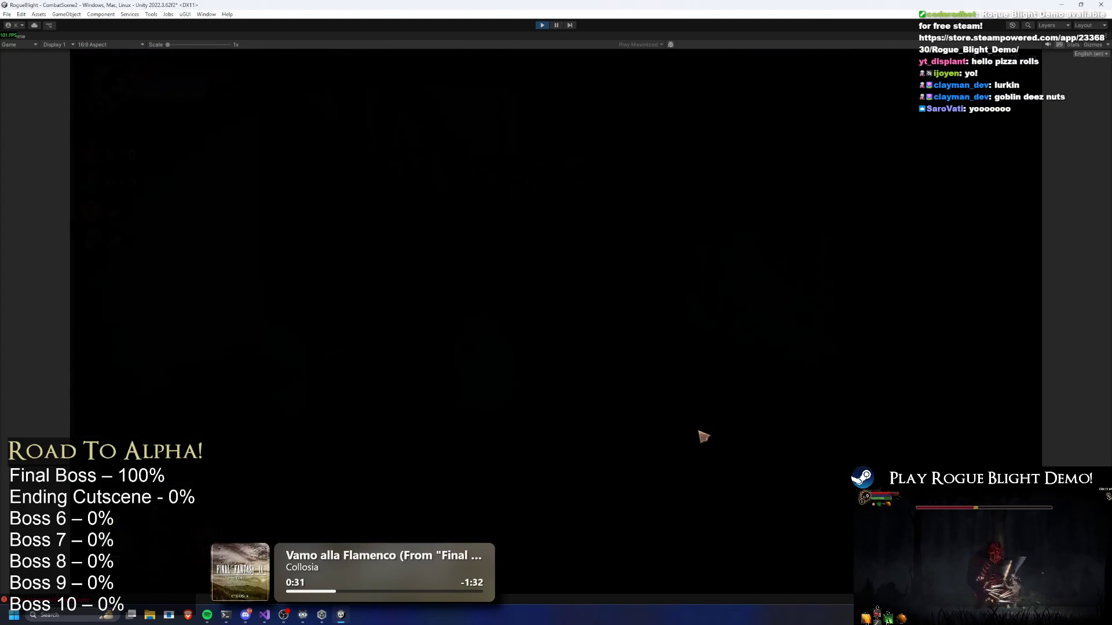
Open the chest, pray at the shrine, kill the goblin and red enemy, and loot them.
key(w)
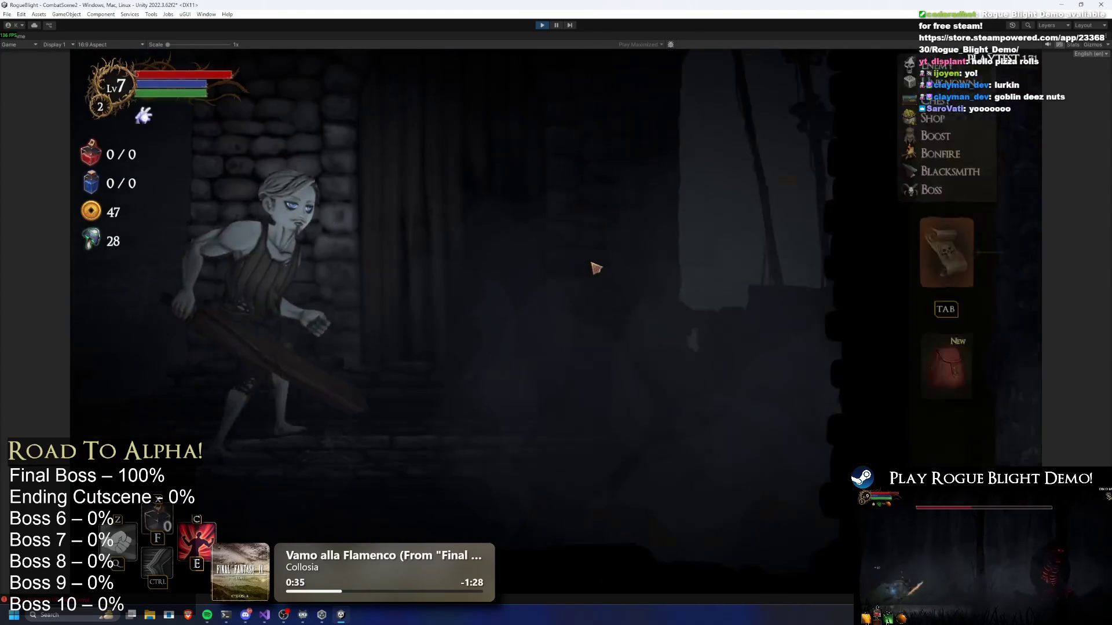
key(Left)
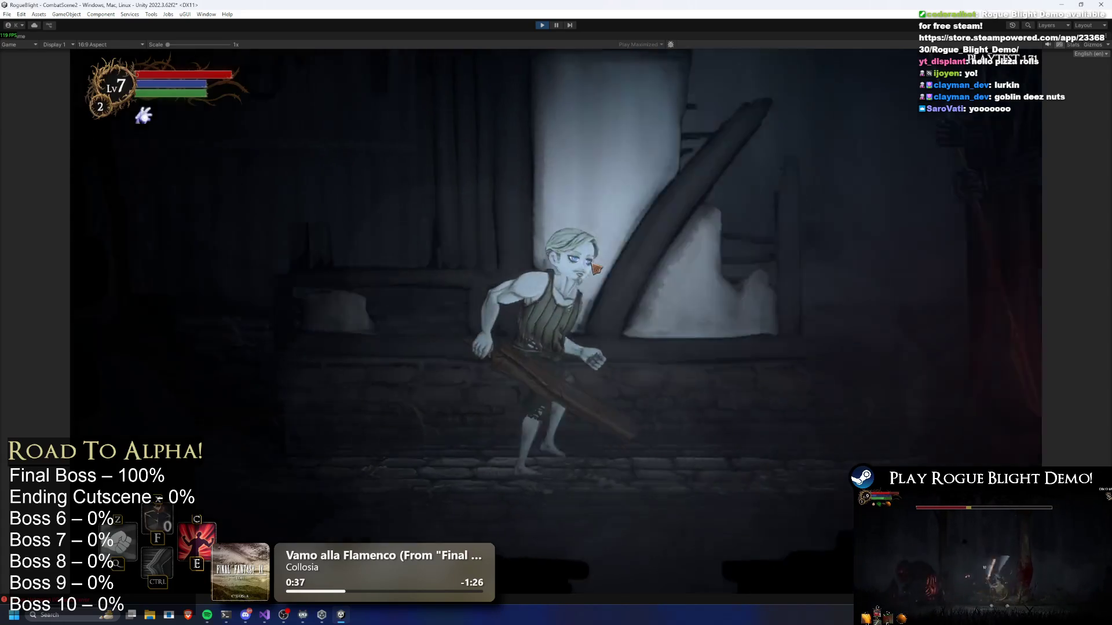
key(w)
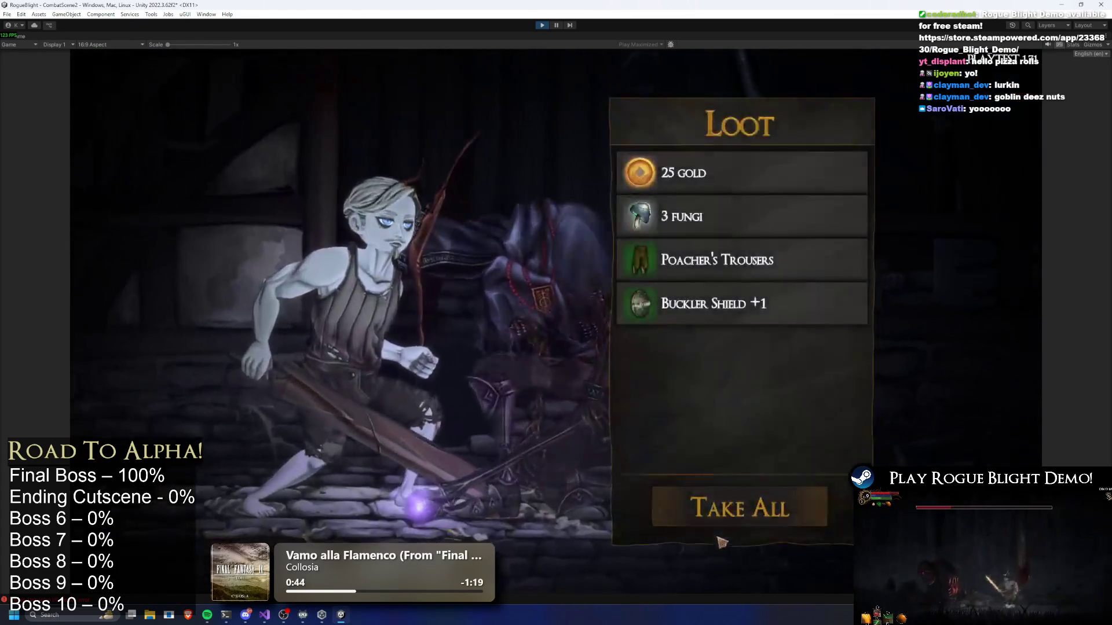
click(748, 505)
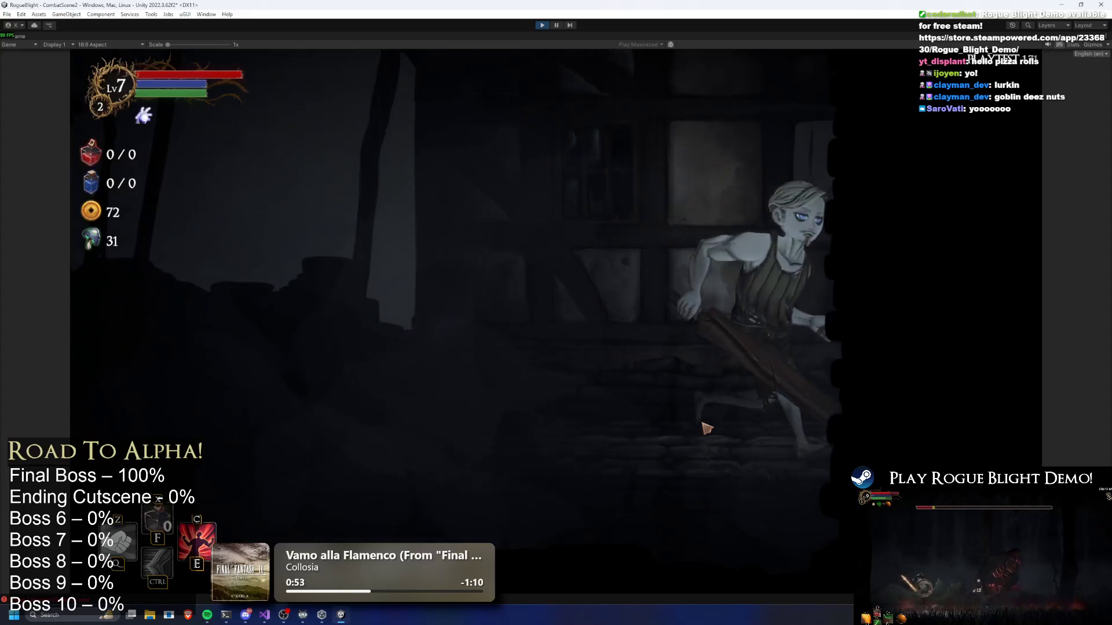
key(d)
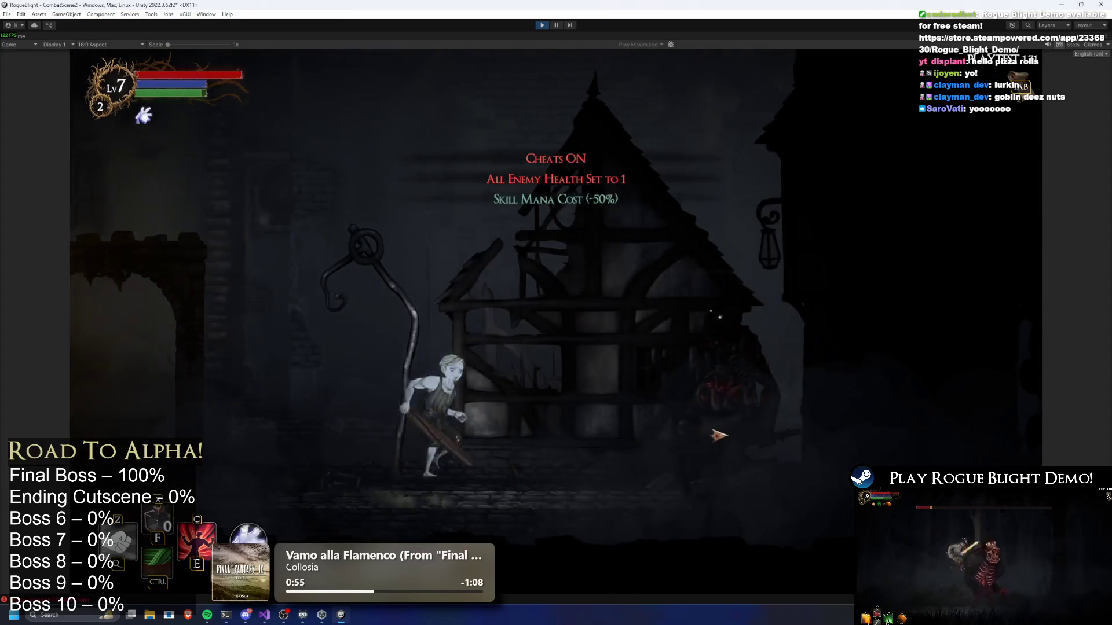
click(706, 428)
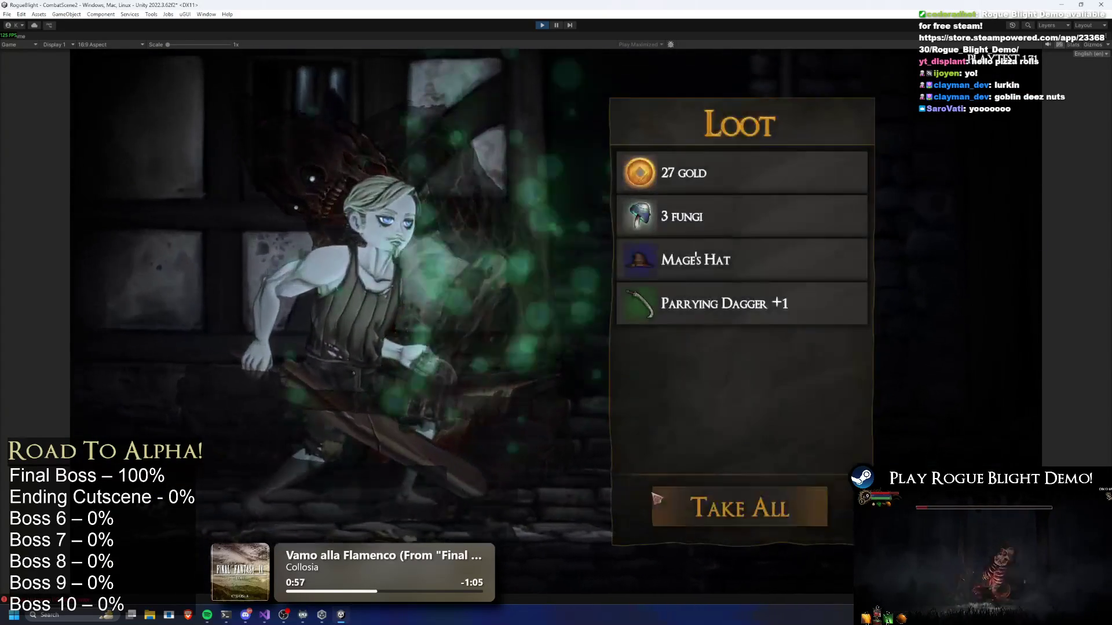
click(747, 491)
key(Tab)
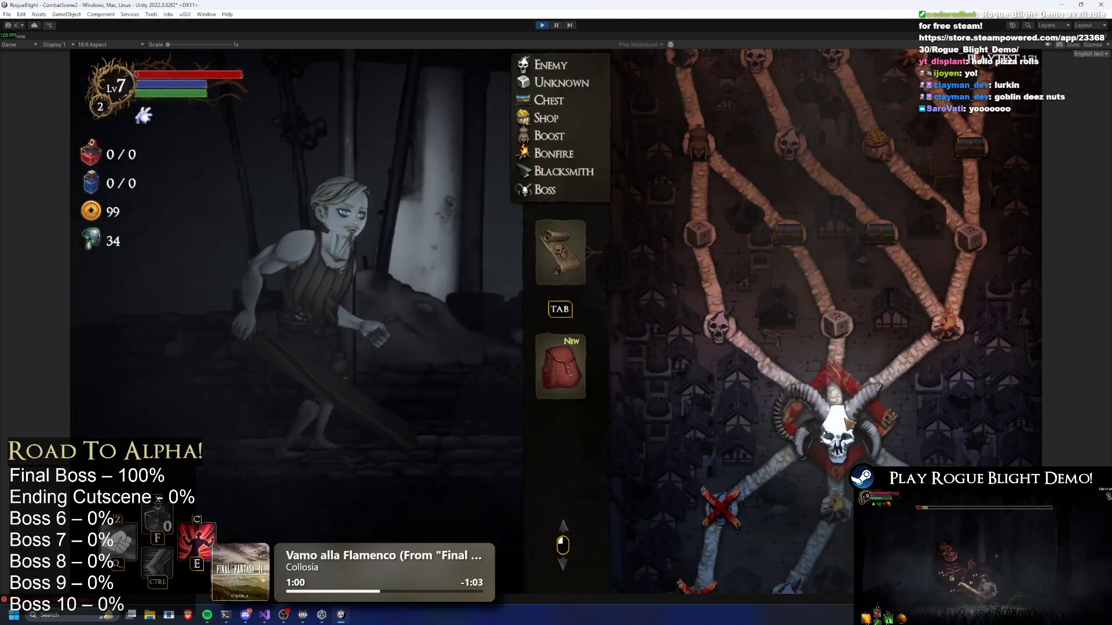
key(Tab)
key(d)
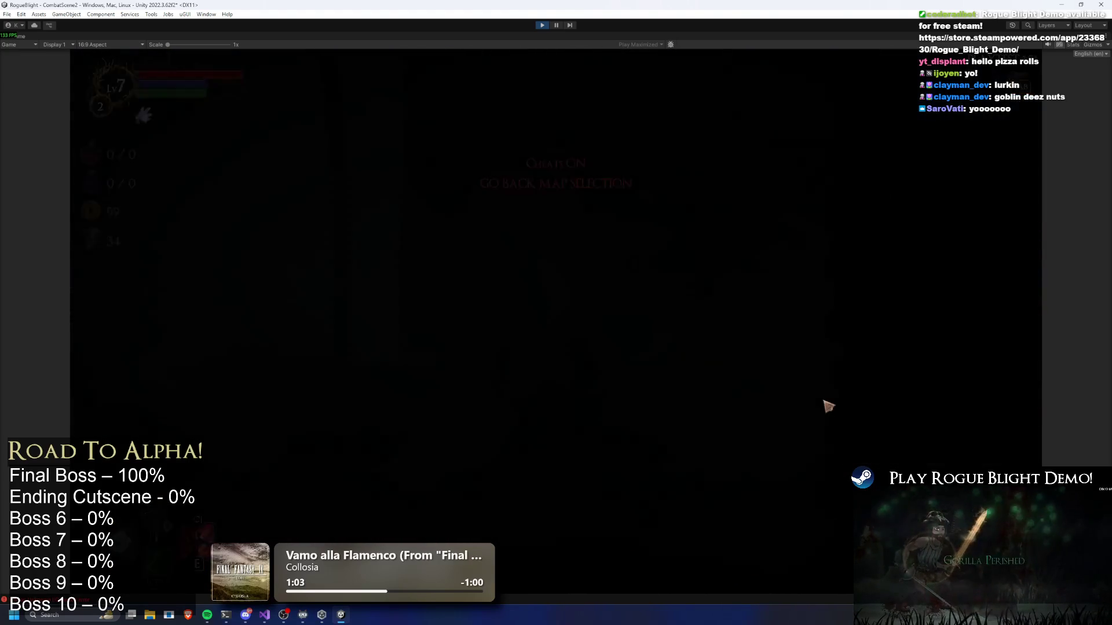
Enable the enemy-health-1 and half-mana cheats, fight the Statue Dweller boss, then exit Play mode.
key(Tab)
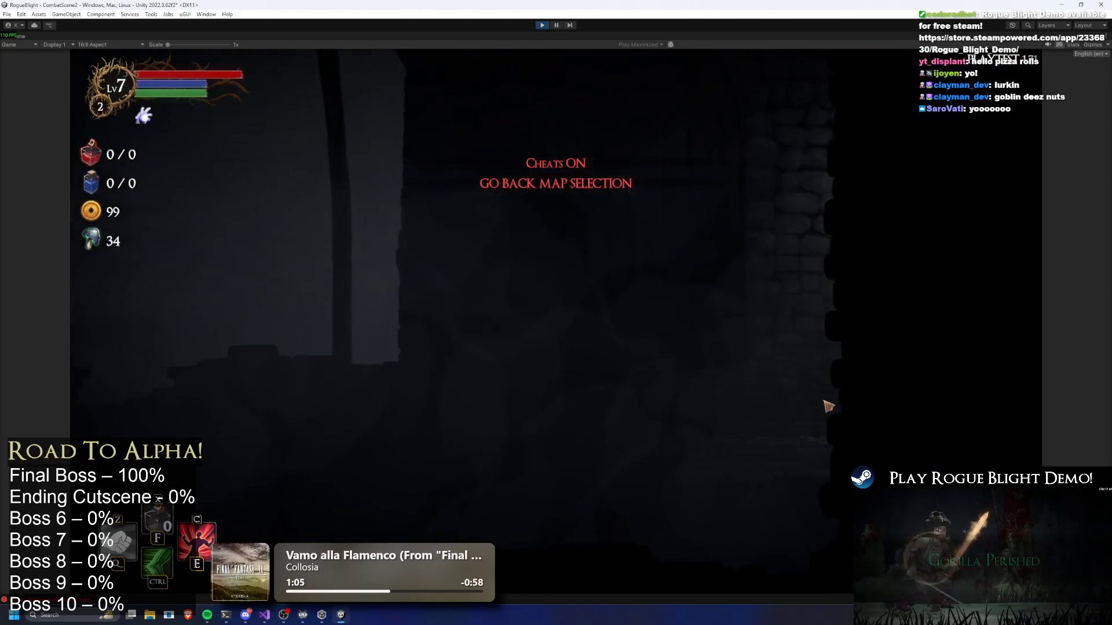
key(F2)
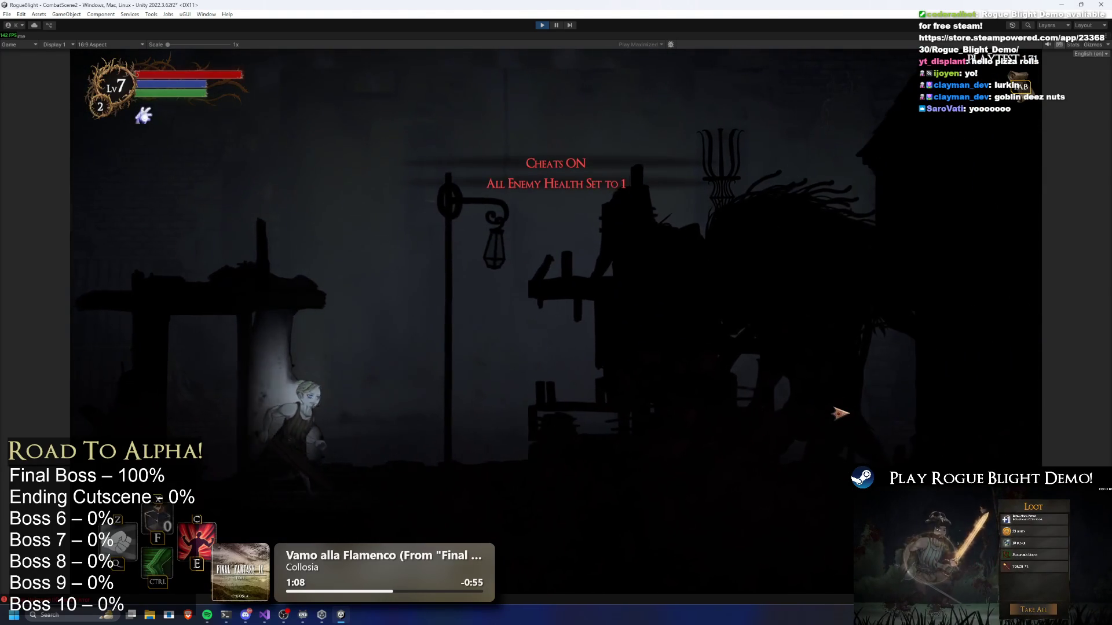
key(F3)
key(d)
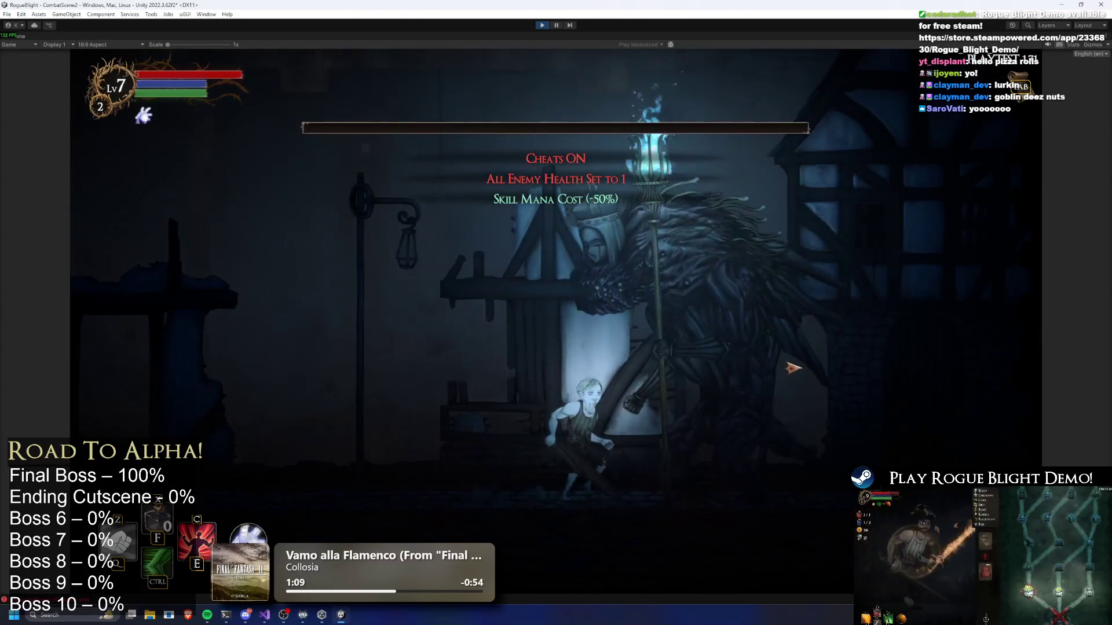
key(a)
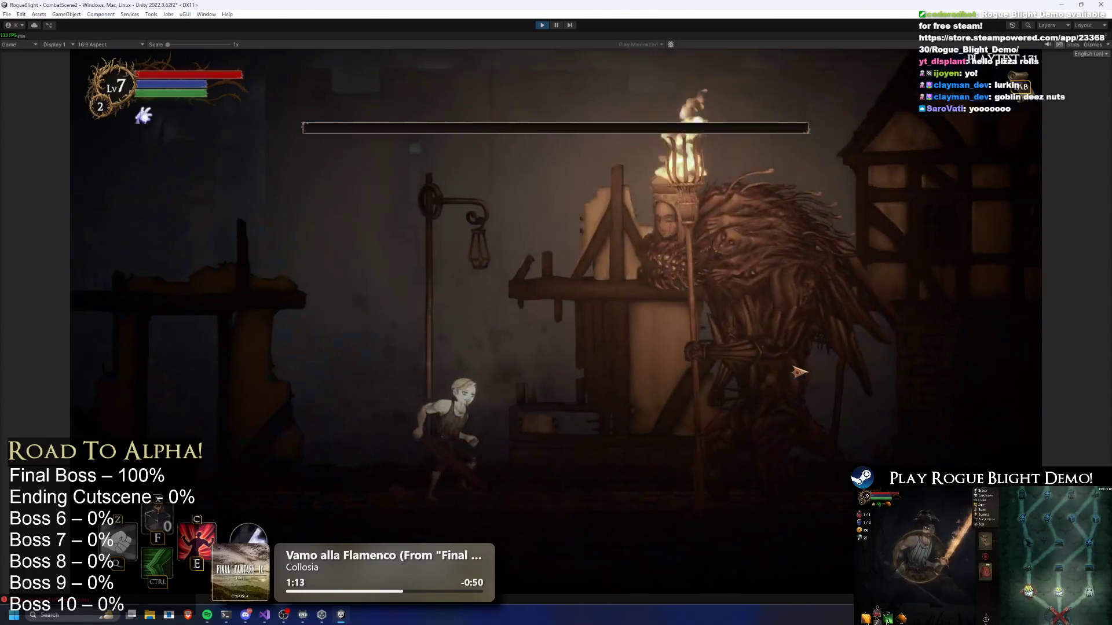
key(d)
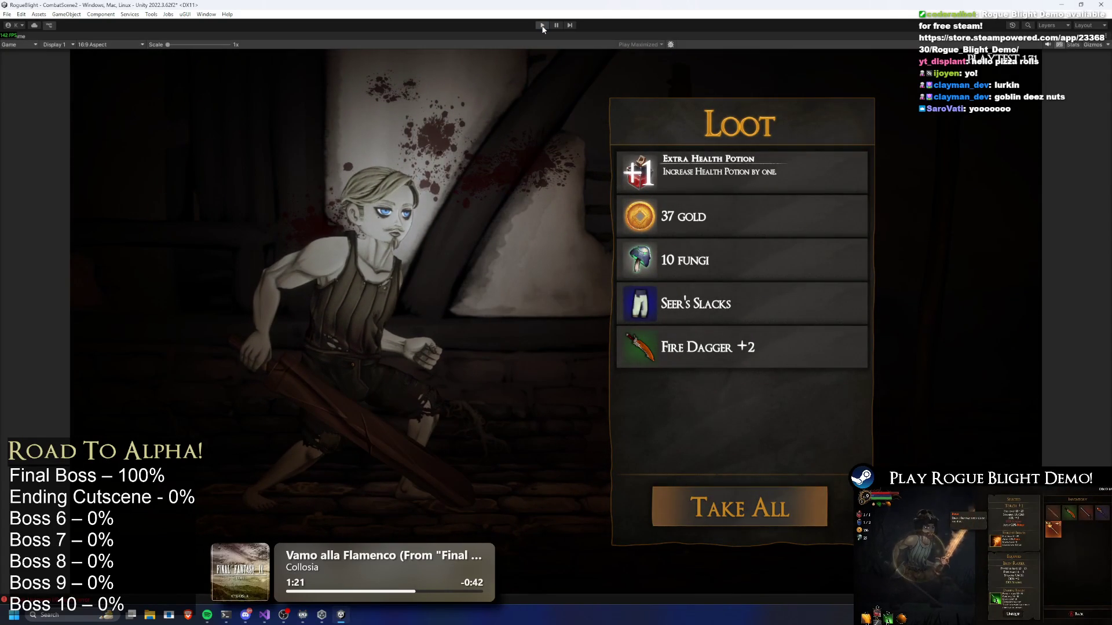
click(542, 26)
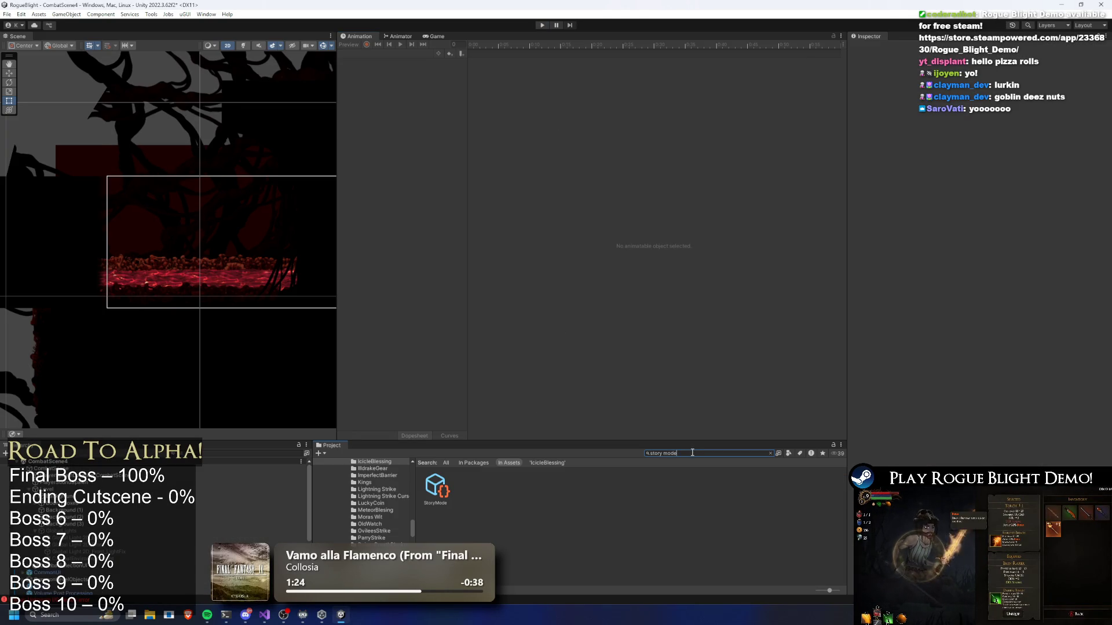
Select Statue_Dweller_Prefab via search 'atr p' and fold its Action Controller, Difficulty Modifier and Light Controller components.
click(692, 452)
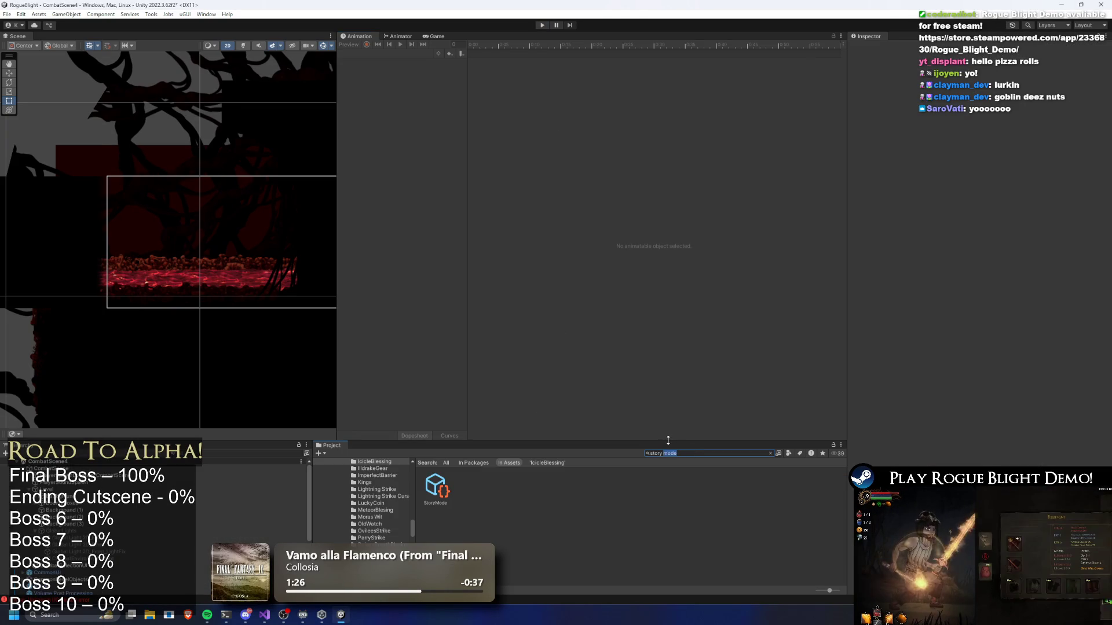
text(atue d)
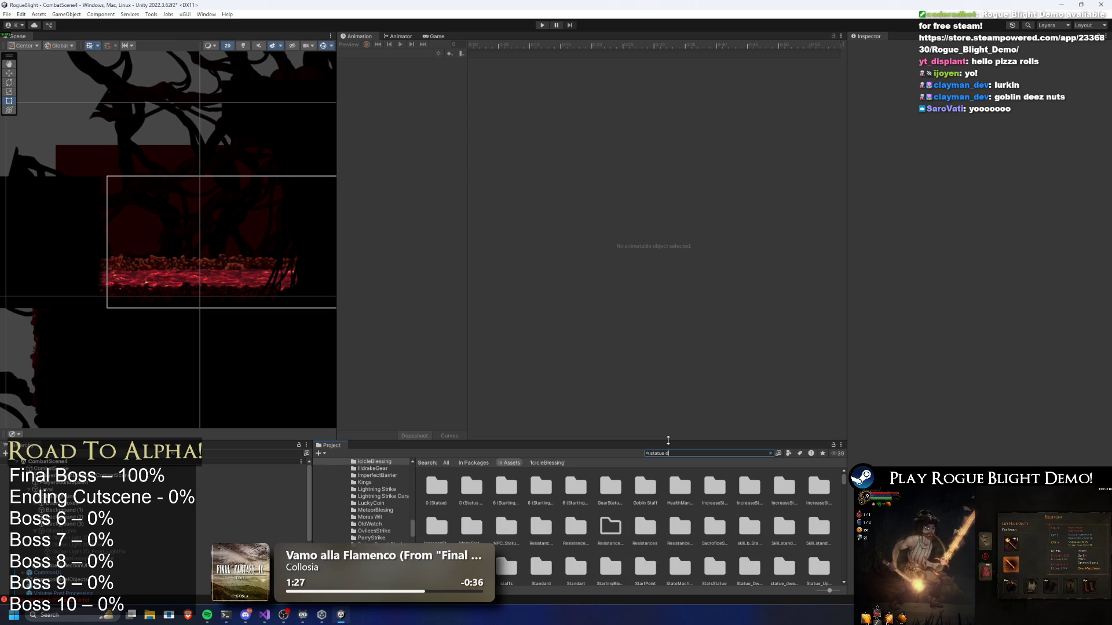
text(weller prefab)
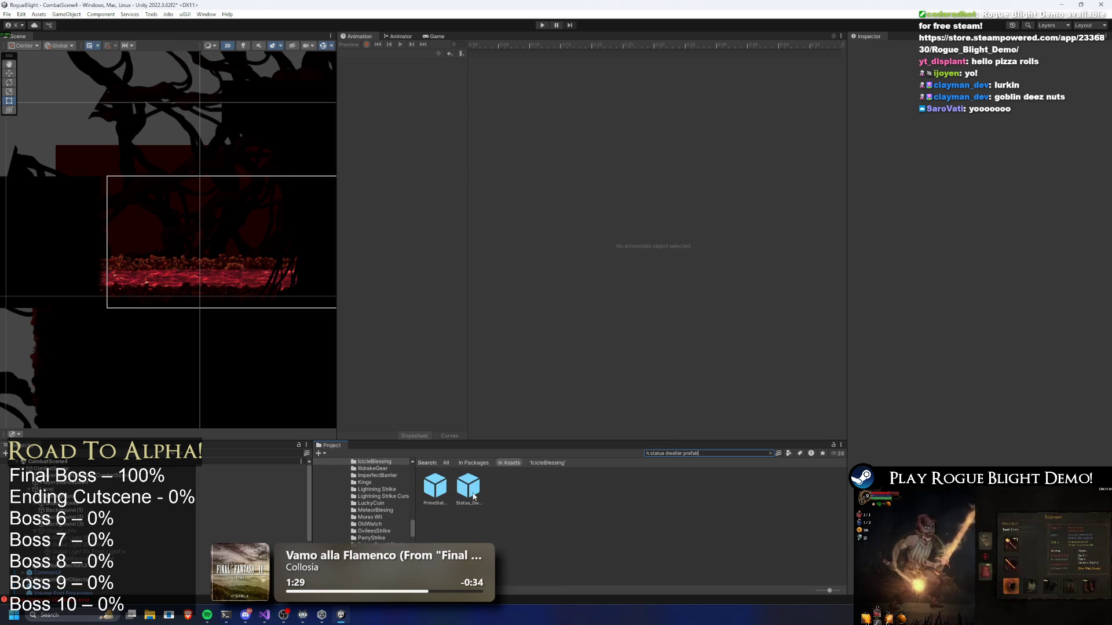
click(468, 486)
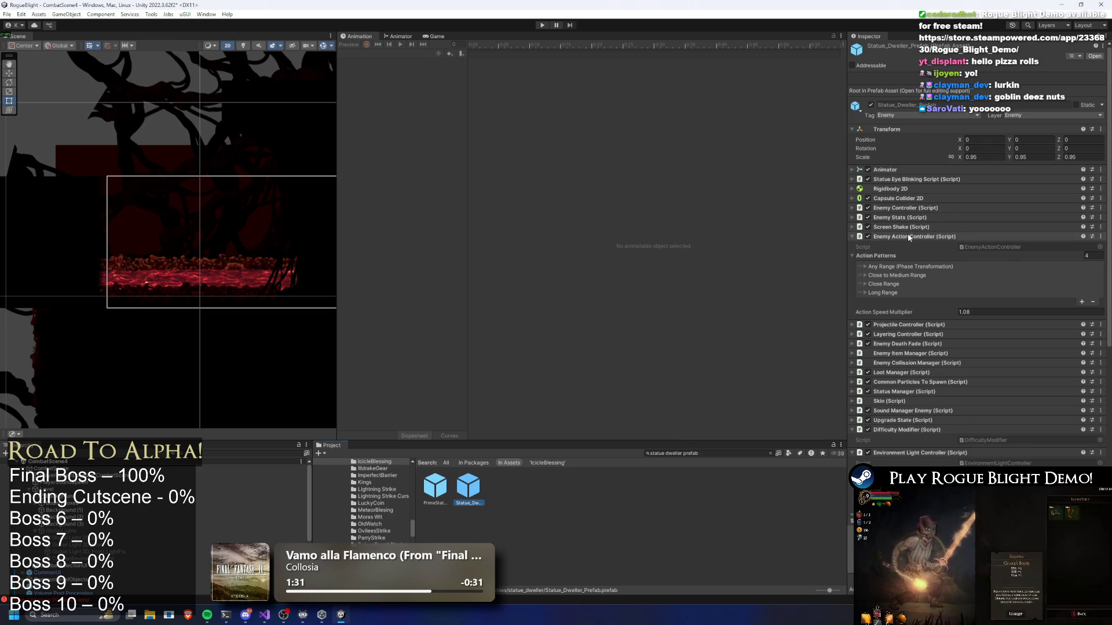
click(927, 236)
click(912, 350)
click(913, 361)
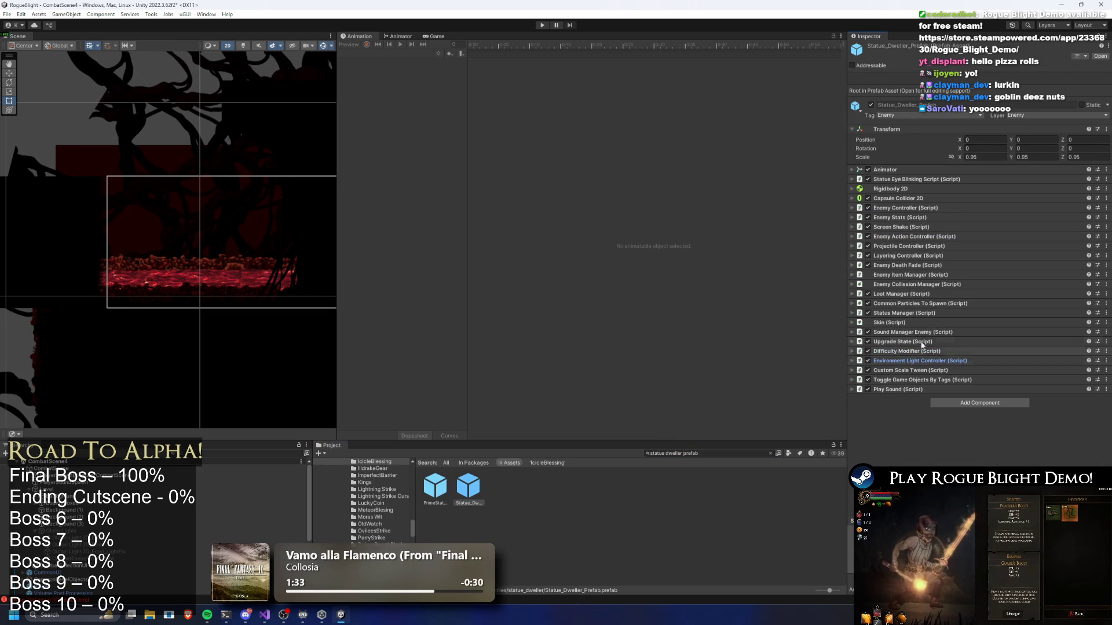
Toggle the Enemy Death Fade settings open and closed to inspect them, then save the project.
click(922, 266)
click(922, 266)
click(923, 266)
click(923, 266)
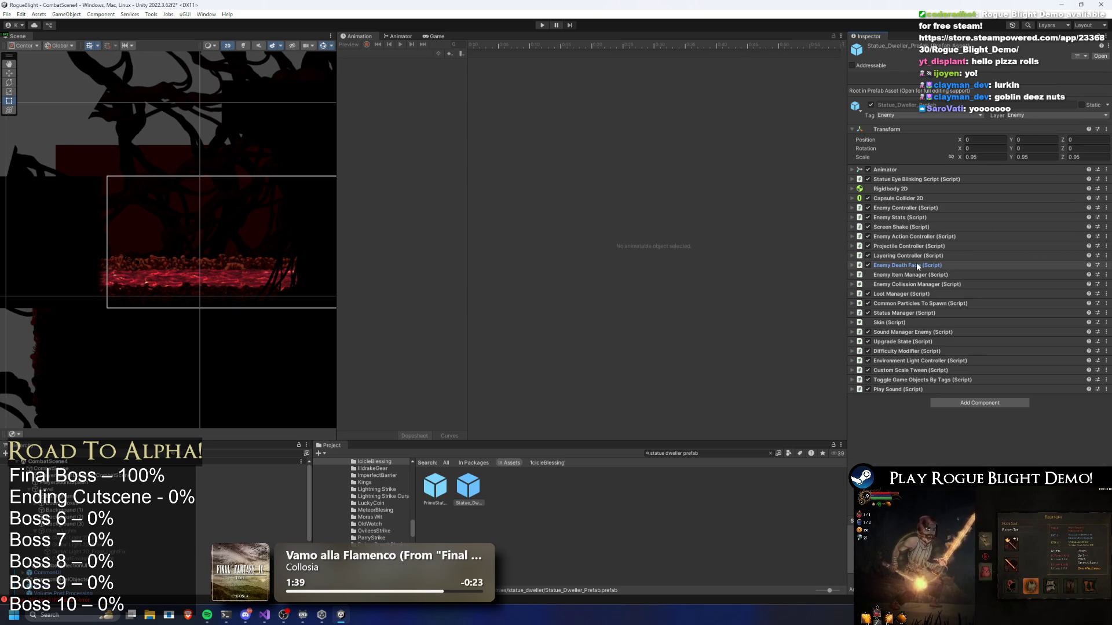
key(ctrl+s)
click(264, 618)
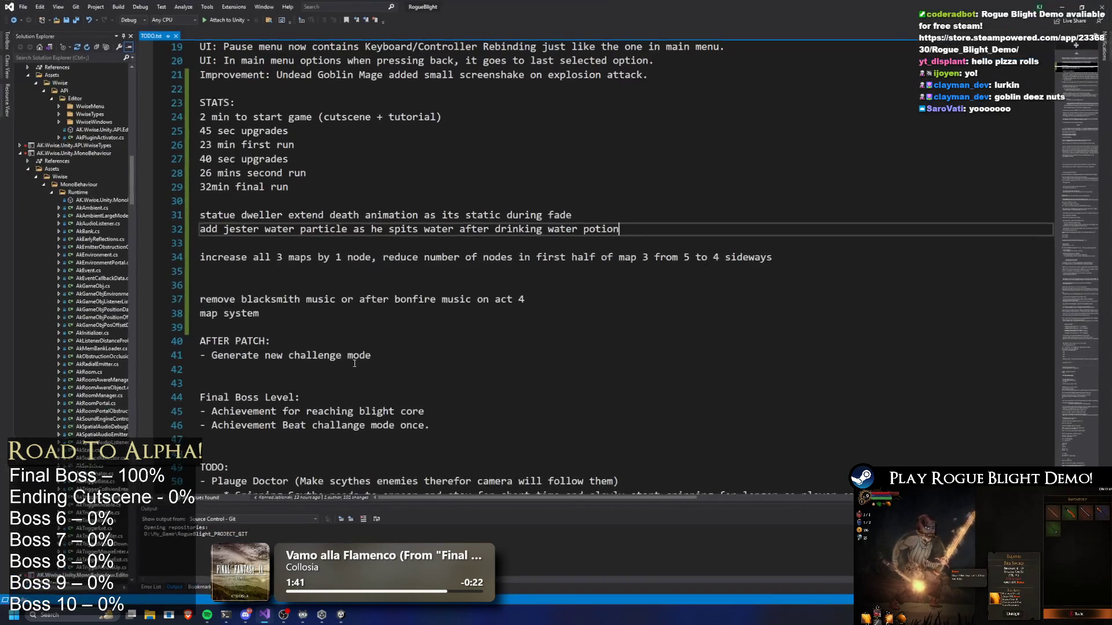
Add an Improvement changelog line about the statue dweller animating longer as he fades.
triple_click(626, 210)
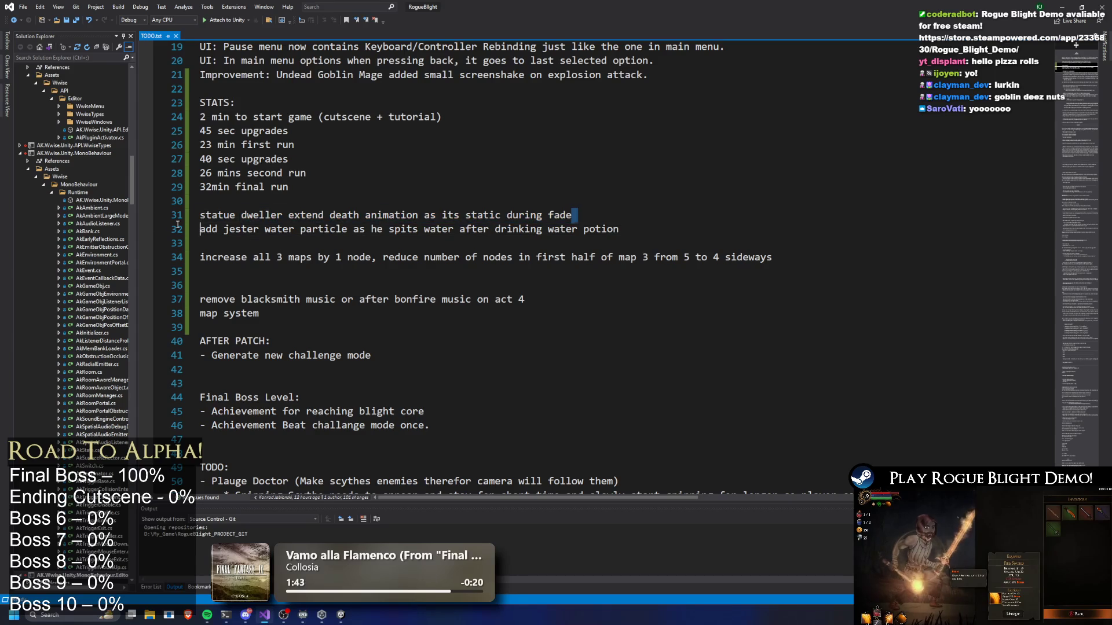
scroll(405, 231, up, 3)
click(284, 202)
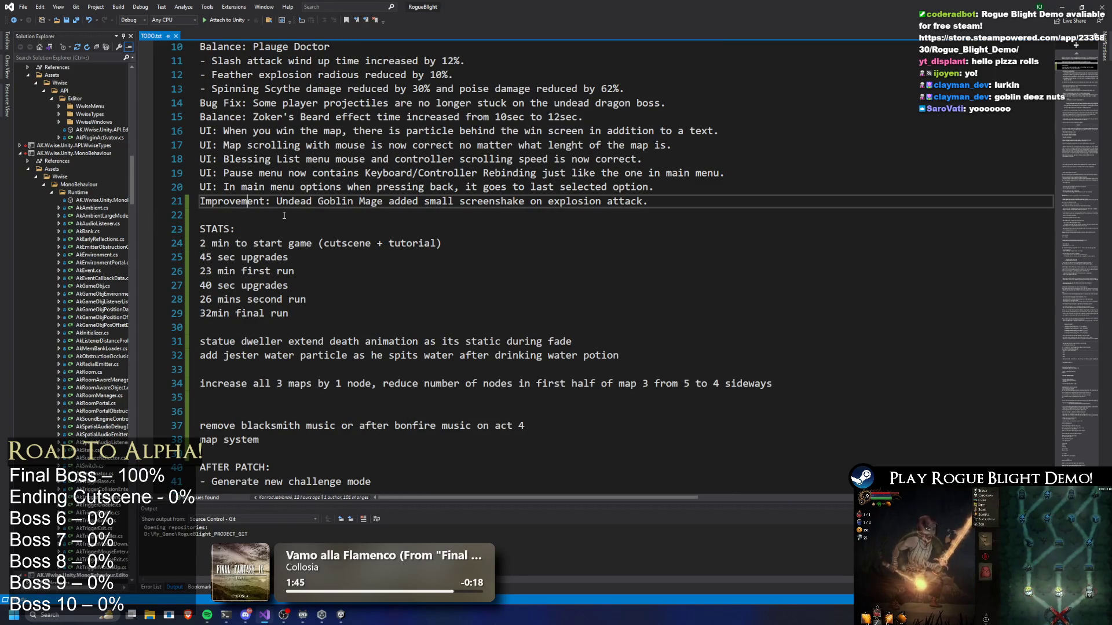
double_click(231, 201)
key(ctrl+c)
key(Down)
key(ctrl+v)
text(: S)
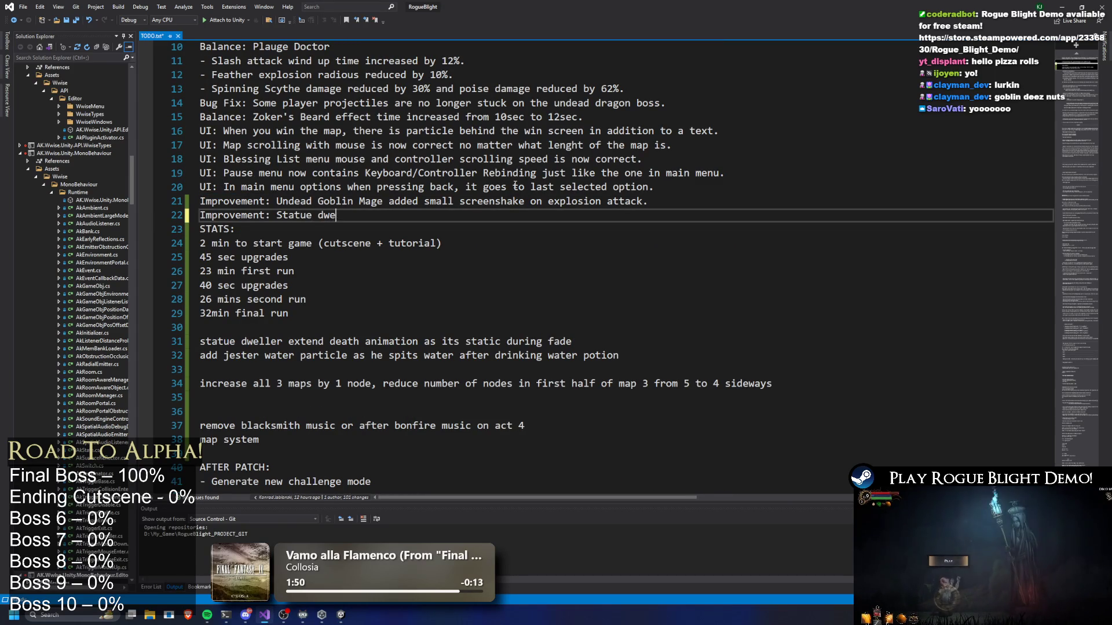
text(ller death animation extended so it doesnt sudden)
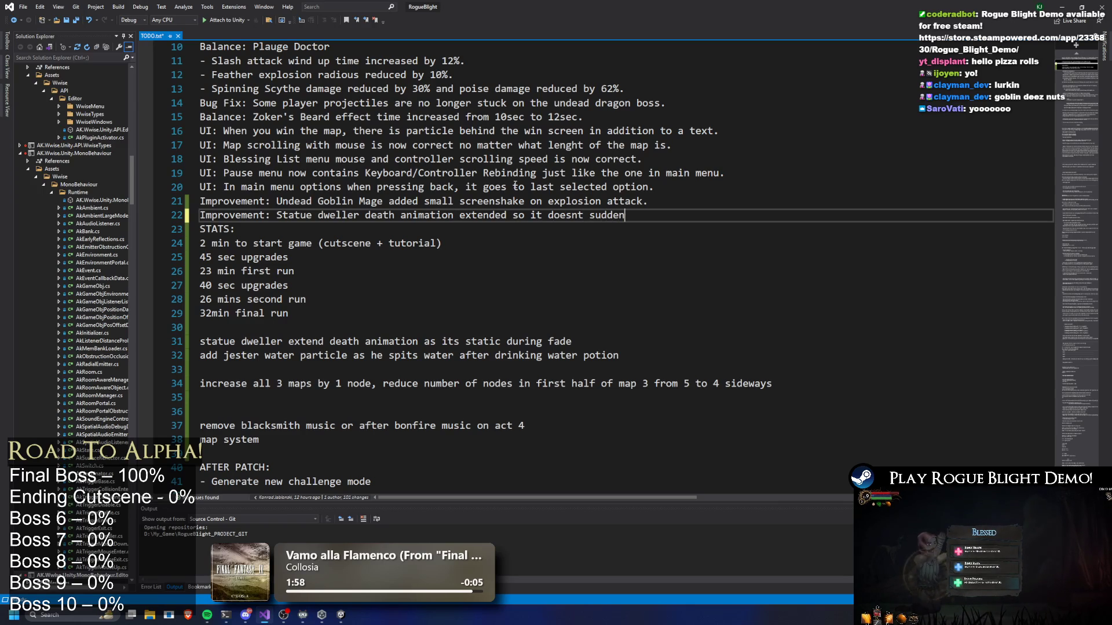
text(ly stop completly as it f)
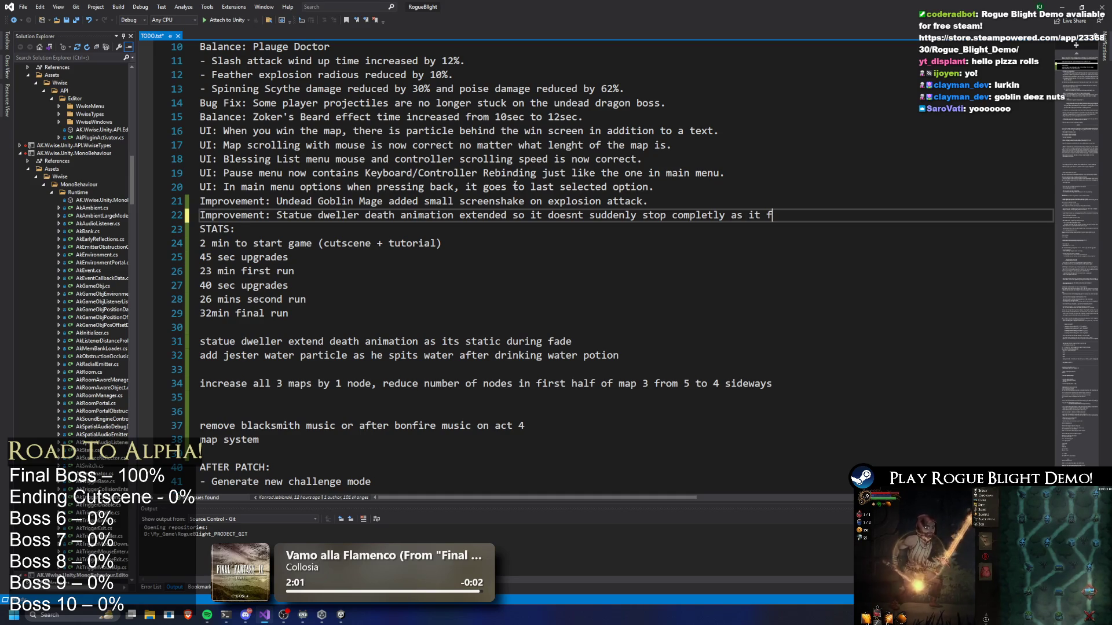
key(BackSpace)
key(BackSpace)
key(BackSpace)
key(BackSpace)
text(he fades.)
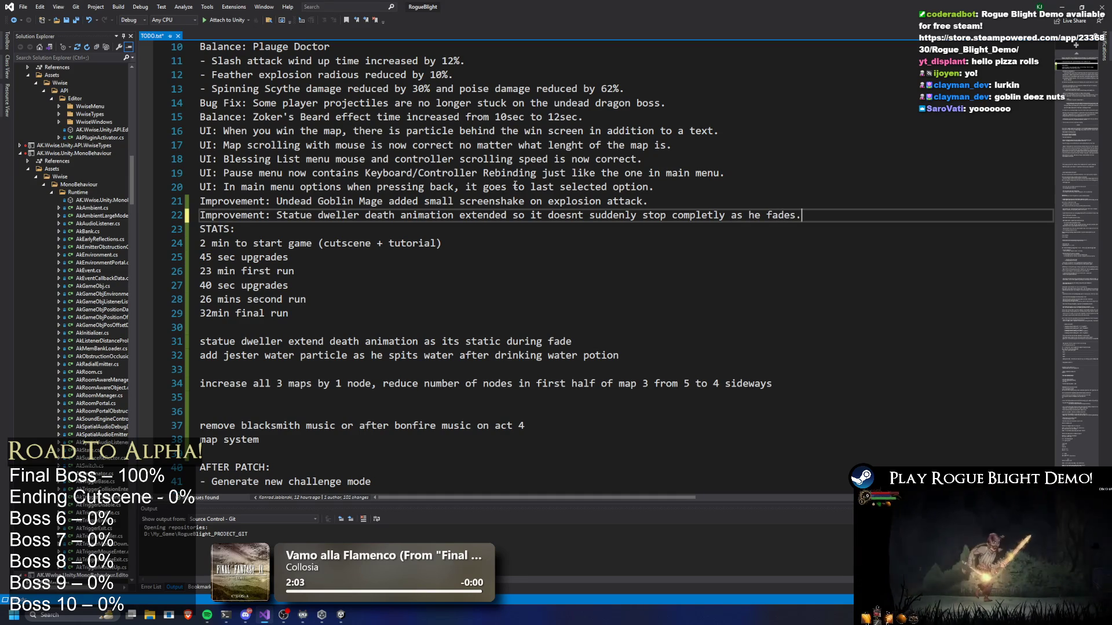
key(Return)
Delete the completed statue dweller task line from the TODO list.
click(272, 327)
drag(201, 341, 667, 353)
key(BackSpace)
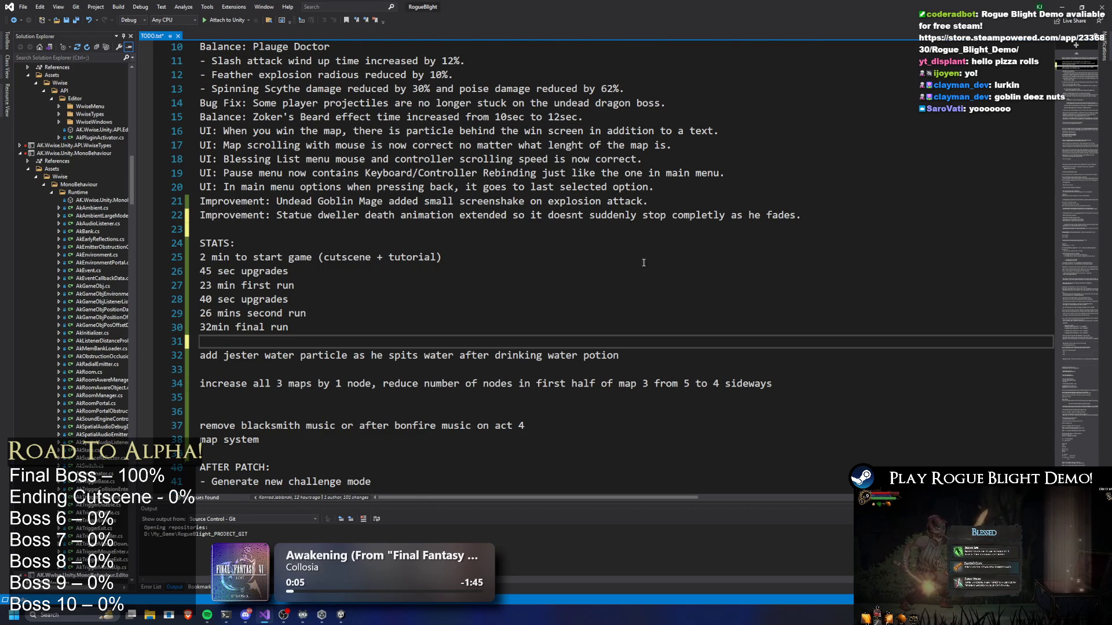
scroll(644, 262, down, 1)
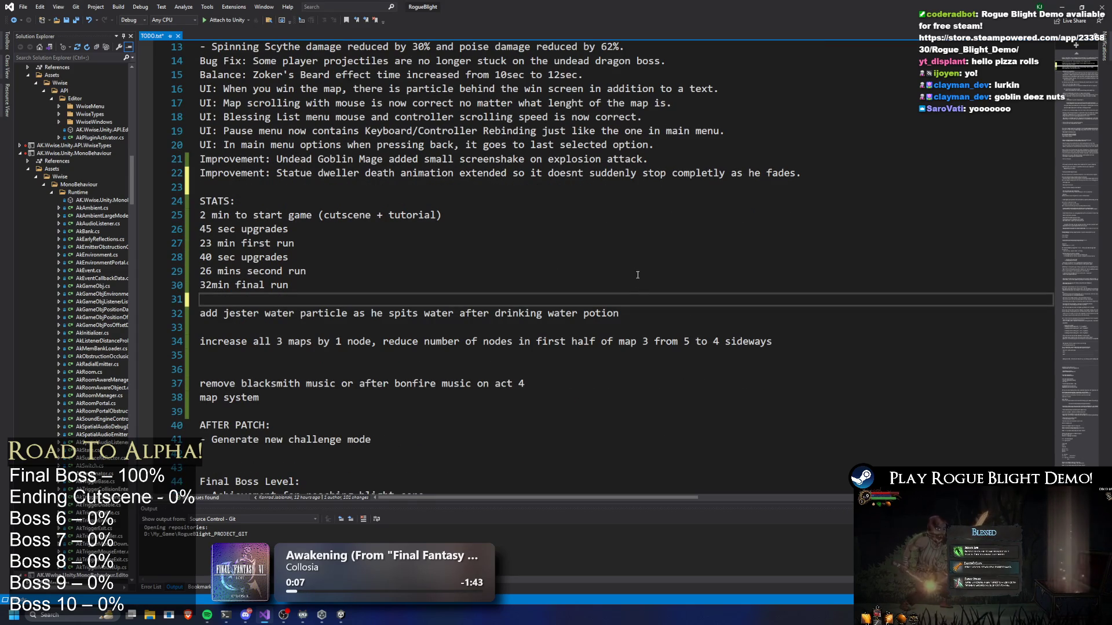
click(1061, 6)
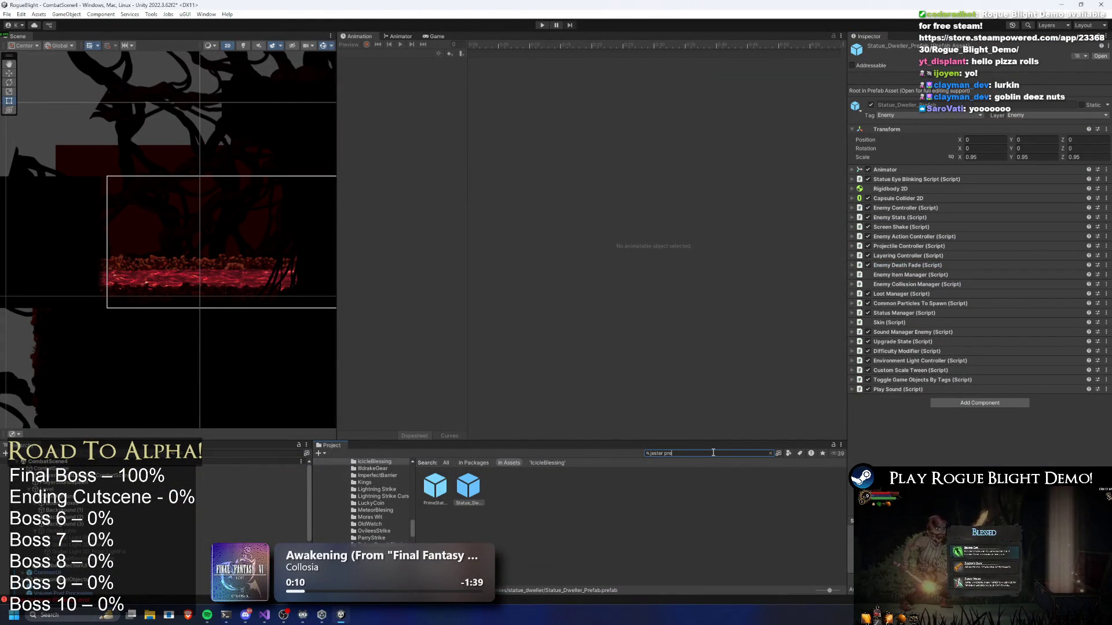
Open the Undead_Jester prefab and inspect its common particle settings.
click(469, 486)
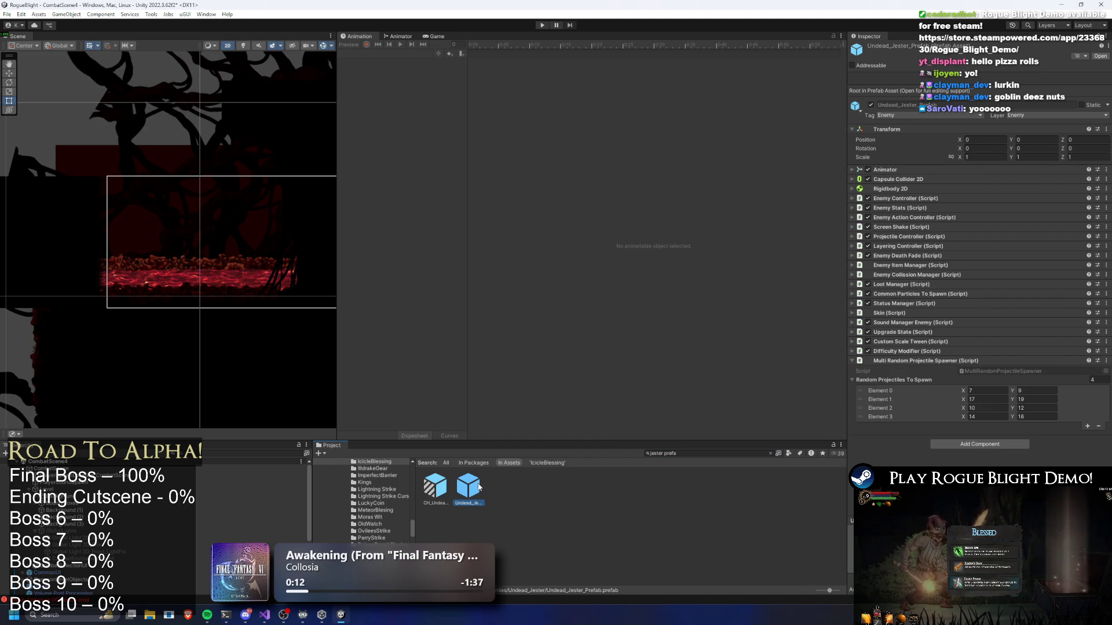
double_click(474, 485)
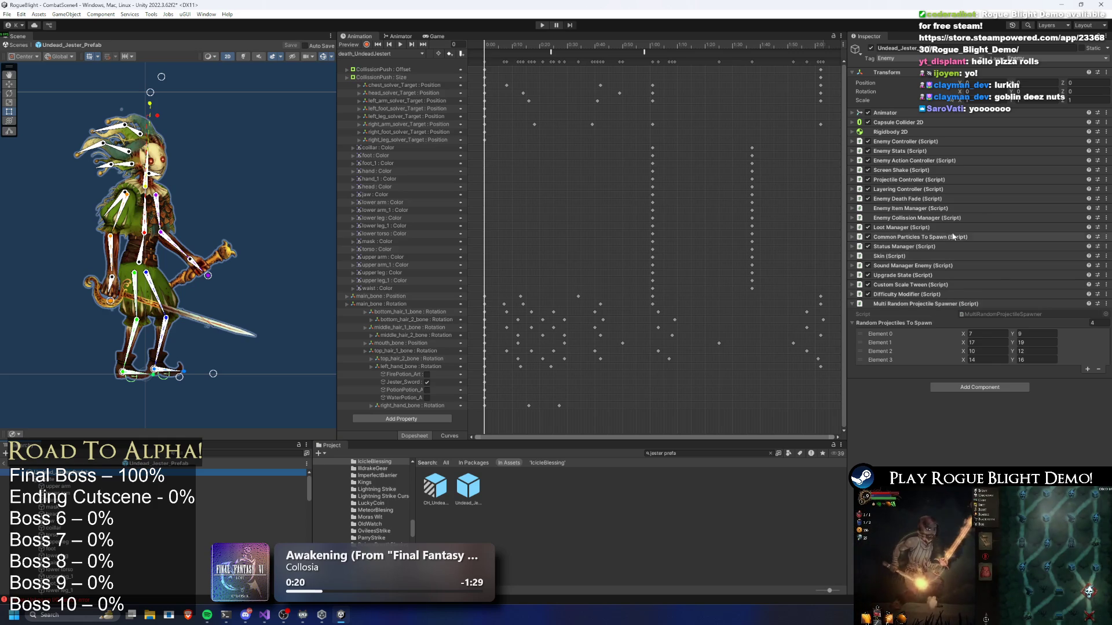
click(941, 237)
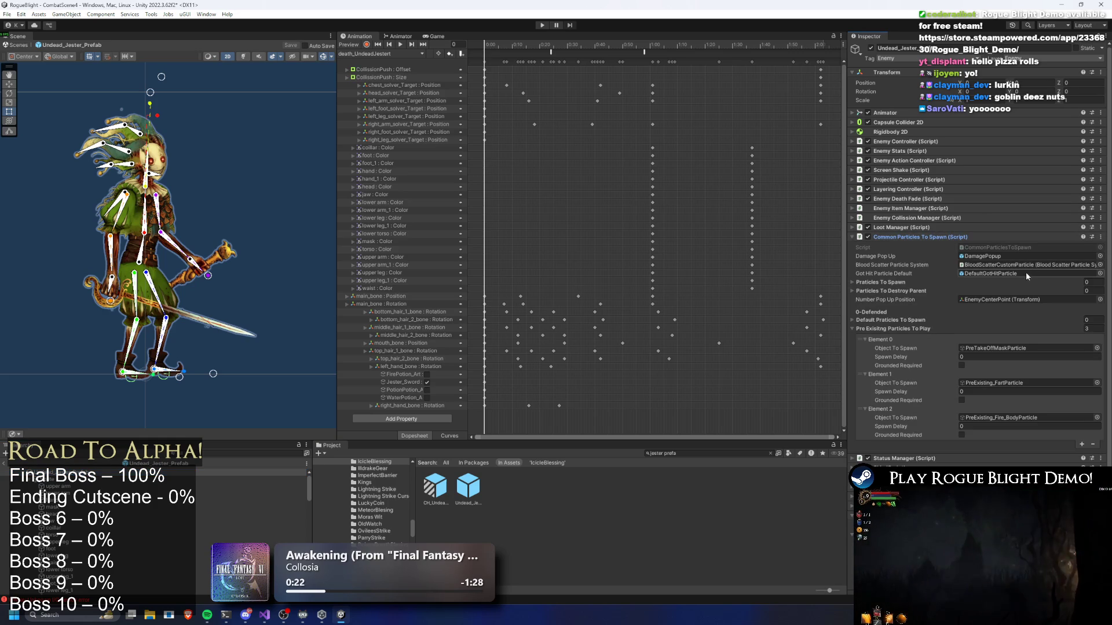
scroll(999, 360, down, 1)
scroll(999, 360, up, 1)
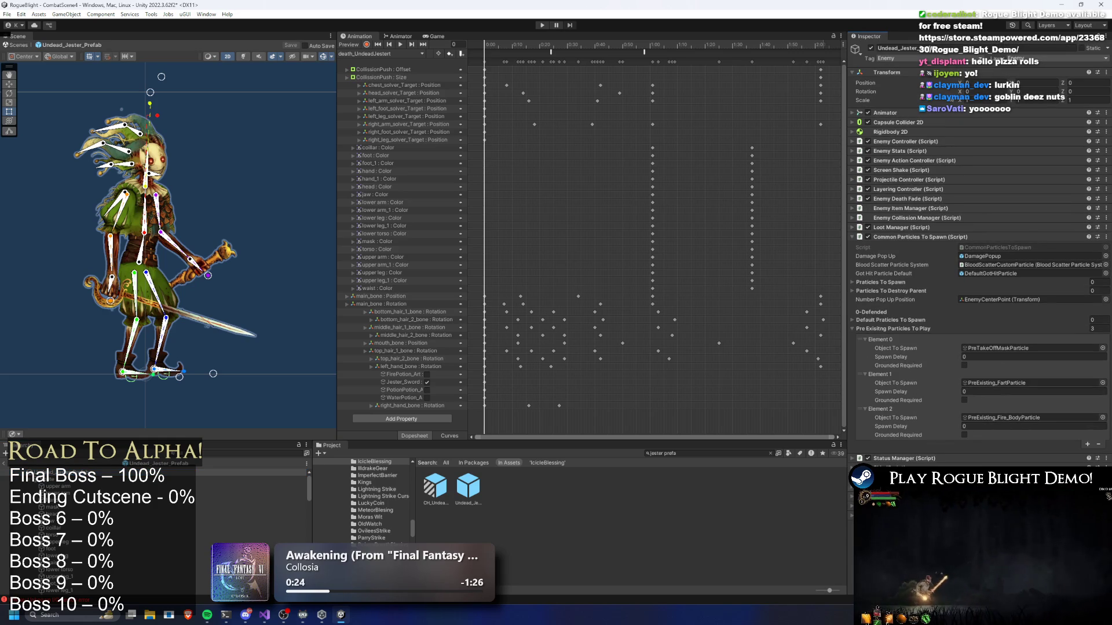
click(921, 237)
Expand Projectile Controller and 21 water Ball (Top) to open the Jester_Water_Projectile prefab.
click(922, 180)
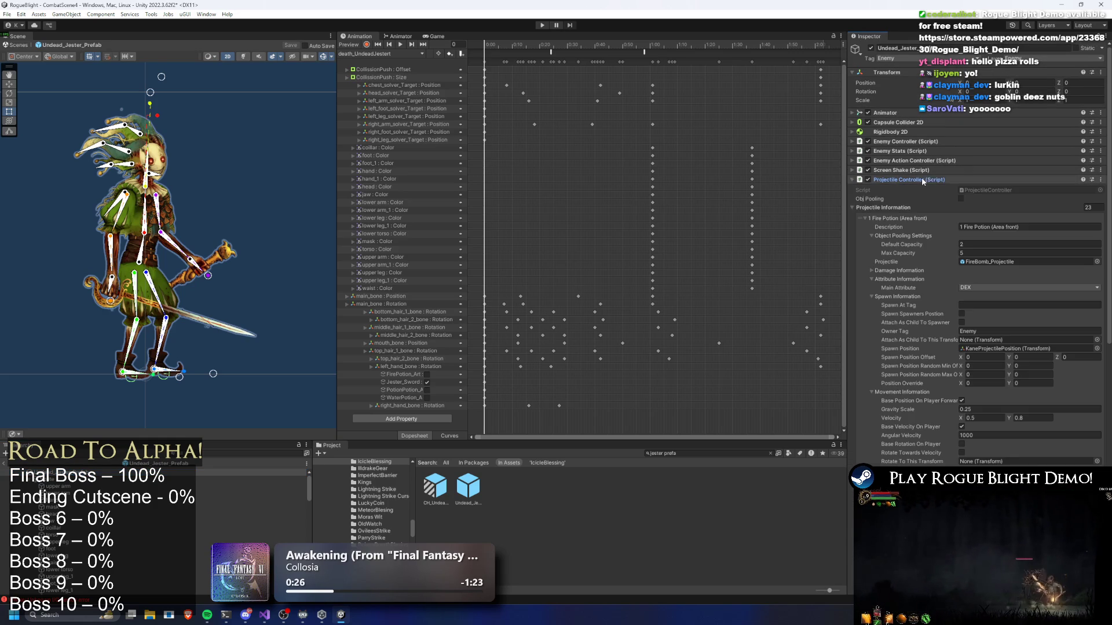
scroll(1007, 262, down, 10)
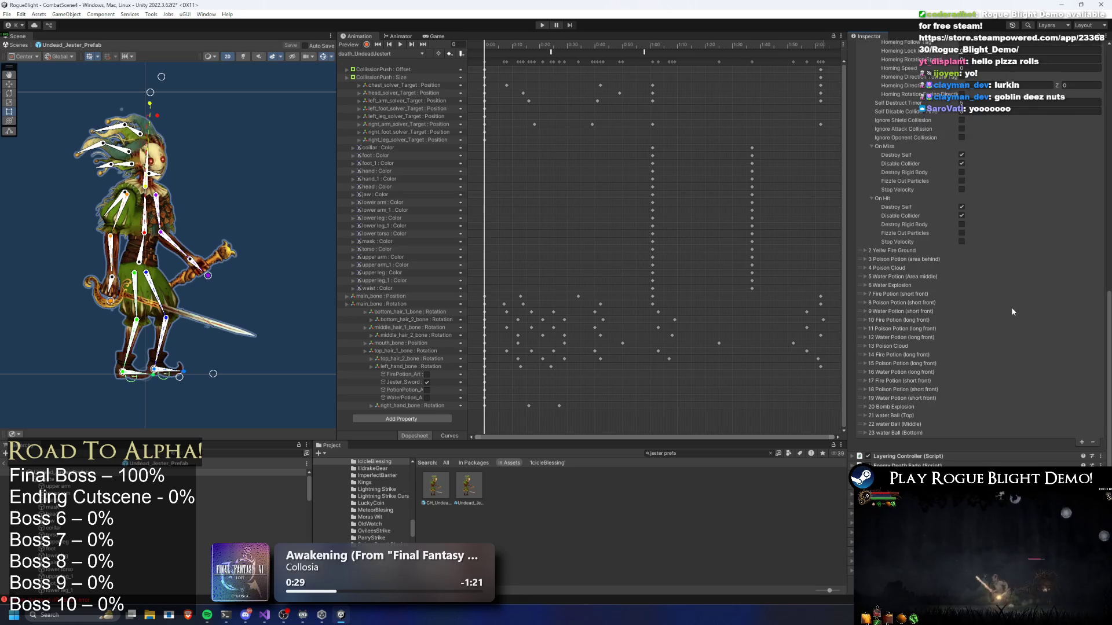
click(917, 416)
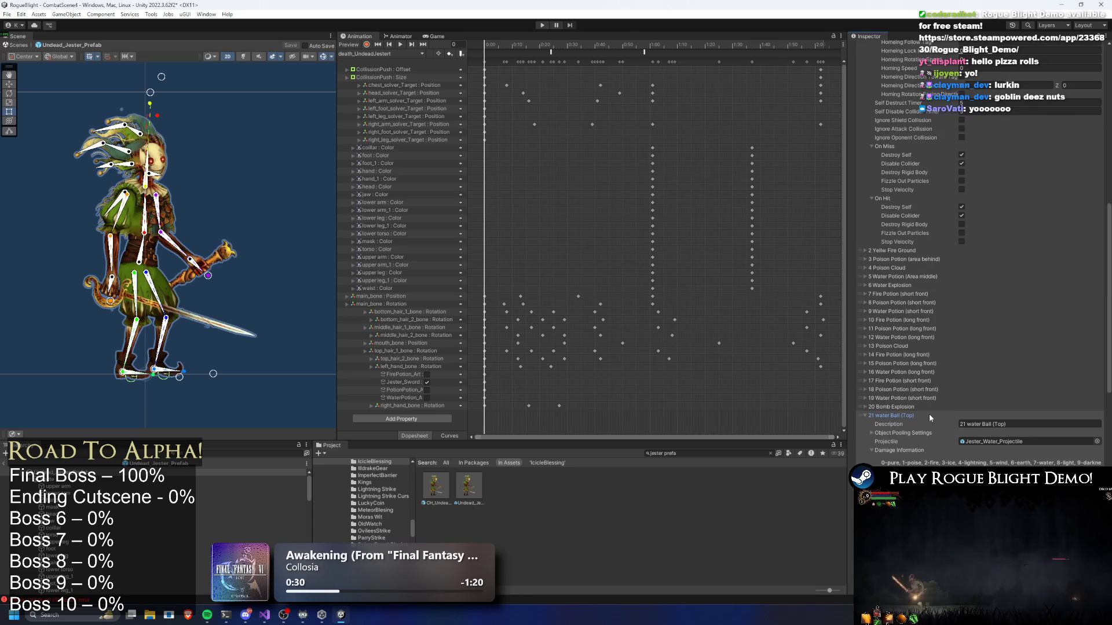
double_click(1012, 441)
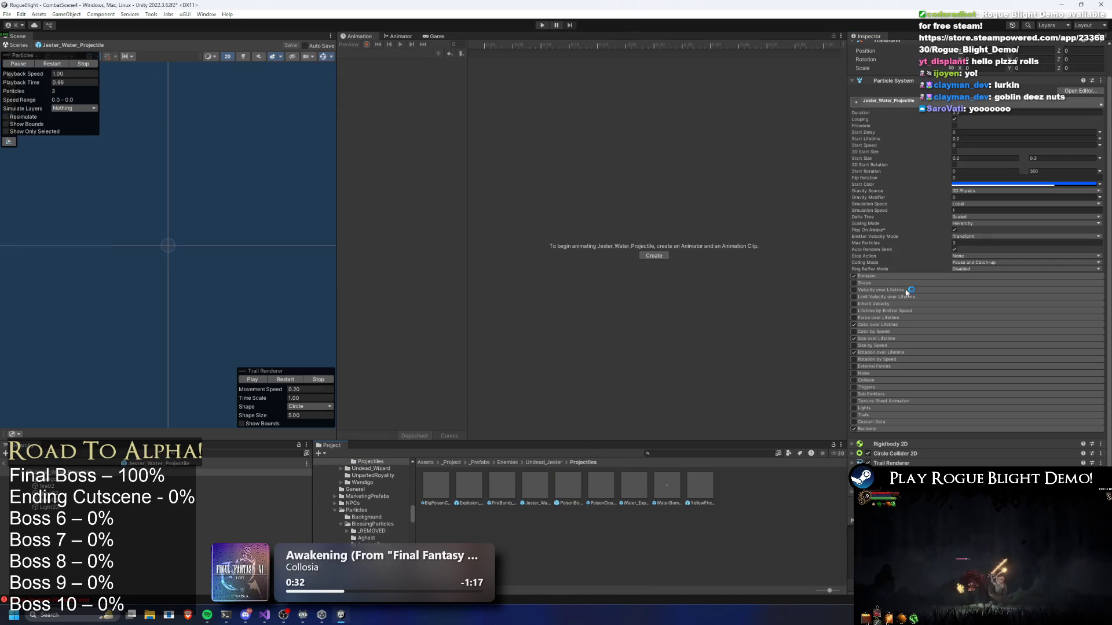
scroll(986, 450, down, 5)
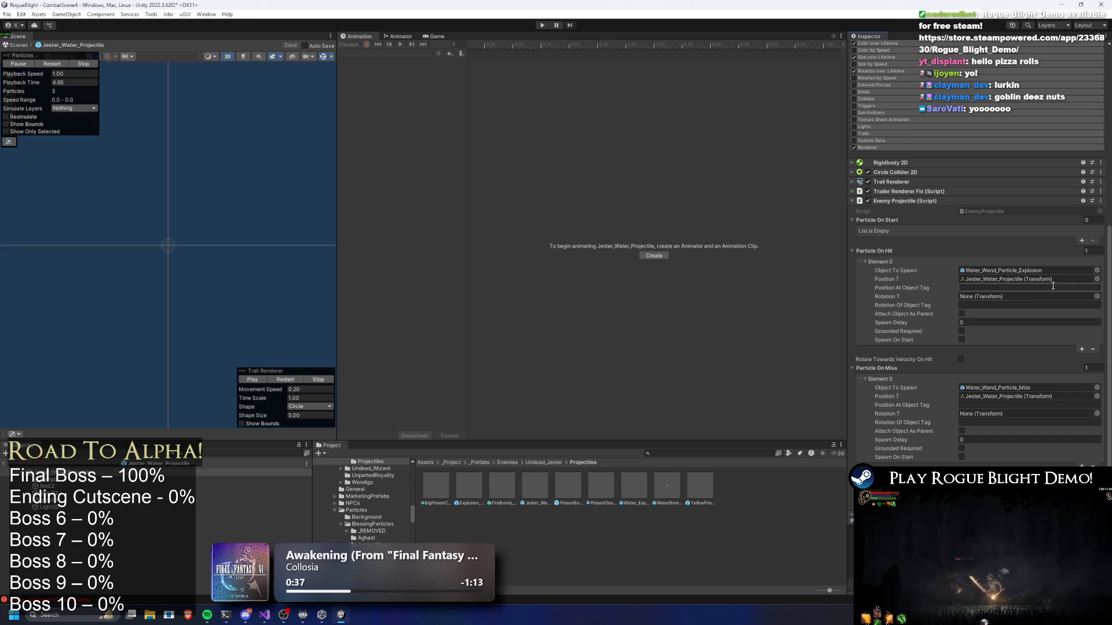
Add a Particle On Start entry with Water_Wand_Particle_Miss as its Object To Spawn.
right_click(993, 394)
key(Escape)
click(1082, 240)
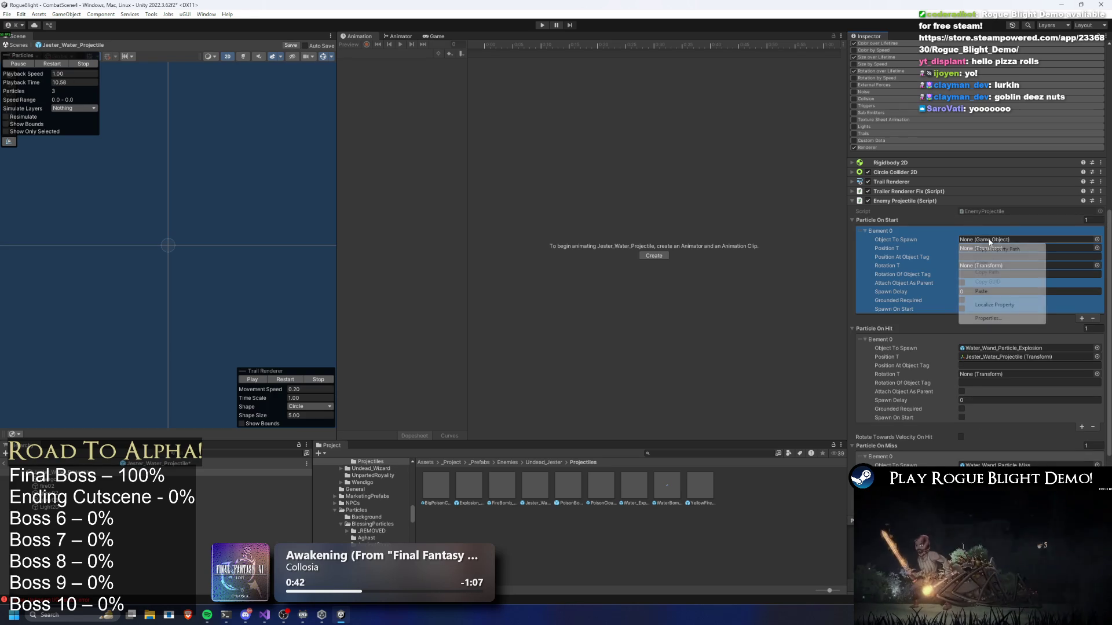
right_click(961, 239)
click(1011, 298)
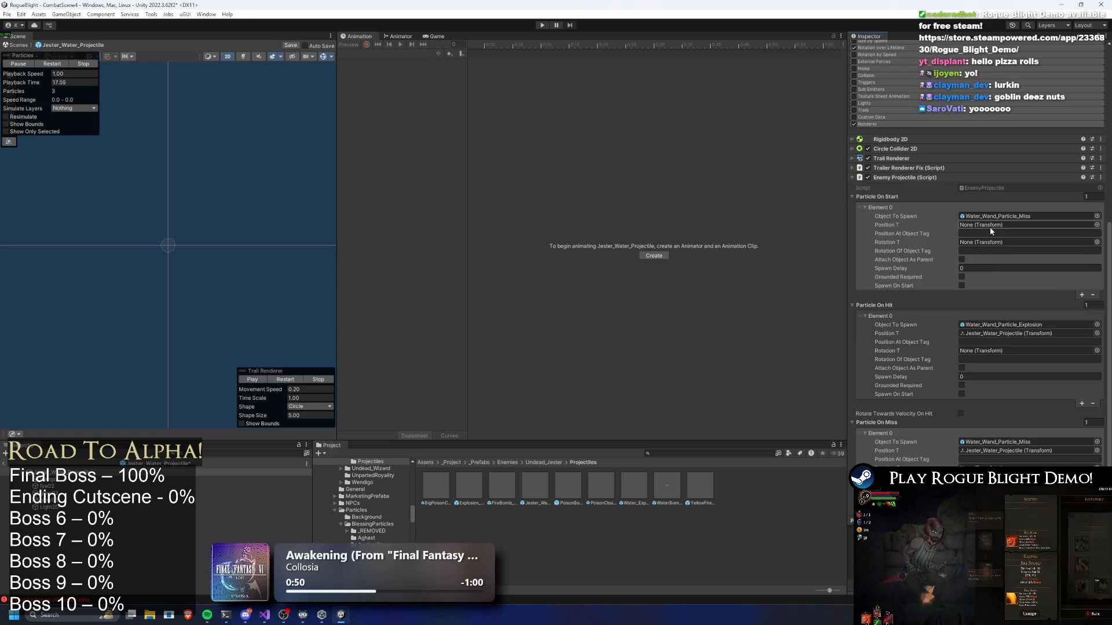
Paste the projectile's own transform into Position T, leaving Spawn On Start off.
right_click(992, 226)
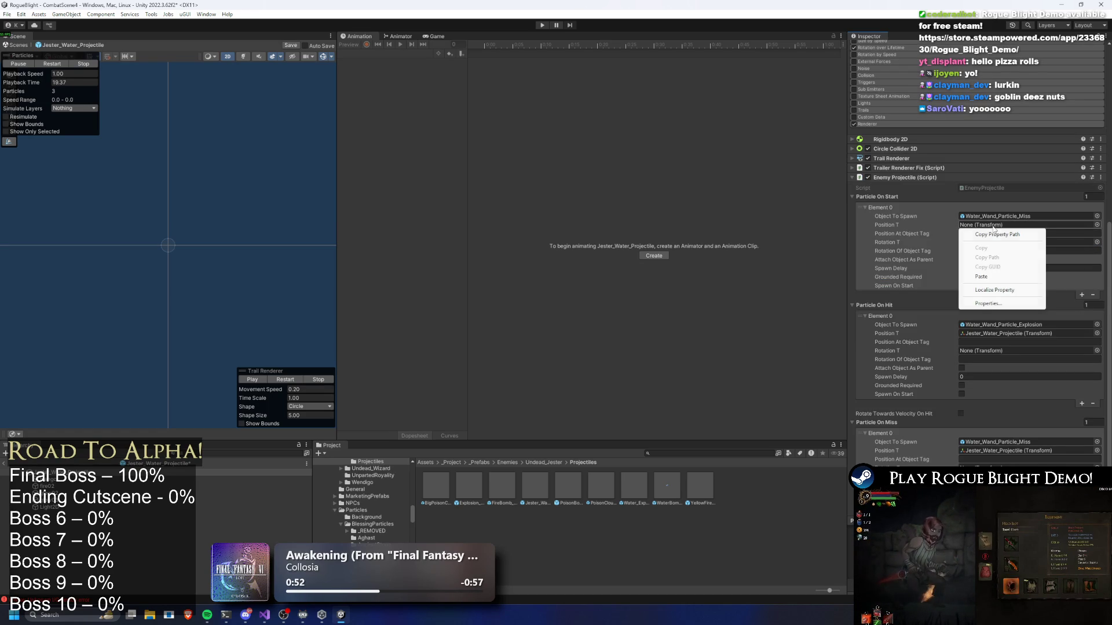
click(980, 276)
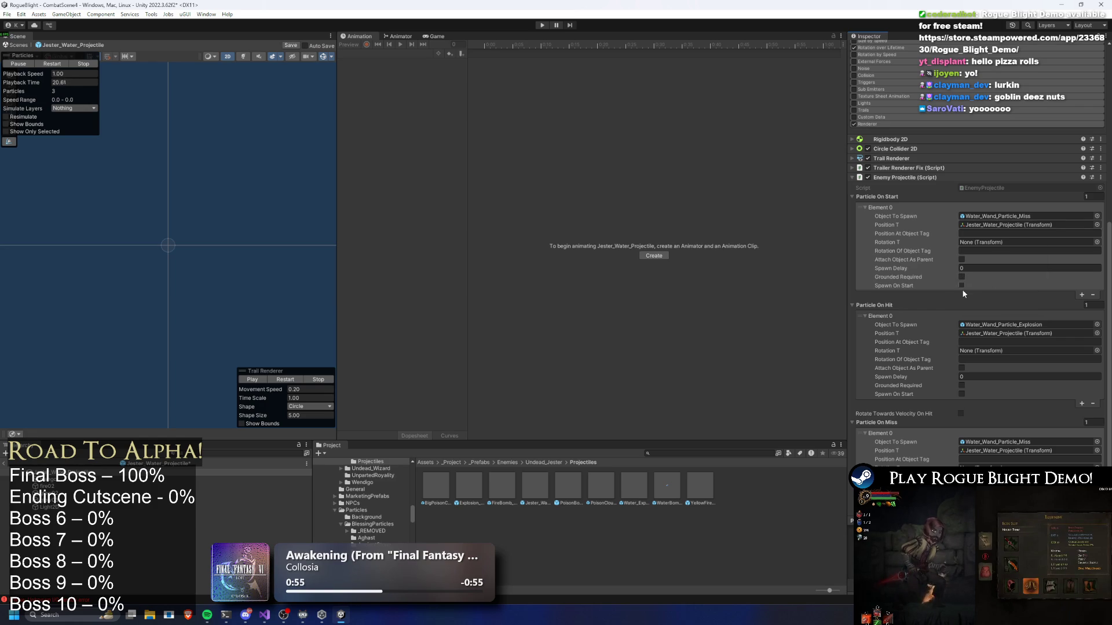
click(961, 286)
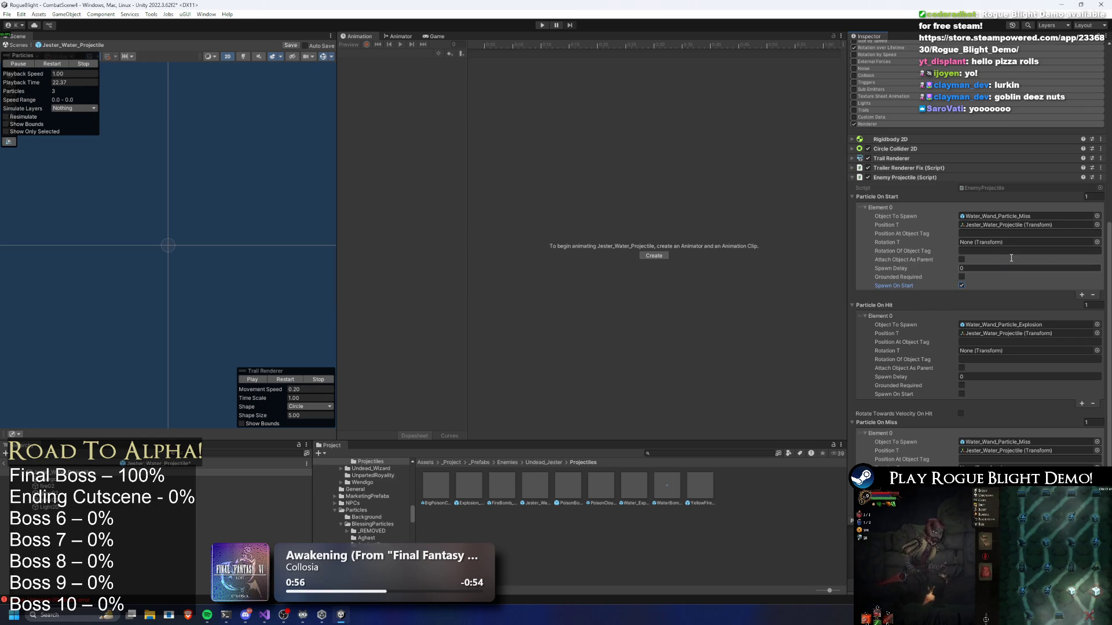
click(961, 286)
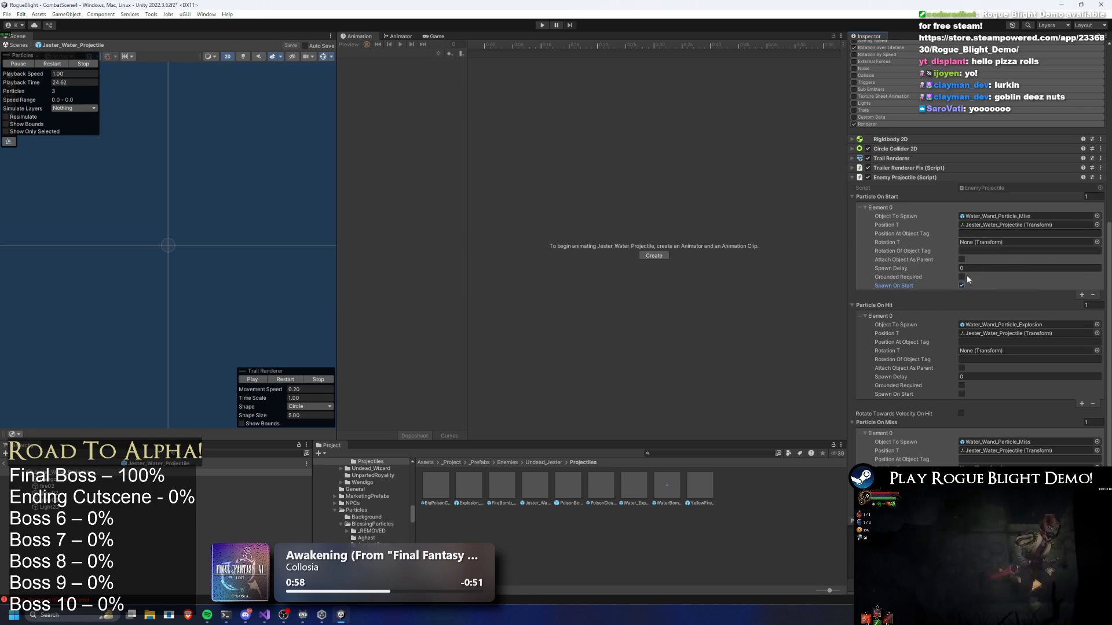
scroll(1023, 220, down, 3)
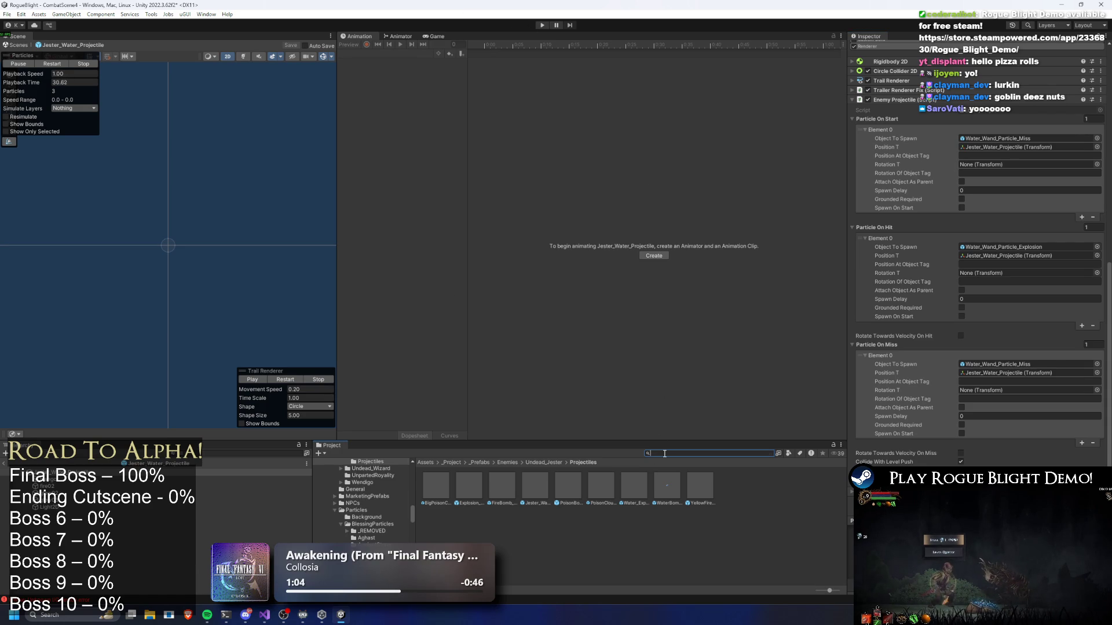
key(ctrl+a)
Switch the StoryMode asset's first map to TEST_MAP and view its settings.
text(s)
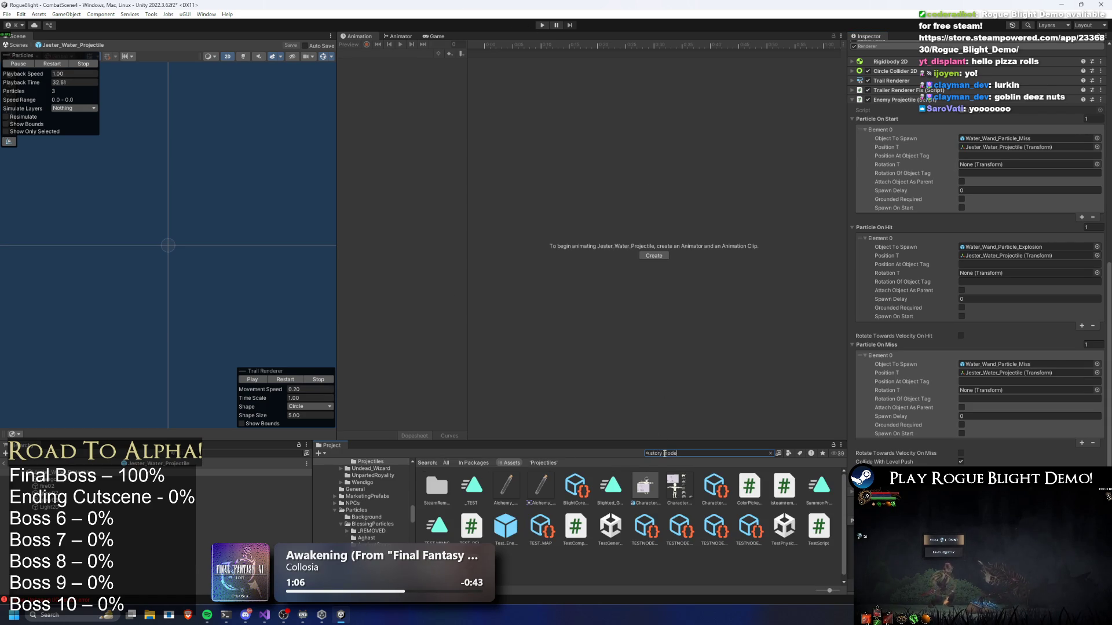
click(436, 487)
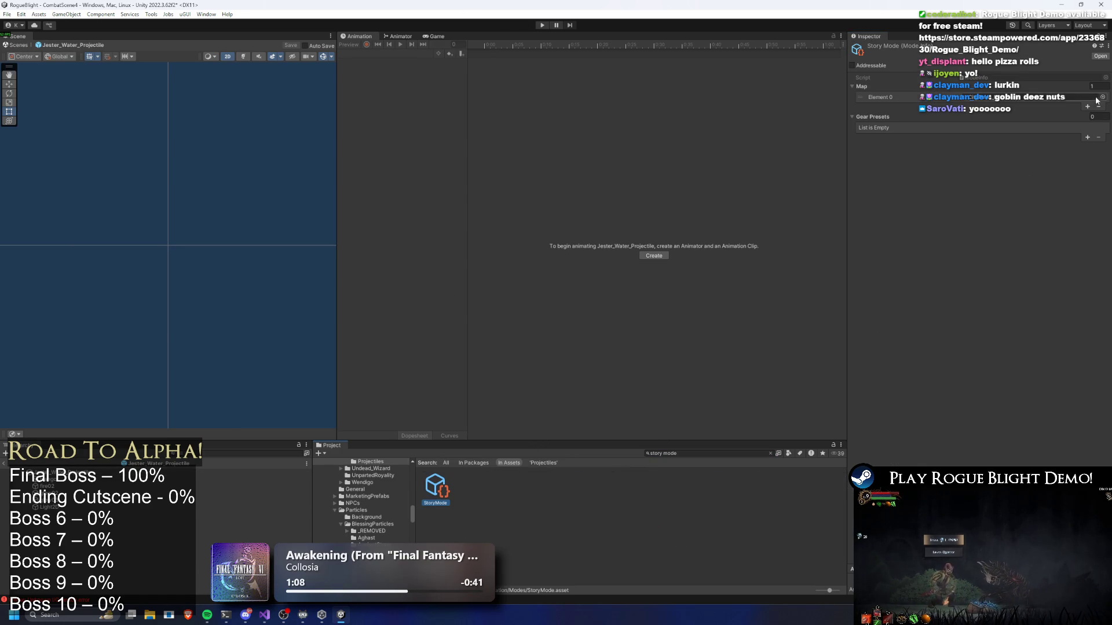
click(1095, 99)
text(test)
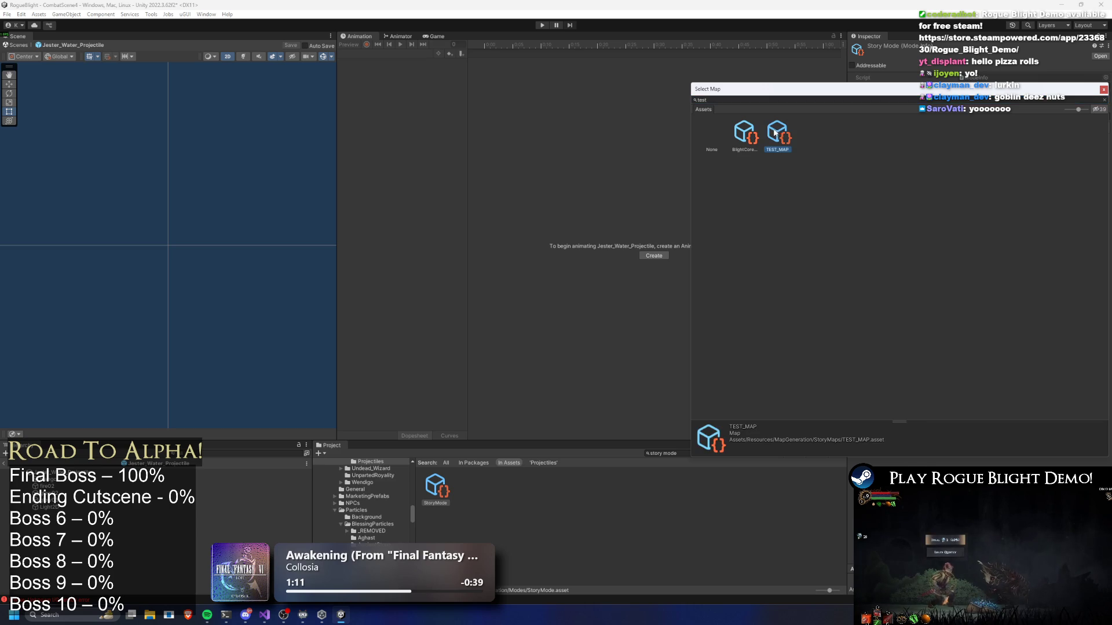
double_click(777, 136)
click(579, 486)
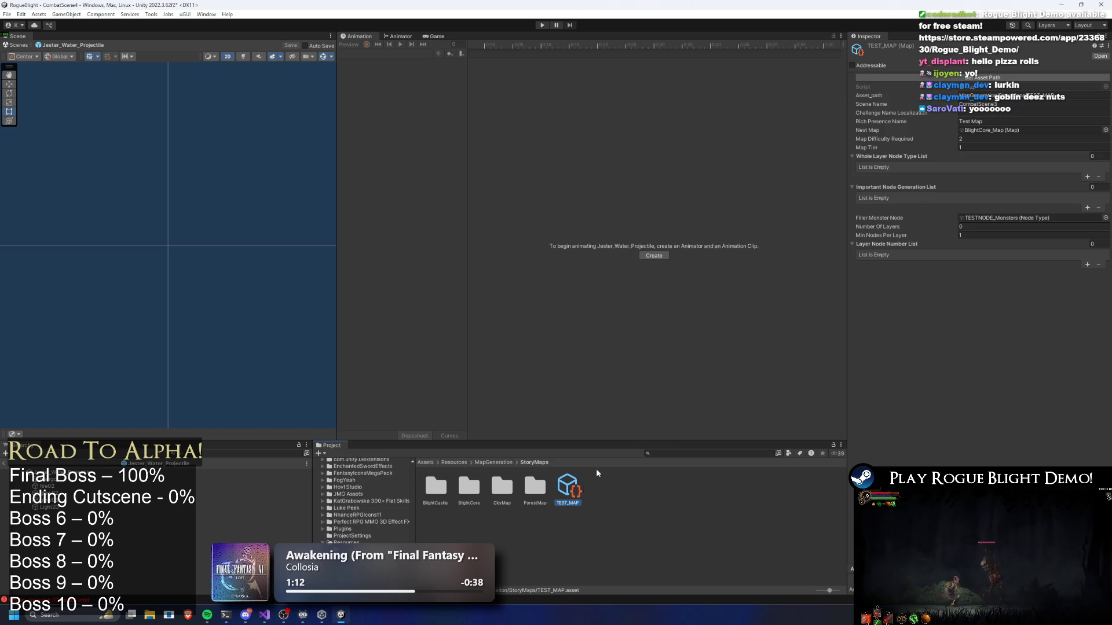
Set TESTNODE_Monsters' Monsters To Spawn Element 0 to Undead_Jester_Prefab and save.
click(992, 218)
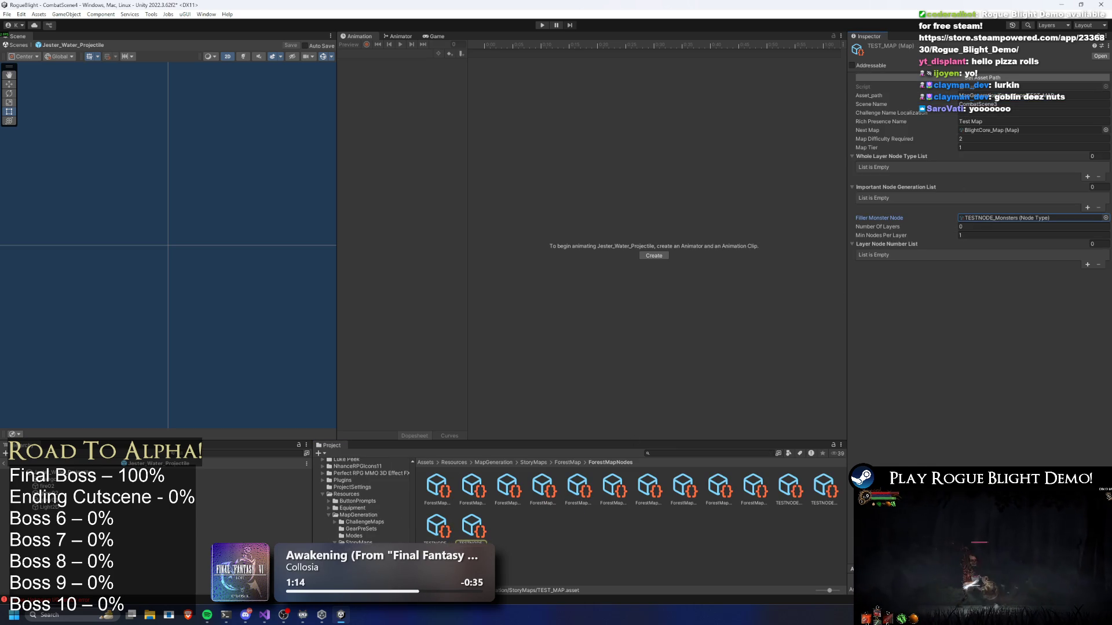
click(488, 514)
click(462, 536)
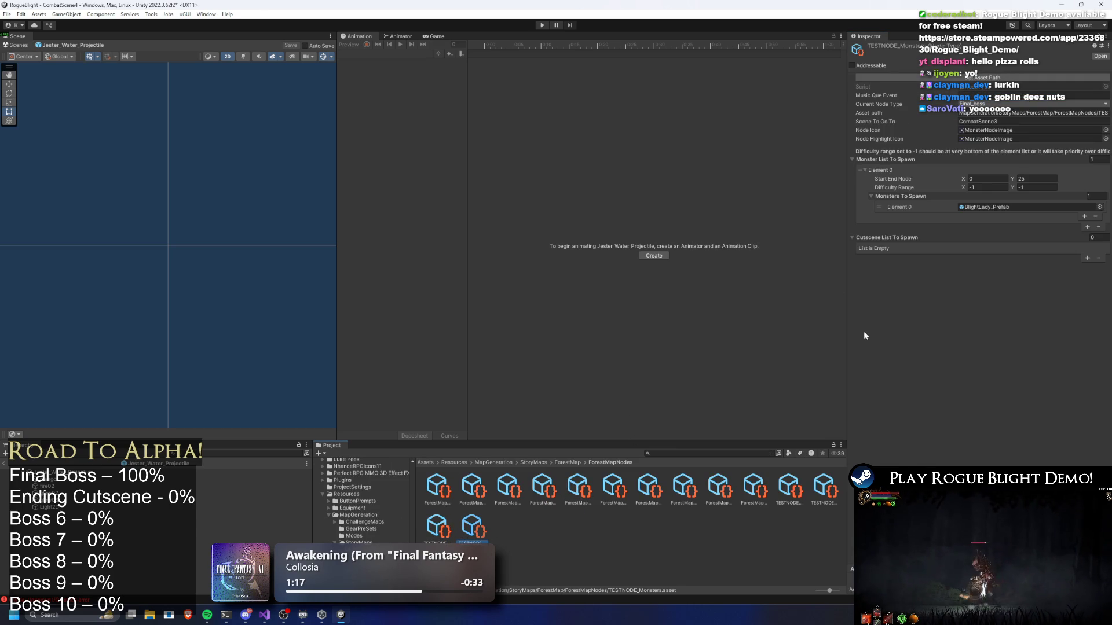
click(1101, 208)
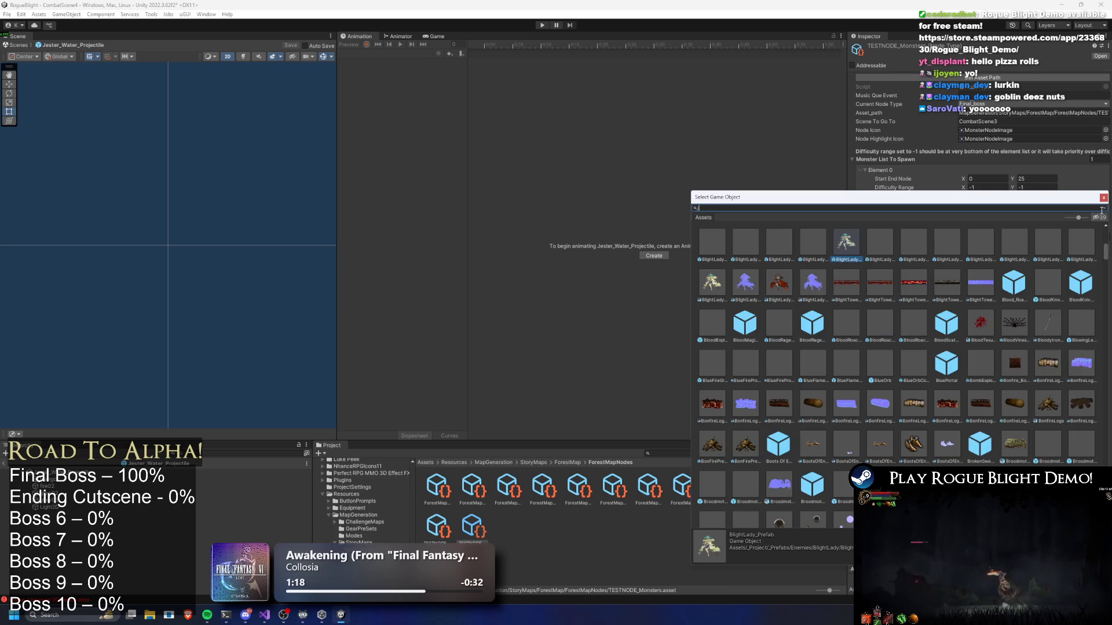
text(jester profa)
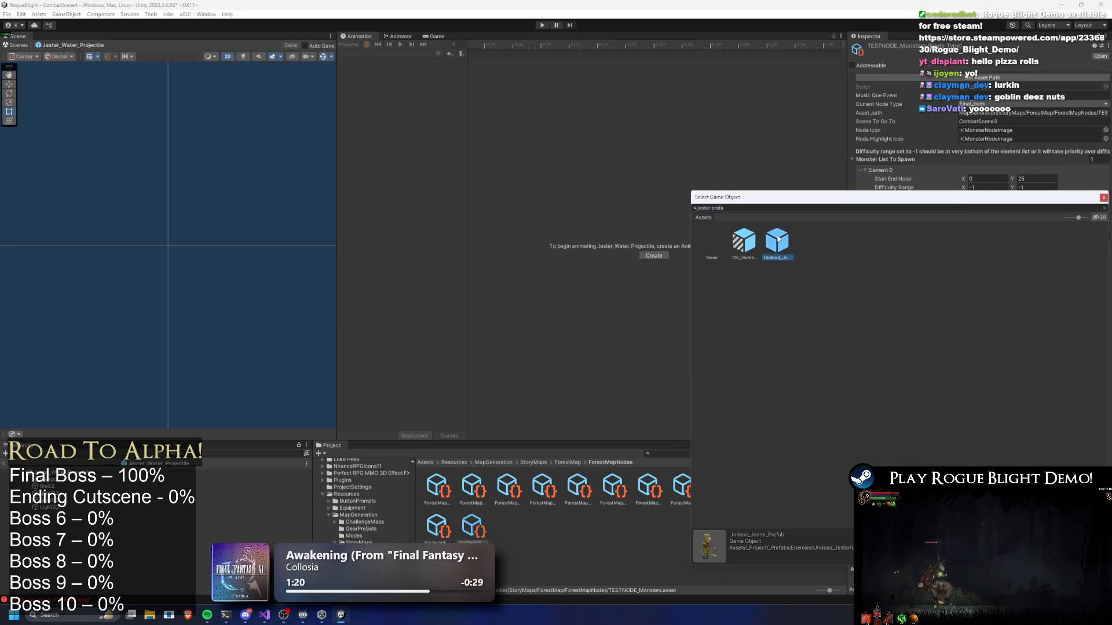
double_click(777, 239)
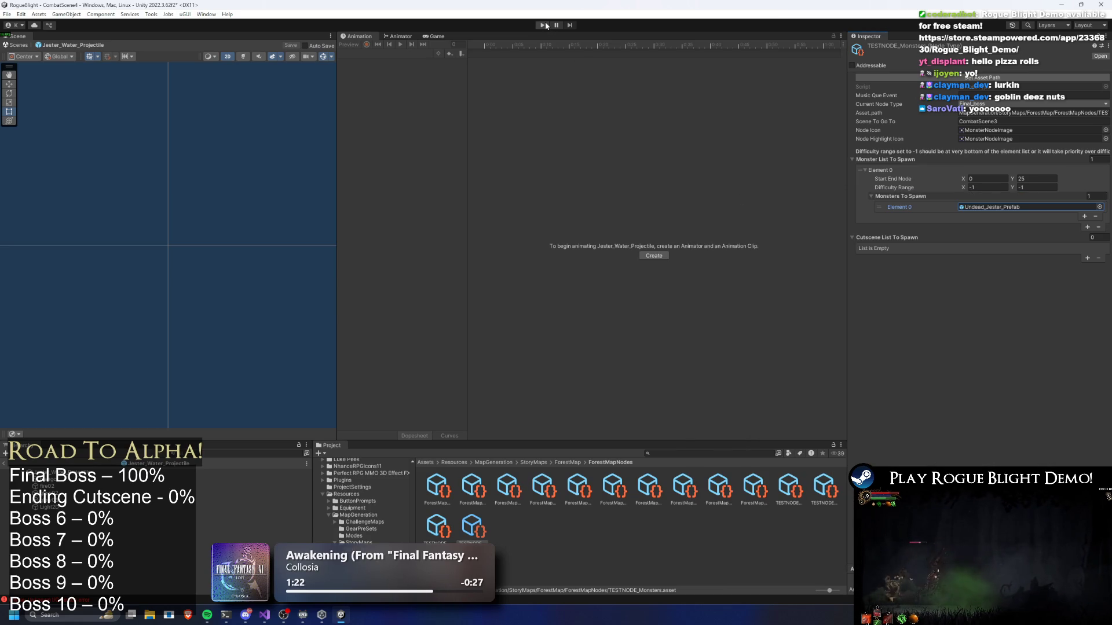
key(ctrl+s)
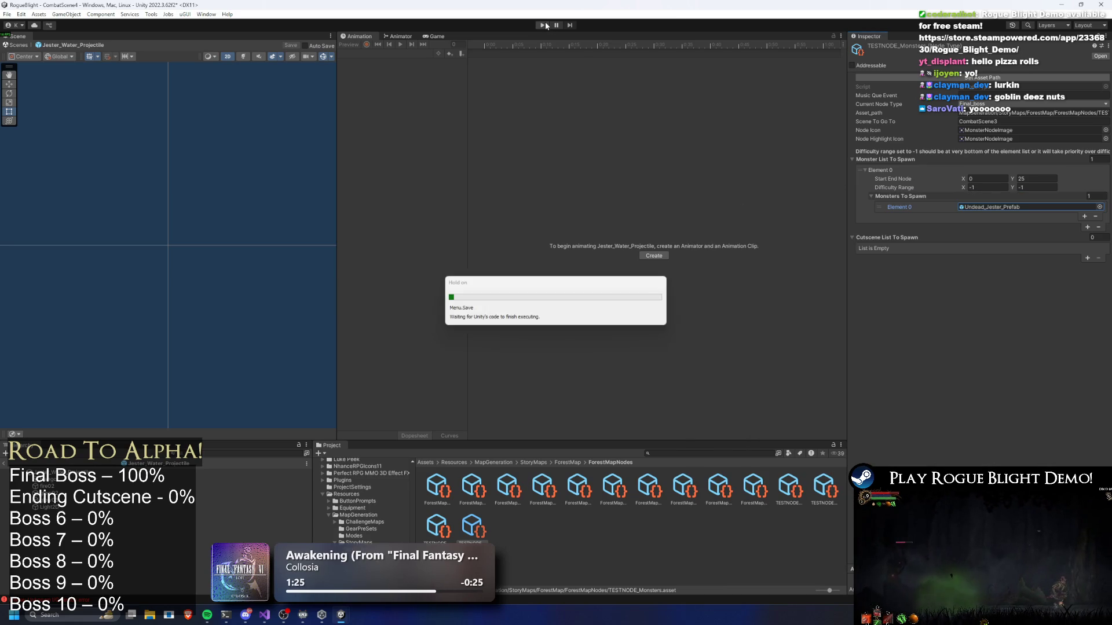
Bring TODO.txt forward in Visual Studio and select the Jester boss line in the Patch 1.71 notes.
click(263, 618)
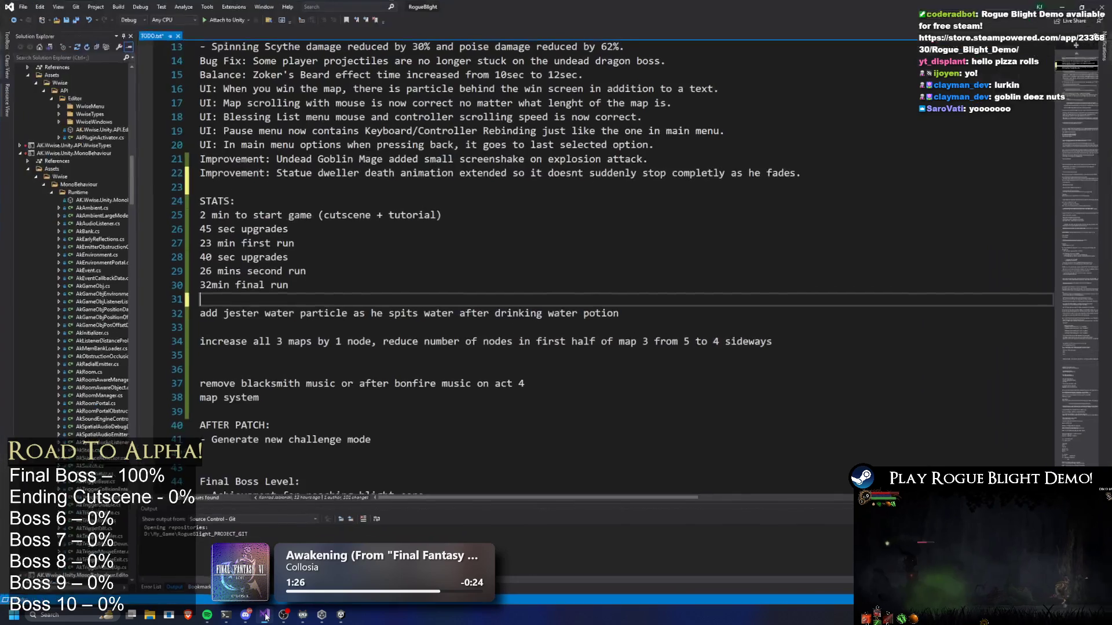
click(266, 618)
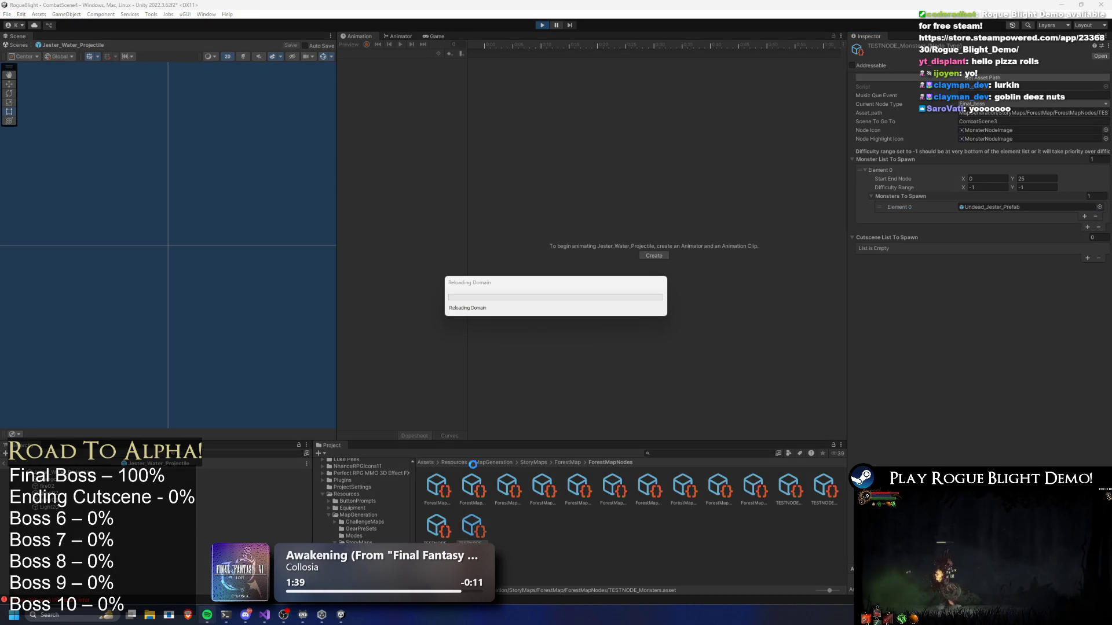
click(265, 616)
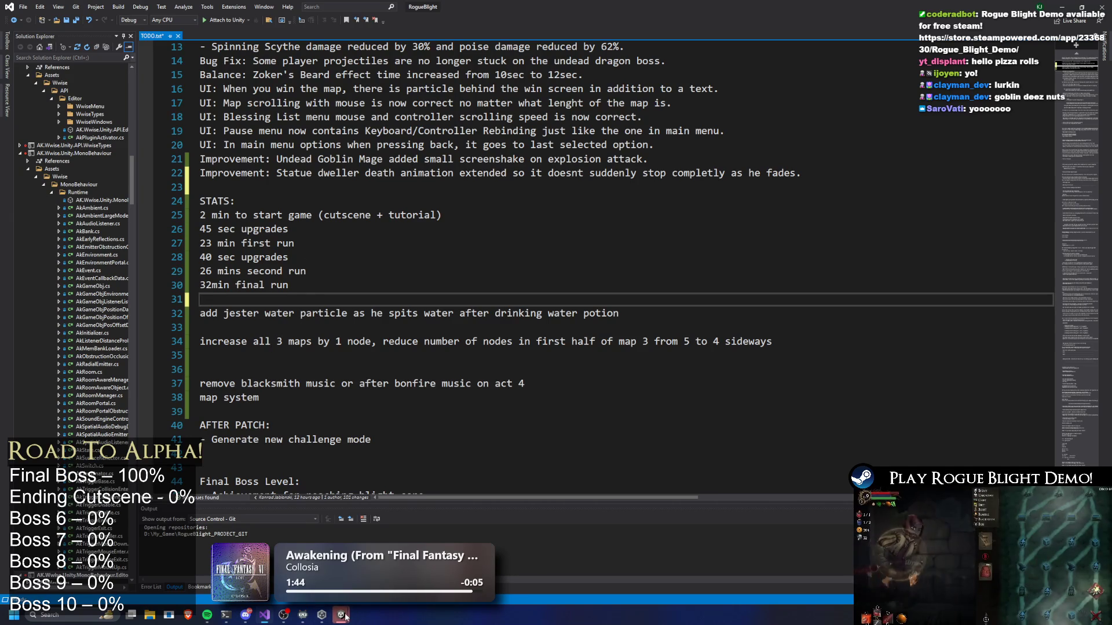
drag(382, 215, 206, 89)
scroll(274, 145, up, 4)
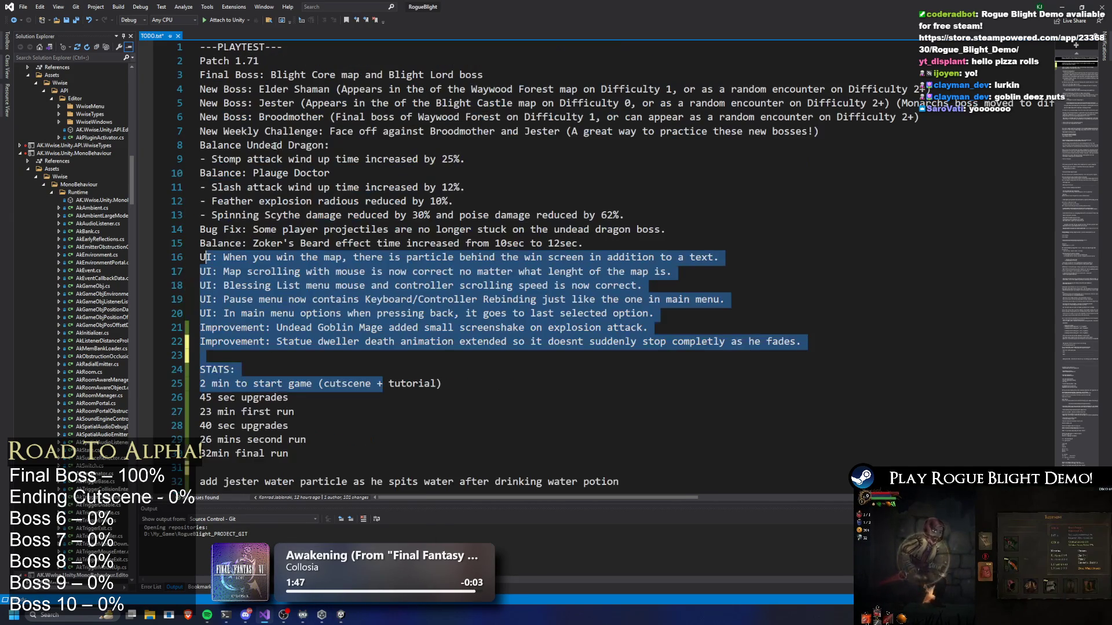
drag(237, 370, 203, 229)
drag(223, 103, 534, 103)
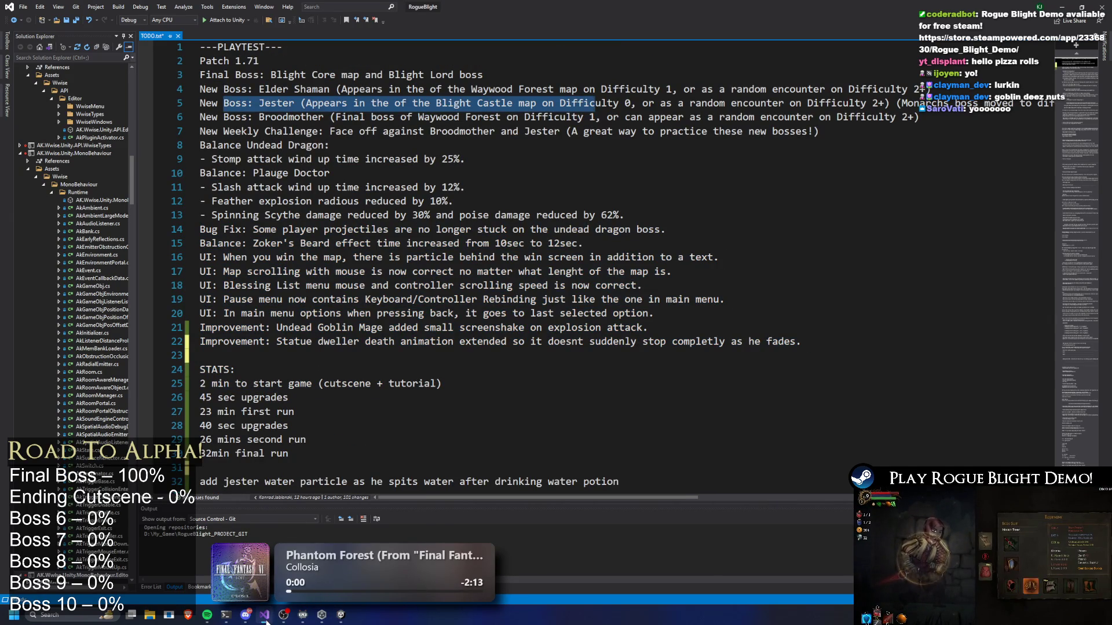
click(266, 620)
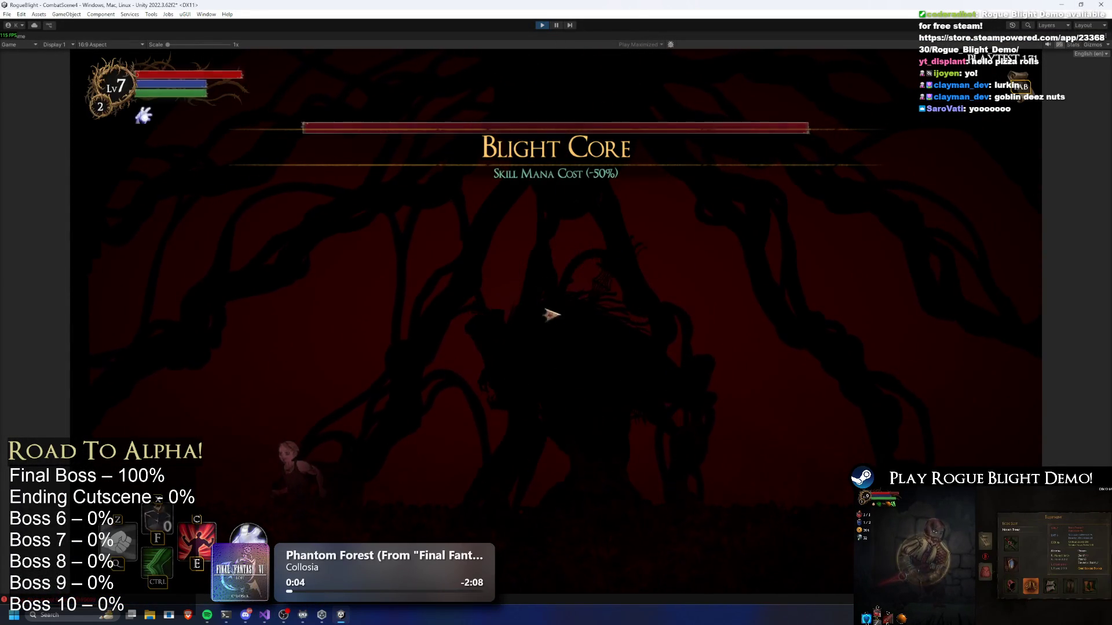
Abandon the run, launch the Story Mode map at difficulty 2, and restore enemy health with the H cheat.
key(Escape)
click(560, 334)
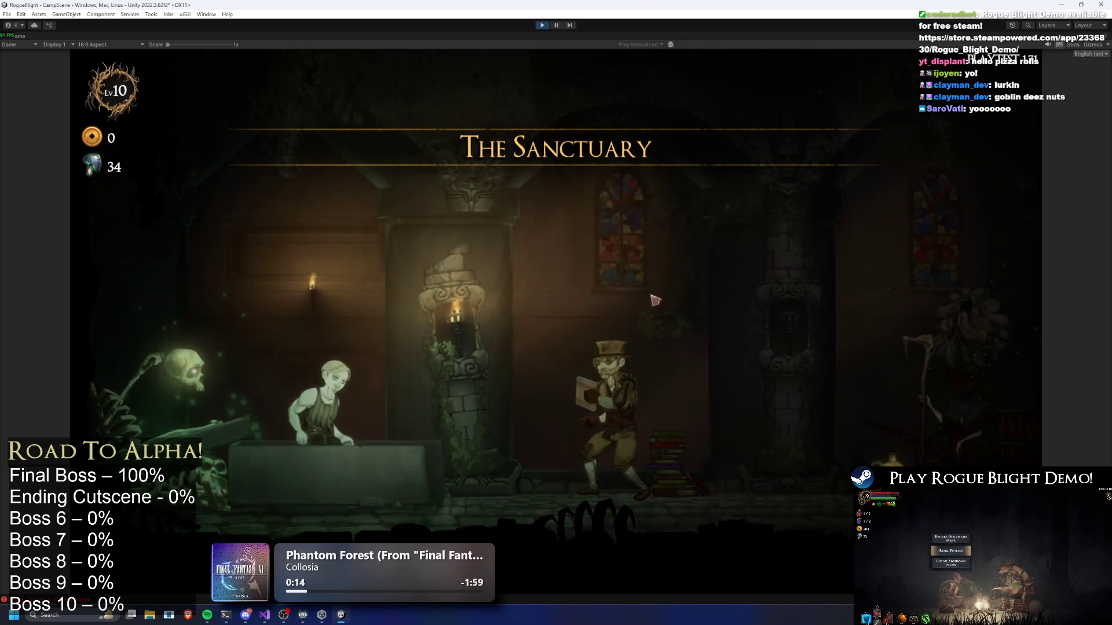
key(d)
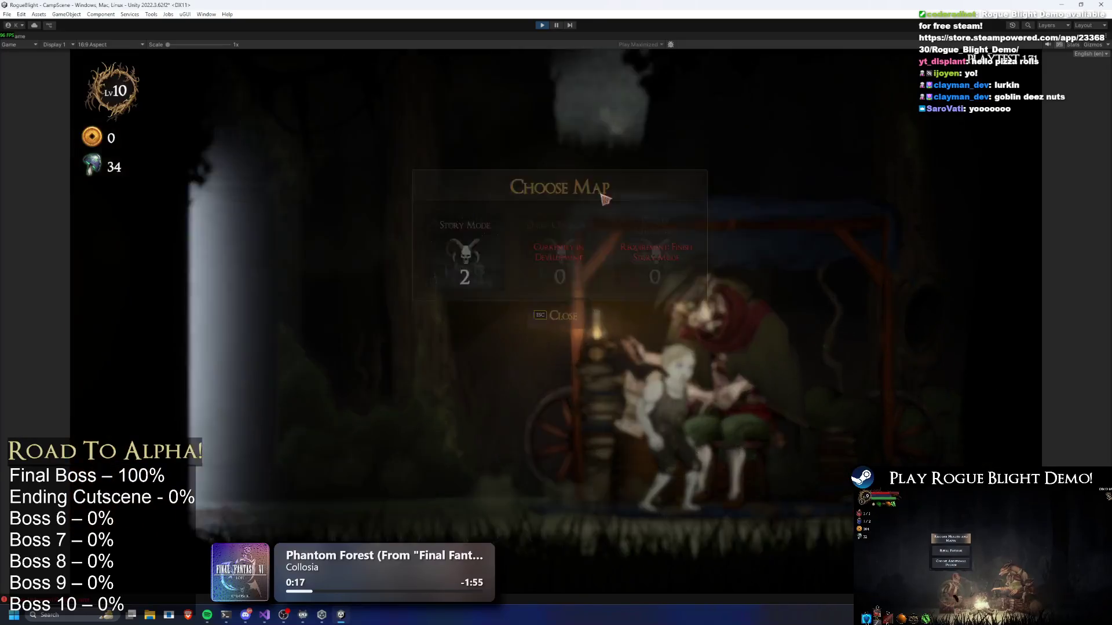
key(e)
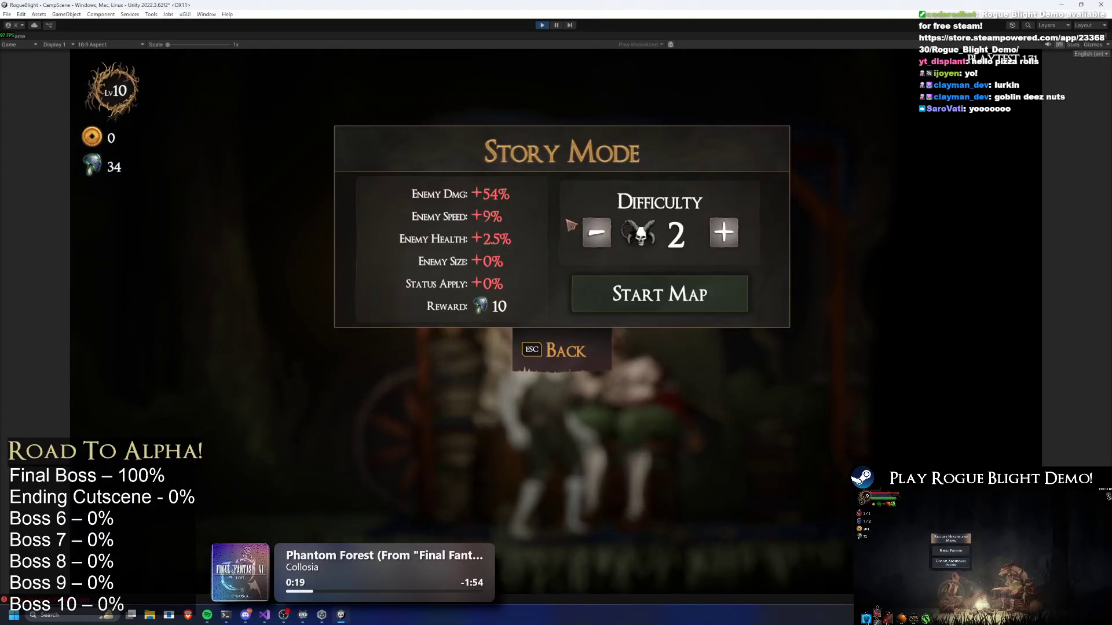
click(707, 305)
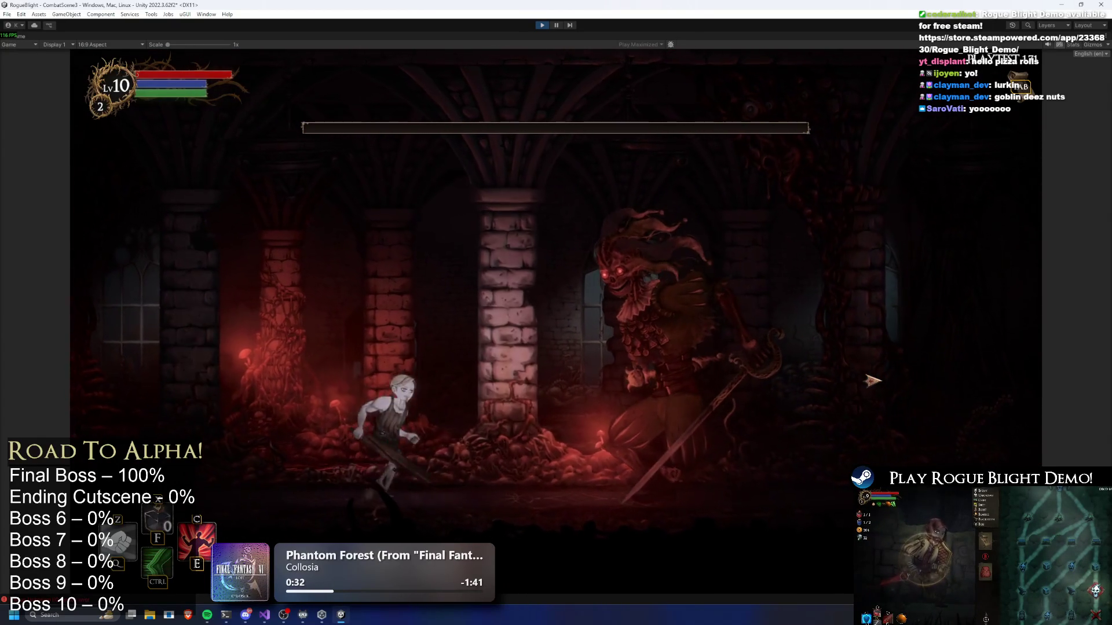
key(h)
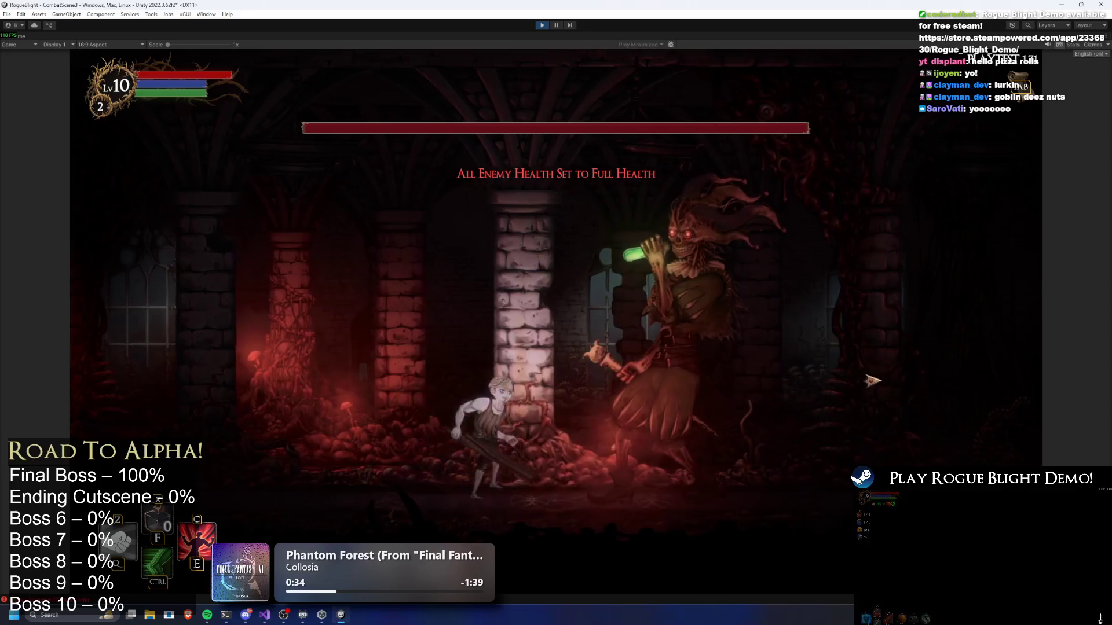
Dodge, jump and dash around the Undead Jester, moving back and forth across the arena.
key(a)
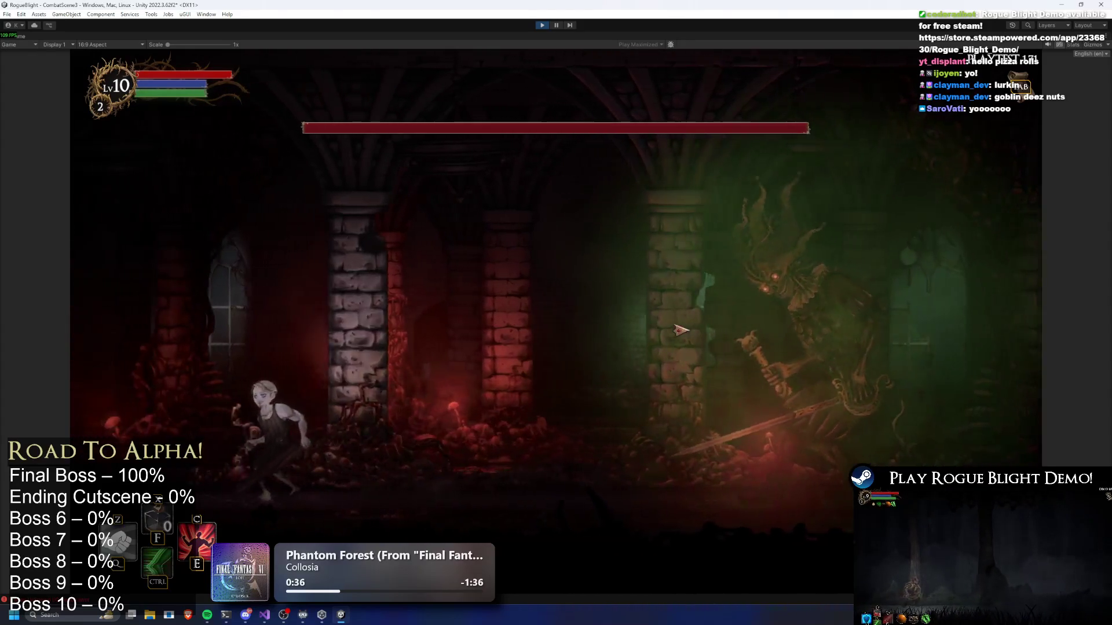
key(d)
key(a)
key(space)
key(ctrl)
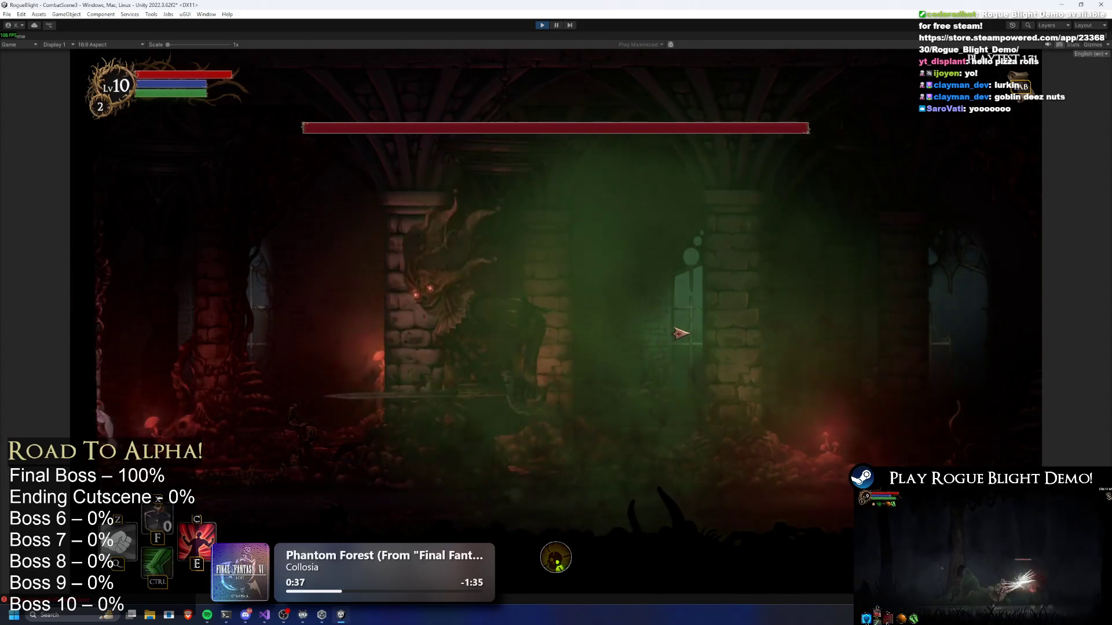
key(d)
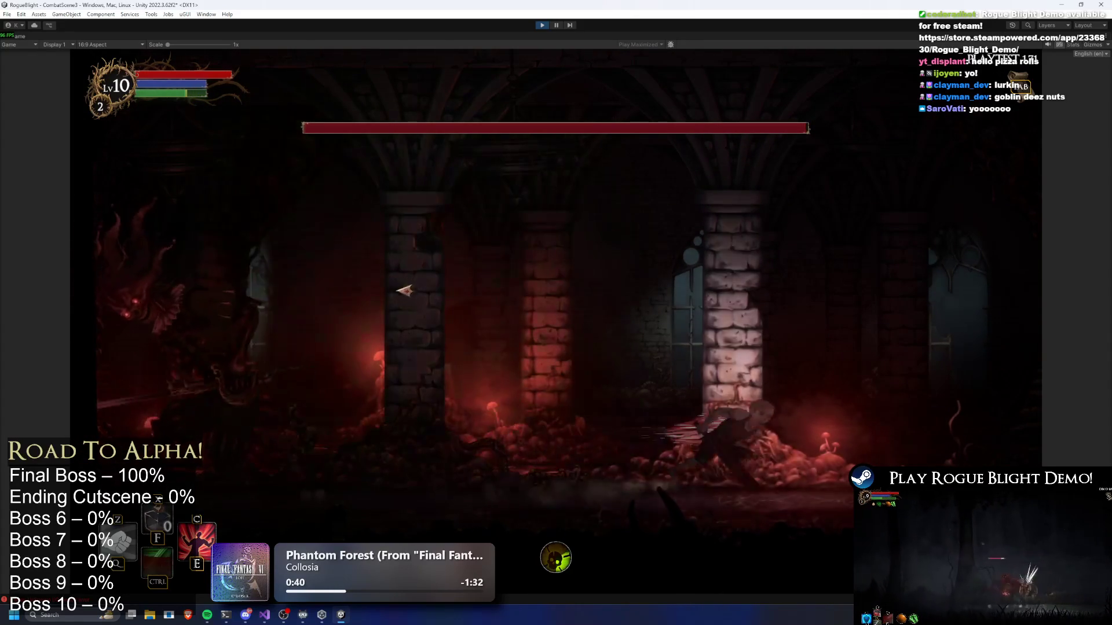
key(d)
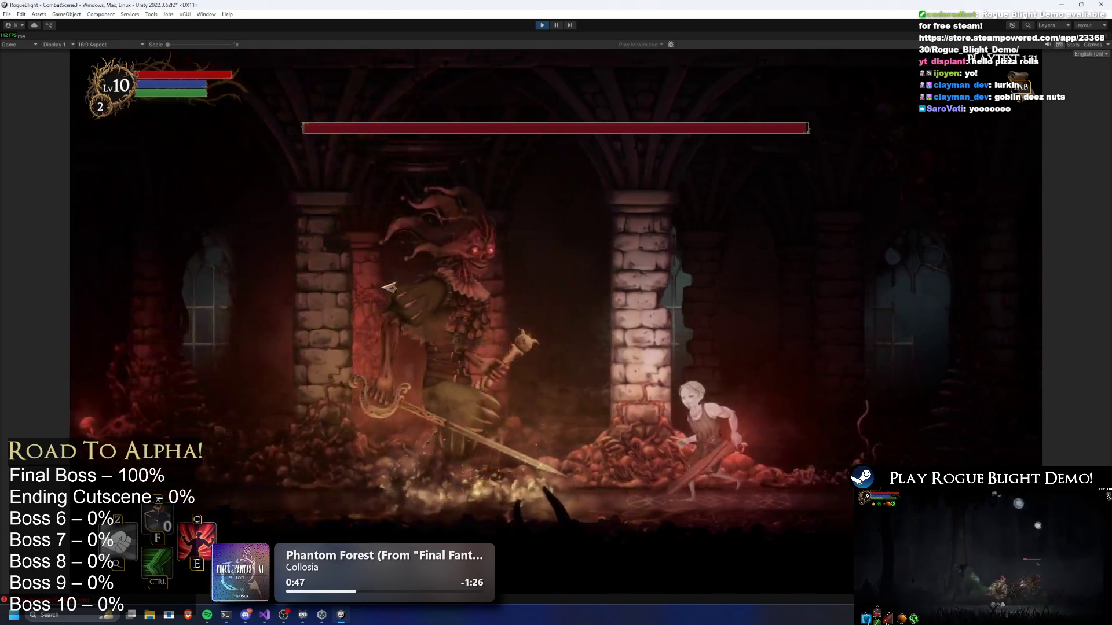
key(space)
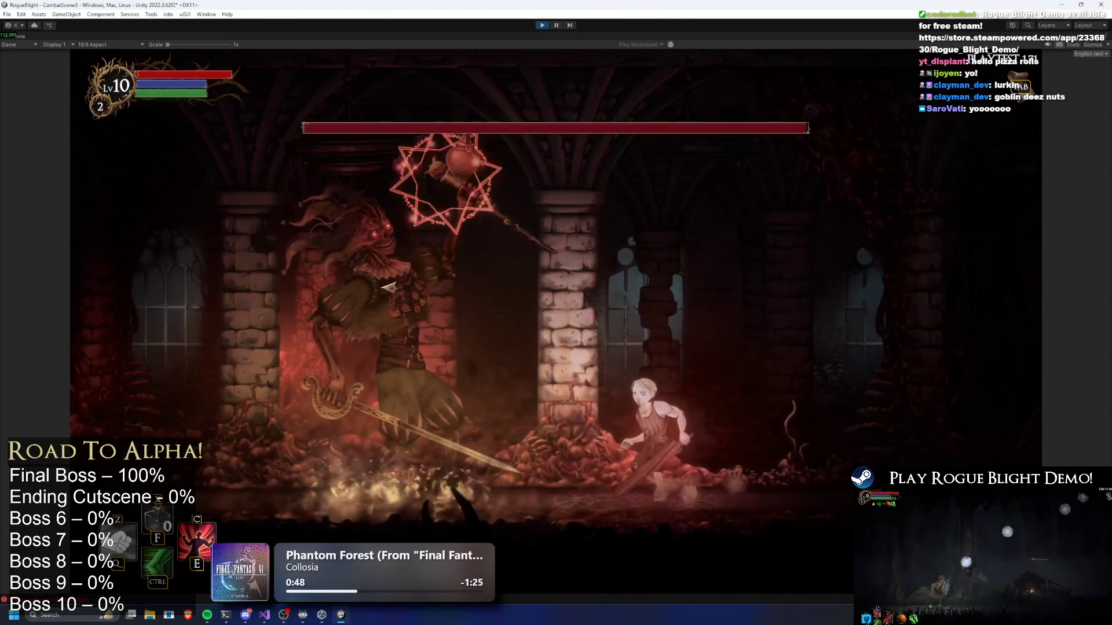
key(ctrl)
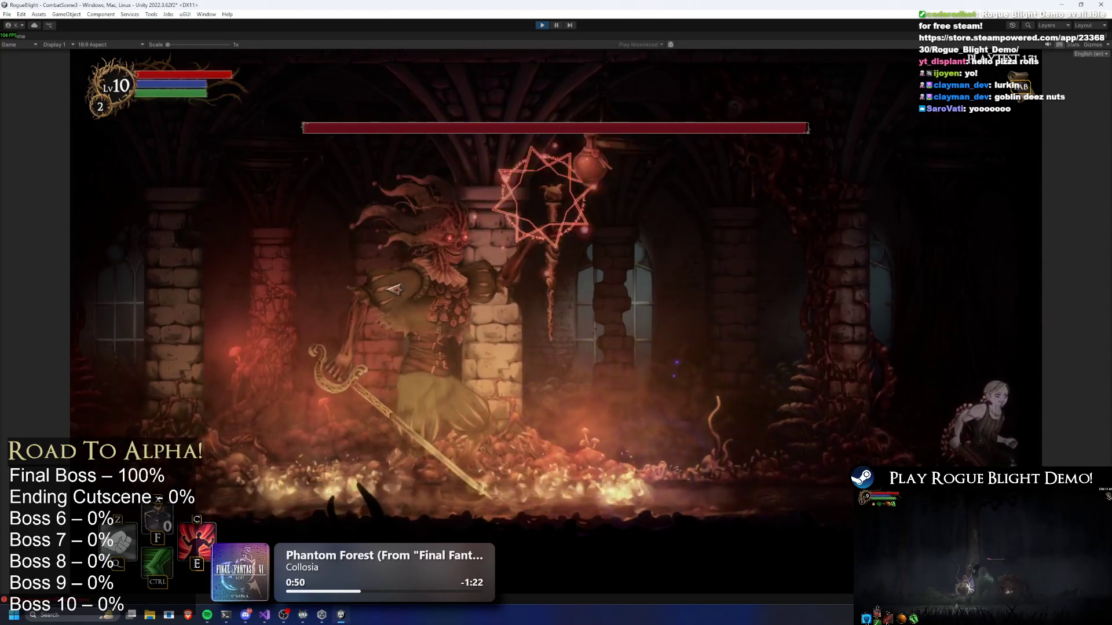
key(a)
key(a)
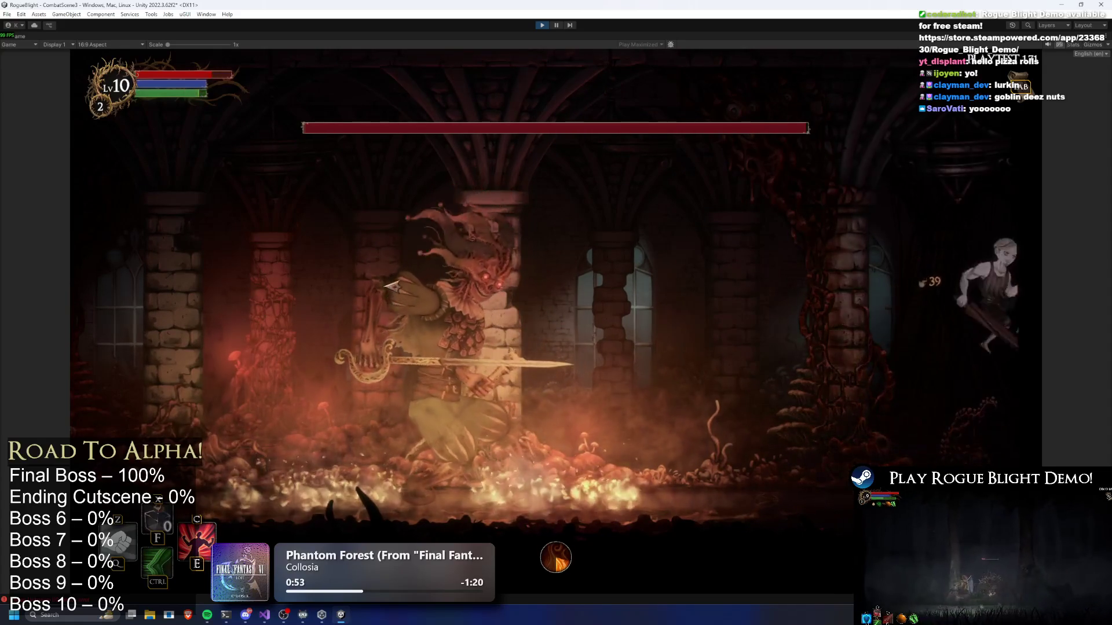
key(a)
key(ctrl)
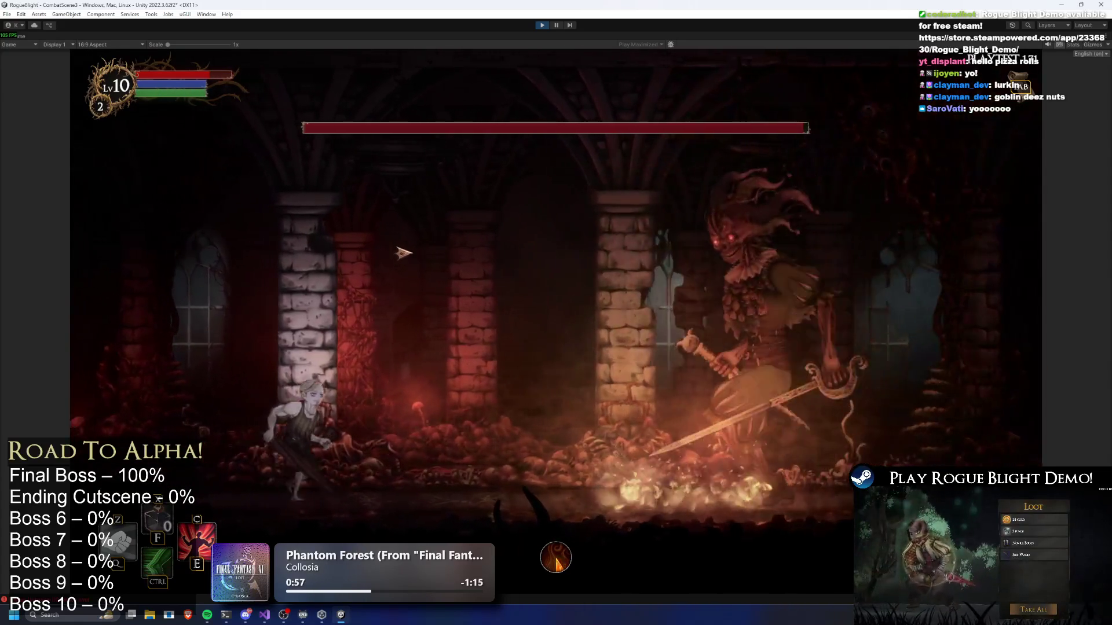
Jump over the Jester while it drinks its potion, then attack it from beneath with the sword.
key(a)
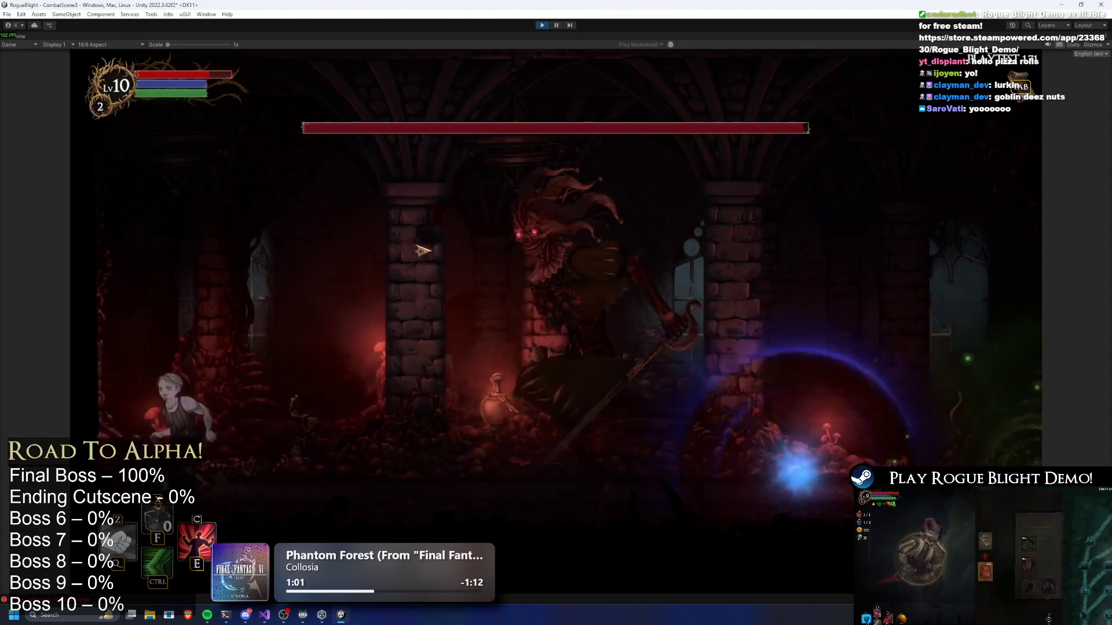
key(space)
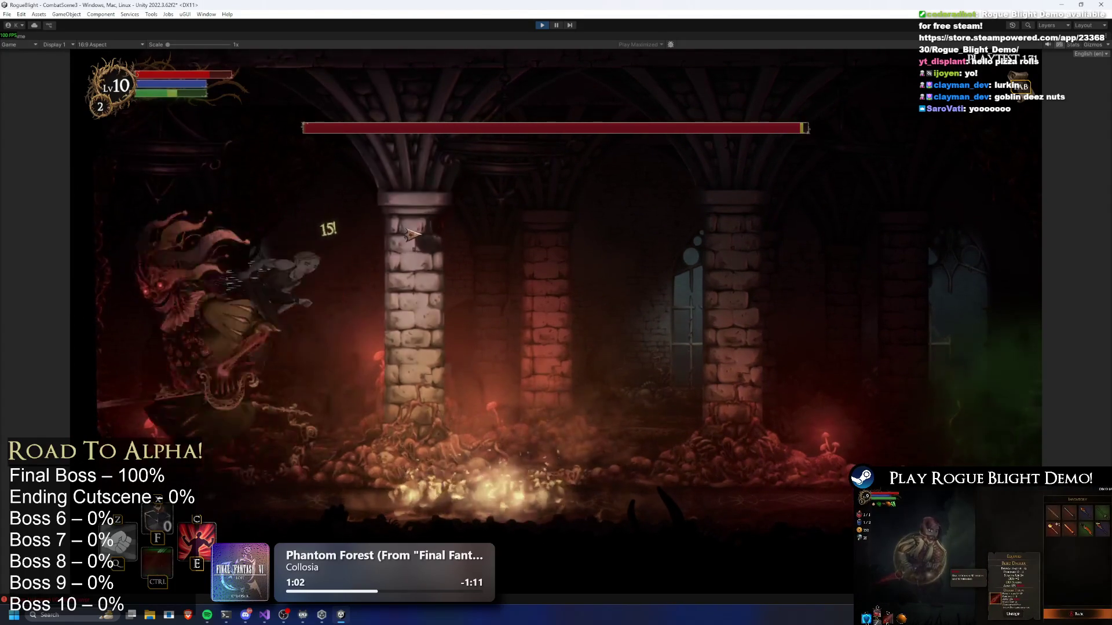
key(space)
key(d)
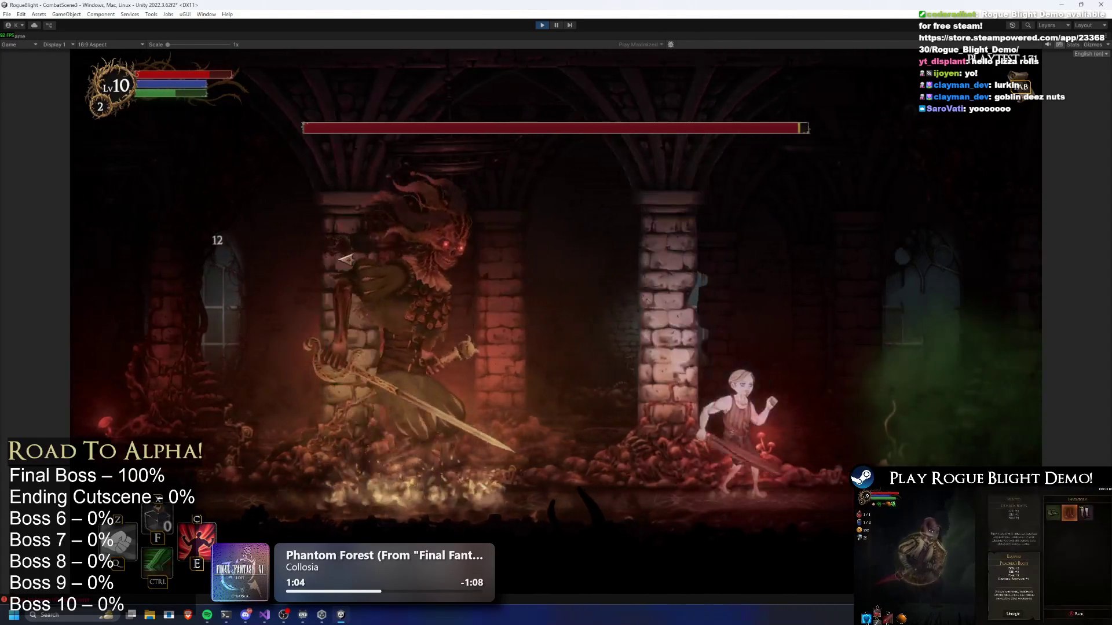
key(d)
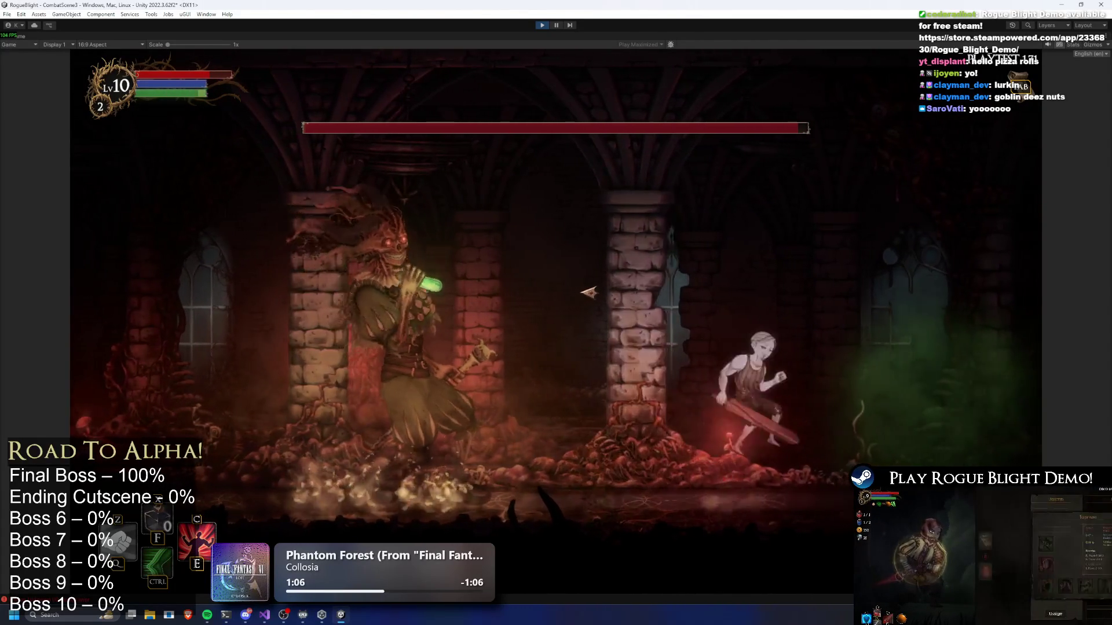
key(d)
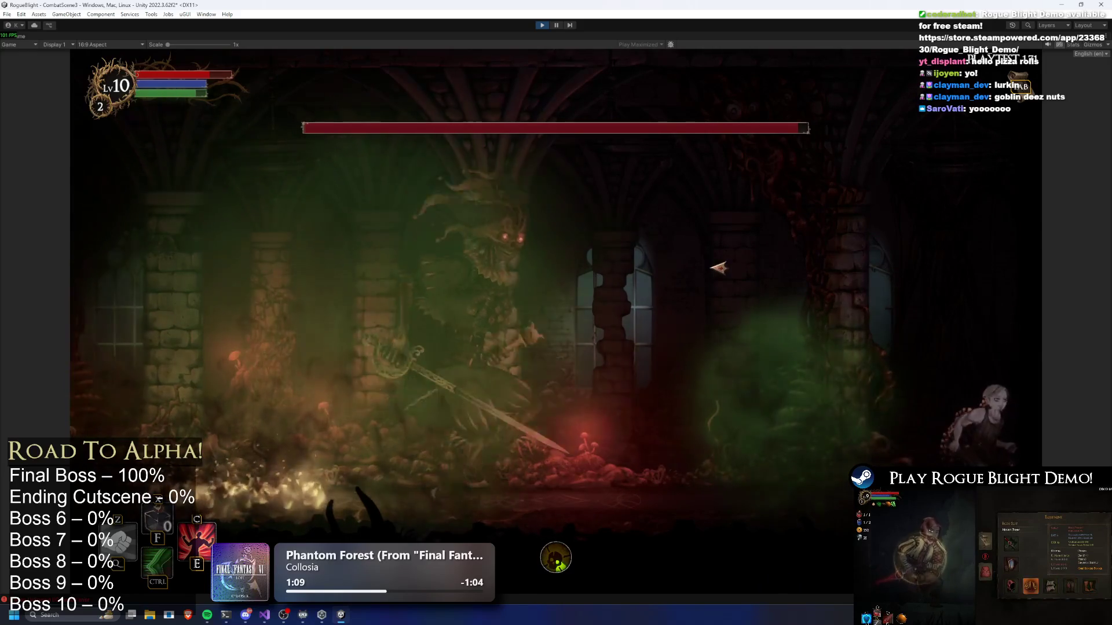
key(a)
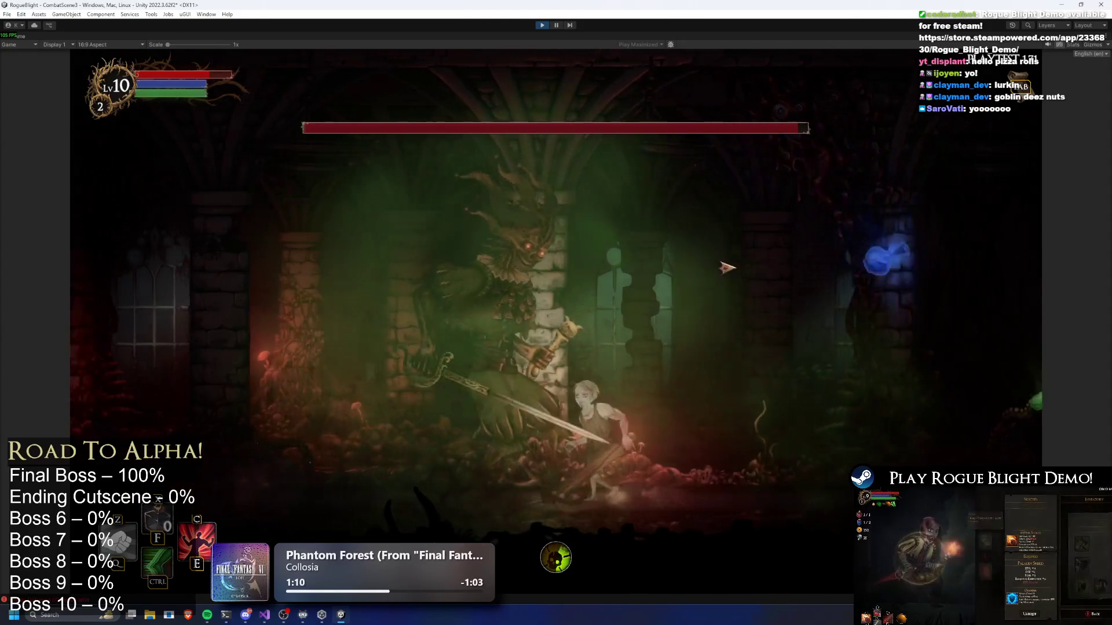
key(a)
click(724, 267)
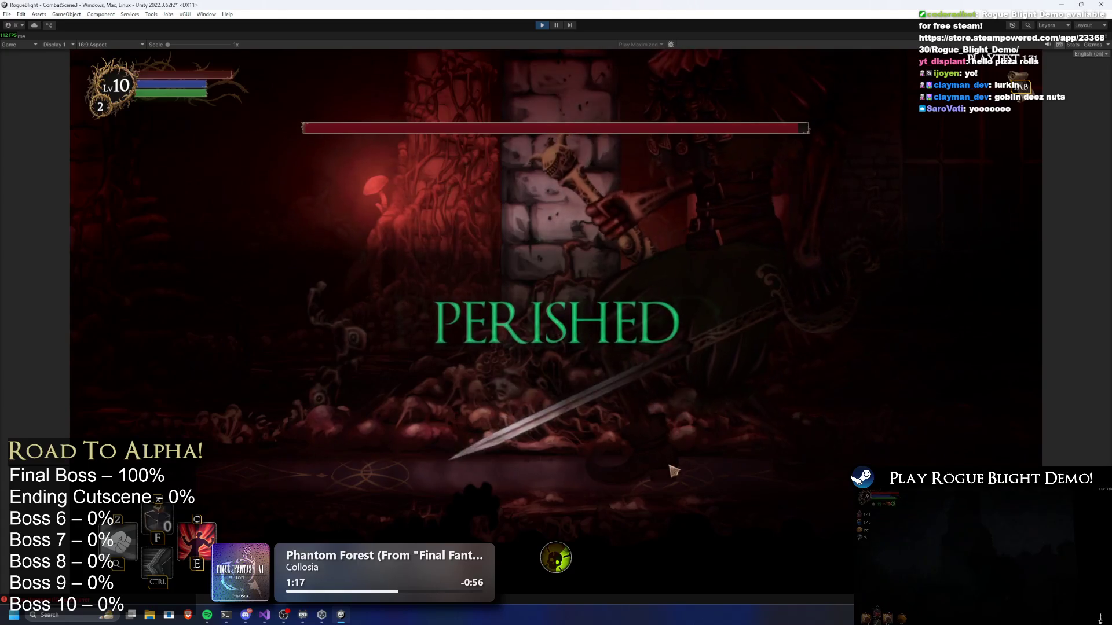
After perishing, confirm level progress, walk to the Sanctuary map cart and start a new Blight Castle map.
key(Return)
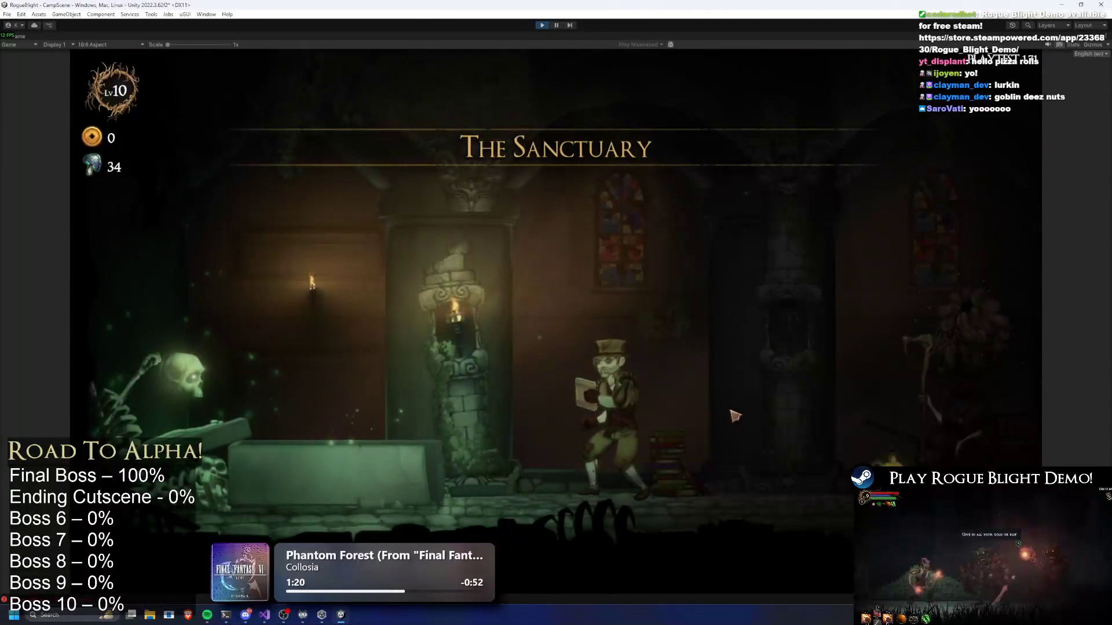
key(a)
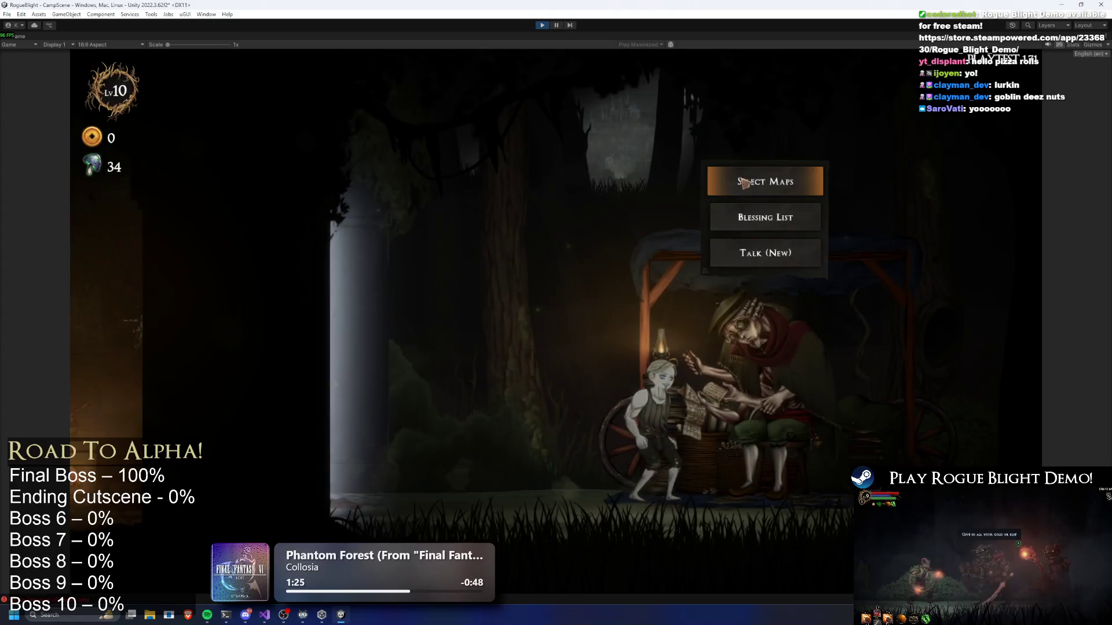
key(Return)
click(698, 299)
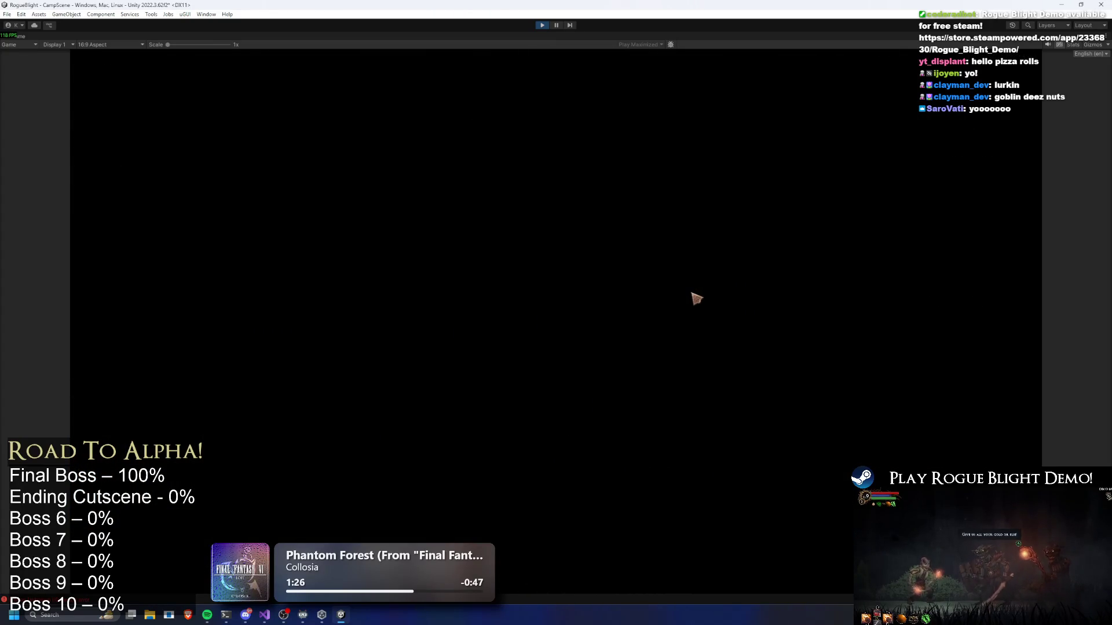
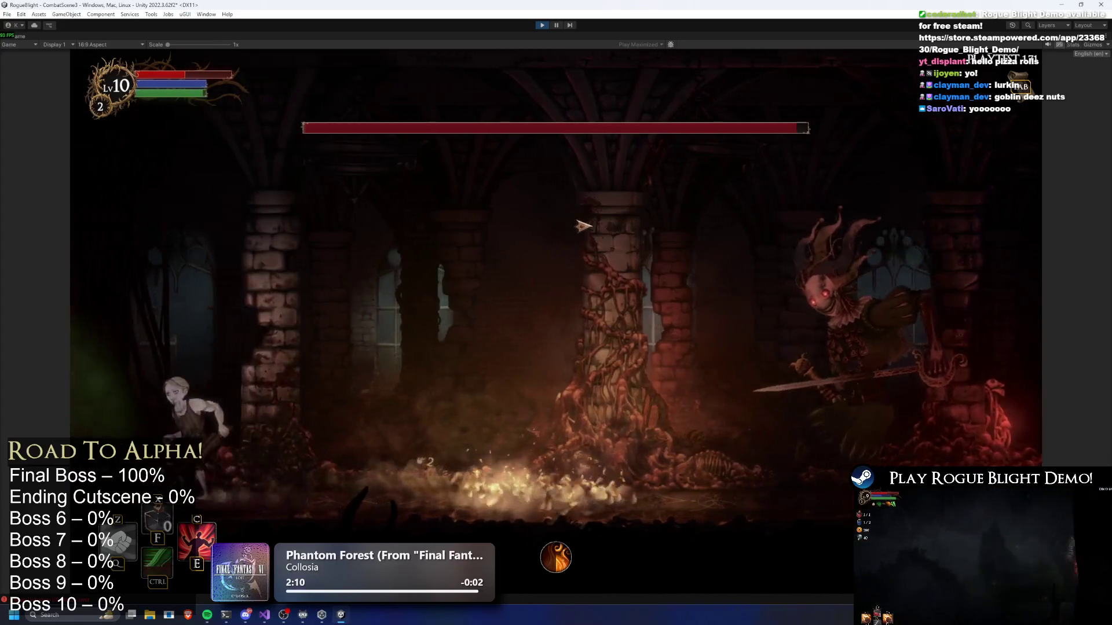
Toggle the F1, F2 and F3 cheats to set enemy health and restore the player's health and mana.
key(F1)
key(F2)
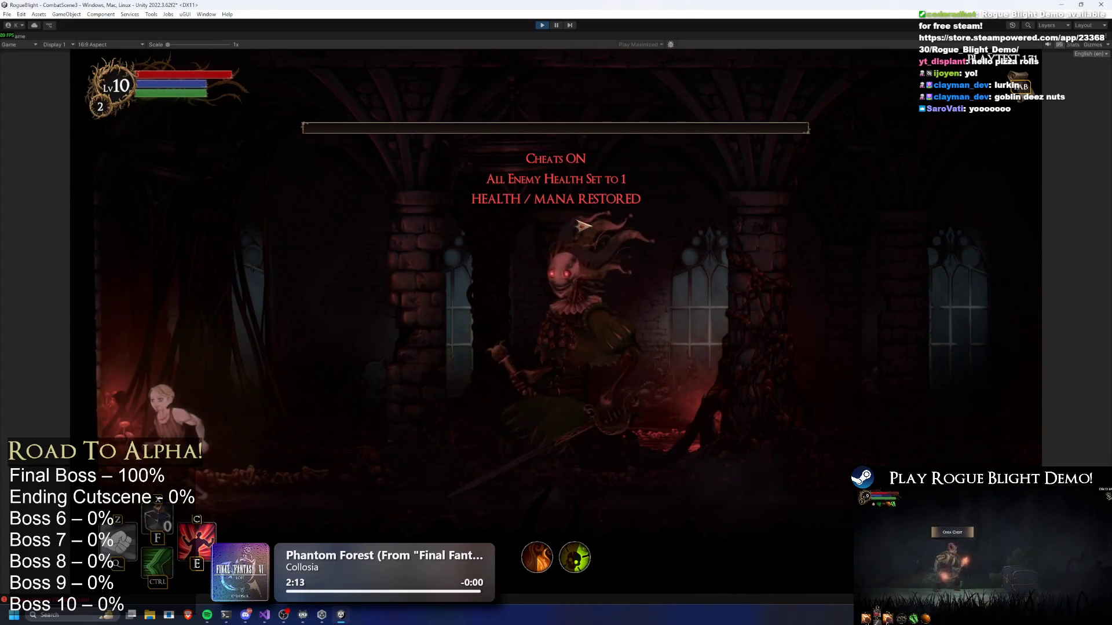
key(F3)
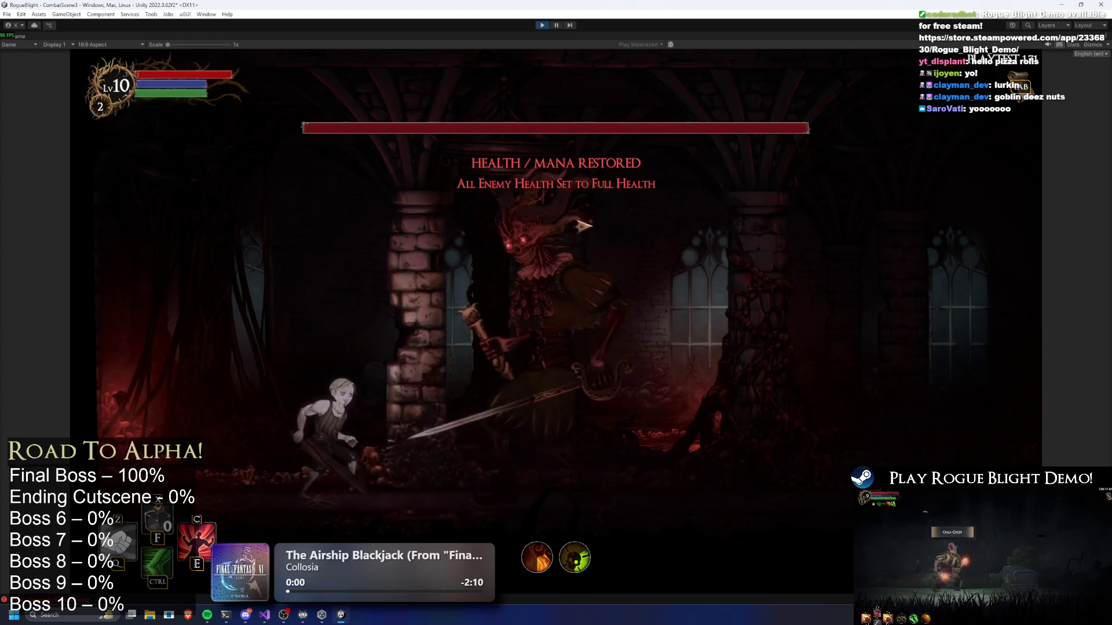
Run and dash around the Jester boss, leaping in for a sword strike.
key(d)
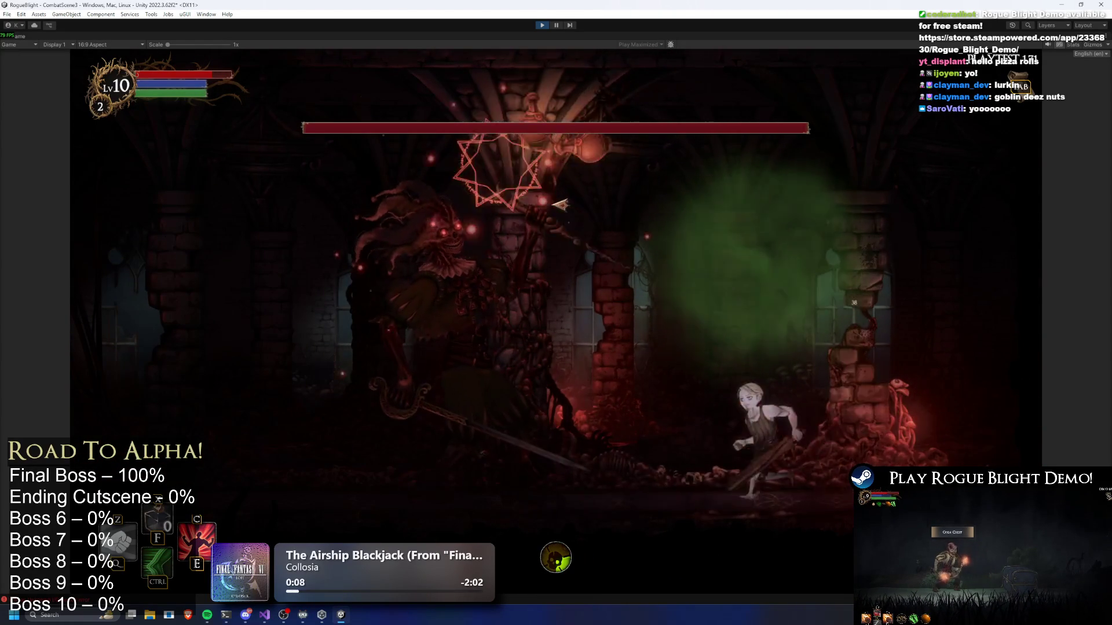
key(a)
key(ctrl)
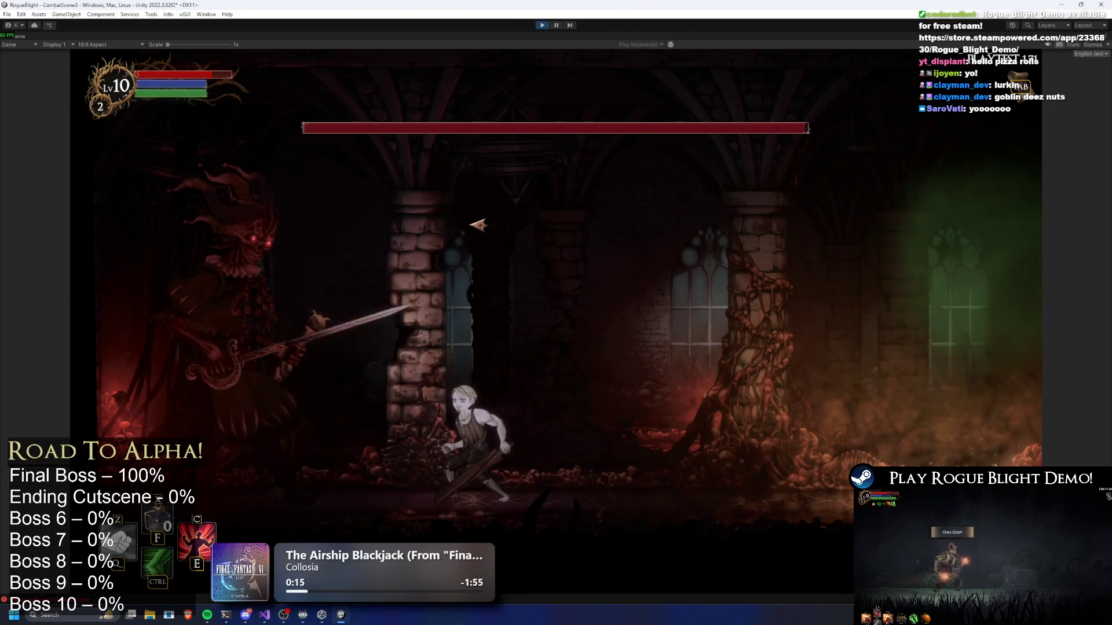
key(d)
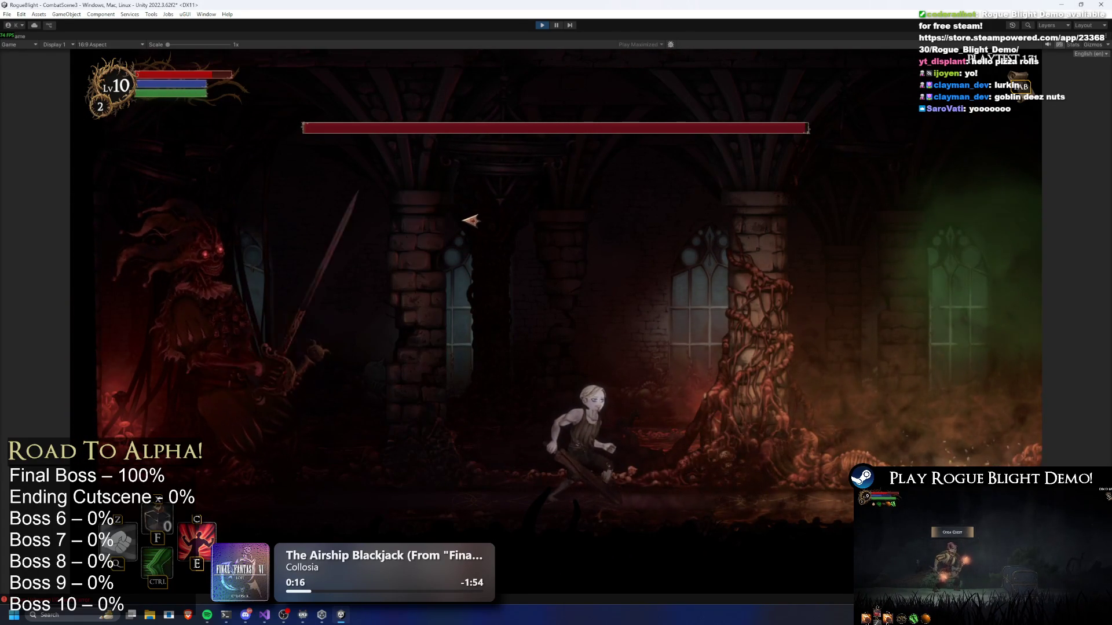
key(d)
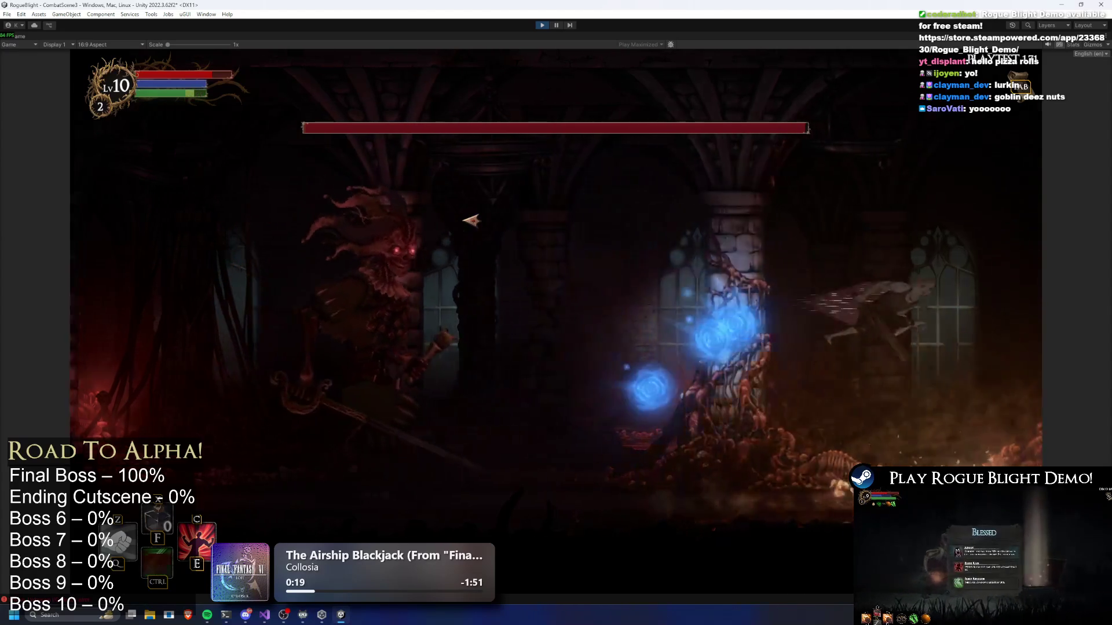
key(ctrl)
key(space)
click(413, 188)
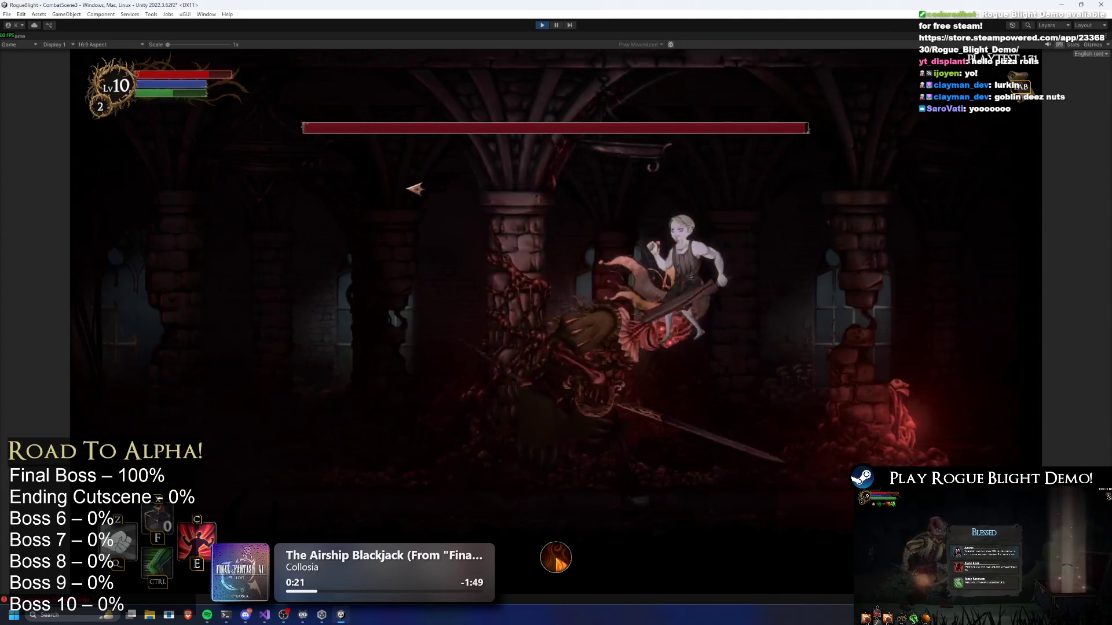
key(a)
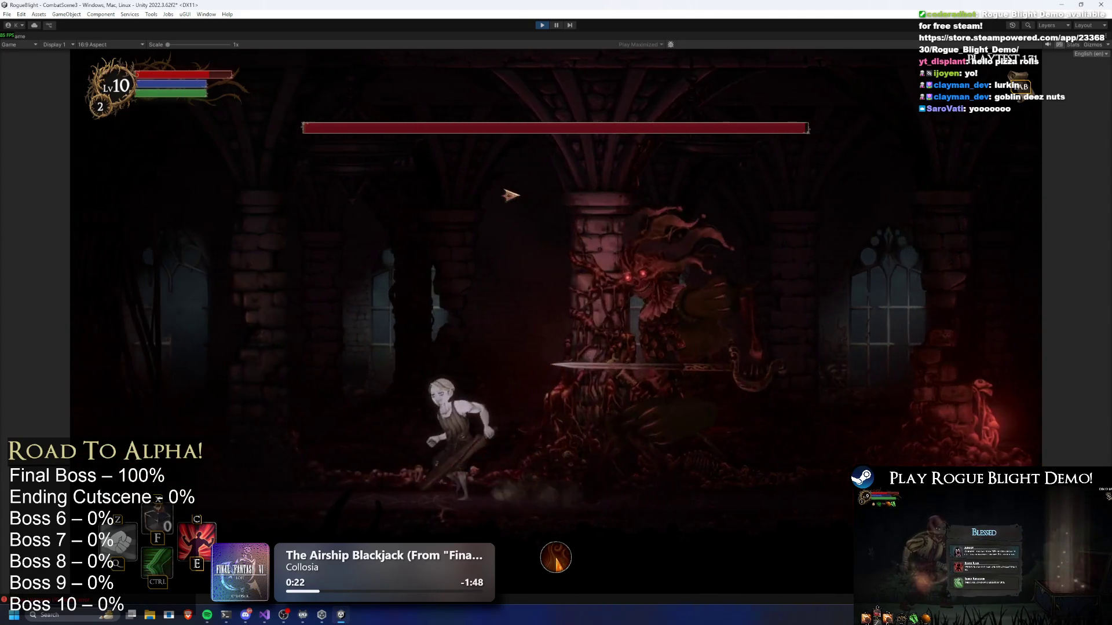
key(d)
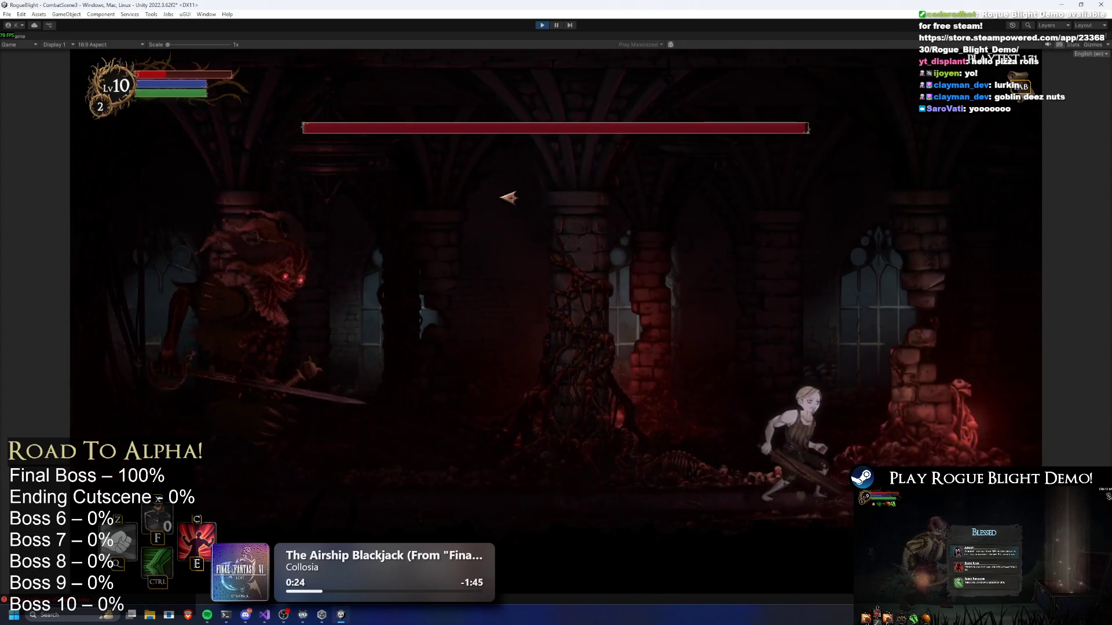
Refill health with the F1 cheat and keep dodging and attacking the Jester boss.
key(F1)
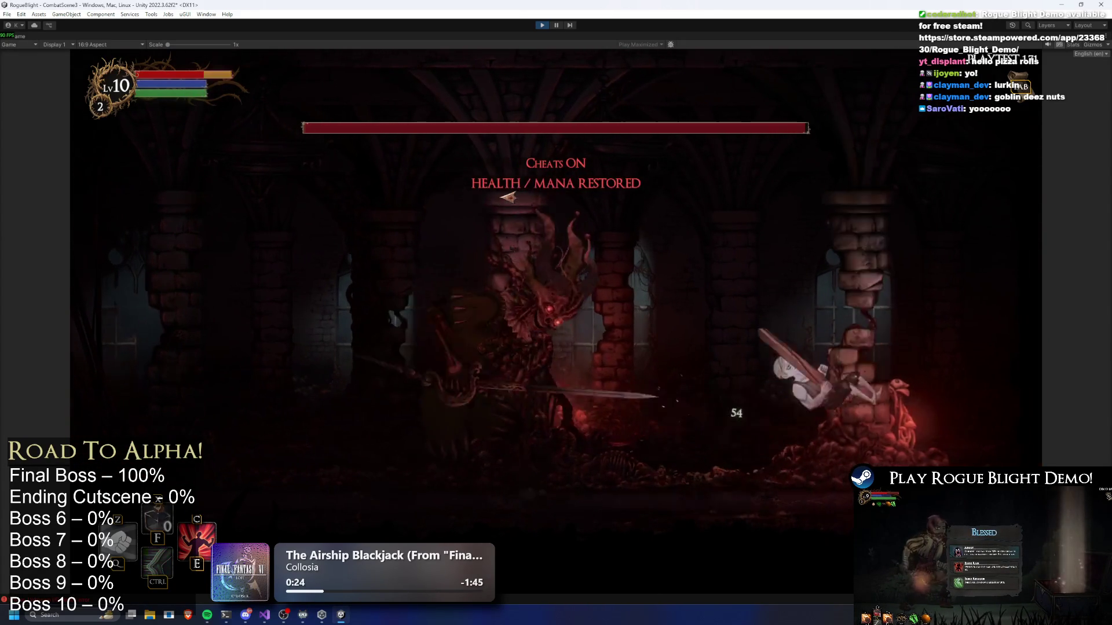
key(a)
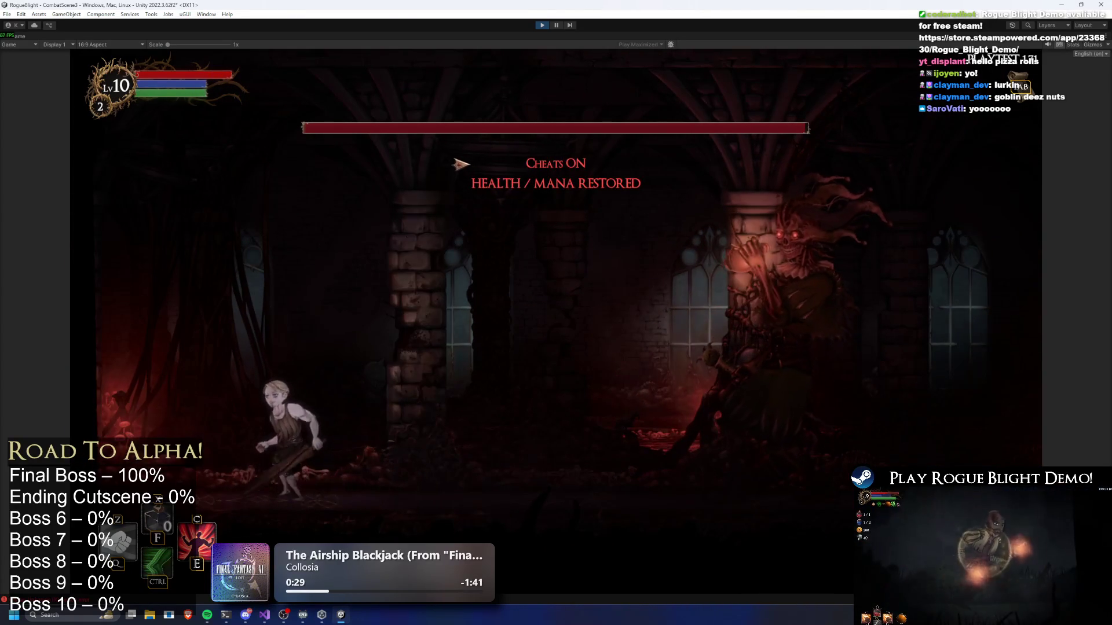
key(d)
key(a)
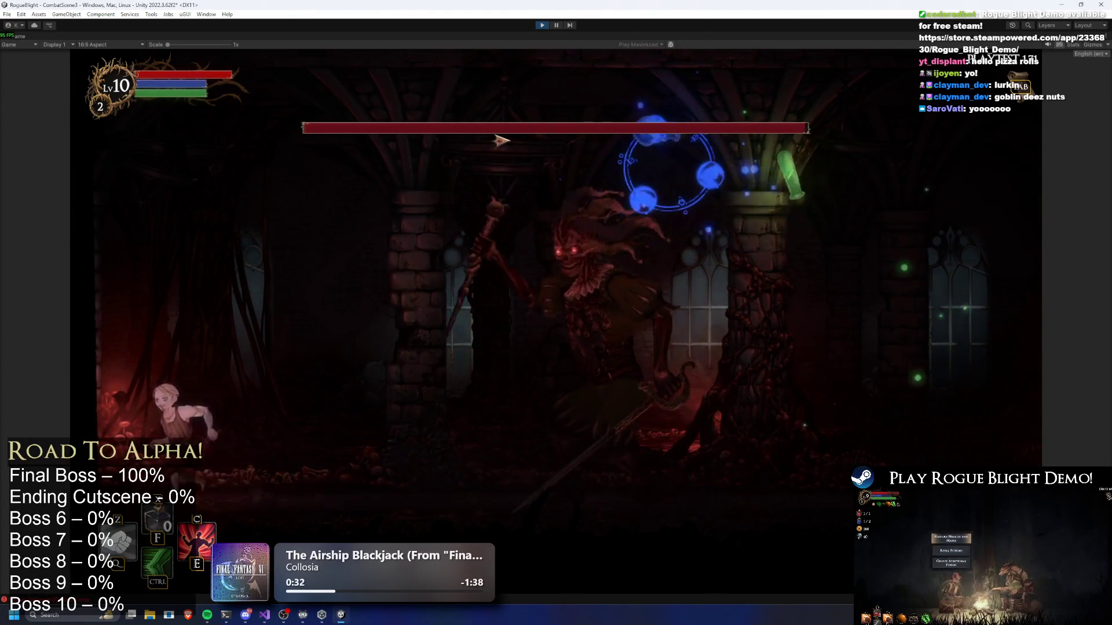
click(497, 145)
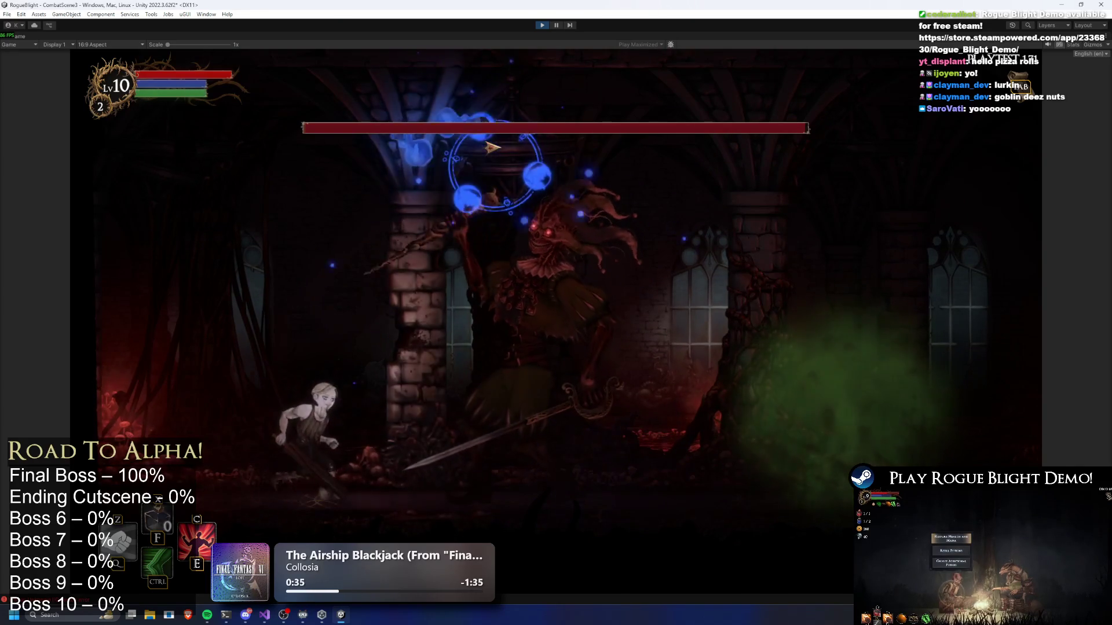
key(d)
key(a)
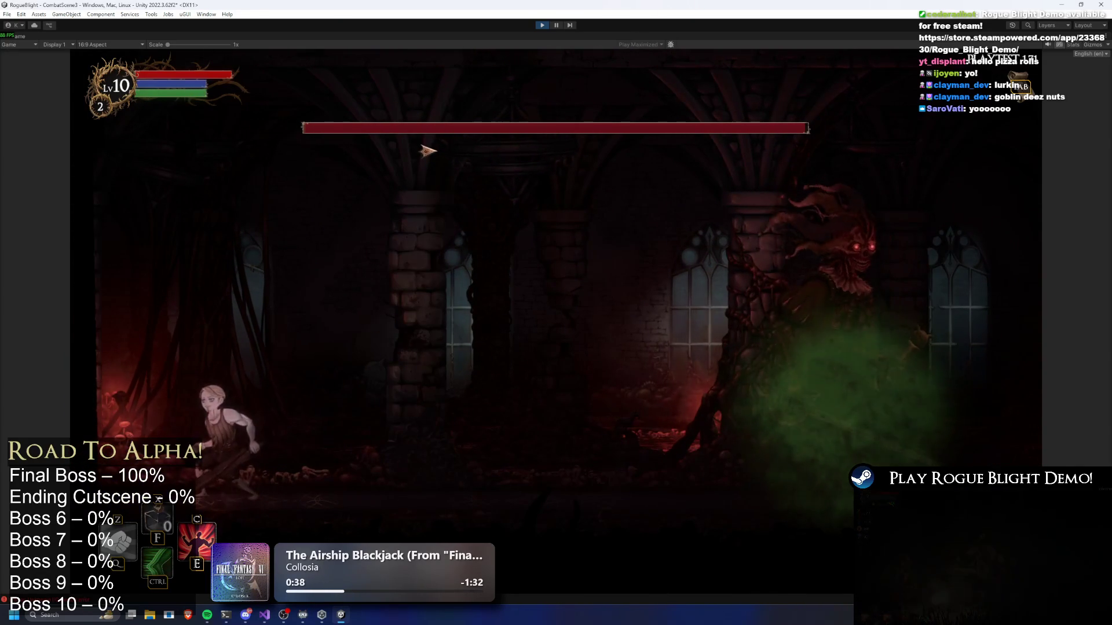
key(d)
key(d)
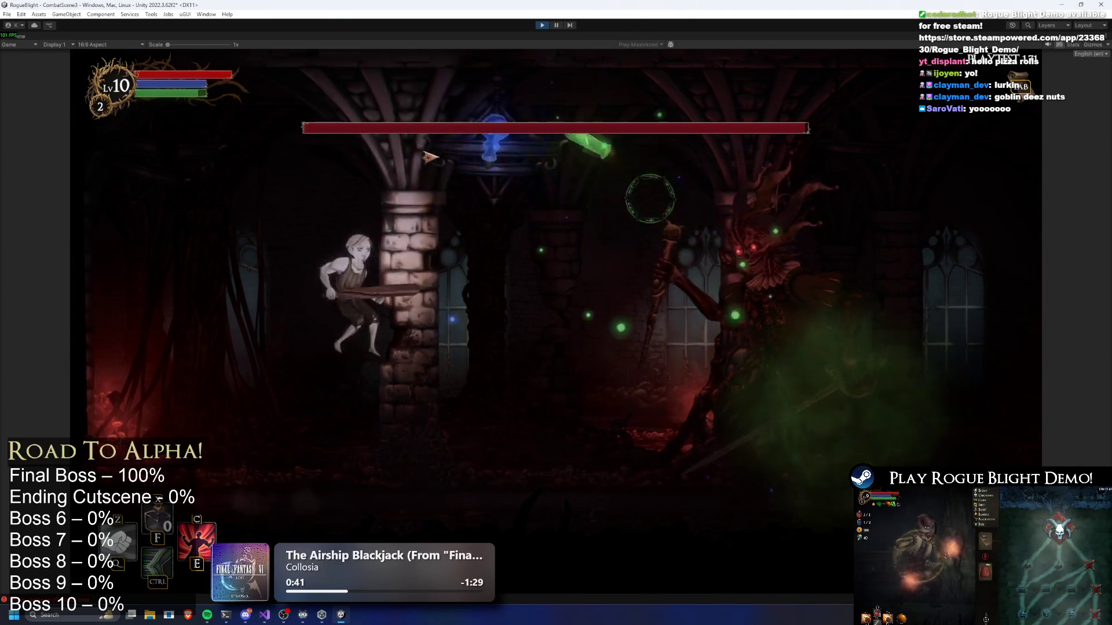
key(a)
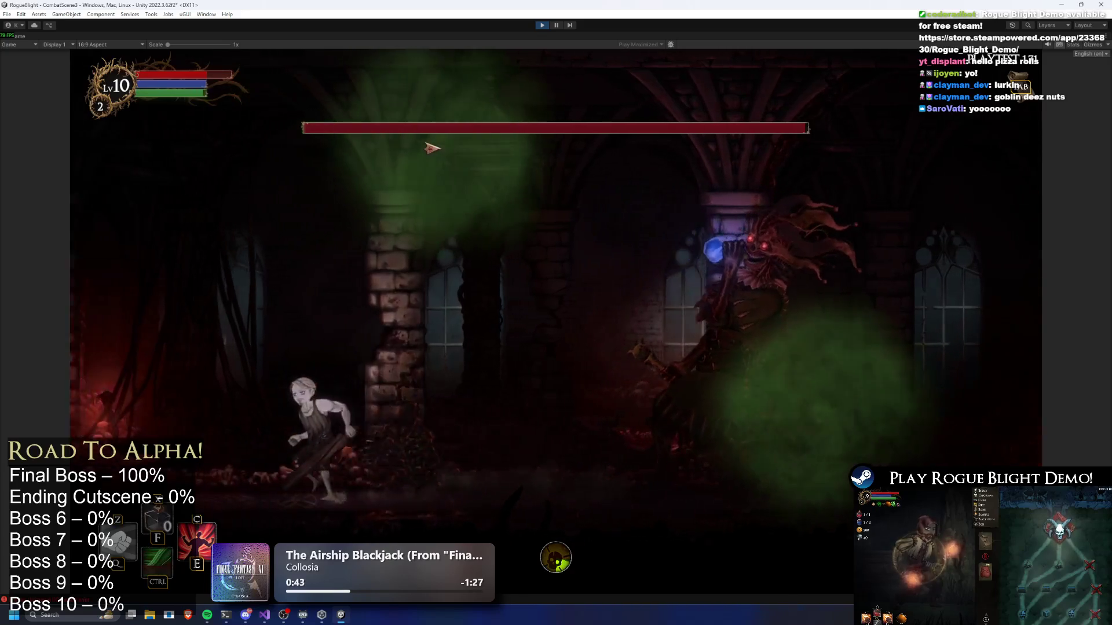
key(a)
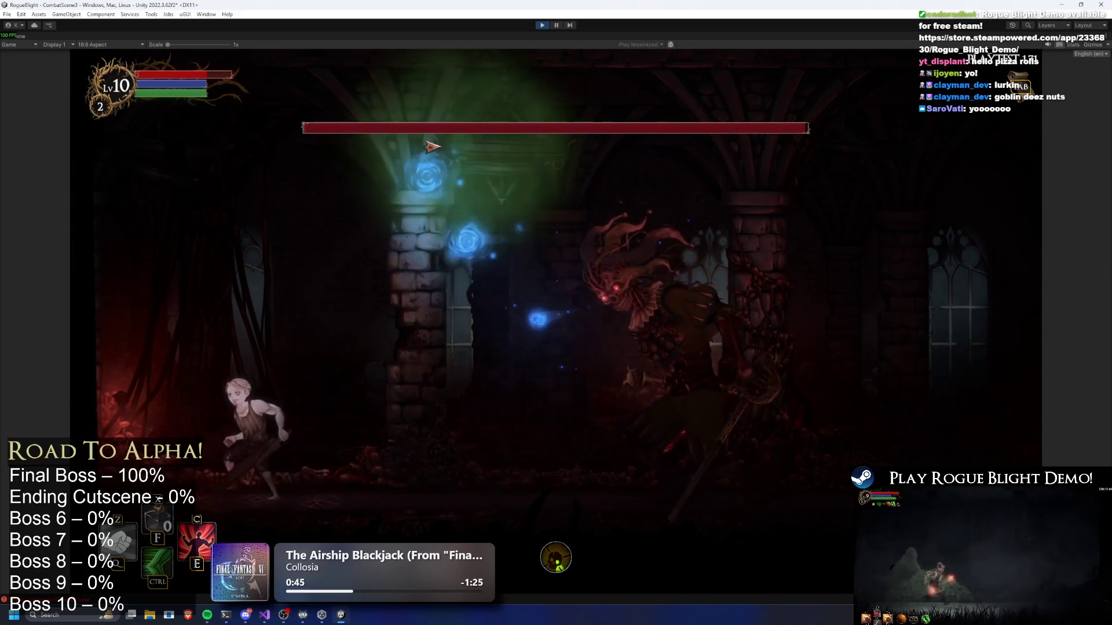
key(d)
key(d)
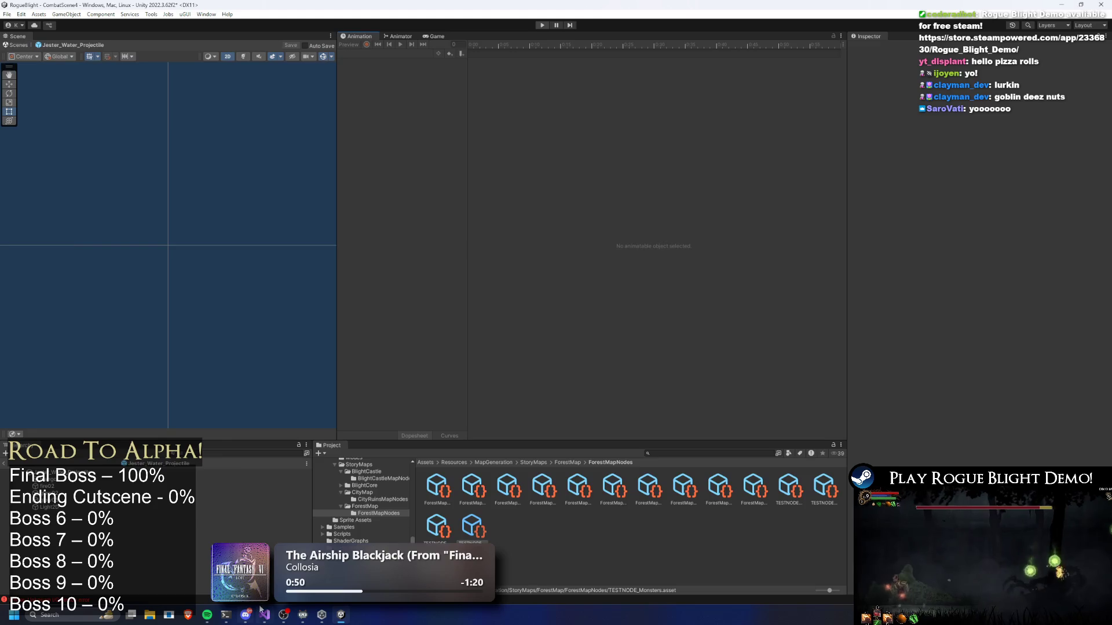
key(alt+Tab)
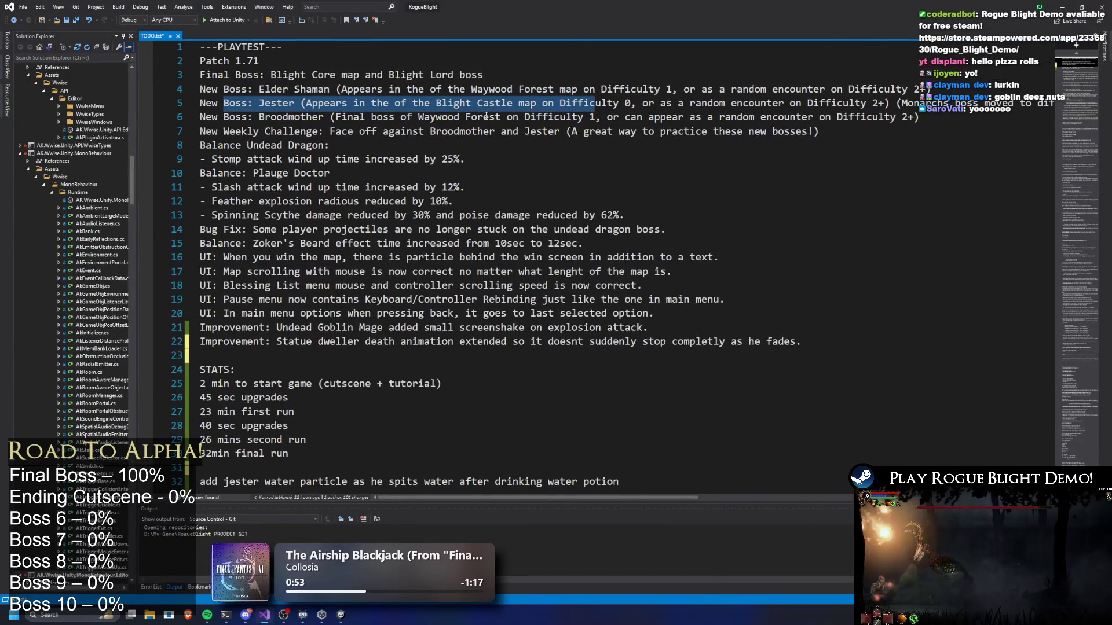
Delete the jester water particle note and its leftover blank line from TODO.txt.
click(396, 112)
scroll(434, 173, down, 5)
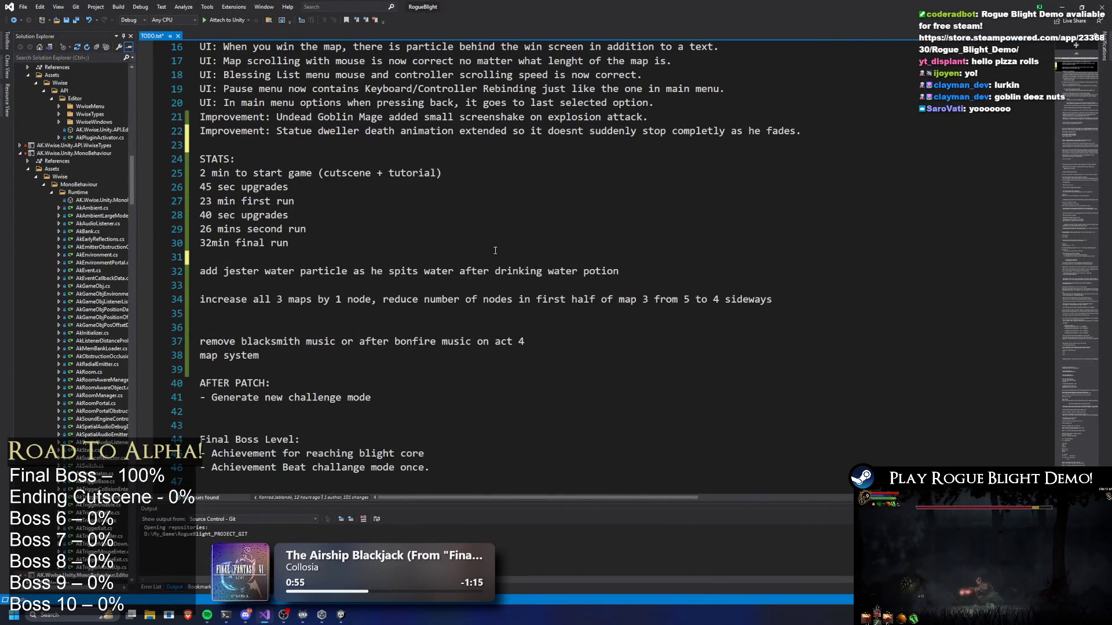
drag(655, 266, 199, 271)
key(BackSpace)
key(BackSpace)
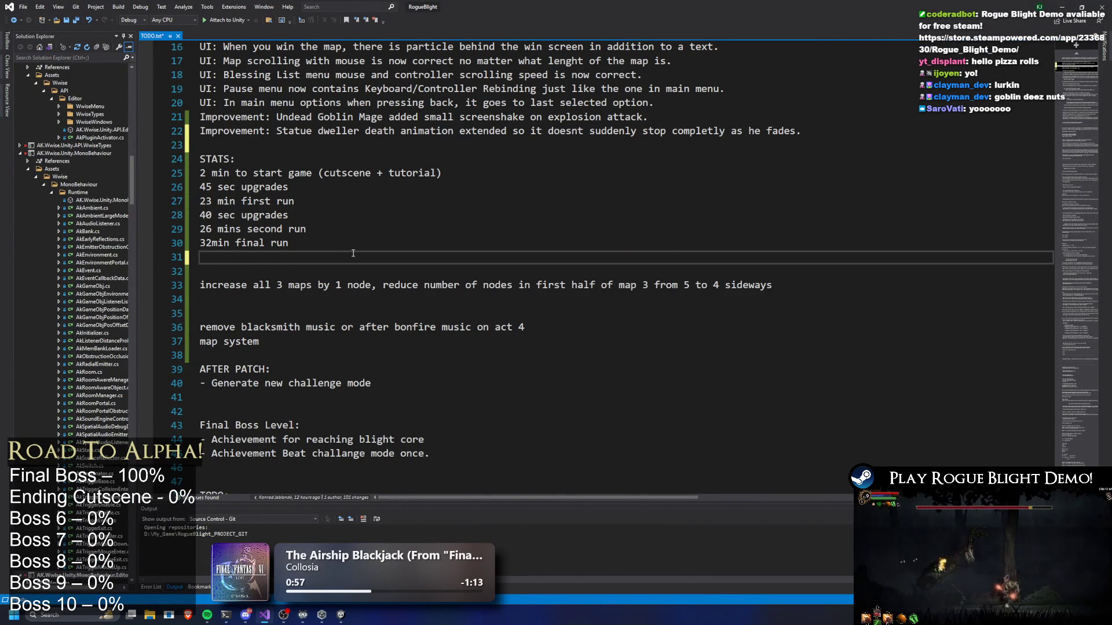
key(BackSpace)
Move the blacksmith music note up next to the maps note.
click(343, 290)
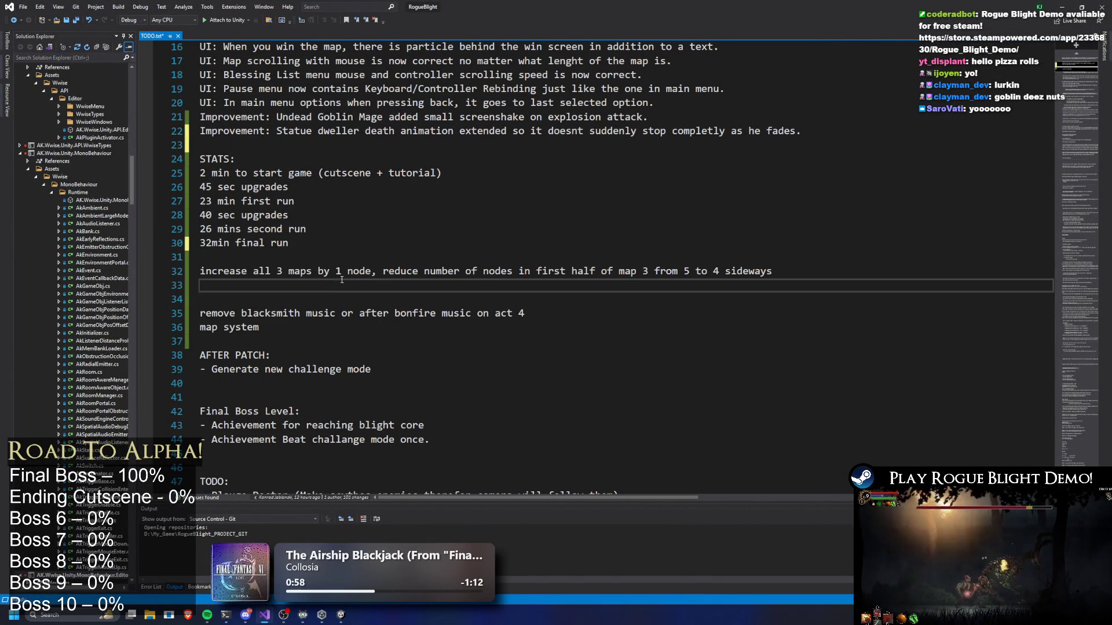
drag(567, 316, 199, 313)
key(ctrl+c)
key(BackSpace)
key(BackSpace)
click(286, 257)
key(Return)
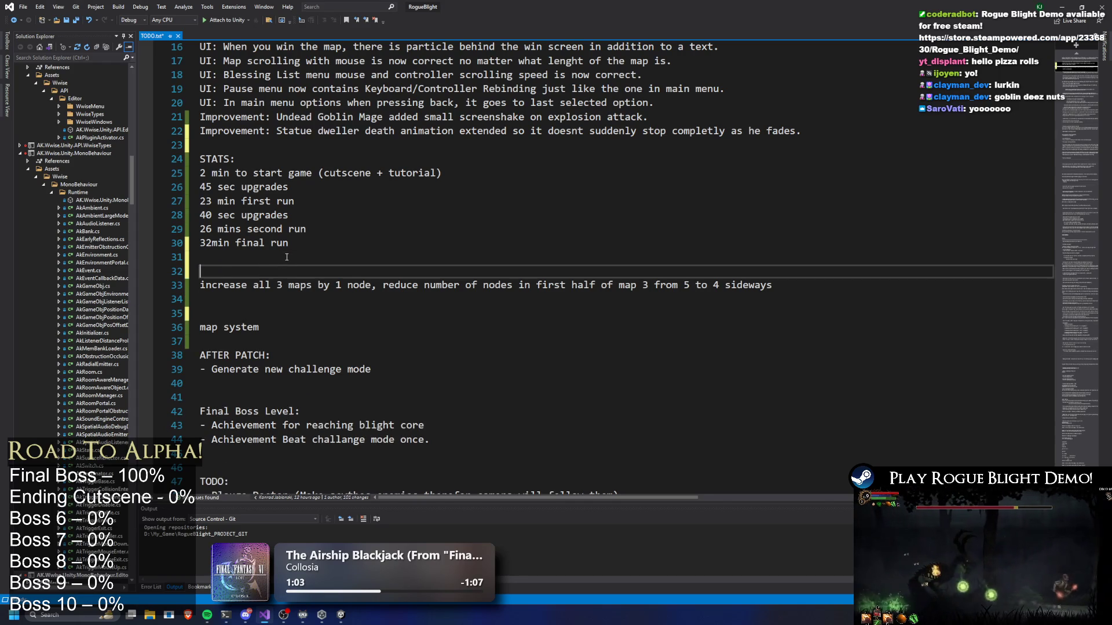
key(ctrl+v)
key(Down)
key(Down)
key(Down)
key(BackSpace)
key(BackSpace)
Place the 'increase all 3 maps' note directly above the blacksmith note and minimize Visual Studio.
scroll(396, 292, up, 1)
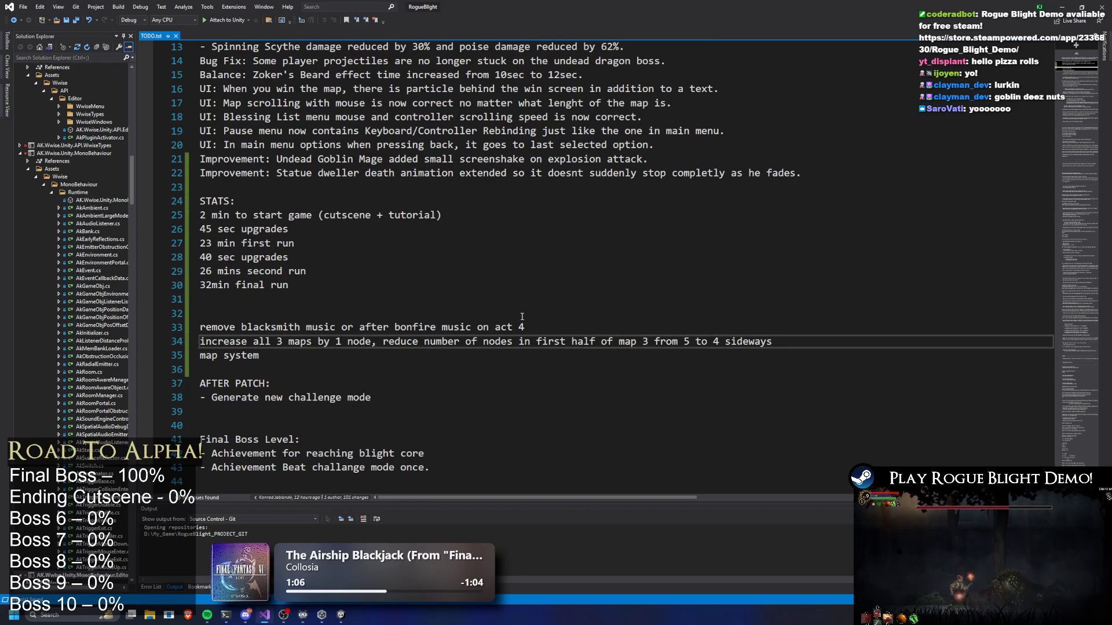
key(shift+Home)
key(ctrl+x)
key(Up)
key(Up)
key(ctrl+v)
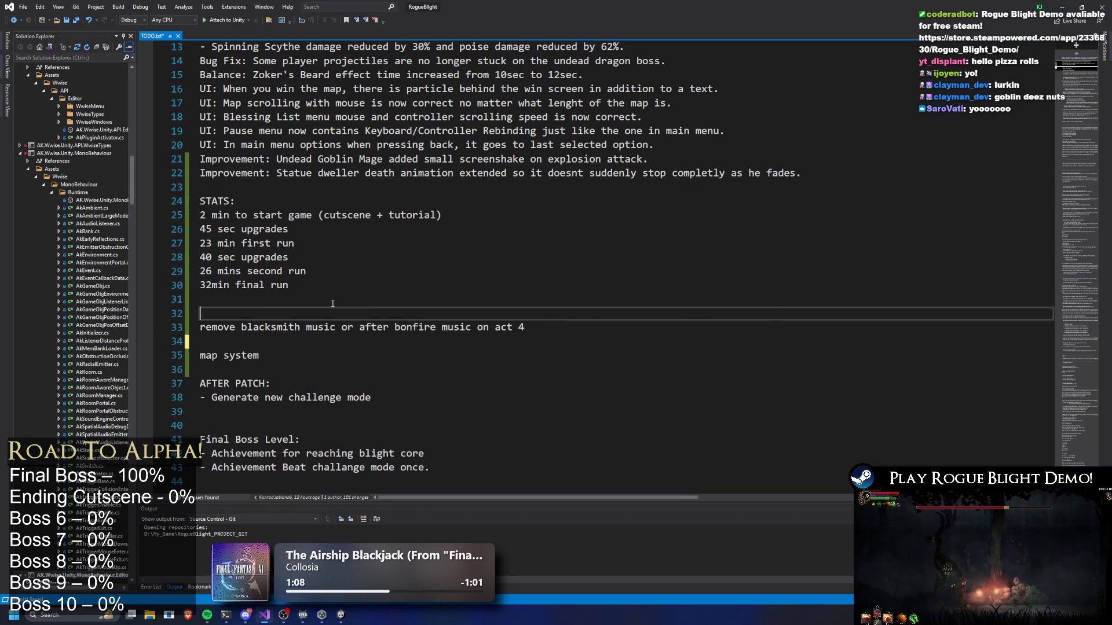
key(Up)
key(Up)
key(Return)
key(Down)
key(Down)
key(Down)
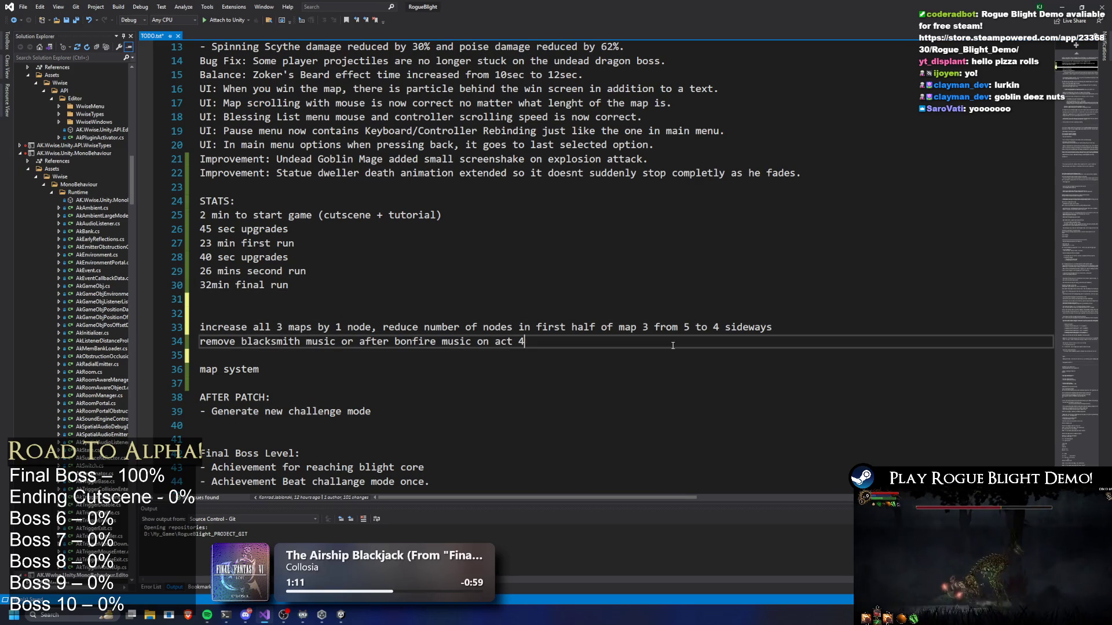
click(1059, 8)
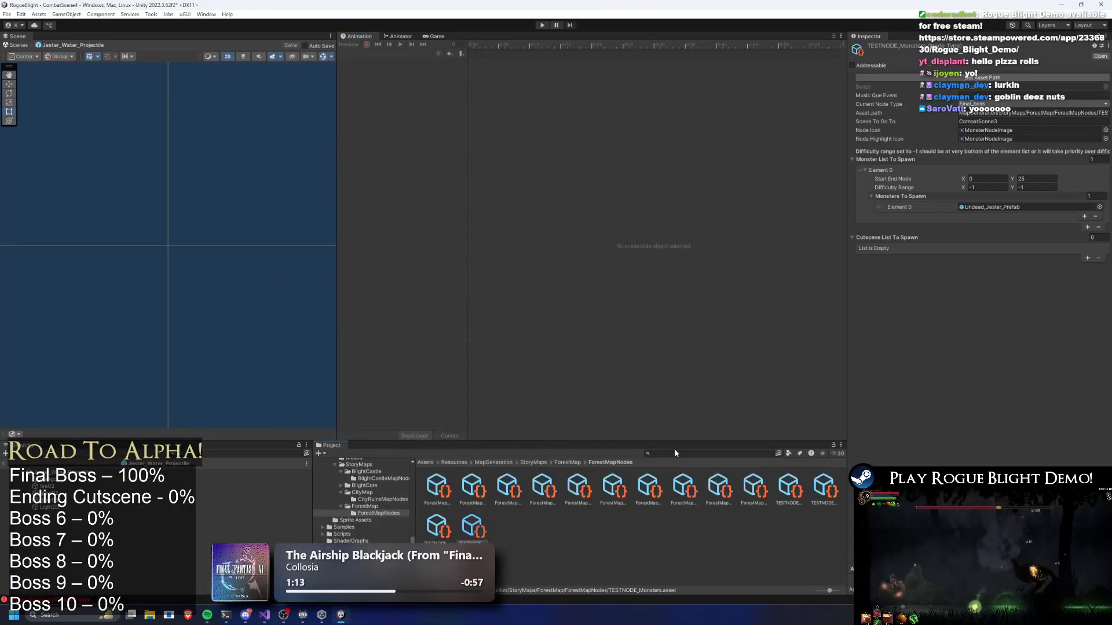
Search the Project for 'forp' and select the Forest_Map asset.
text(for)
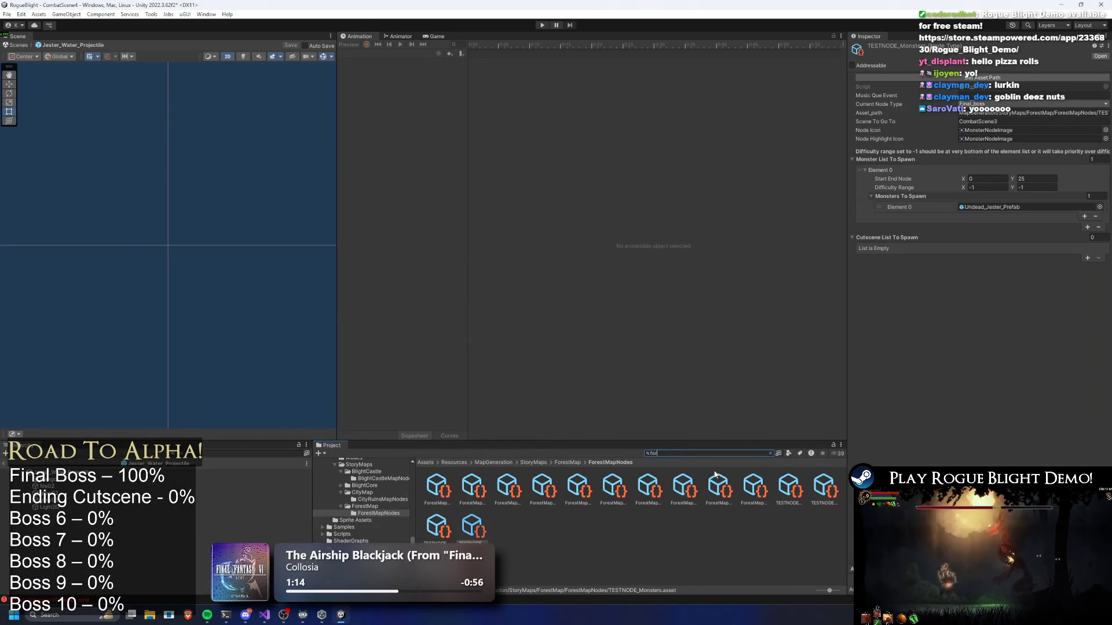
text(p)
click(652, 489)
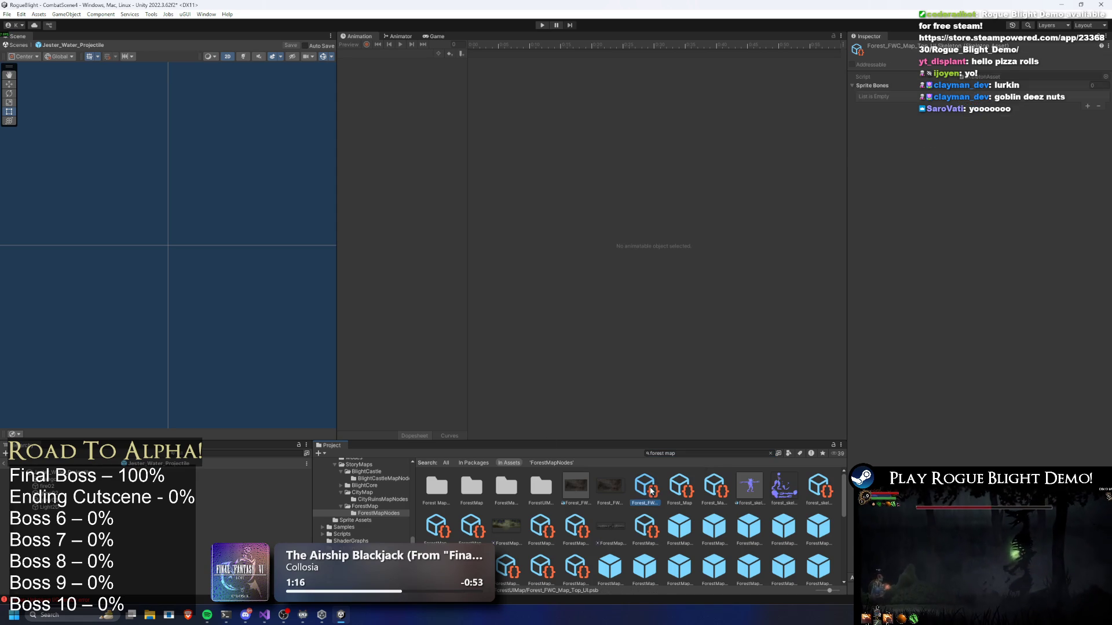
click(680, 489)
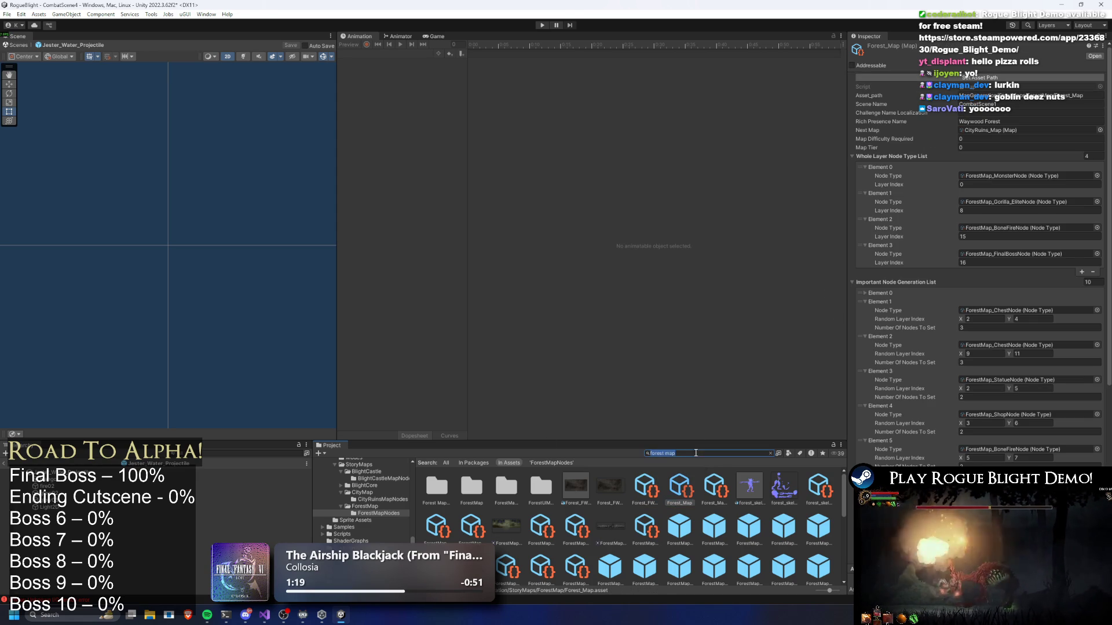
click(684, 488)
scroll(1049, 266, down, 10)
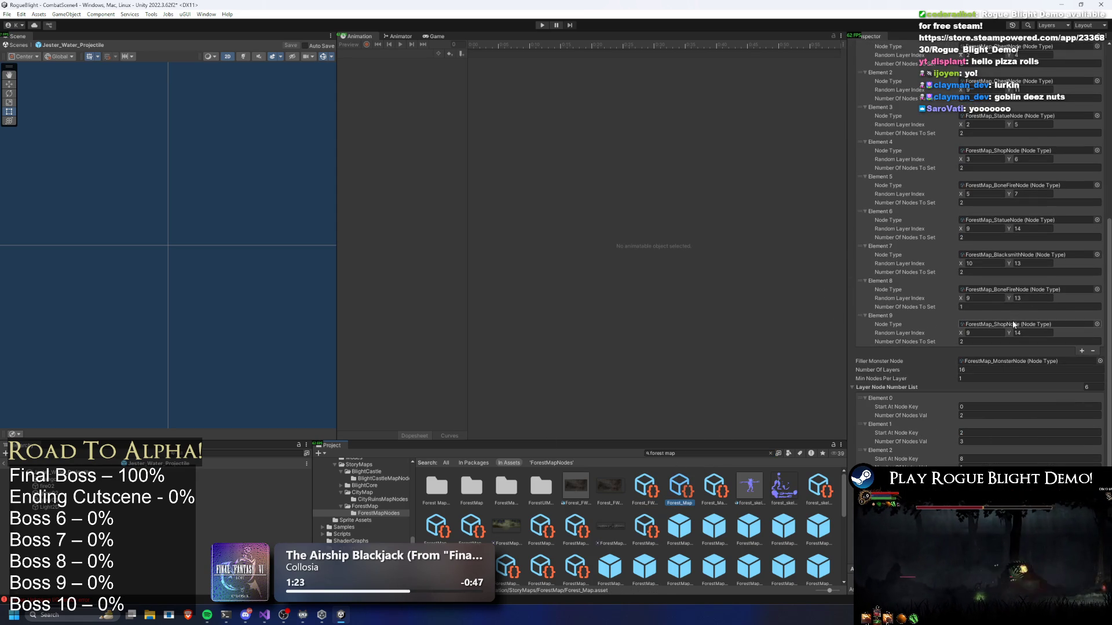
scroll(982, 378, up, 10)
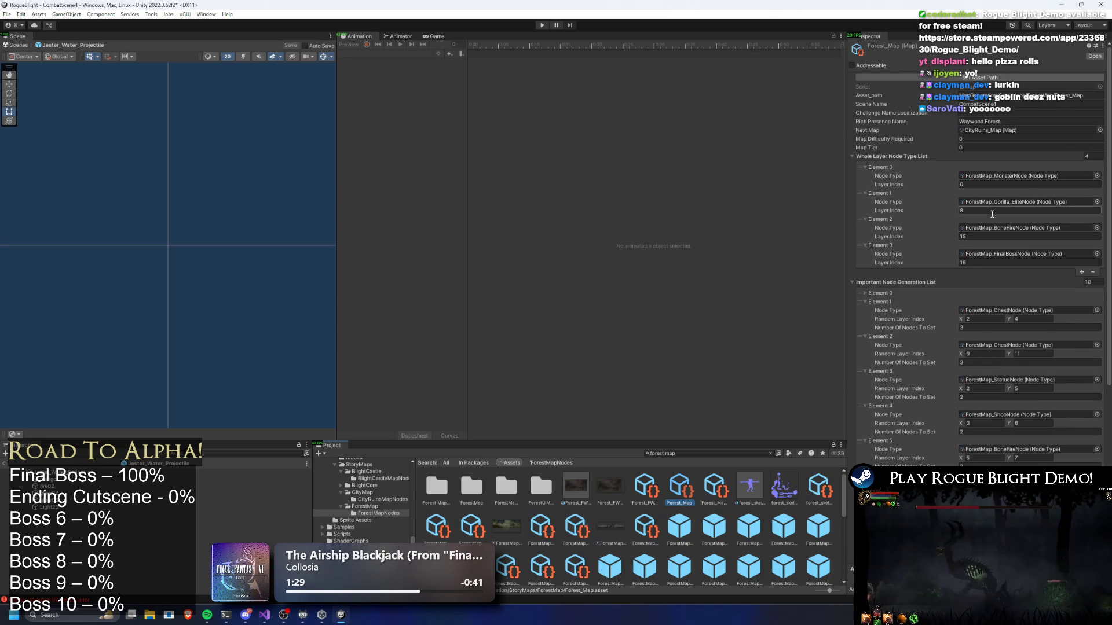
Set the elite, bonfire and final boss layer indices to 9, 16 and 17.
click(992, 210)
text(9)
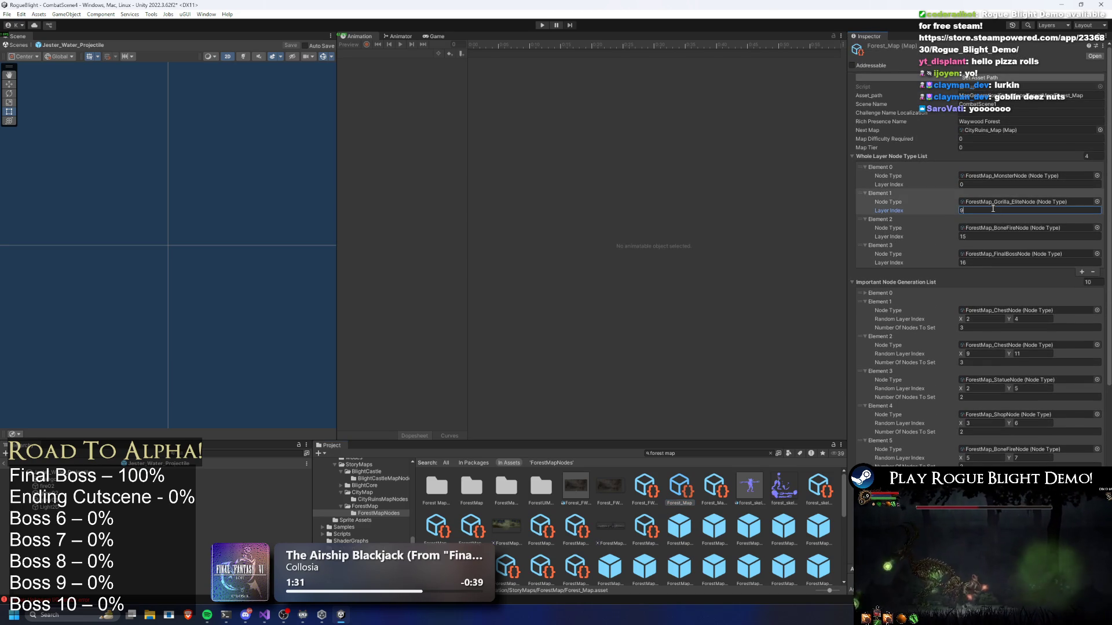
click(979, 236)
text(16)
click(986, 262)
text(1)
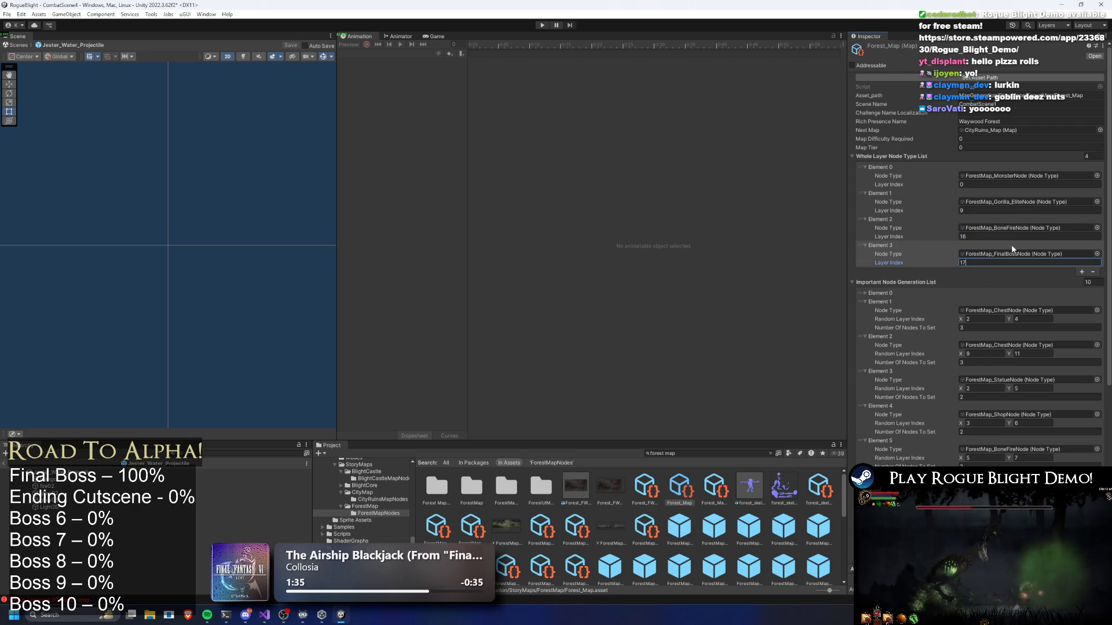
scroll(1008, 245, down, 3)
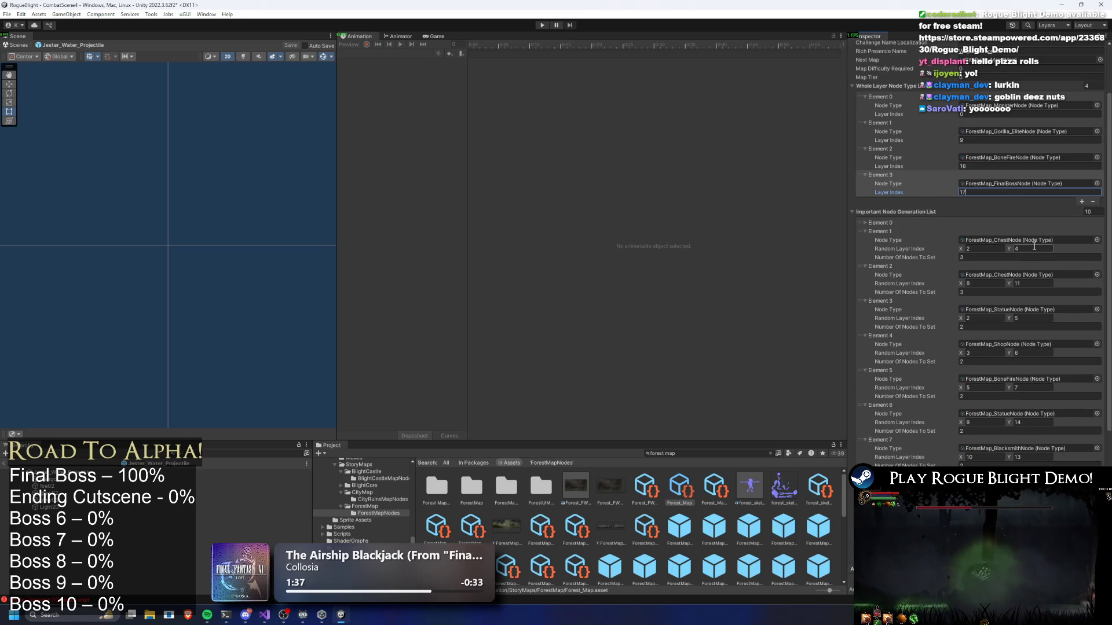
Set Element 5's random layer range to 6–8 and Element 3's range end to 6.
click(990, 283)
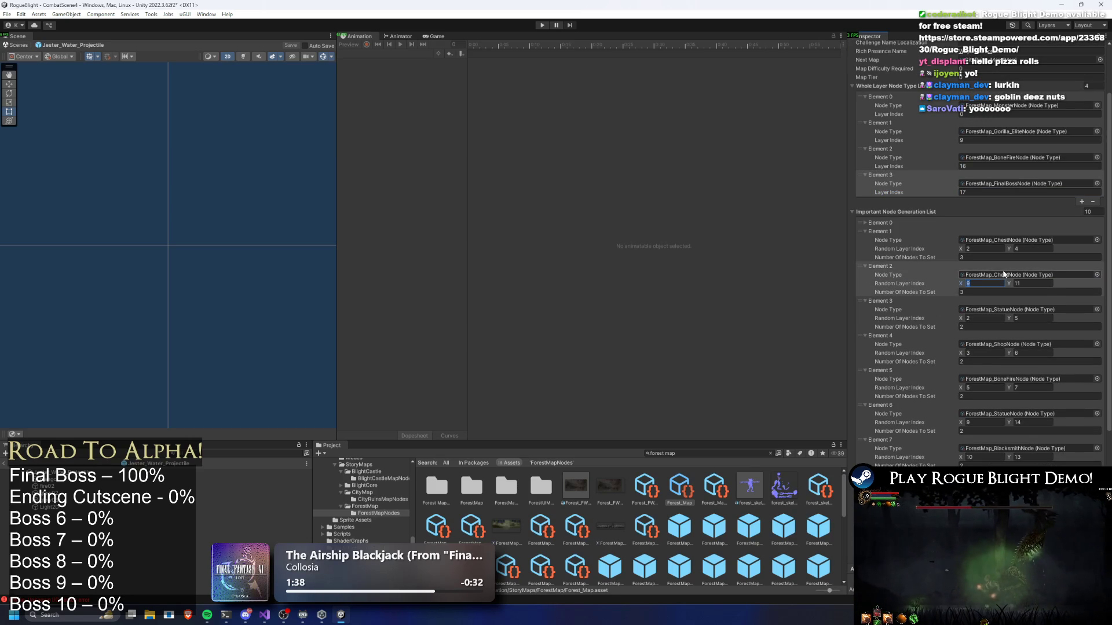
scroll(1001, 270, down, 2)
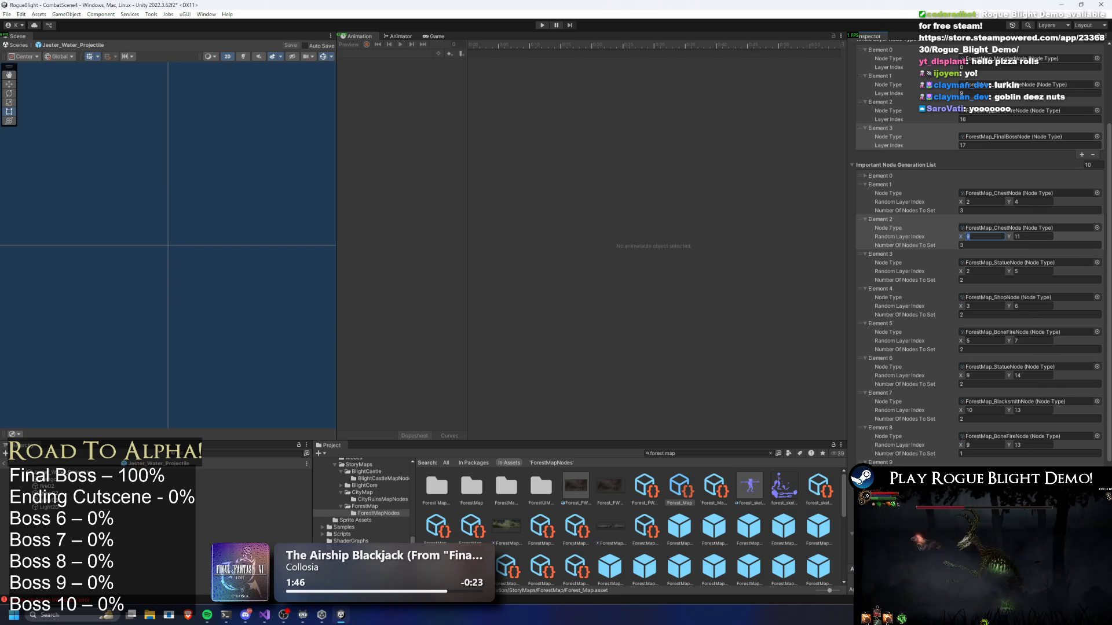
key(Return)
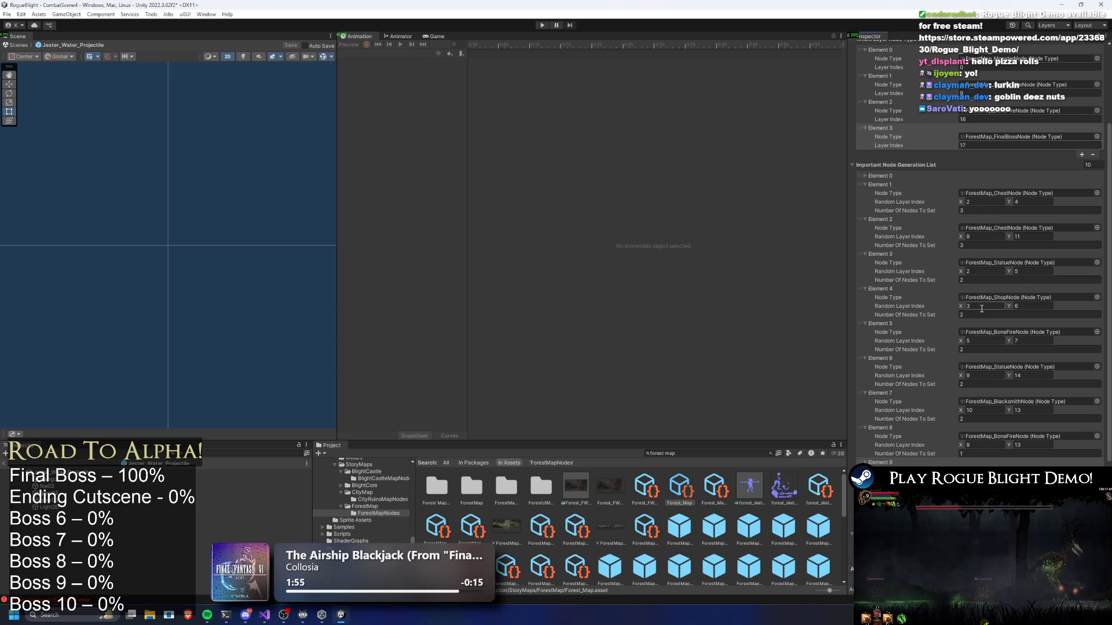
click(1030, 342)
text(8)
click(984, 341)
text(6)
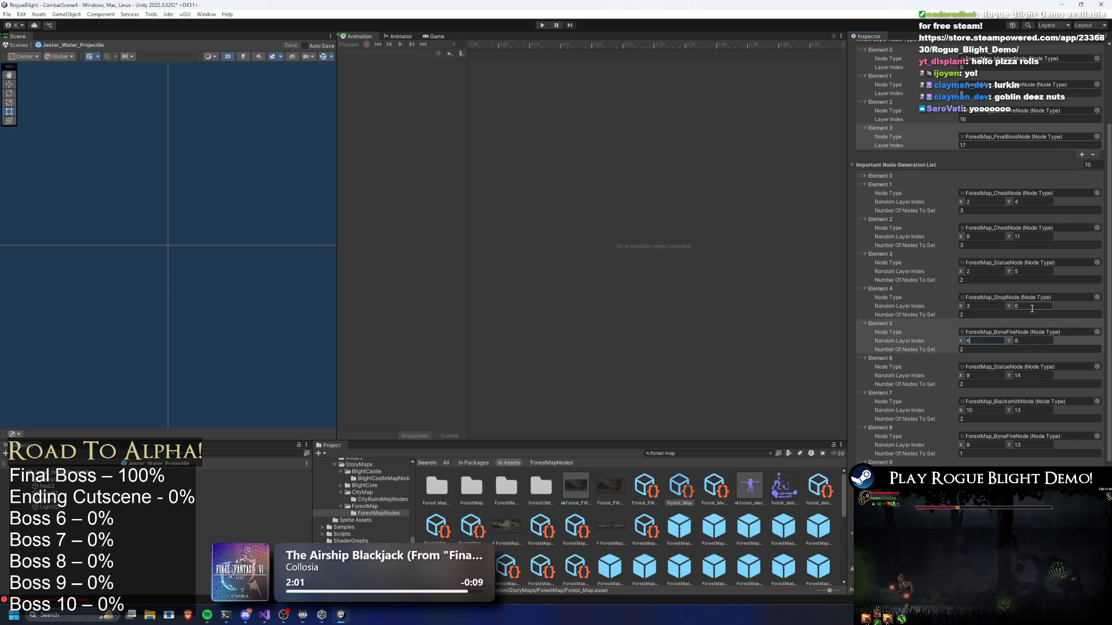
click(1027, 307)
text(7)
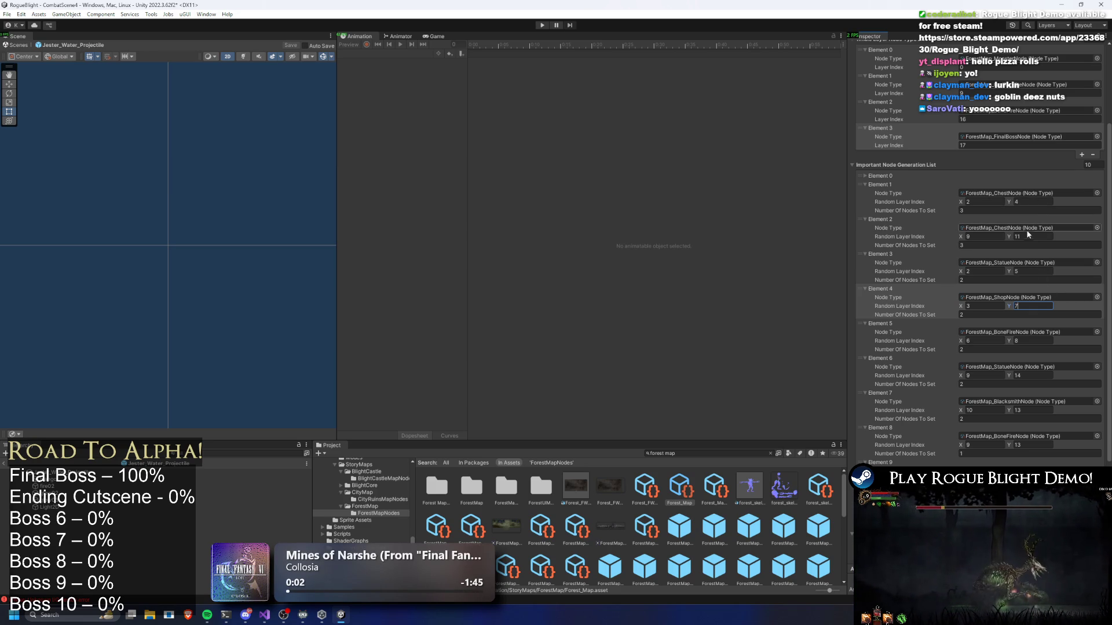
click(1024, 270)
text(6)
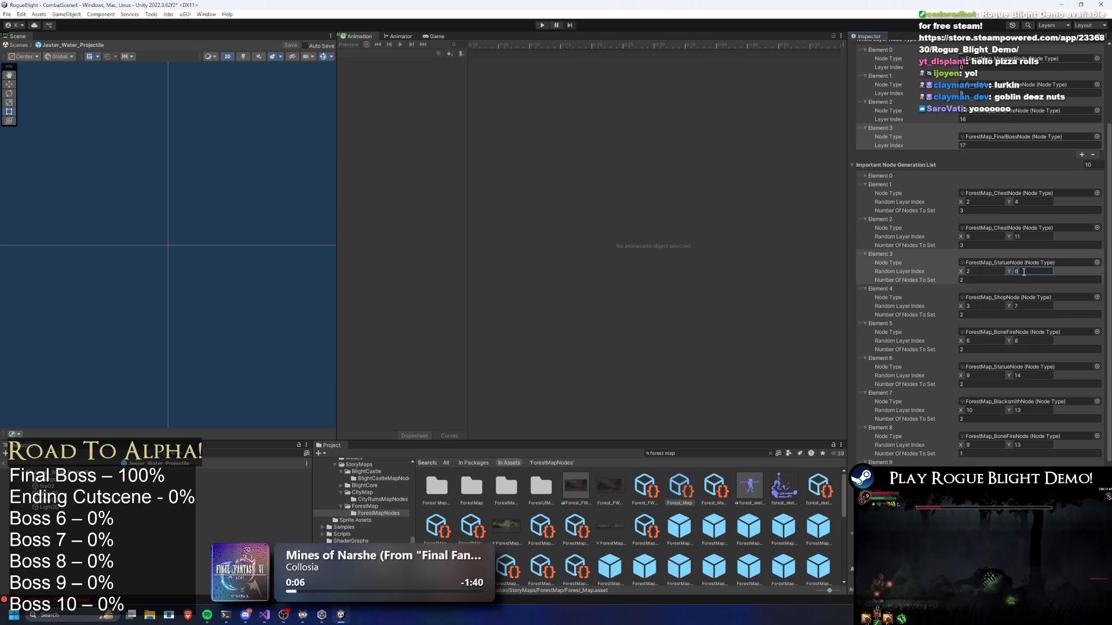
Push the ranges of Elements 6 through 9 one layer later, starting Element 9 at 10.
scroll(1024, 271, down, 2)
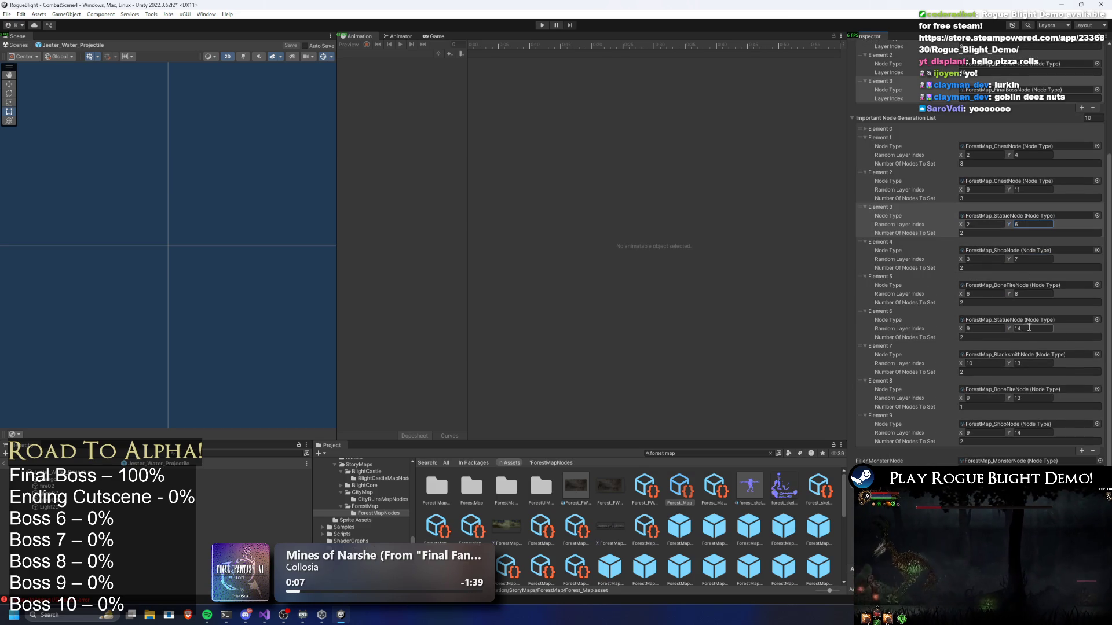
click(1033, 329)
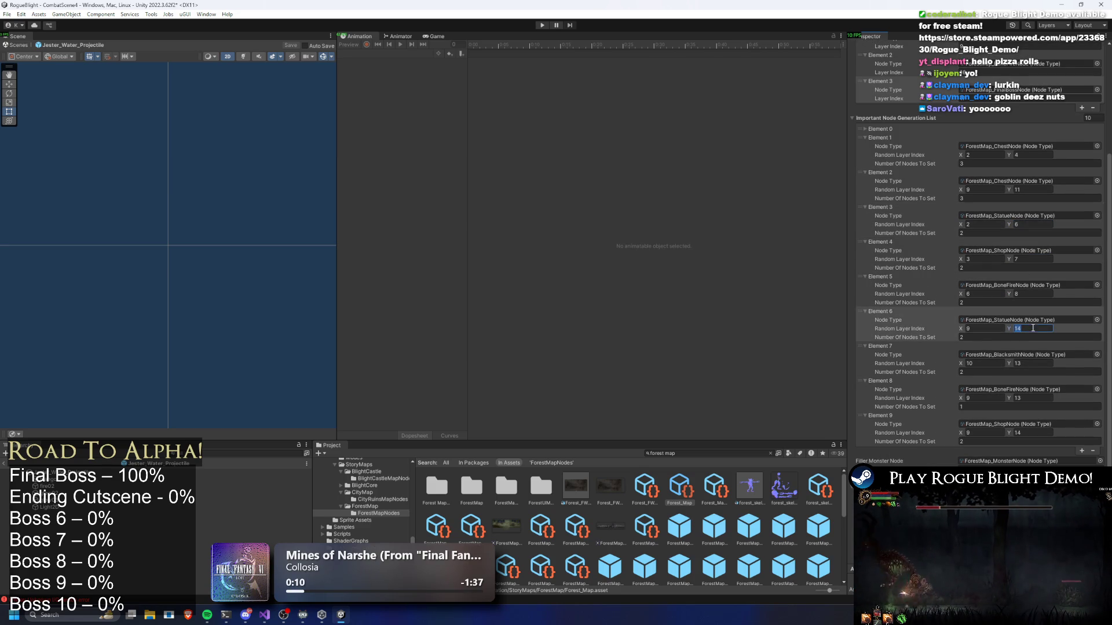
click(991, 328)
text(10)
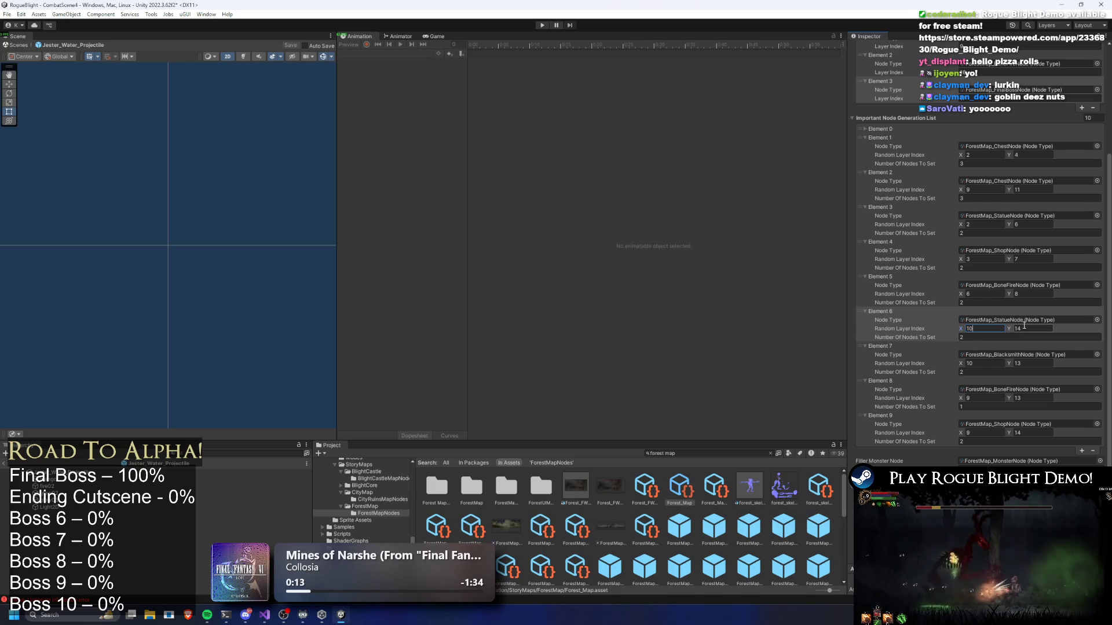
click(999, 363)
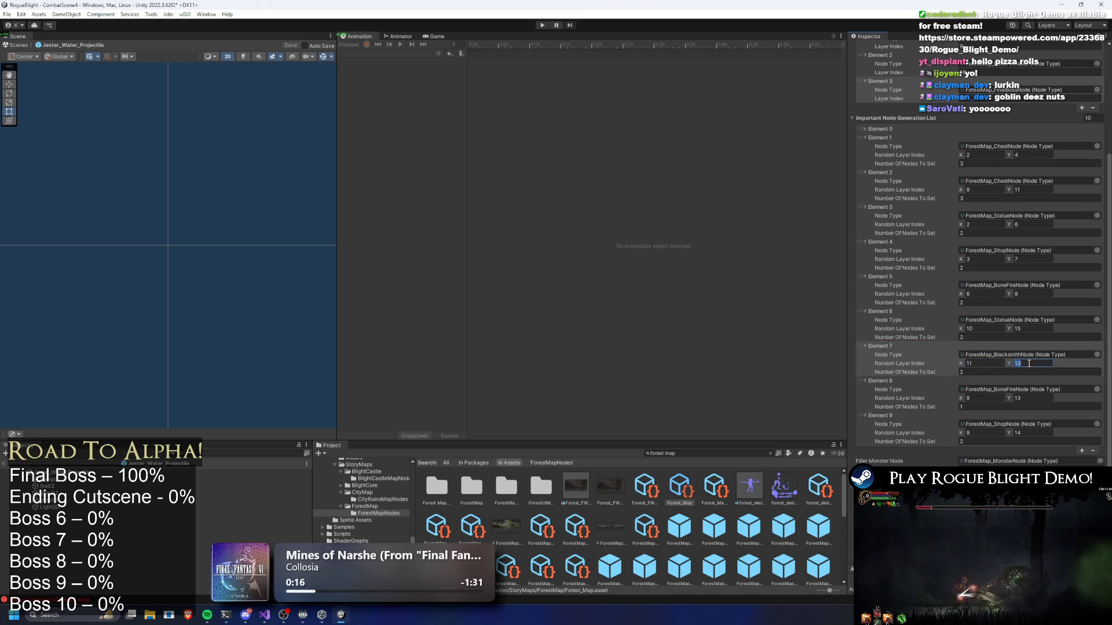
text(14)
click(979, 398)
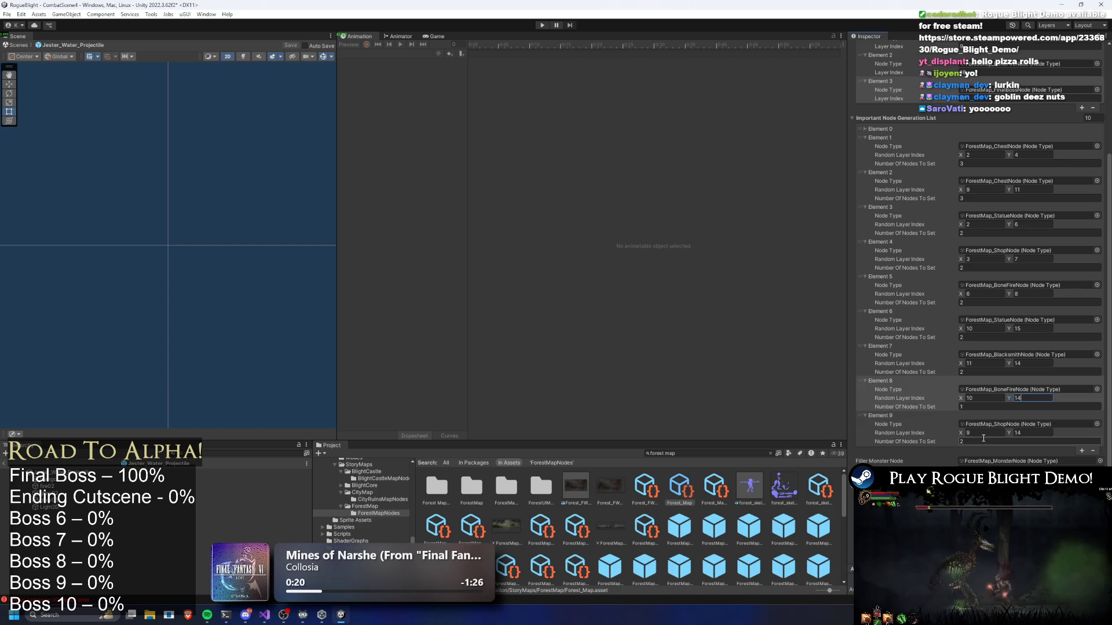
click(978, 433)
text(10)
key(Tab)
text(15)
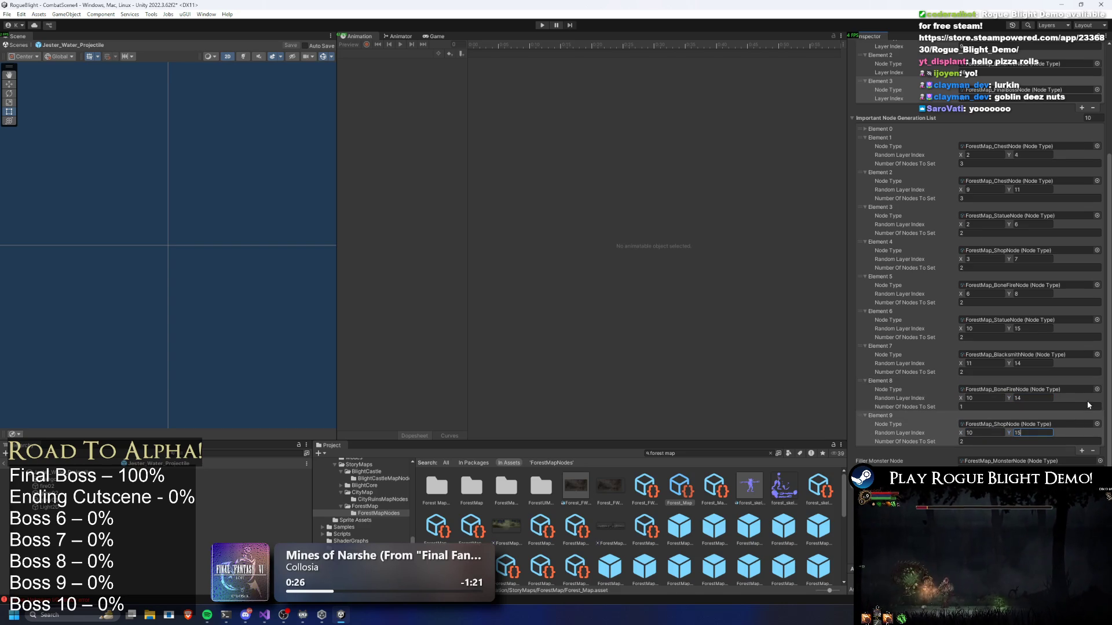
scroll(996, 414, down, 3)
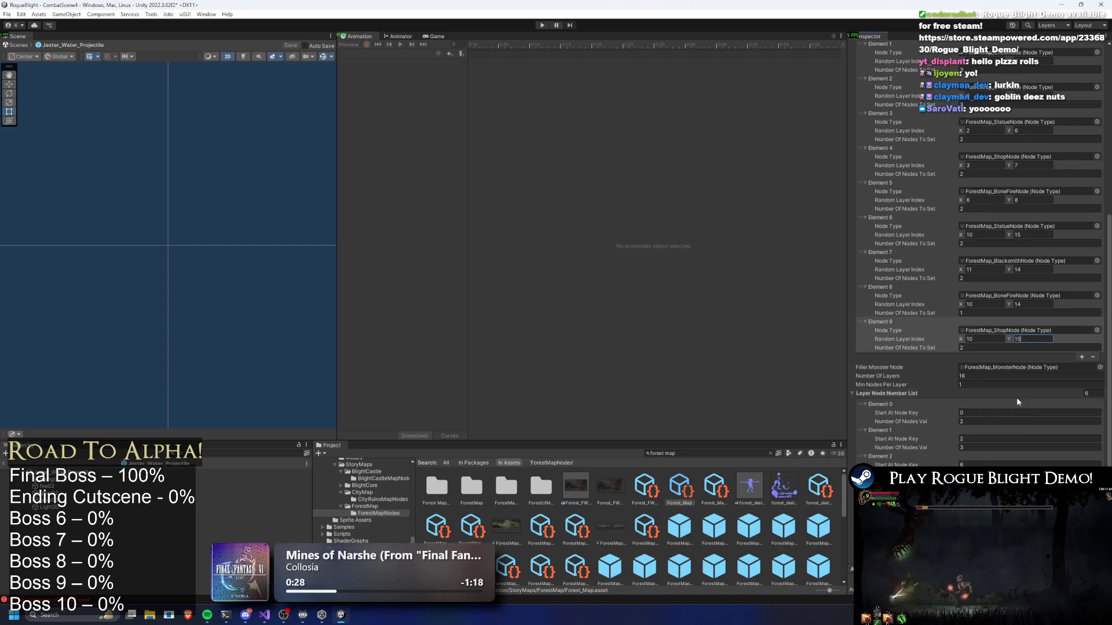
Set the Forest_Map's Number Of Layers to 17.
click(1009, 376)
text(18)
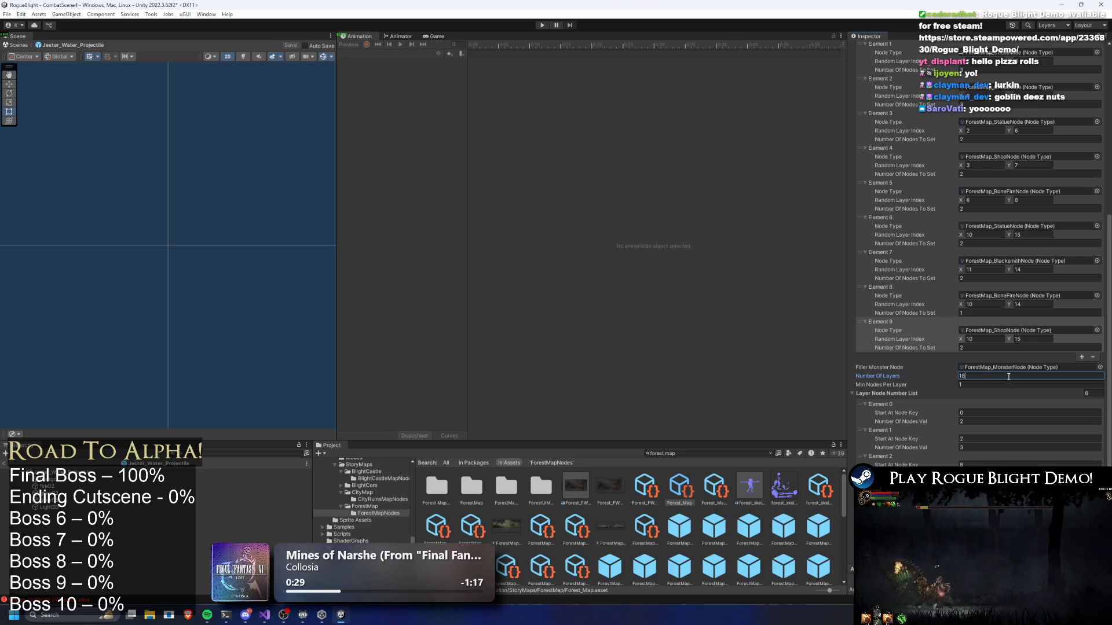
scroll(1022, 224, up, 3)
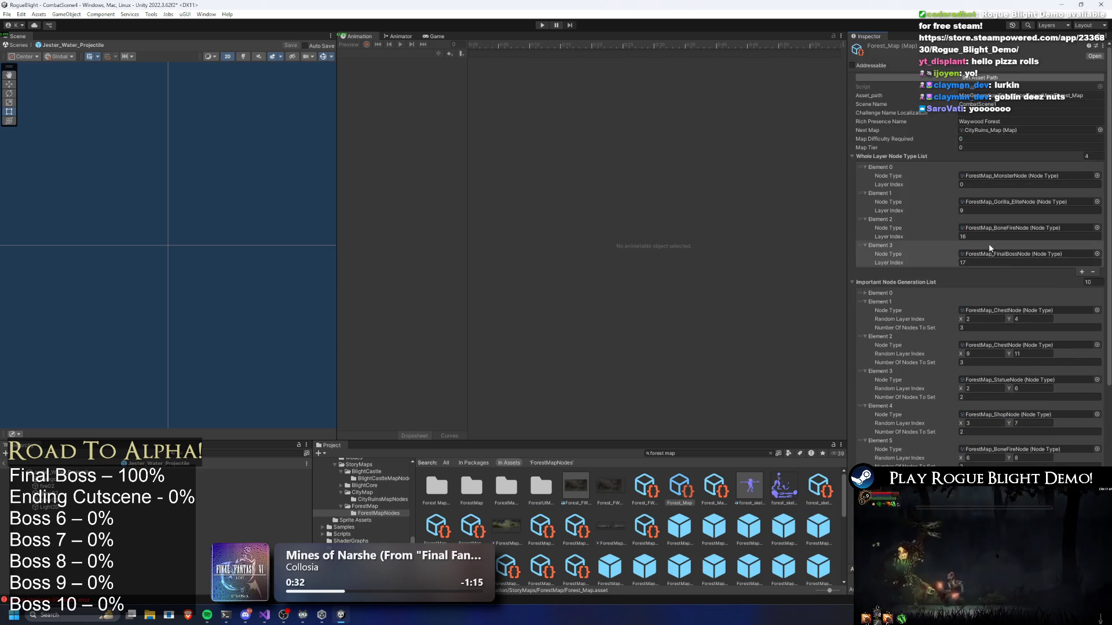
scroll(1022, 224, down, 3)
key(BackSpace)
text(7)
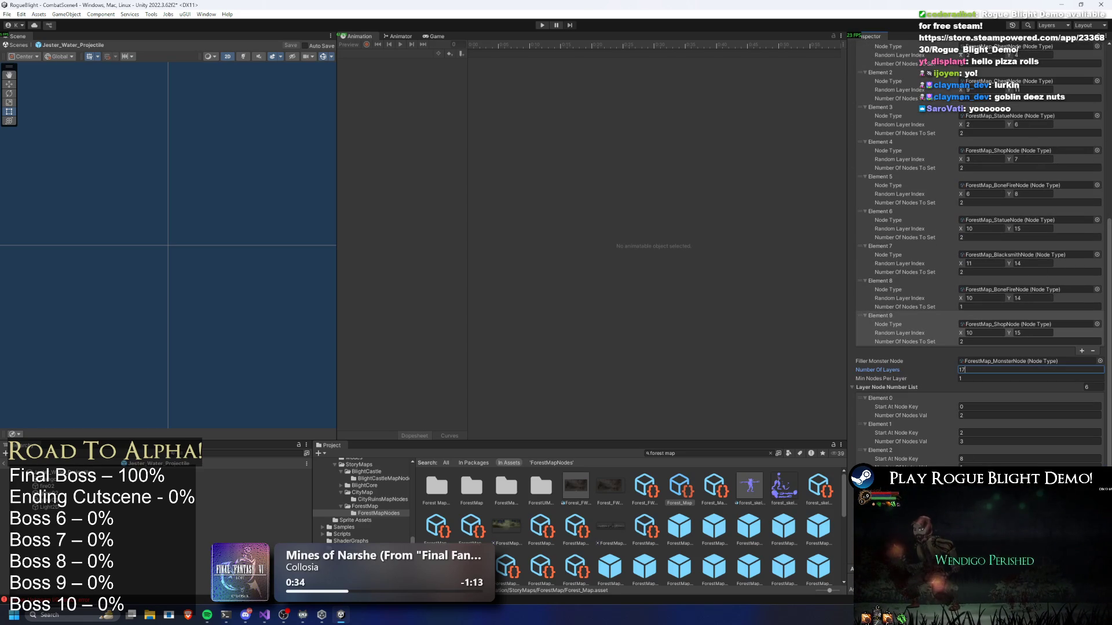
Set Layer Node Number List Element 2's Start At Node Key to 9 and save.
click(978, 459)
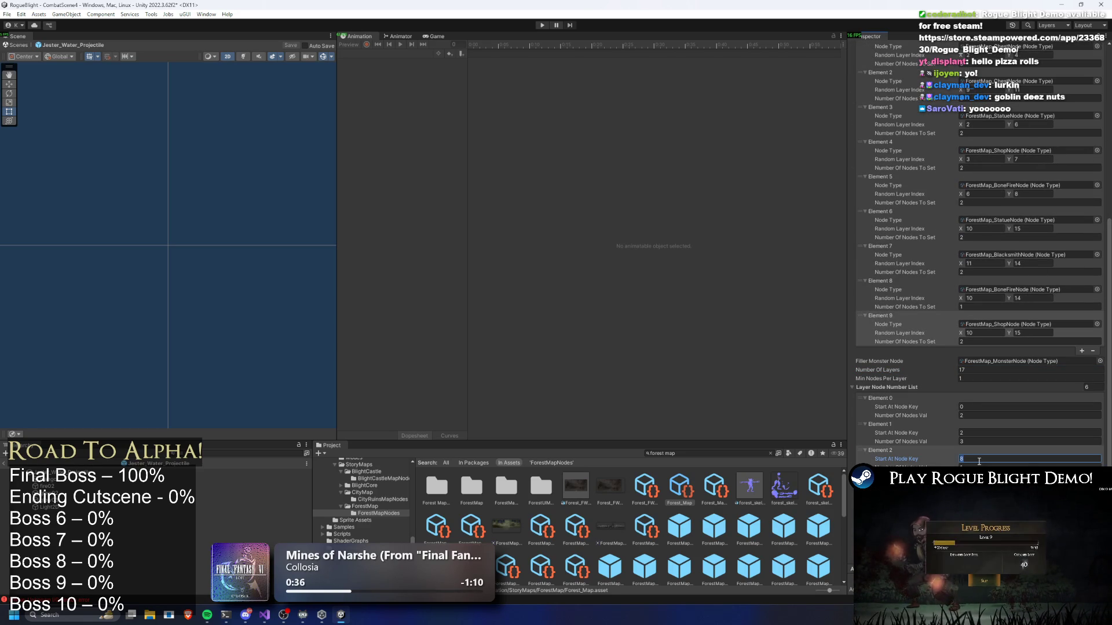
text(9)
key(Return)
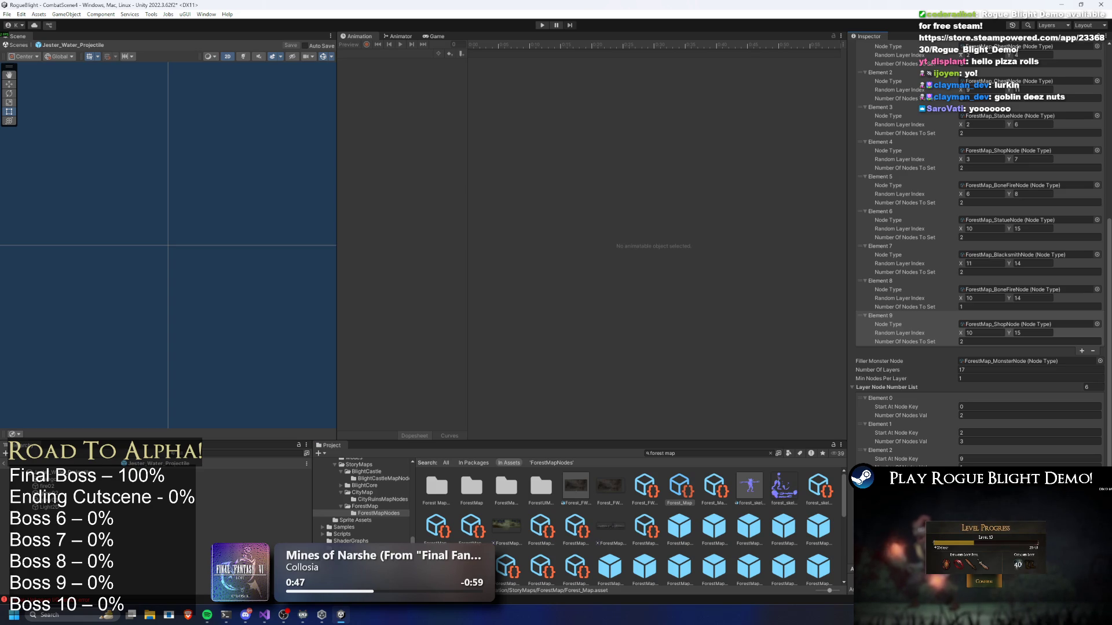
key(ctrl+s)
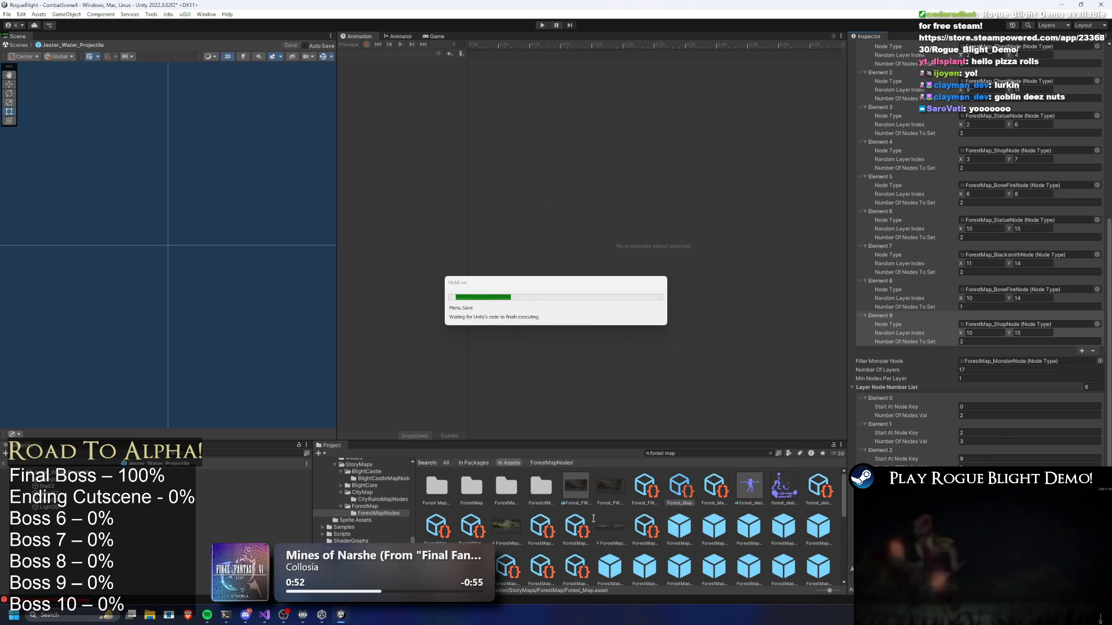
click(694, 454)
text(t:stor)
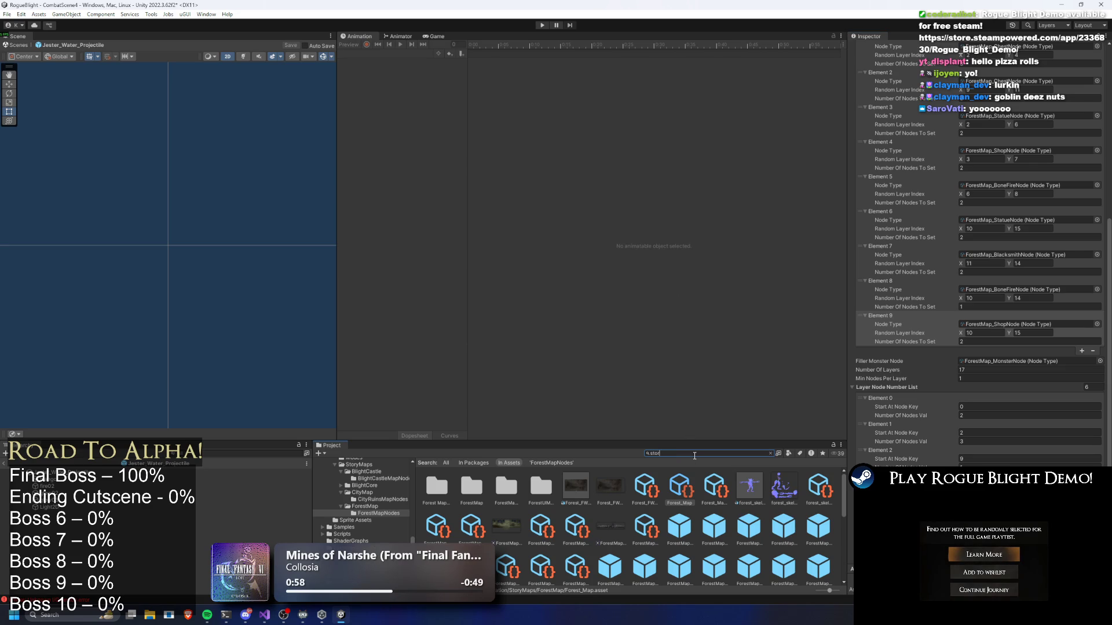
Select the StoryMode asset, assign Forest_Map as its Map Element 0, save, and press Play.
text(y mode)
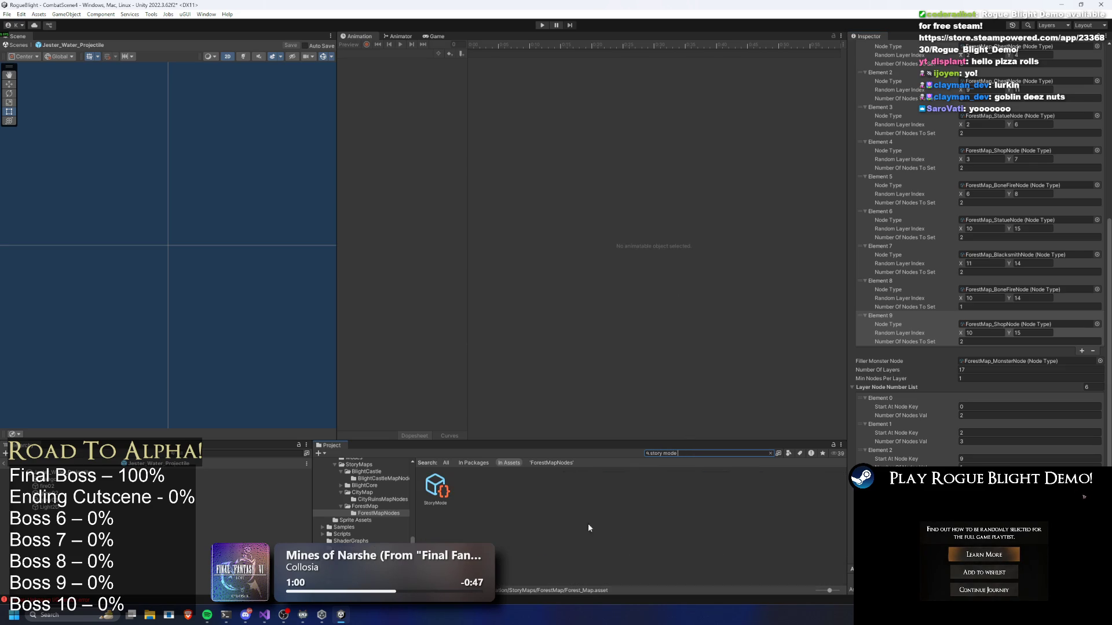
click(581, 487)
click(428, 492)
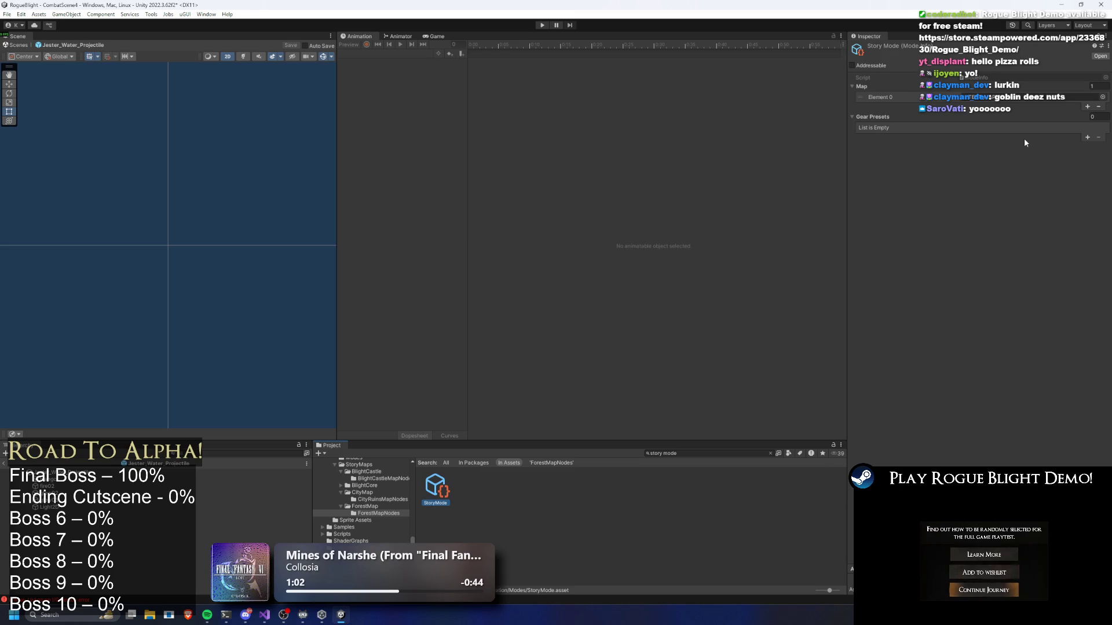
click(1105, 86)
text(orest map)
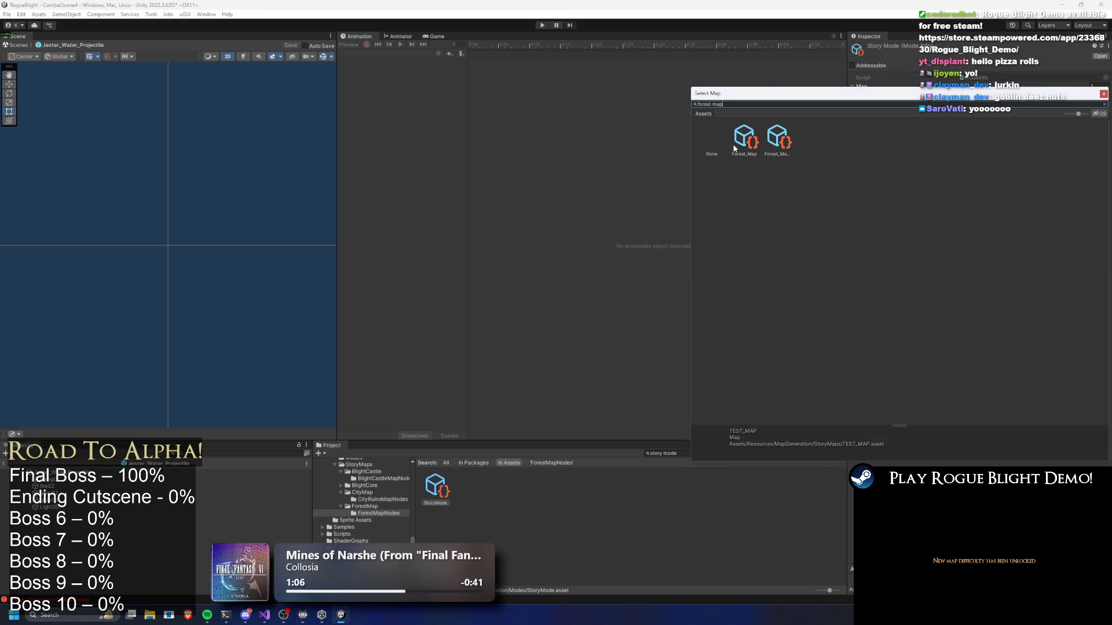
double_click(734, 148)
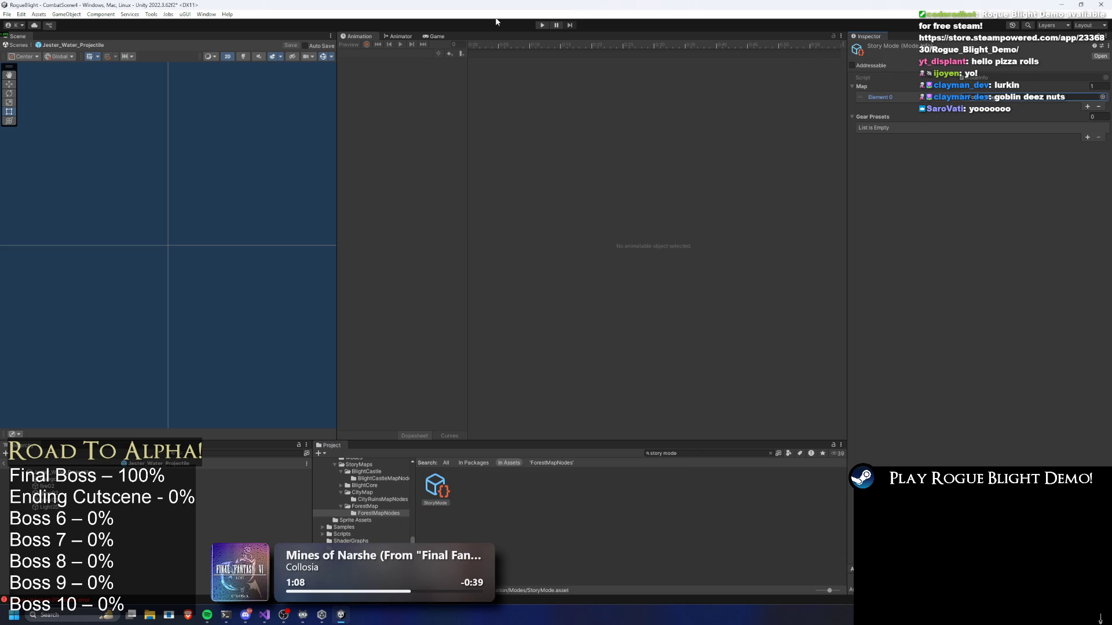
key(ctrl+s)
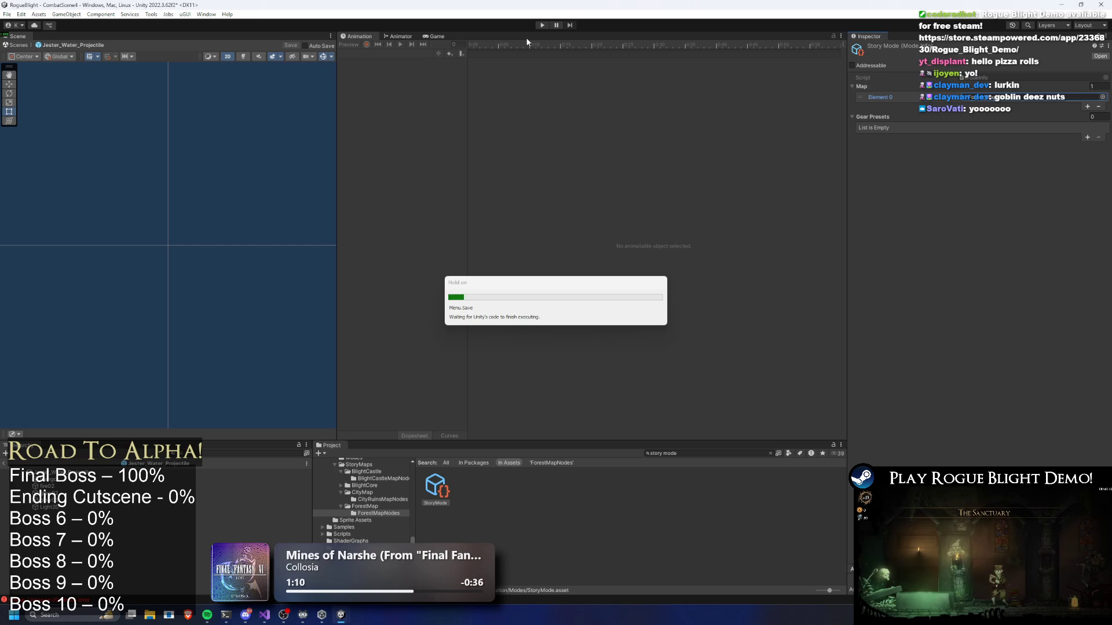
key(ctrl+p)
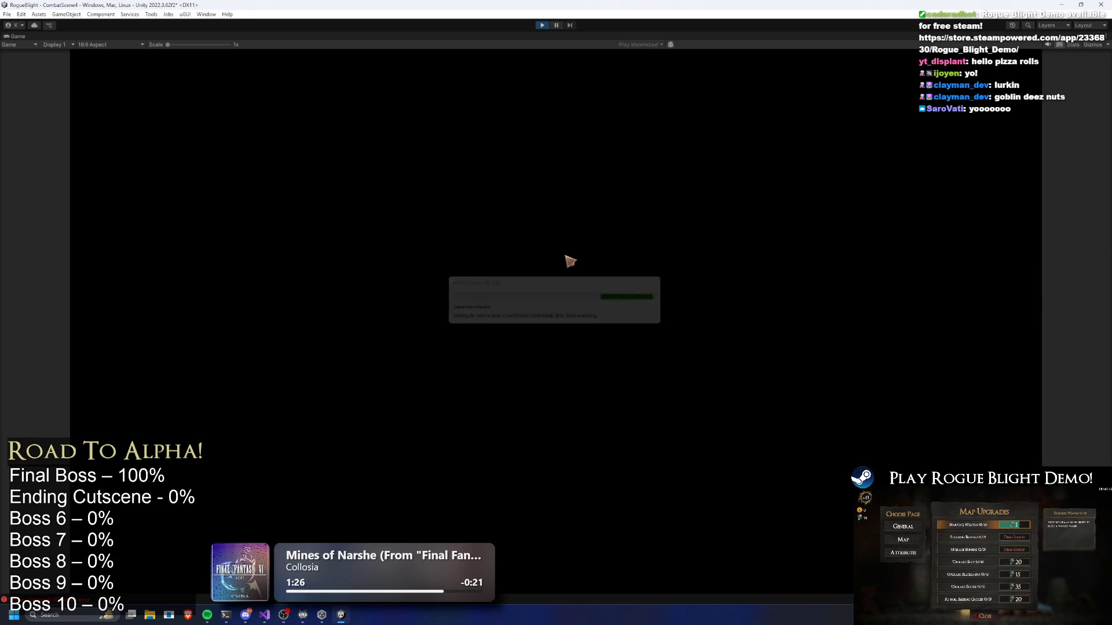
Save and quit the current run, then load save slot 3.
key(Escape)
click(565, 319)
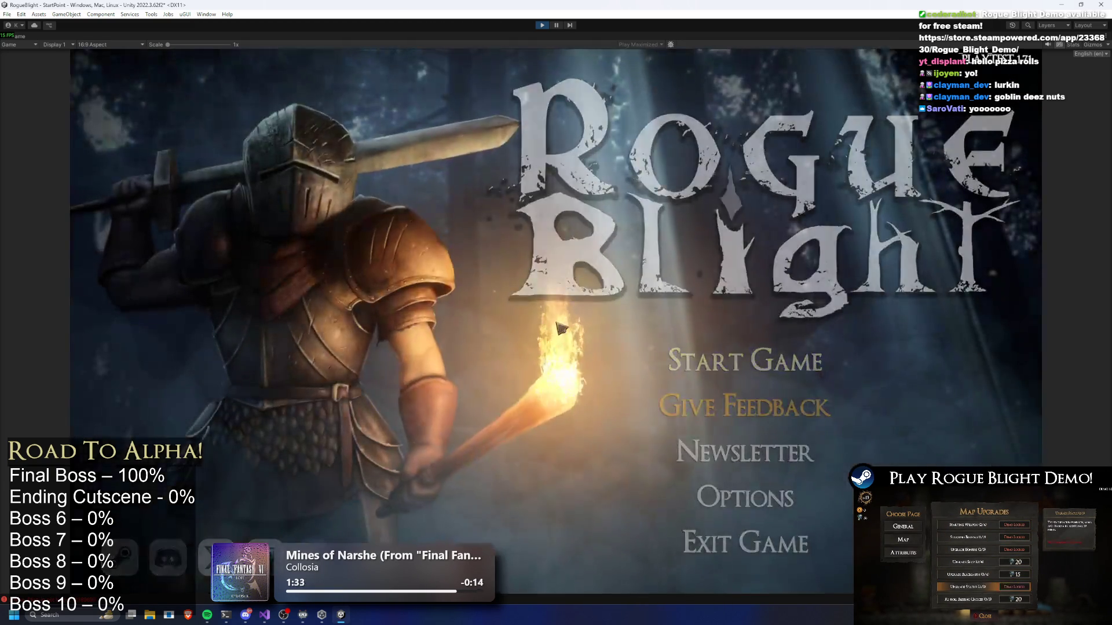
click(716, 348)
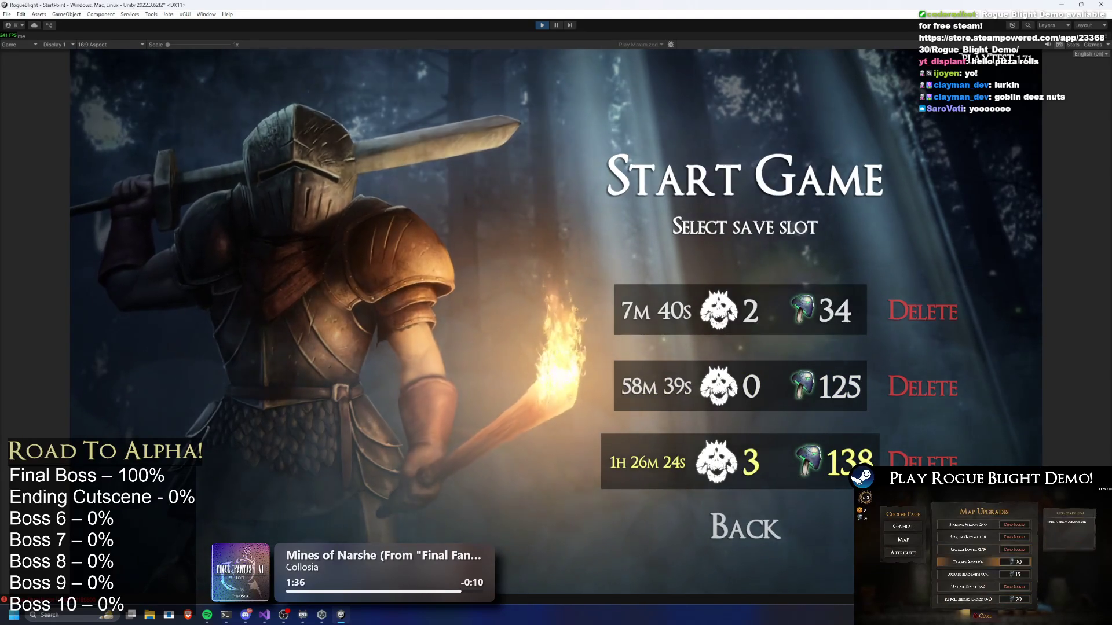
key(Return)
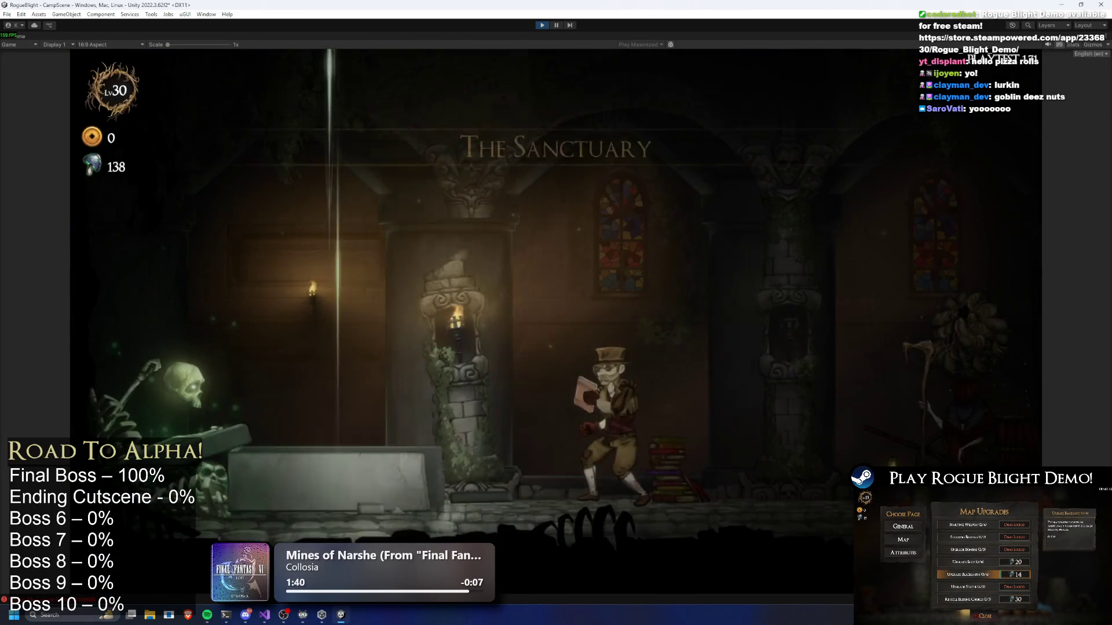
Buy several Legendary Drop Chance levels from the NPC's Fortune upgrades.
key(a)
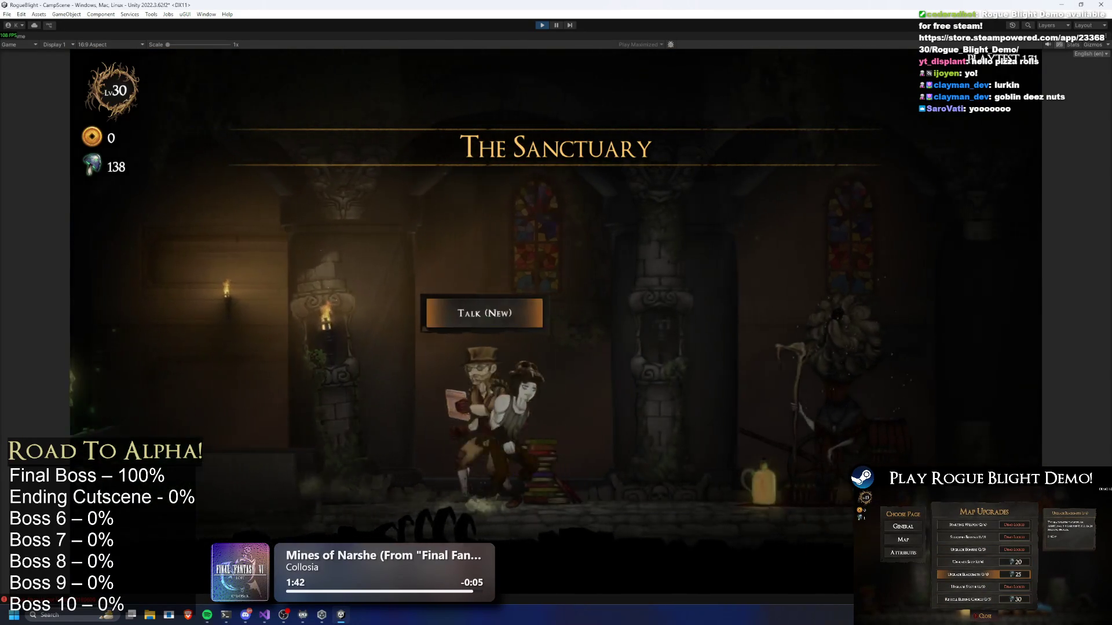
key(e)
key(Return)
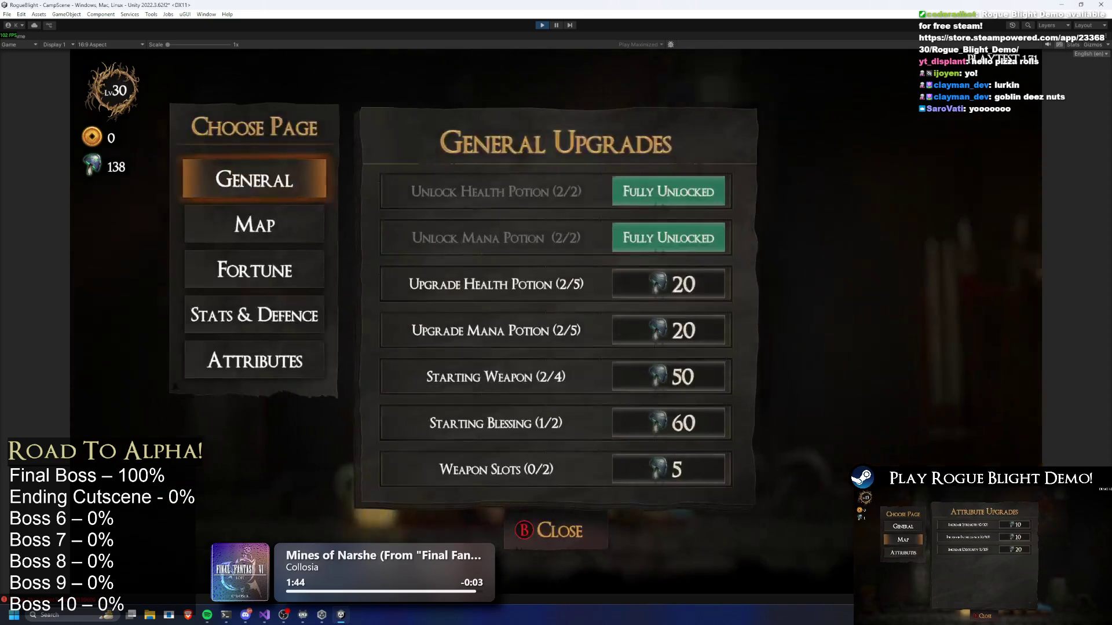
key(Down)
key(Down)
key(Down)
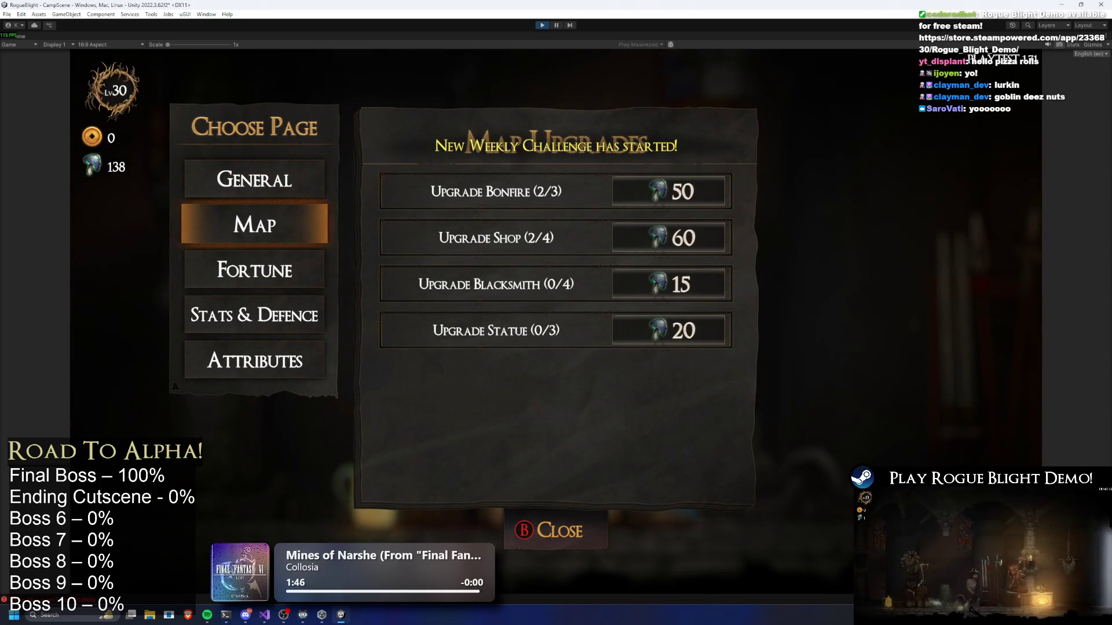
key(Up)
key(Right)
key(Return)
key(Return)
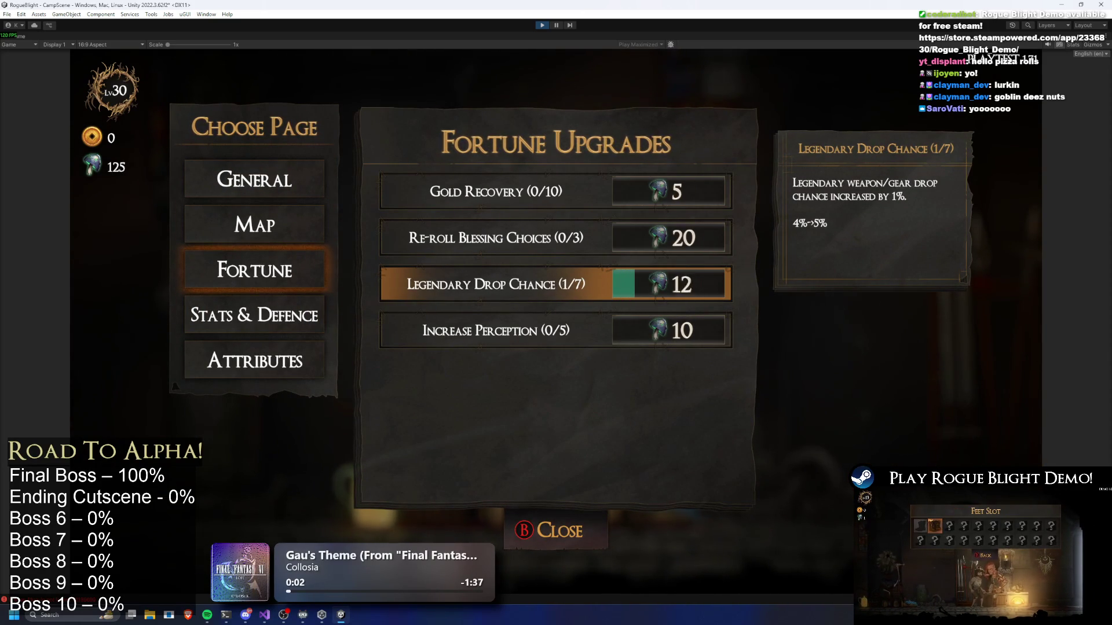
key(Return)
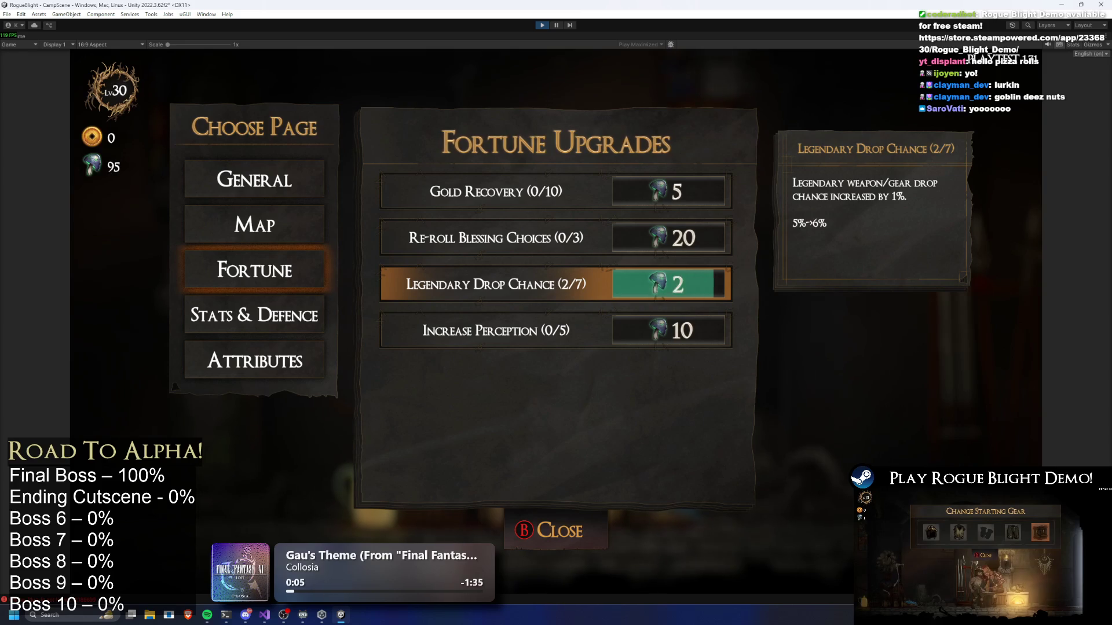
key(Up)
key(Return)
Buy the Upgrade Blacksmith map upgrade and equip Gorilla's Armor as starting body gear.
key(q)
key(Down)
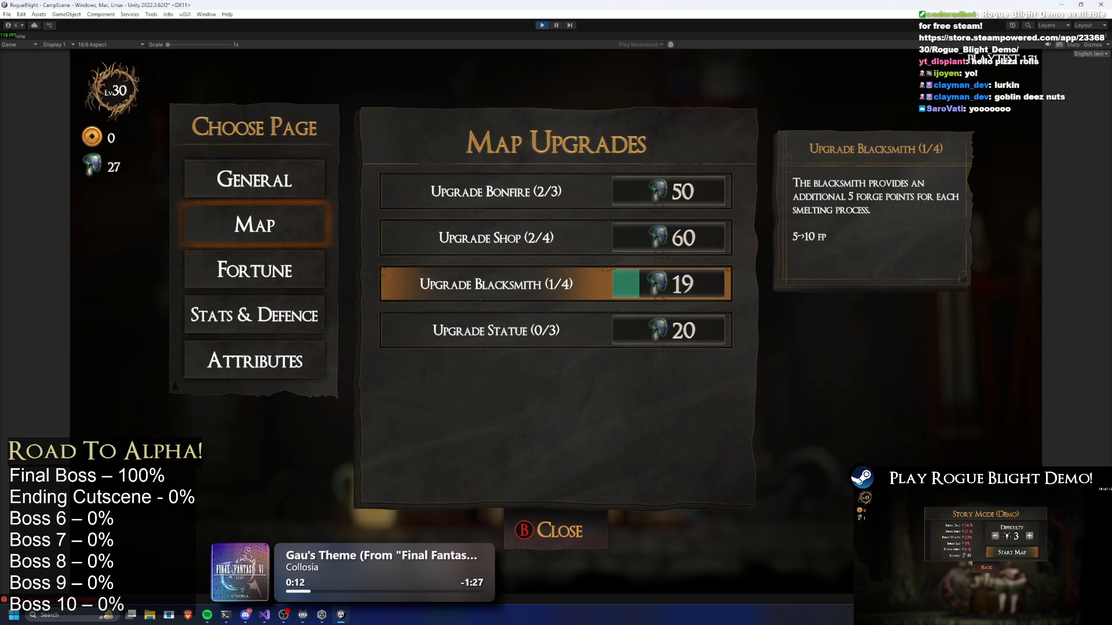
key(Escape)
key(Escape)
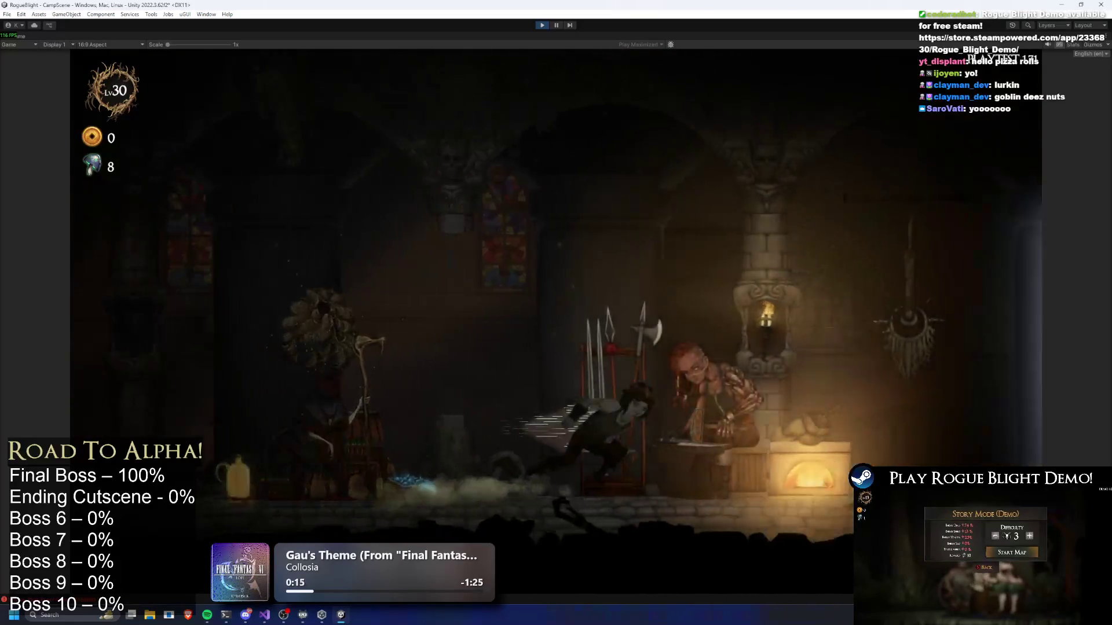
key(Return)
key(Return)
key(Return)
key(Return)
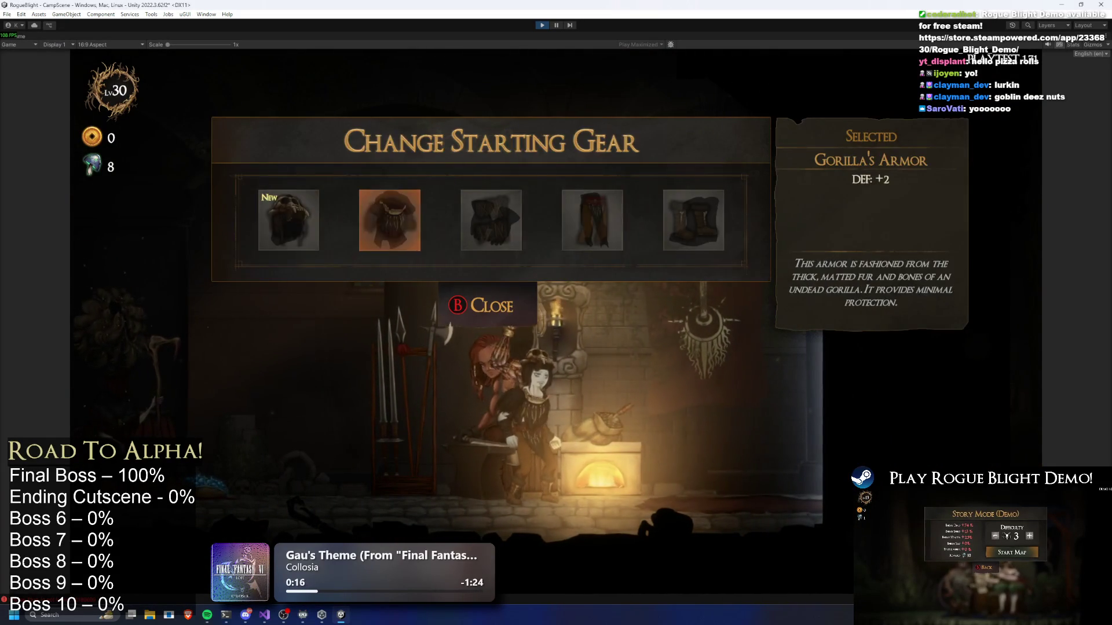
key(Escape)
key(Escape)
Open the merchant's map selection and bring up Story Mode at difficulty 3.
key(Right)
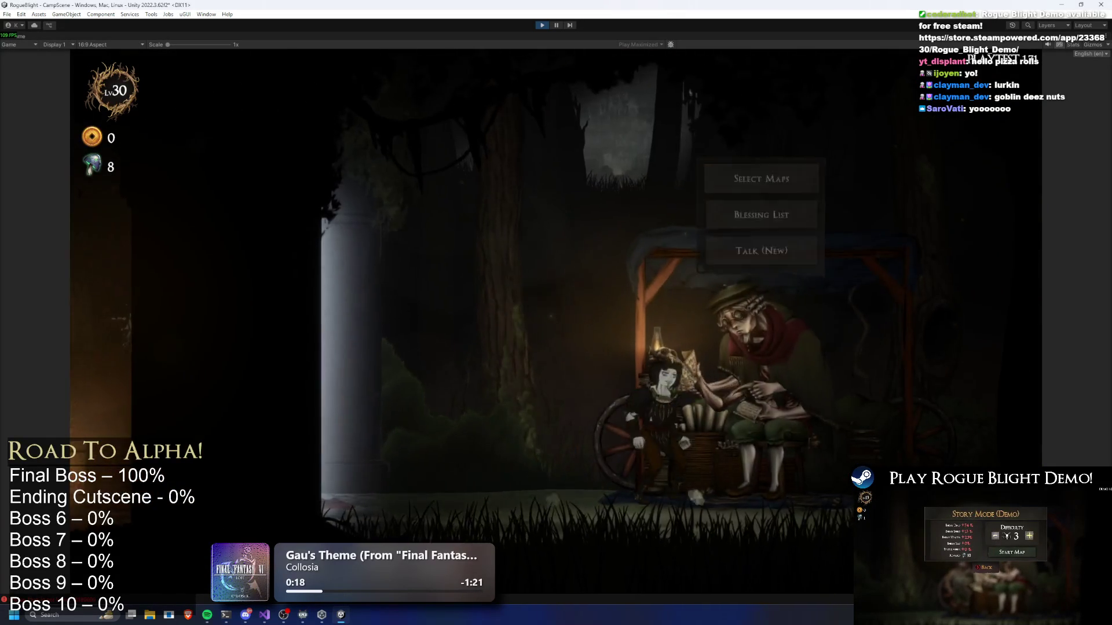
key(Return)
key(Right)
key(Return)
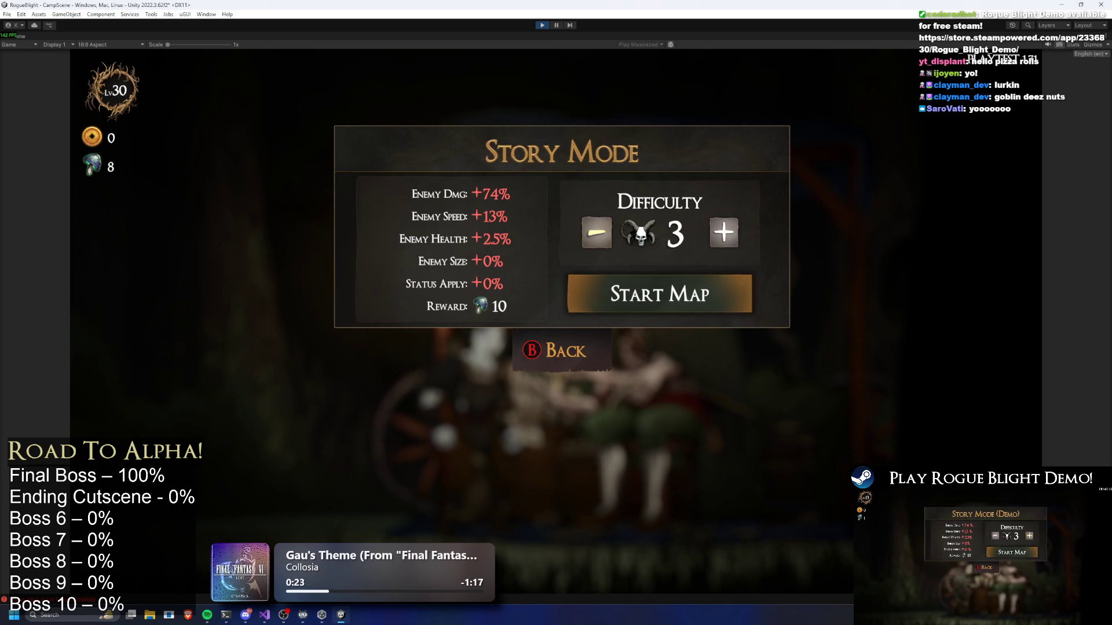
Start the Story Mode map and choose the Legendary Shard blessing.
key(Return)
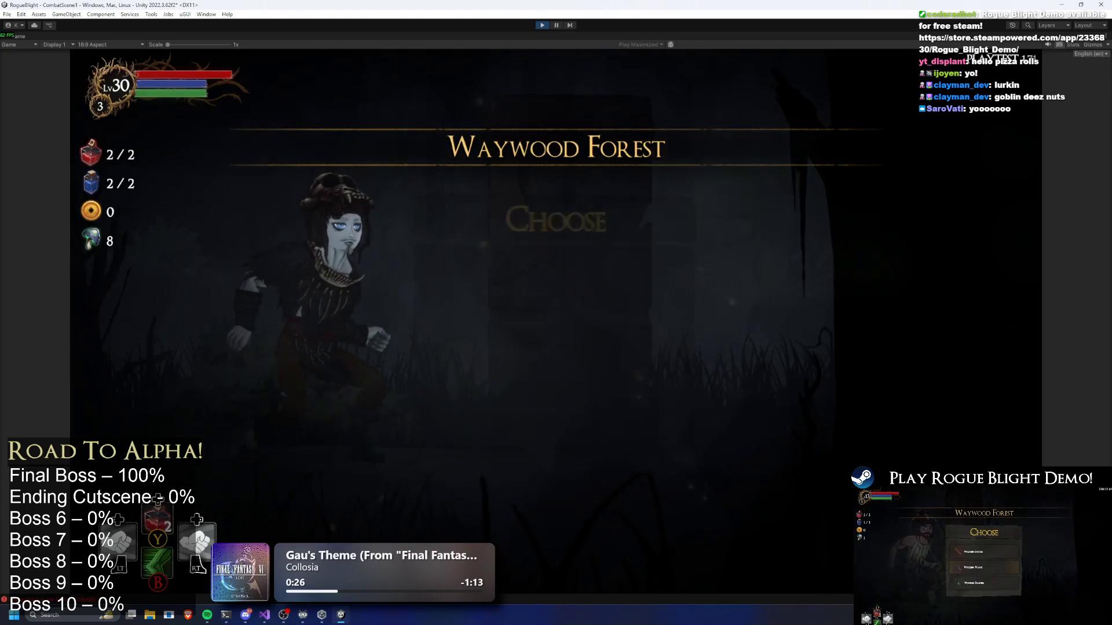
key(Down)
key(Return)
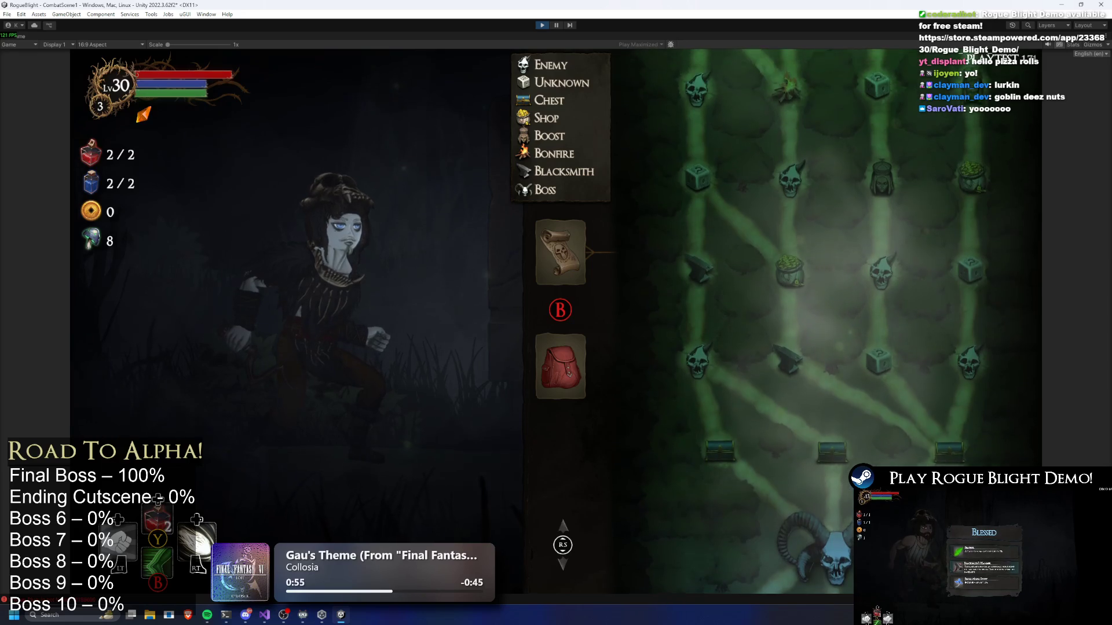
scroll(700, 193, up, 1)
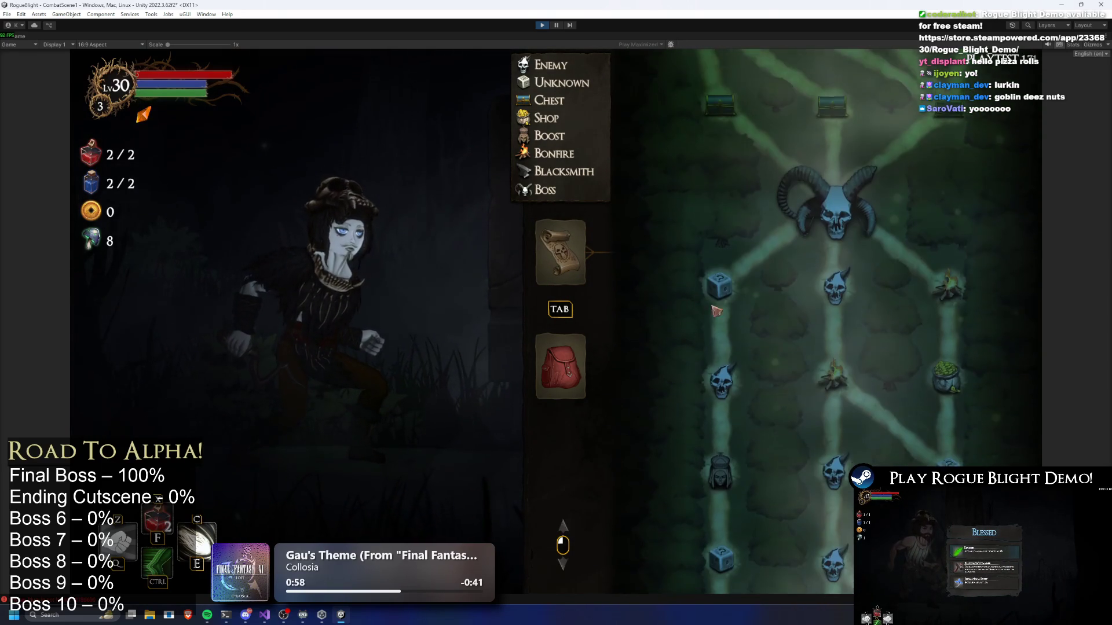
scroll(714, 366, down, 5)
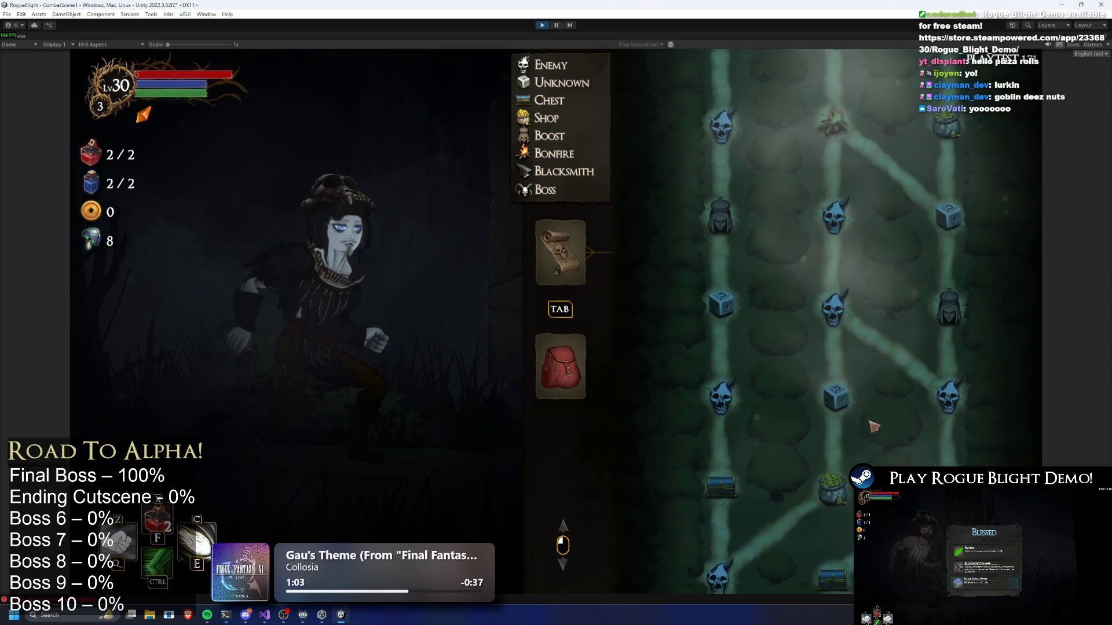
scroll(874, 428, up, 3)
scroll(836, 421, down, 5)
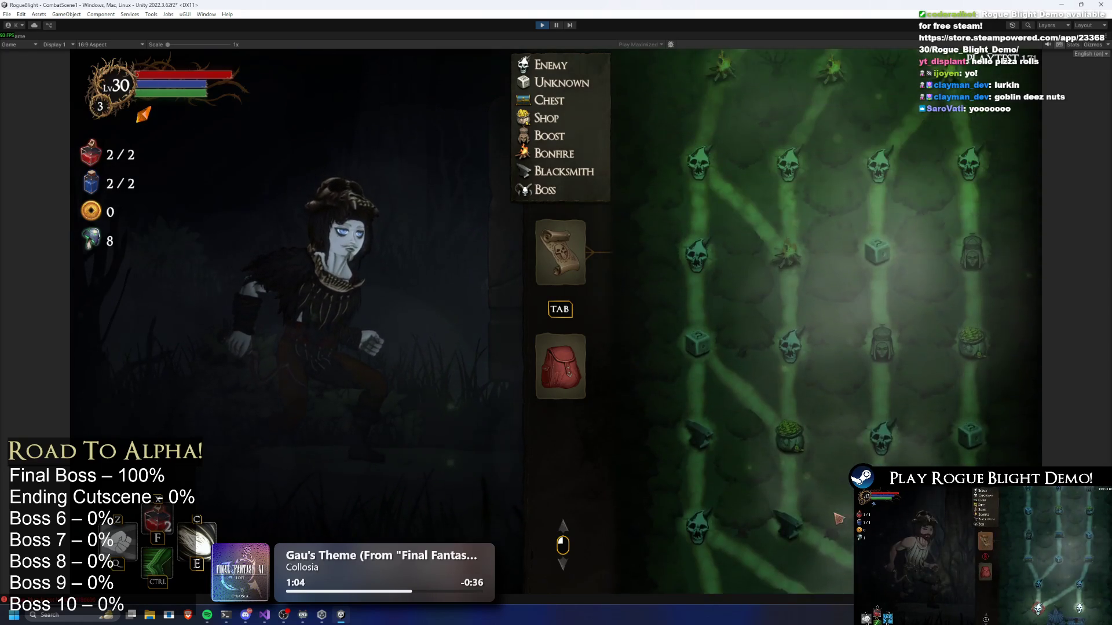
scroll(897, 272, down, 5)
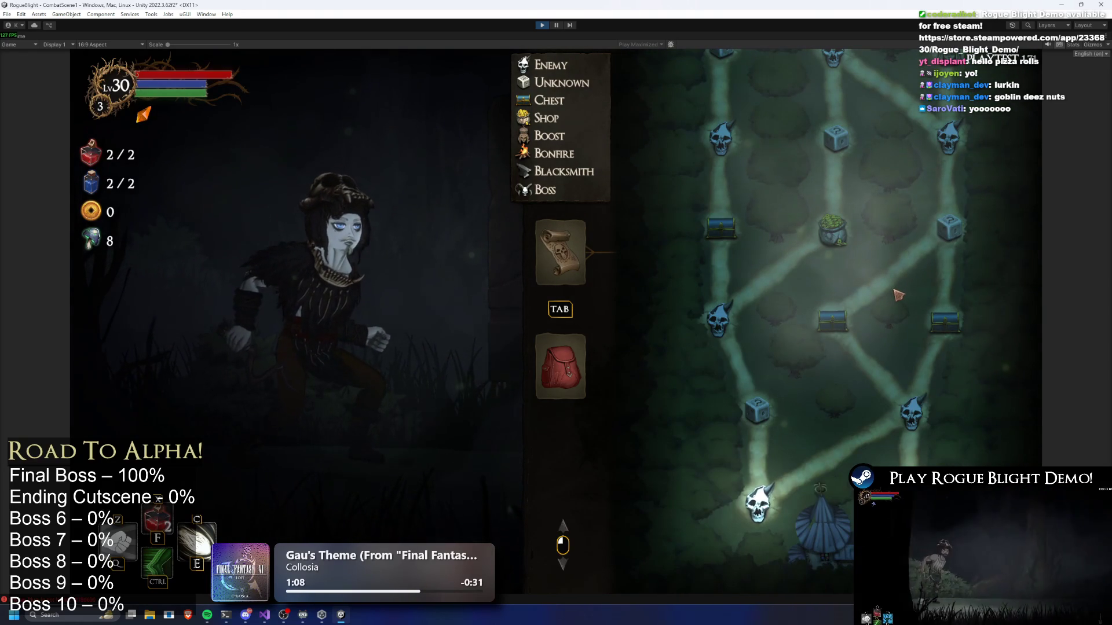
key(Tab)
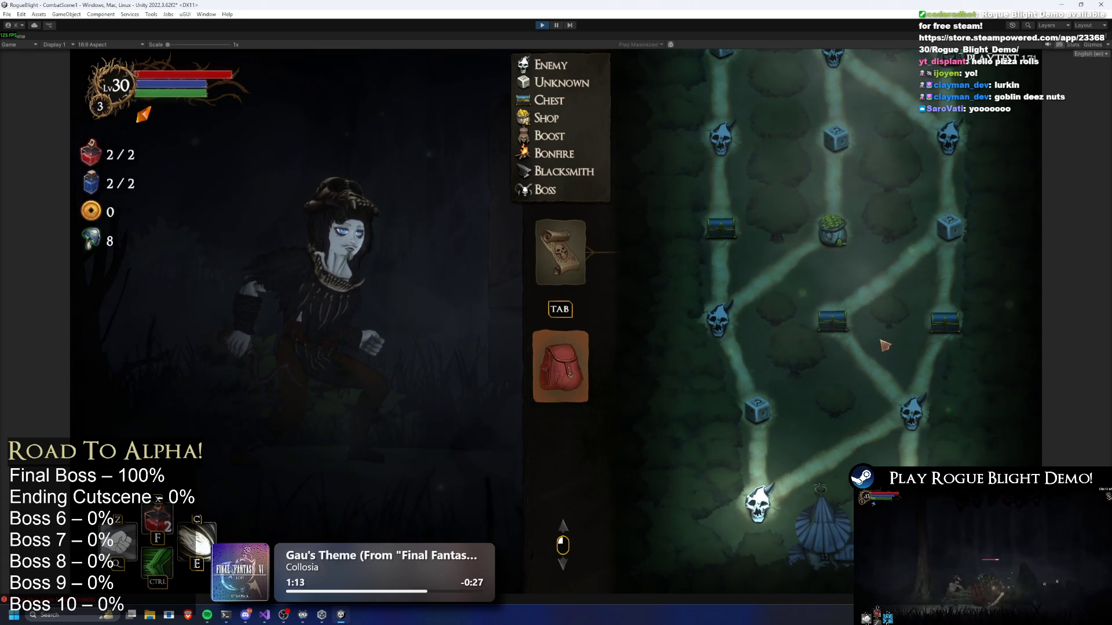
scroll(891, 346, up, 3)
scroll(839, 357, down, 3)
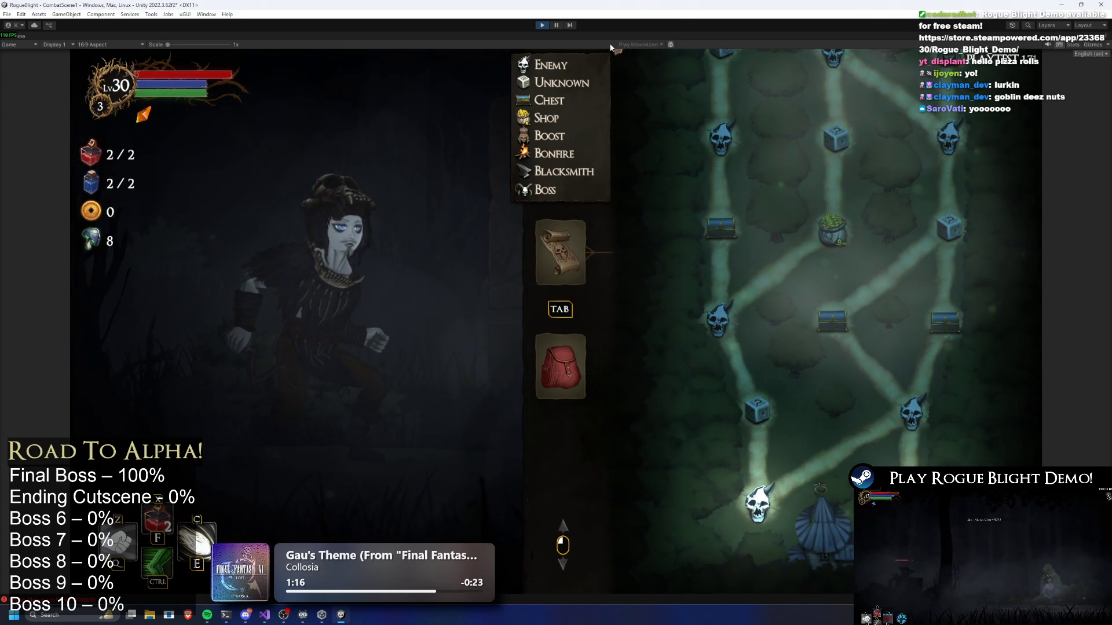
click(556, 25)
click(720, 455)
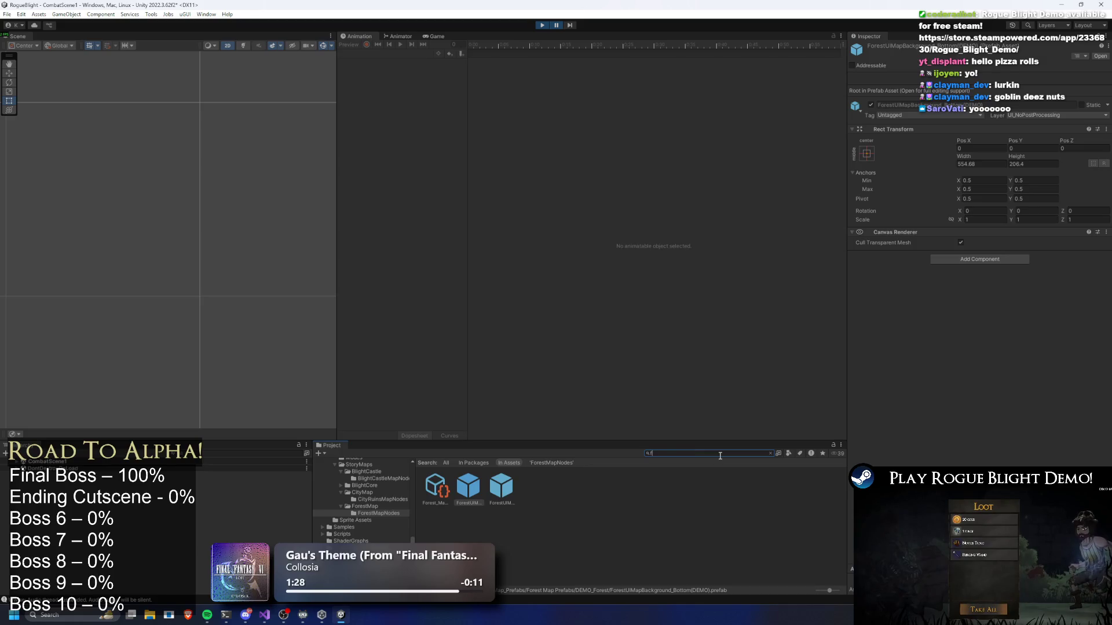
text(orest map)
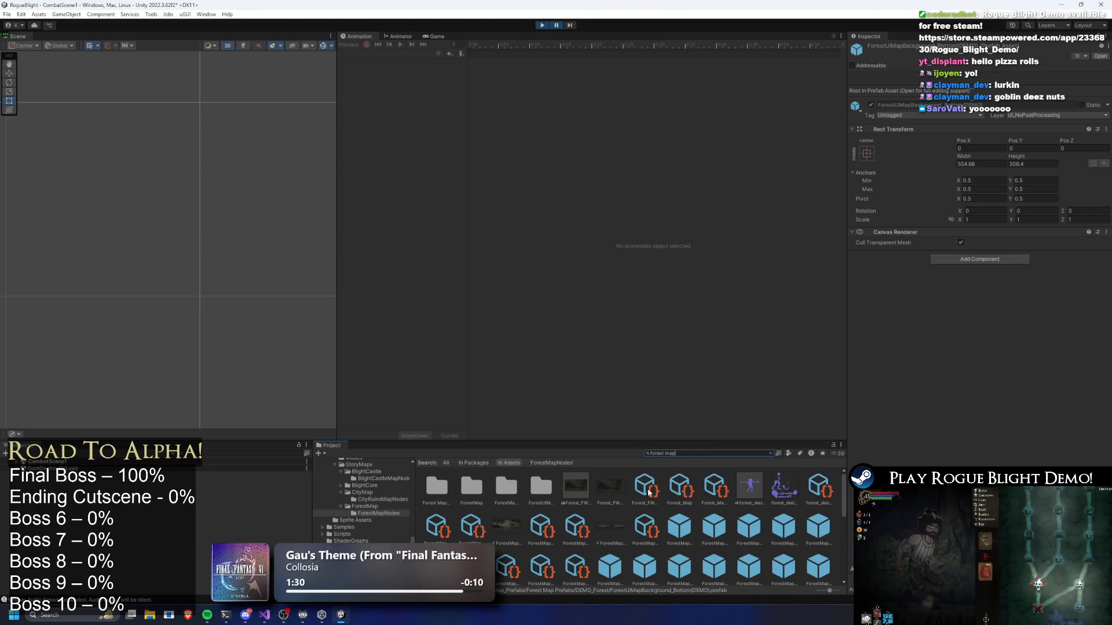
click(682, 488)
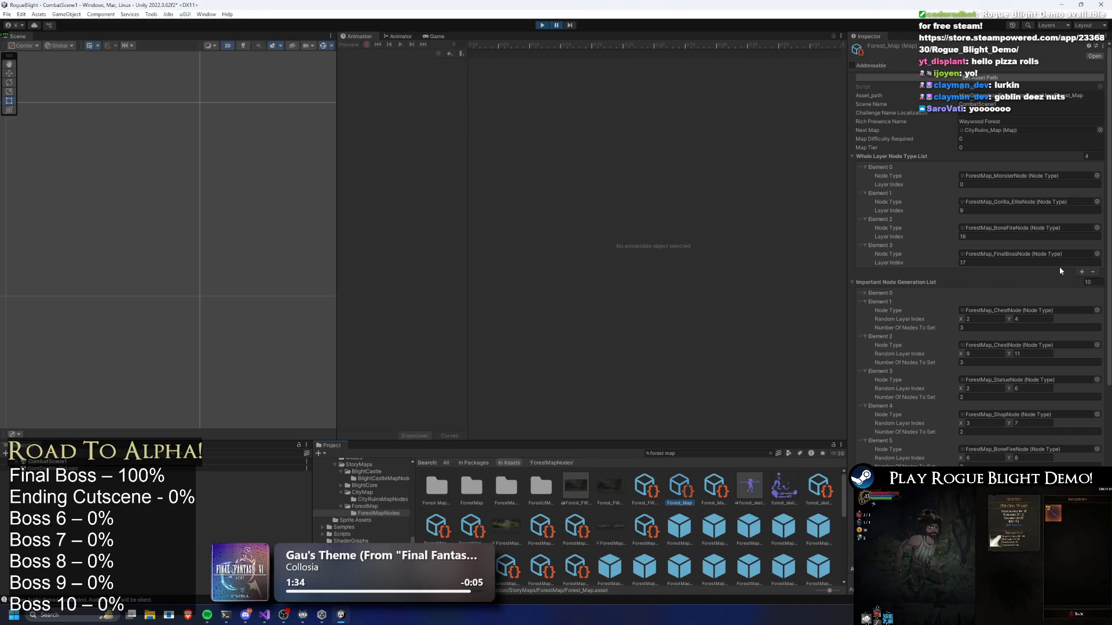
scroll(1042, 263, down, 8)
scroll(1045, 237, up, 6)
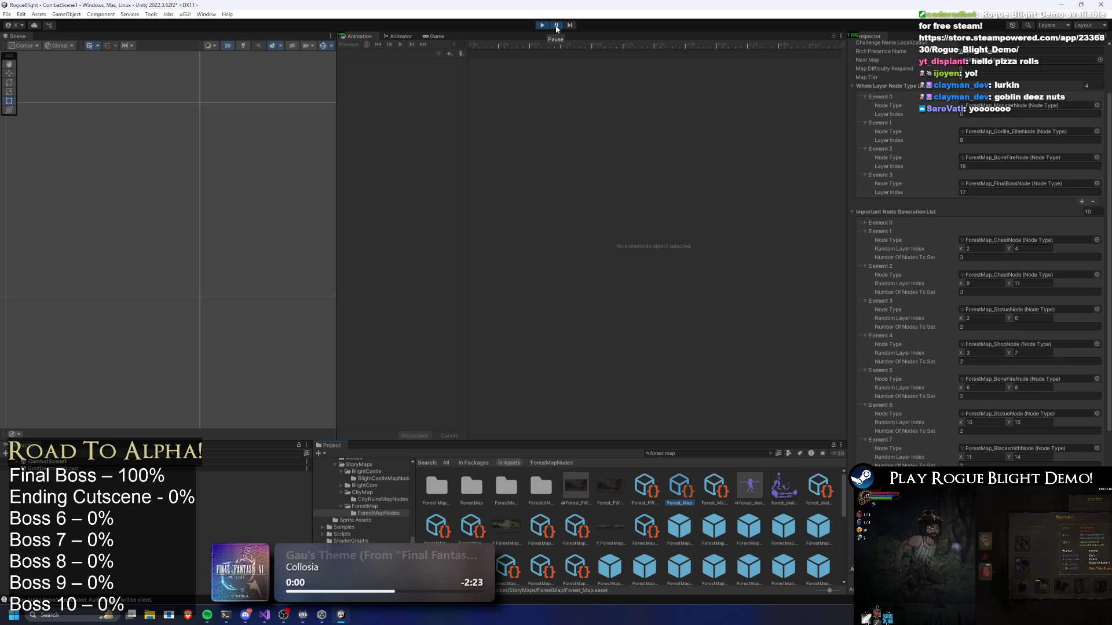
scroll(712, 232, up, 1)
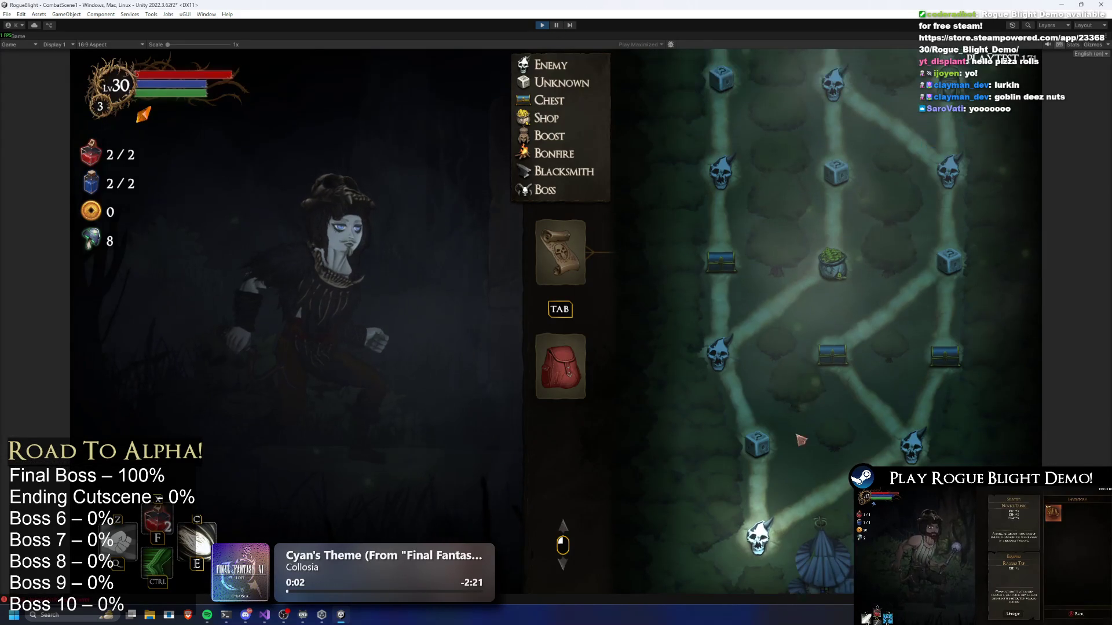
scroll(725, 261, up, 10)
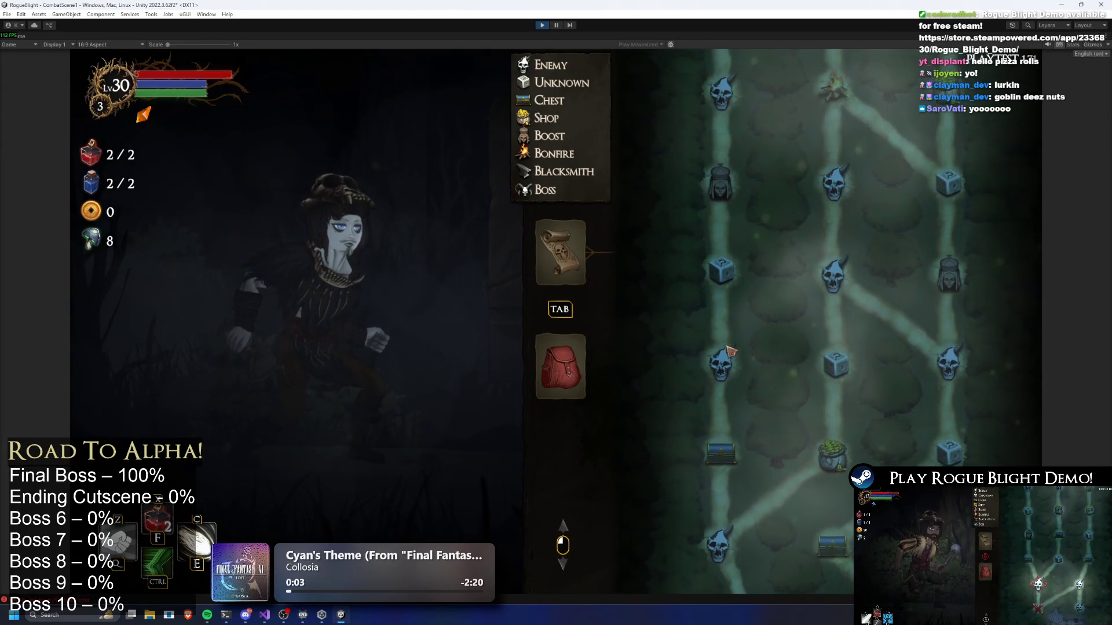
scroll(726, 255, up, 10)
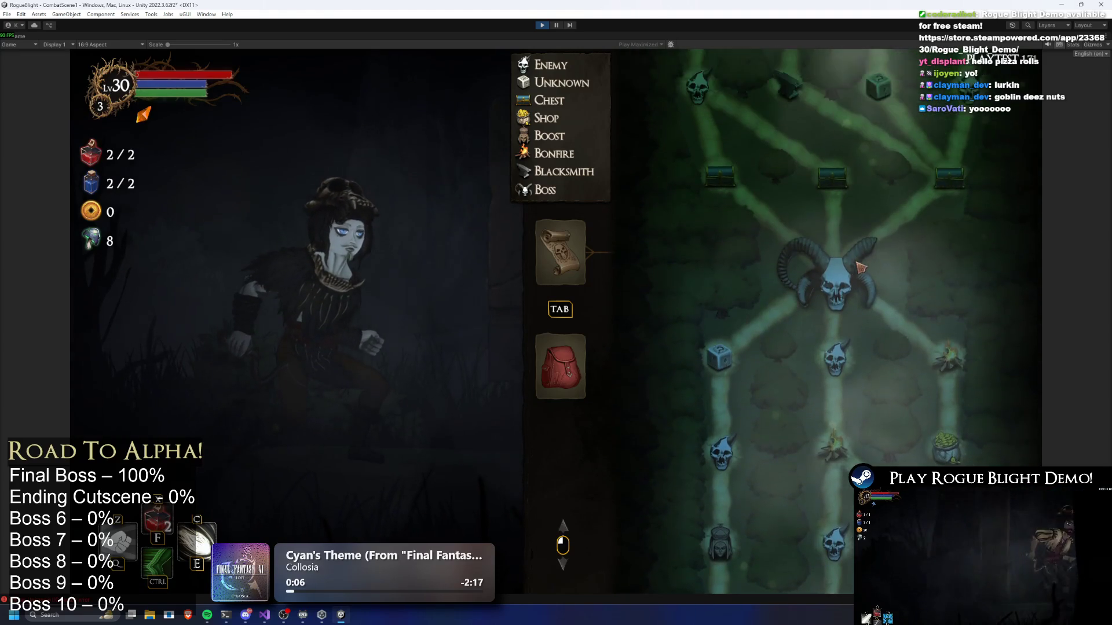
scroll(702, 259, up, 5)
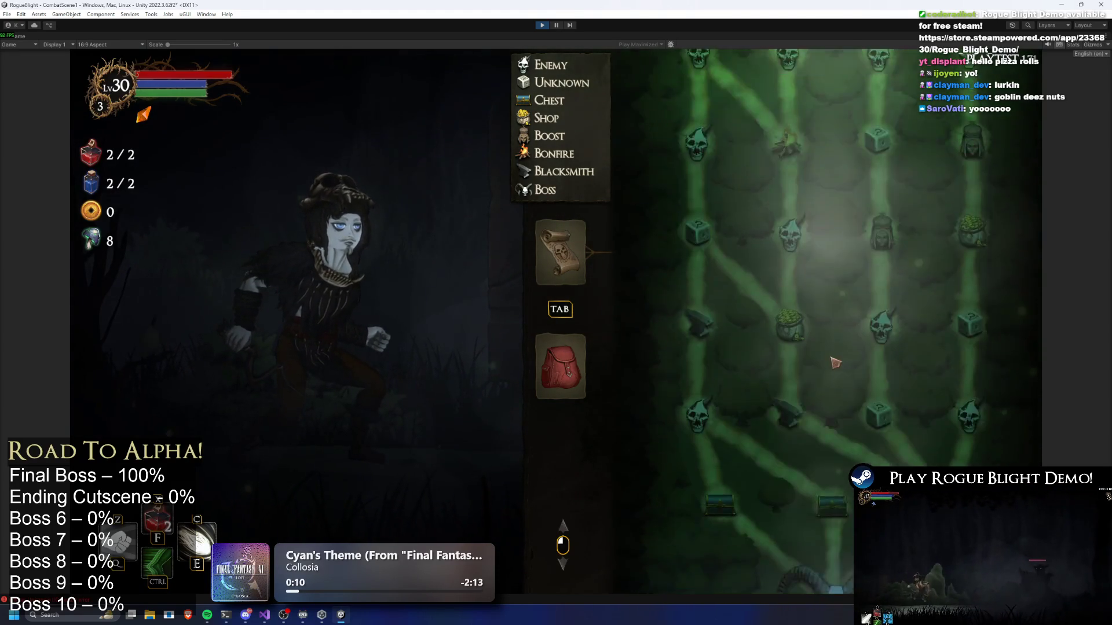
scroll(834, 214, down, 3)
scroll(843, 162, down, 3)
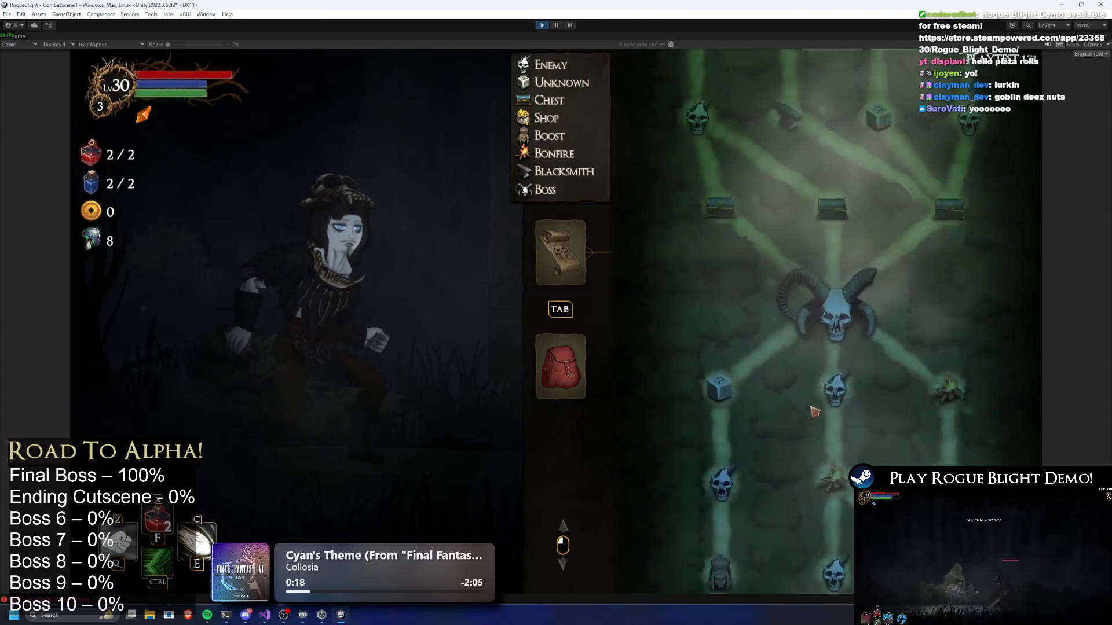
scroll(864, 178, up, 1)
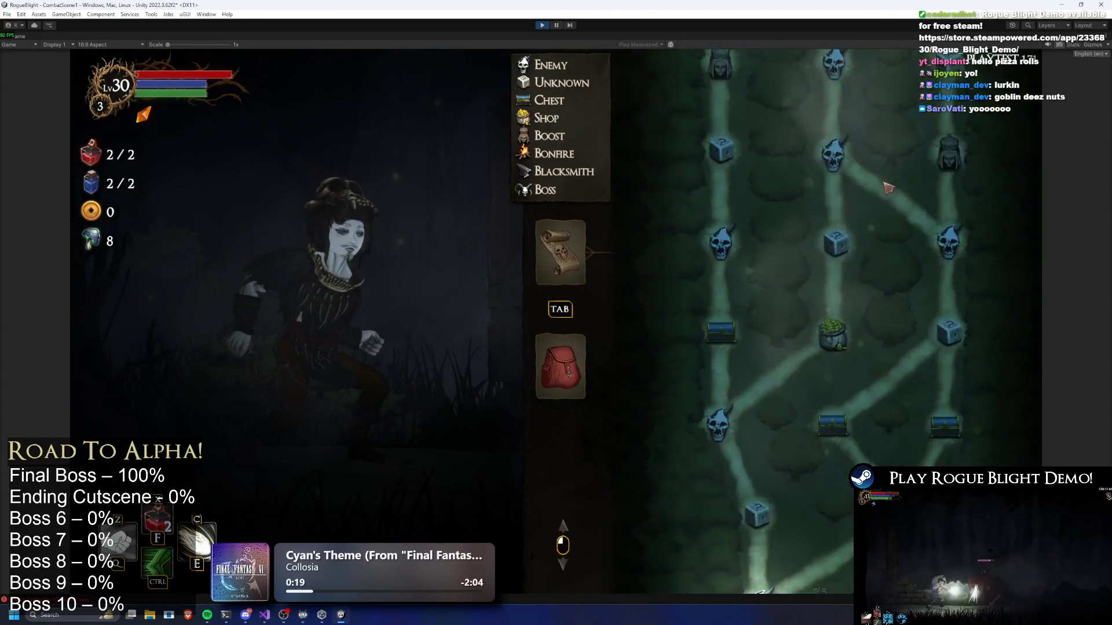
scroll(892, 366, up, 5)
scroll(877, 462, down, 12)
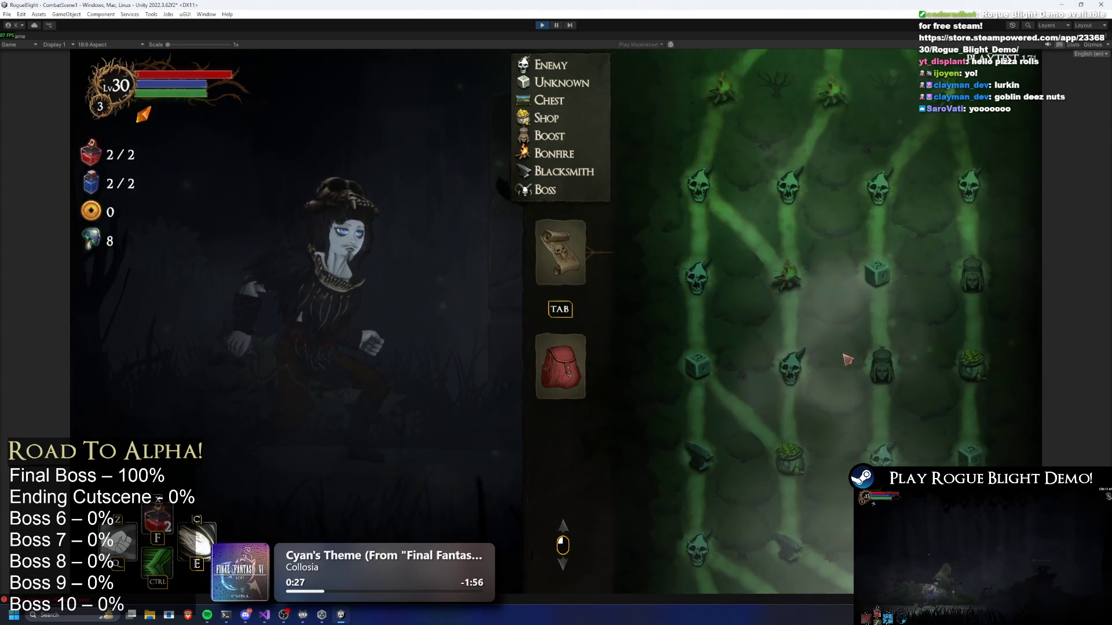
scroll(892, 417, up, 15)
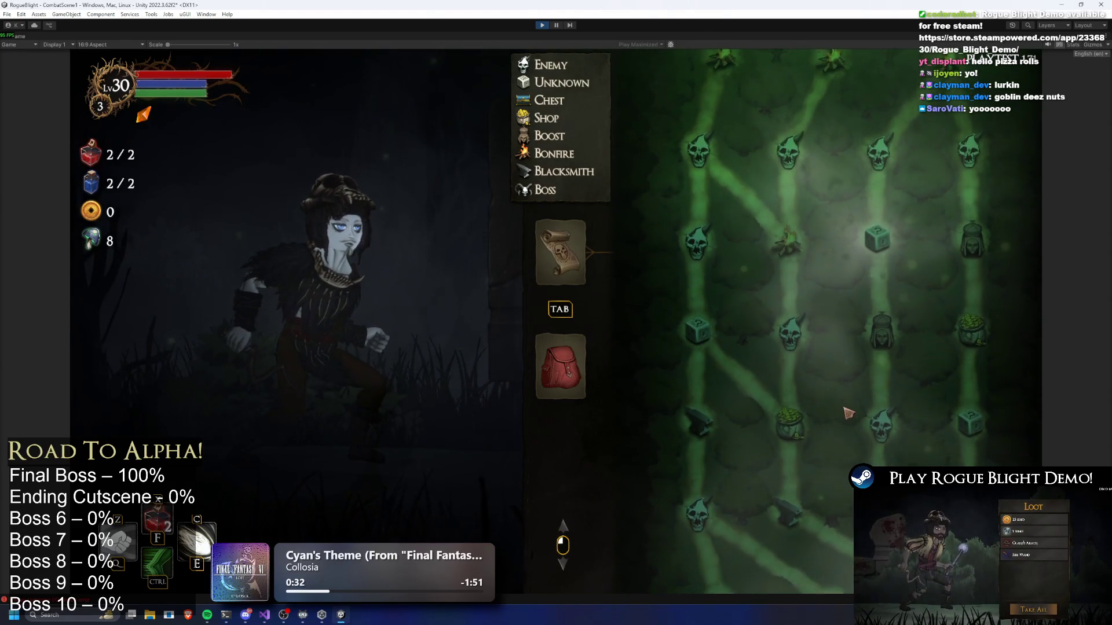
scroll(856, 315, down, 10)
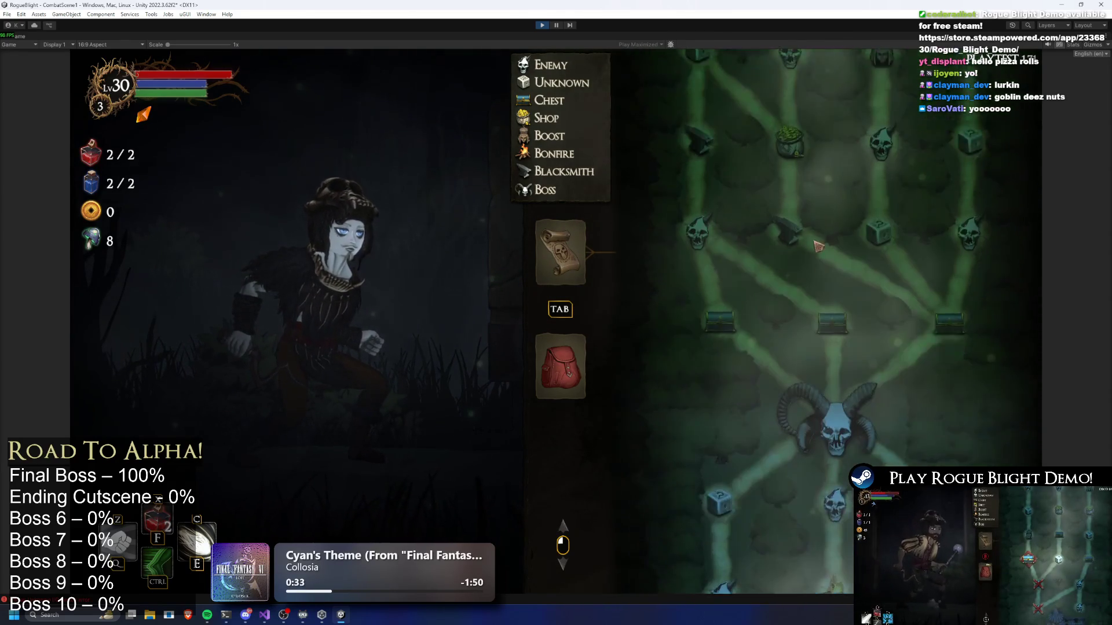
scroll(816, 371, down, 10)
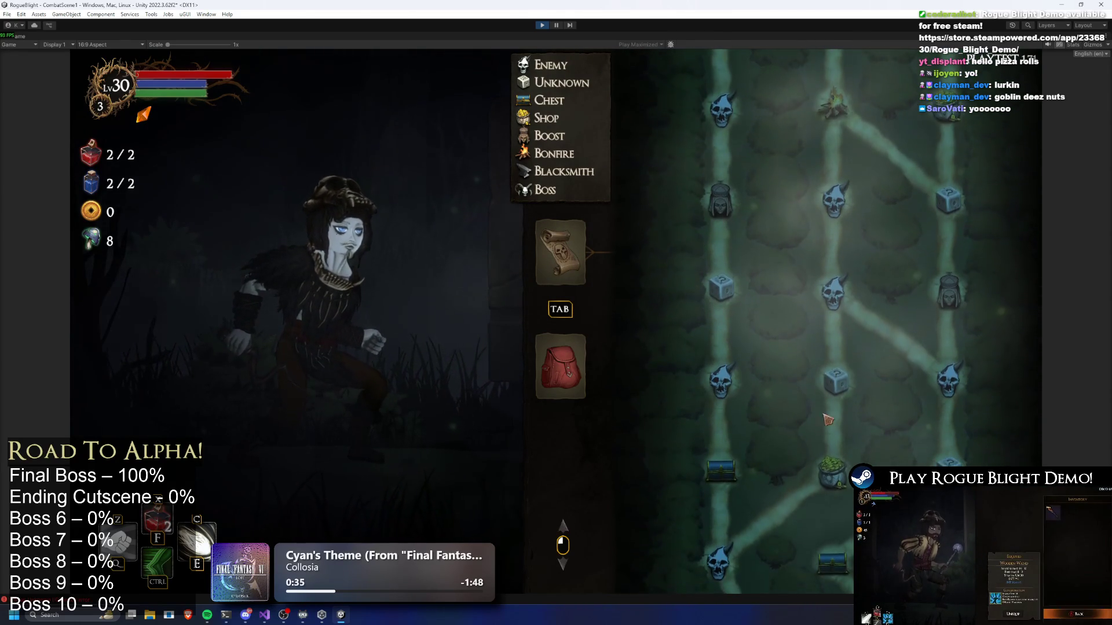
scroll(822, 272, down, 10)
scroll(834, 304, up, 10)
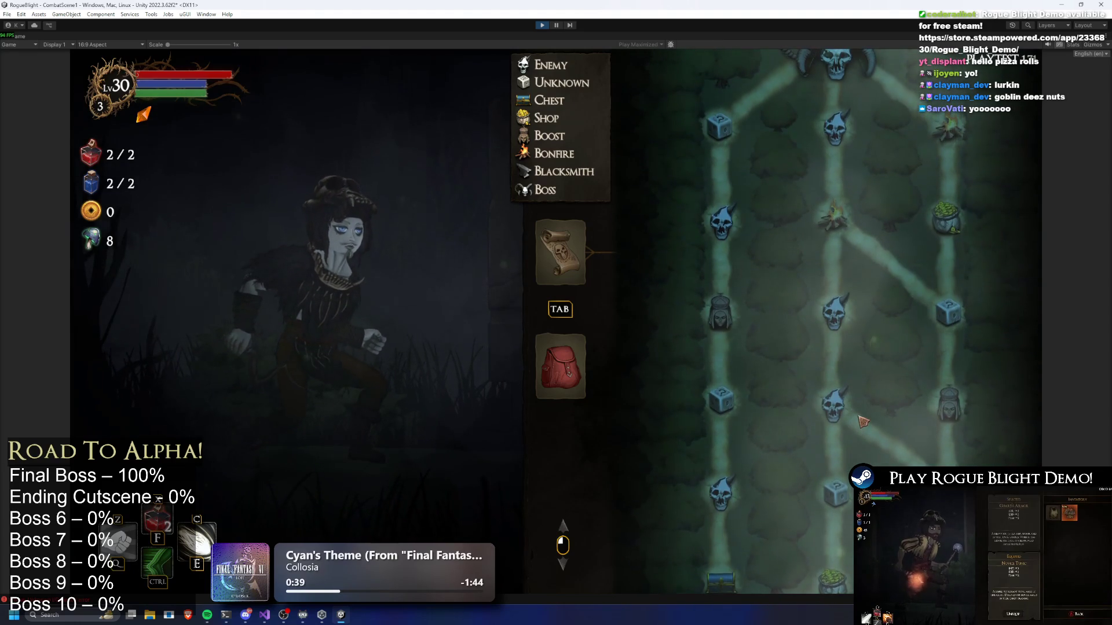
scroll(857, 440, up, 10)
scroll(846, 513, up, 4)
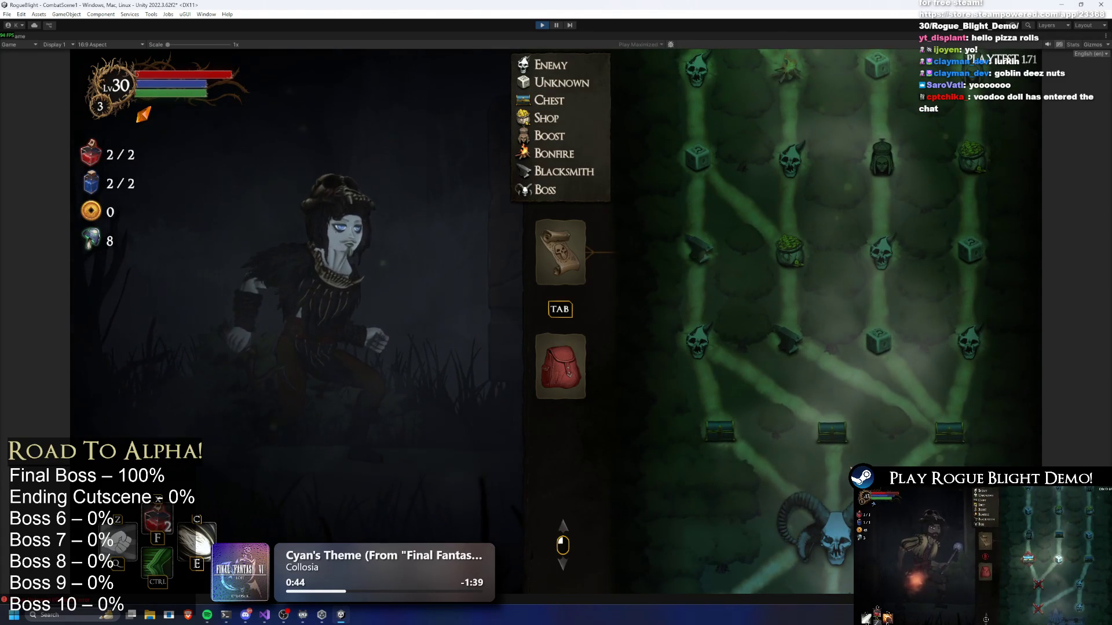
click(205, 618)
click(692, 163)
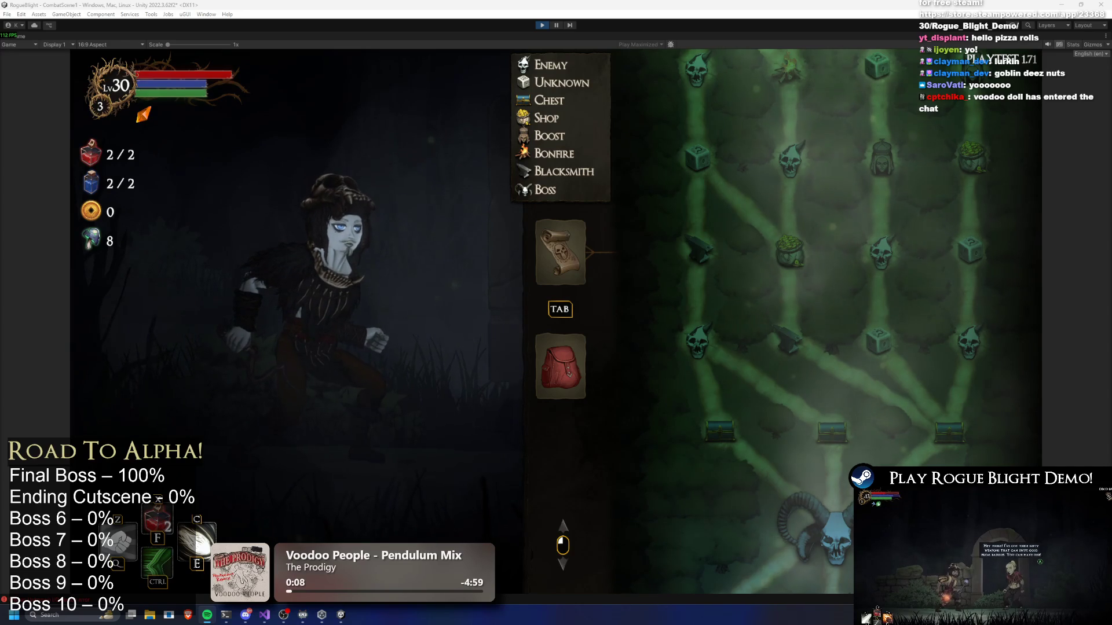
key(XF86AudioNext)
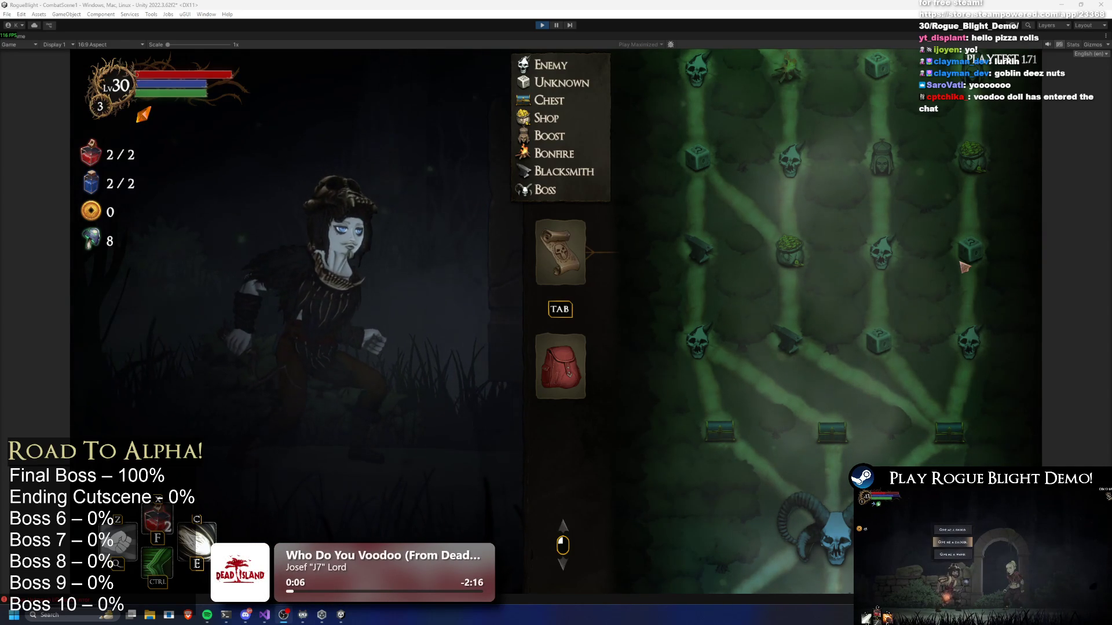
scroll(943, 275, up, 5)
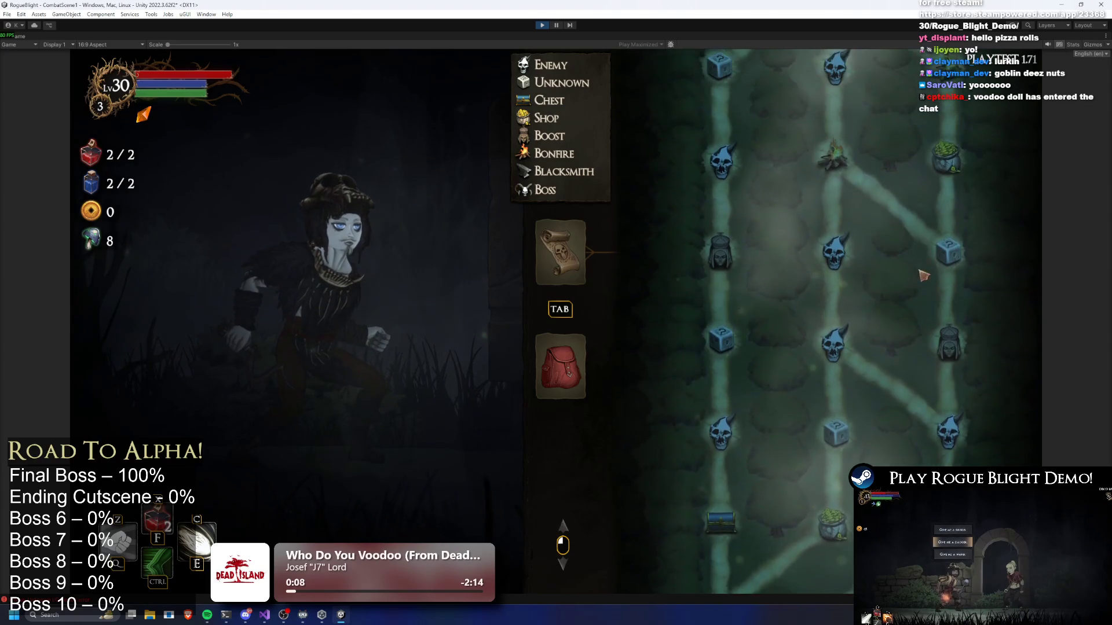
scroll(938, 261, down, 4)
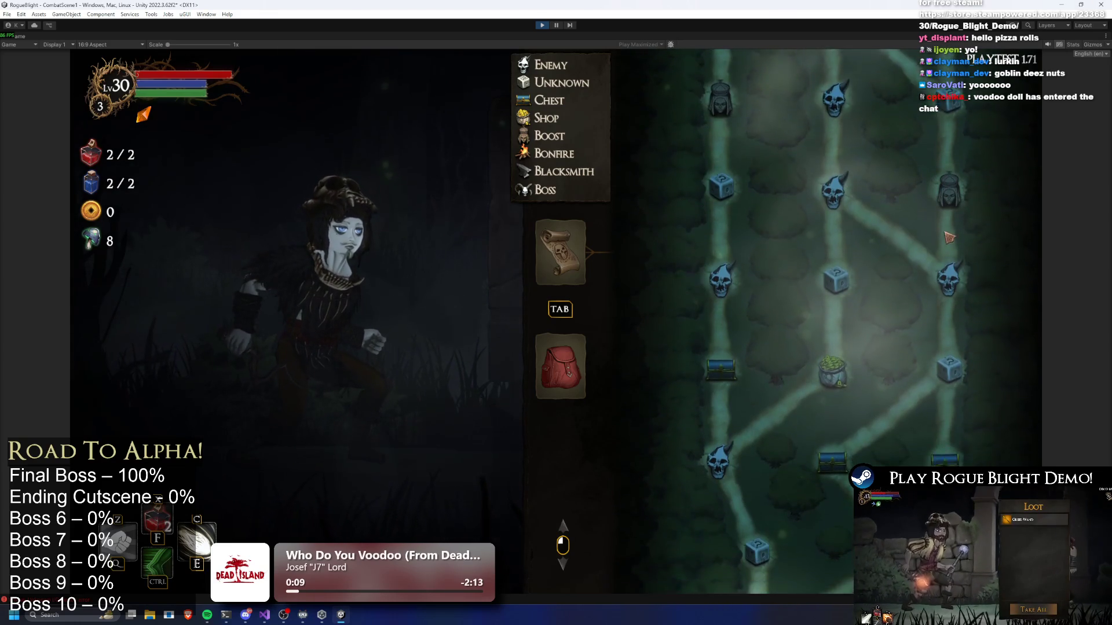
scroll(949, 238, down, 4)
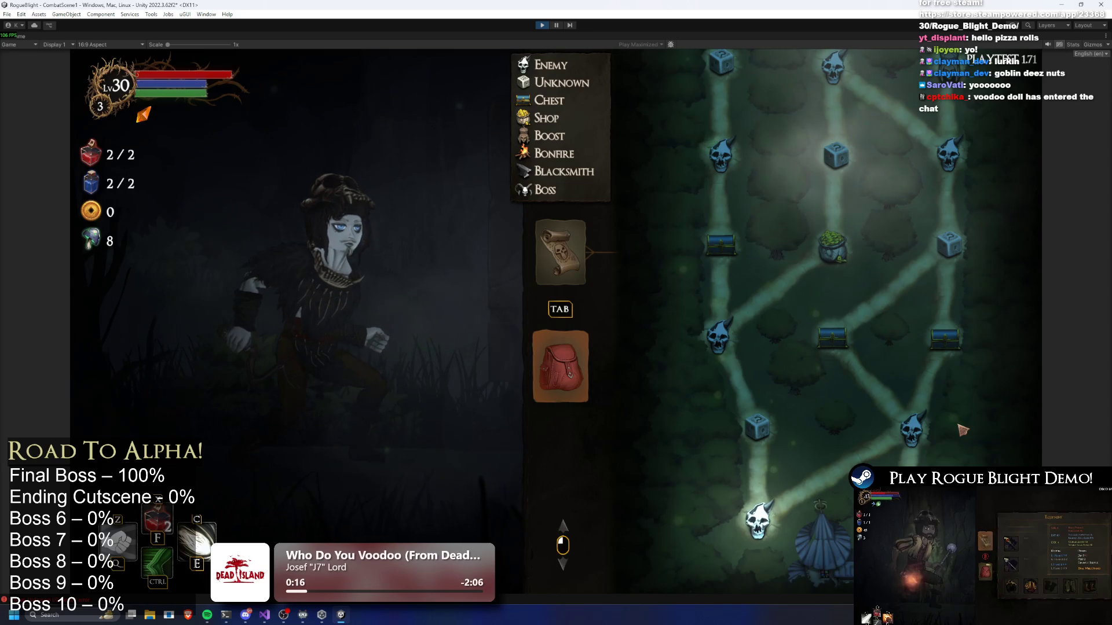
scroll(963, 430, up, 7)
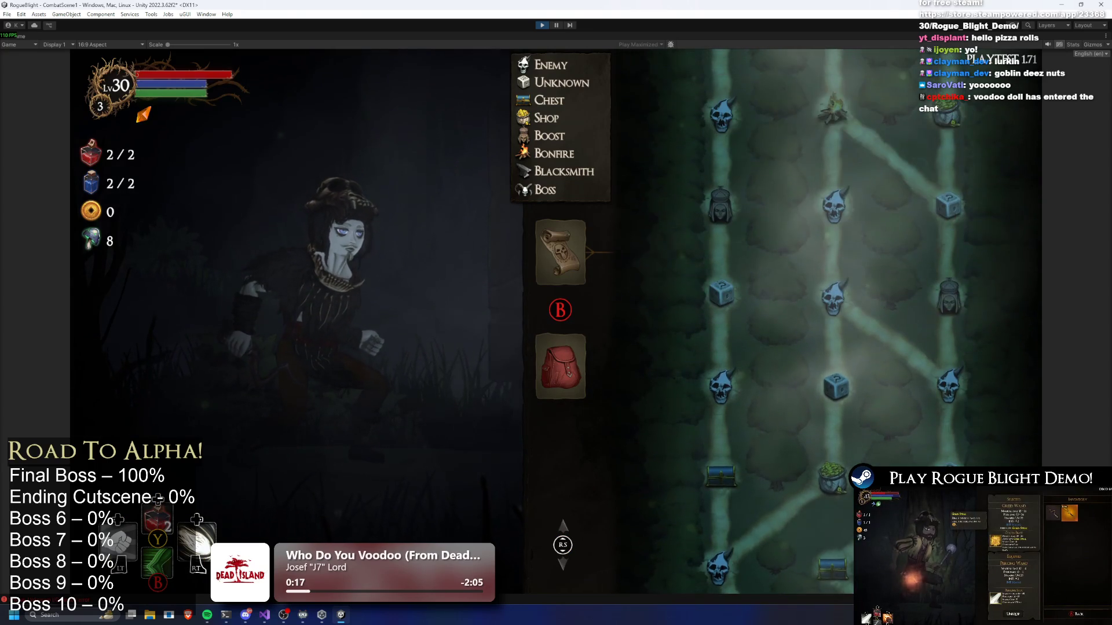
scroll(834, 321, up, 4)
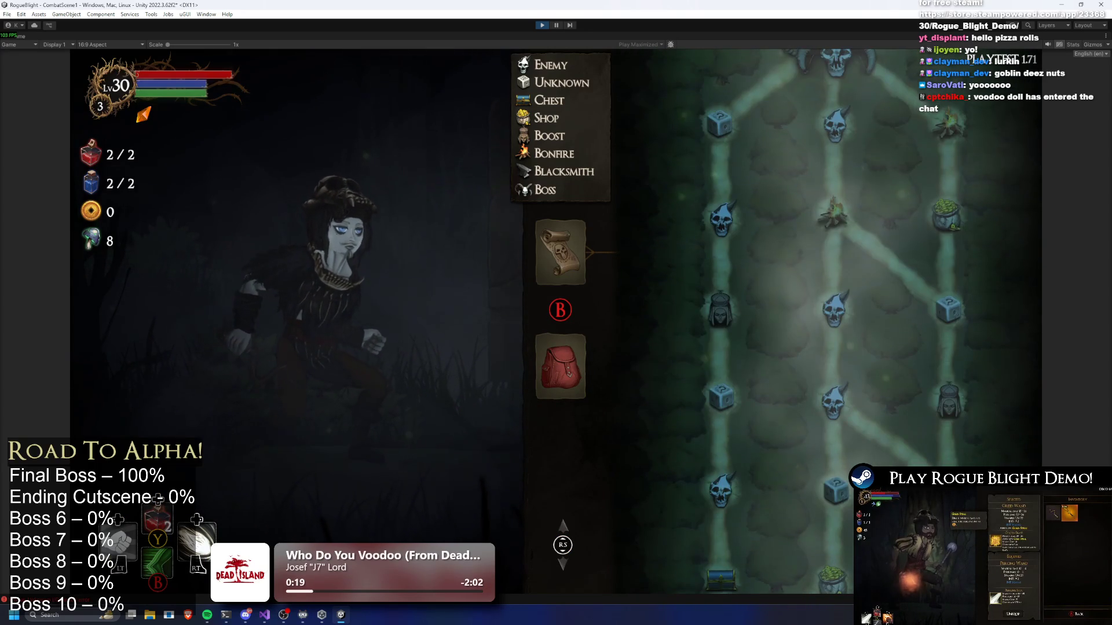
scroll(833, 322, down, 2)
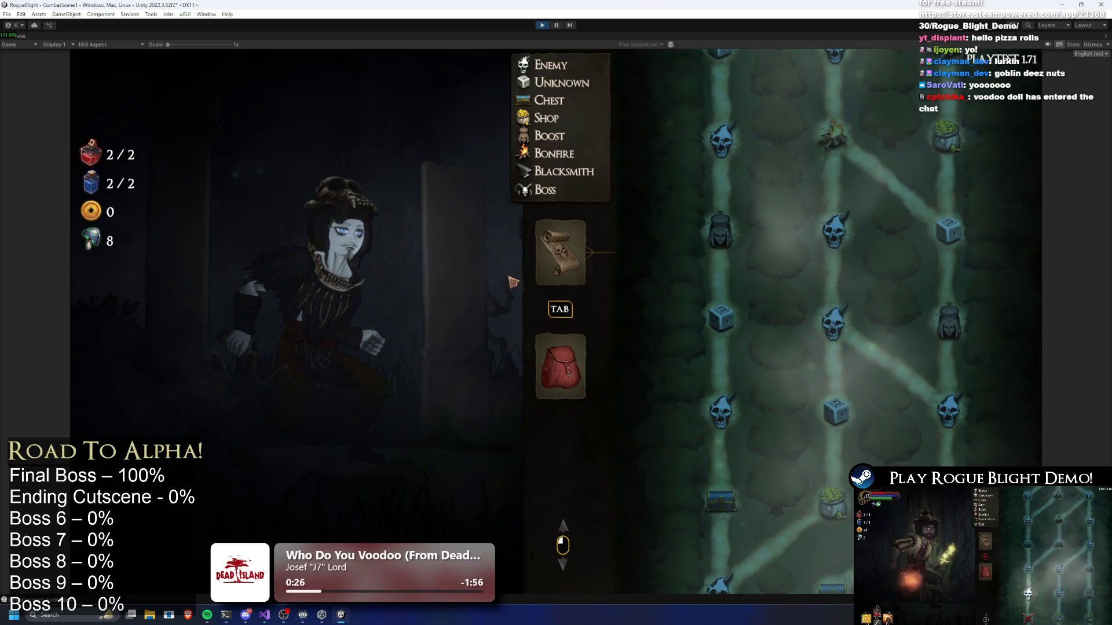
scroll(815, 379, up, 5)
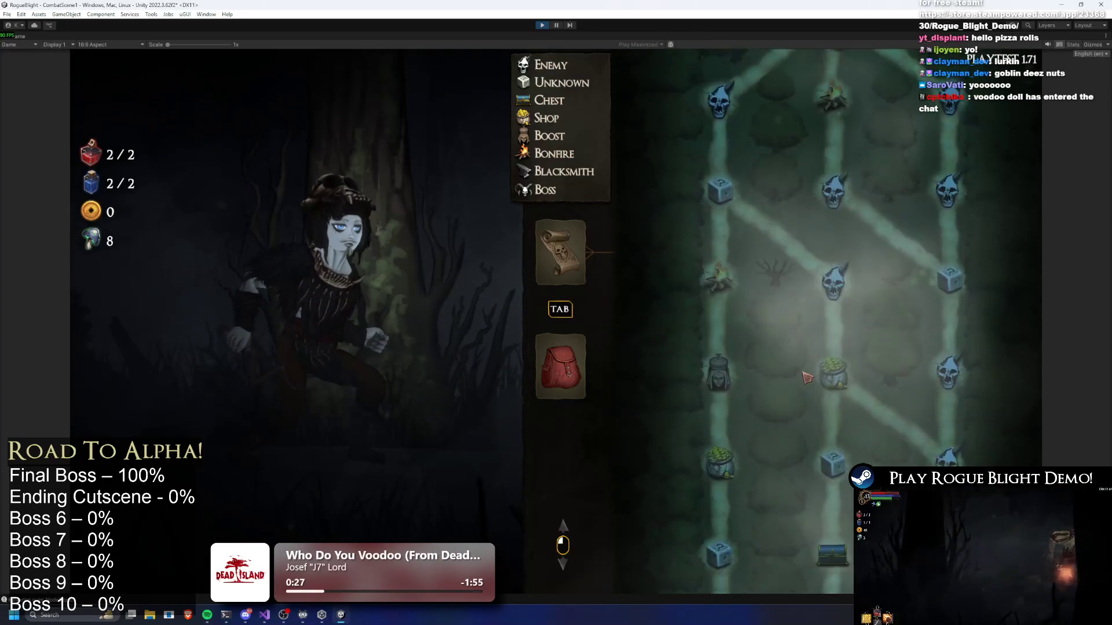
scroll(816, 379, down, 5)
scroll(825, 387, up, 3)
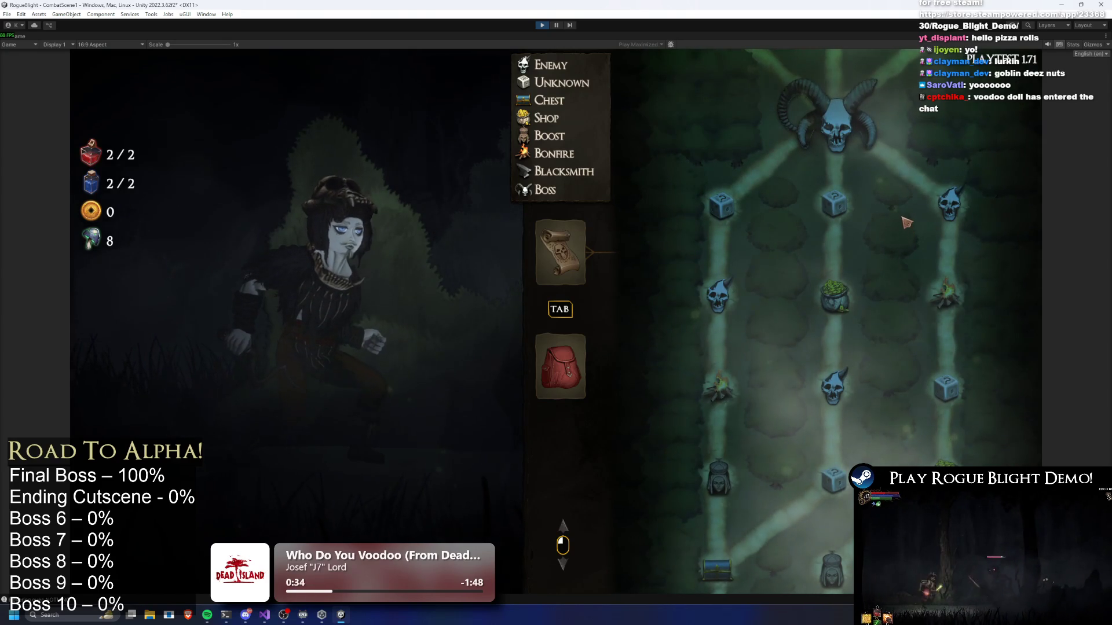
scroll(904, 217, down, 5)
scroll(905, 217, up, 5)
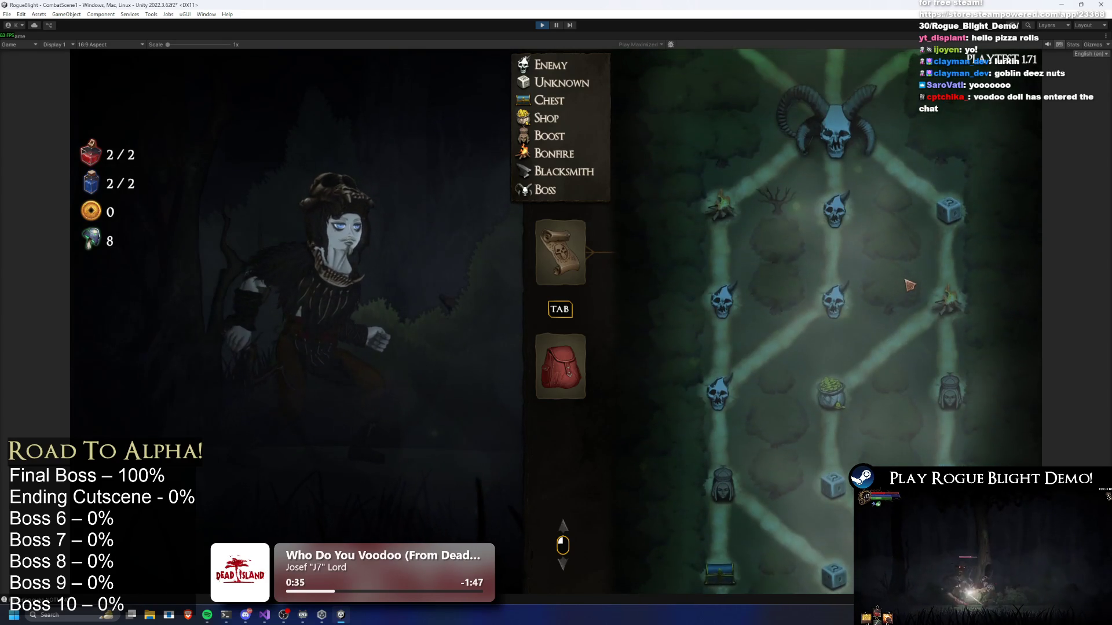
scroll(836, 326, down, 3)
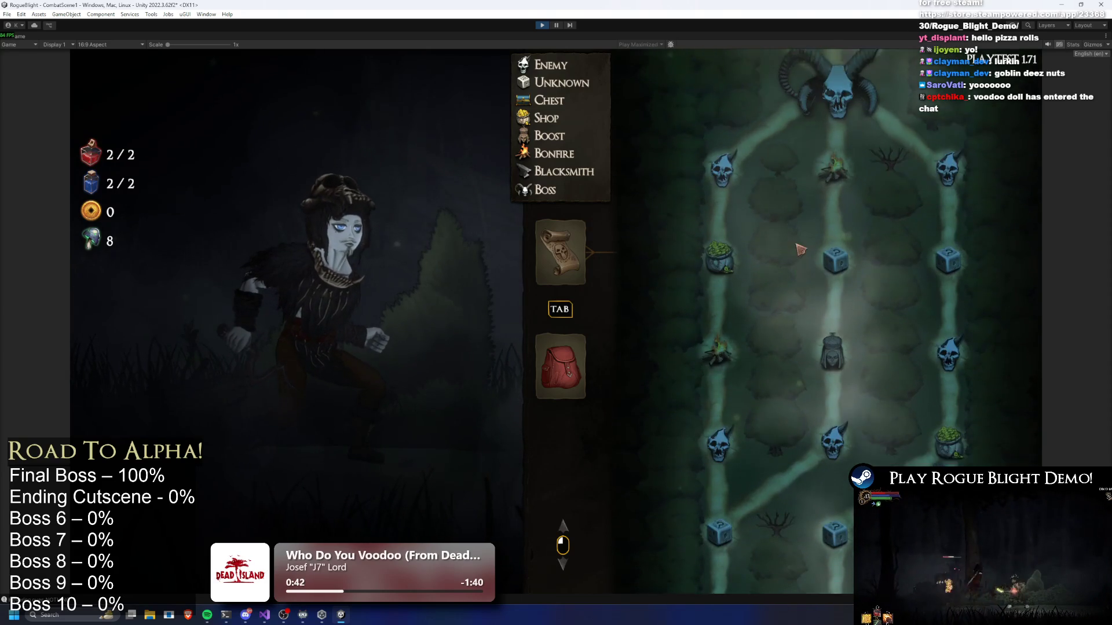
scroll(800, 265, down, 3)
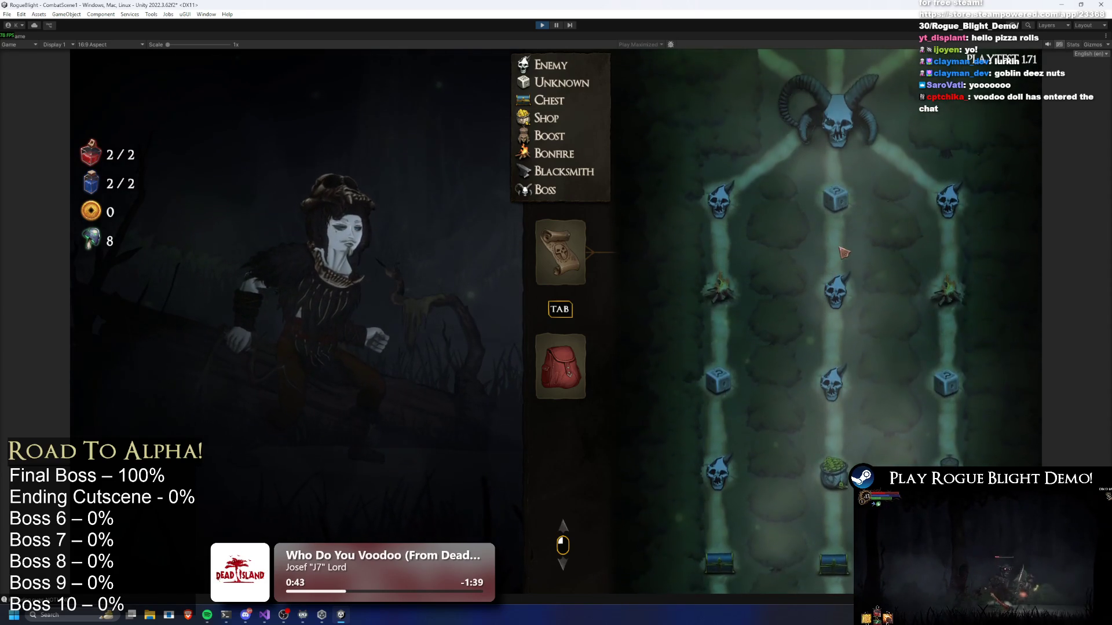
scroll(840, 255, up, 5)
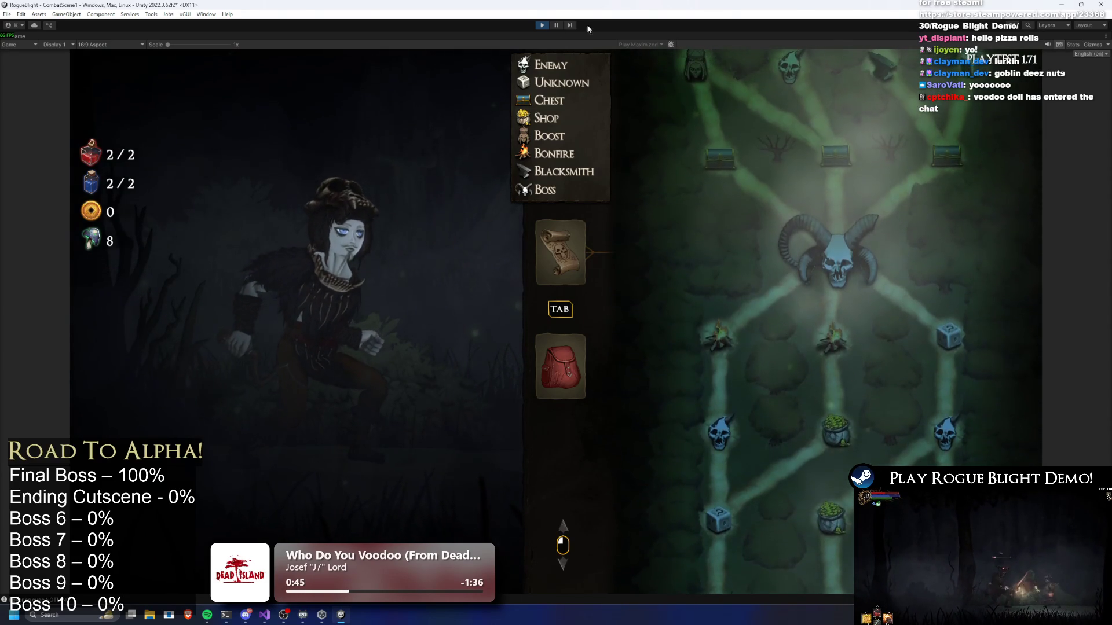
click(547, 25)
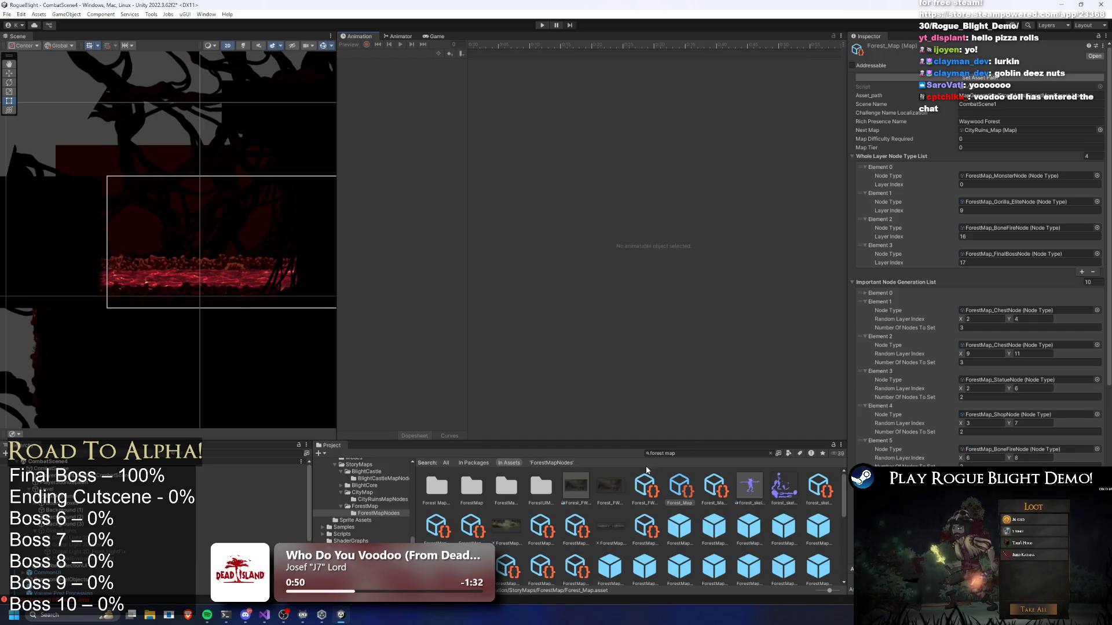
Change Element 5's Random Layer Index X to 7 and launch a new playtest.
scroll(1046, 242, down, 3)
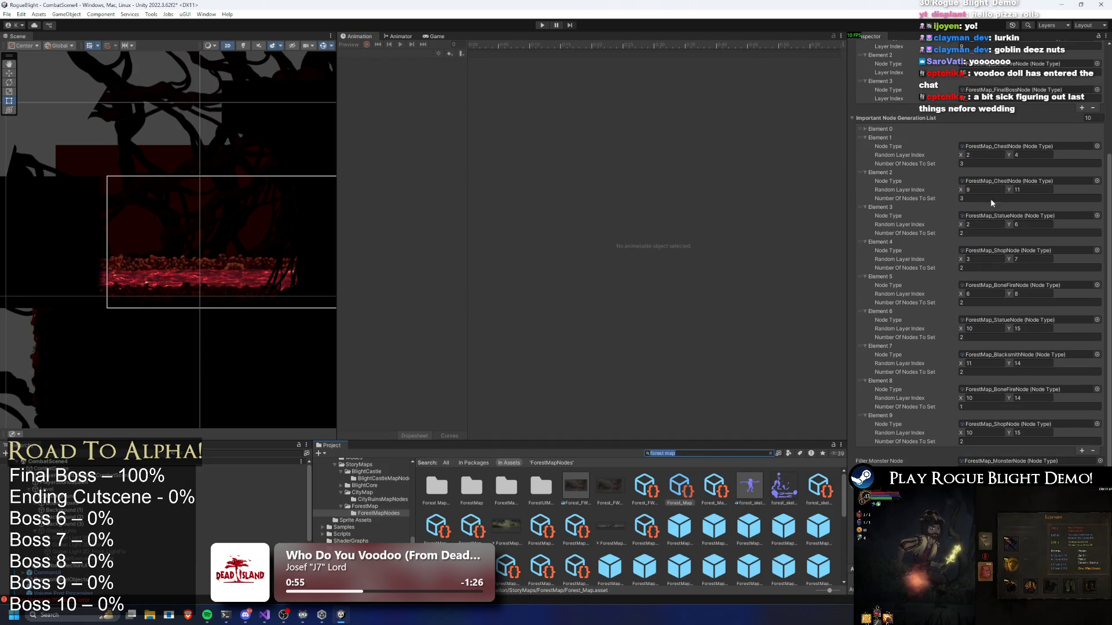
click(991, 293)
text(8)
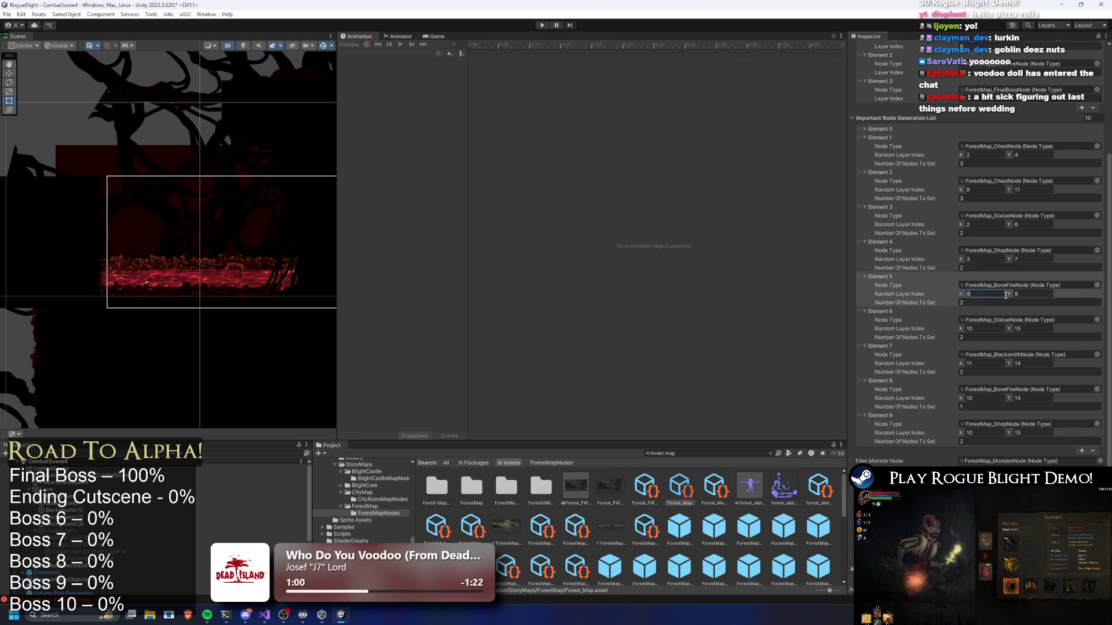
key(BackSpace)
text(7)
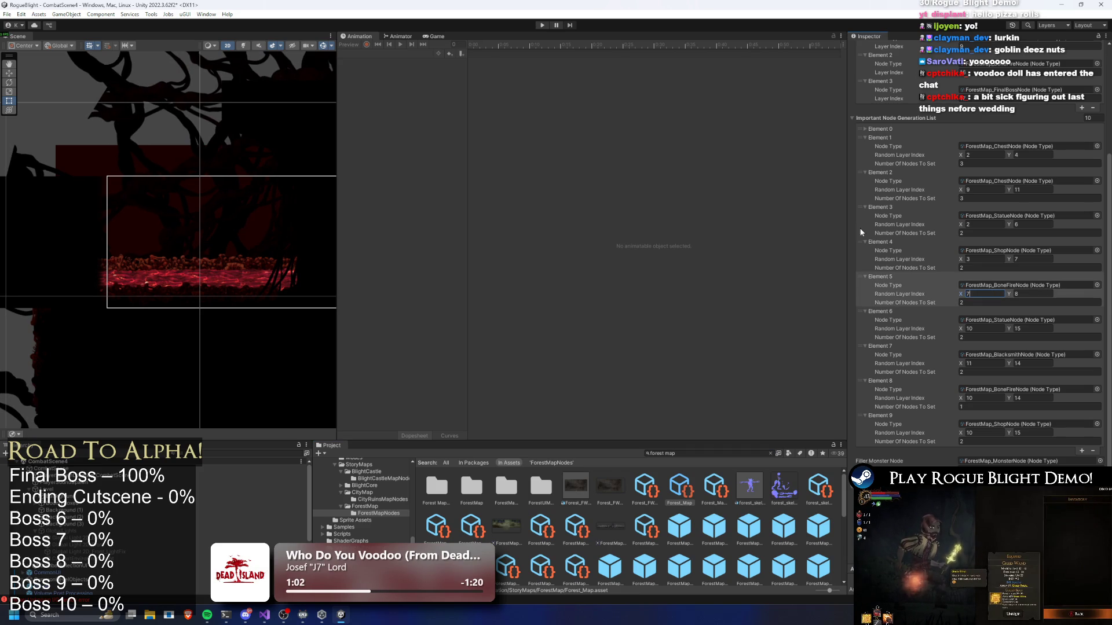
click(542, 27)
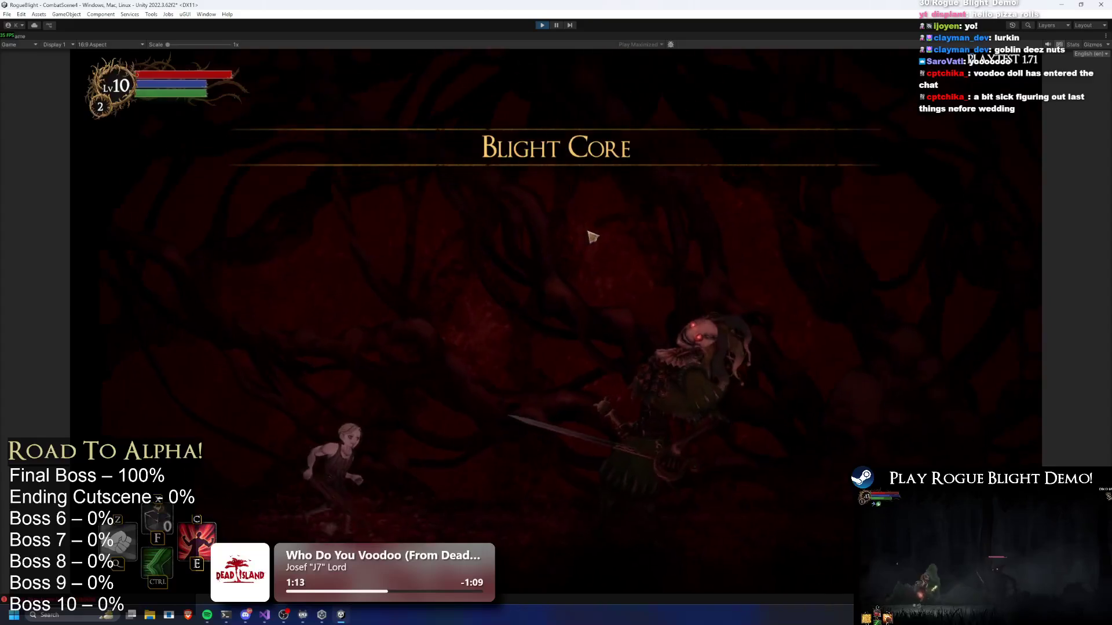
key(Escape)
Return to the main menu, load a save slot, and abandon the loaded run.
click(608, 394)
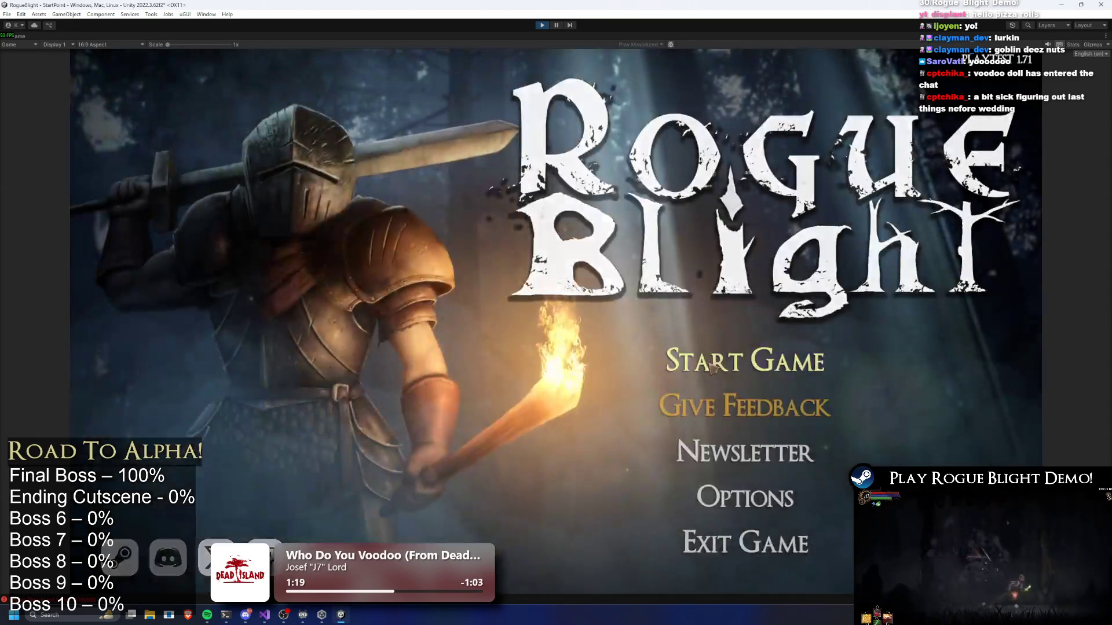
click(711, 364)
click(577, 309)
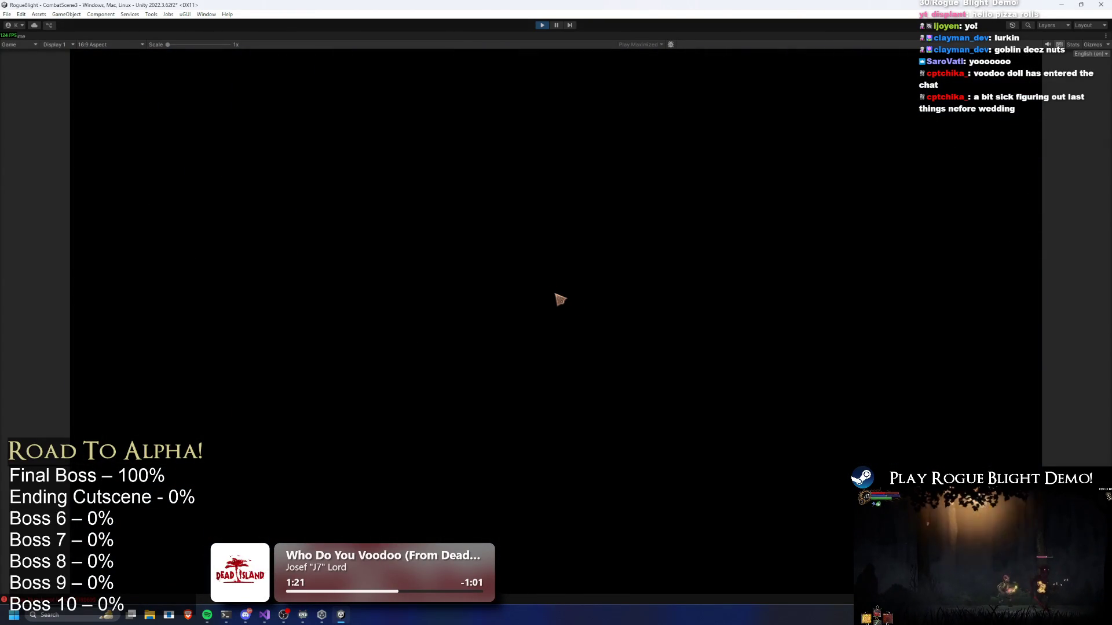
key(Escape)
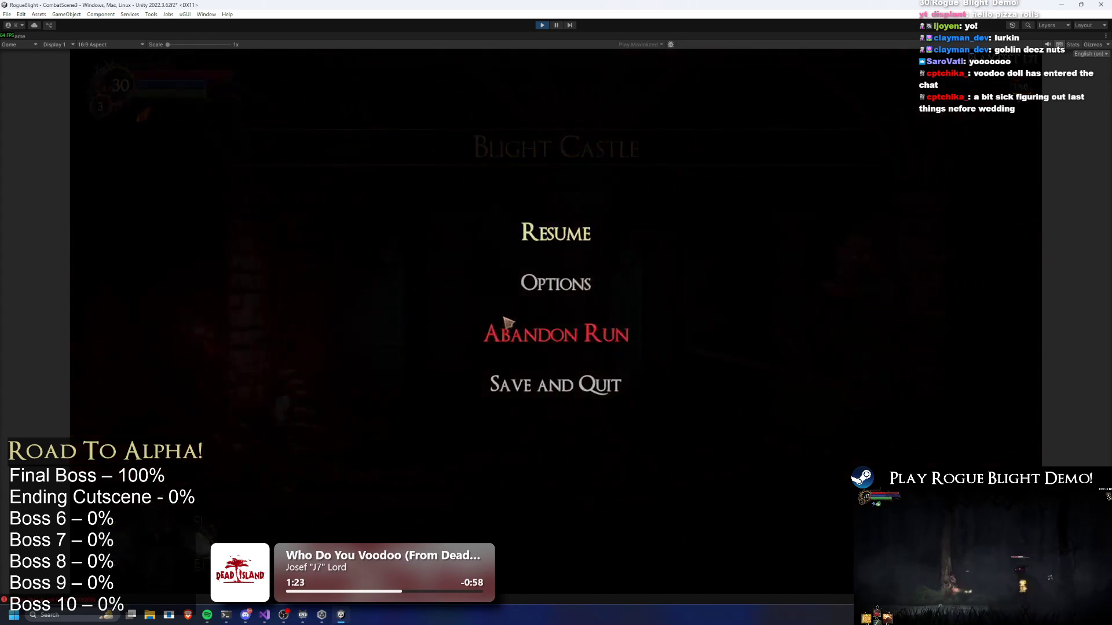
click(543, 344)
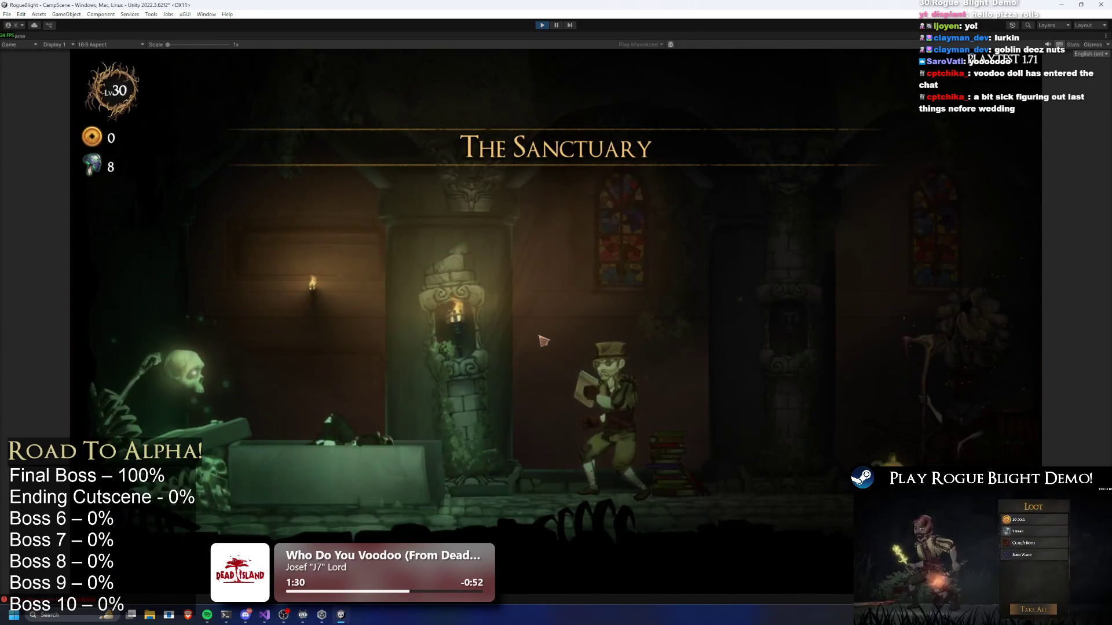
Start a Story Mode Waywood Forest run with the Wooden Sword and Broken Sword blessing.
key(a)
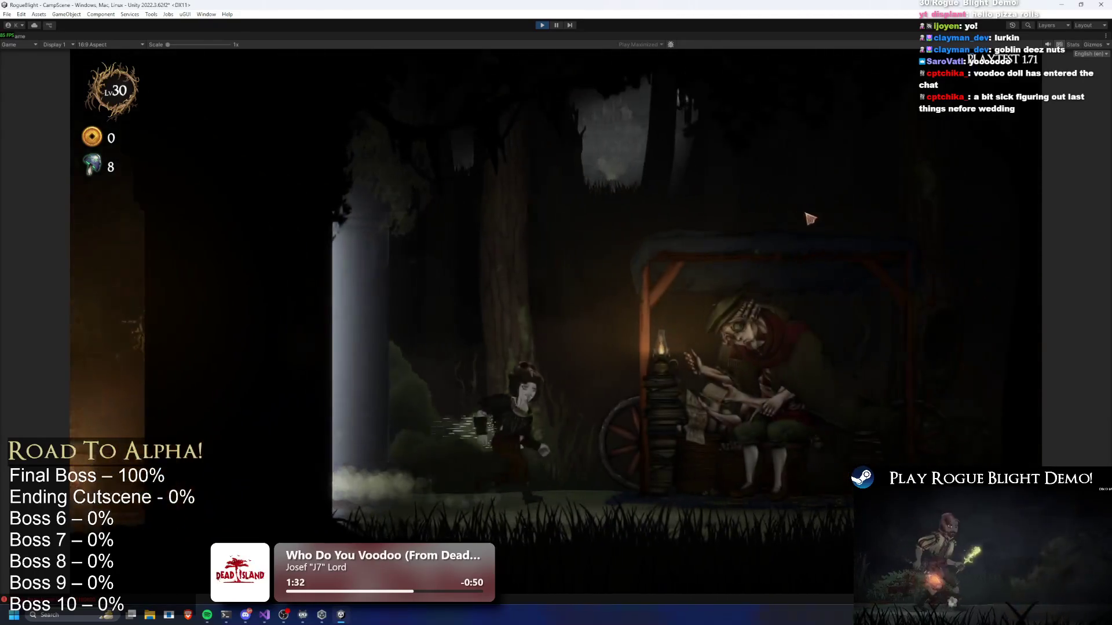
key(e)
click(794, 179)
click(417, 237)
click(658, 288)
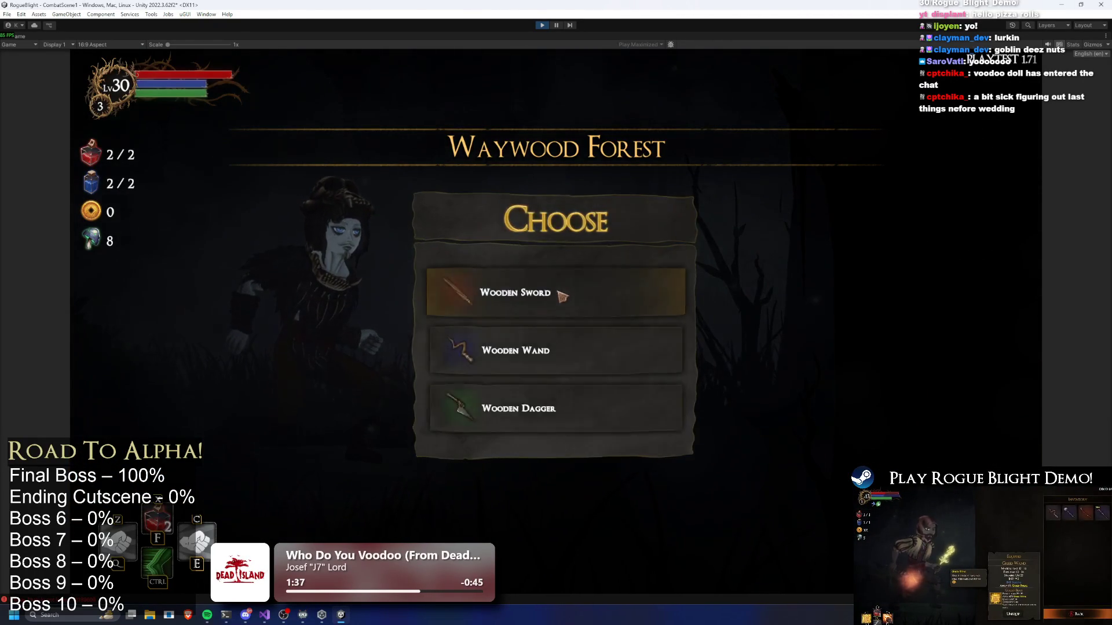
click(569, 294)
click(569, 294)
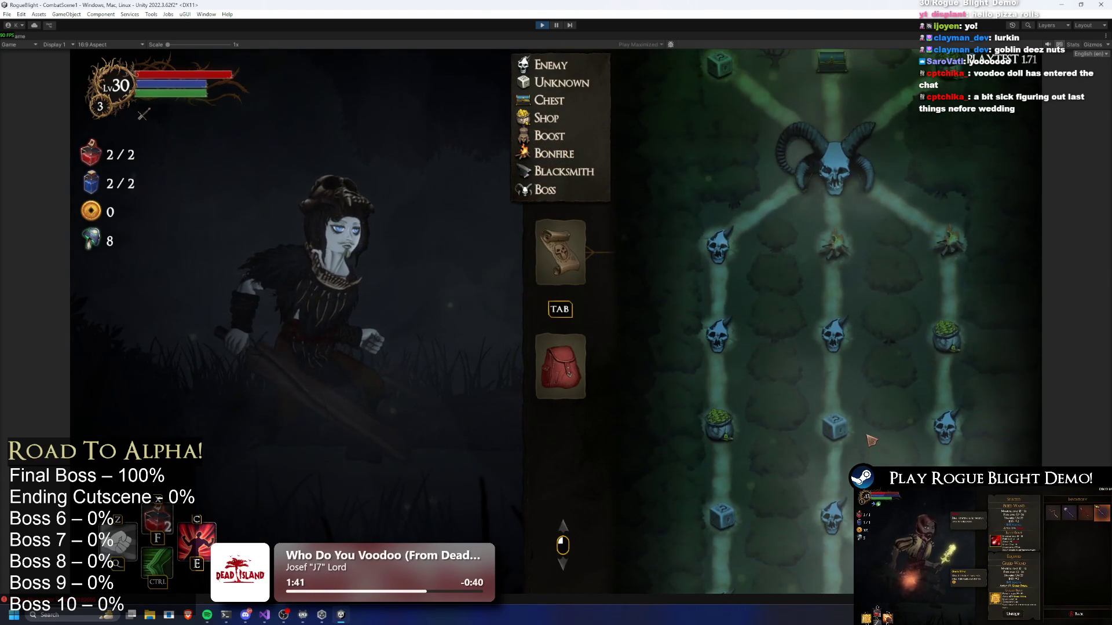
Turn on the F1 map cheats, regenerate the route map six times, then stop the playtest.
key(F1)
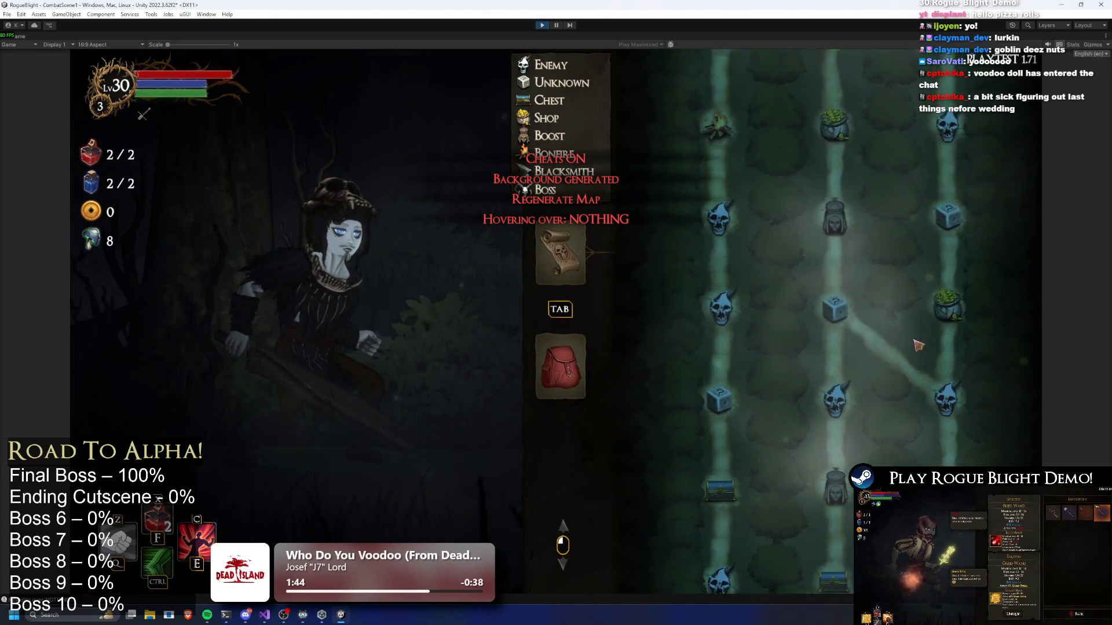
key(r)
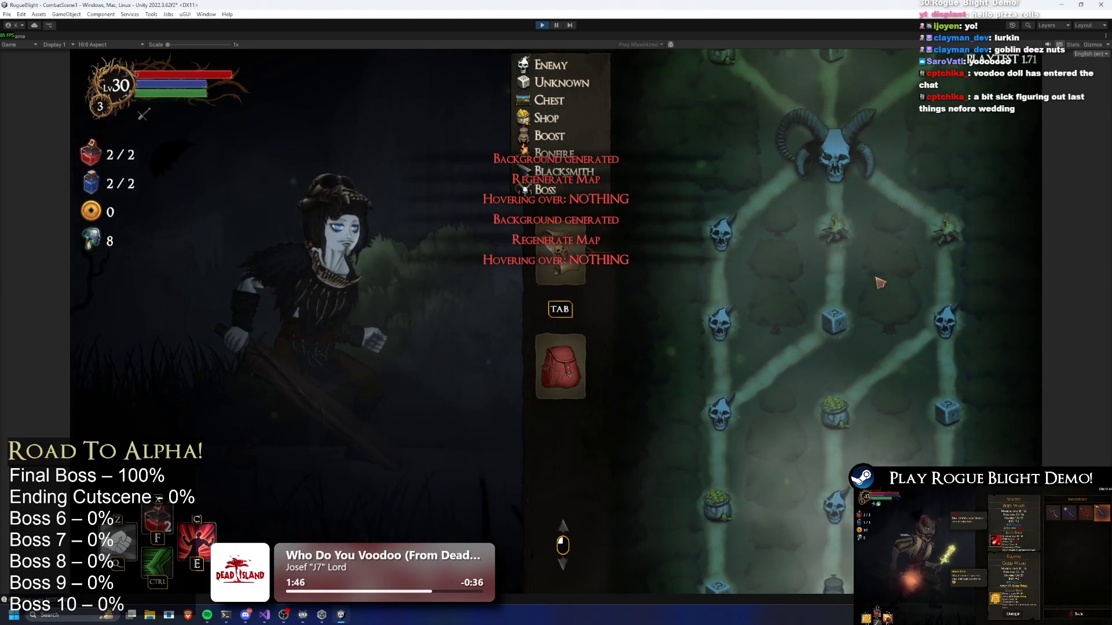
key(r)
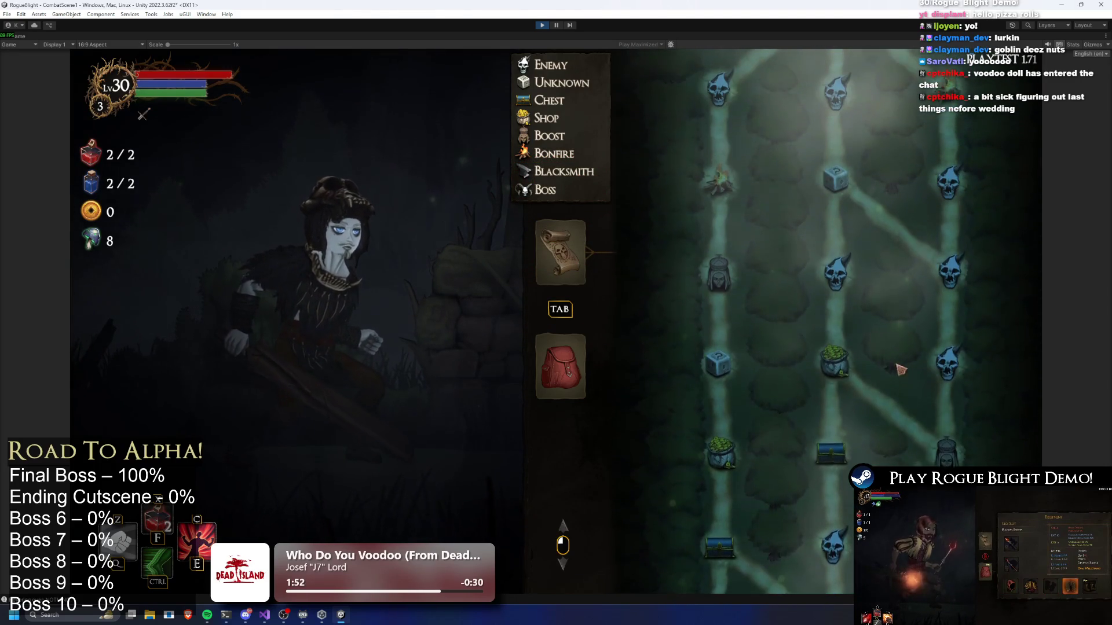
key(r)
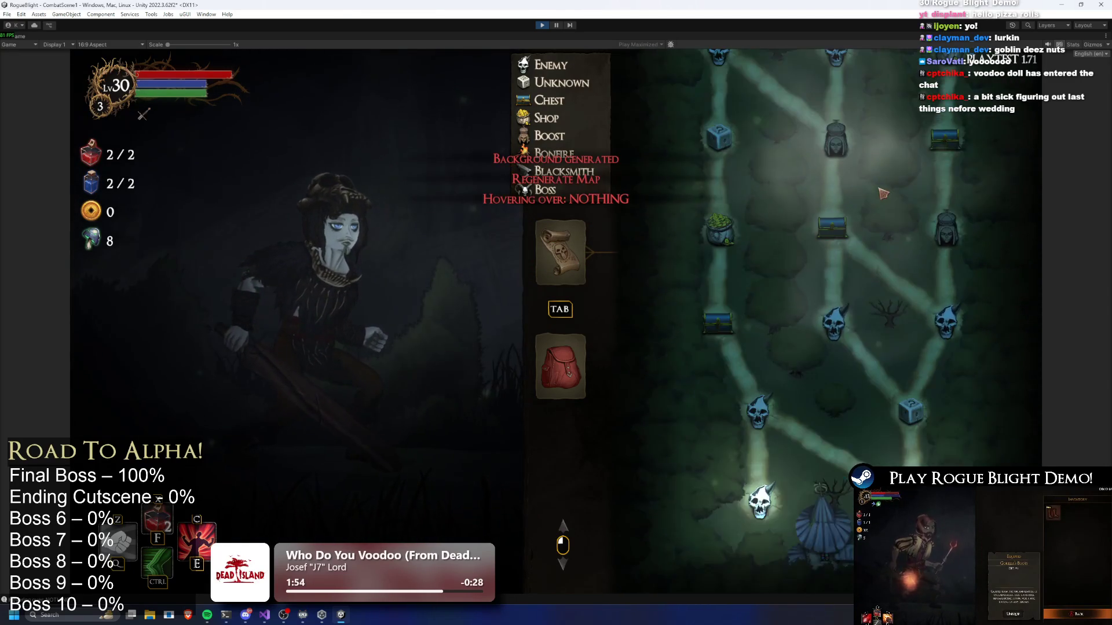
key(r)
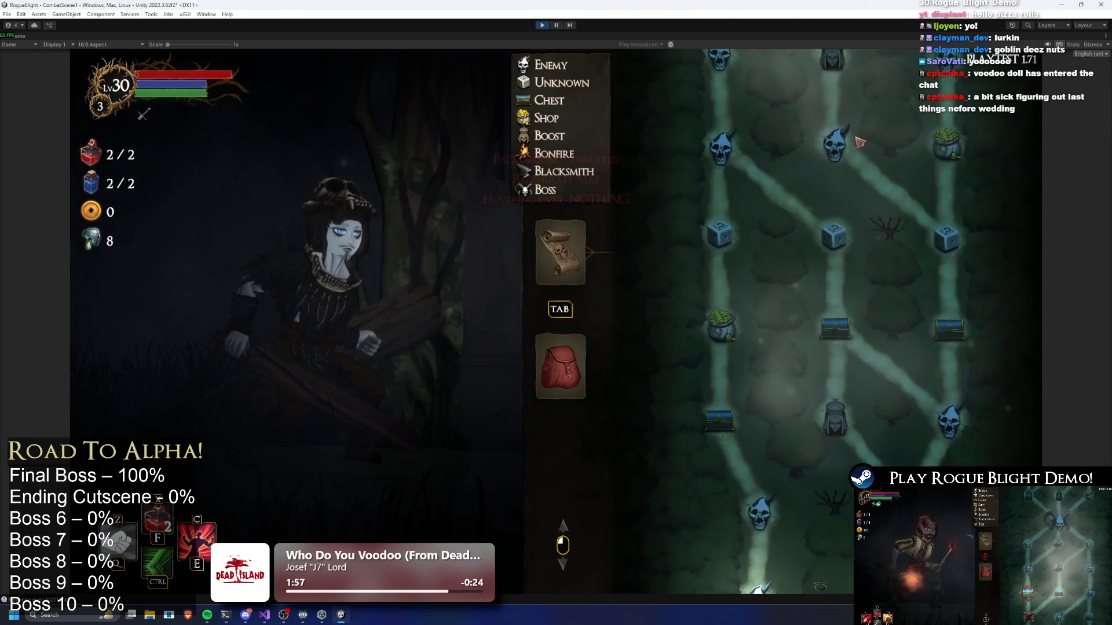
key(r)
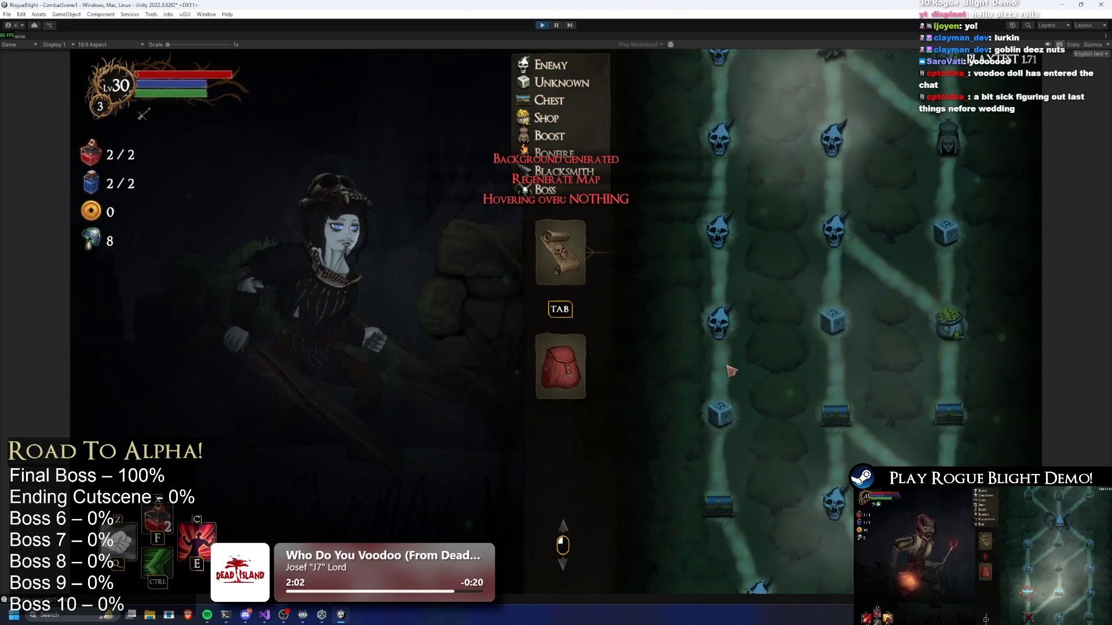
key(r)
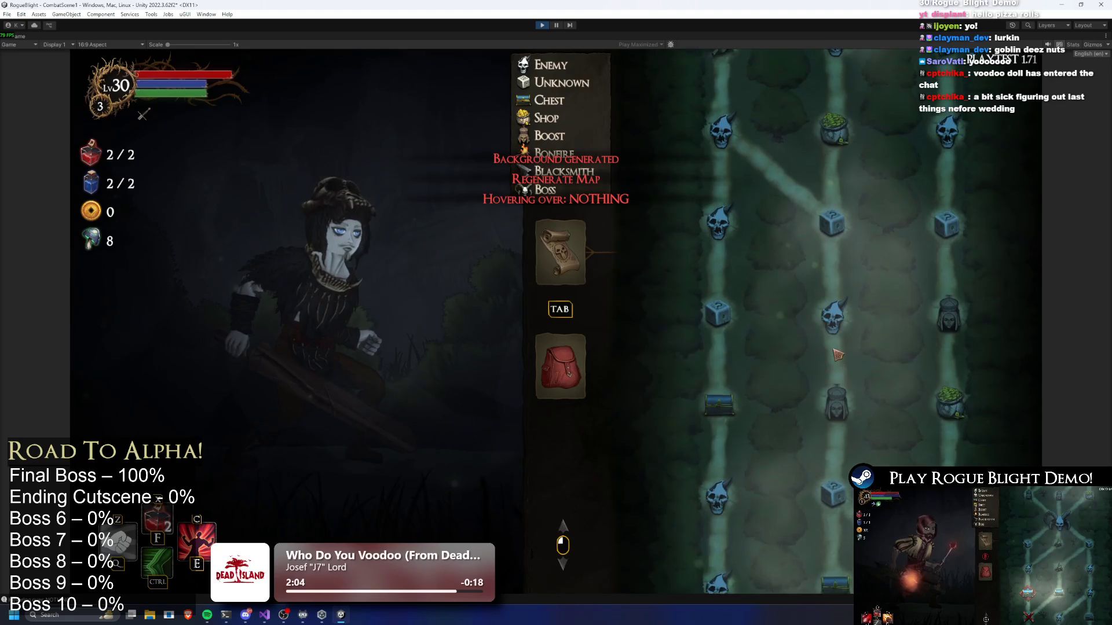
scroll(817, 316, down, 3)
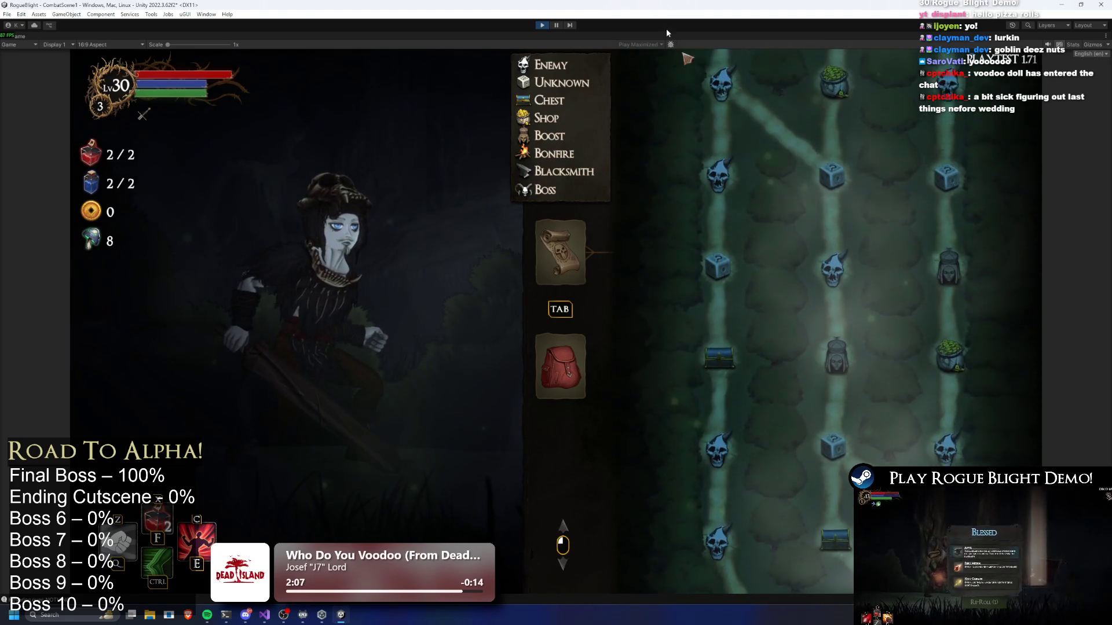
click(542, 25)
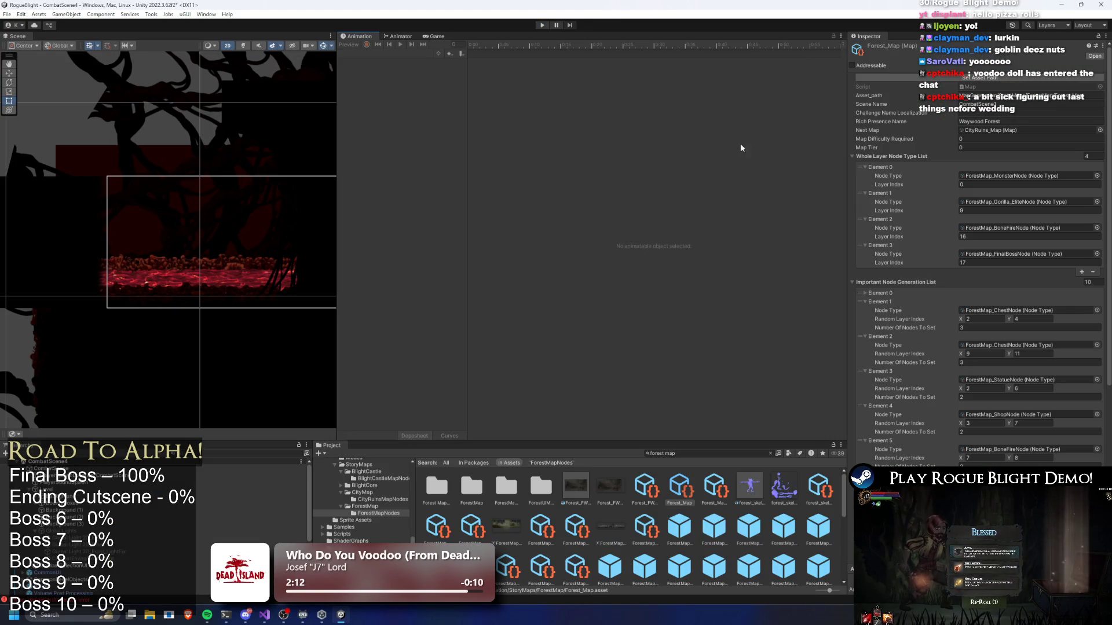
In Forest_Map's Important Node Generation Element 0, set Random Layer Index Y 15 and 11 nodes.
scroll(1028, 201, down, 3)
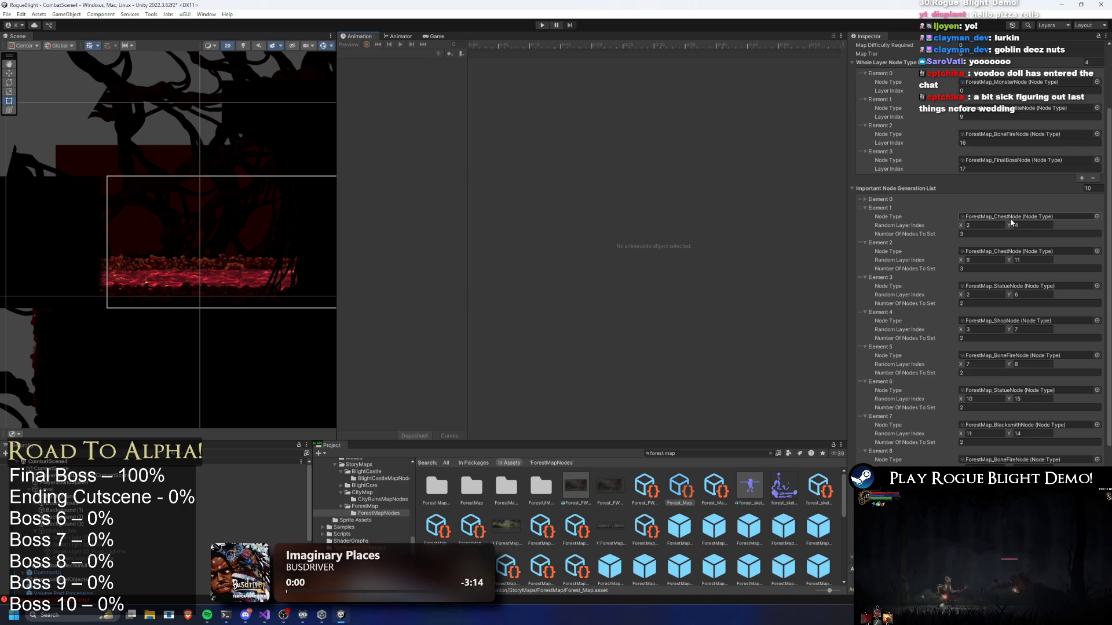
click(910, 197)
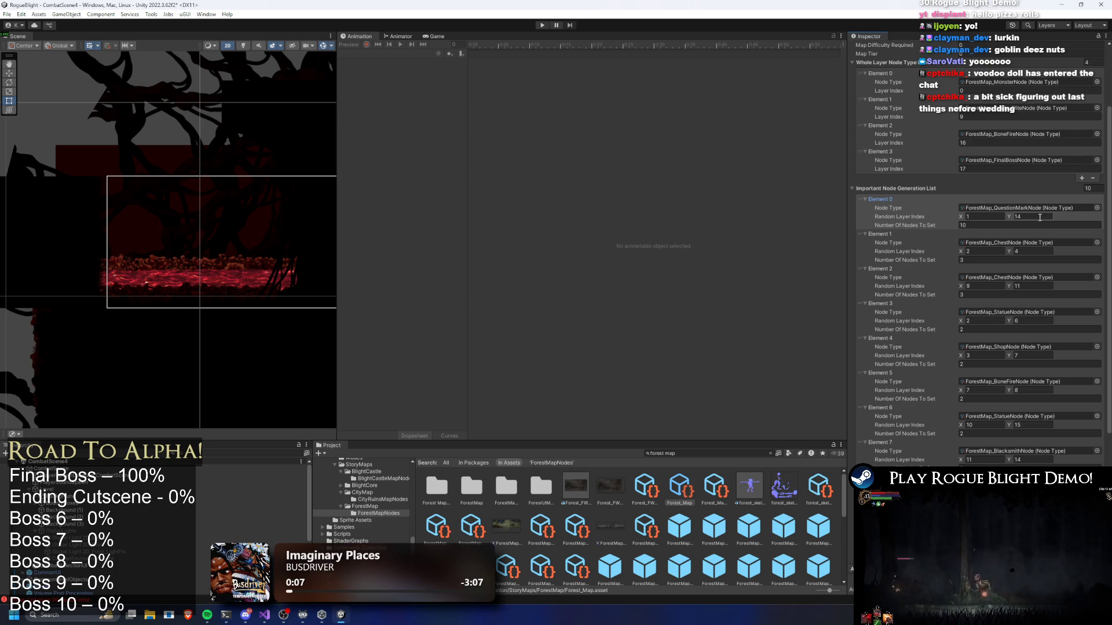
text(15)
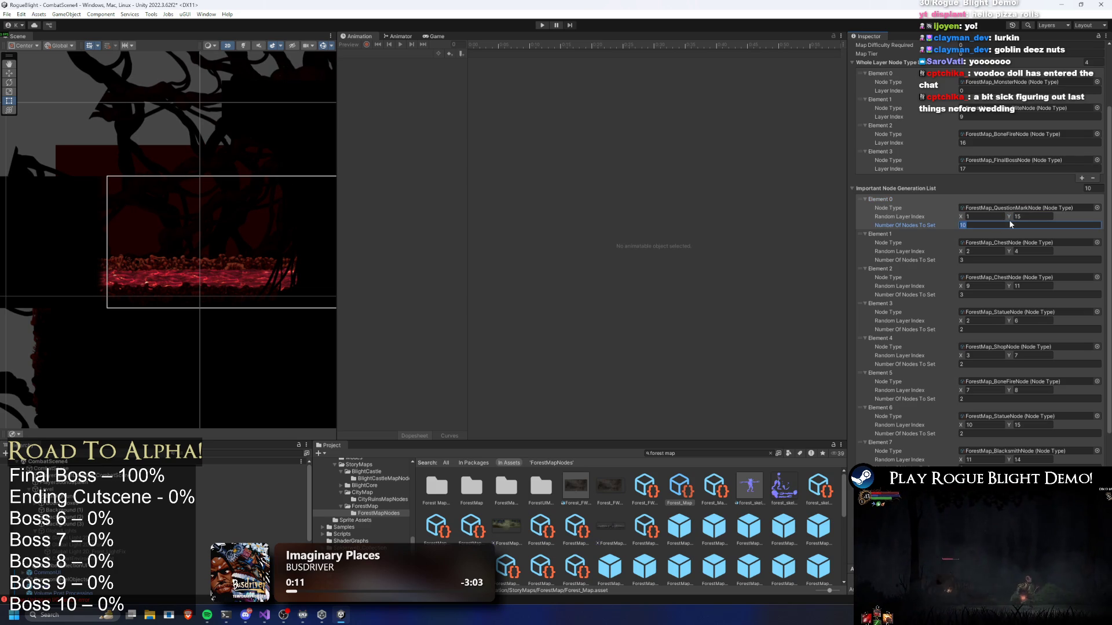
text(11)
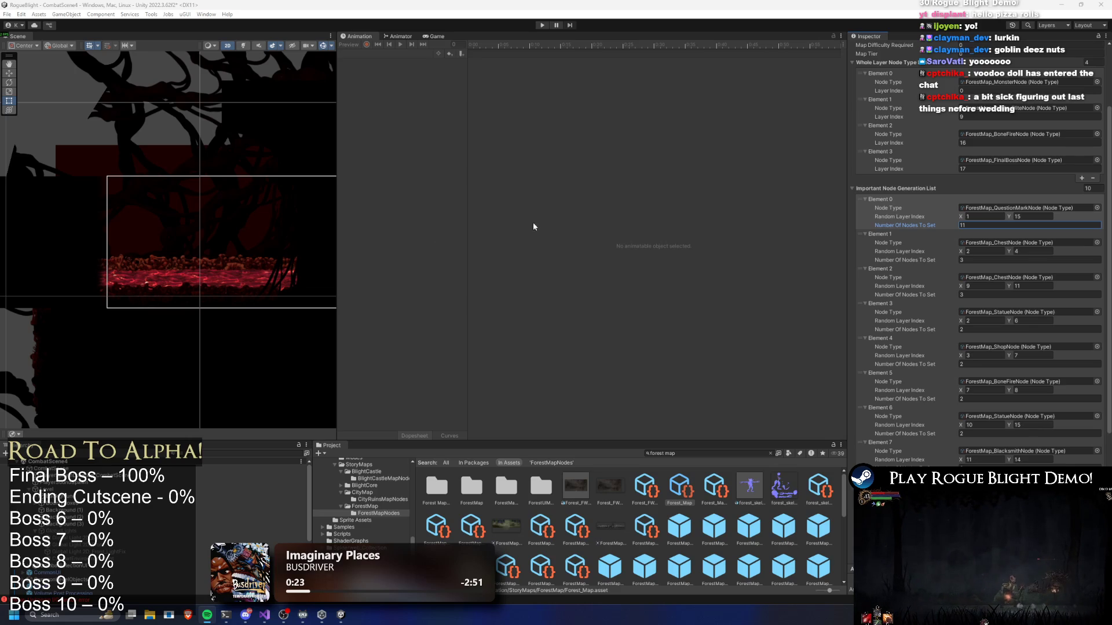
key(XF86AudioNext)
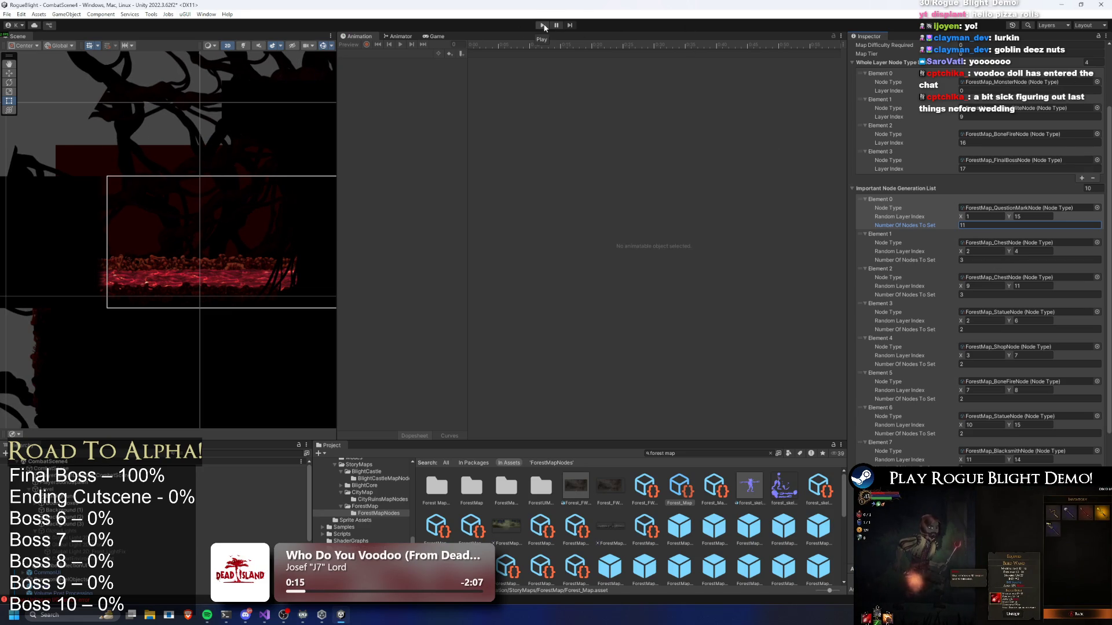
click(699, 453)
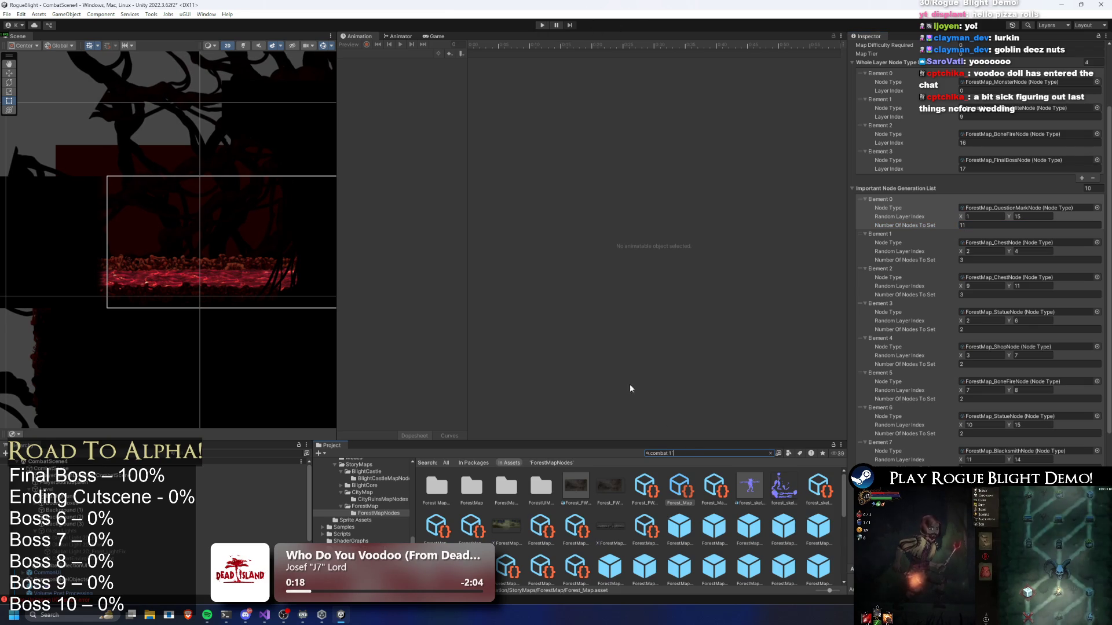
Find 'combat 1' in the Project window and open CombatScene1.
text(combat 1)
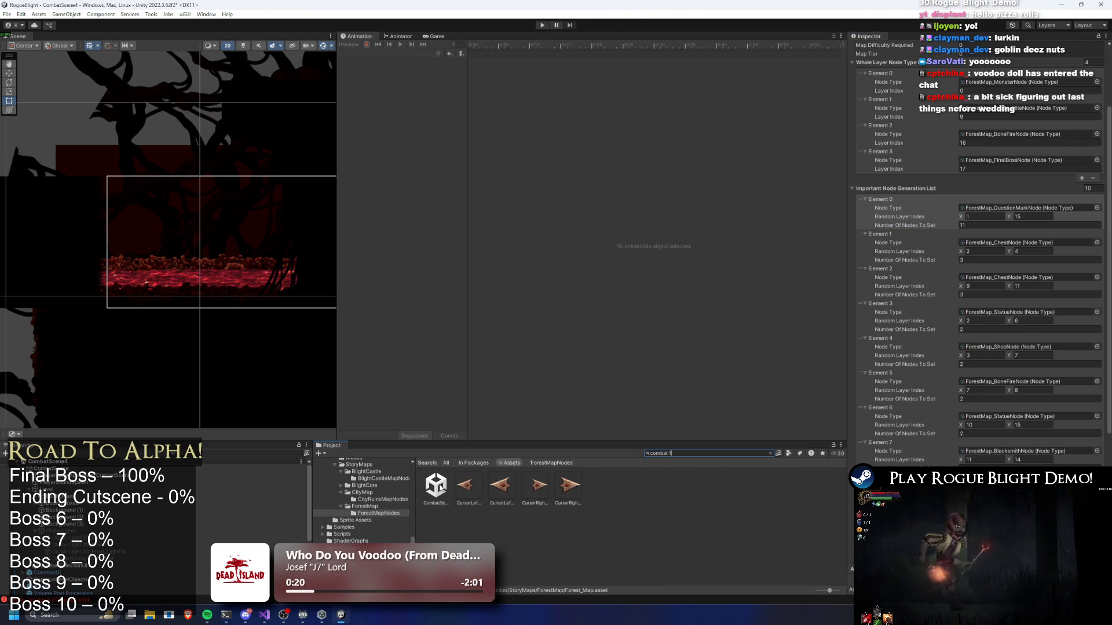
key(Down)
key(Return)
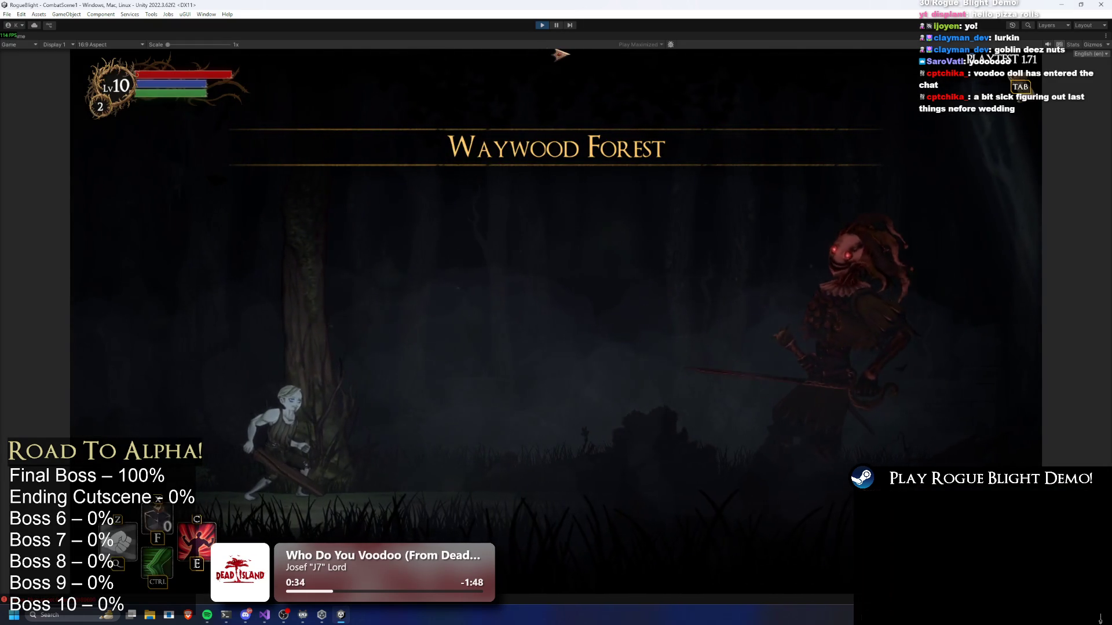
Abandon the running game and start the Story Mode map at difficulty 2.
key(Escape)
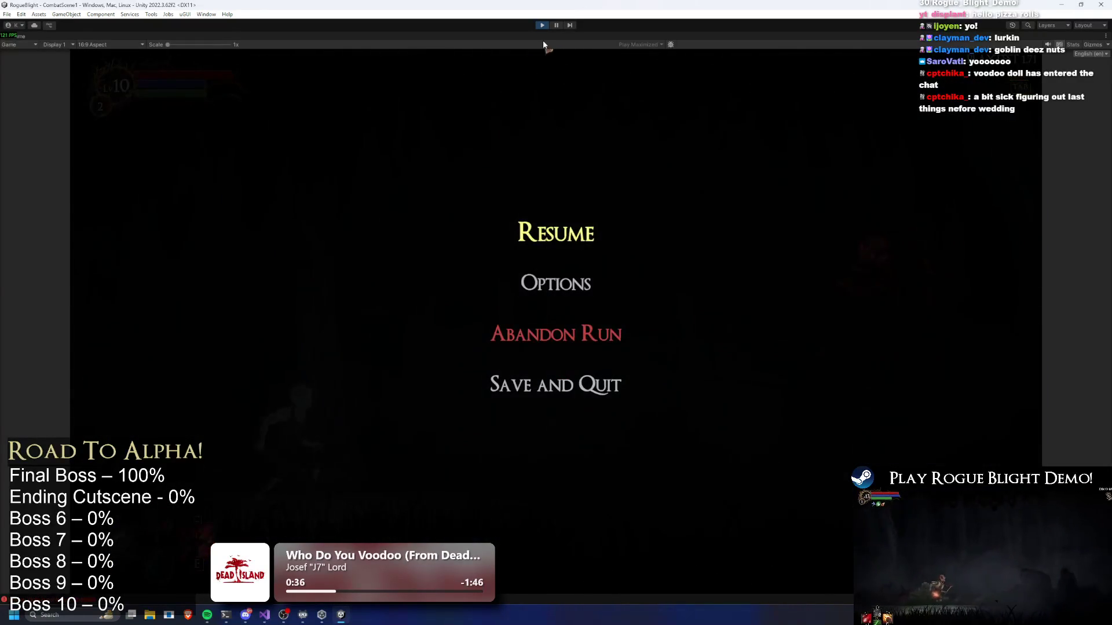
click(552, 336)
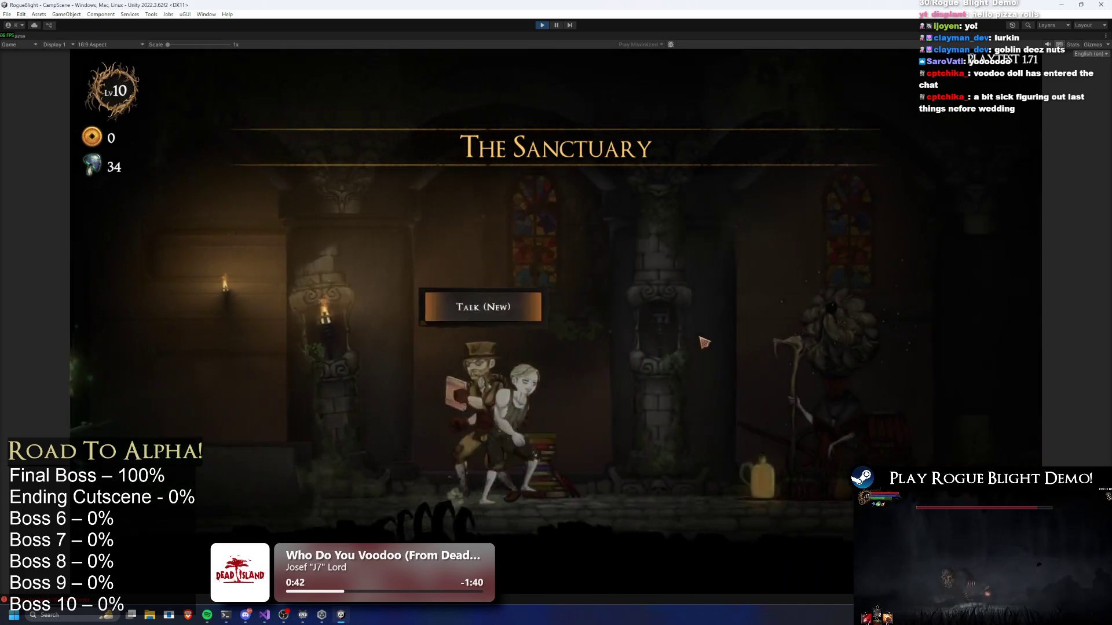
key(d)
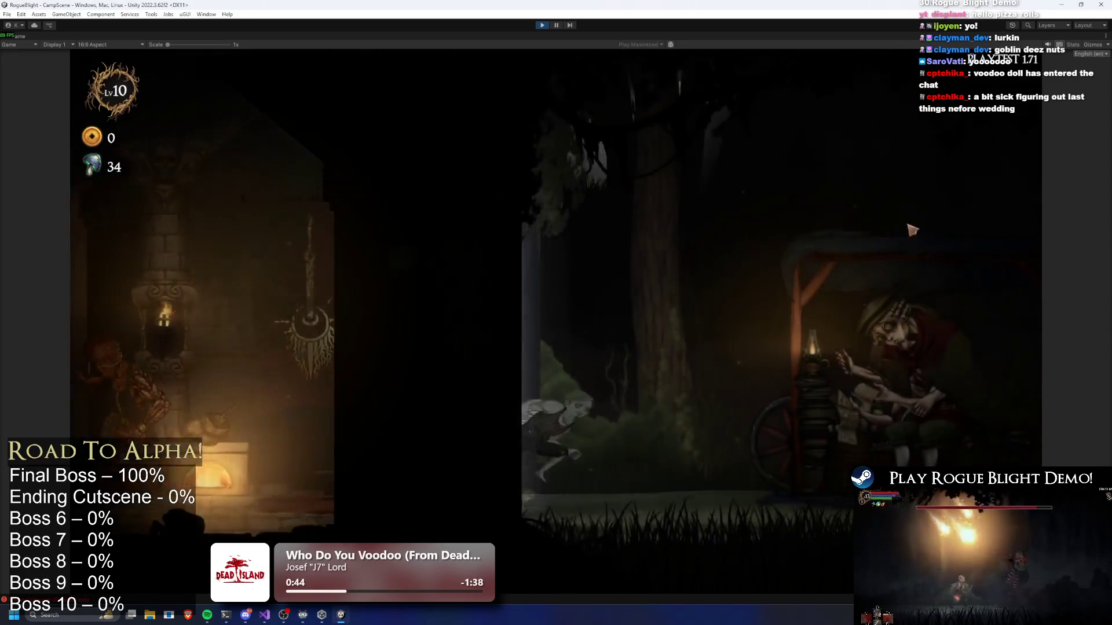
click(807, 179)
click(415, 244)
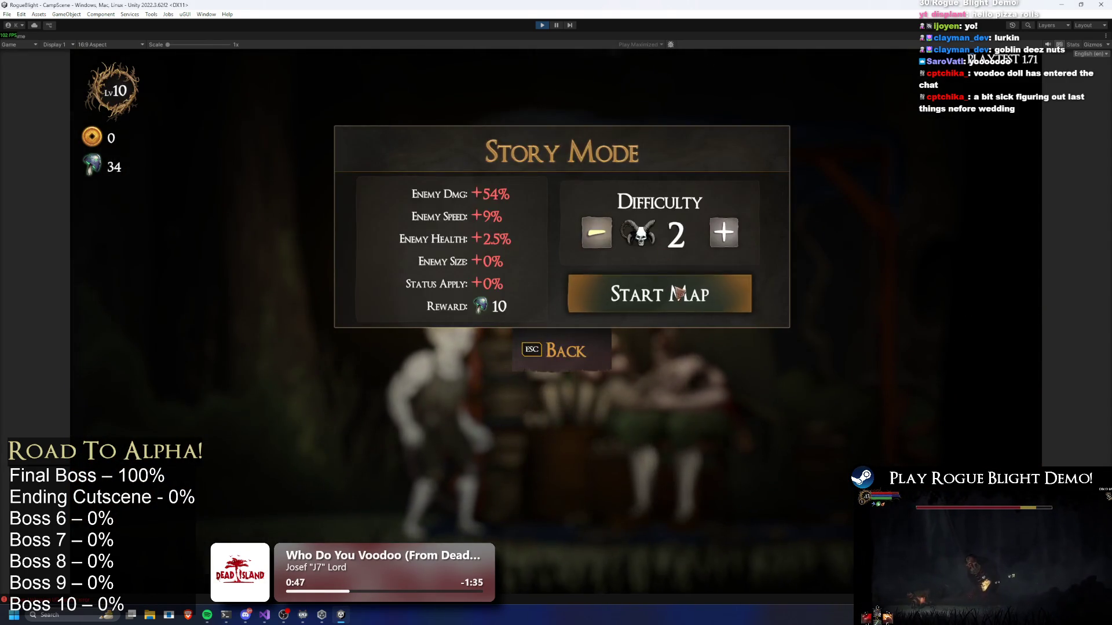
click(674, 285)
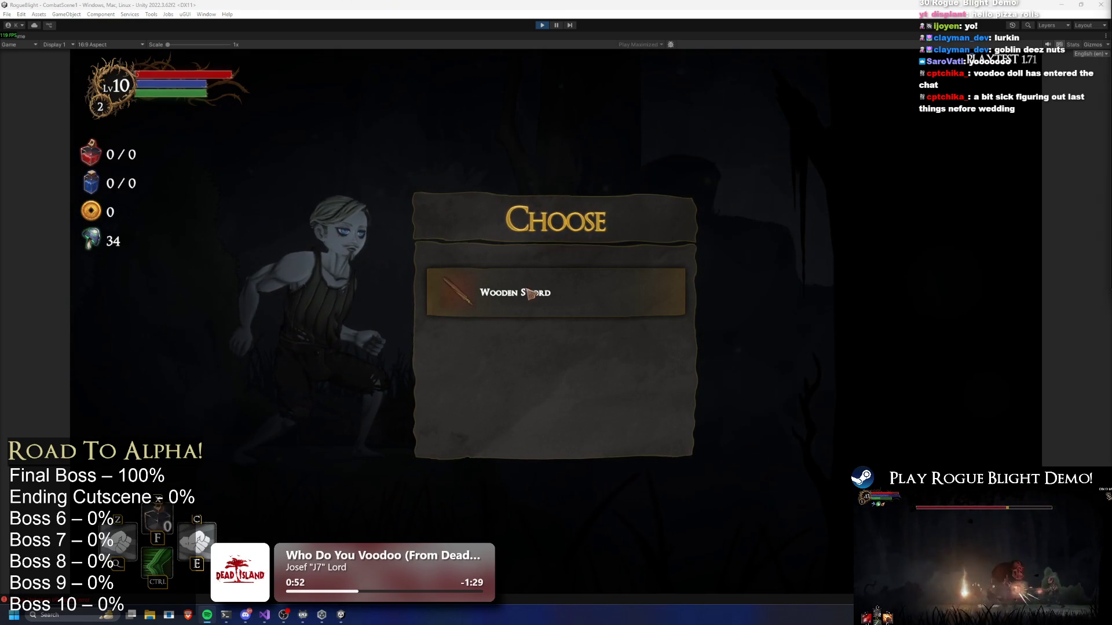
Take the Wooden Sword and scroll the route map up to the boss and back down.
click(598, 287)
scroll(926, 266, up, 3)
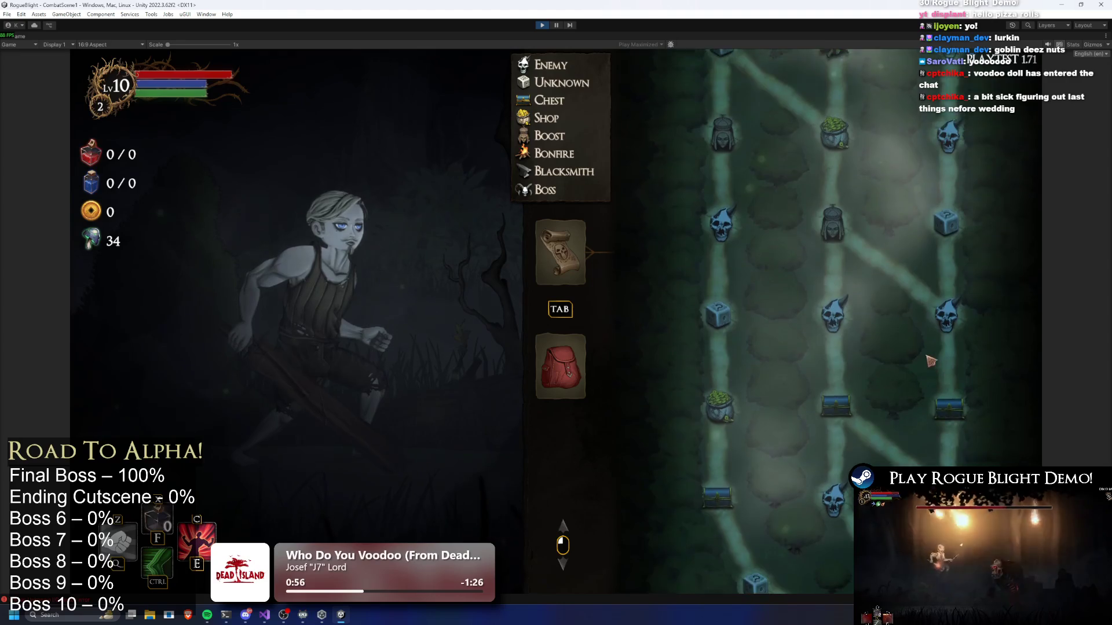
scroll(921, 380, up, 5)
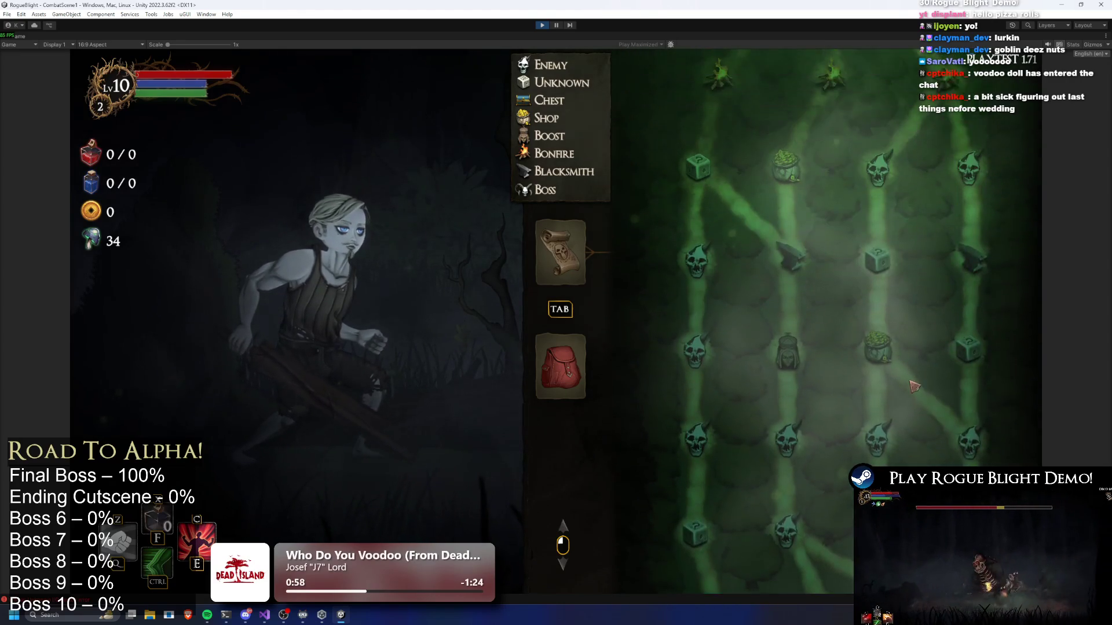
scroll(915, 371, up, 5)
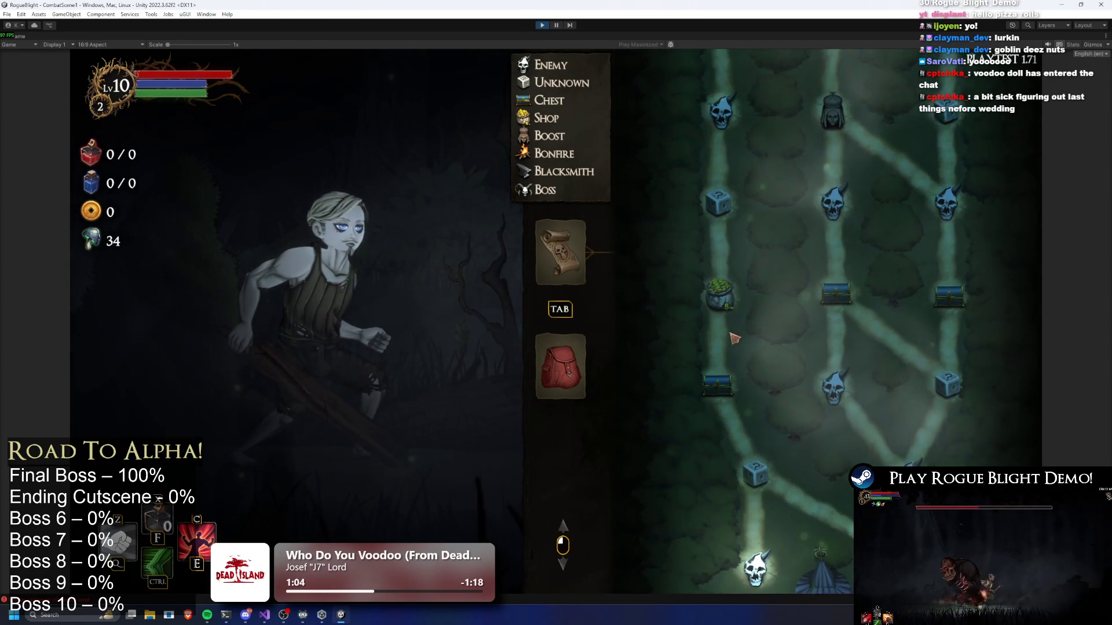
scroll(723, 262, up, 2)
scroll(724, 266, up, 5)
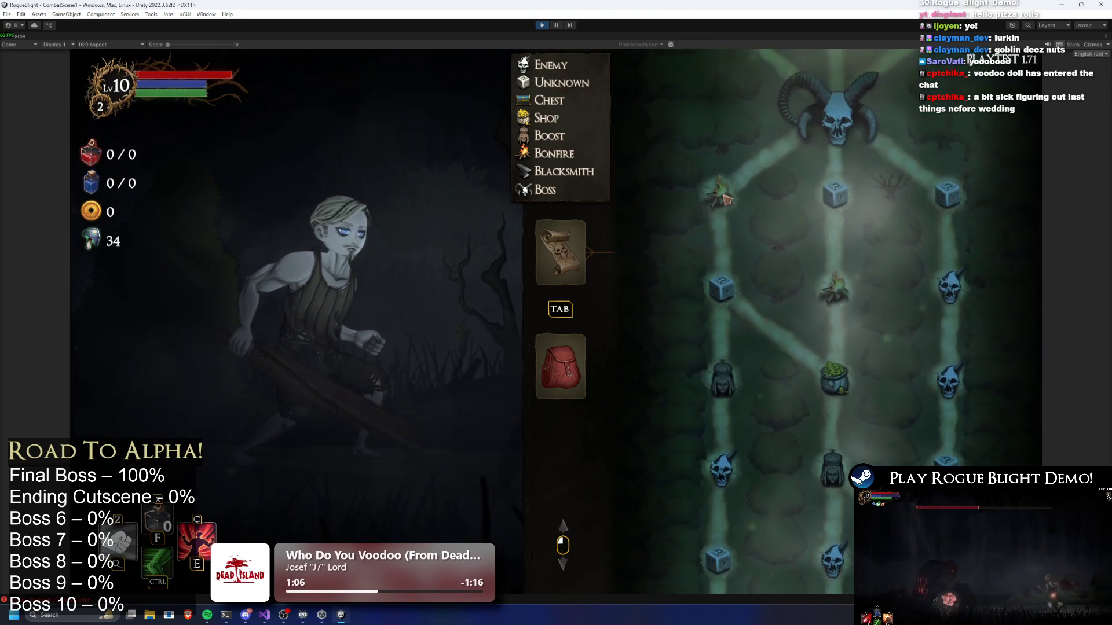
scroll(760, 279, up, 9)
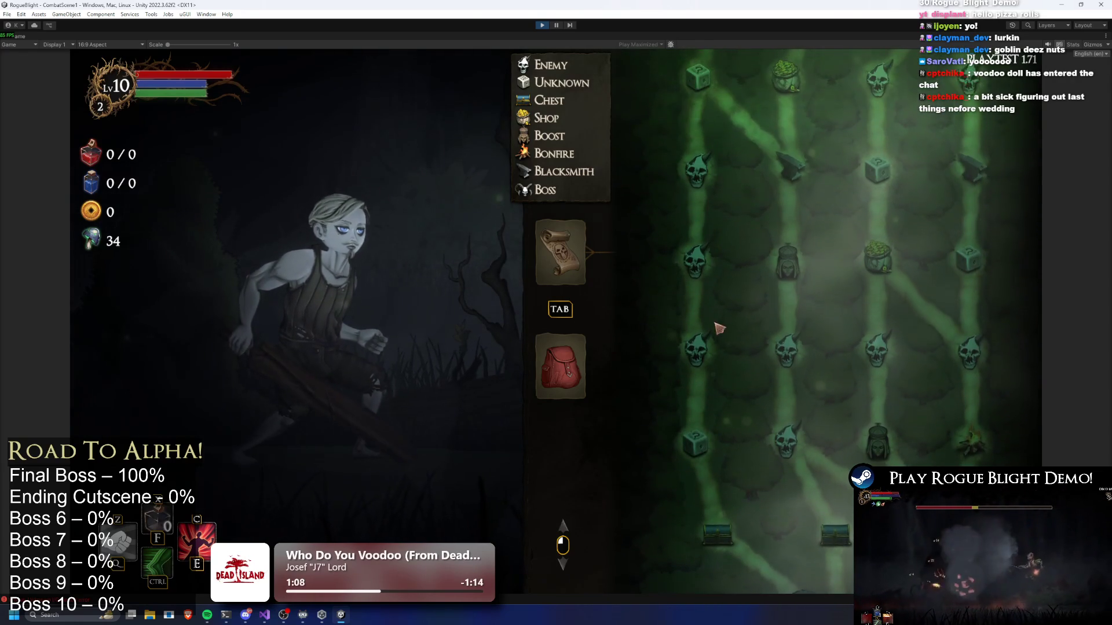
scroll(718, 255, up, 6)
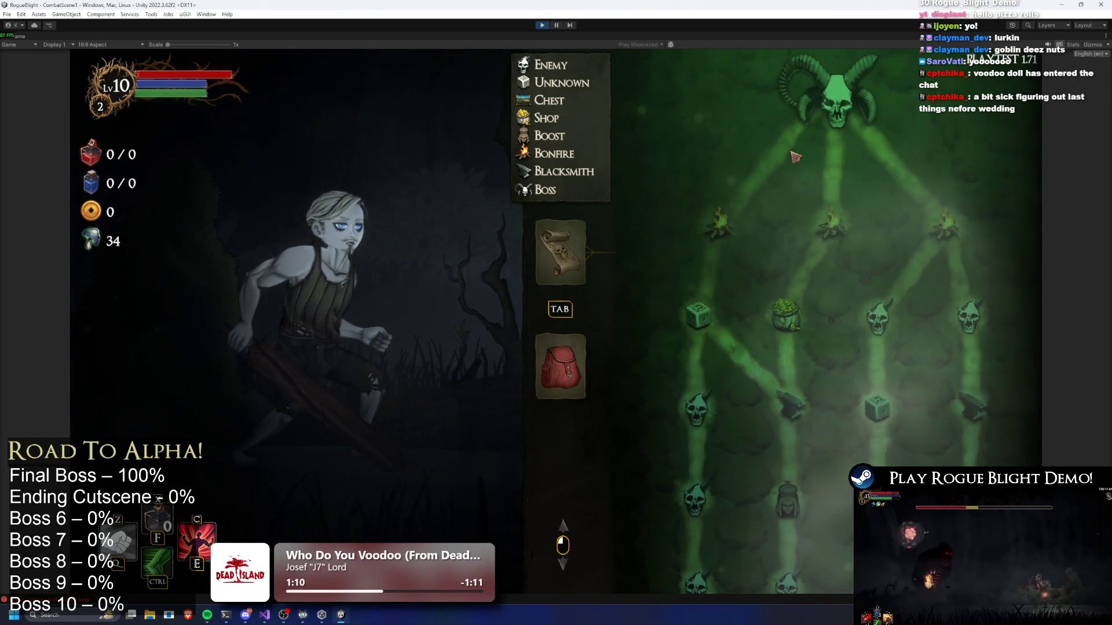
scroll(836, 241, up, 6)
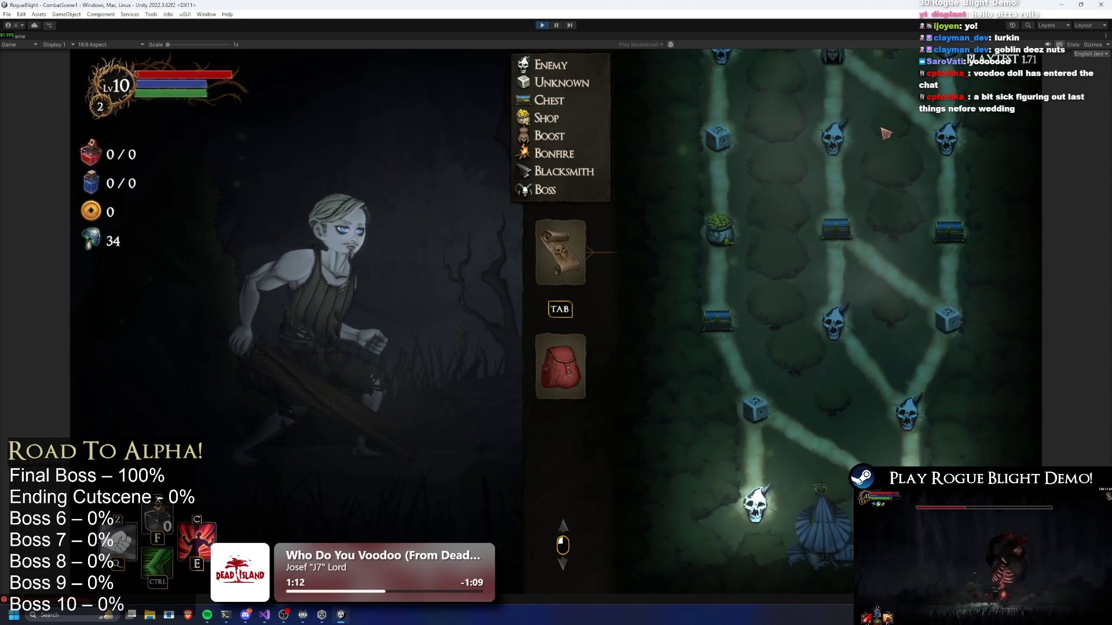
scroll(880, 320, up, 2)
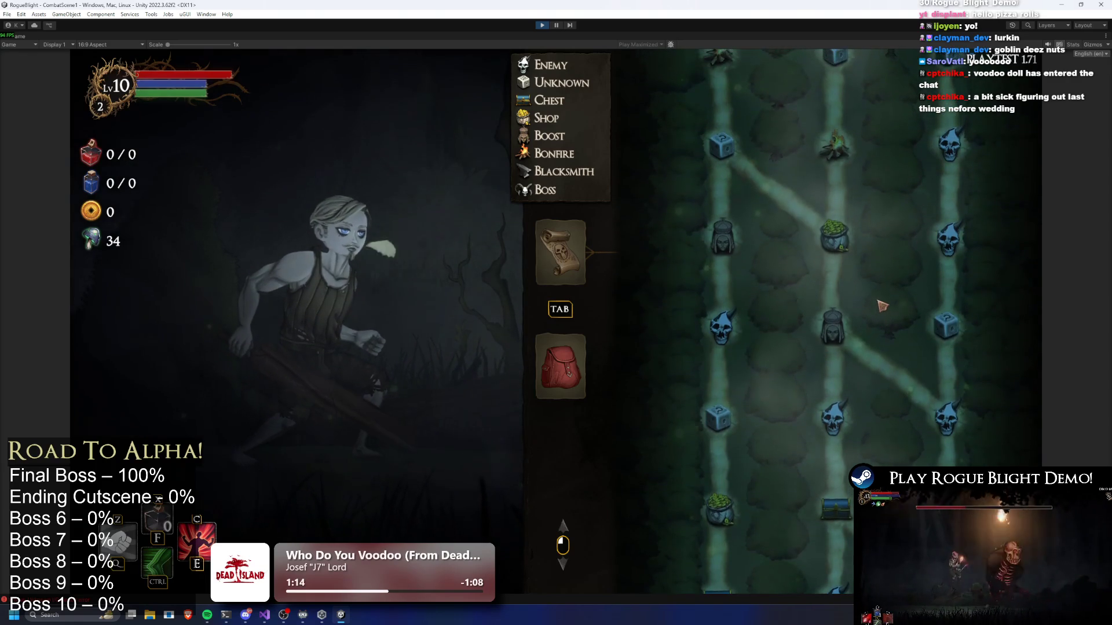
scroll(888, 218, down, 5)
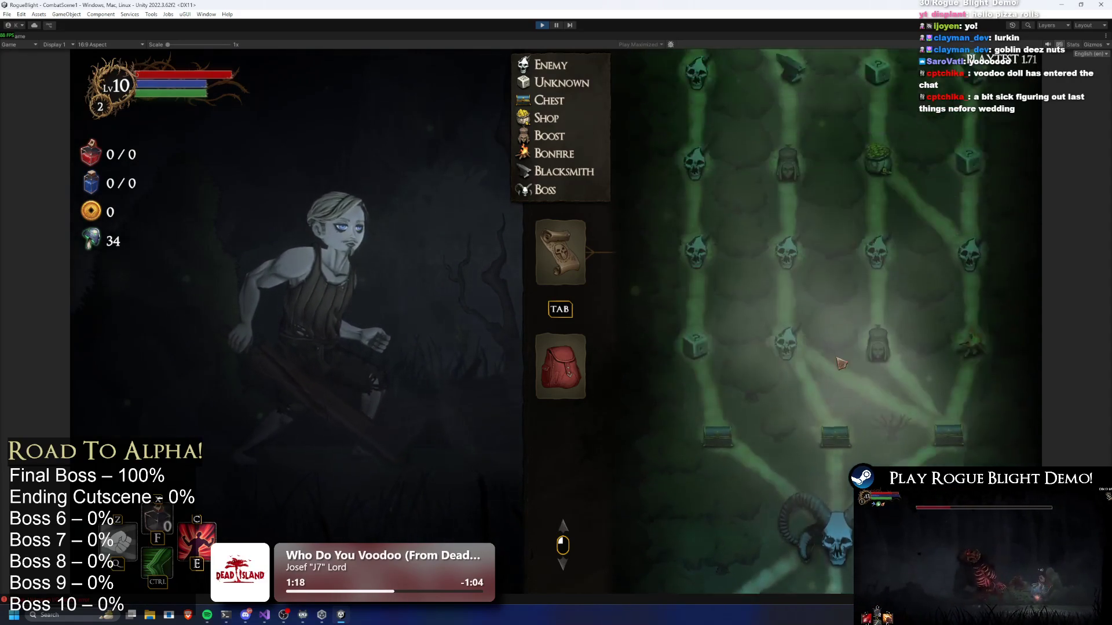
scroll(776, 289, up, 3)
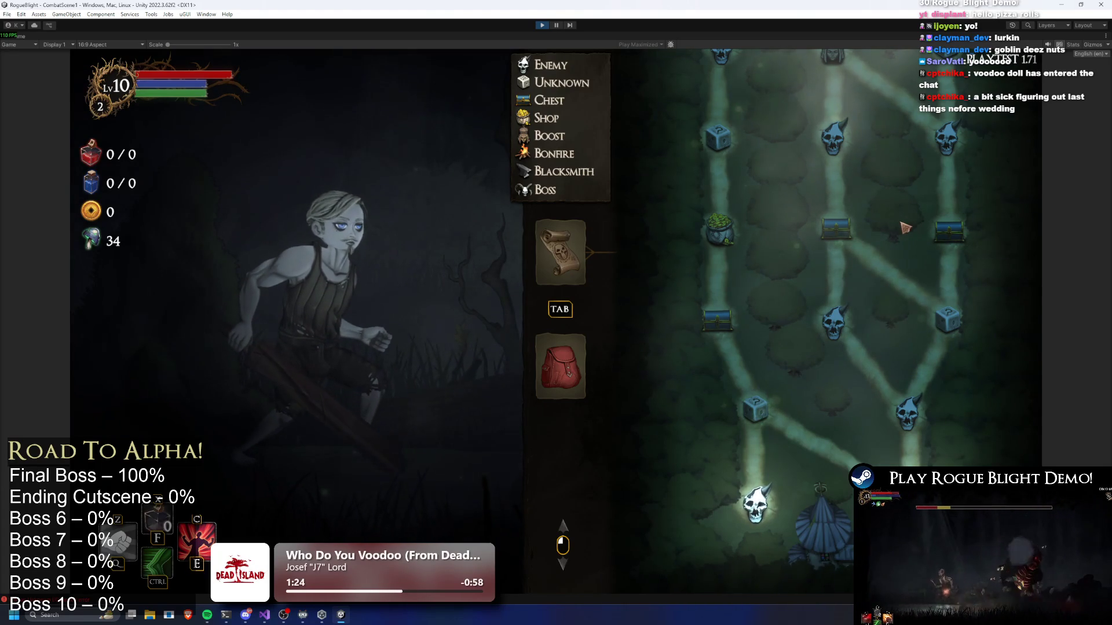
scroll(909, 226, down, 10)
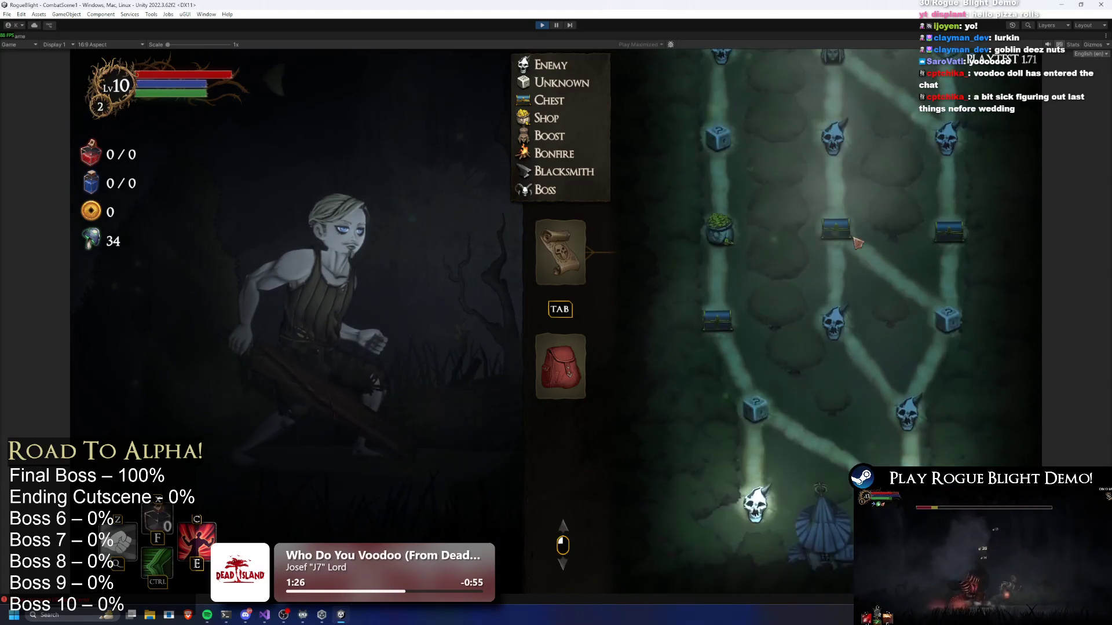
scroll(851, 336, down, 10)
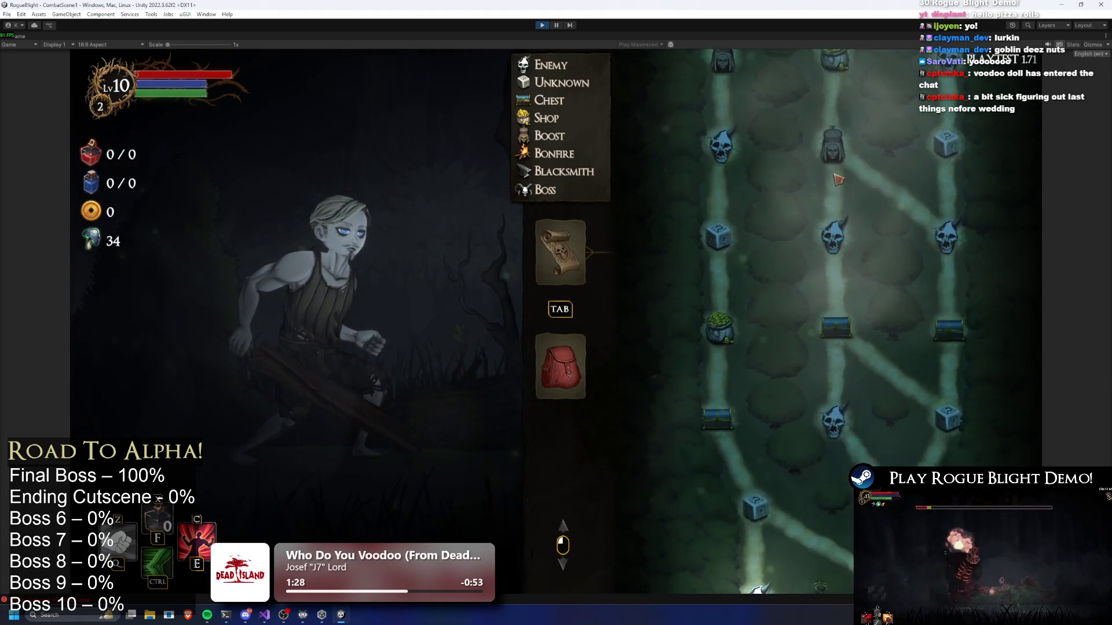
Regenerate the route map seven times to compare layouts, then stop the playtest.
key(r)
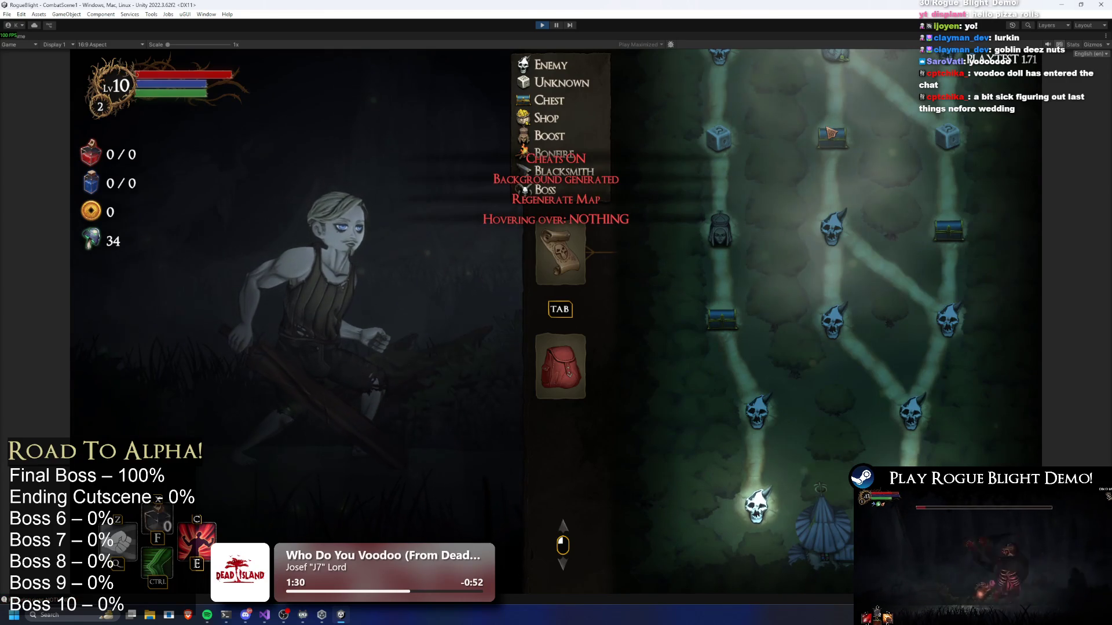
key(r)
key(r)
key(r)
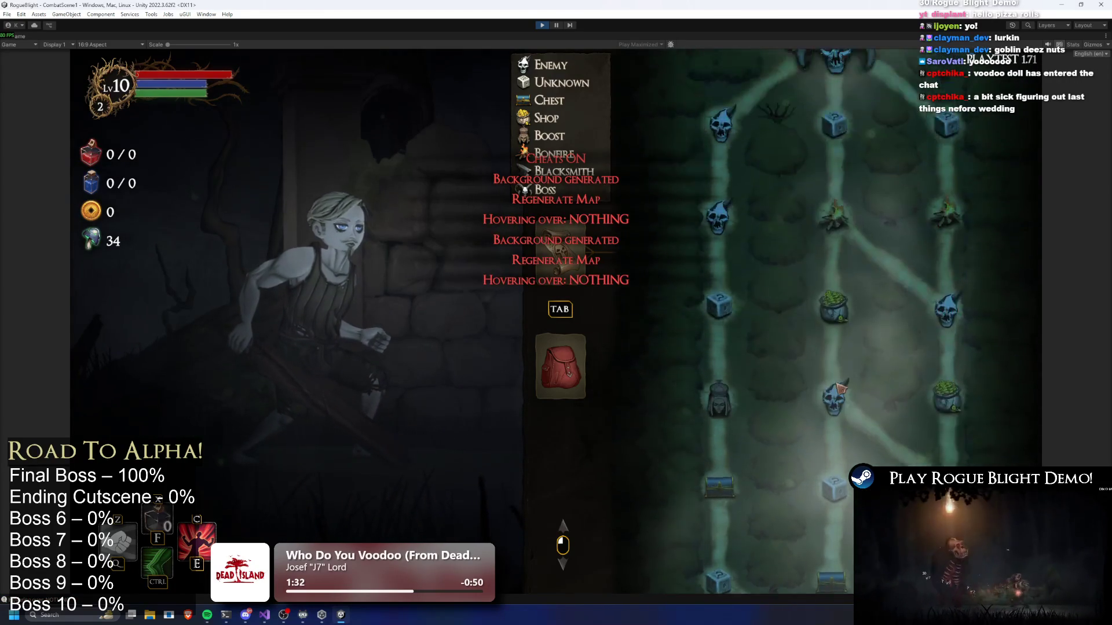
scroll(885, 399, down, 5)
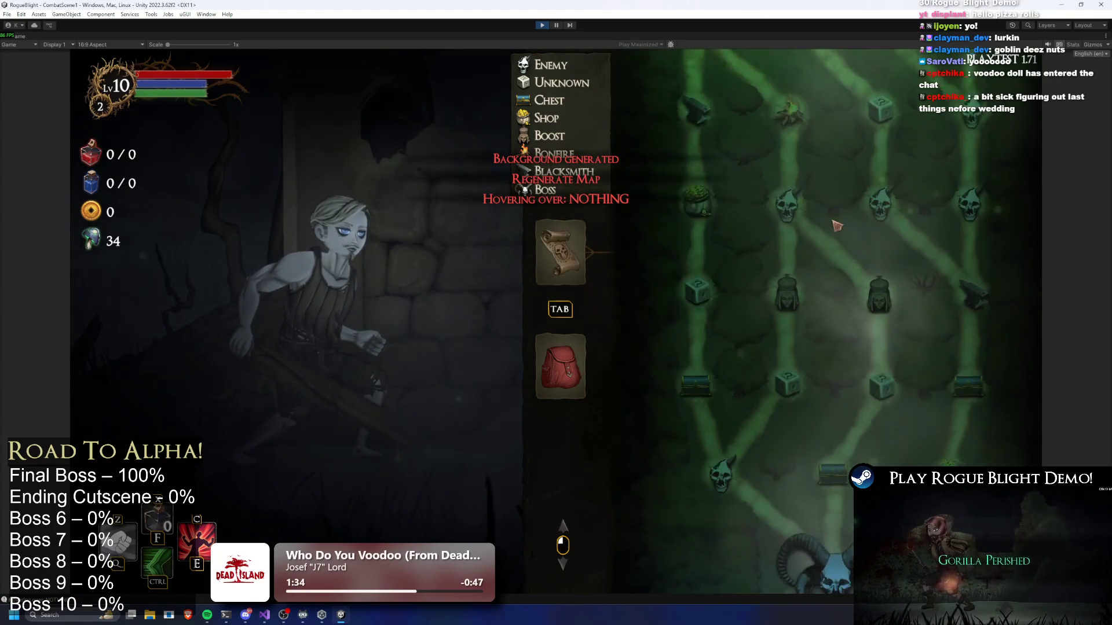
key(r)
key(r)
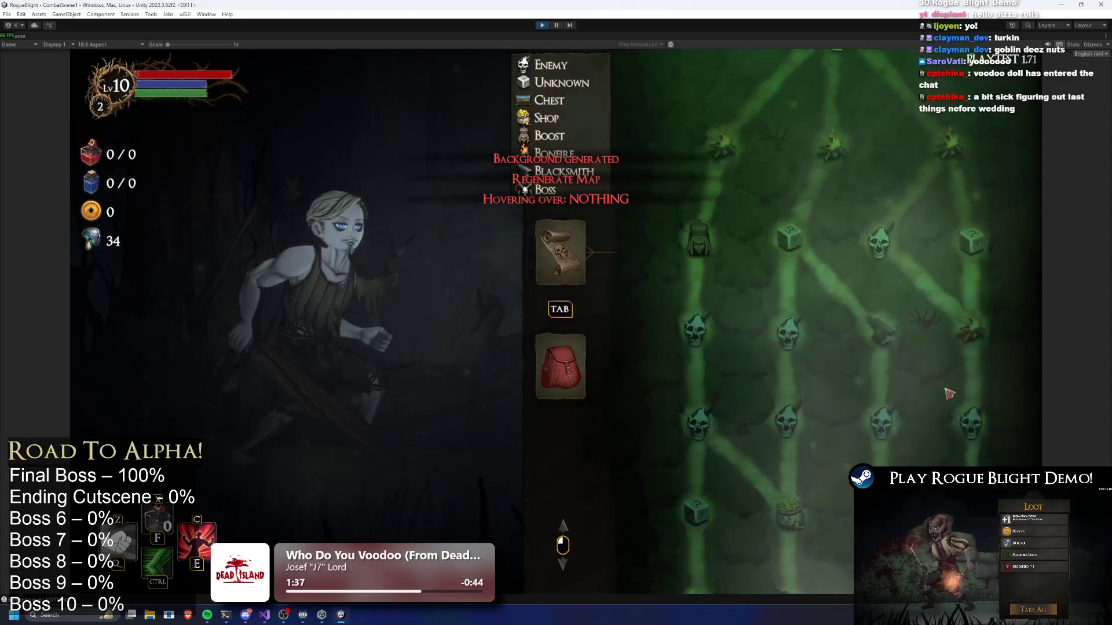
key(r)
key(r)
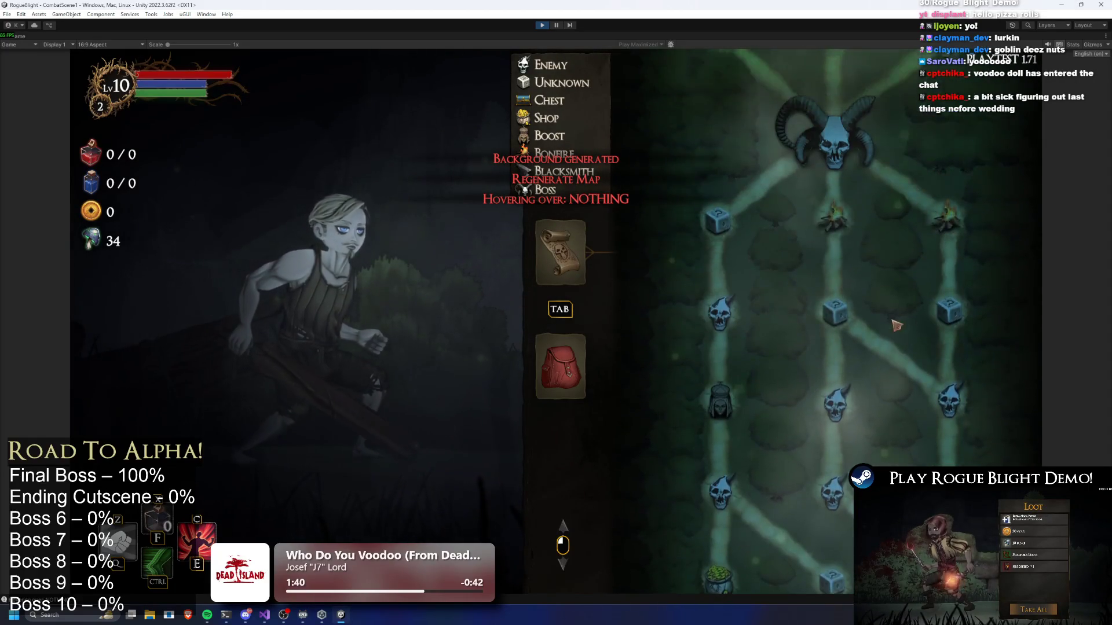
key(r)
key(r)
key(r)
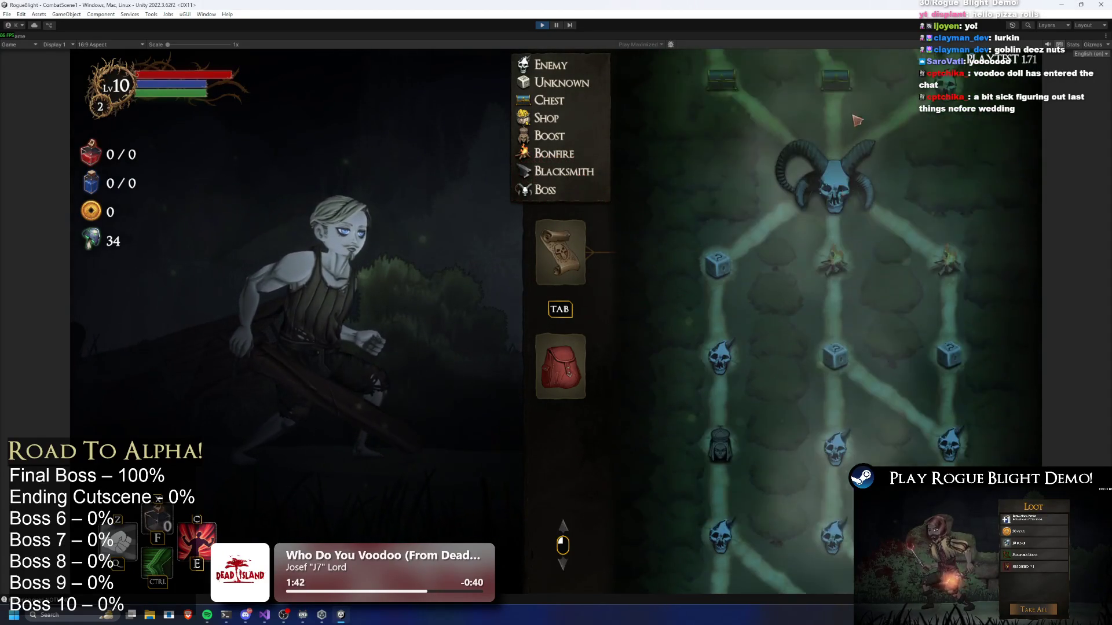
key(r)
key(r)
key(r)
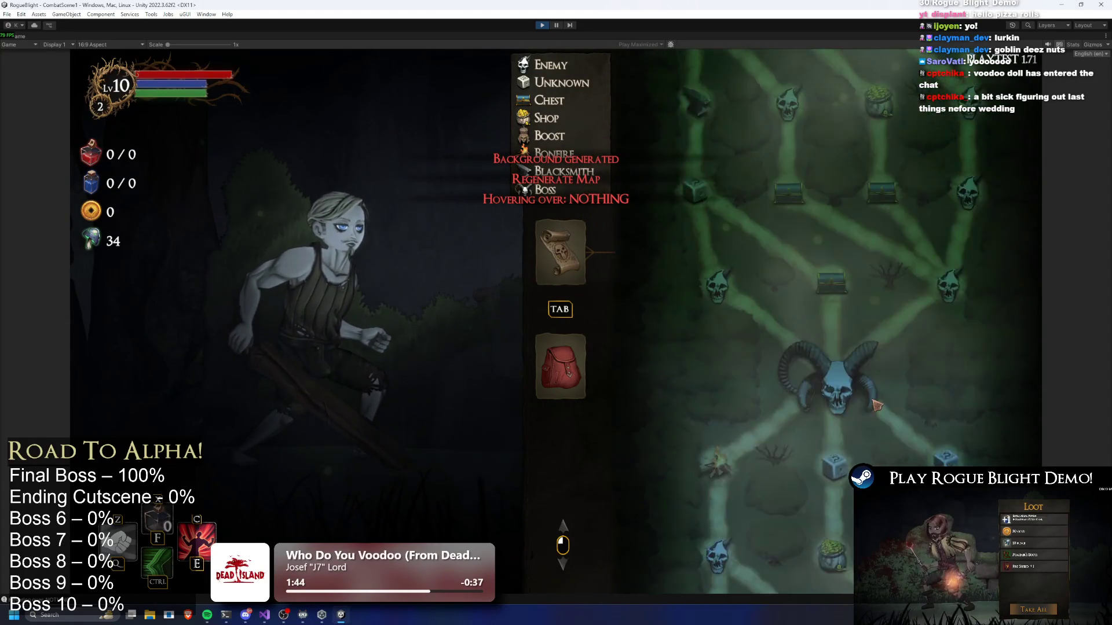
key(r)
key(r)
key(r)
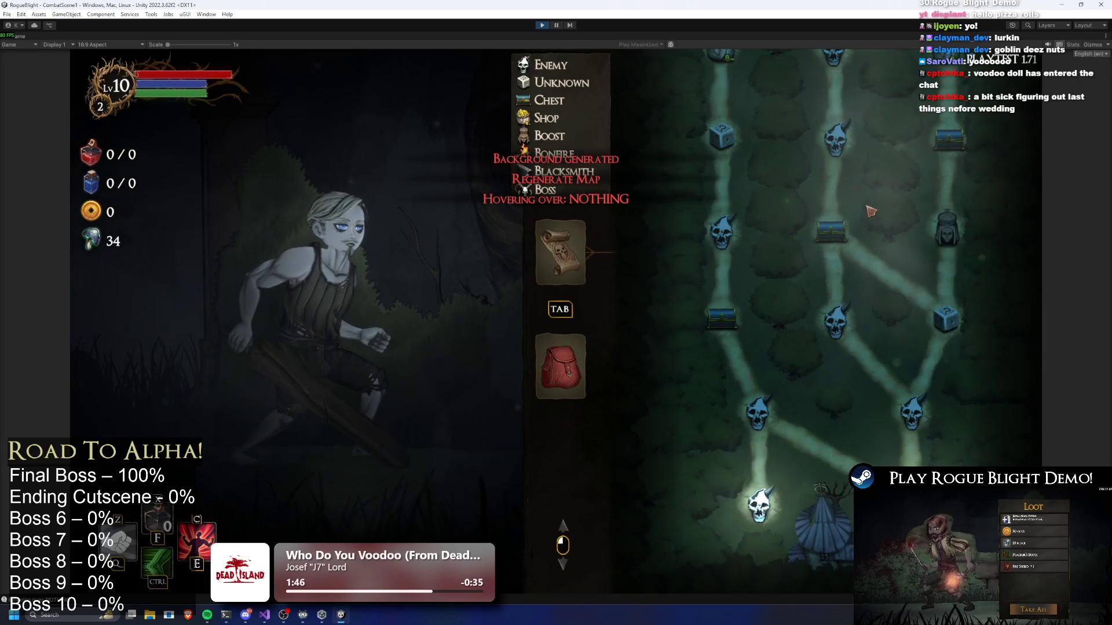
click(541, 25)
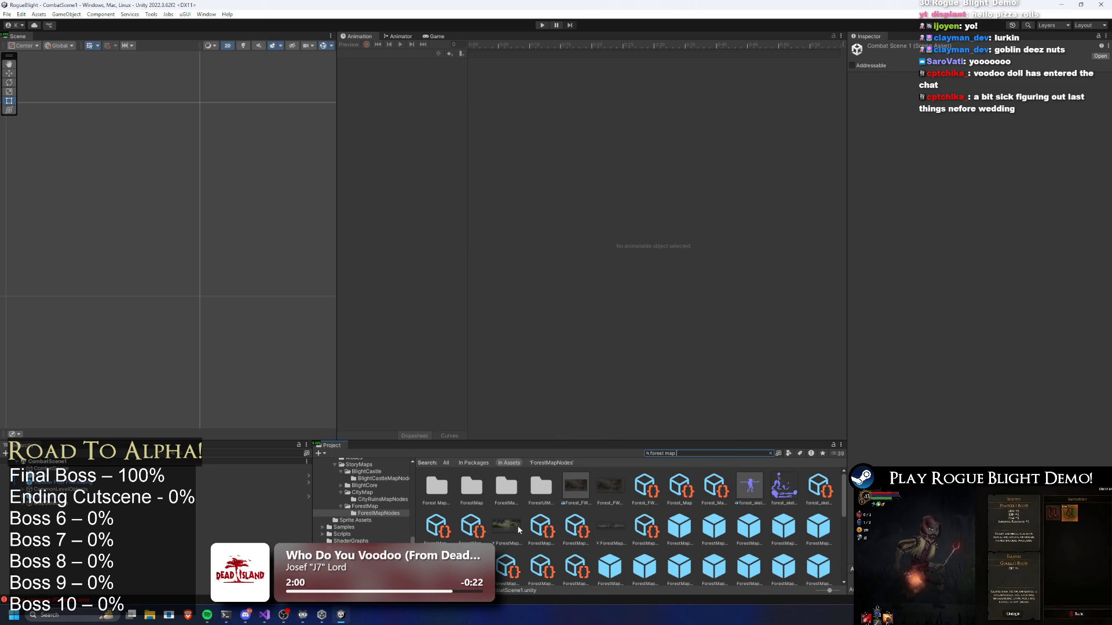
Check the Gorilla and bonfire node assets, set Forest_Map Element 0 to 12 nodes, and replay.
click(648, 529)
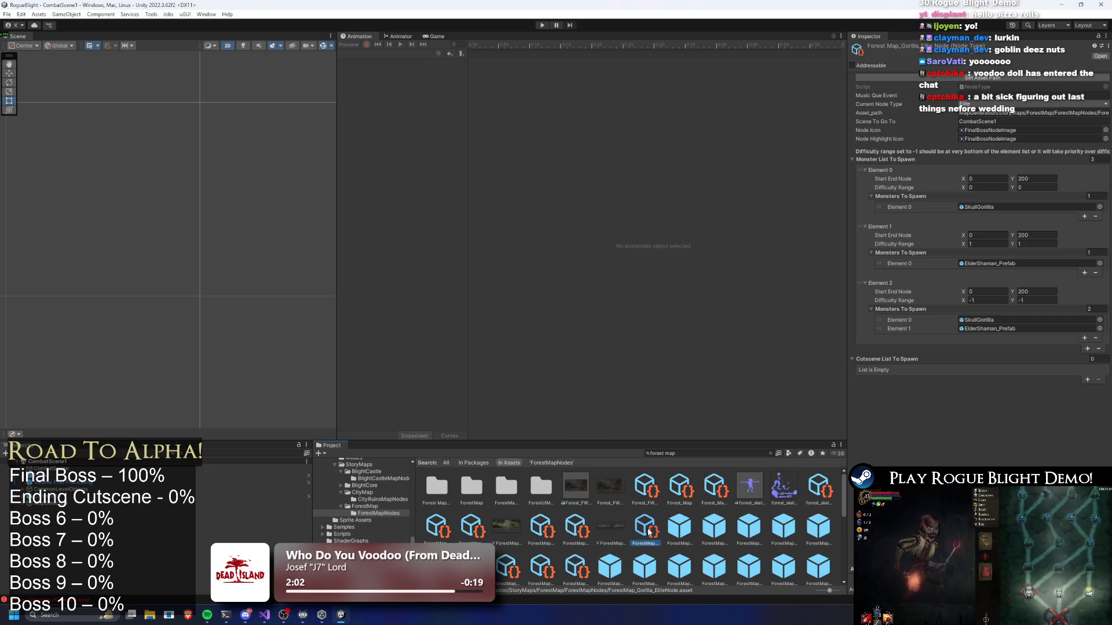
click(475, 527)
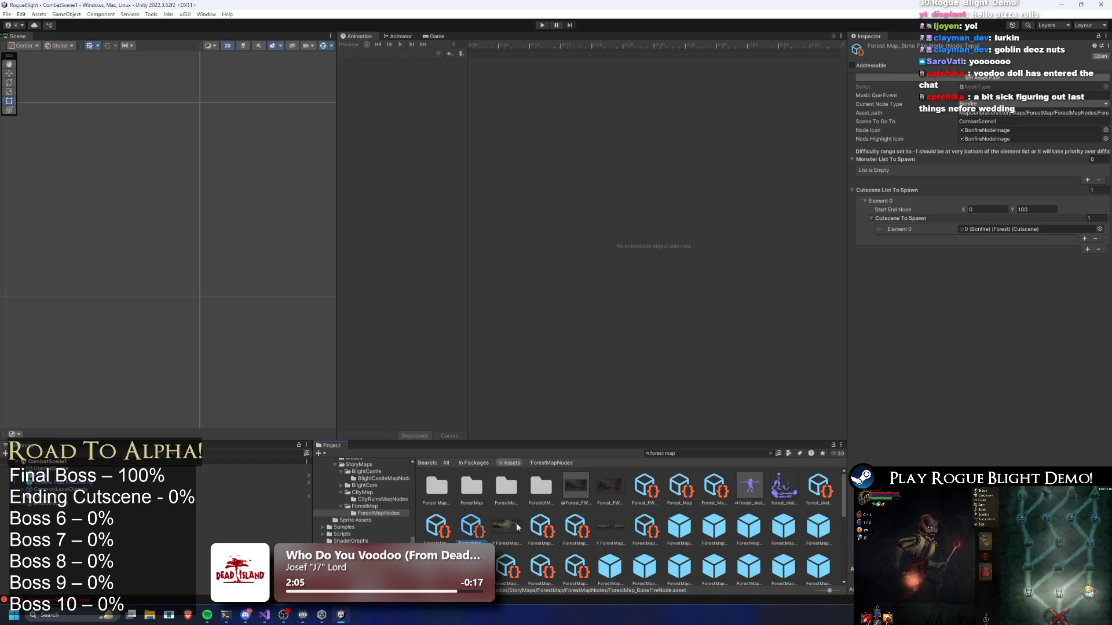
click(644, 480)
click(679, 486)
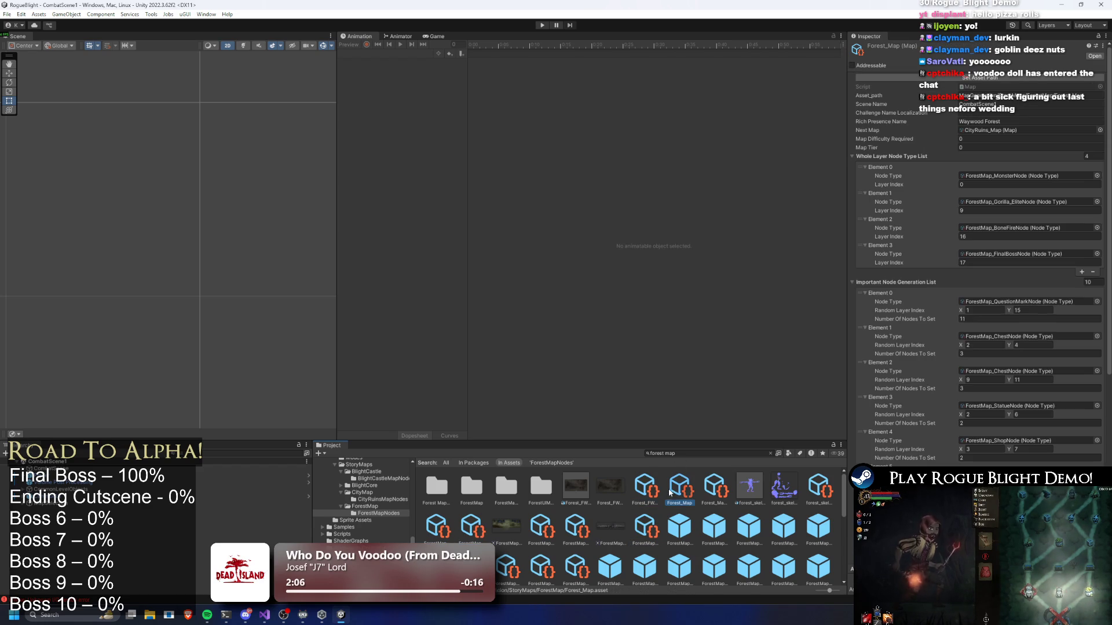
click(970, 319)
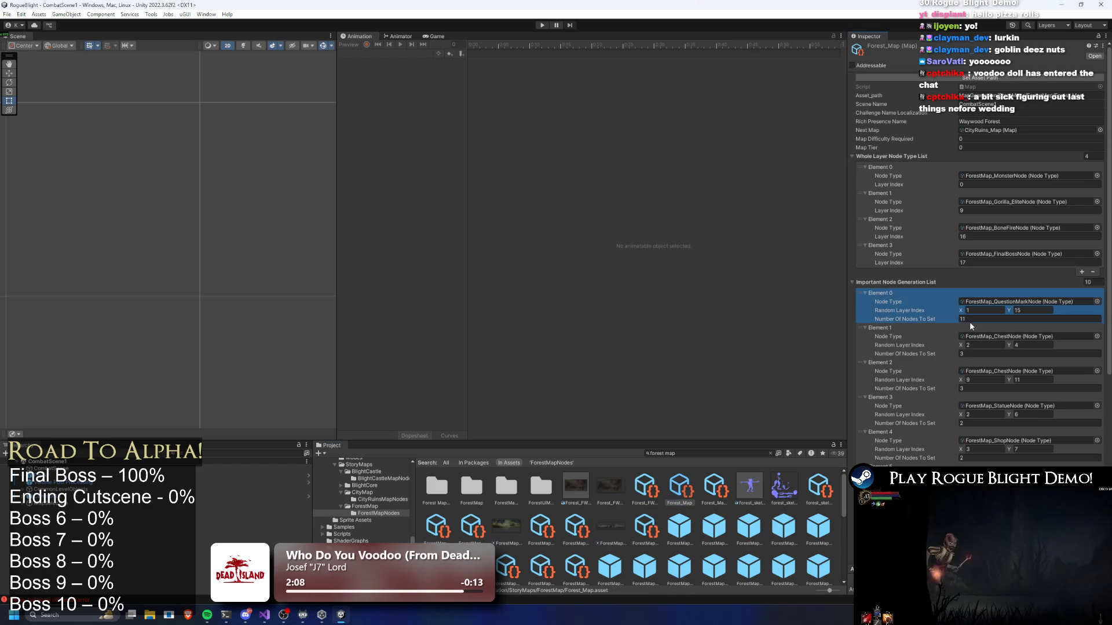
text(12)
click(542, 25)
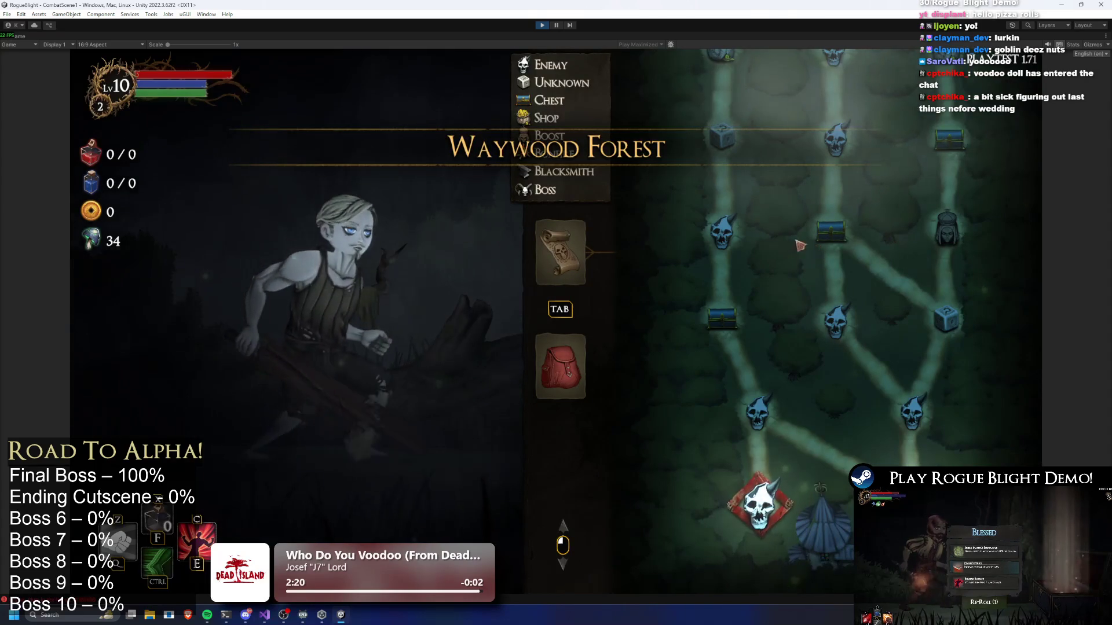
Regenerate the route map fifteen times, scrolling to compare 12-node question-mark layouts.
key(r)
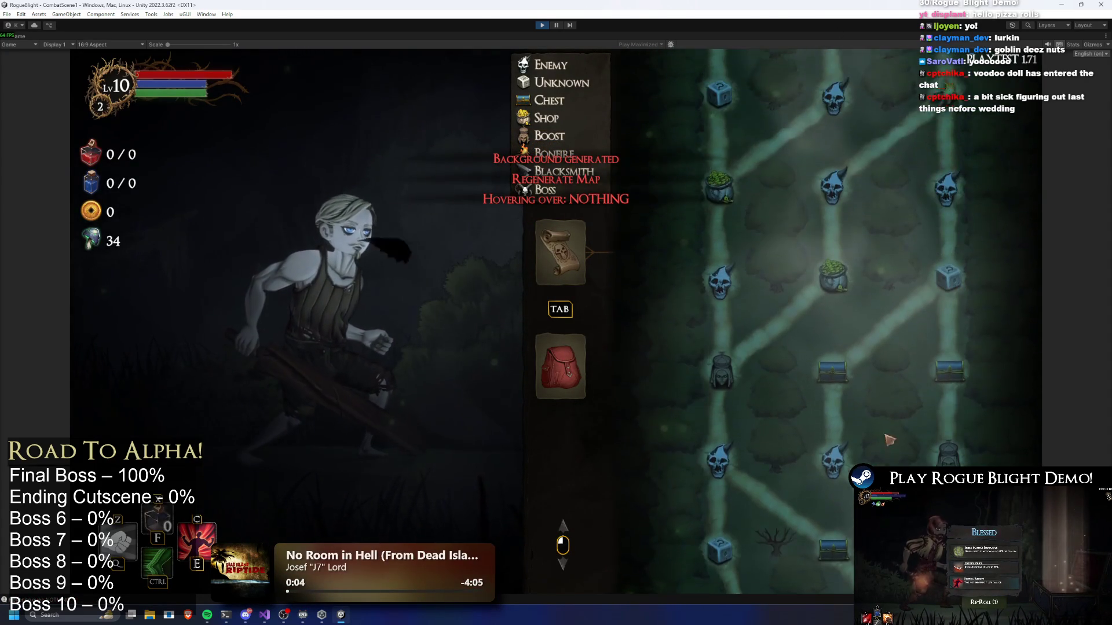
key(r)
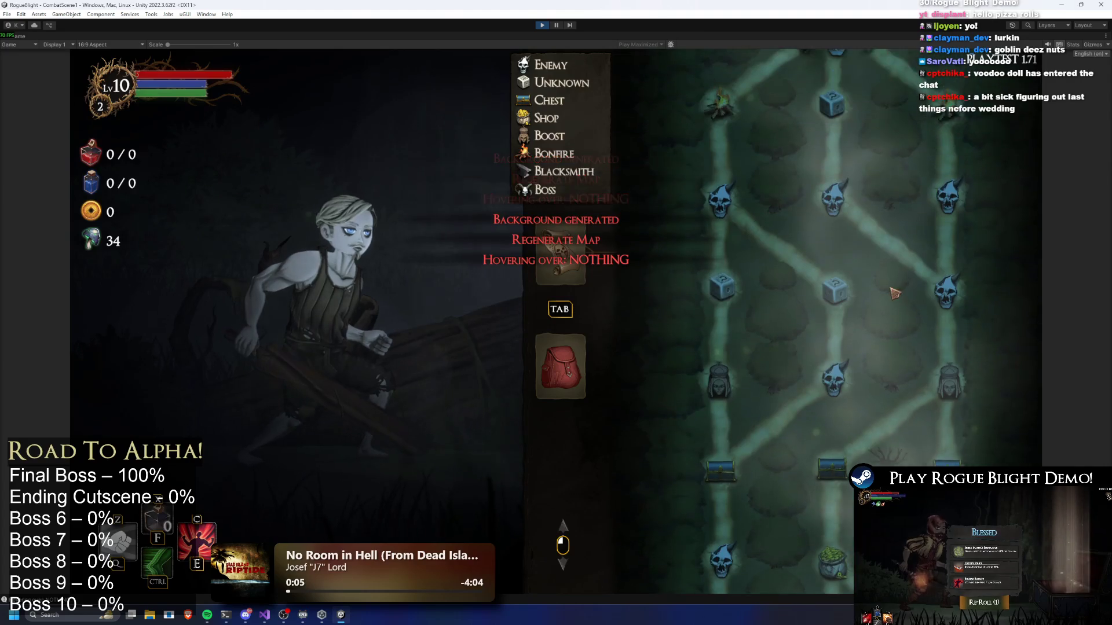
scroll(886, 220, up, 3)
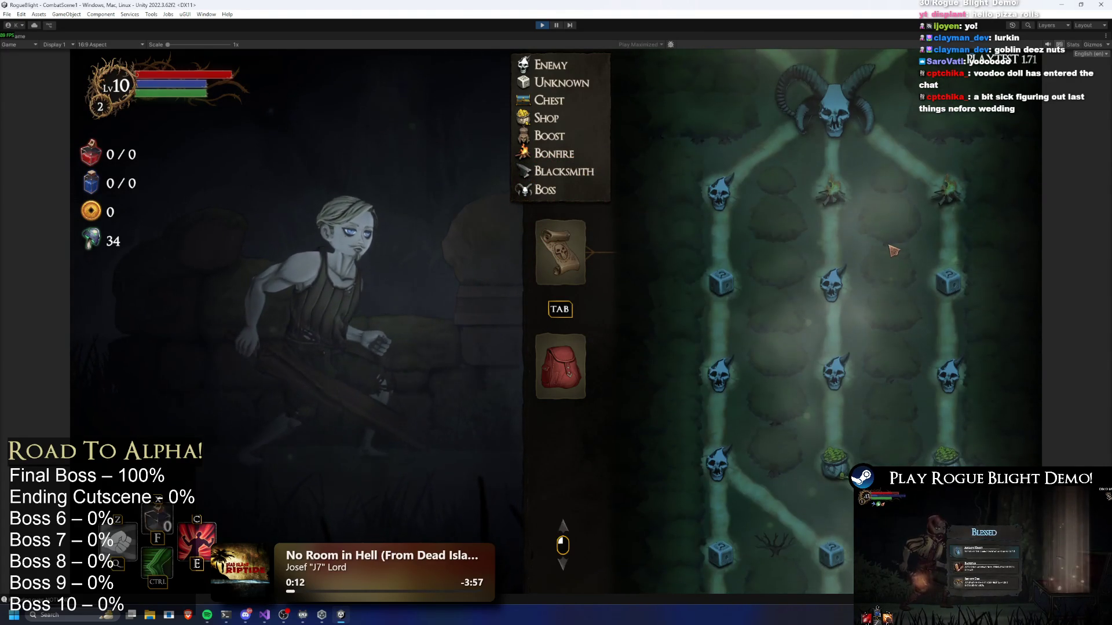
key(r)
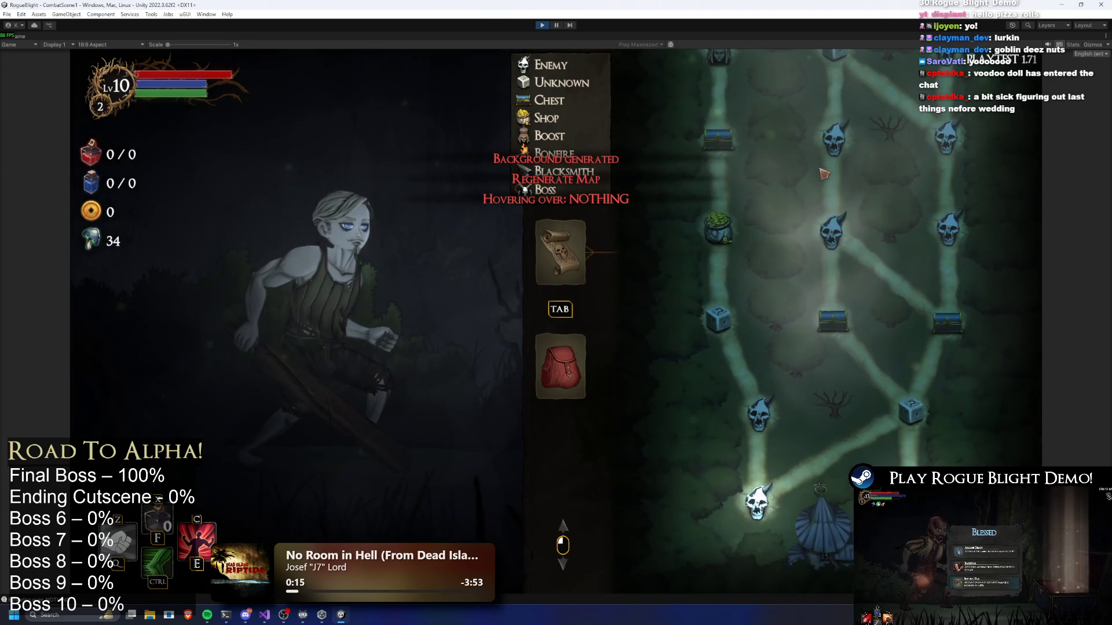
key(r)
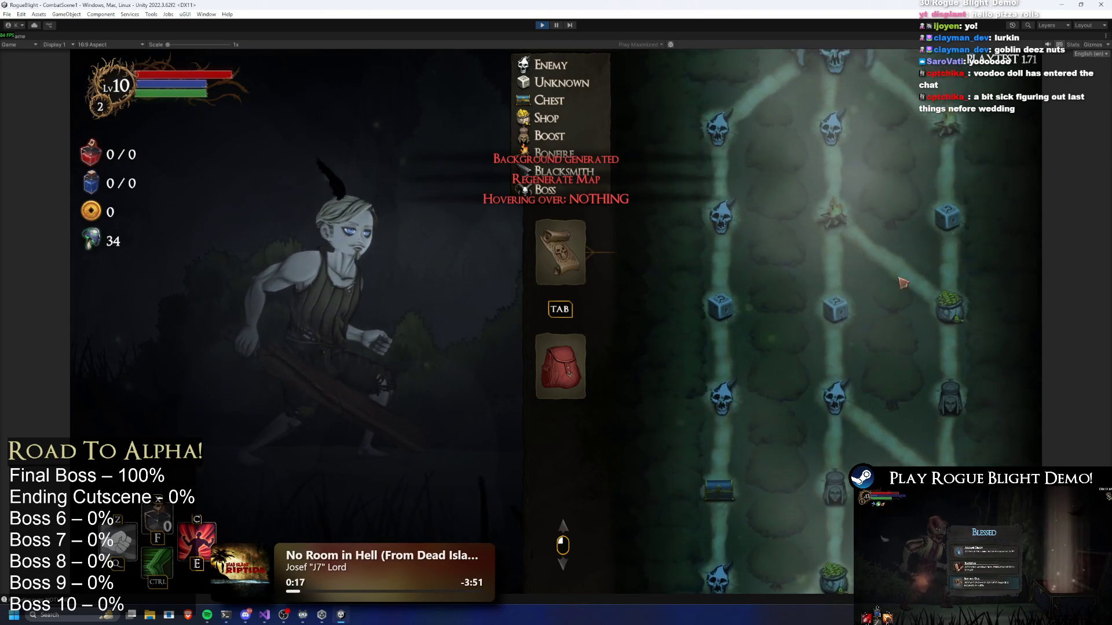
key(r)
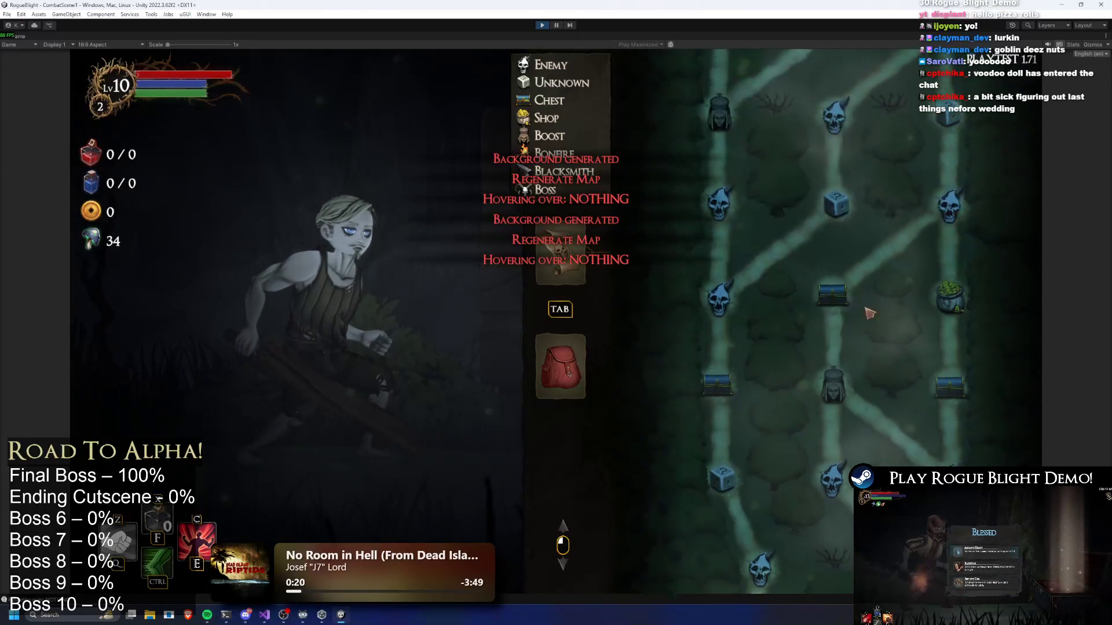
key(r)
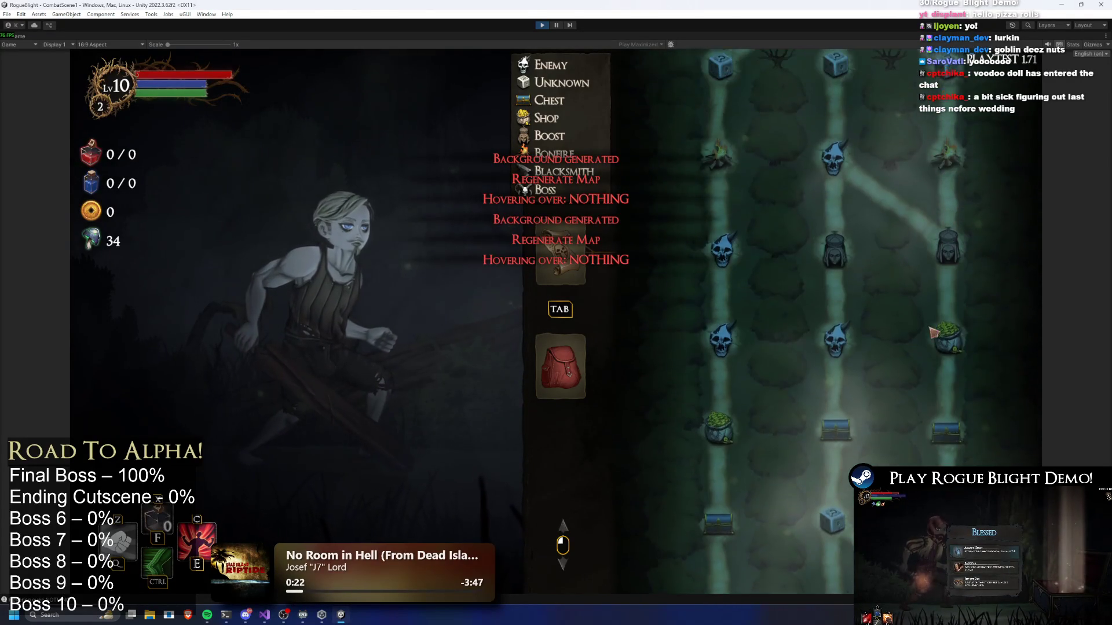
key(r)
key(r)
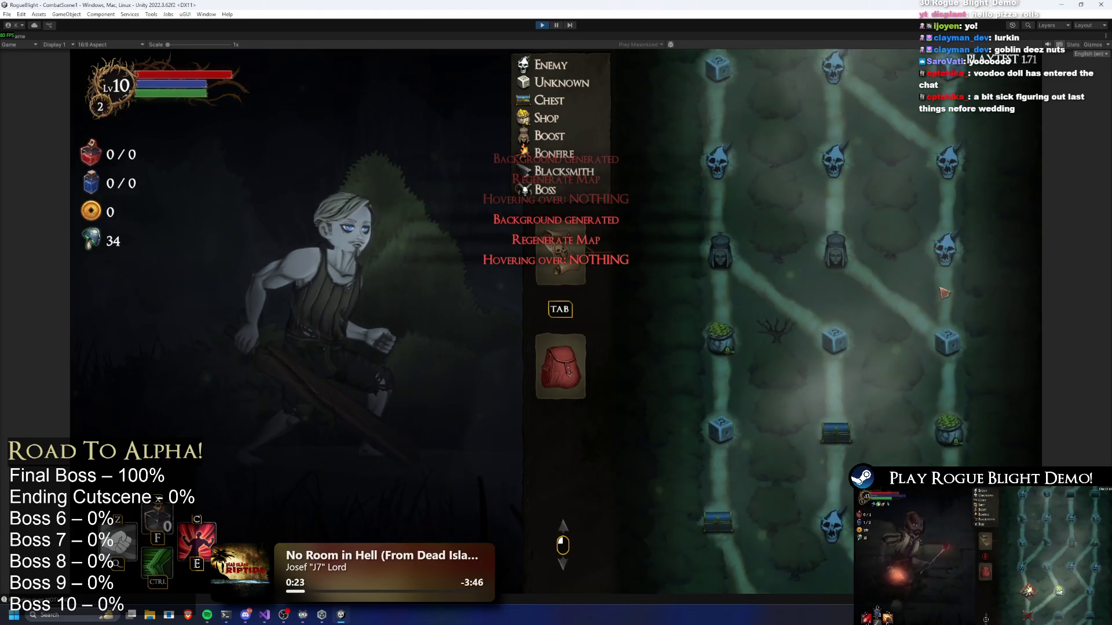
scroll(912, 162, up, 1)
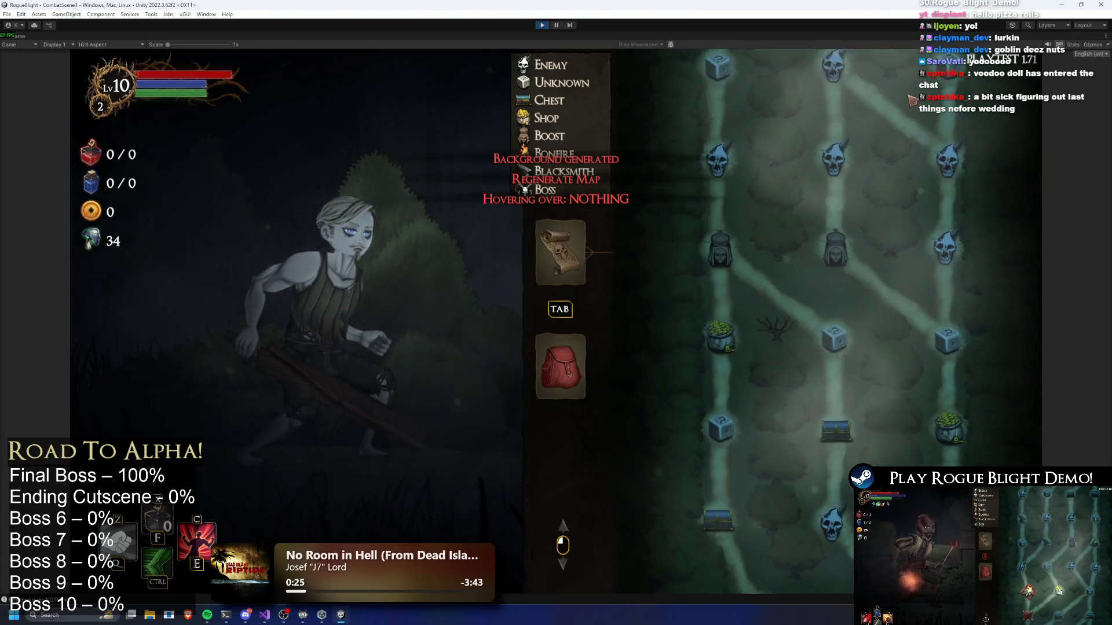
key(r)
scroll(873, 249, up, 4)
scroll(874, 133, down, 2)
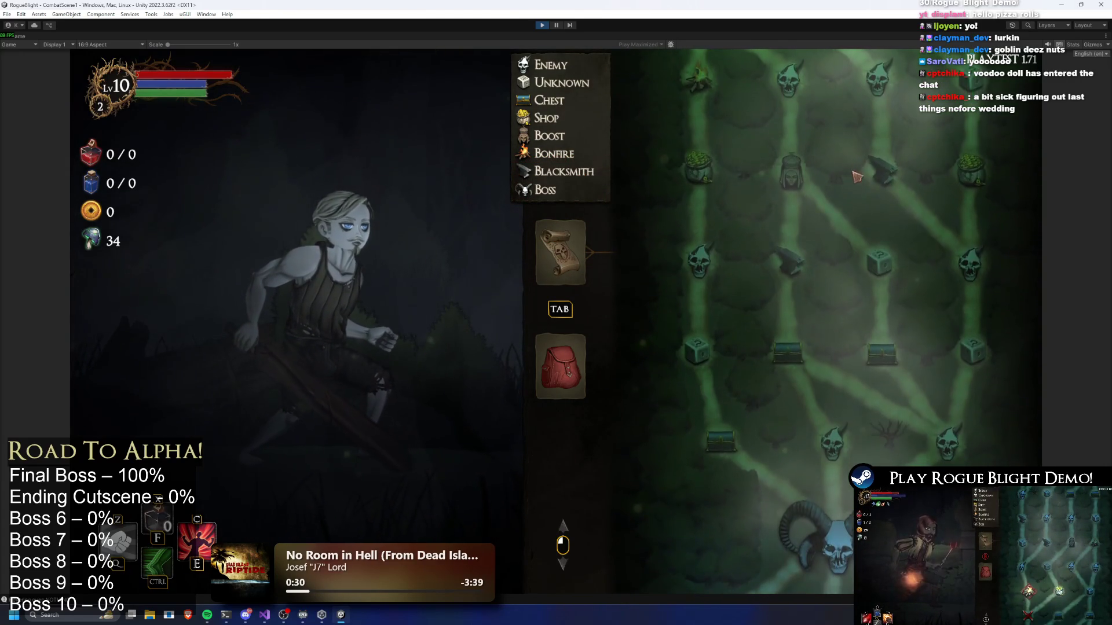
scroll(898, 243, up, 3)
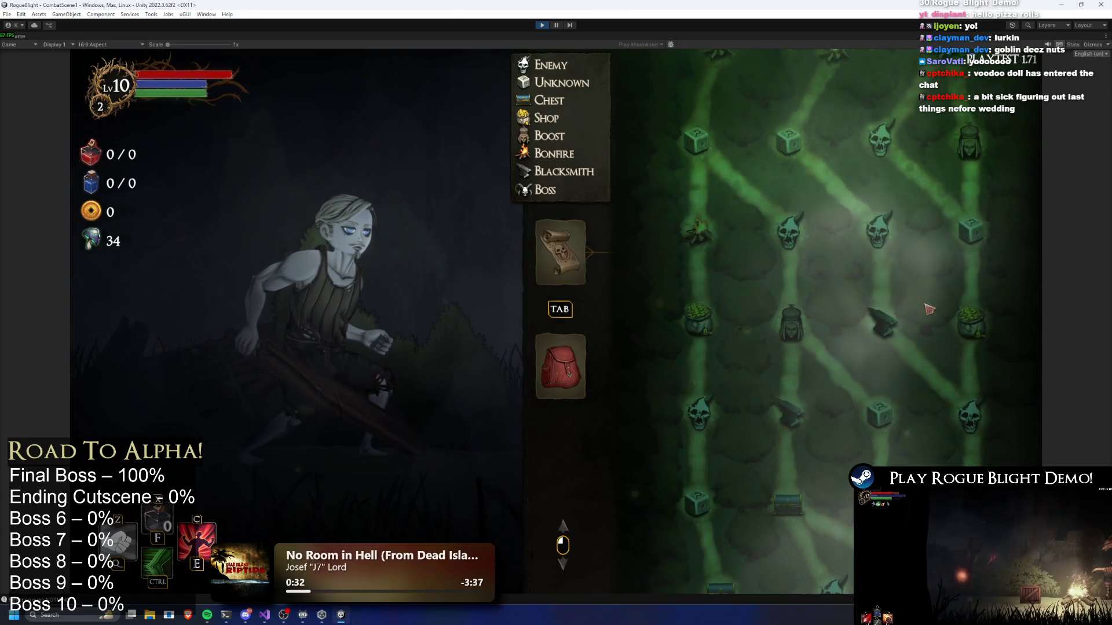
key(r)
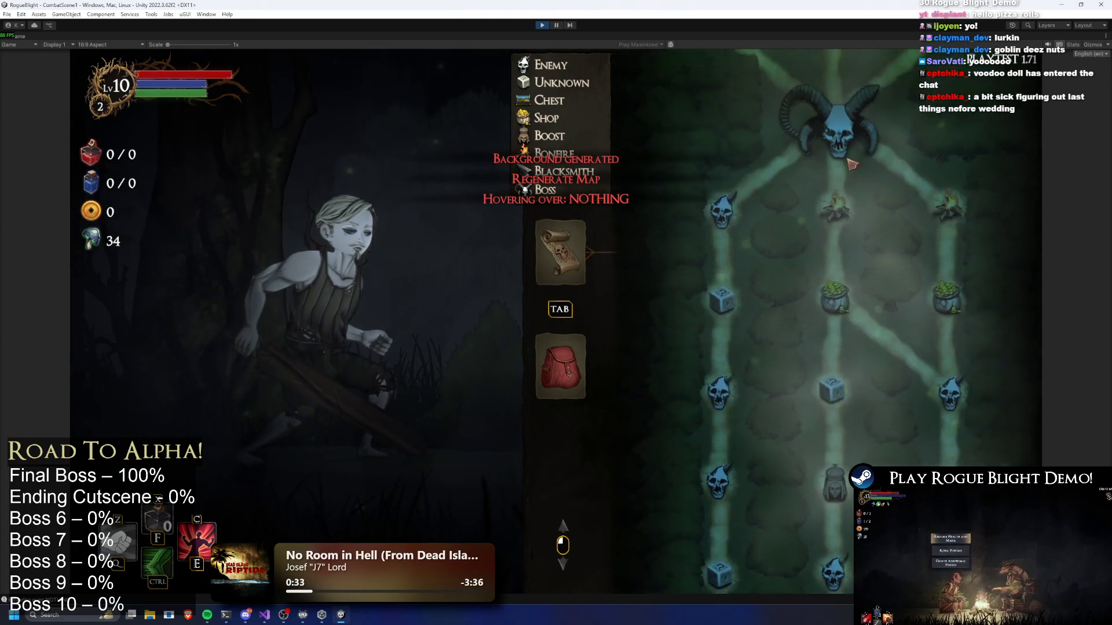
scroll(859, 306, up, 3)
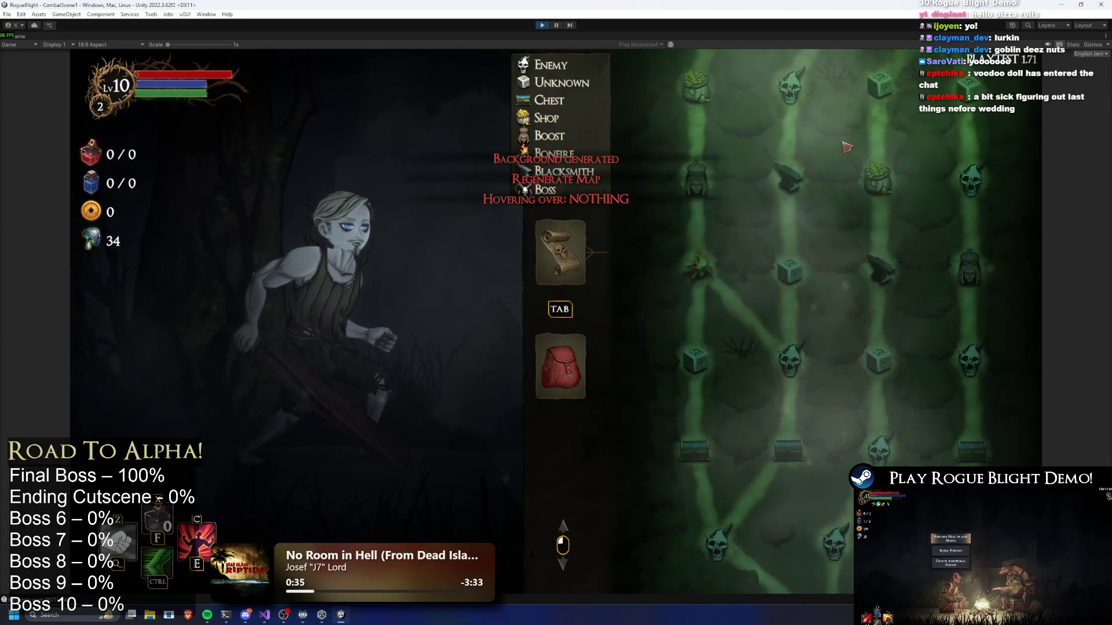
key(r)
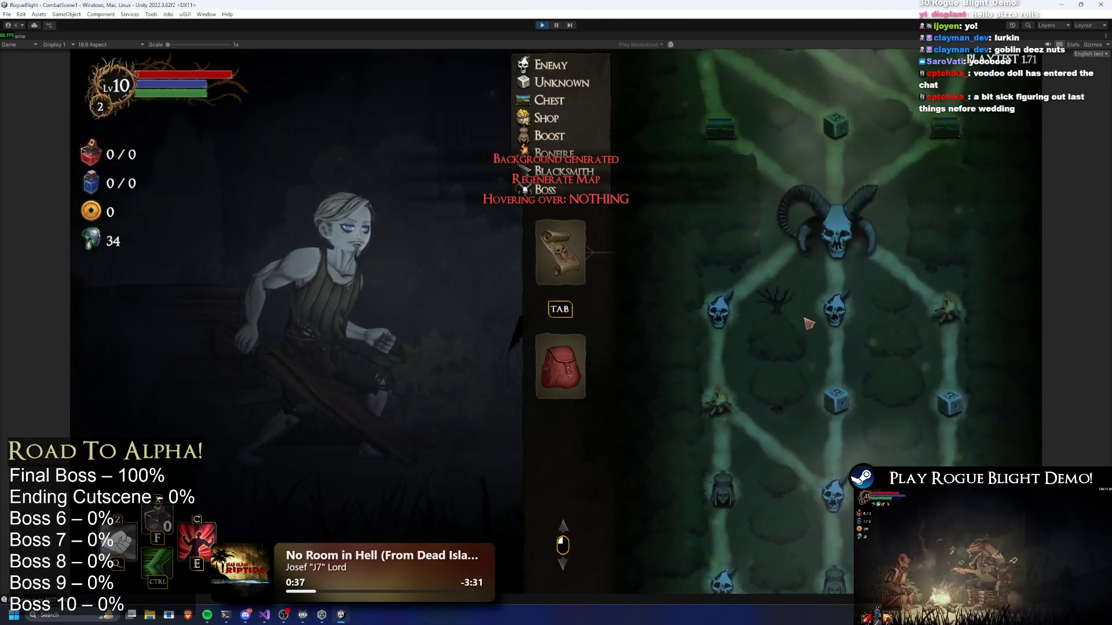
scroll(839, 198, up, 3)
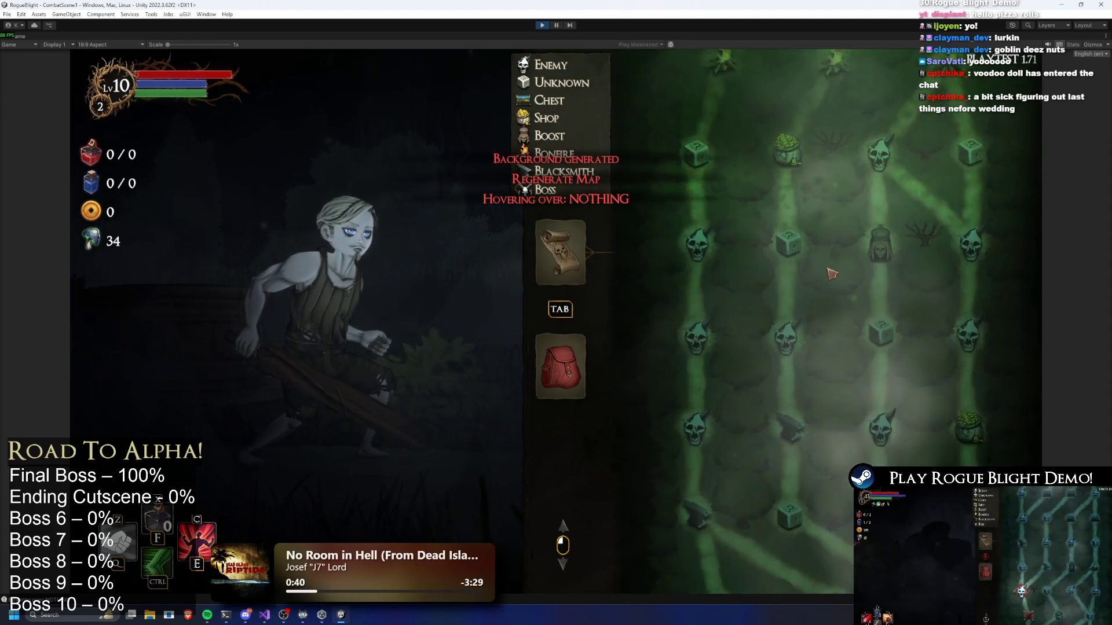
key(r)
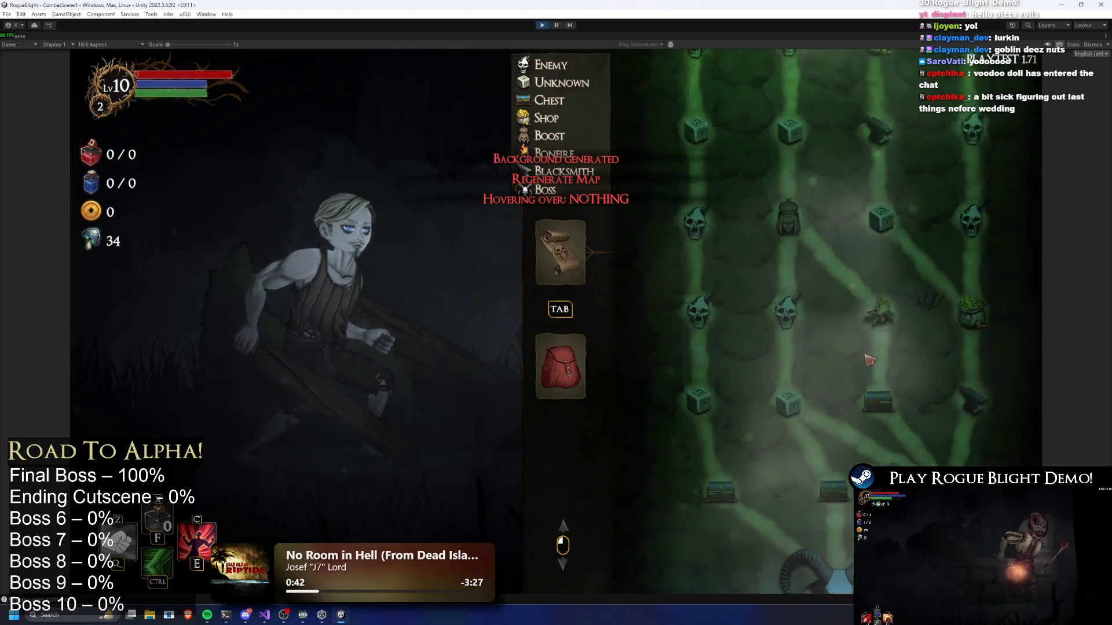
key(r)
scroll(868, 350, up, 5)
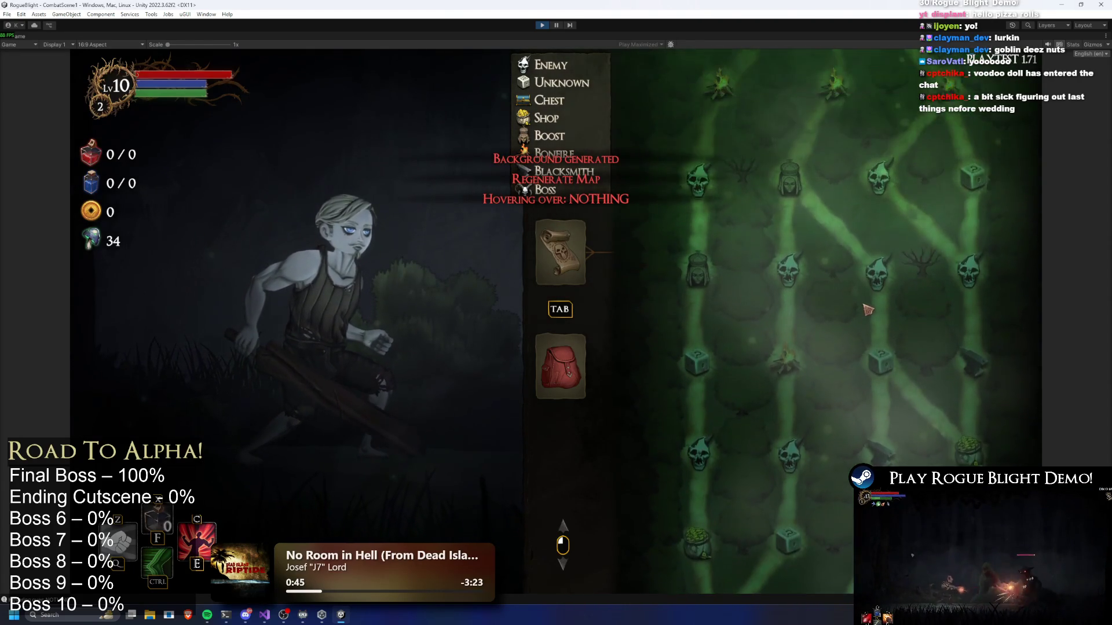
key(r)
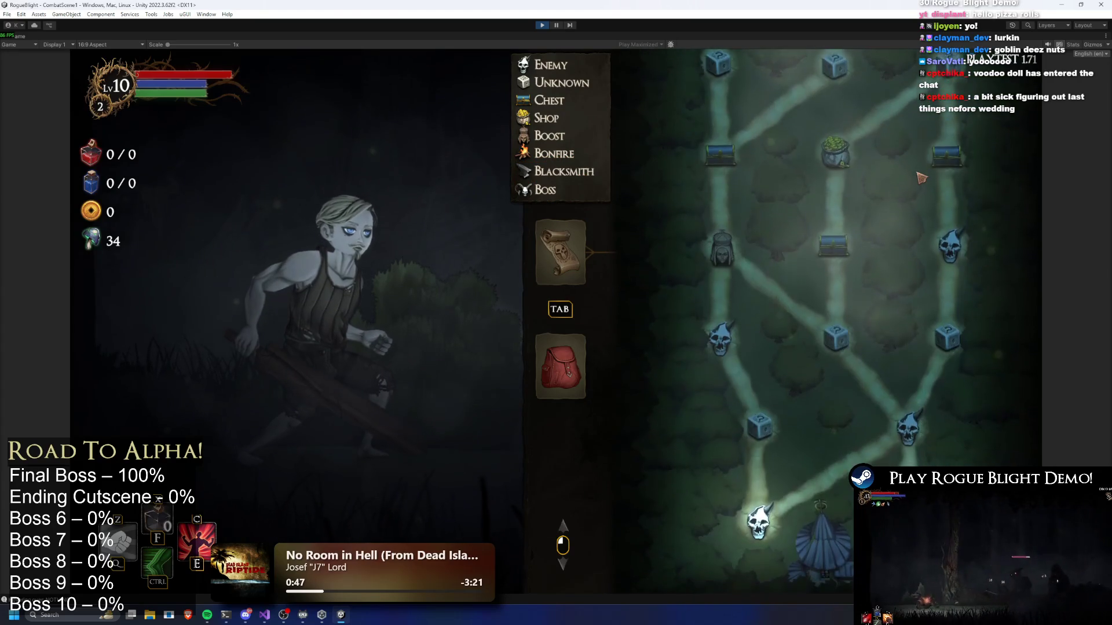
key(r)
key(r)
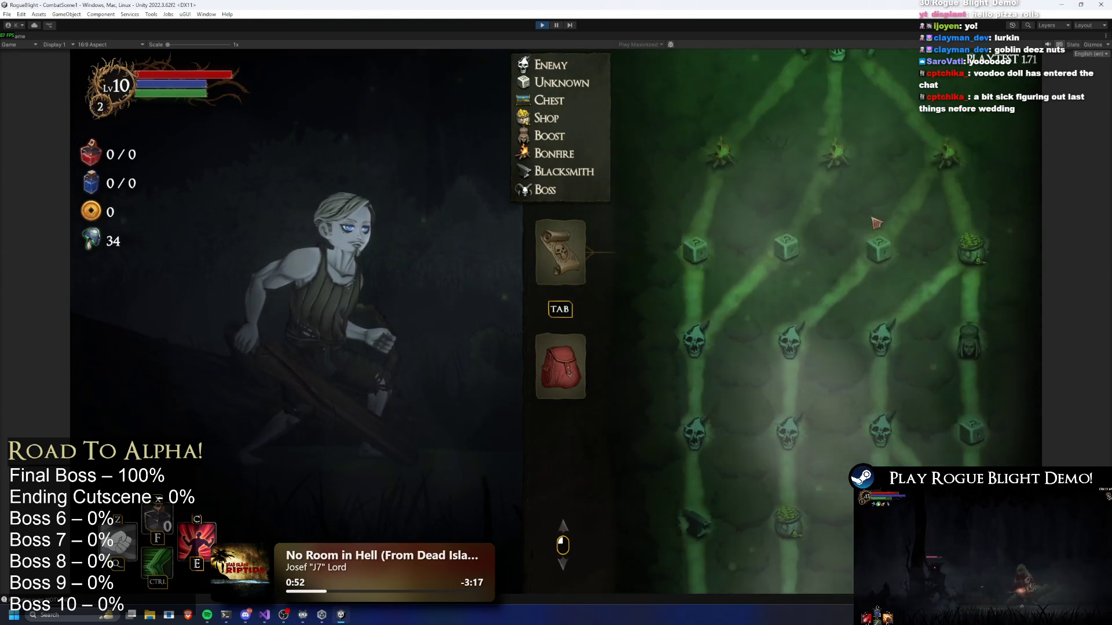
key(r)
key(r)
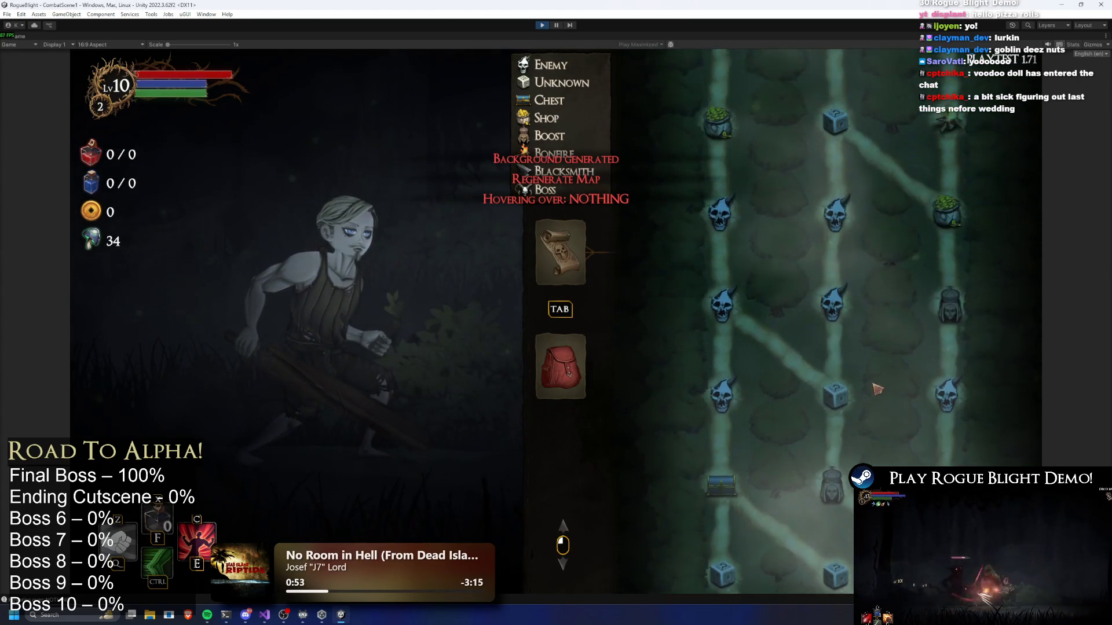
Stop the playtest and select the StoryMode asset through a Project search.
click(540, 26)
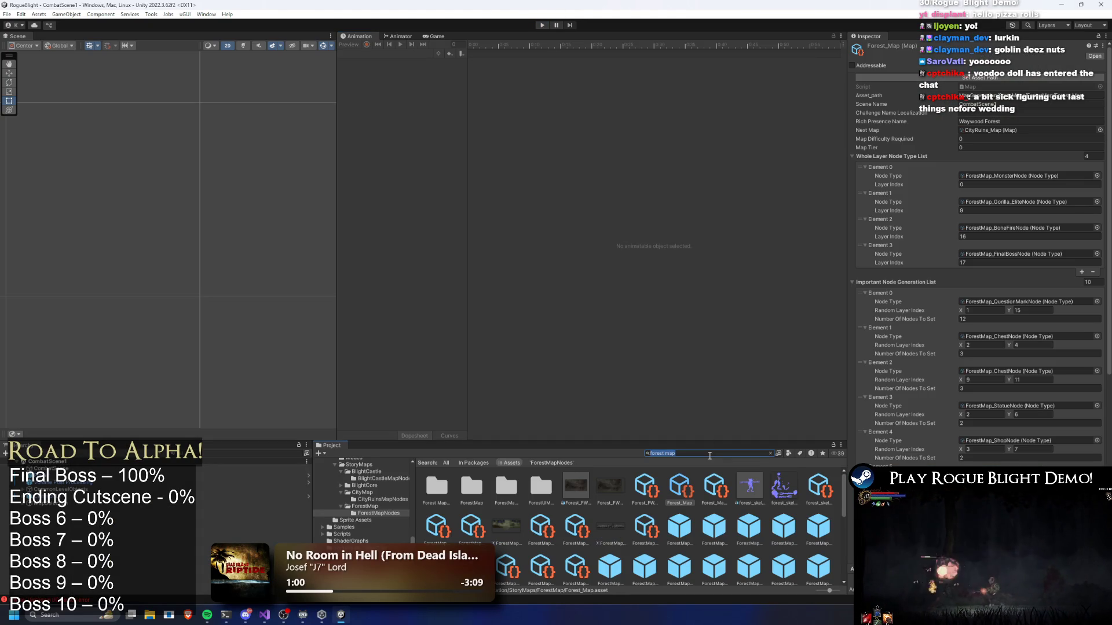
key(BackSpace)
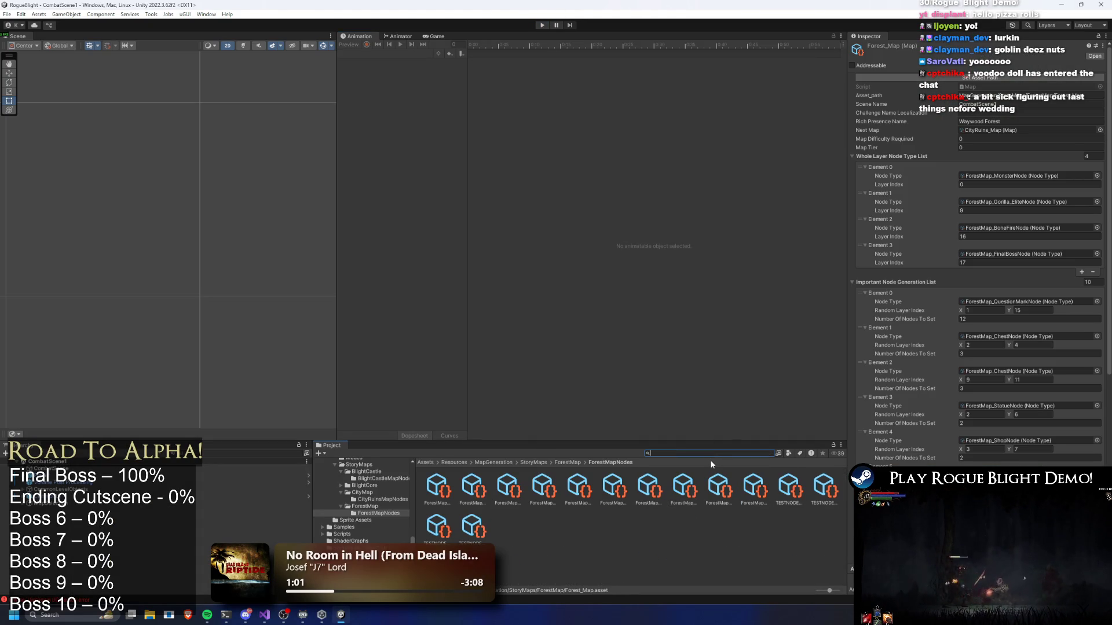
text(c)
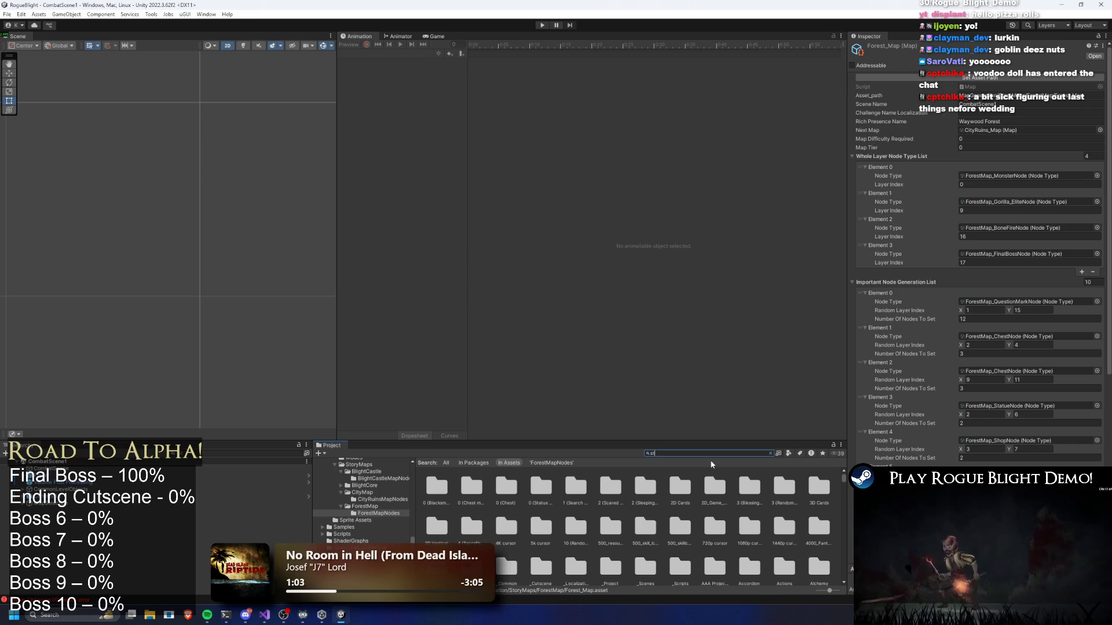
text(ory mode)
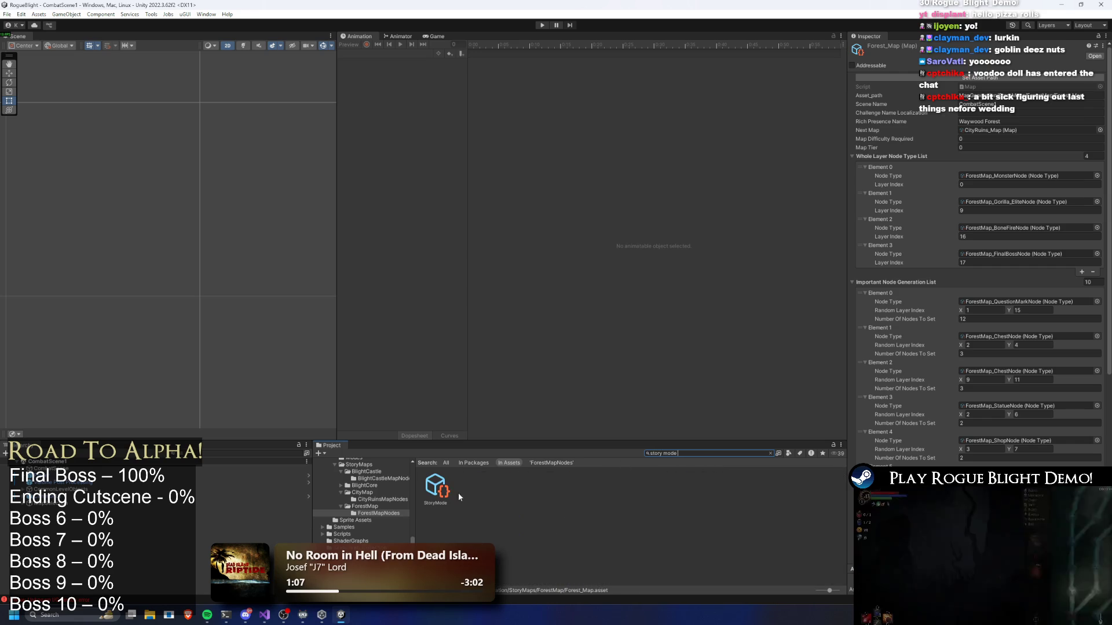
click(440, 489)
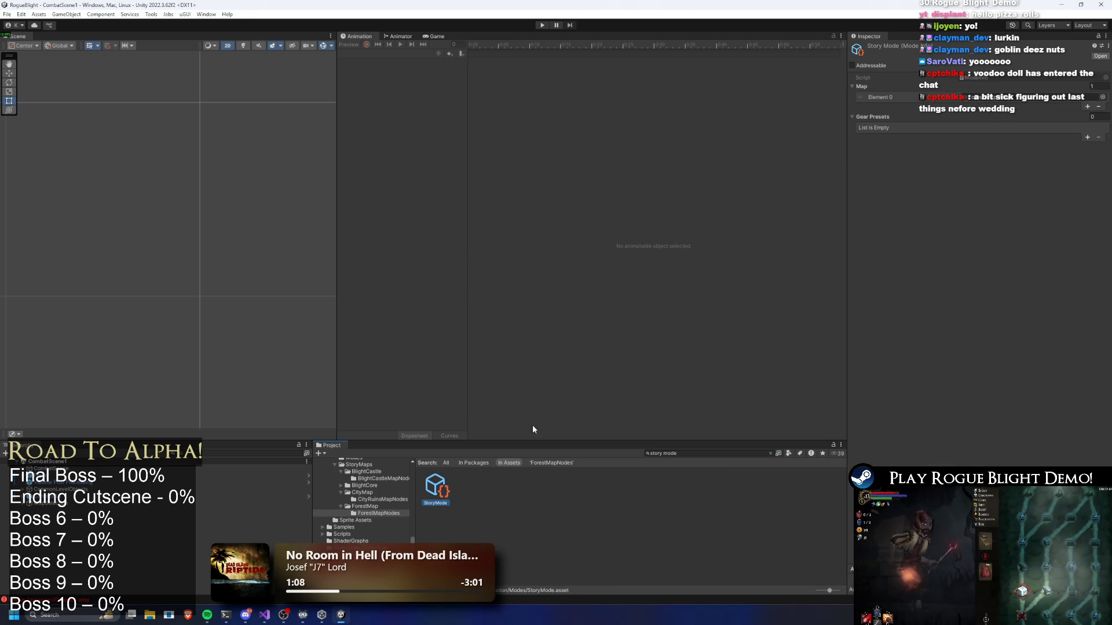
Pick CityRuins_Map in StoryMode's map chooser and open its settings.
click(1100, 97)
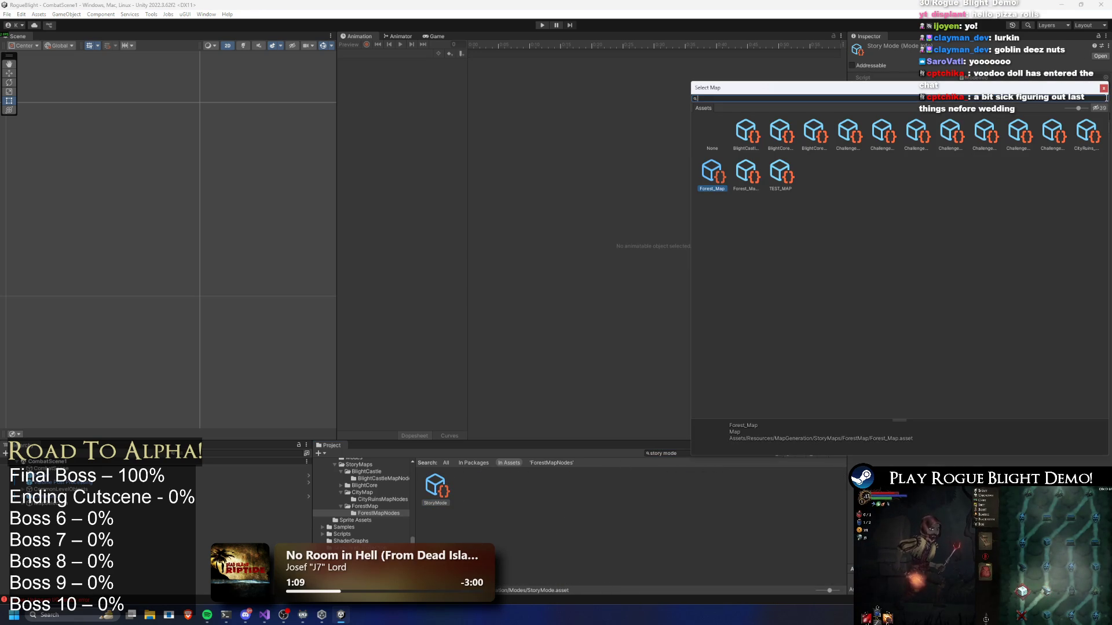
click(745, 132)
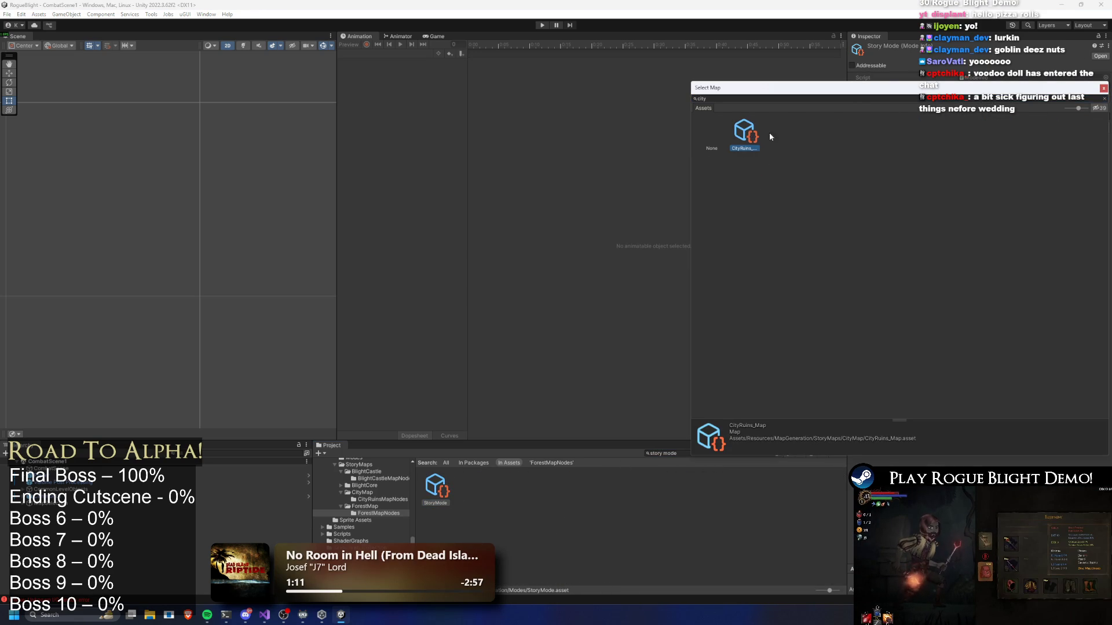
key(Return)
click(475, 491)
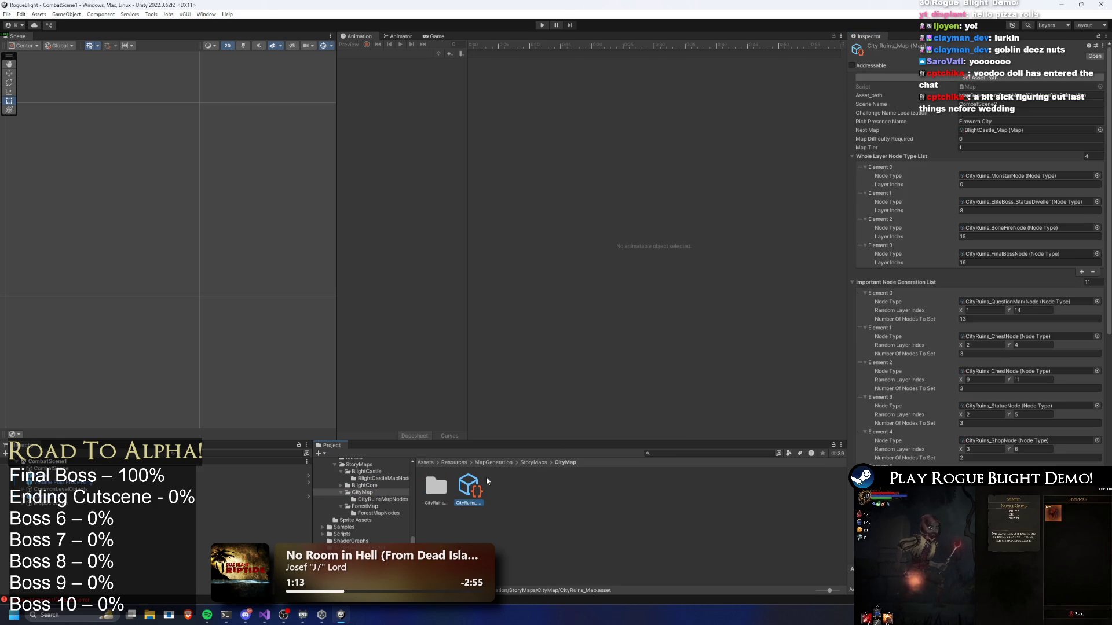
Set CityRuins_Map's Layer Node Number List Element 2 to 3 nodes.
scroll(1011, 269, down, 10)
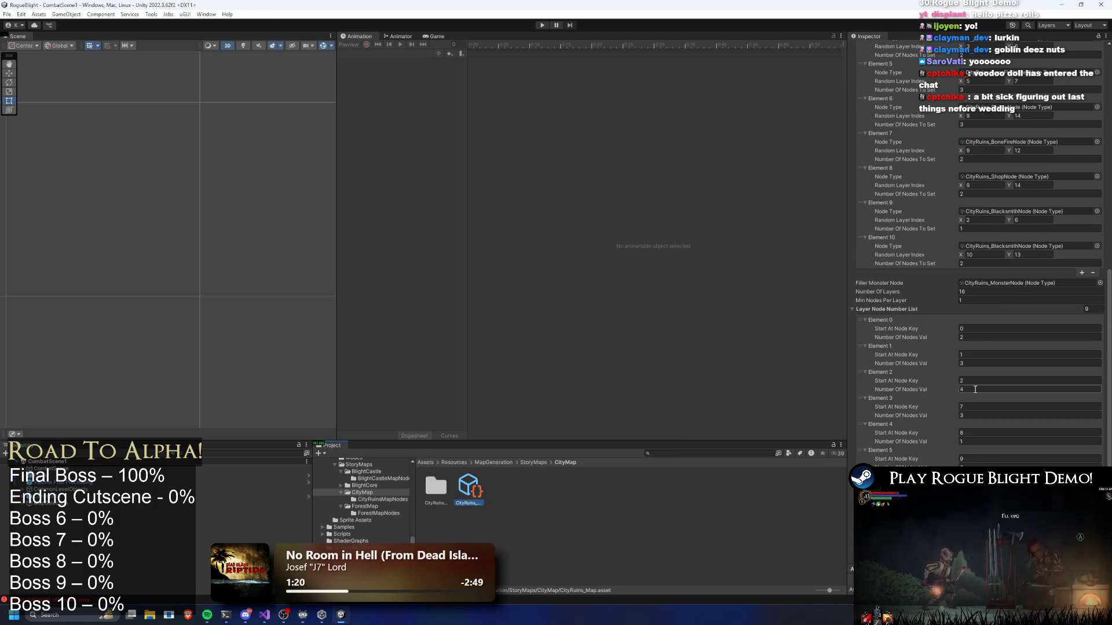
click(973, 390)
text(3)
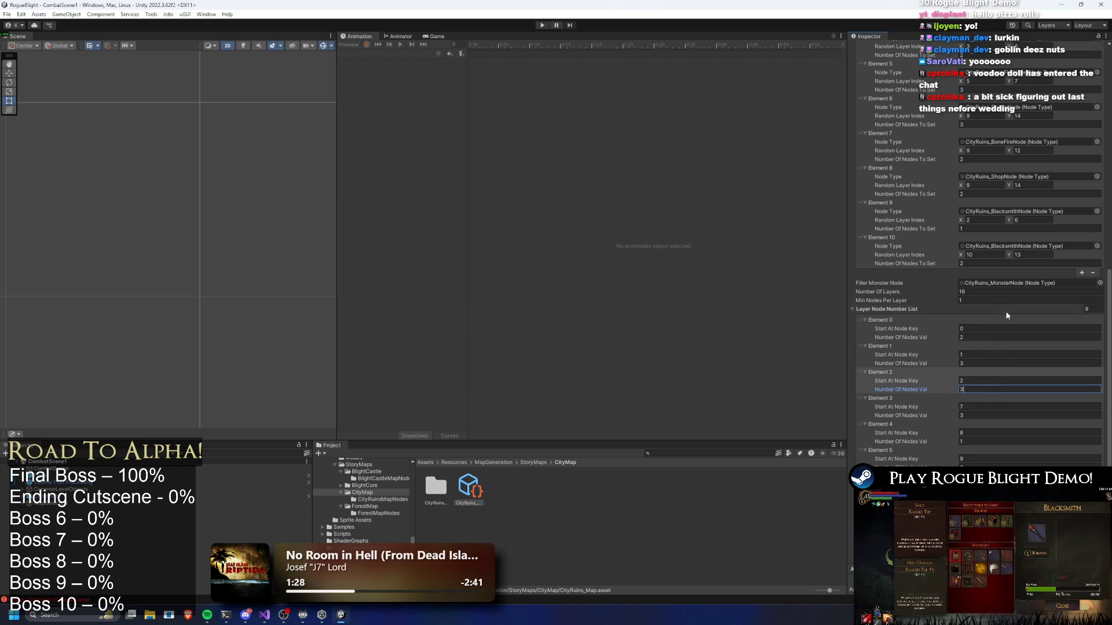
click(976, 291)
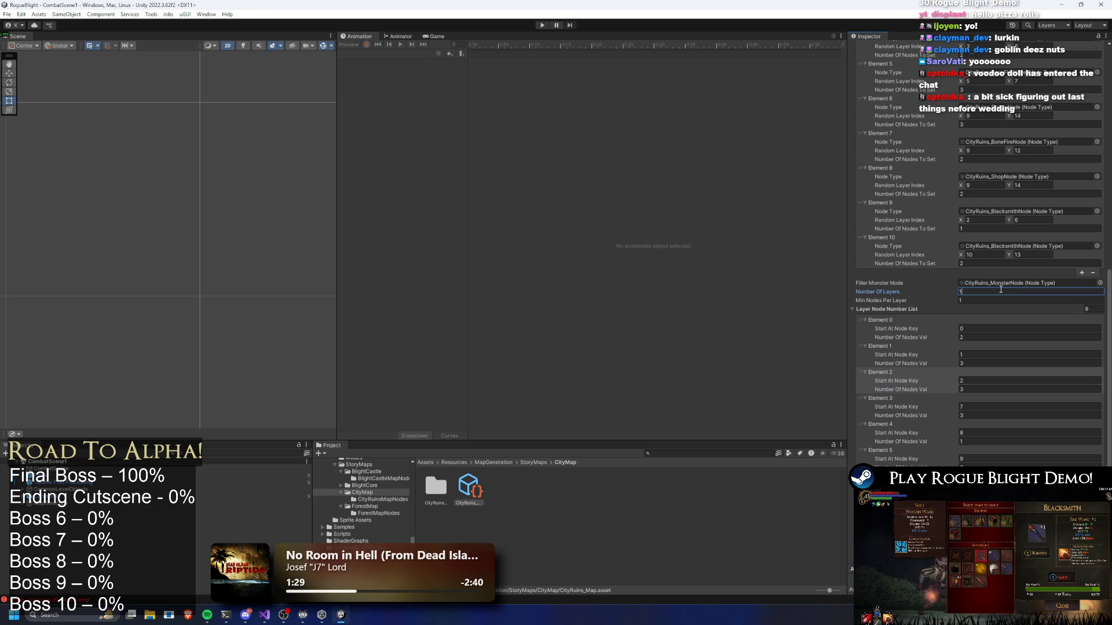
text(7)
Move the bonfire layer index to 16 and the final boss layer index to 17.
scroll(984, 261, up, 10)
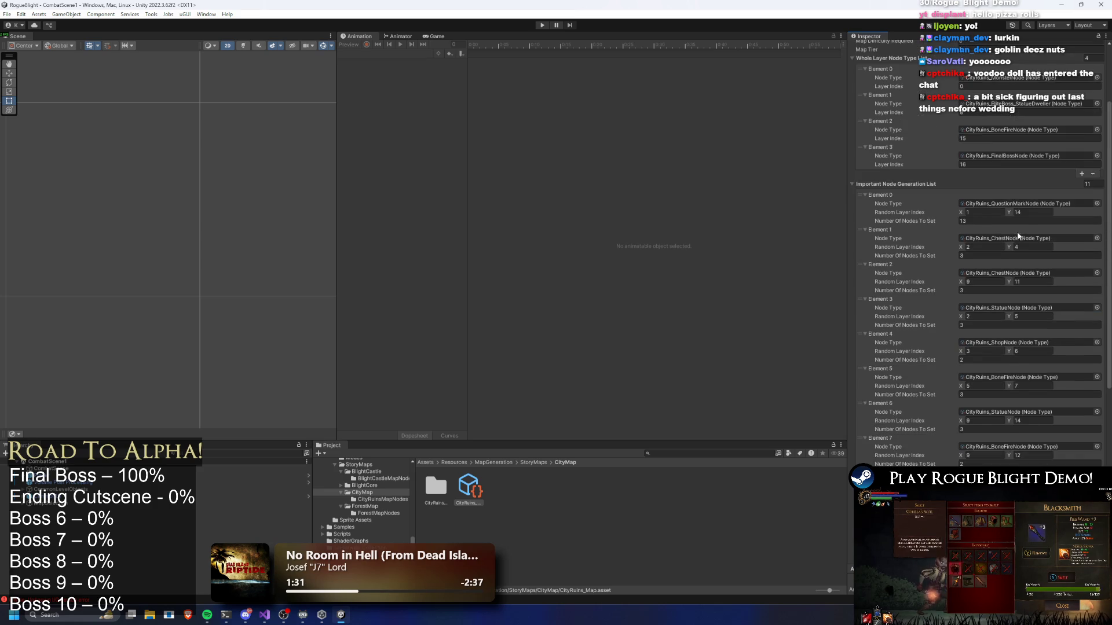
click(968, 237)
click(976, 261)
text(7)
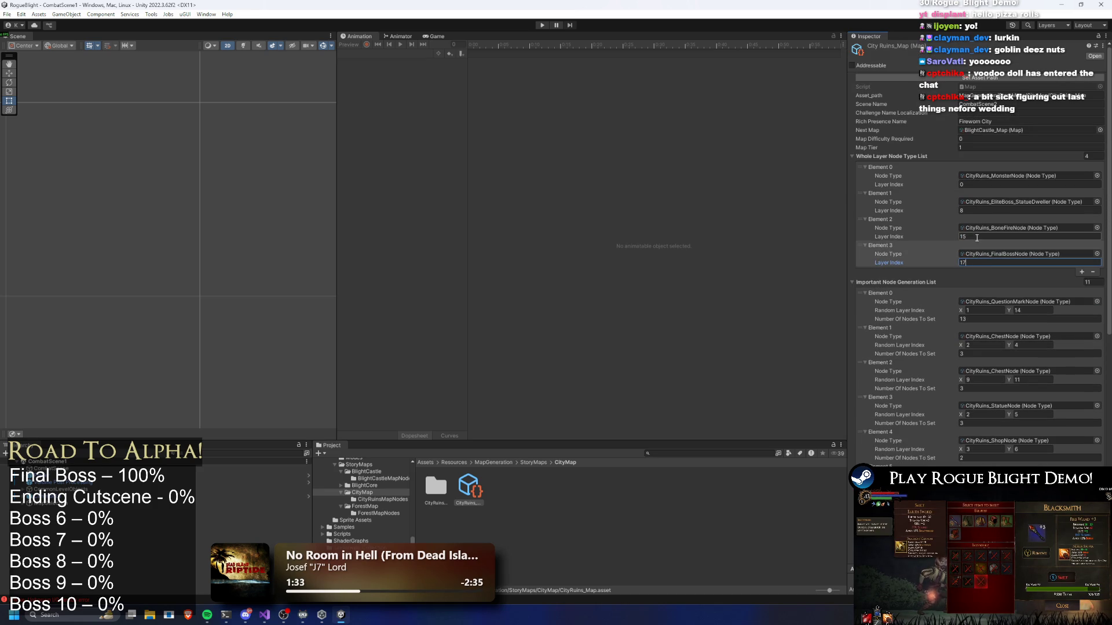
click(984, 236)
text(16)
click(974, 211)
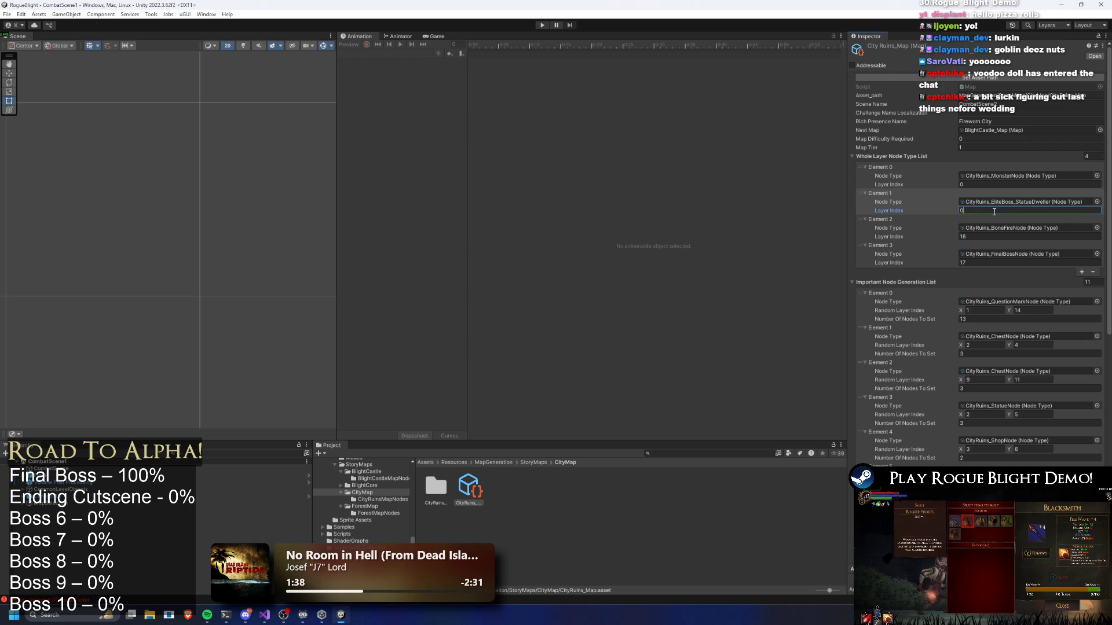
scroll(994, 211, down, 2)
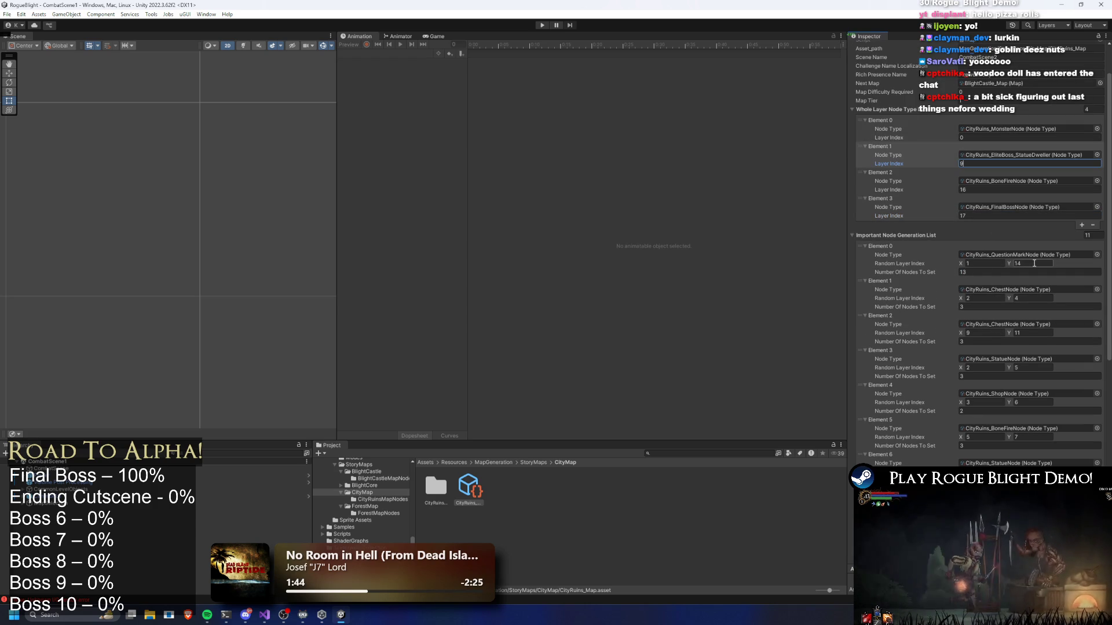
Set the question-mark nodes' upper layer bound to 15 and their node count to 14.
click(1034, 263)
text(15)
click(1000, 272)
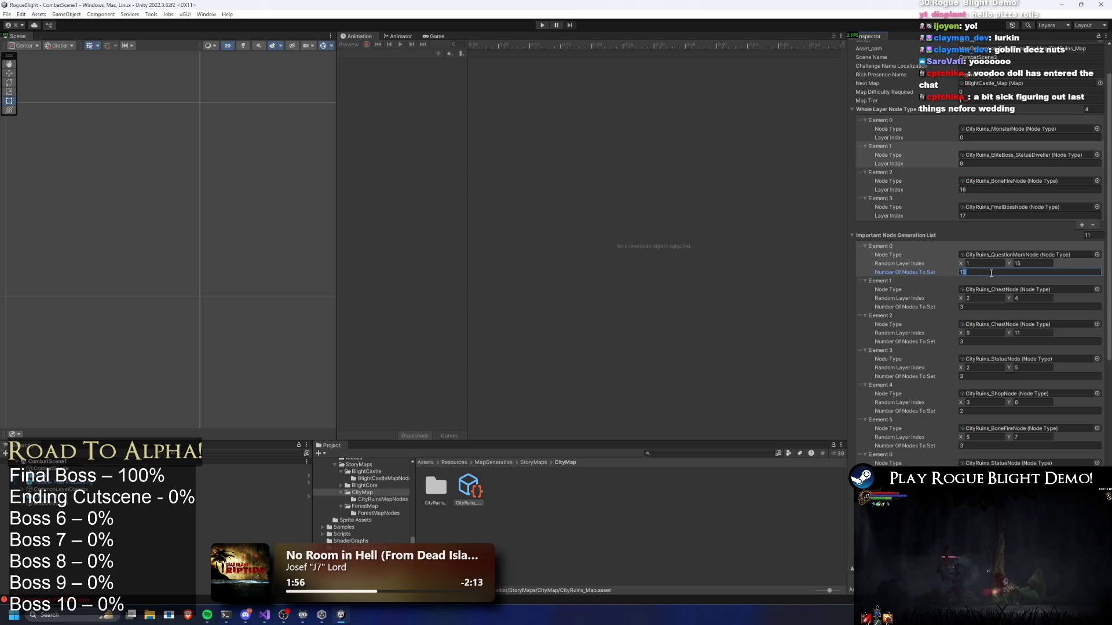
text(14)
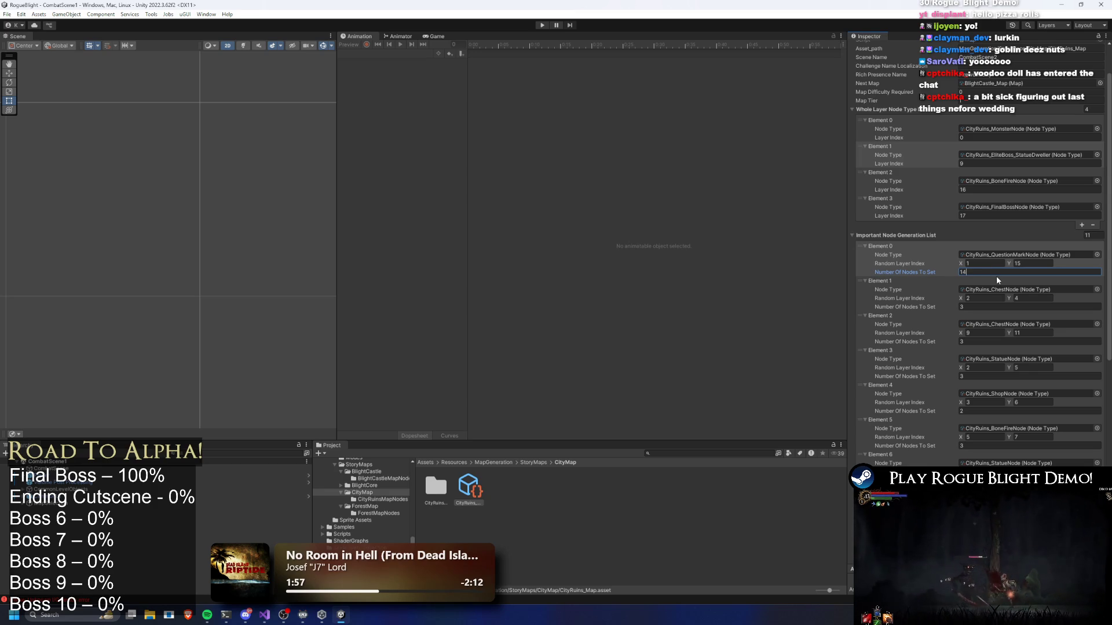
double_click(963, 274)
text(13)
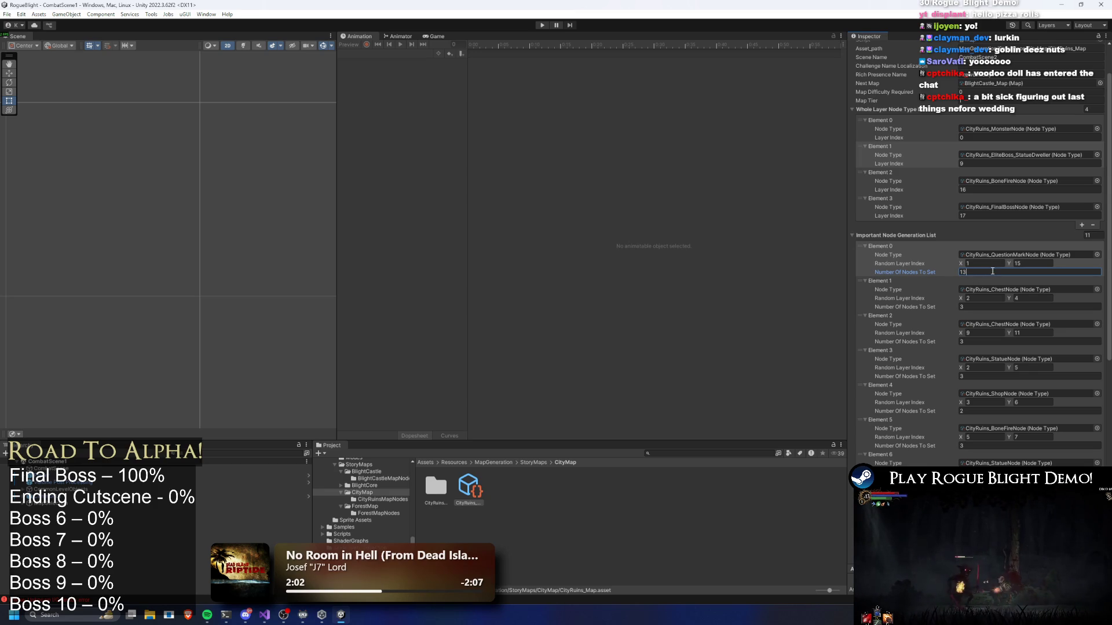
scroll(992, 271, down, 3)
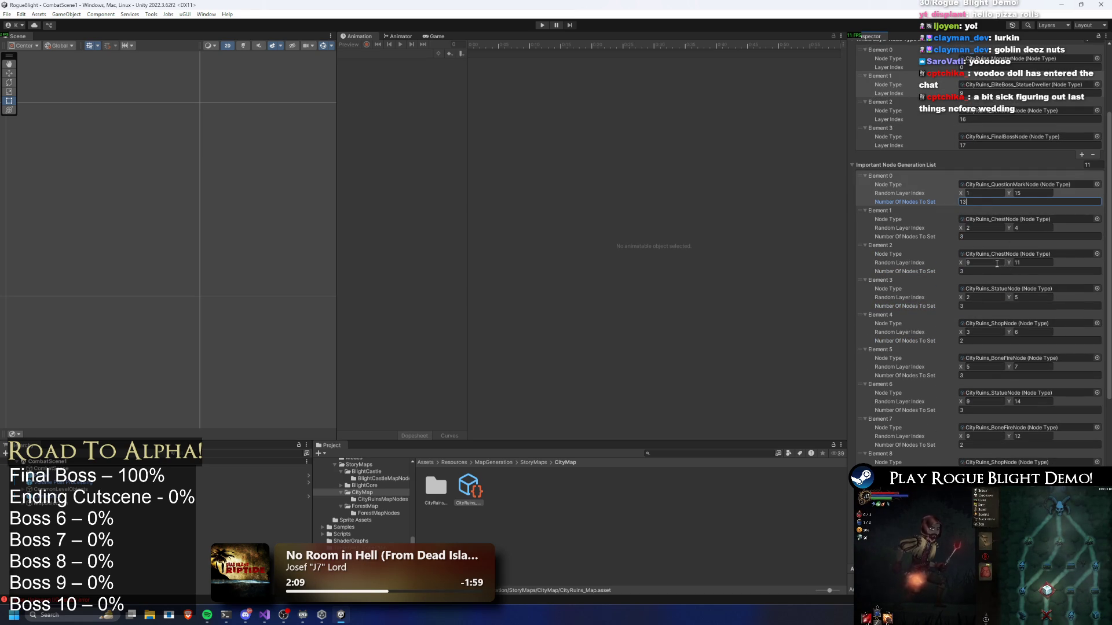
Set Element 2's lowest layer to 0, Element 5's bonfires to layers 6–8, and Element 4's shops top layer to 6.
click(996, 263)
text(0)
key(Tab)
text(12)
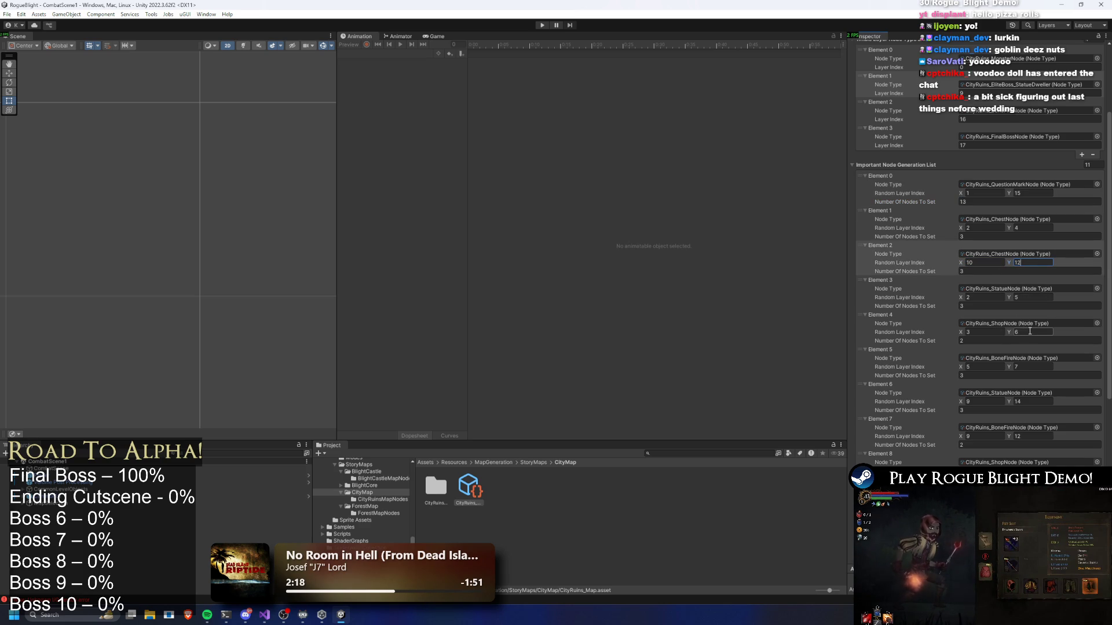
click(1021, 366)
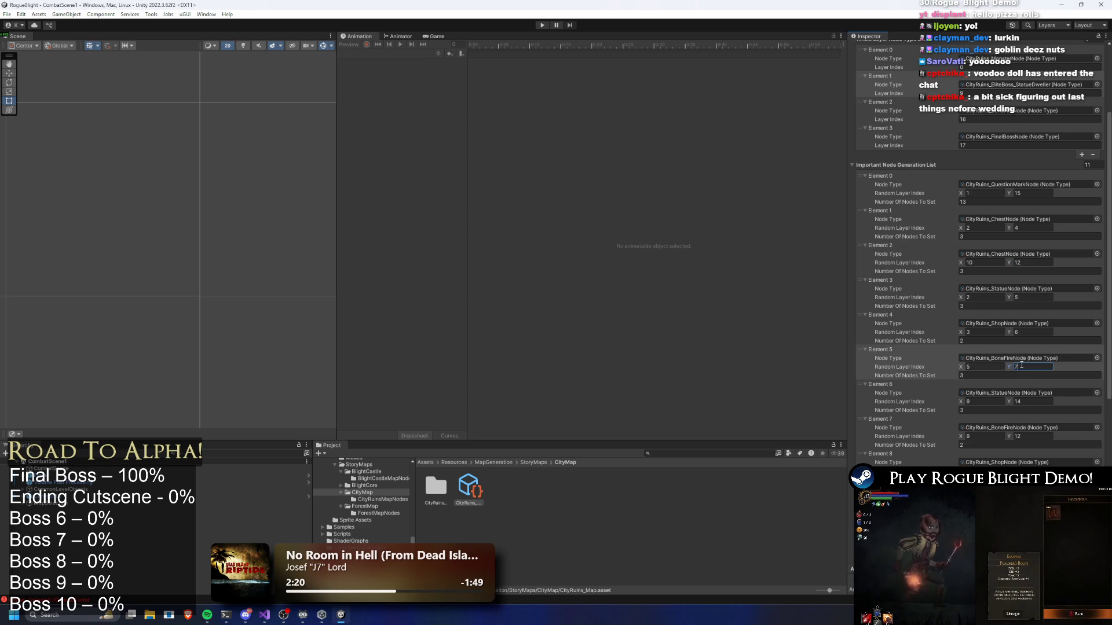
text(8)
click(983, 369)
text(7)
key(BackSpace)
text(6)
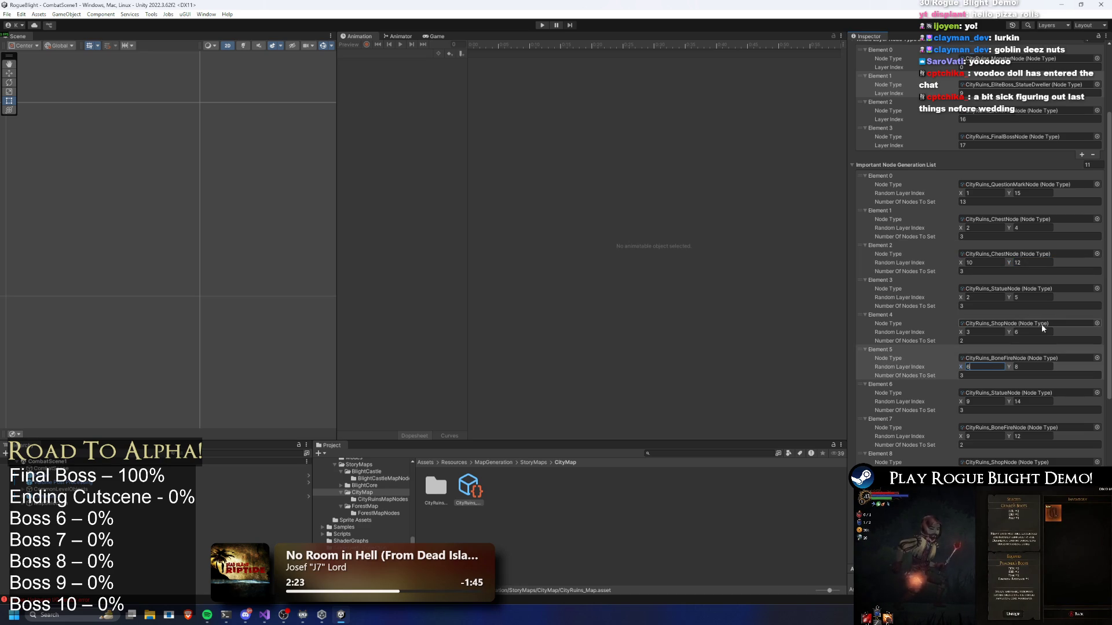
click(1030, 332)
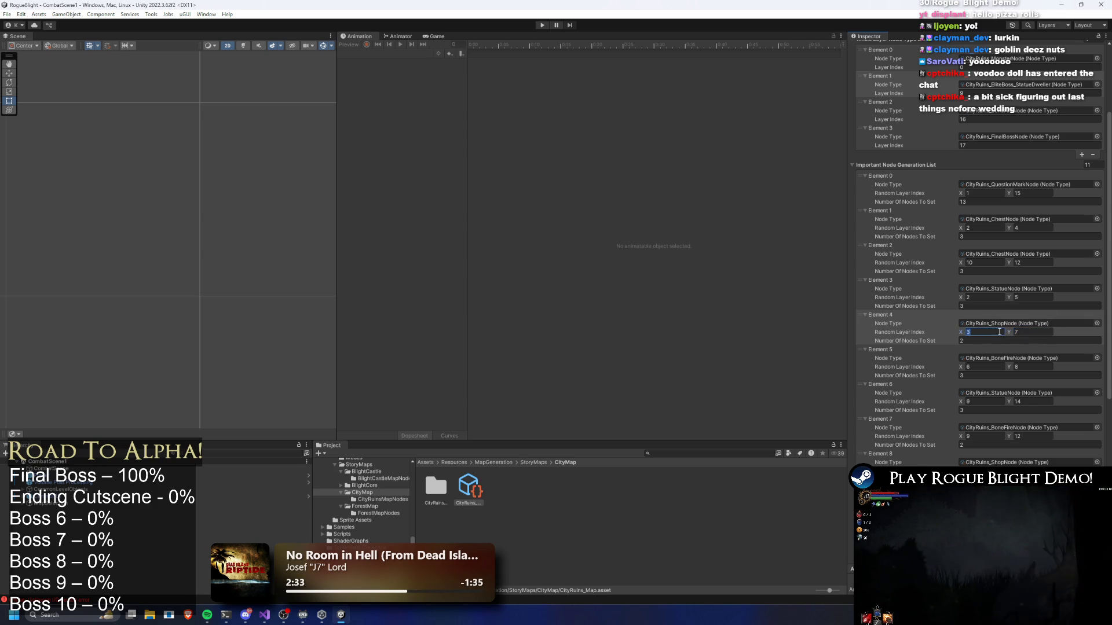
text(6)
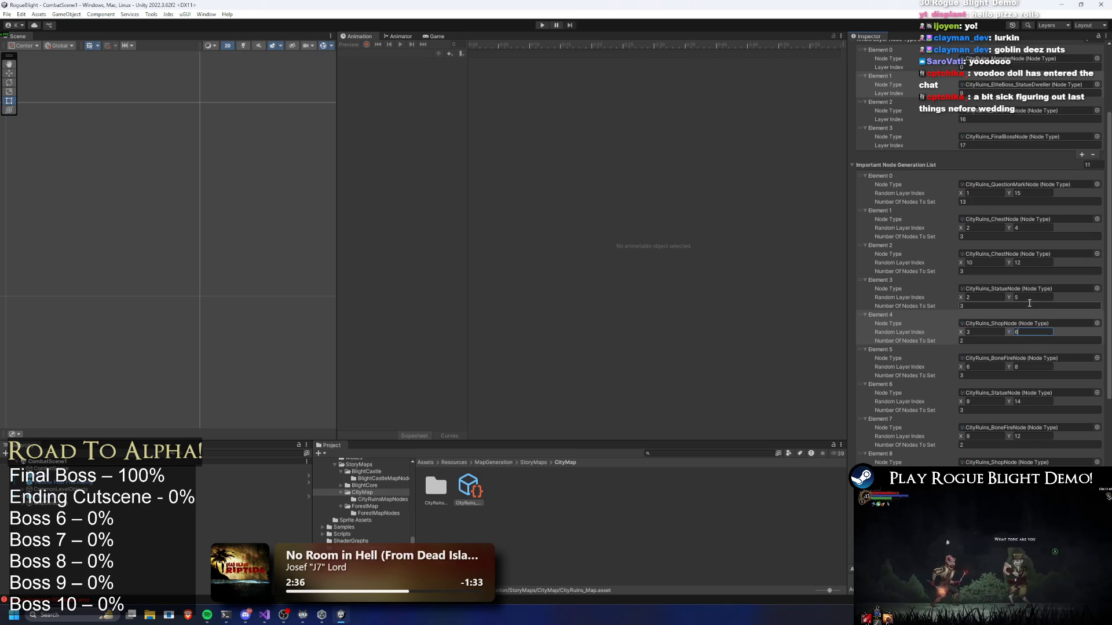
Raise the second bonfire range's top layer to 13 and the statues' top layer to 15.
scroll(1029, 298, down, 2)
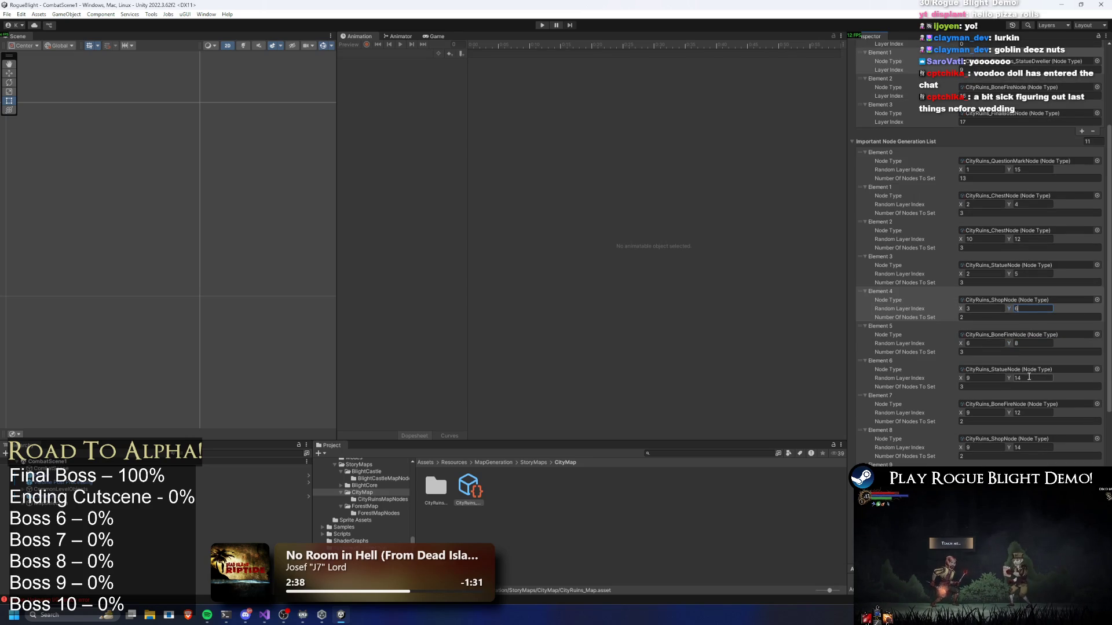
click(1029, 377)
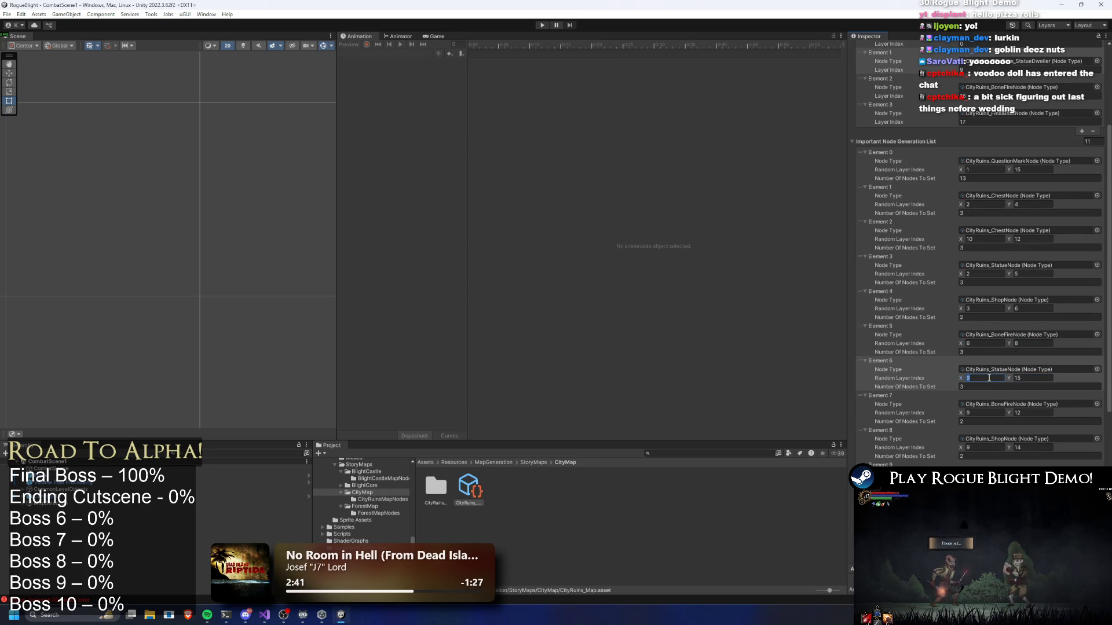
click(997, 412)
text(13)
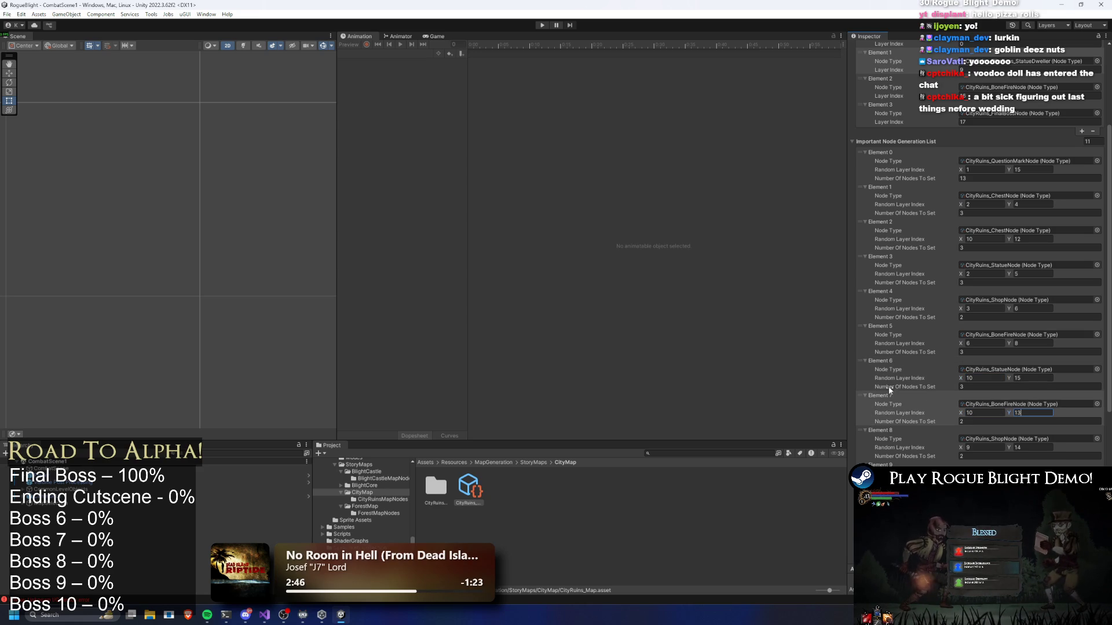
click(979, 447)
text(15)
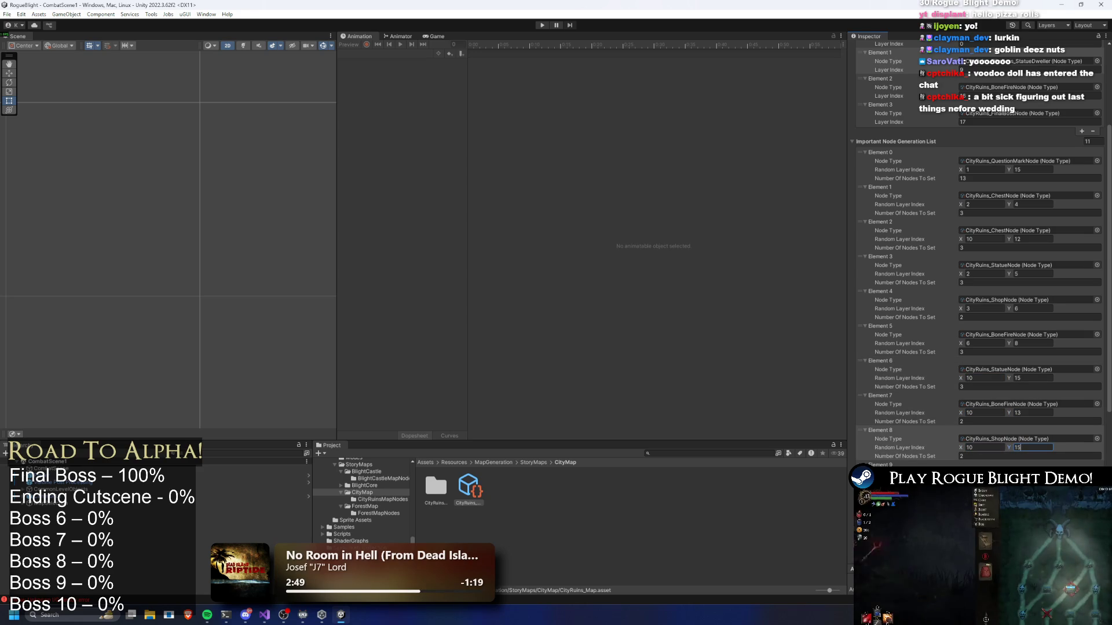
key(Return)
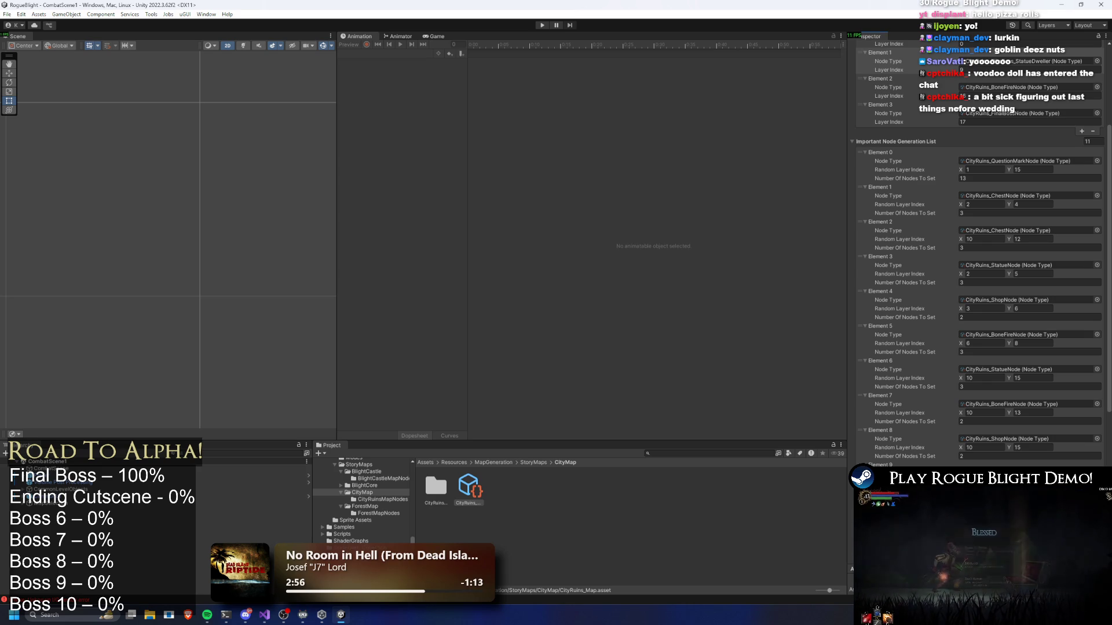
Review the finished node generation list and start a playtest.
scroll(979, 289, down, 2)
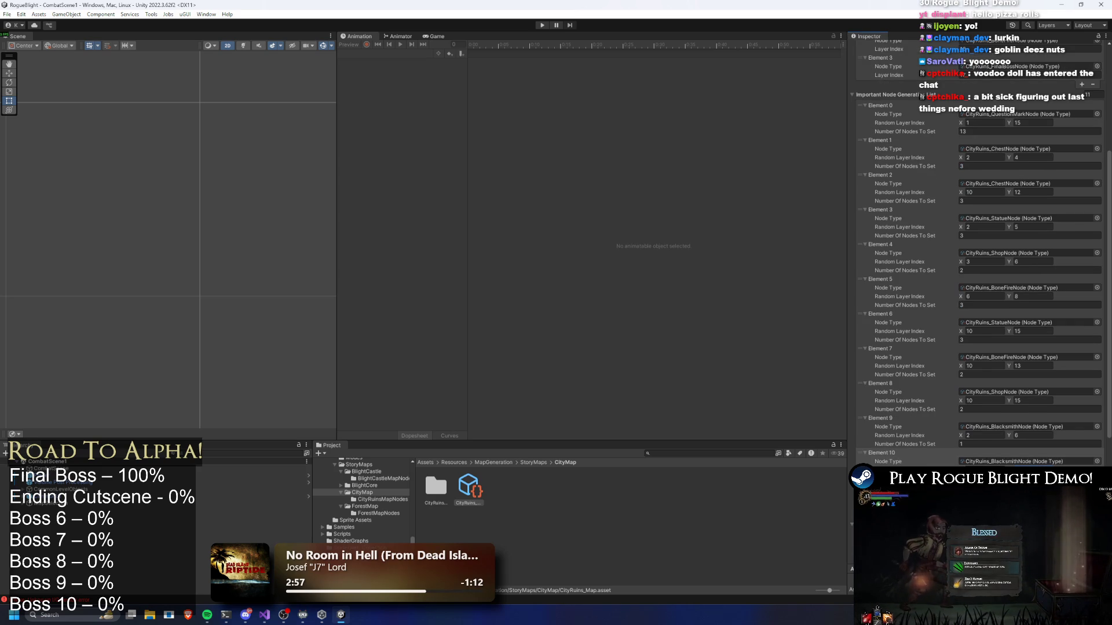
scroll(983, 334, down, 2)
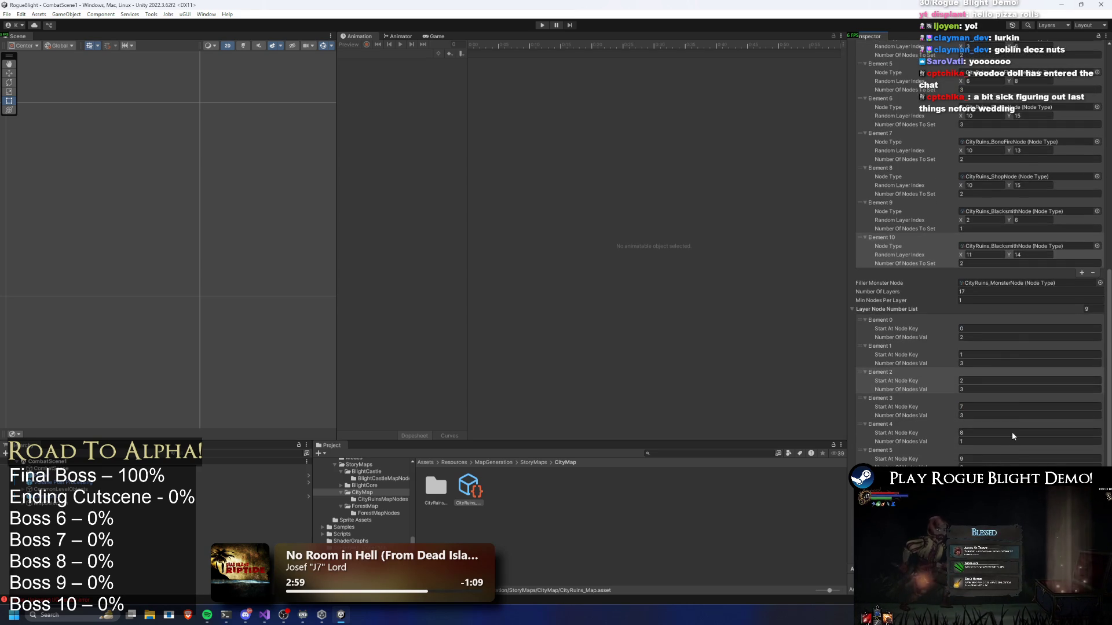
scroll(984, 334, up, 10)
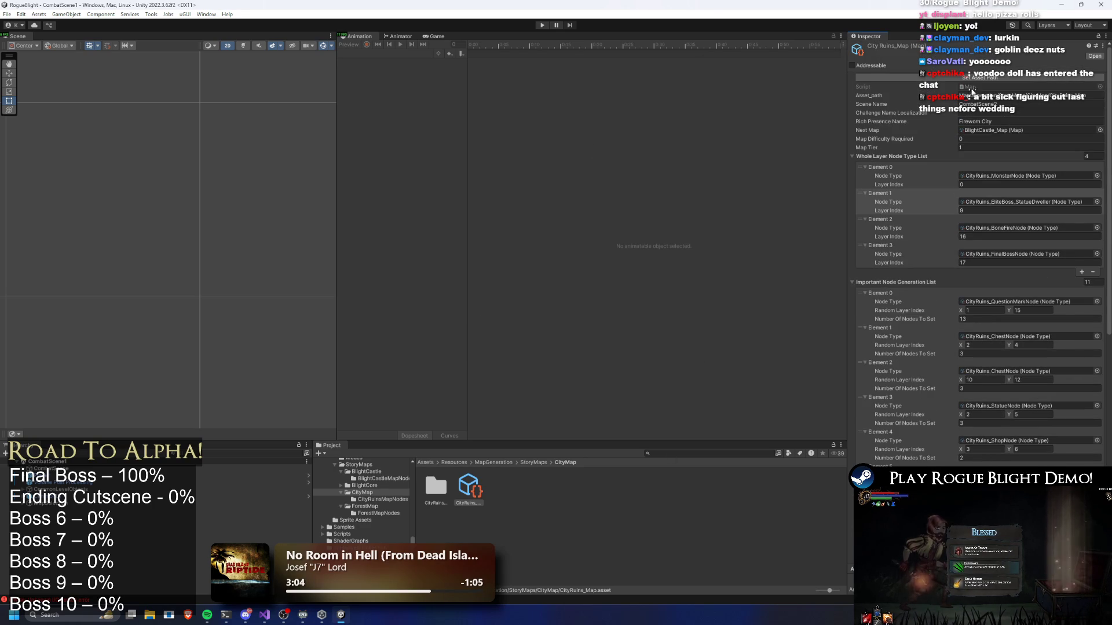
click(542, 25)
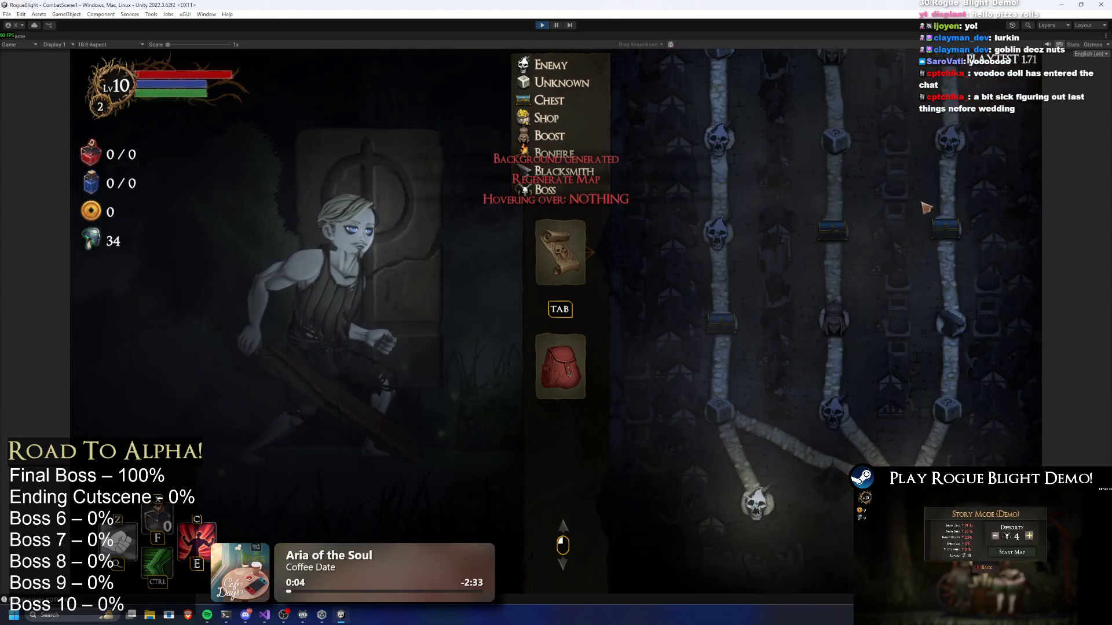
Scroll through the generated City Ruins map and regenerate it twice with R.
scroll(866, 376, up, 3)
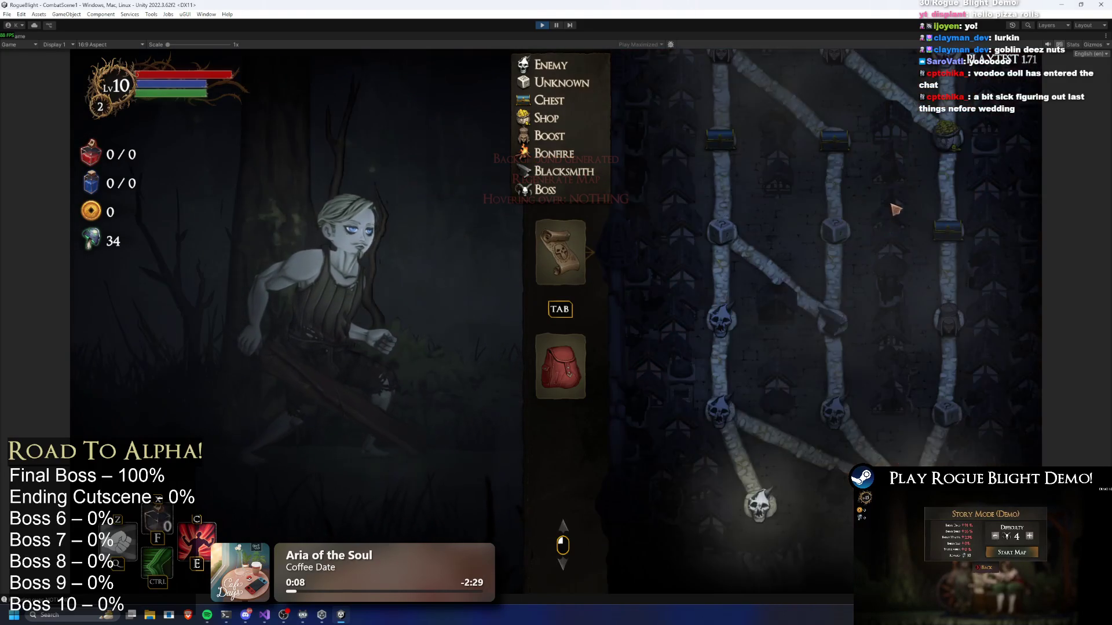
scroll(901, 291, up, 2)
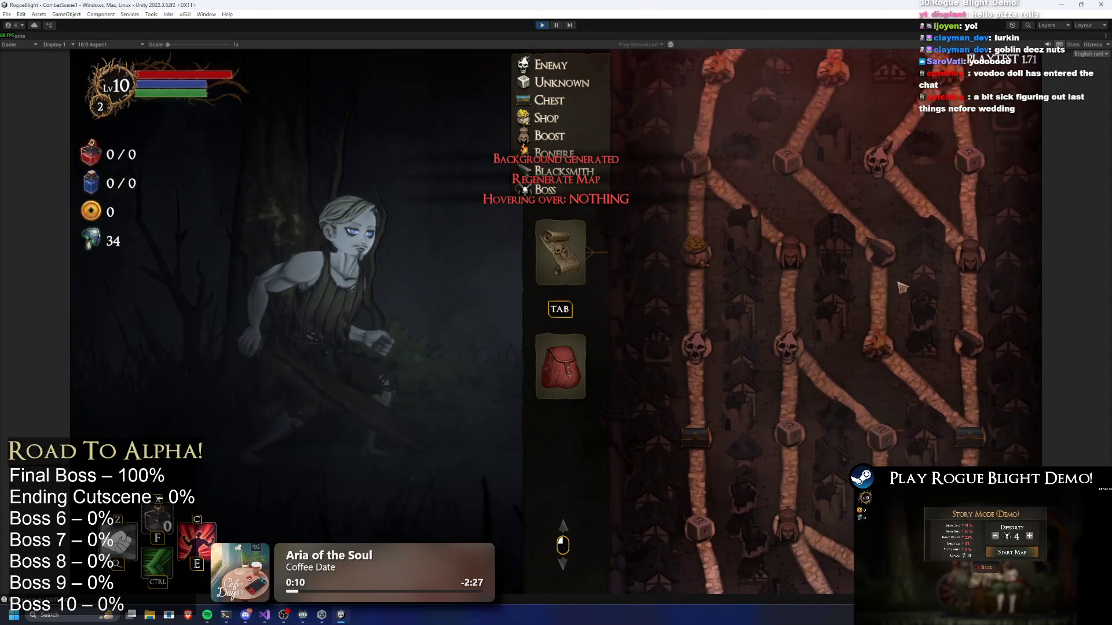
scroll(890, 248, down, 1)
scroll(880, 361, up, 4)
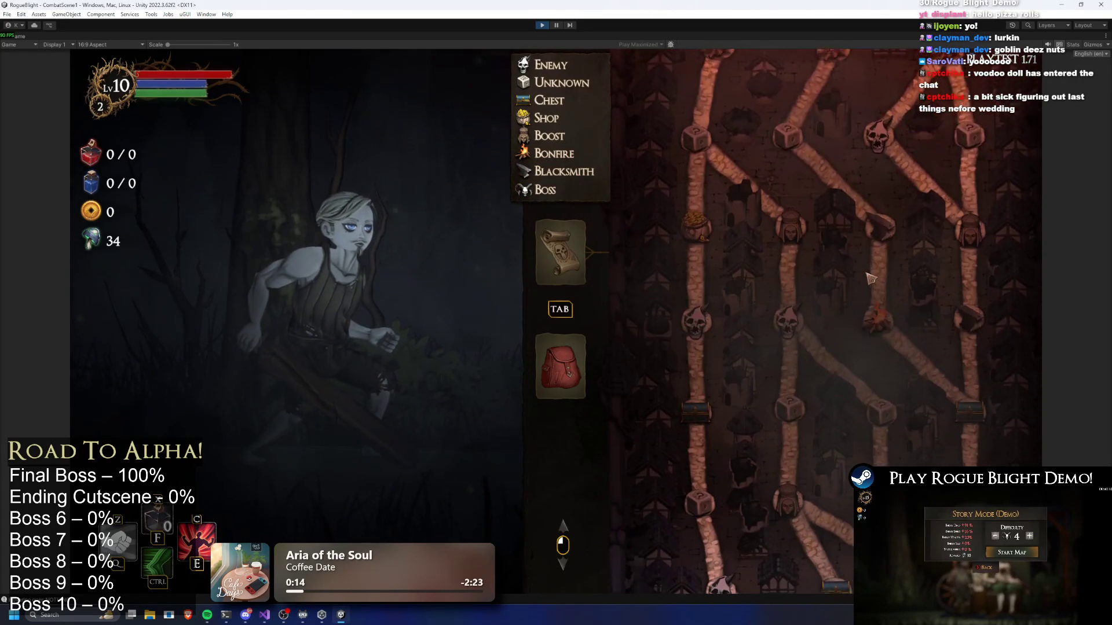
key(r)
scroll(880, 405, up, 2)
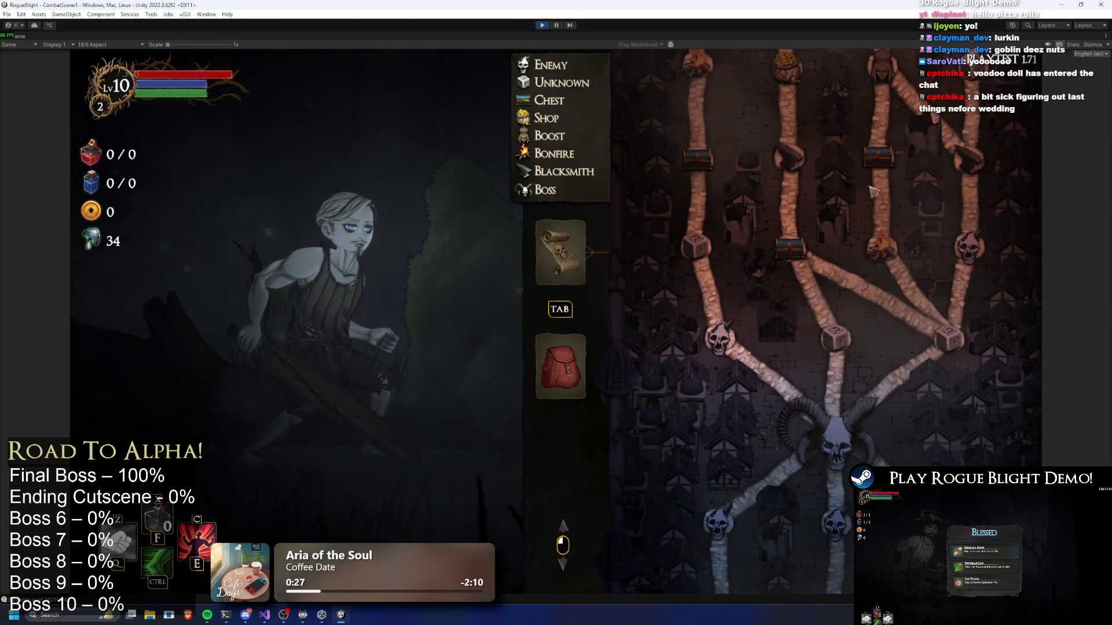
scroll(921, 310, down, 5)
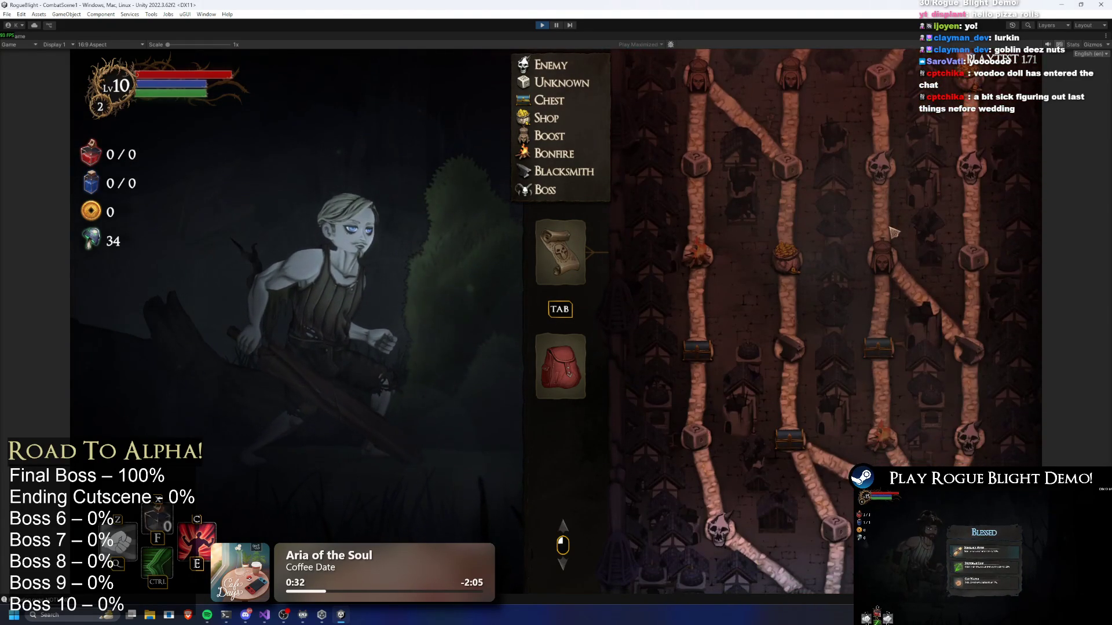
key(r)
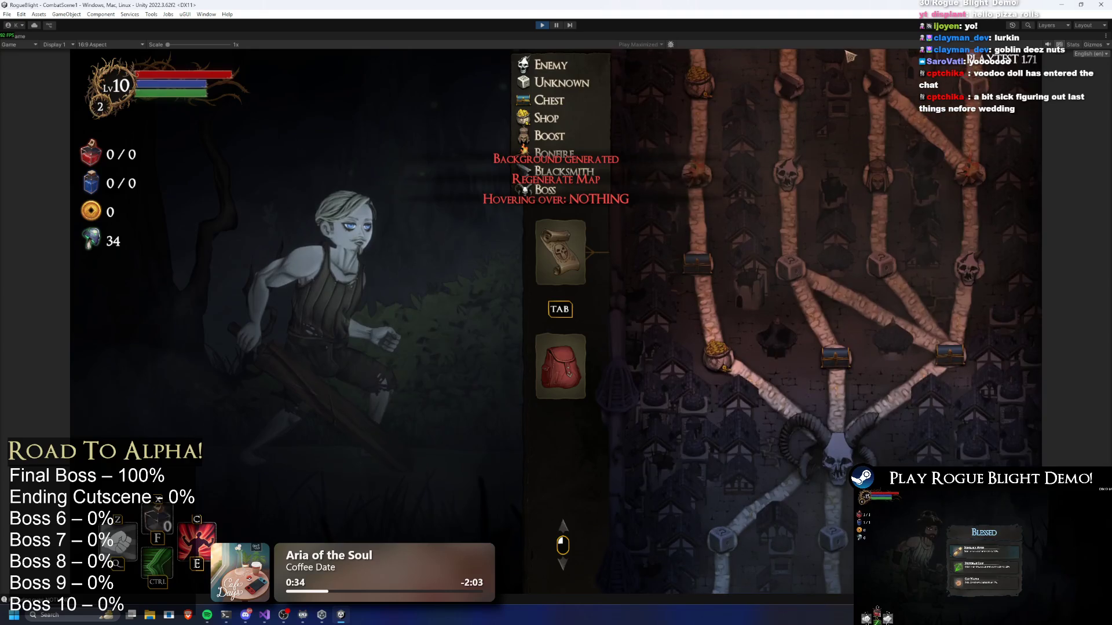
Regenerate the map four more times to compare layouts, then exit Play mode.
scroll(919, 306, up, 1)
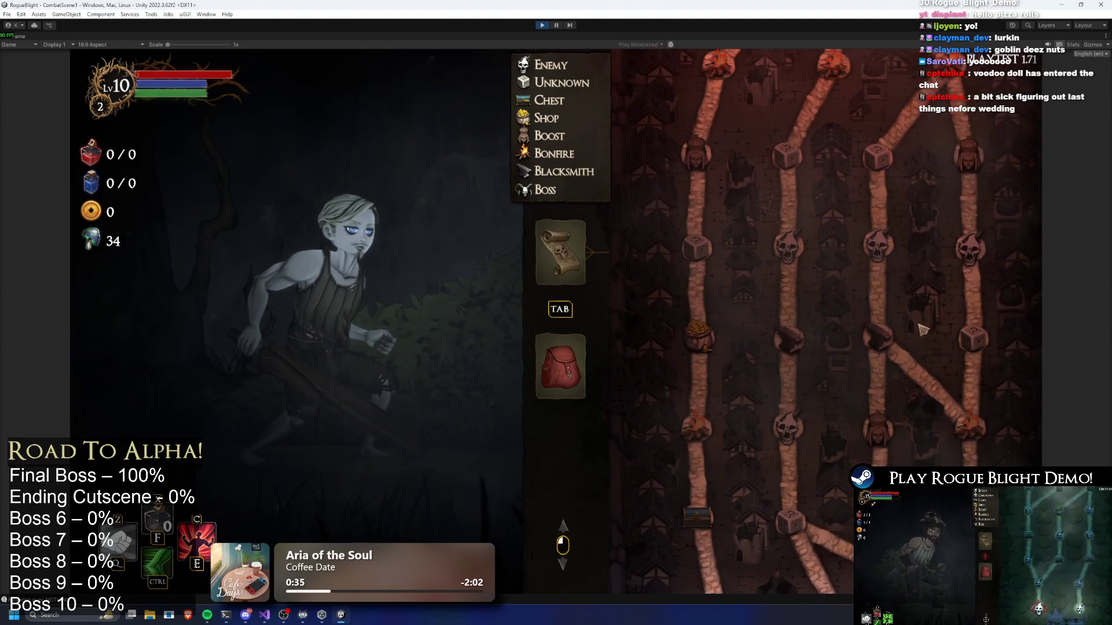
key(r)
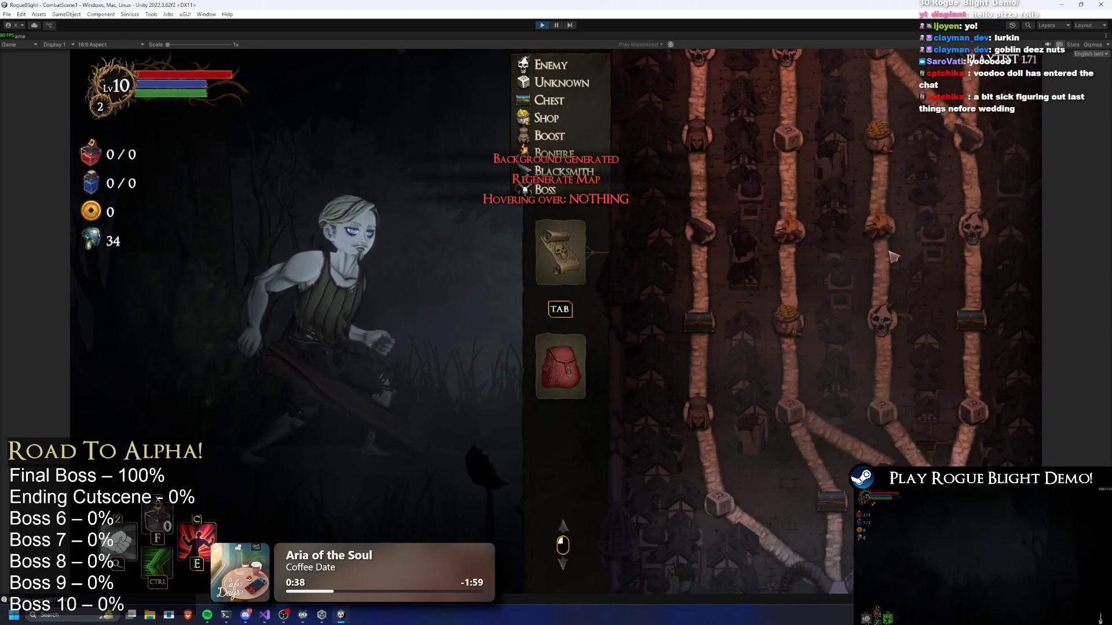
key(r)
key(r)
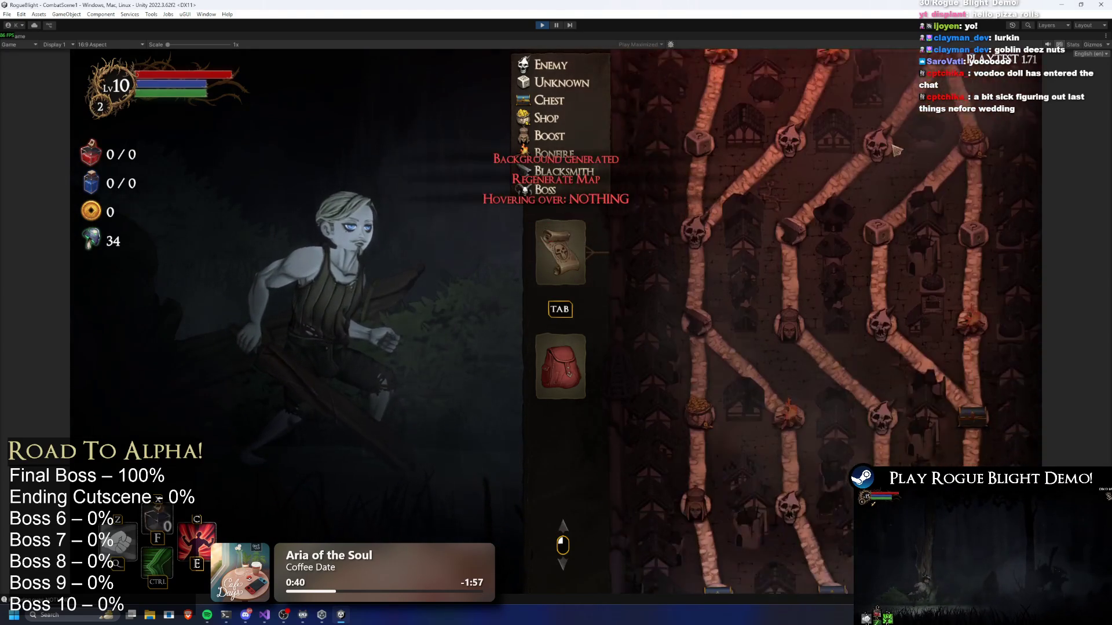
key(r)
key(r)
key(r)
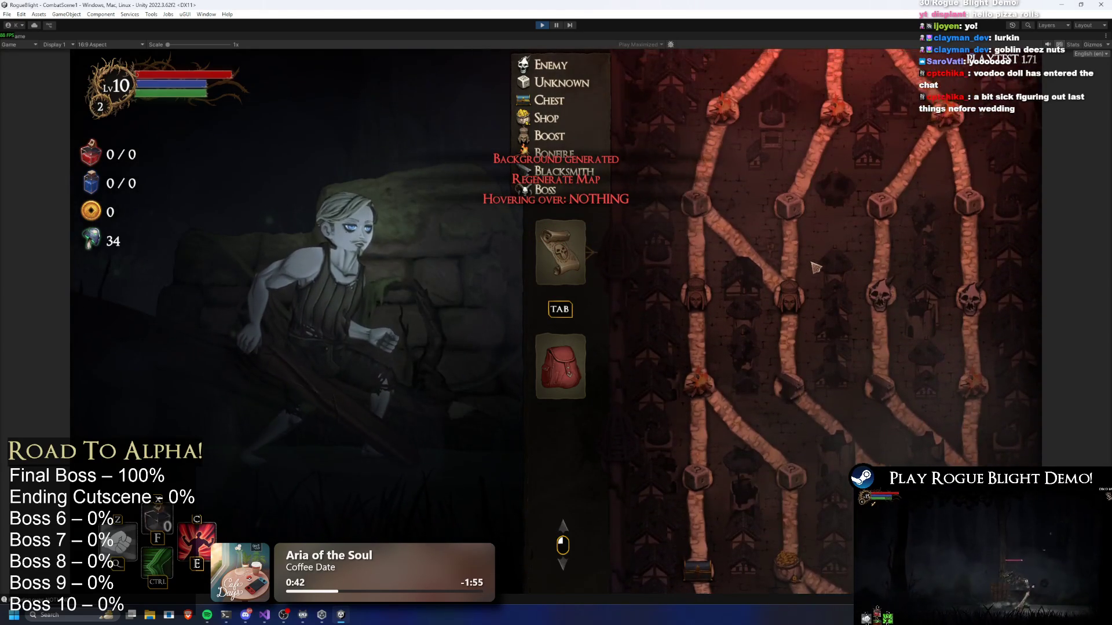
scroll(836, 188, down, 3)
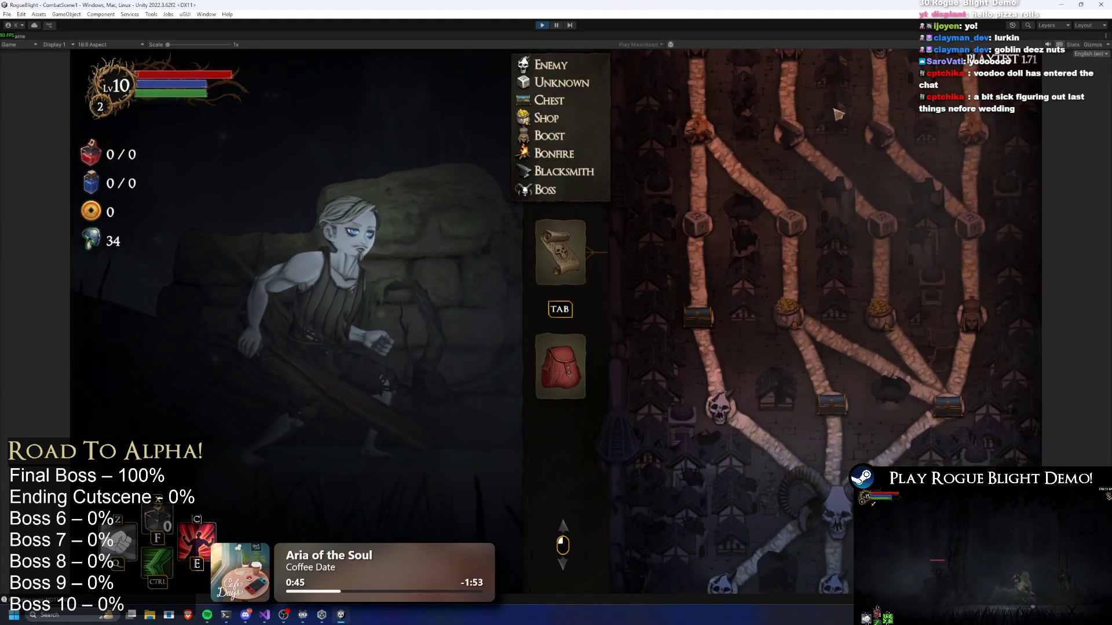
scroll(844, 283, up, 4)
key(r)
key(r)
key(r)
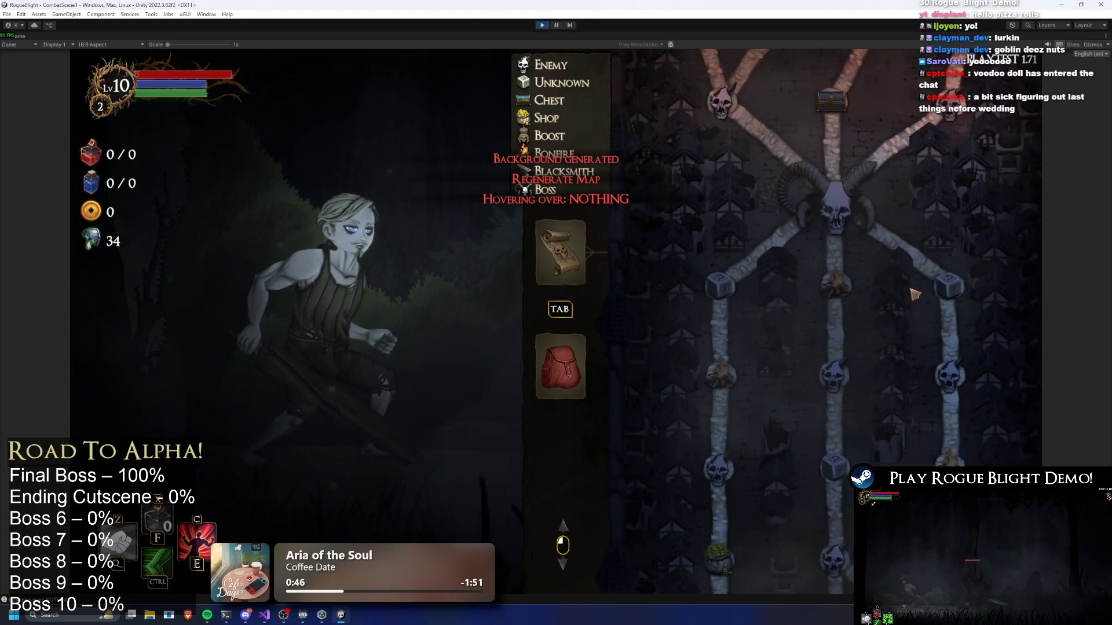
scroll(845, 497, up, 5)
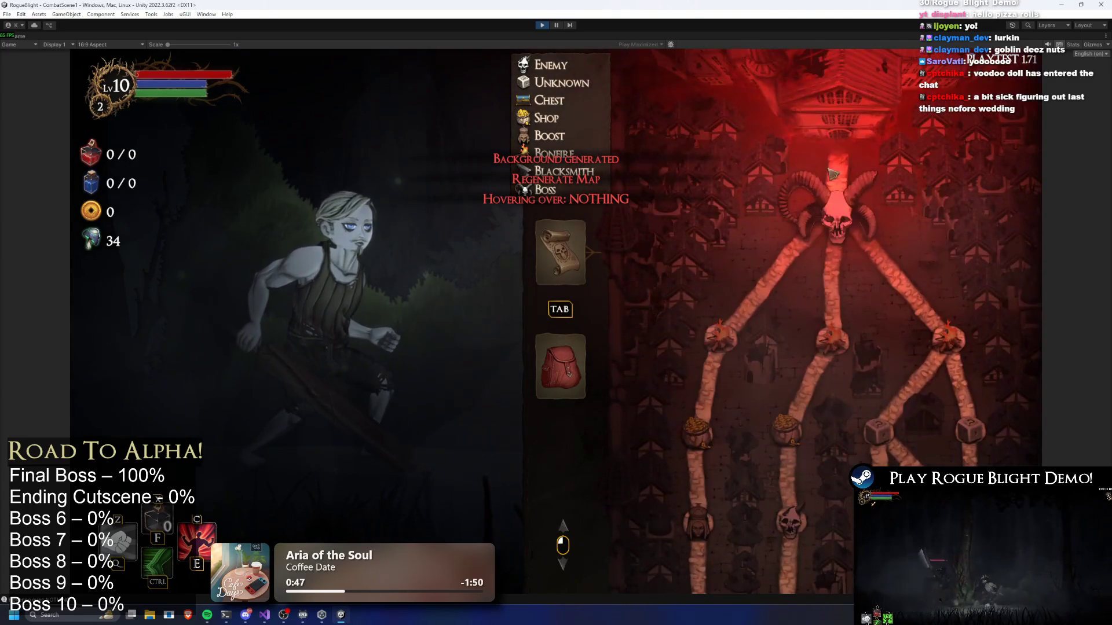
click(544, 25)
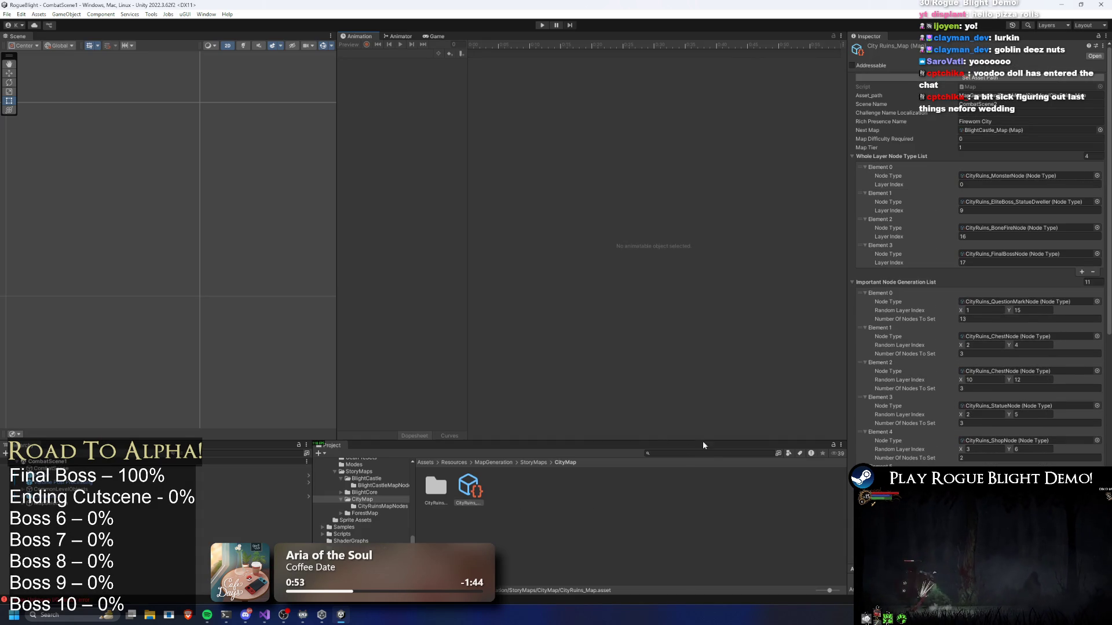
Search the Project for 'common' and open the CommonUI prefab.
text(common)
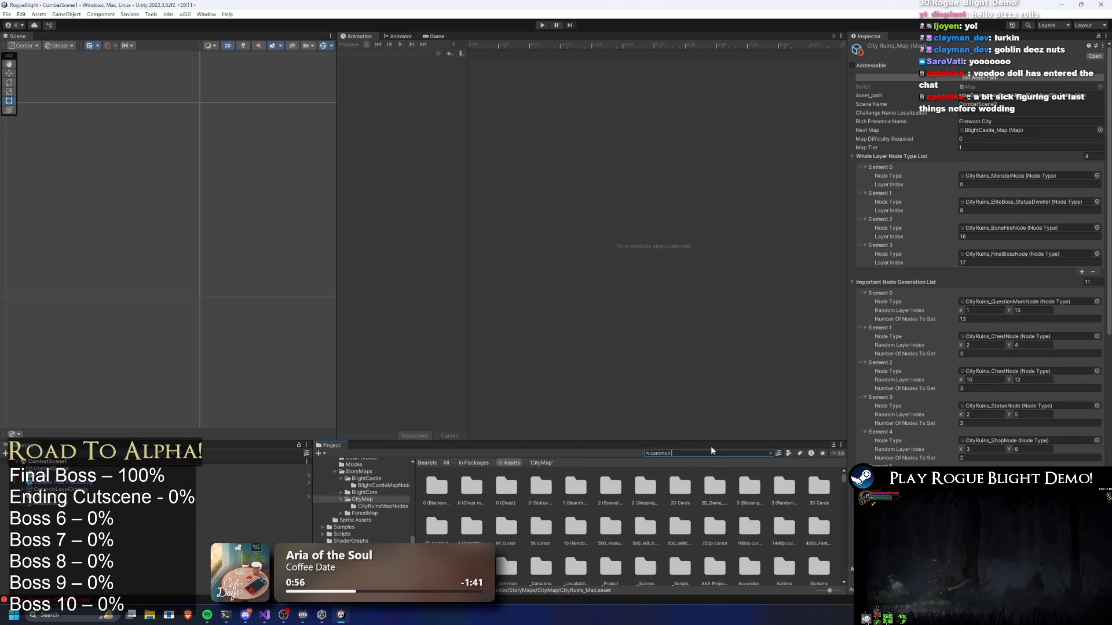
text( opti)
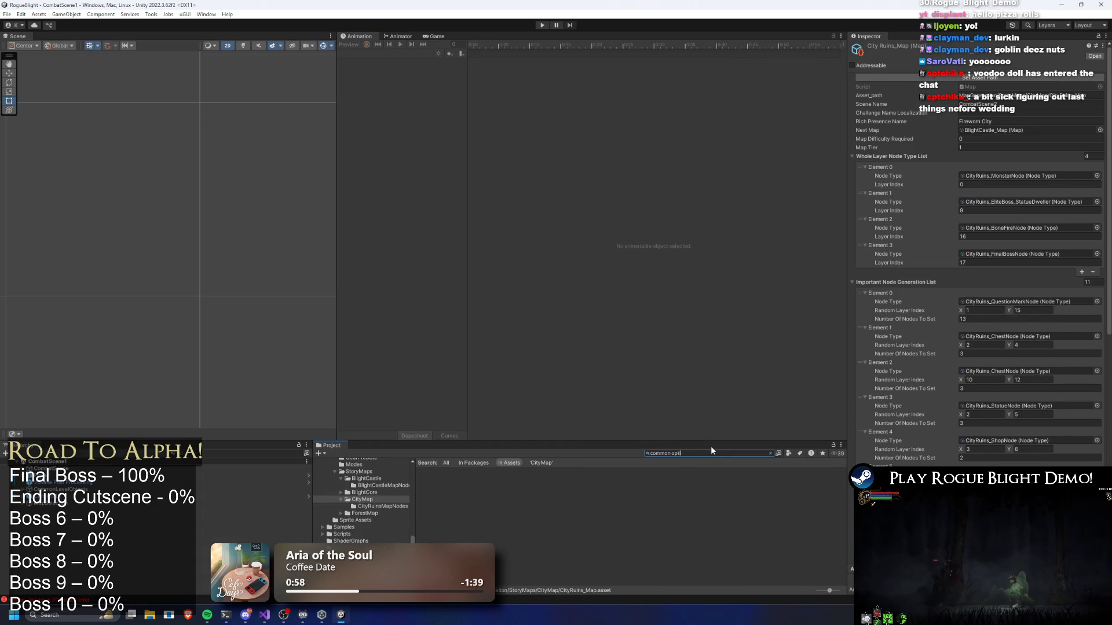
key(BackSpace)
key(BackSpace)
key(BackSpace)
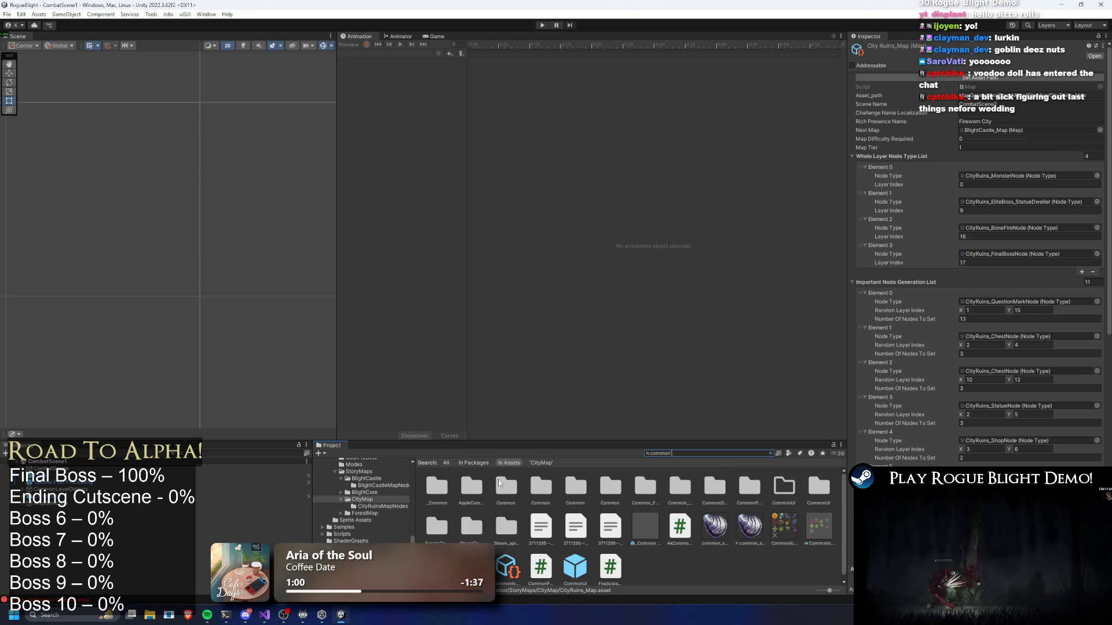
click(575, 564)
click(689, 451)
text(o)
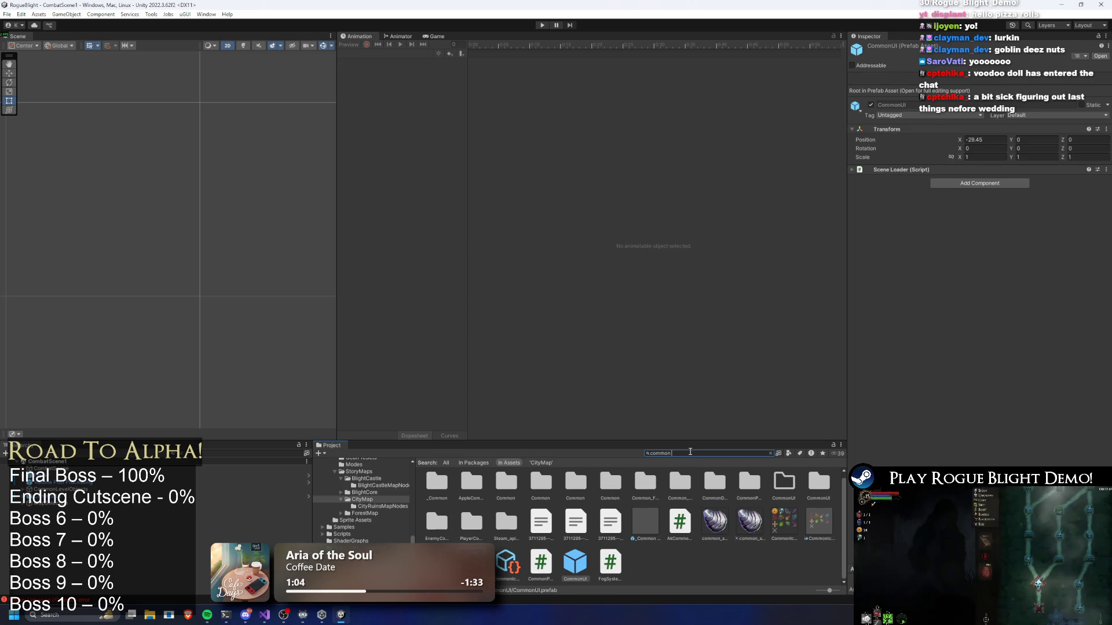
text(i)
double_click(500, 486)
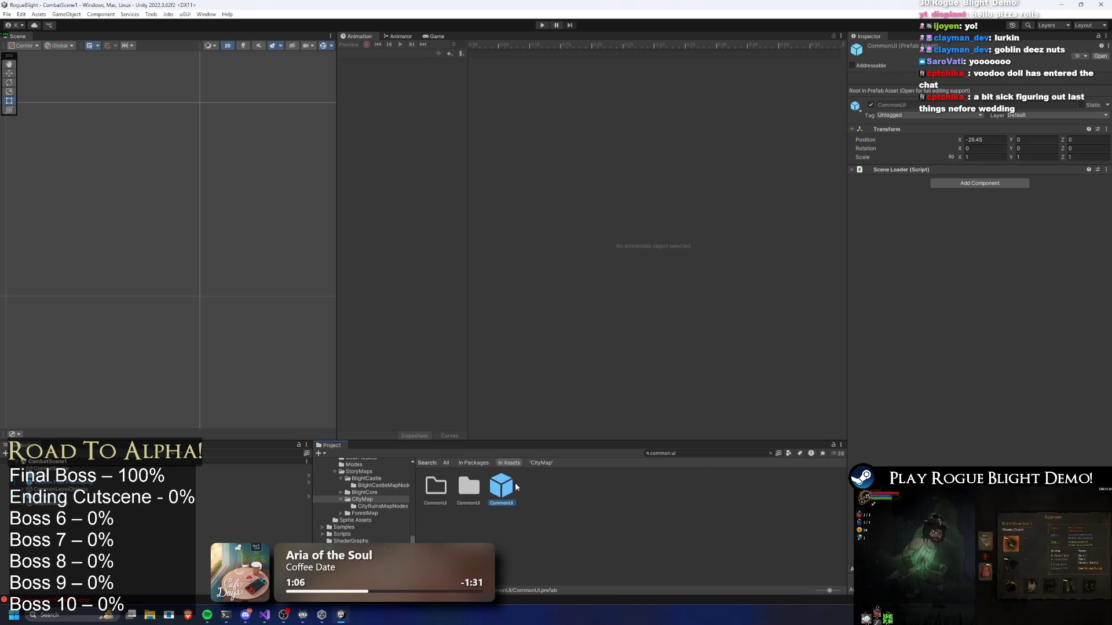
Select StartPoint, expand CombatScene3 in the Map Assets List, and ping its top background prefab.
scroll(145, 539, down, 5)
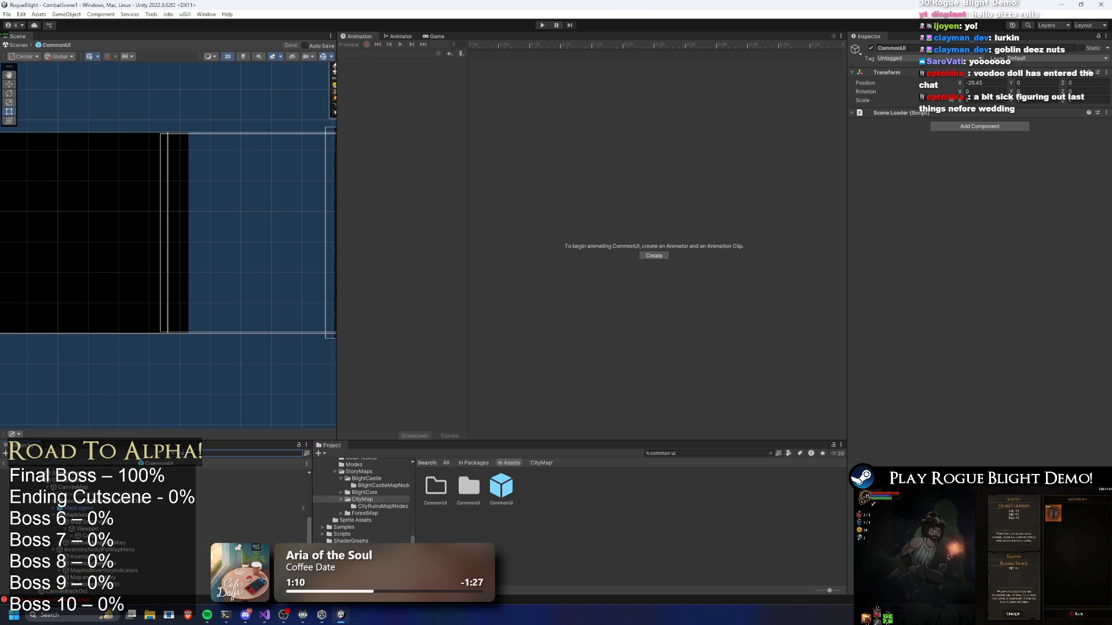
click(69, 473)
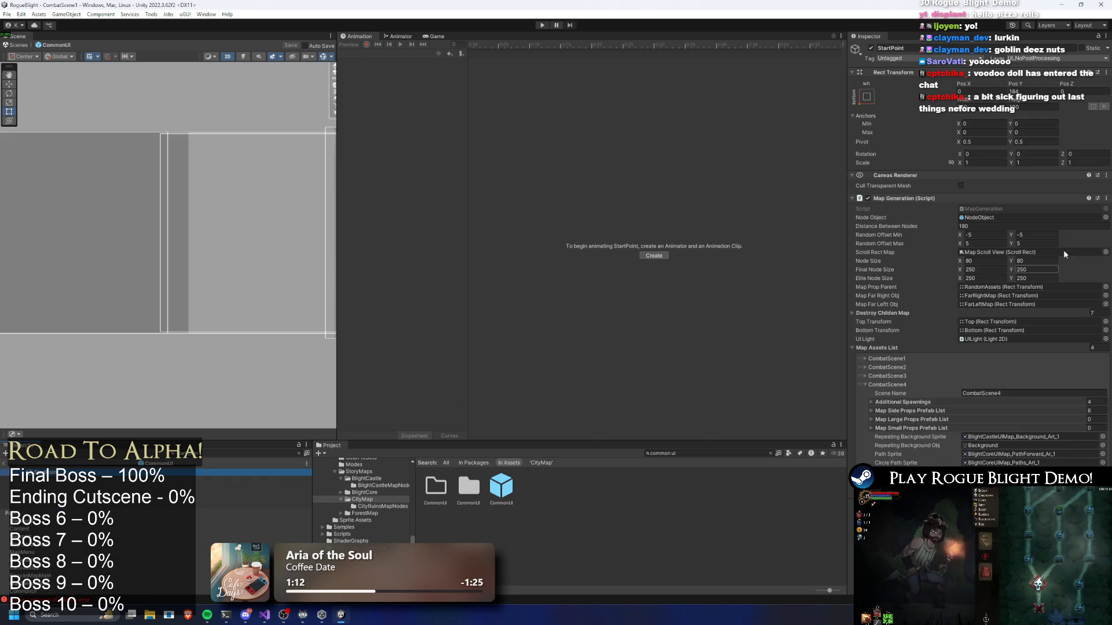
click(1020, 237)
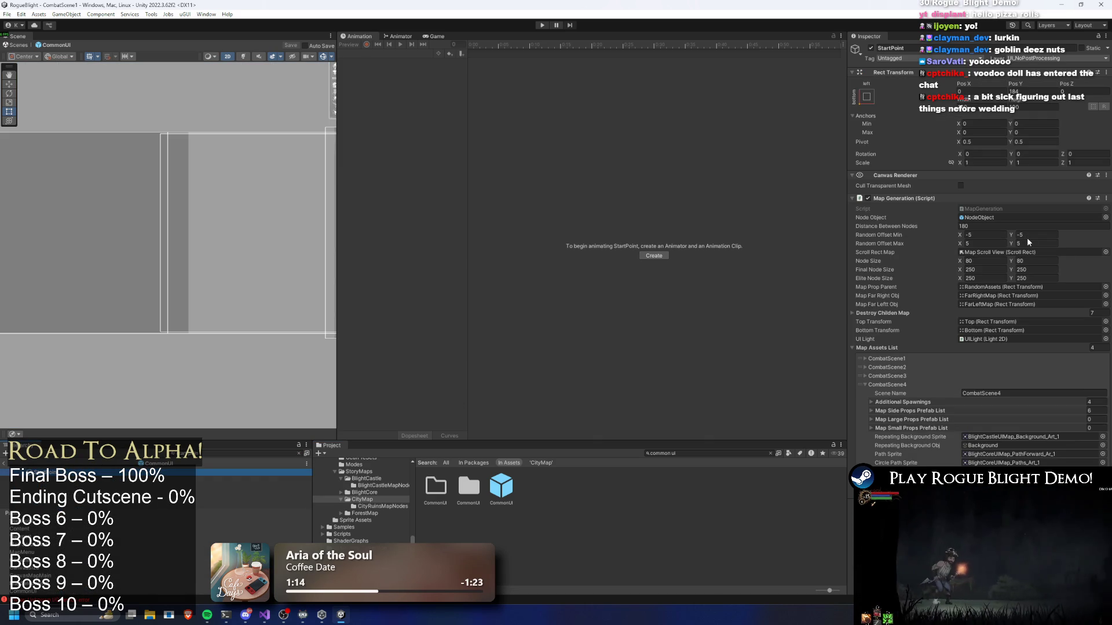
key(Return)
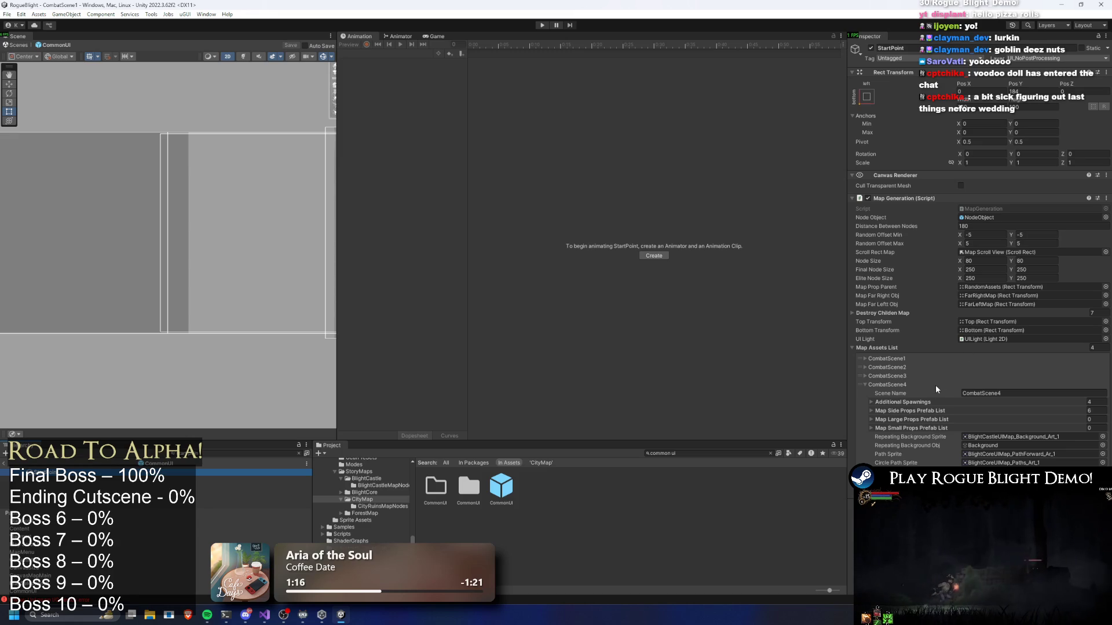
click(888, 377)
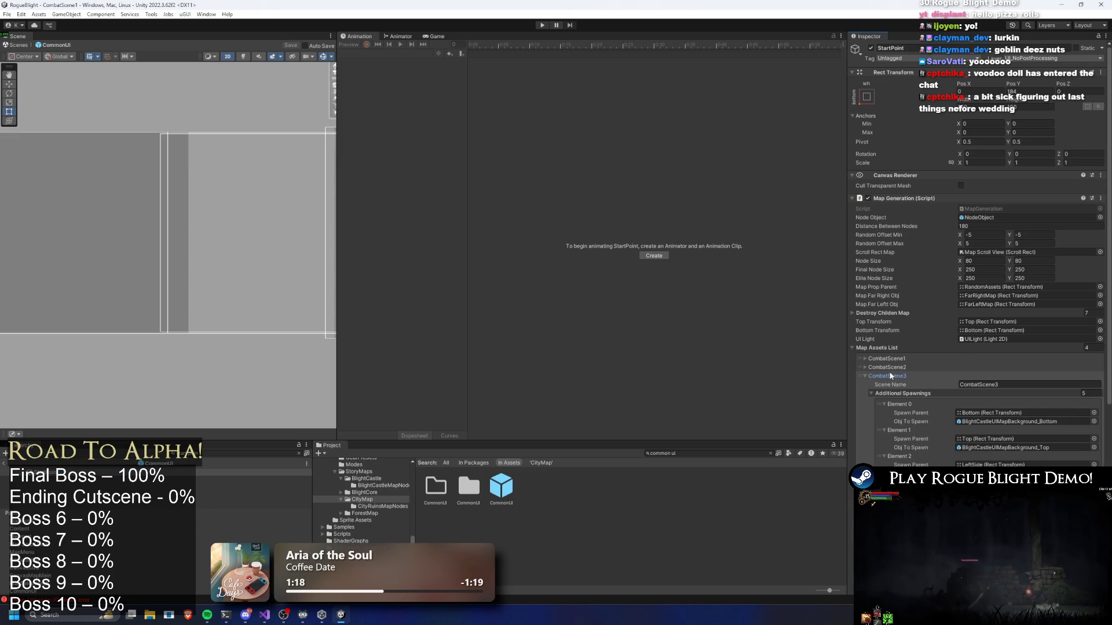
click(984, 448)
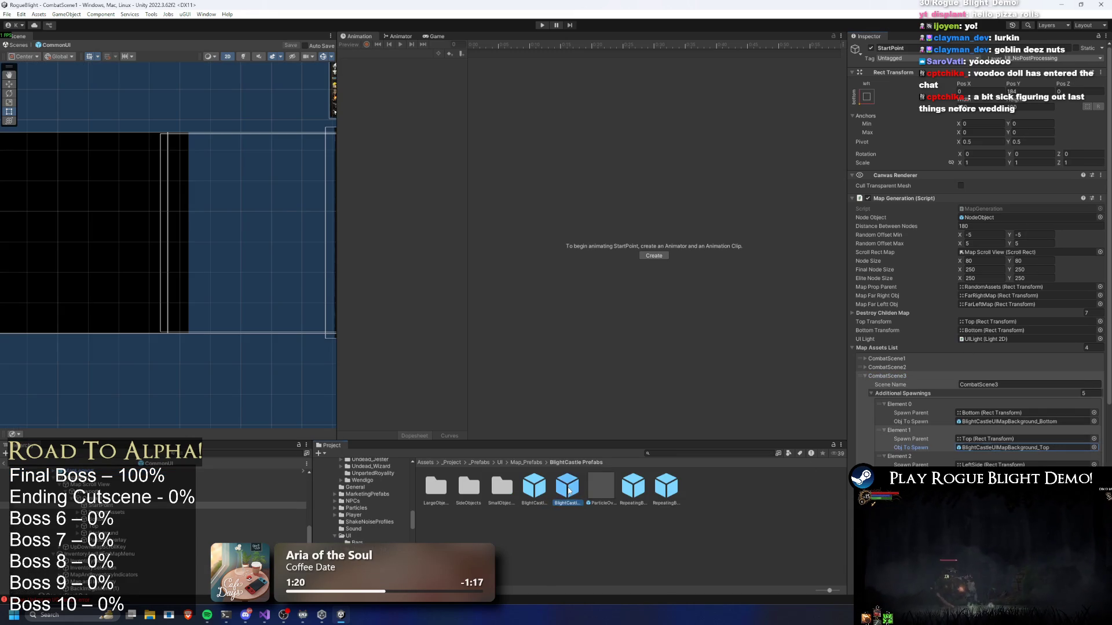
Open the Fireworn City top map background prefab, FWC_UIMapBackground_Top.
double_click(568, 488)
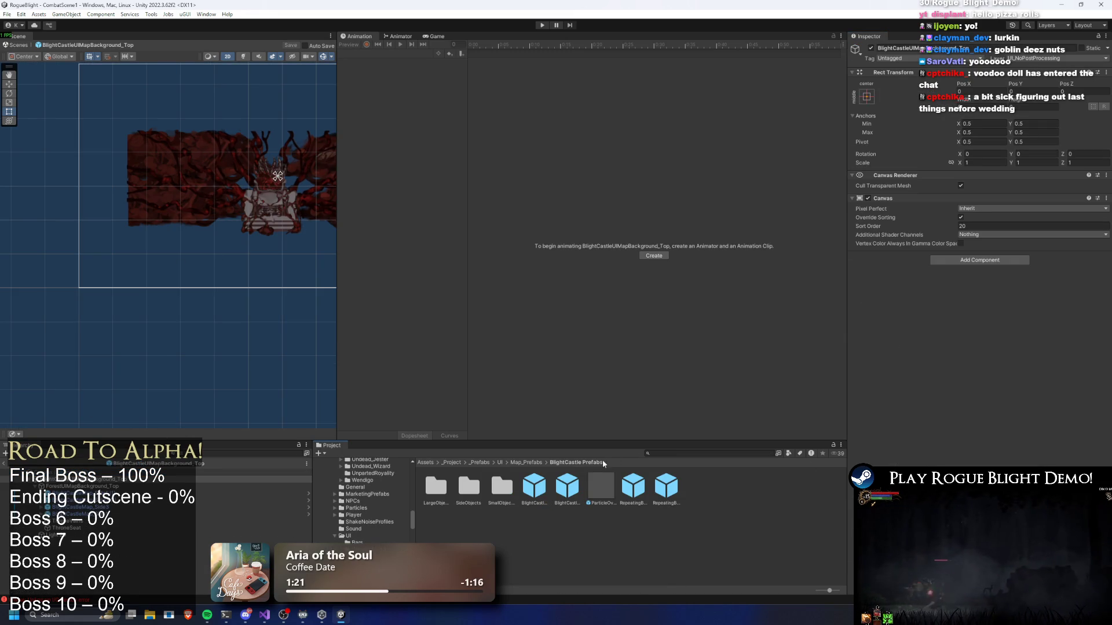
click(528, 463)
double_click(501, 492)
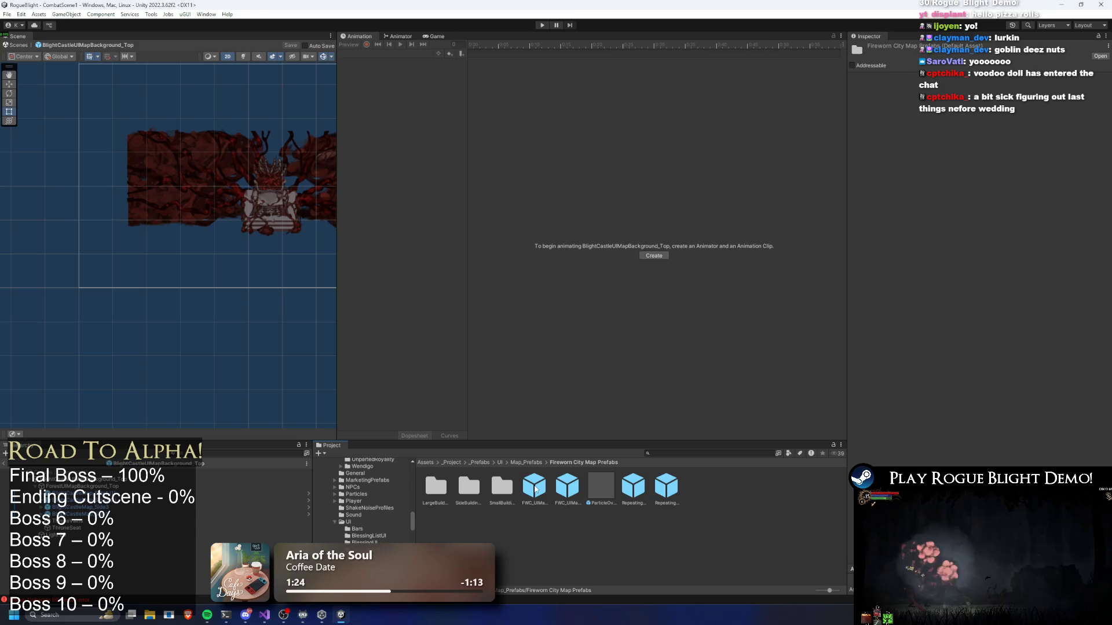
double_click(575, 491)
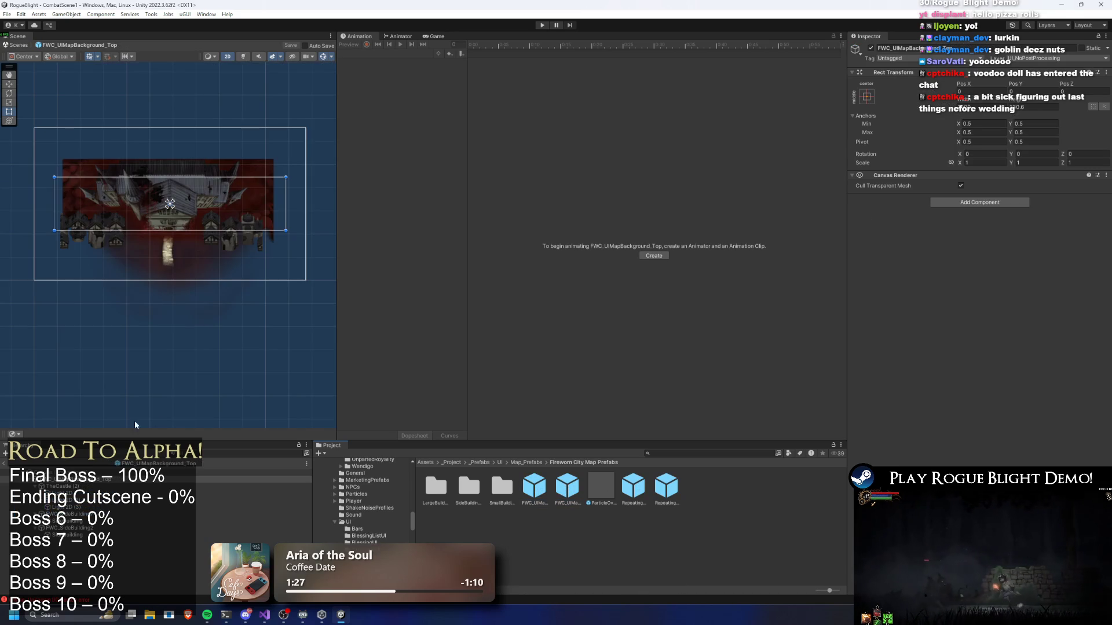
Select the blue freeform light Light 2D (2) and frame its bottom edge in the Scene view.
click(81, 500)
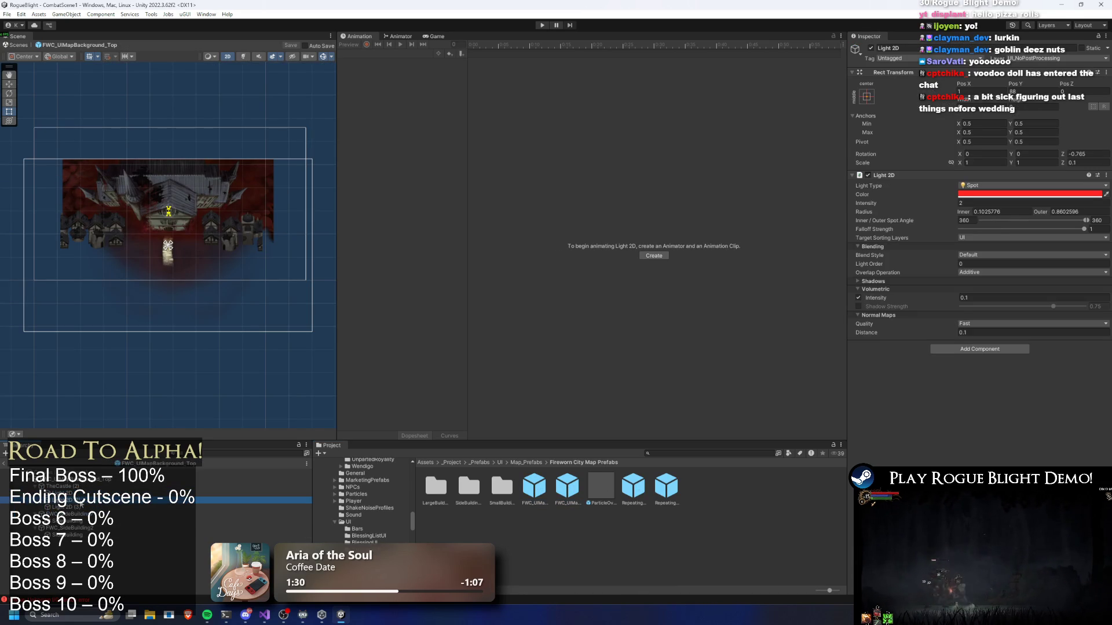
click(81, 507)
scroll(191, 308, down, 2)
mouse_move(192, 309)
mouse_down()
mouse_move(223, 116)
mouse_move(239, 219)
mouse_move(213, 161)
mouse_up()
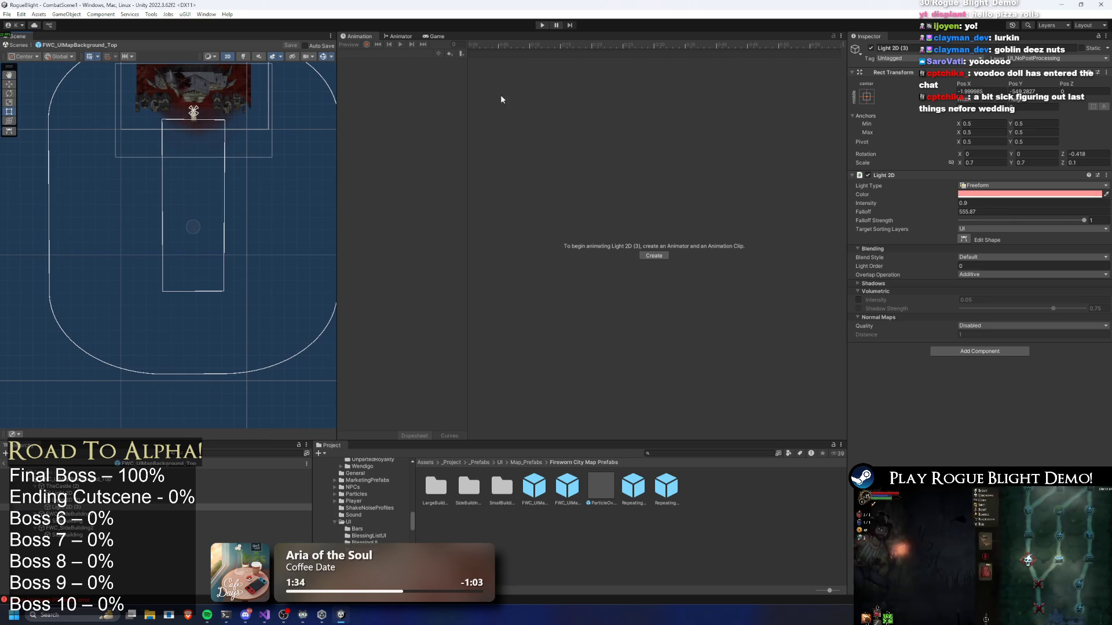
click(81, 500)
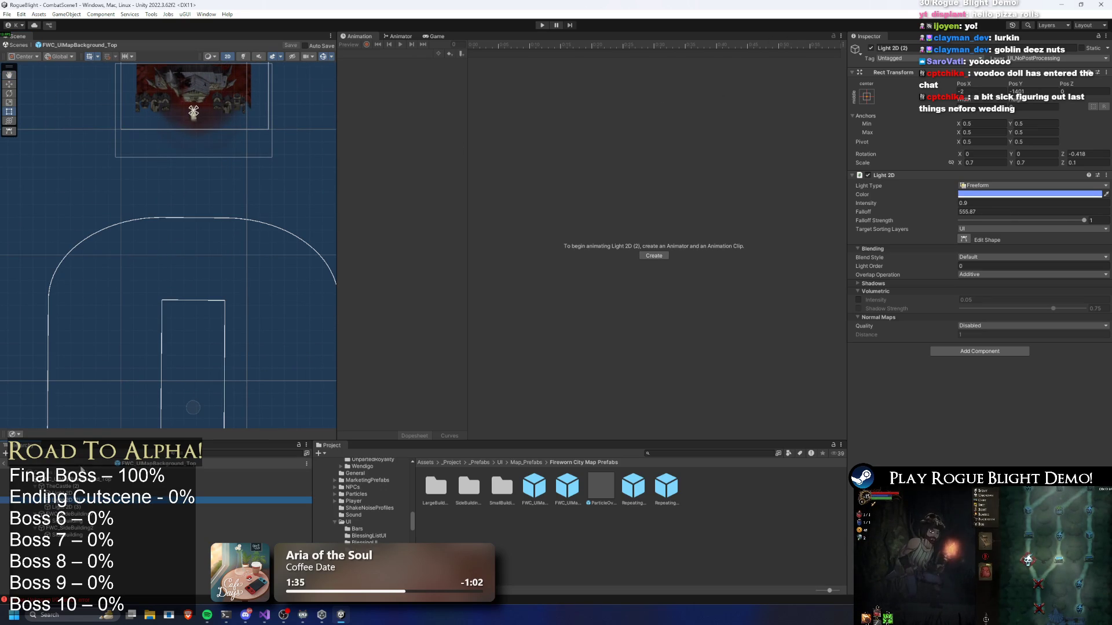
mouse_move(193, 220)
mouse_down()
mouse_move(207, 234)
mouse_move(198, 244)
mouse_up()
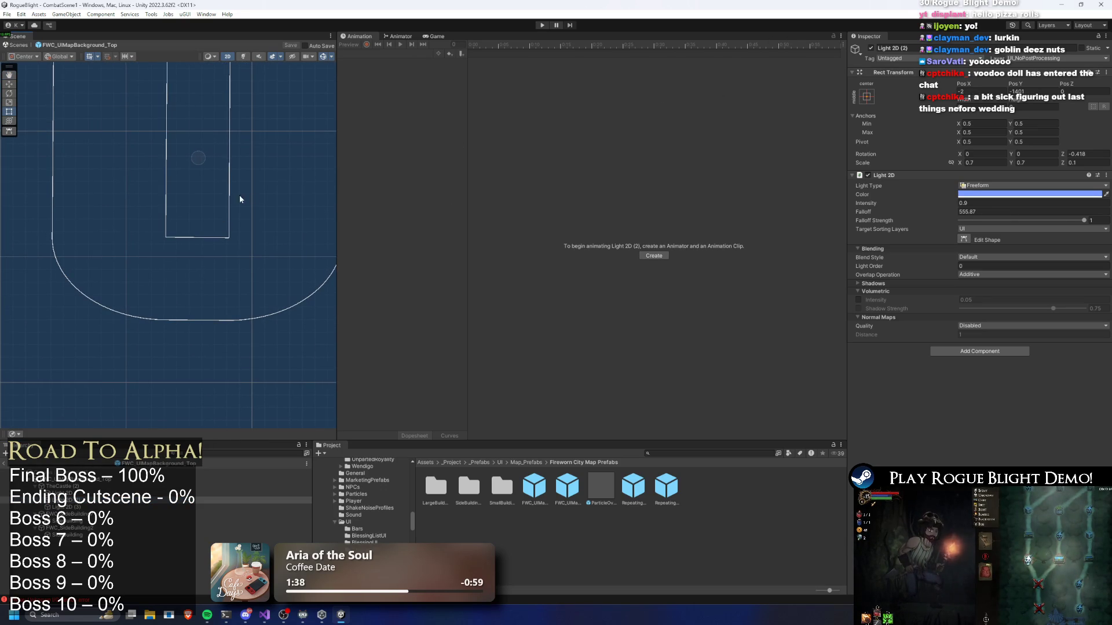
Lower both bottom shape vertices of Light 2D (2) to Position Y -632.93, then playtest.
click(964, 239)
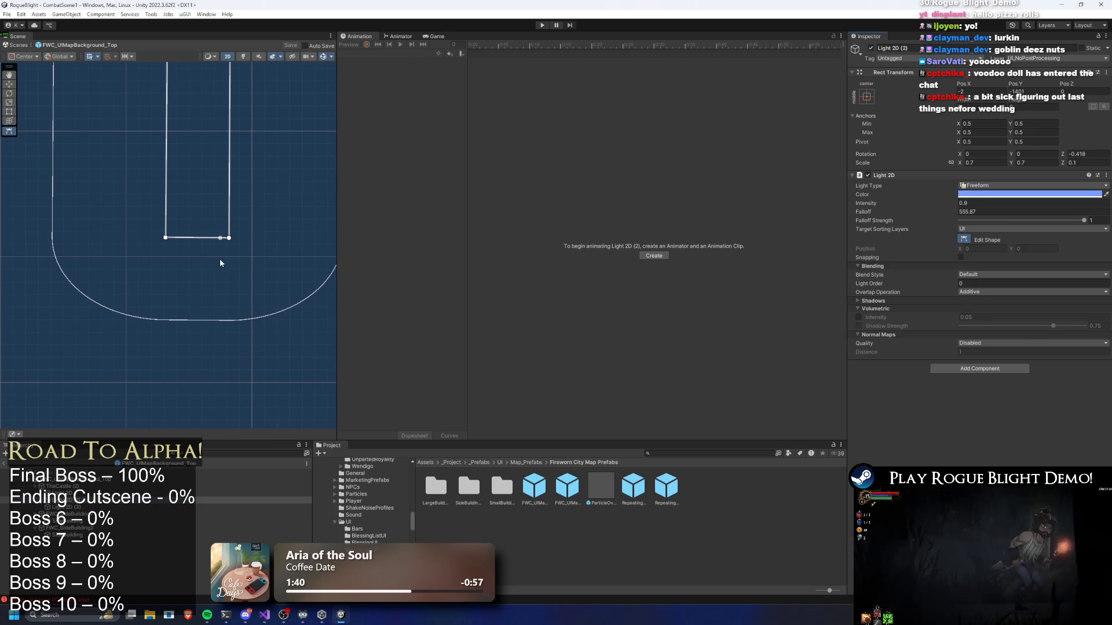
click(166, 238)
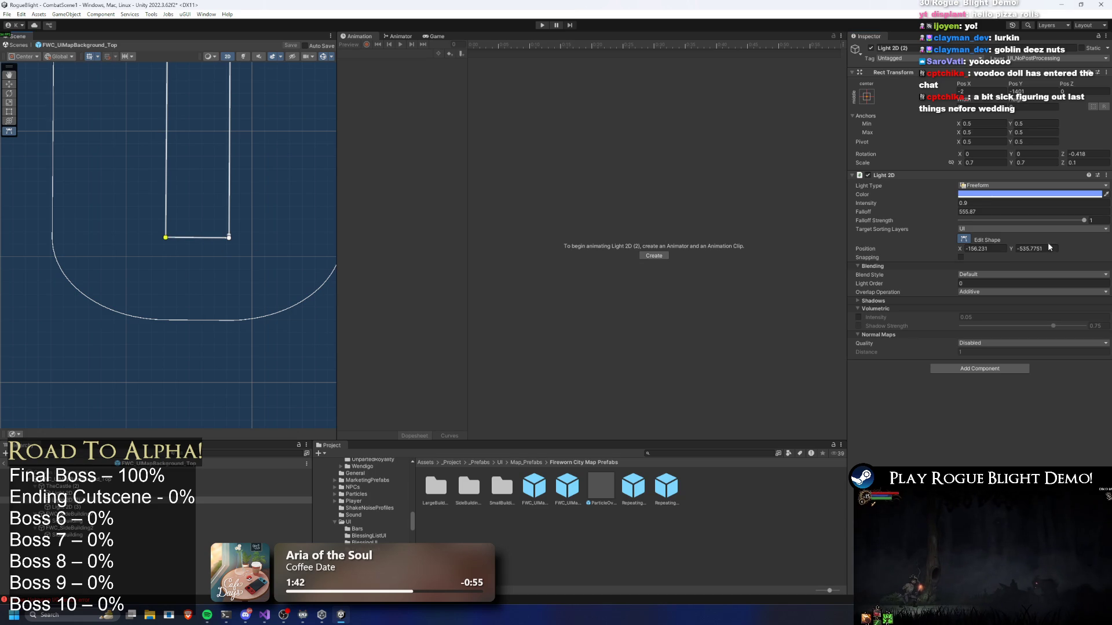
mouse_move(1011, 249)
mouse_down()
mouse_move(436, 252)
mouse_move(645, 230)
mouse_up()
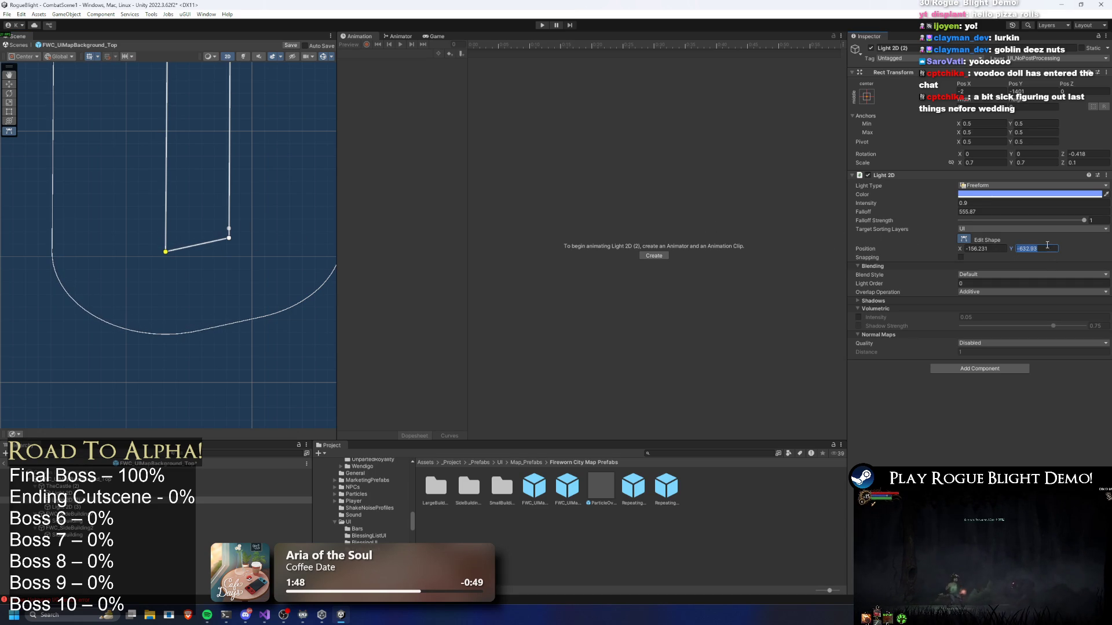
click(229, 239)
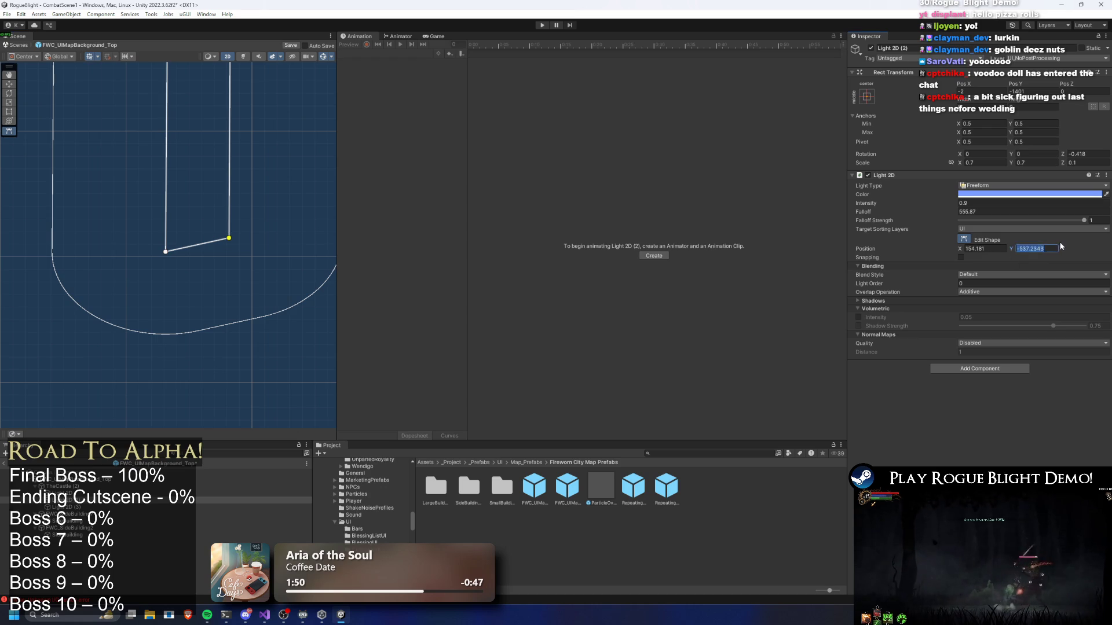
text(-632.93)
click(542, 25)
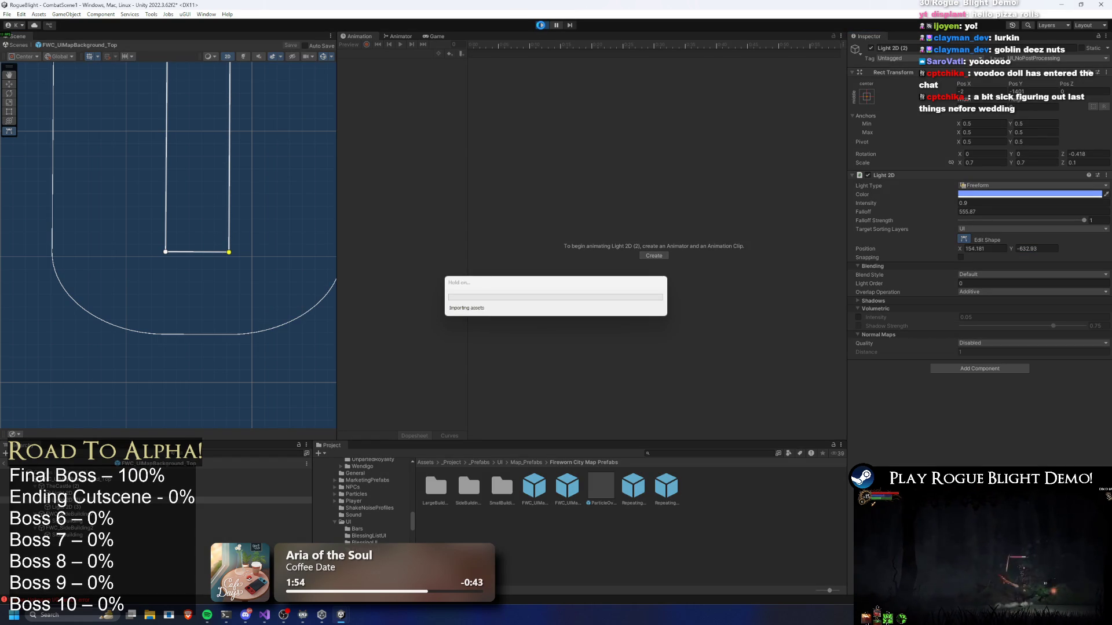
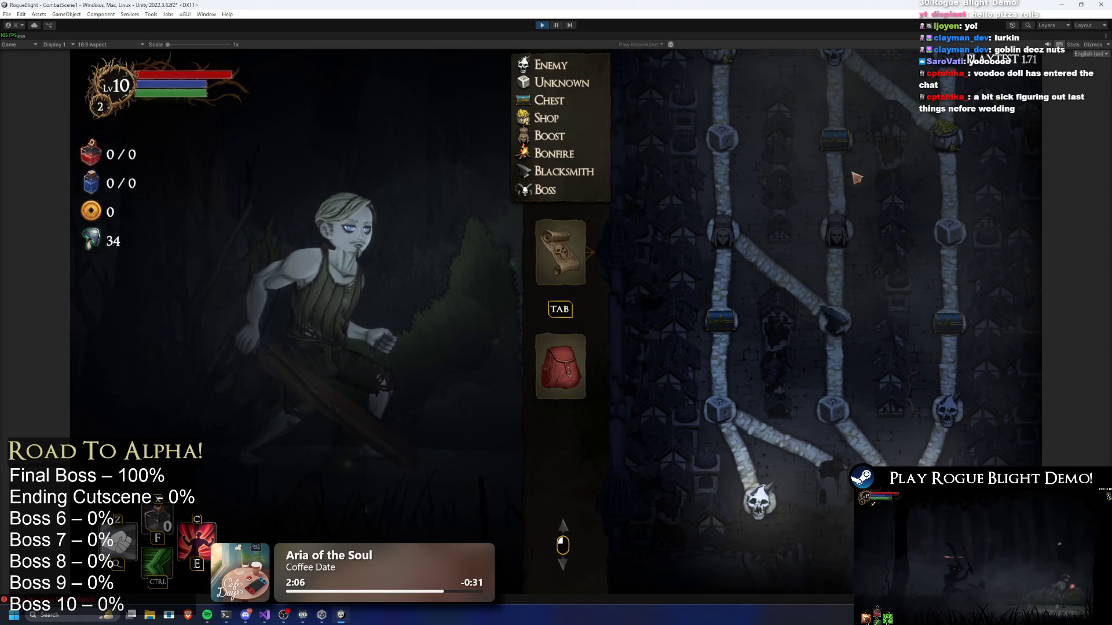
Enable cheats with F1, regenerate the node map twice, and scroll to inspect it.
key(F1)
key(r)
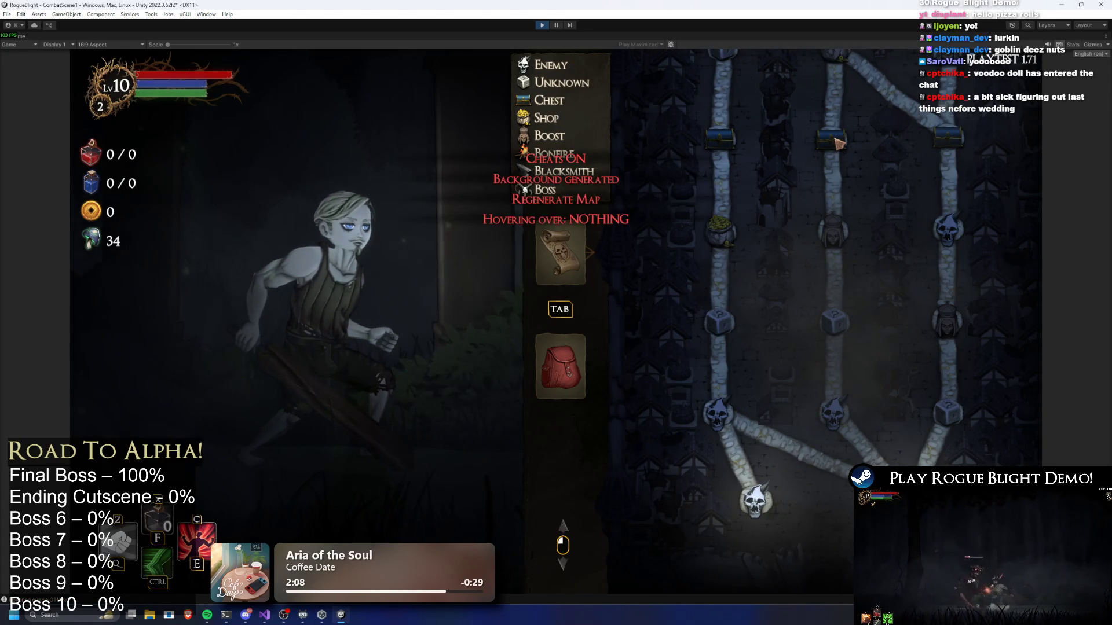
key(r)
key(r)
key(r)
key(r)
key(r)
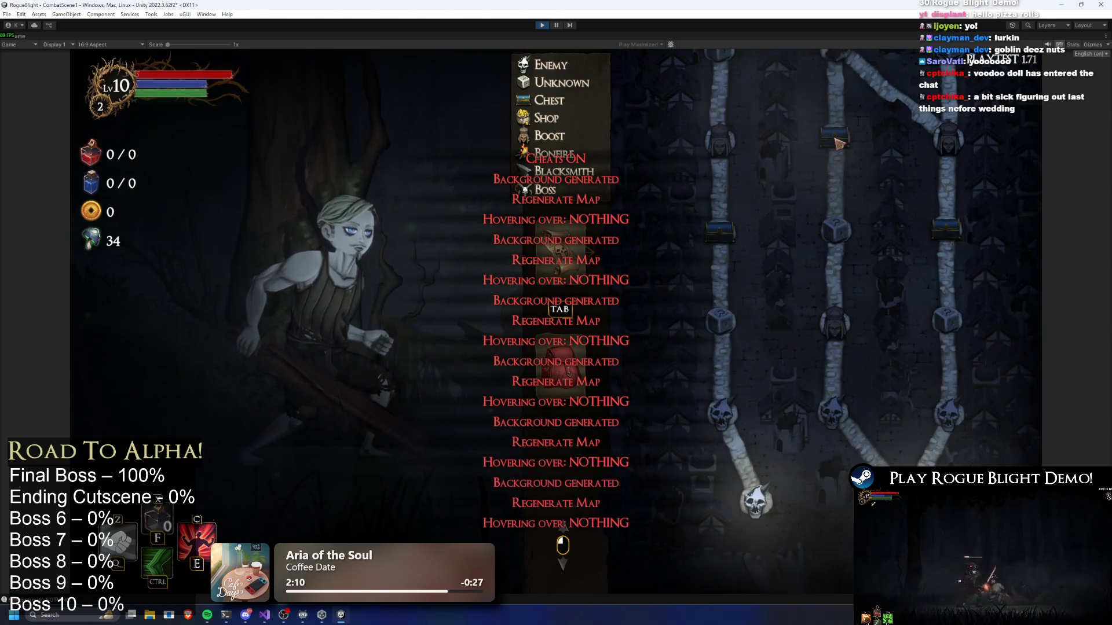
scroll(851, 185, up, 5)
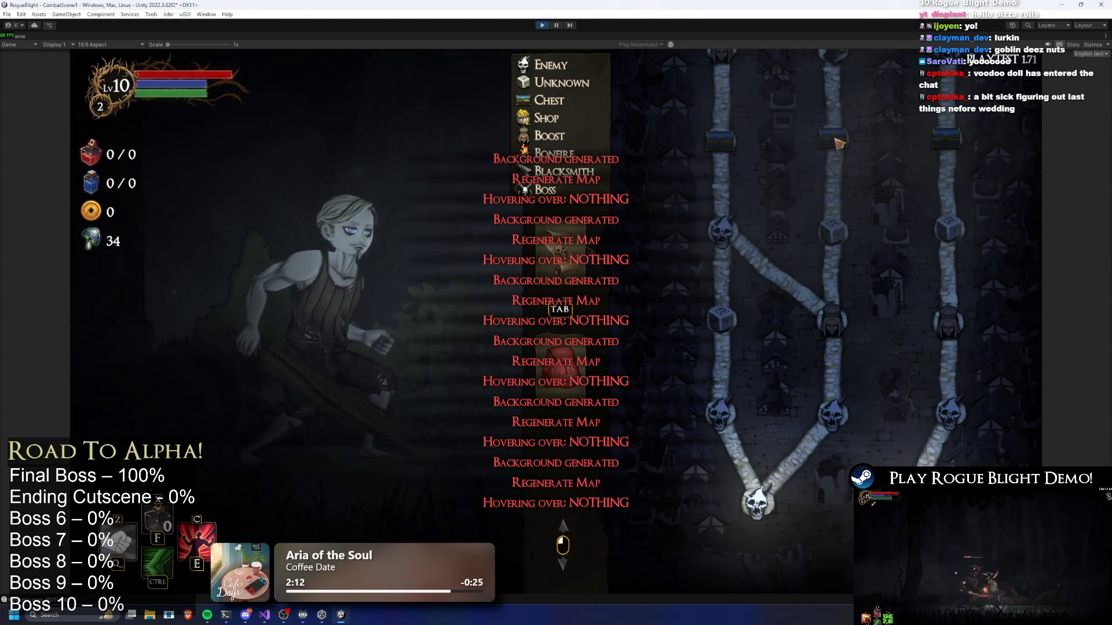
scroll(721, 274, down, 2)
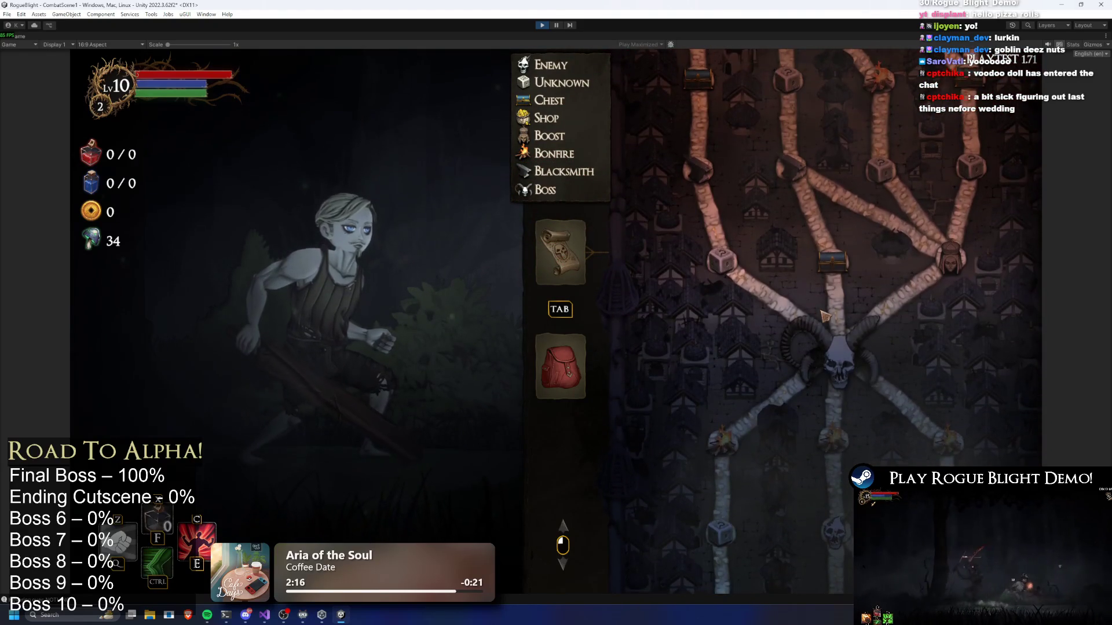
scroll(828, 309, up, 1)
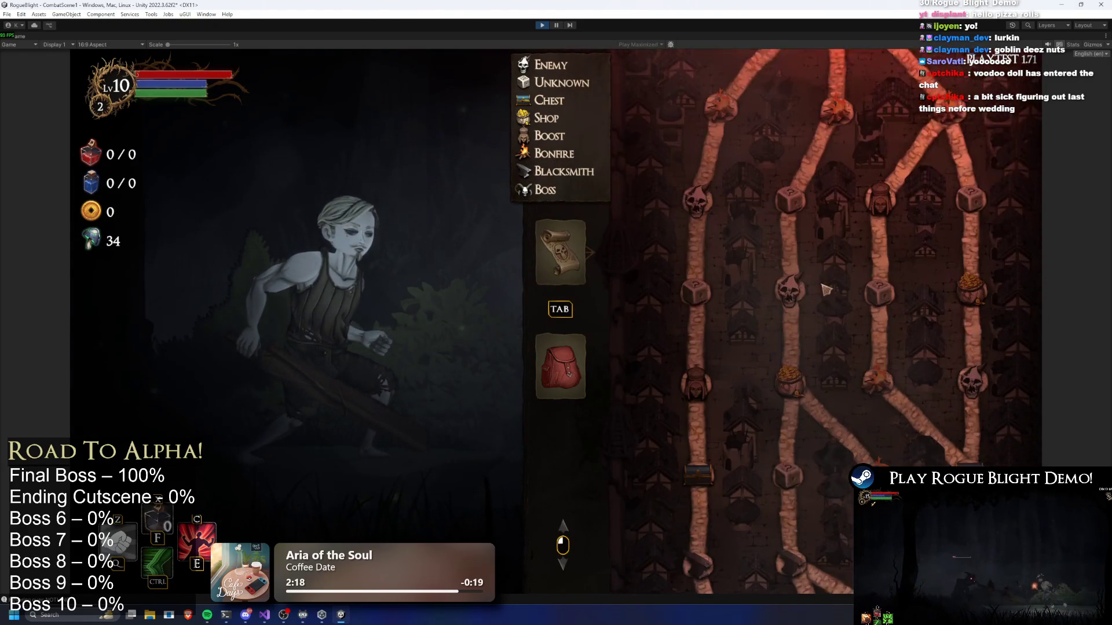
Regenerate the node map three more times, inspecting each layout, then pause the game.
key(r)
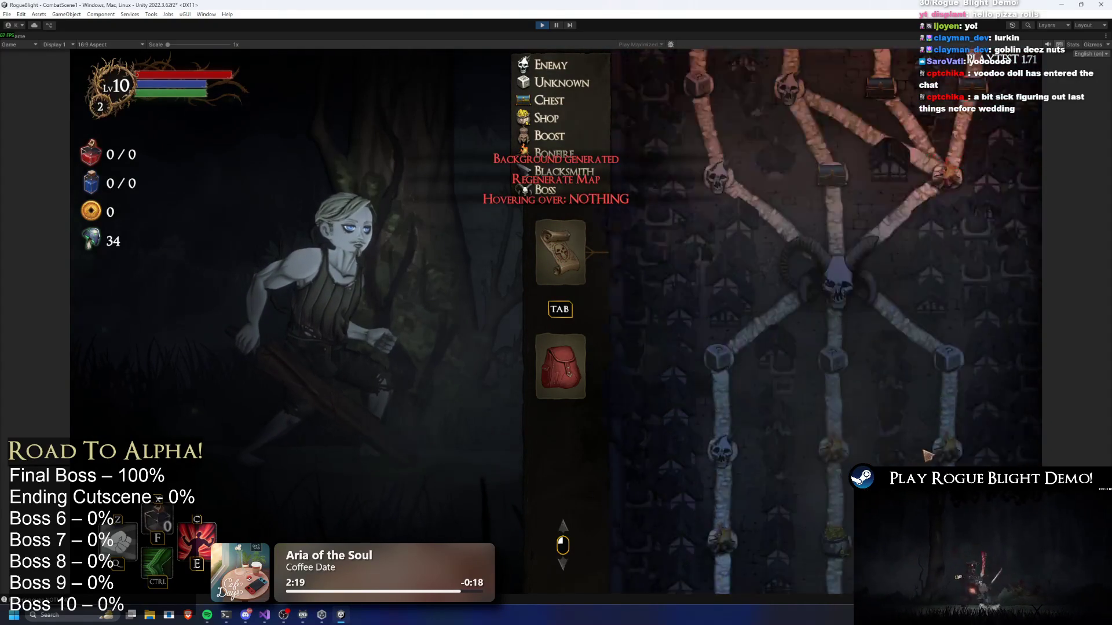
key(r)
key(r)
key(r)
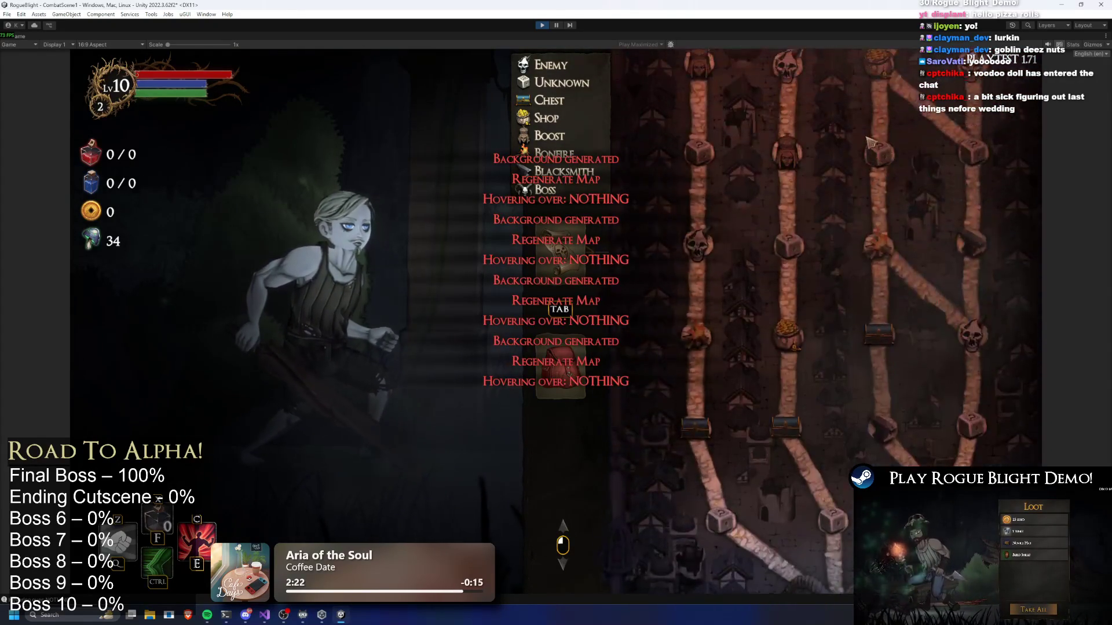
scroll(867, 242, up, 10)
scroll(867, 359, down, 10)
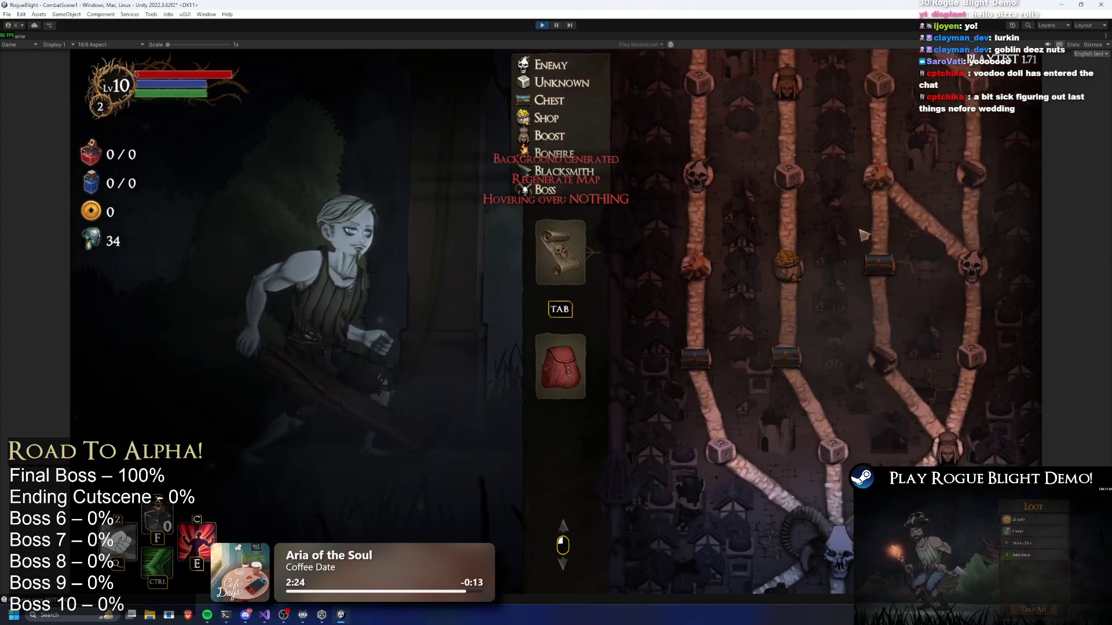
key(r)
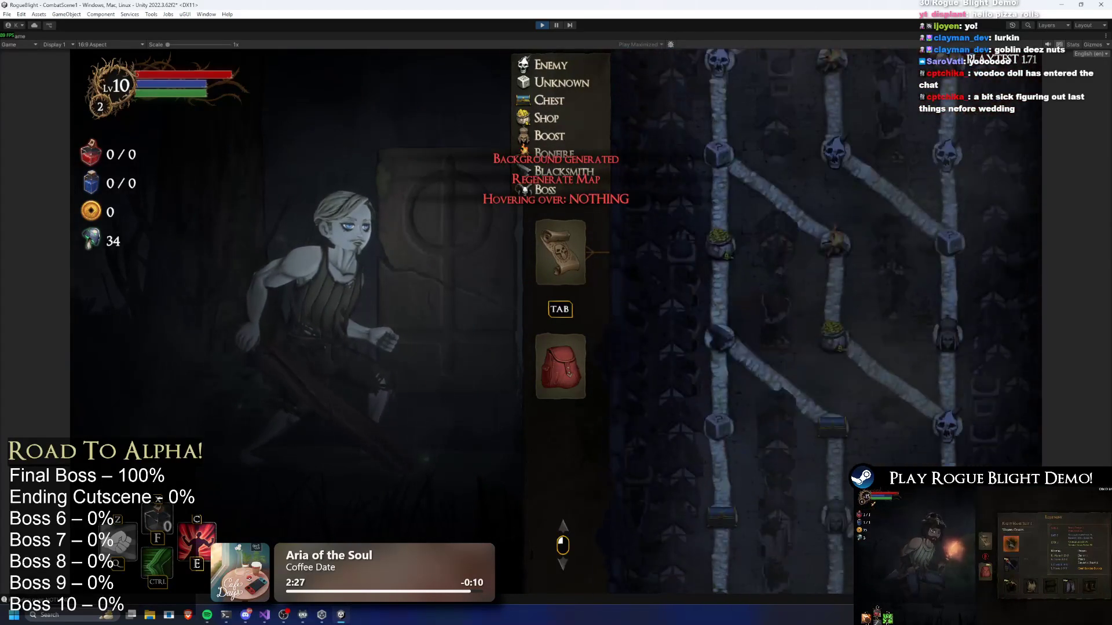
scroll(756, 176, down, 5)
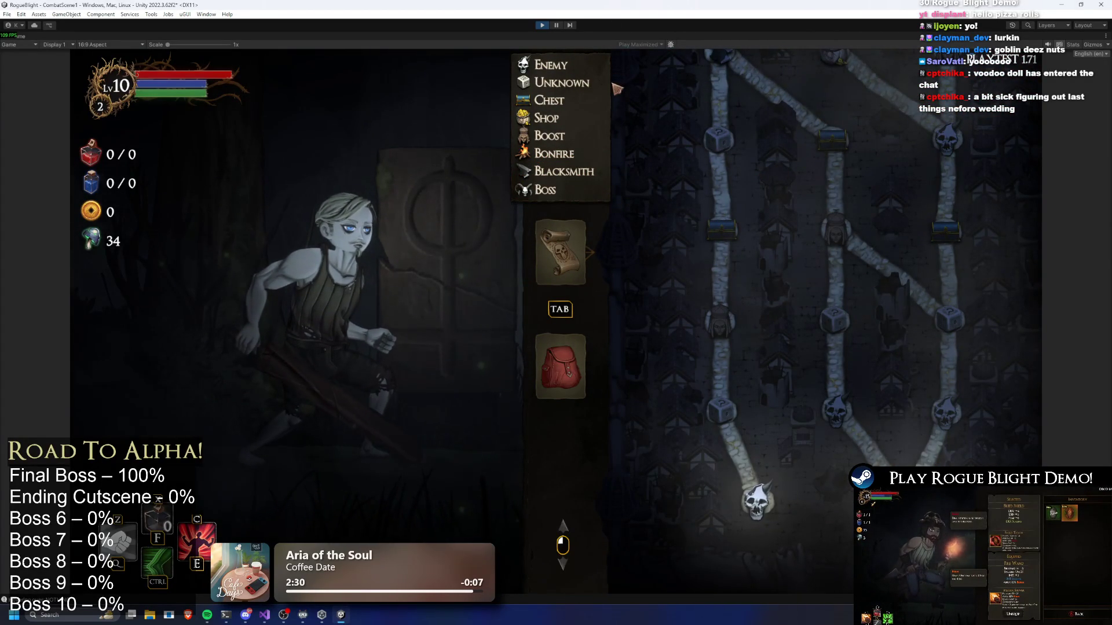
key(Escape)
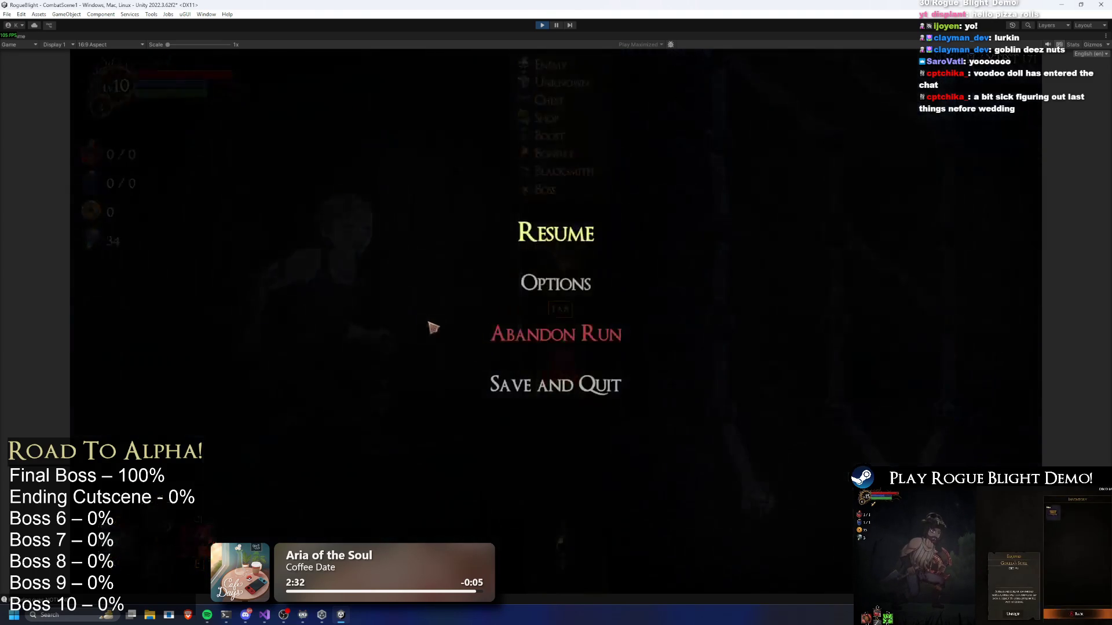
Abandon the current run and walk the character right through the Sanctuary to the cart.
key(Escape)
key(Escape)
click(539, 334)
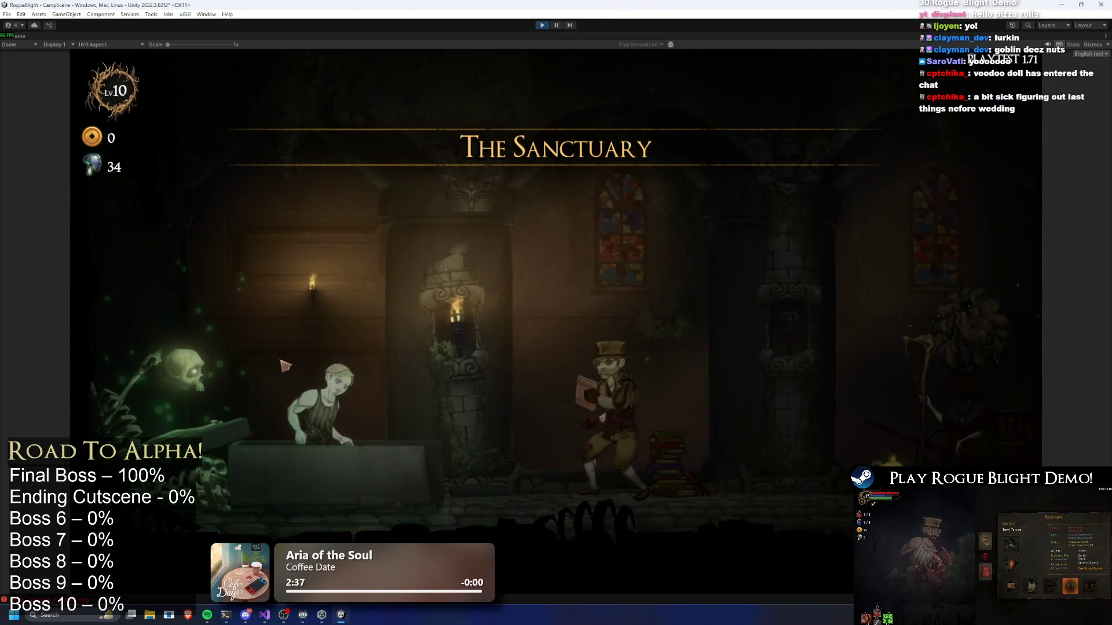
key(d)
key(e)
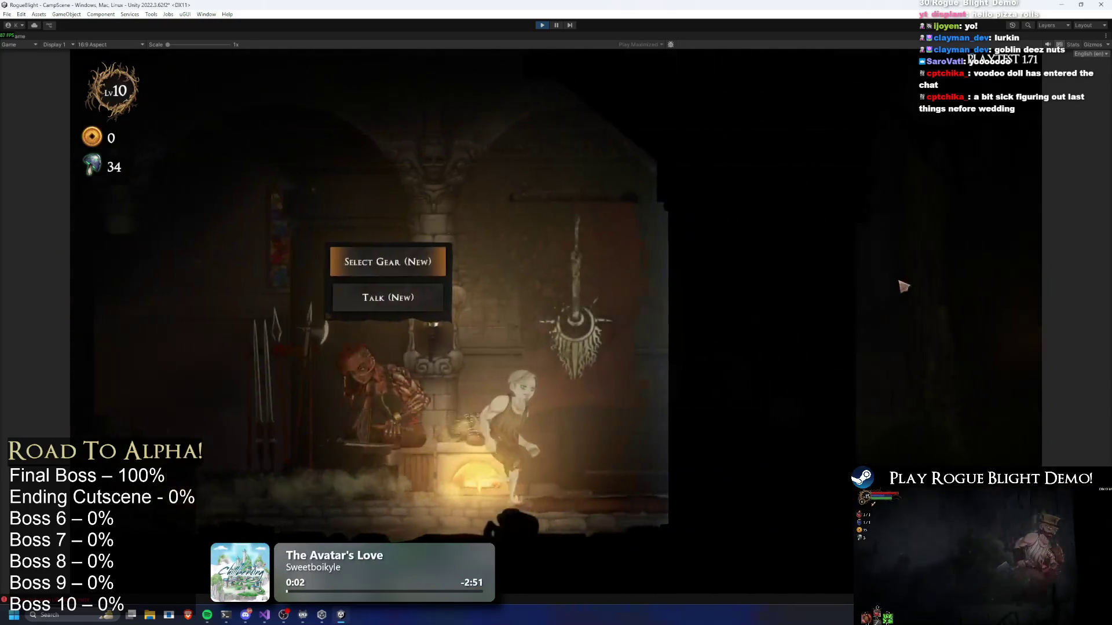
key(d)
Start a Story Mode map from the cart and take the Wooden Sword.
key(e)
click(377, 263)
click(701, 294)
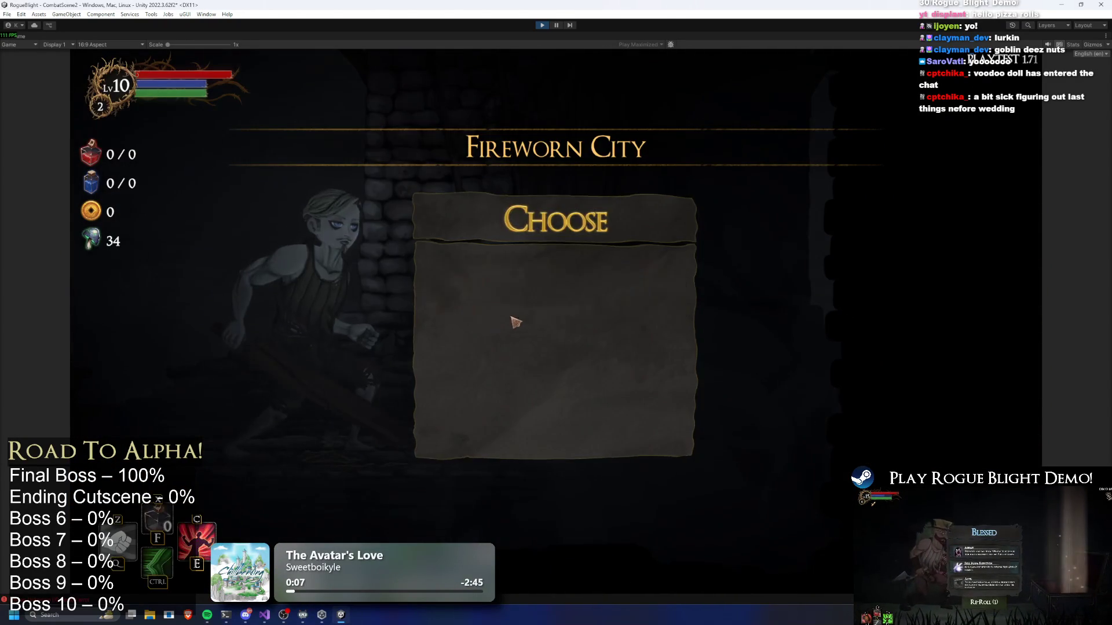
click(513, 316)
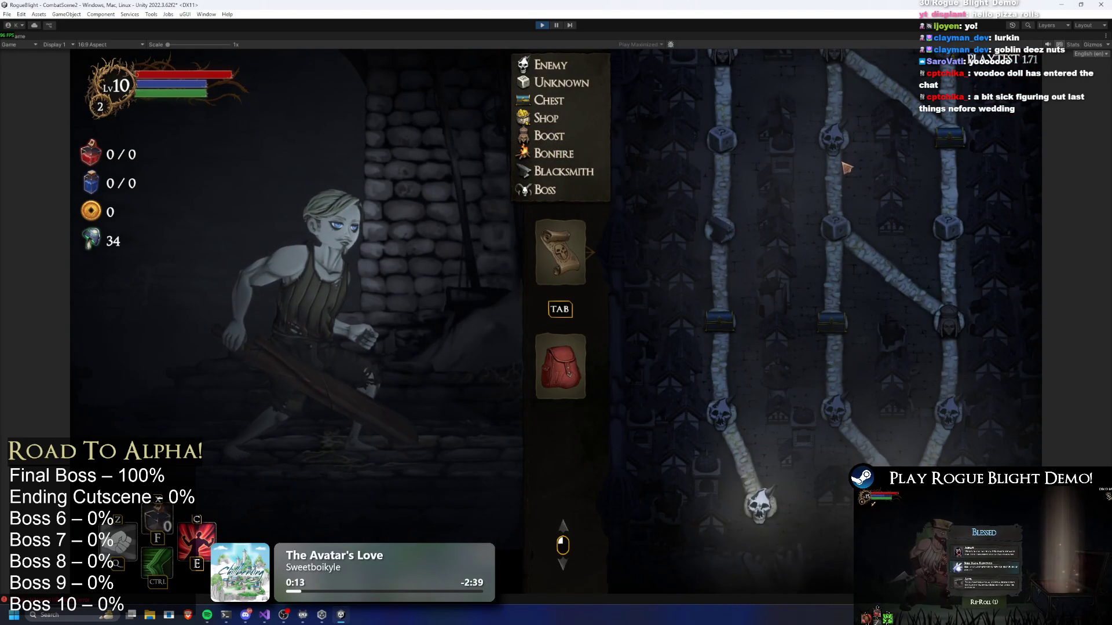
Scroll and drag through the Fireworn City node map to inspect the whole layout.
scroll(851, 191, up, 2)
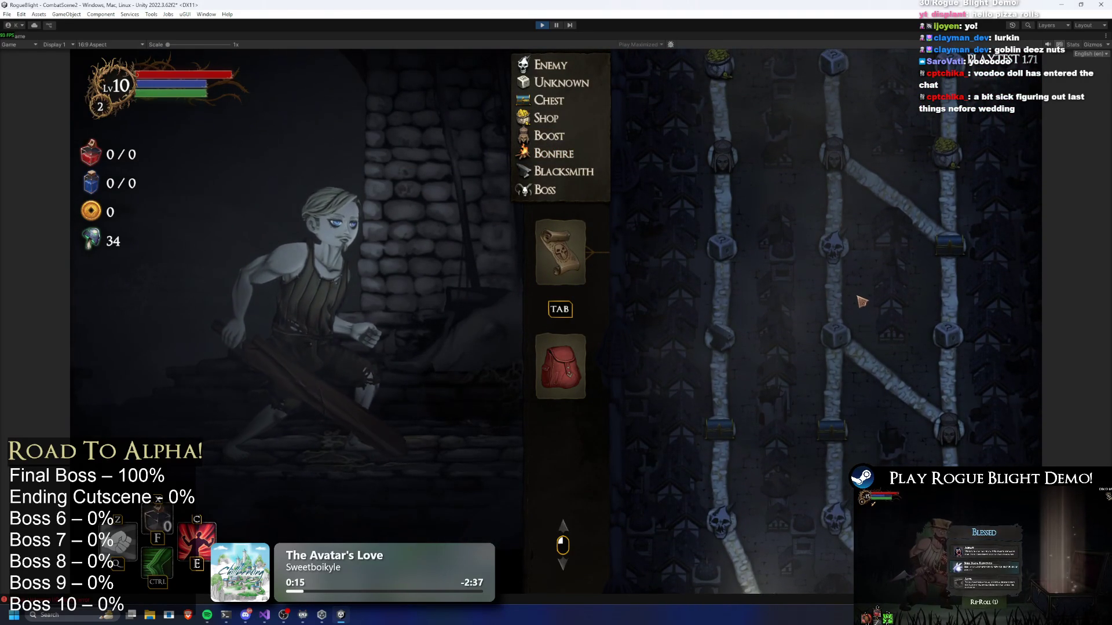
scroll(862, 302, down, 2)
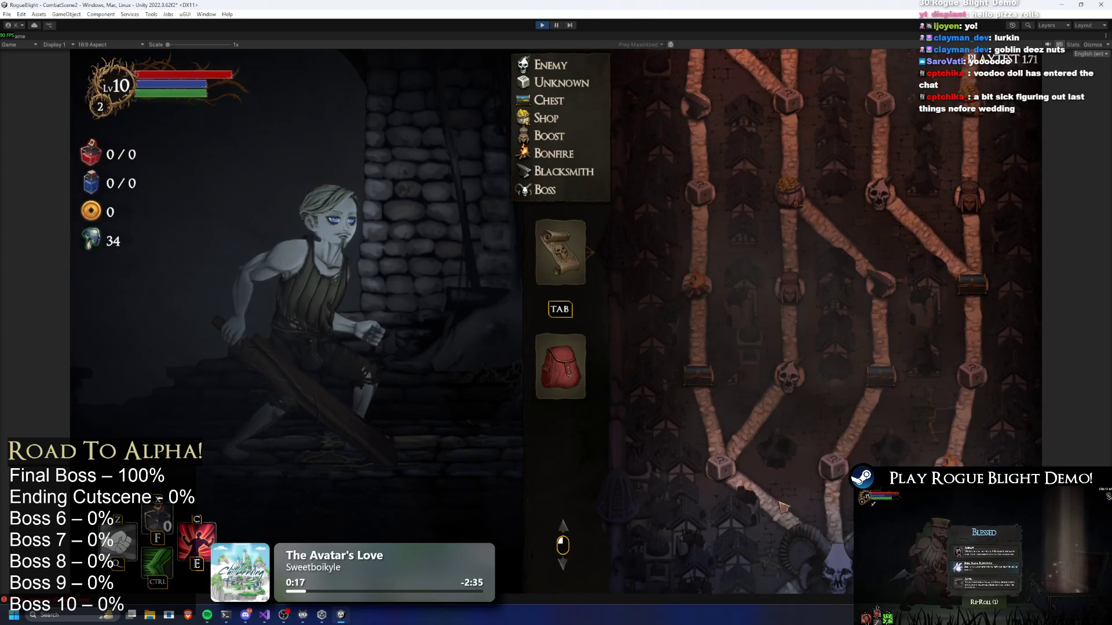
scroll(796, 446, up, 3)
scroll(816, 334, down, 2)
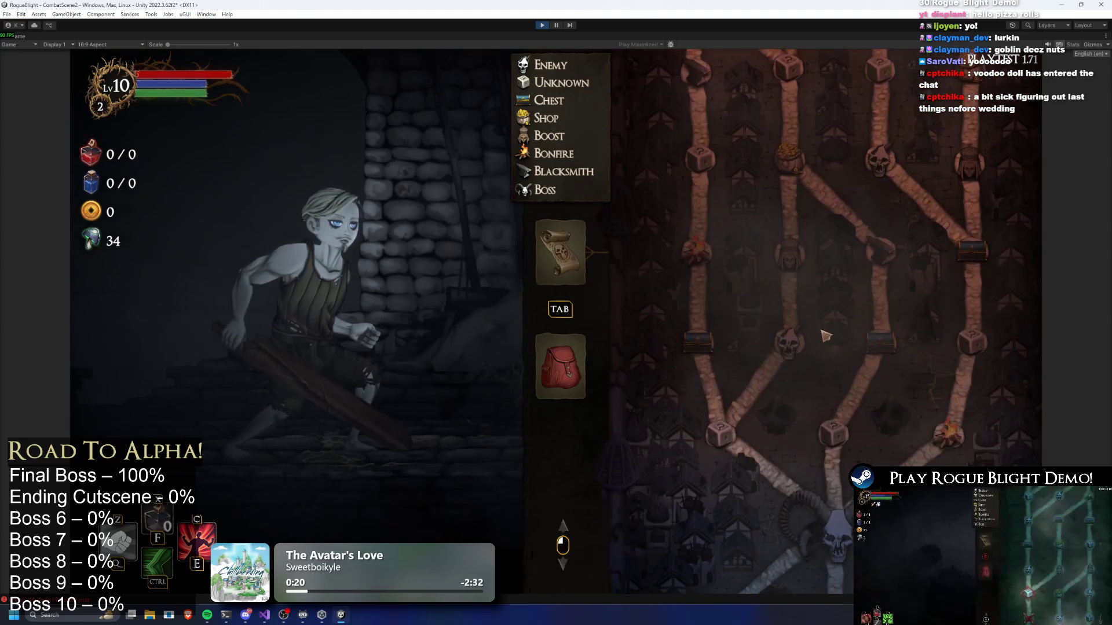
scroll(868, 364, down, 2)
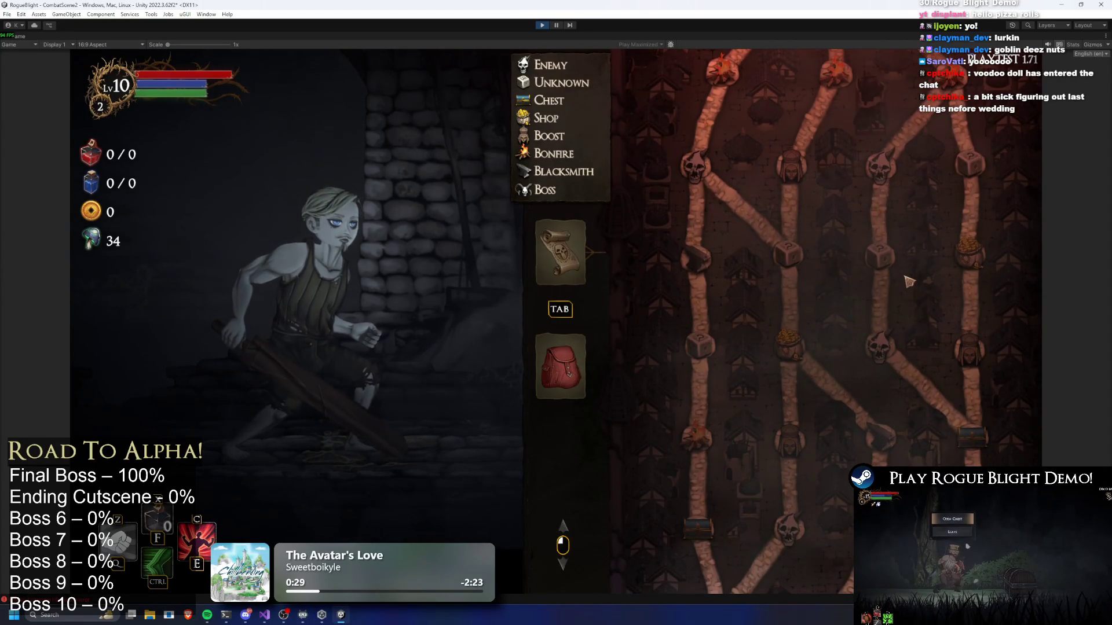
drag(907, 298, 907, 110)
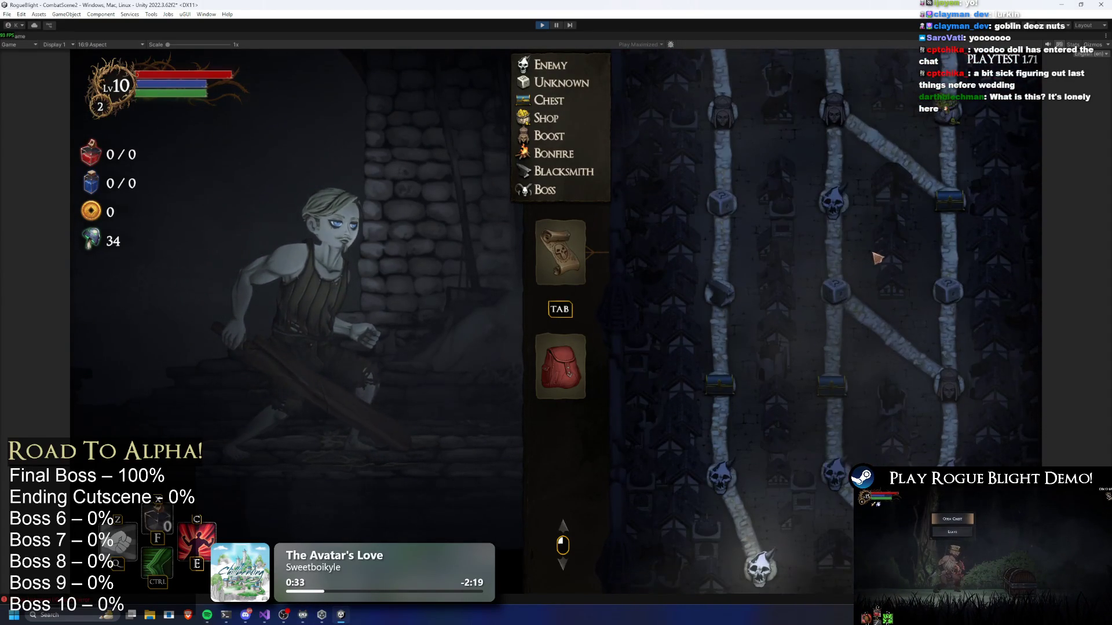
scroll(874, 248, down, 2)
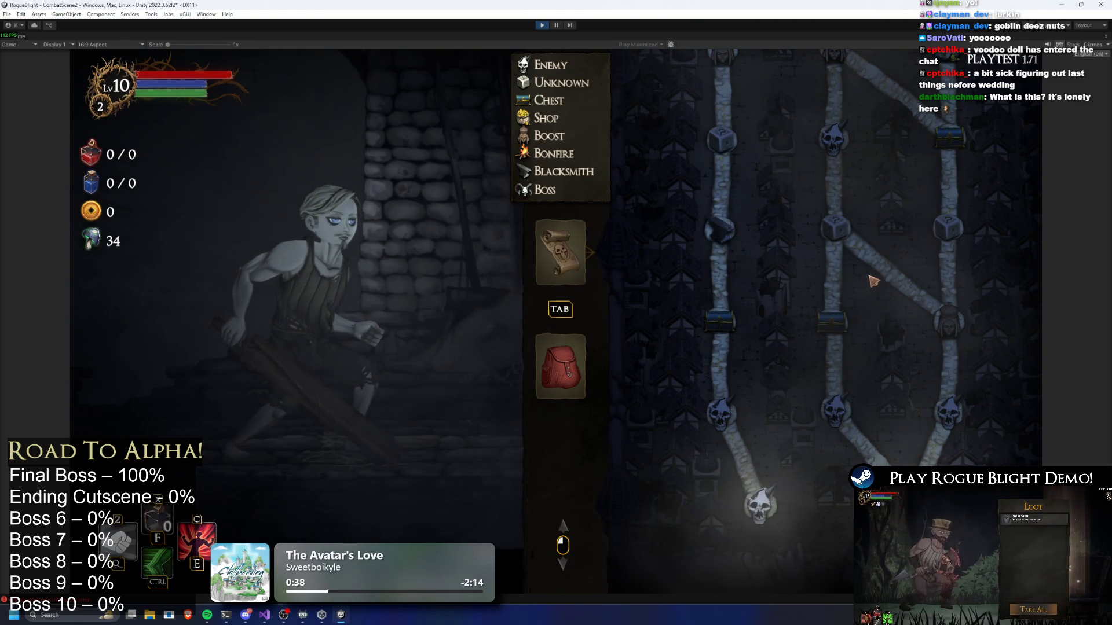
scroll(880, 290, up, 3)
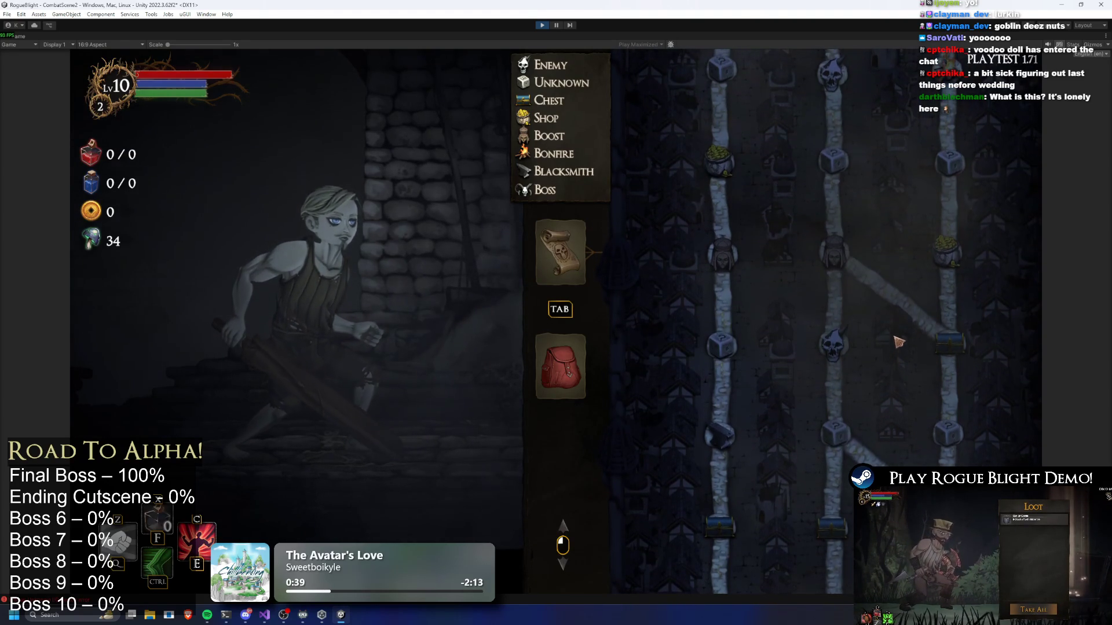
scroll(906, 335, down, 3)
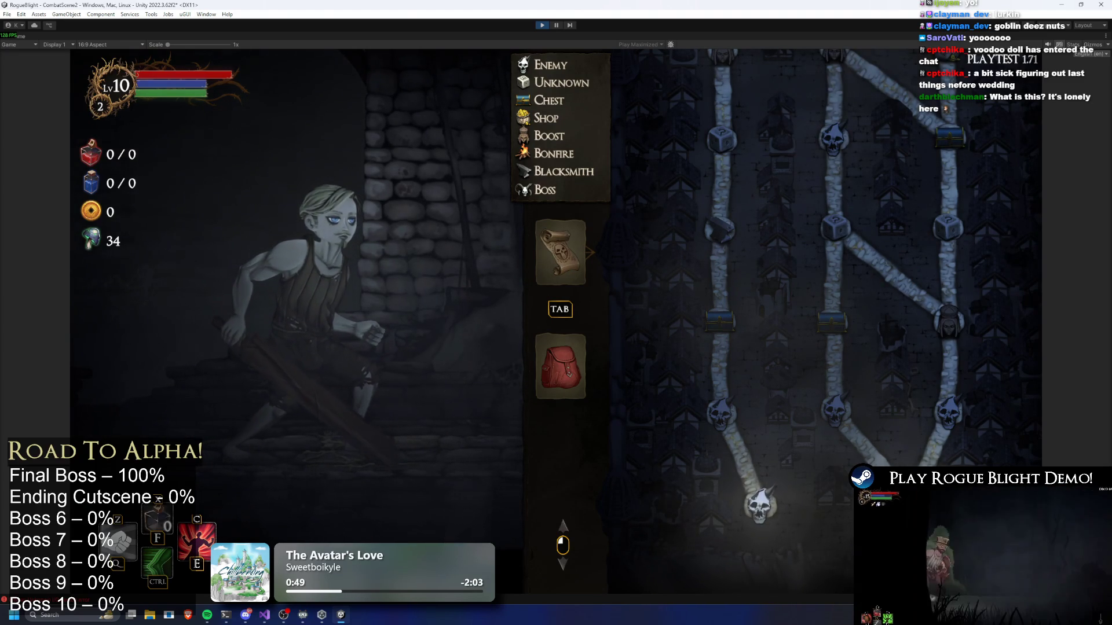
scroll(957, 368, up, 2)
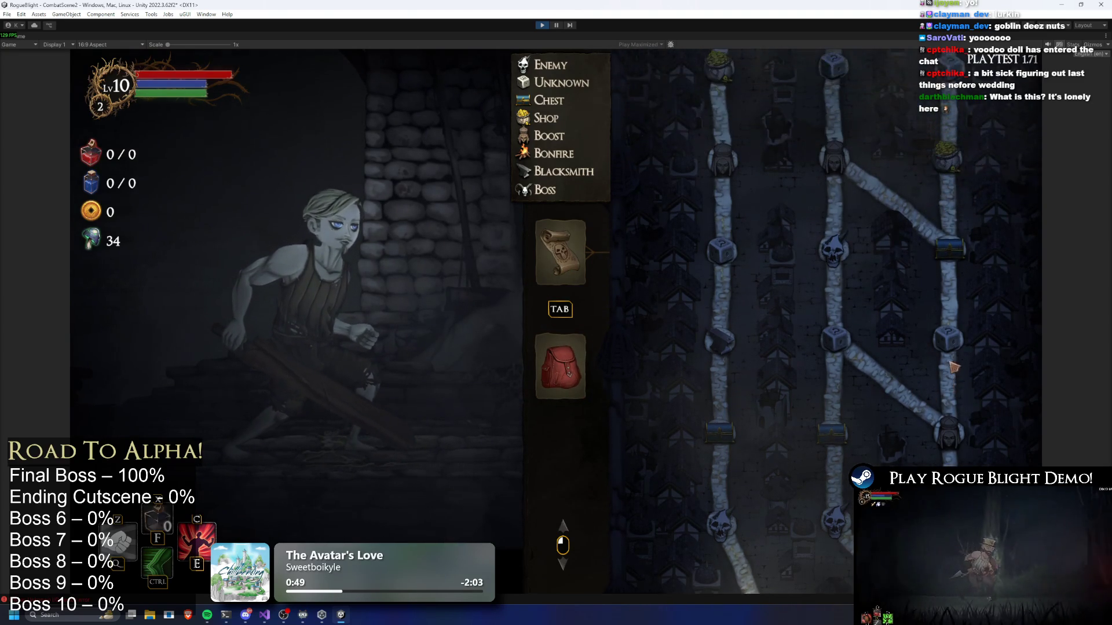
scroll(804, 516, down, 4)
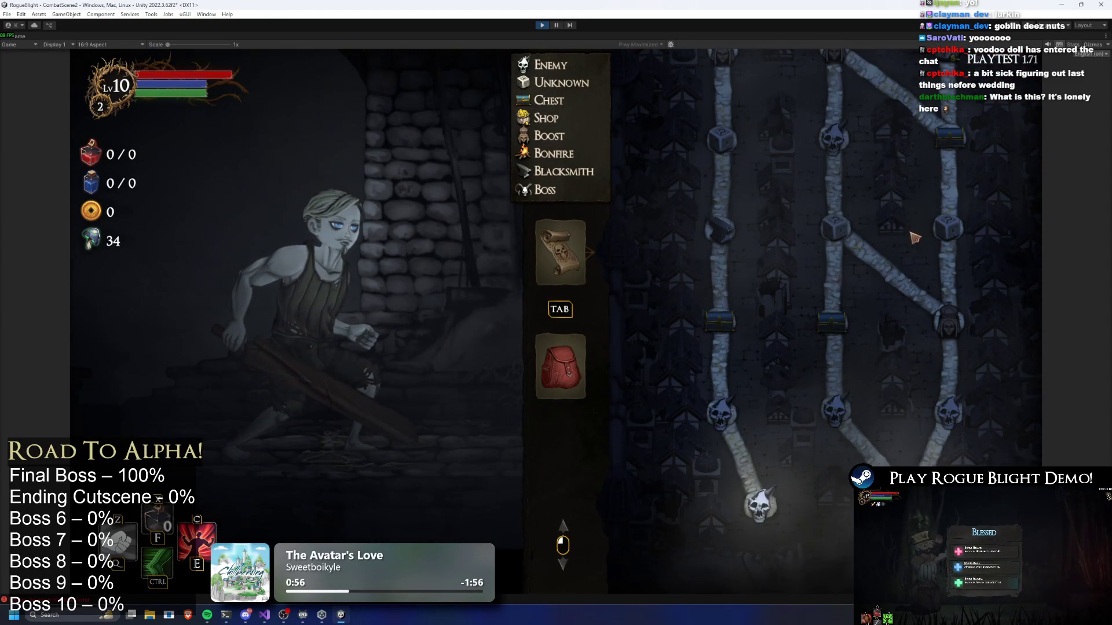
scroll(869, 255, up, 2)
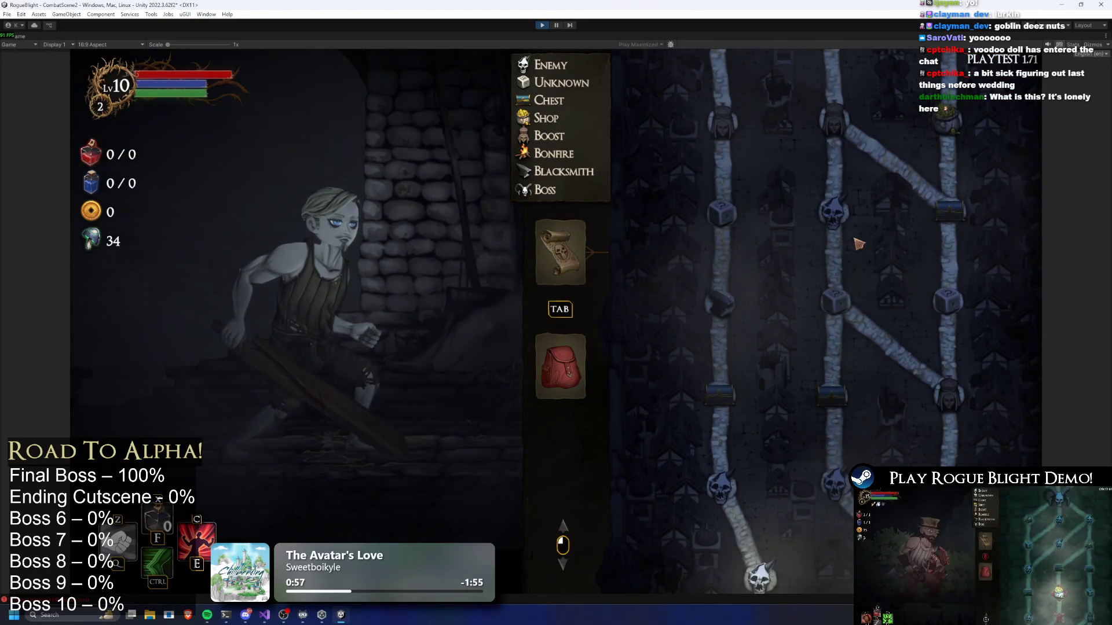
Regenerate the node map five more times, then exit play mode.
key(r)
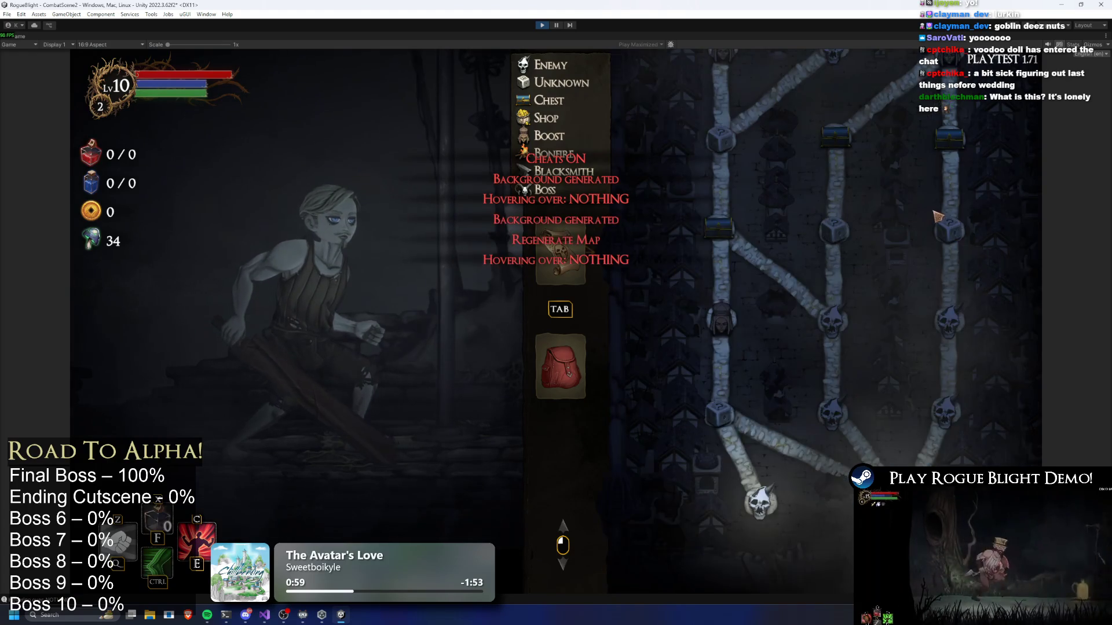
key(r)
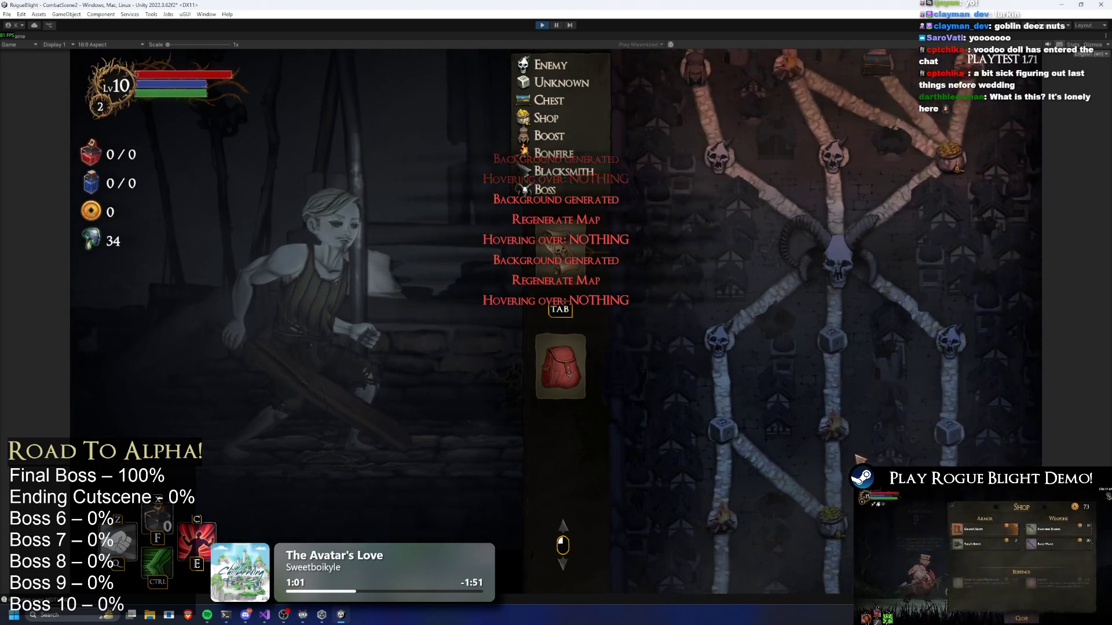
key(r)
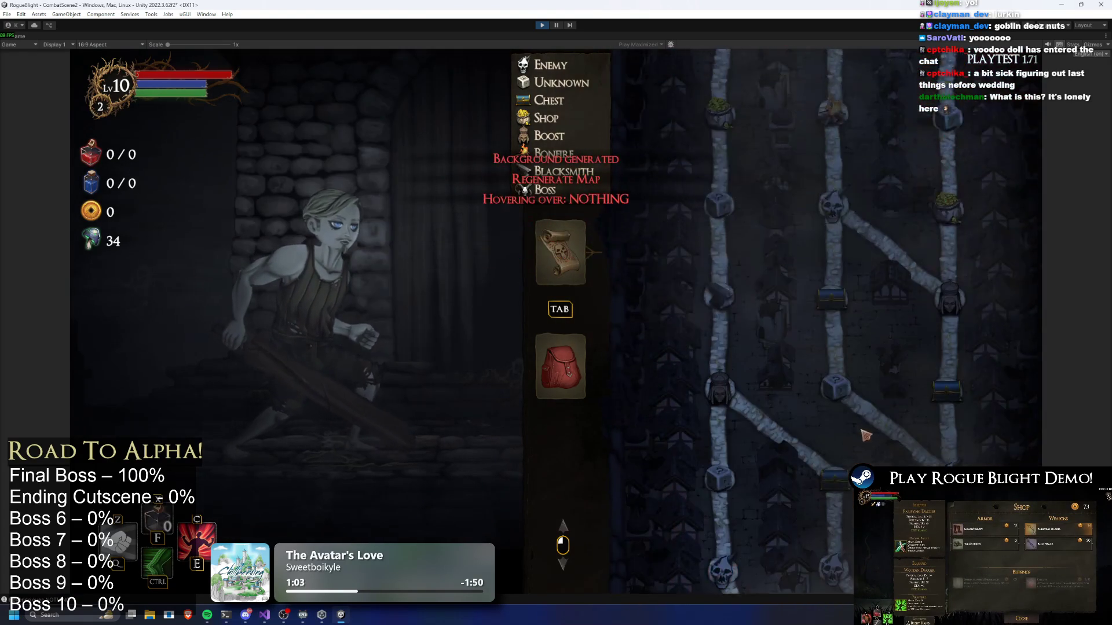
key(r)
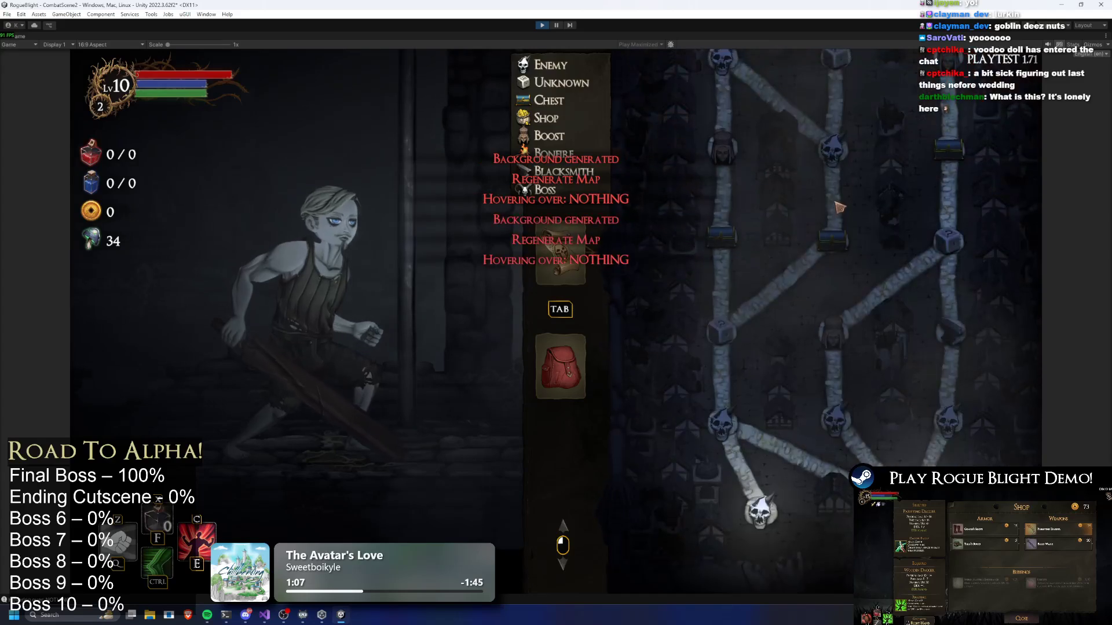
key(r)
click(546, 24)
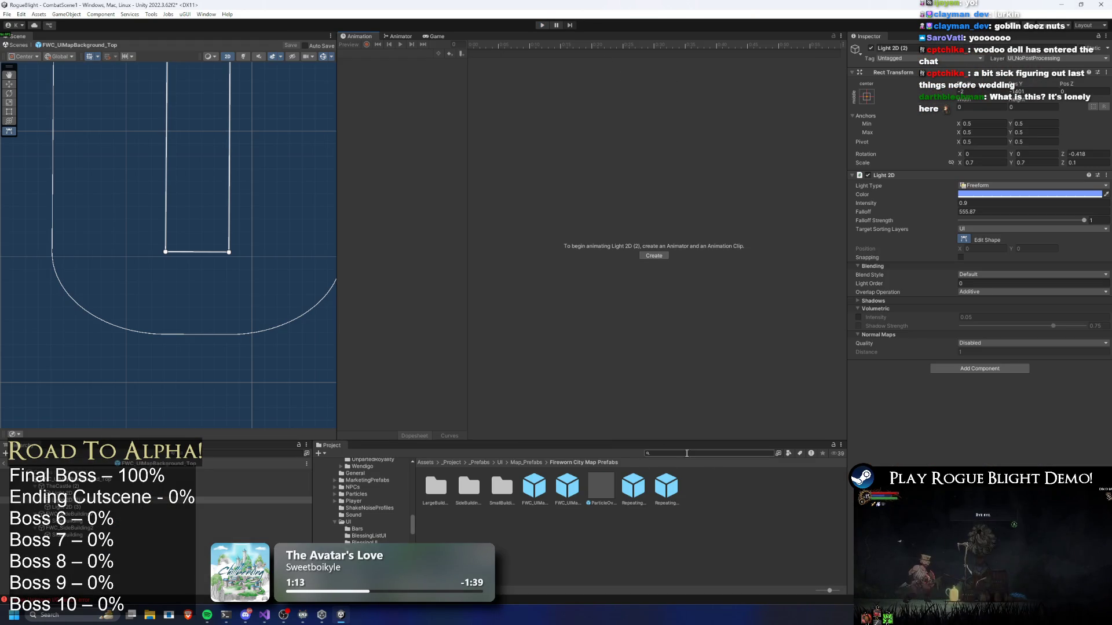
Search the Project for 'final', then 'story mode', and select the StoryMode asset.
text(fin)
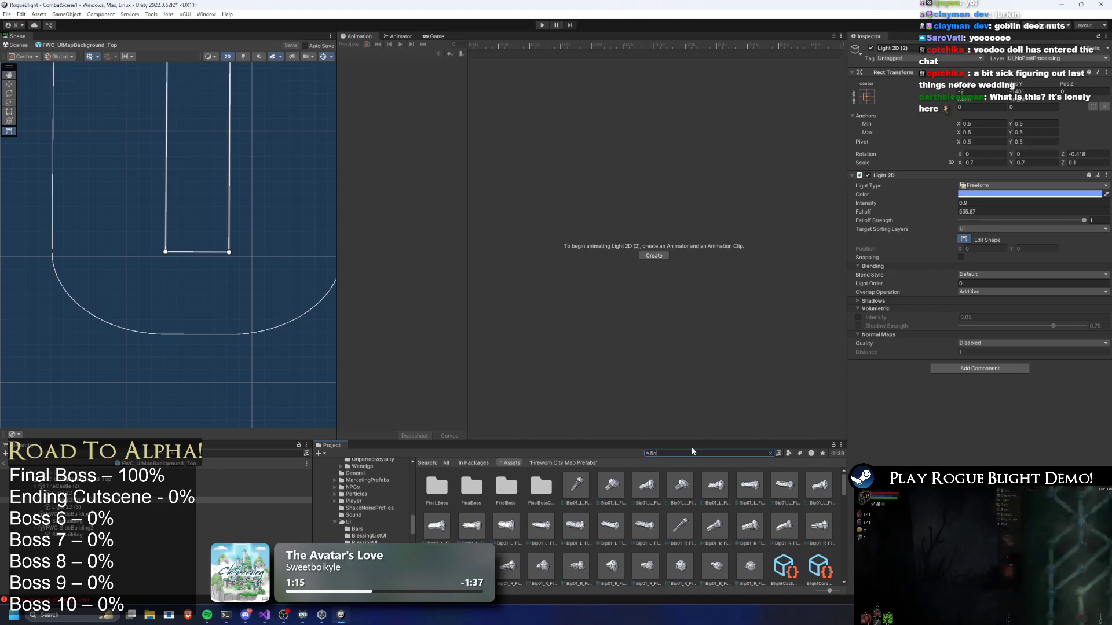
text(al)
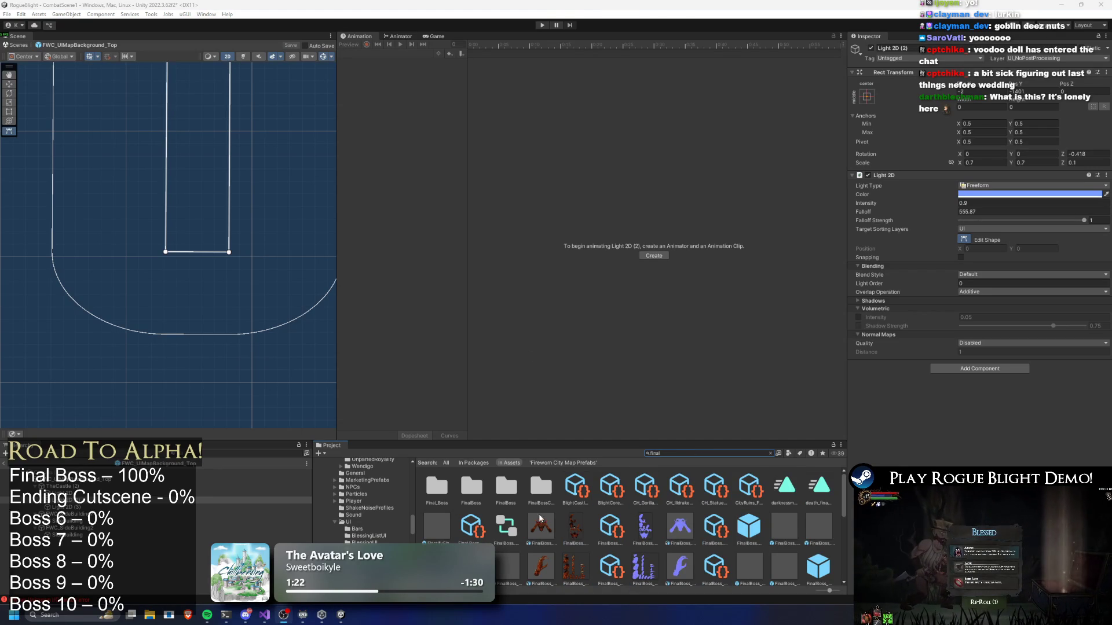
click(657, 457)
key(BackSpace)
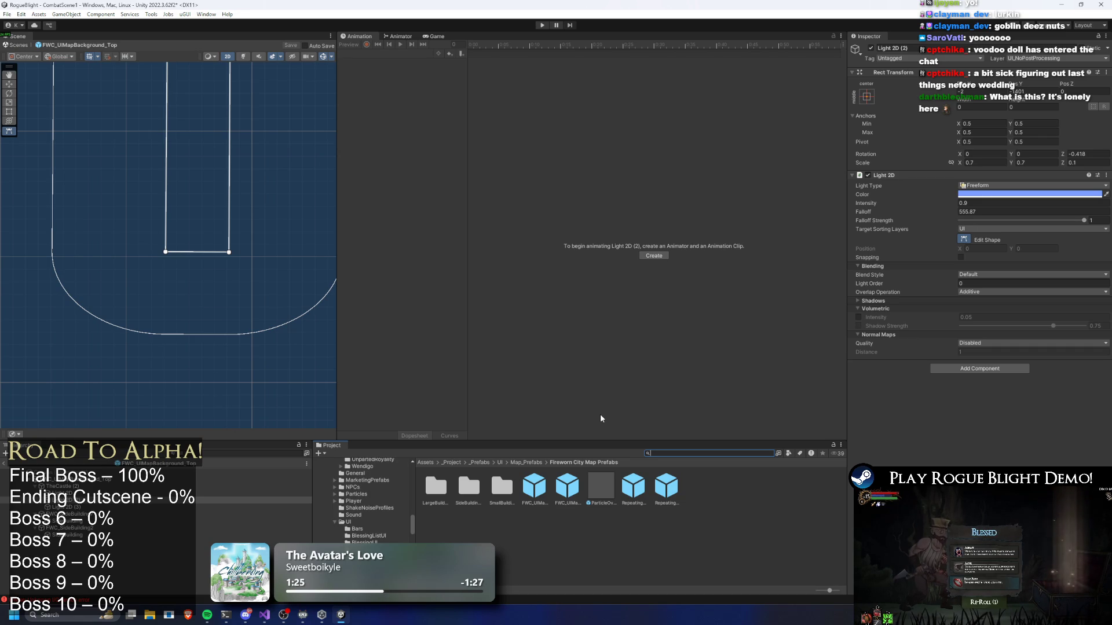
text(story mode)
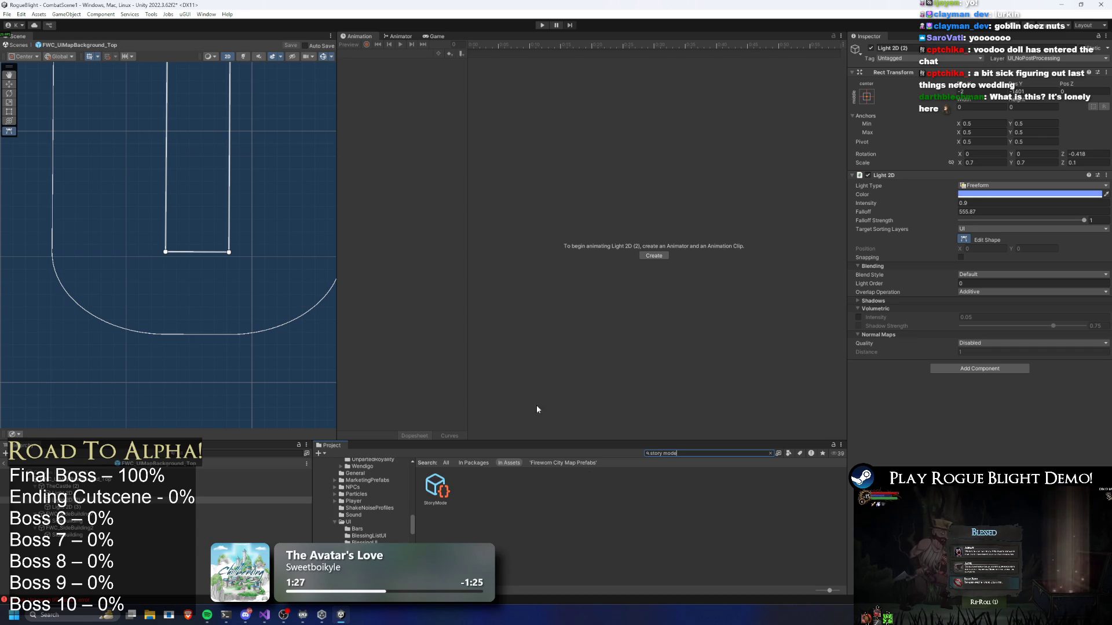
click(436, 496)
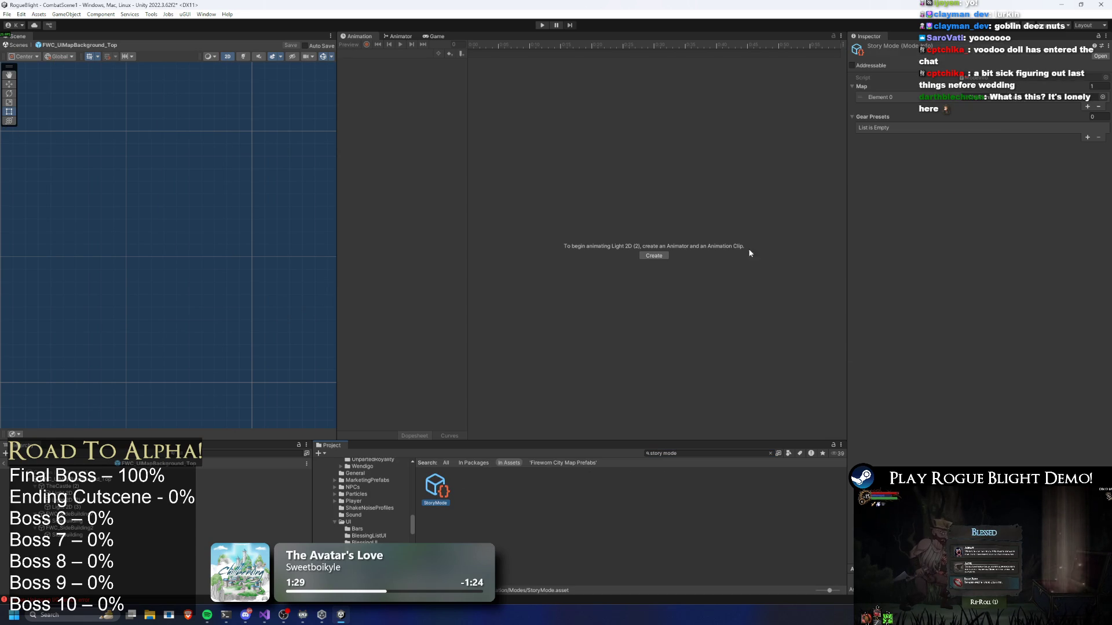
Assign BlightCastle_Map to StoryMode's Map Element 0, then abandon the running Waywood Forest run.
click(1097, 97)
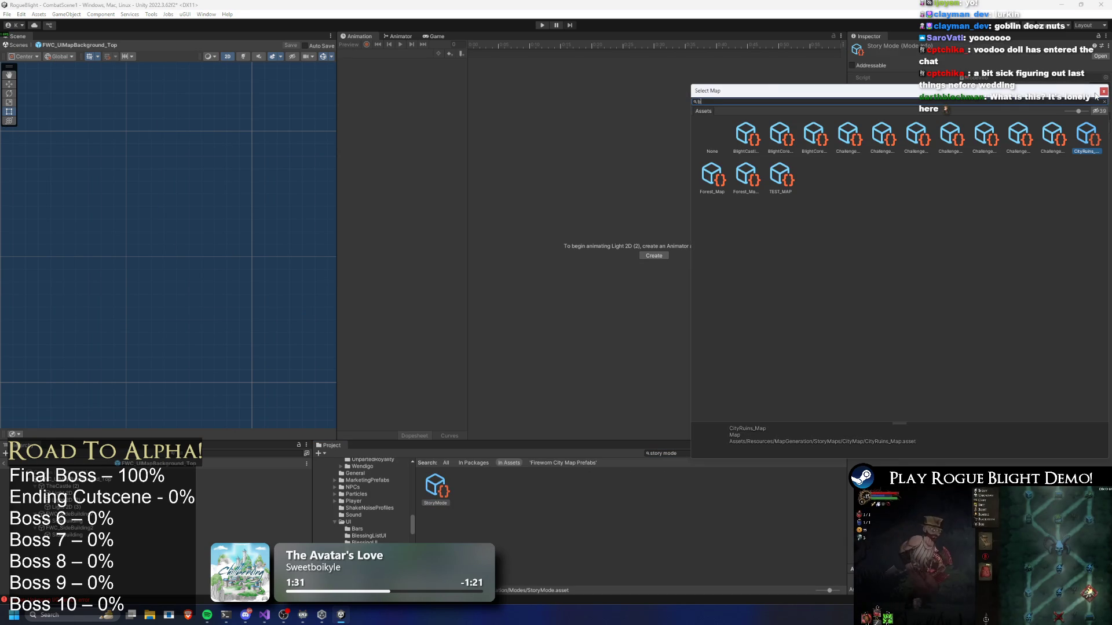
text(light)
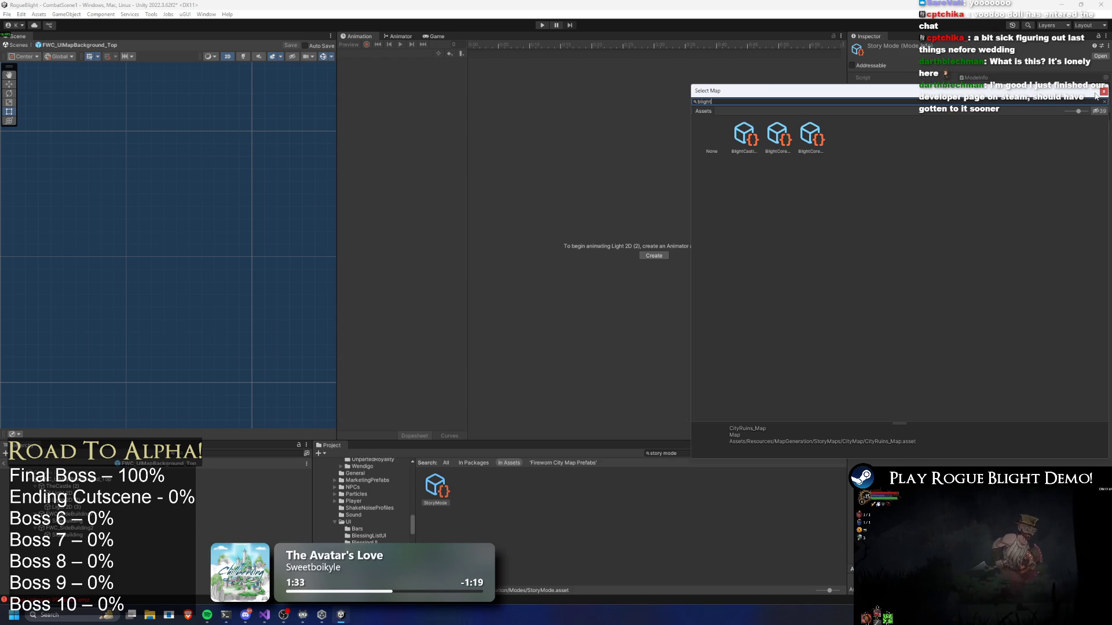
click(737, 139)
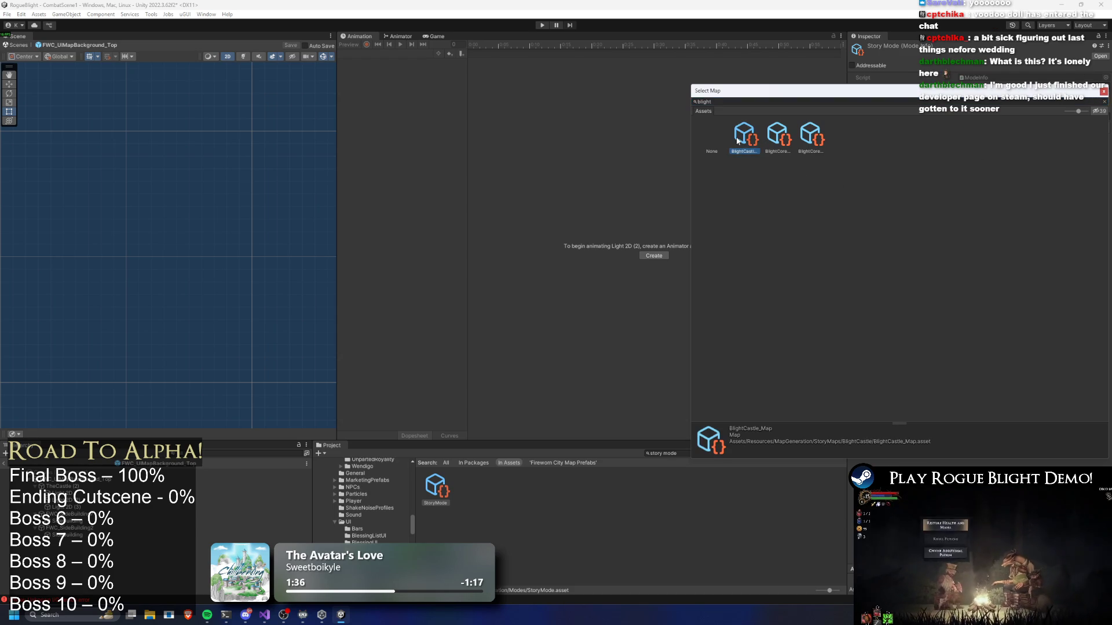
double_click(744, 138)
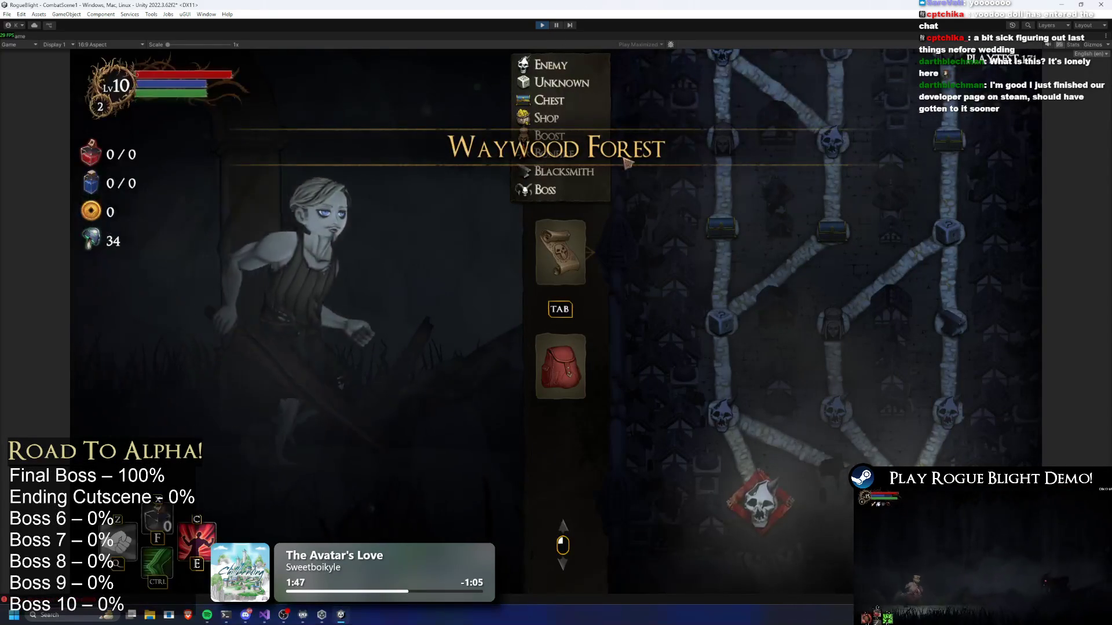
key(Escape)
click(573, 335)
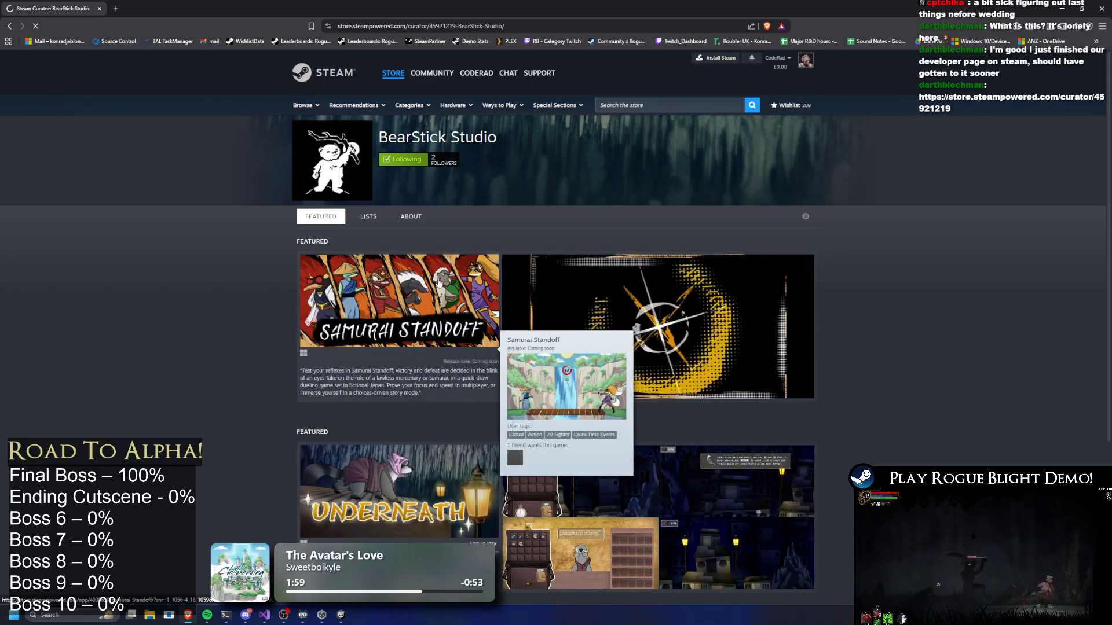
Visit Samurai Standoff's store page, return to the BearStick Studio curator page, then switch back to the game.
click(603, 272)
click(723, 322)
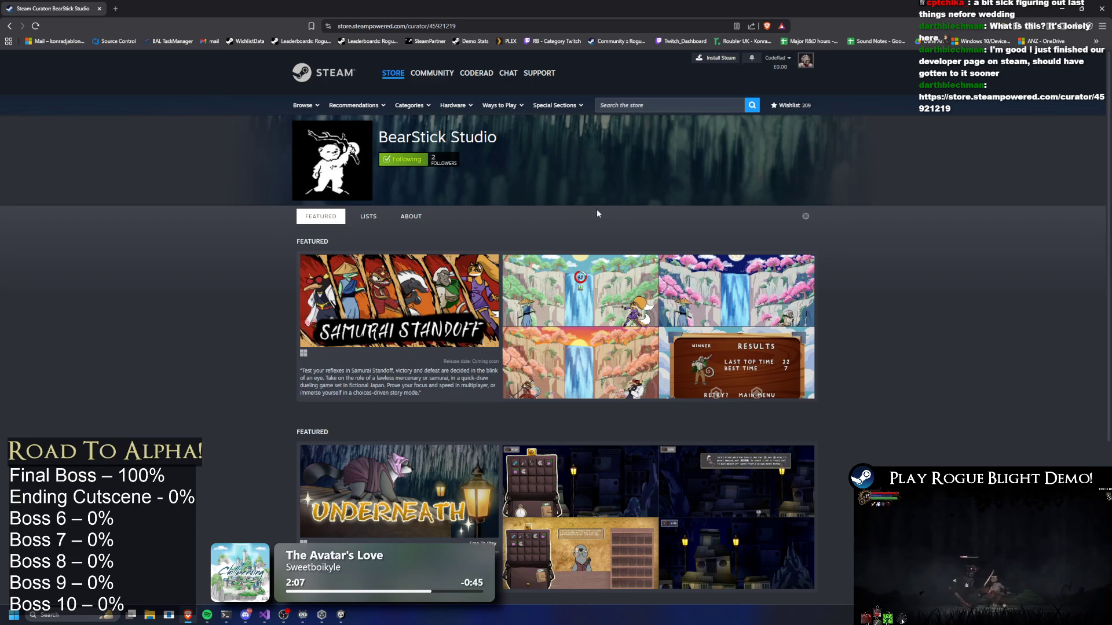
scroll(220, 300, down, 3)
scroll(220, 300, up, 4)
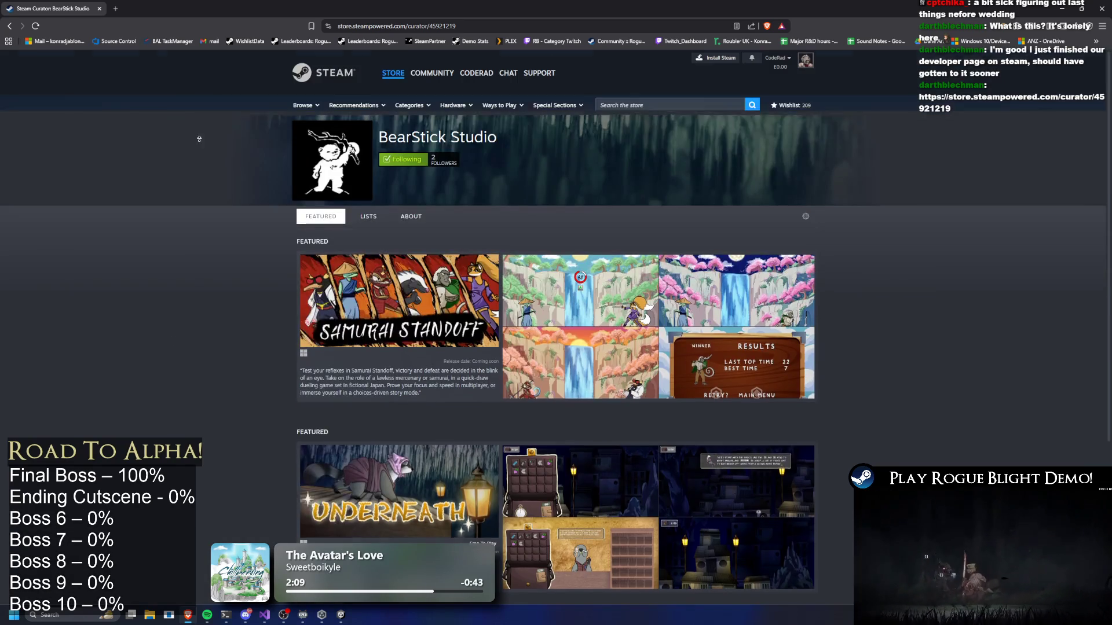
key(alt+Tab)
Walk to the large NPC, start a Story Mode map, and take the Wooden Sword.
key(a)
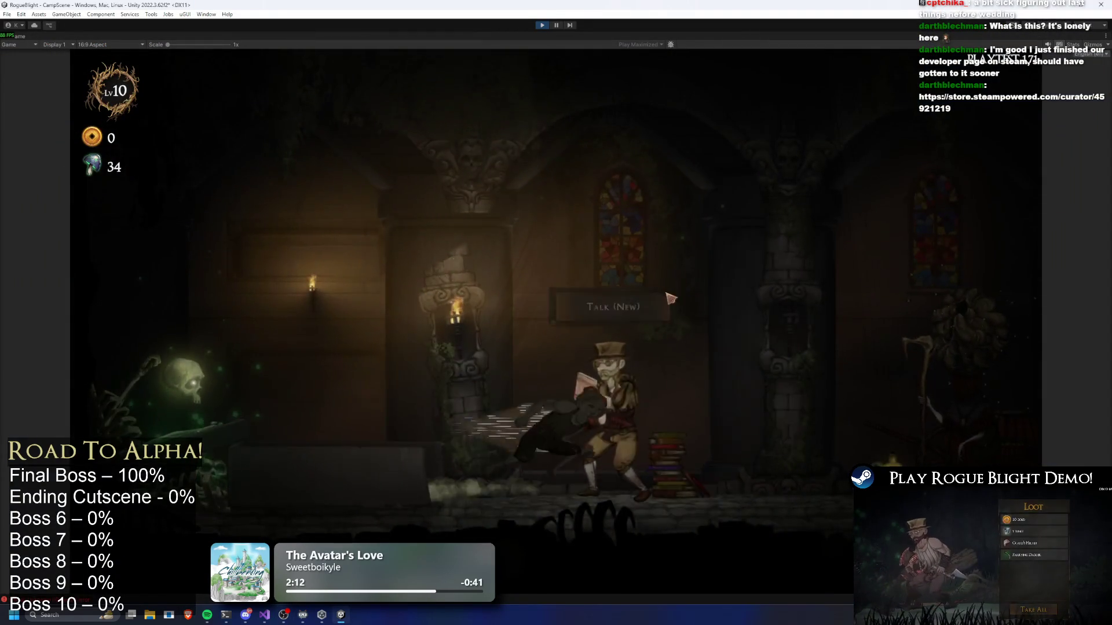
key(e)
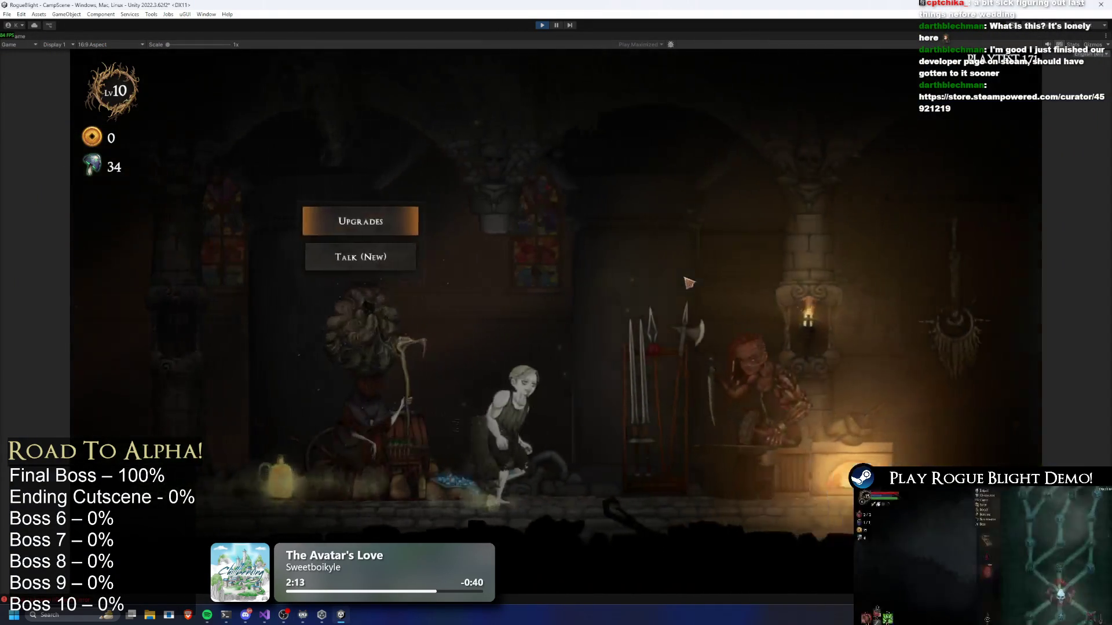
key(d)
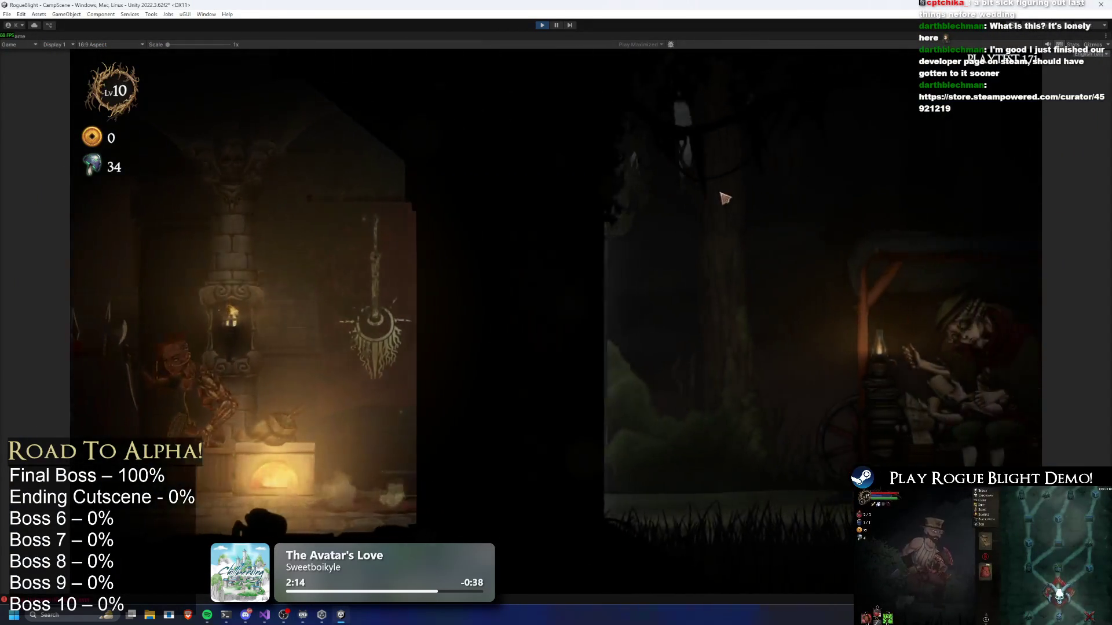
key(e)
key(Escape)
key(e)
click(395, 223)
click(651, 293)
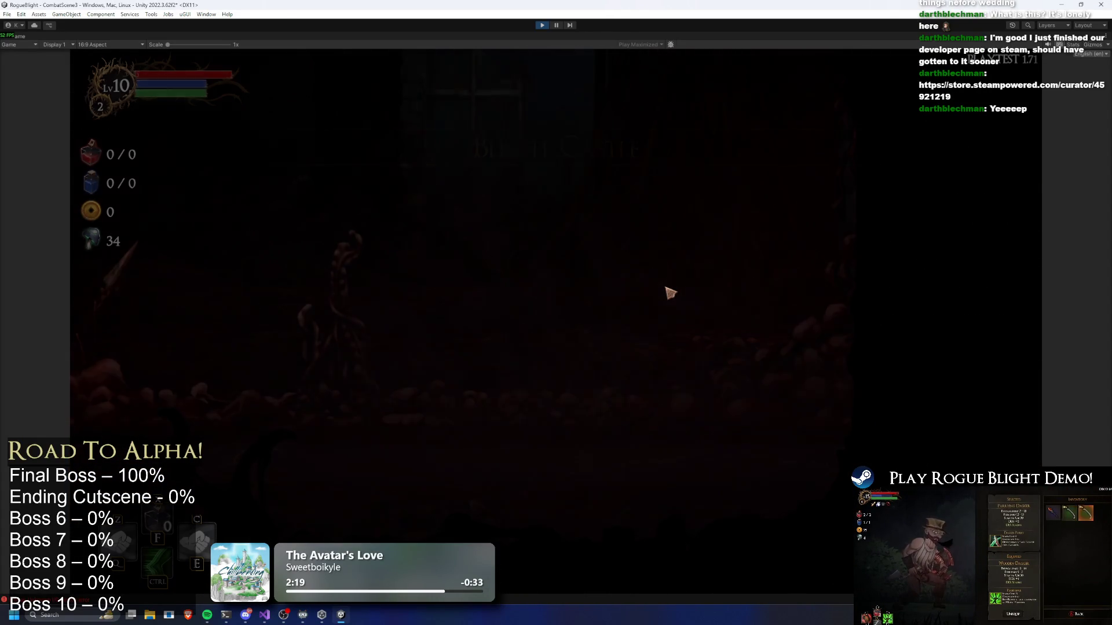
click(504, 231)
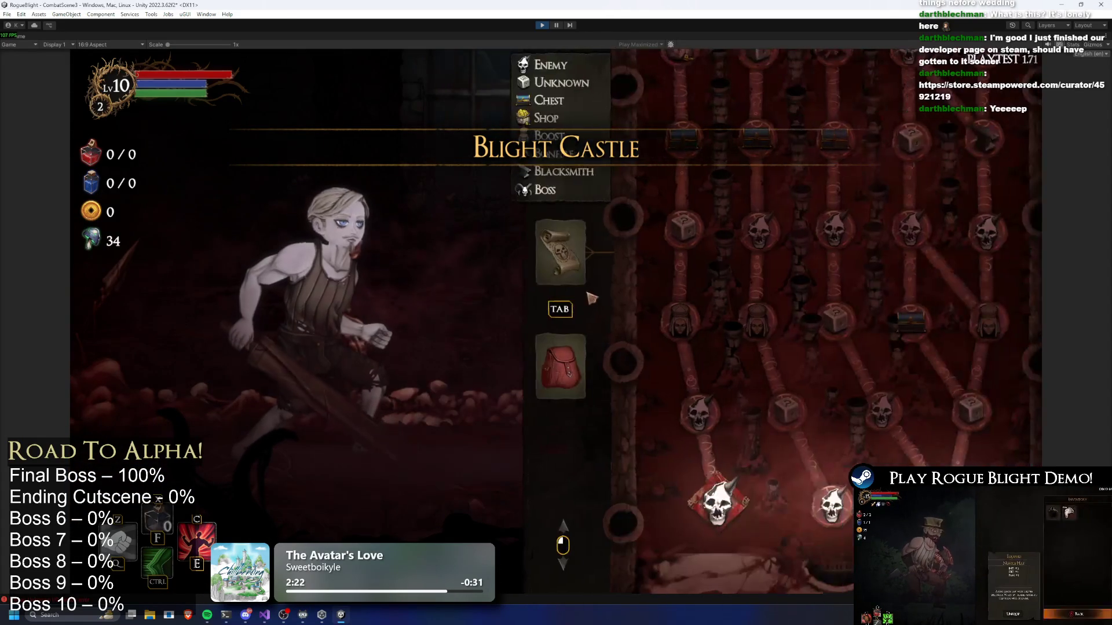
Scroll through the Blight Castle node map to review its enemy, chest, shop and boss nodes.
scroll(926, 348, up, 5)
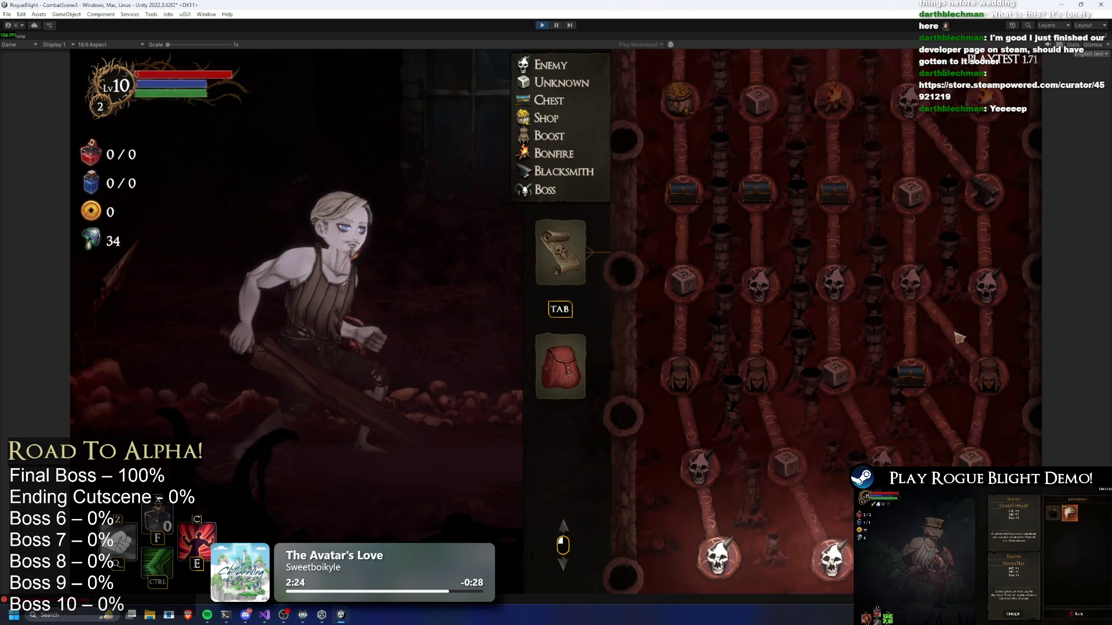
scroll(911, 443, down, 5)
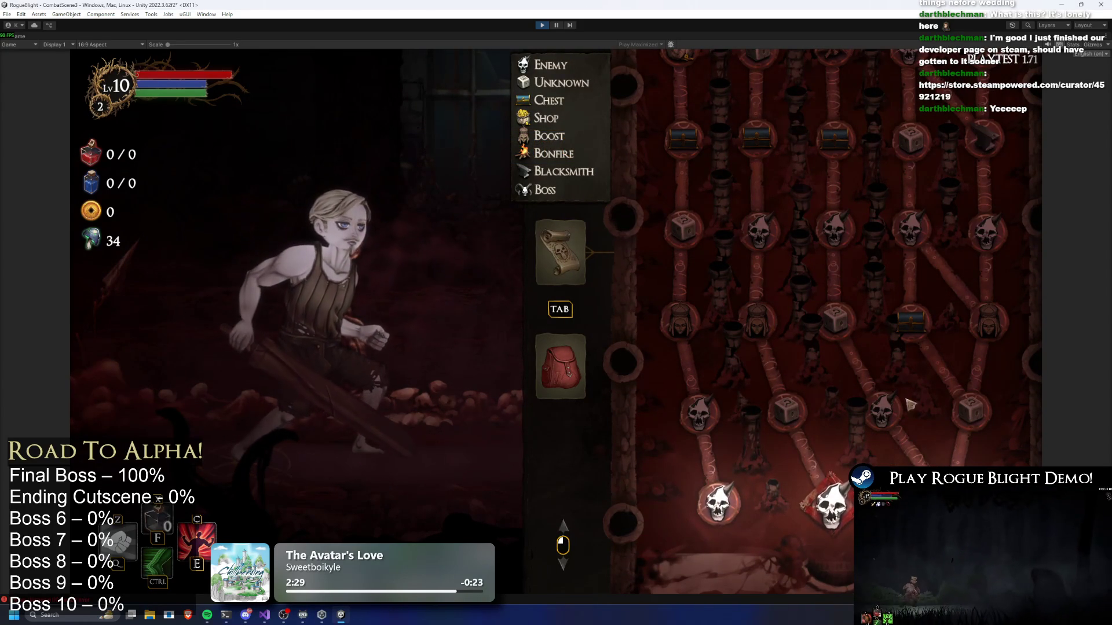
scroll(990, 346, up, 5)
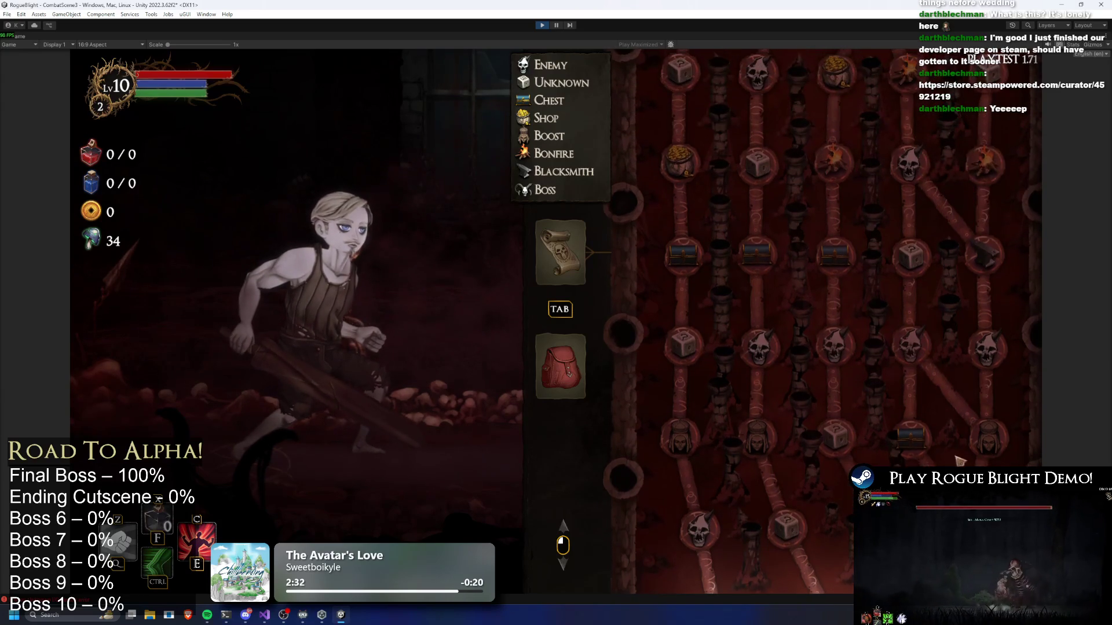
scroll(892, 432, down, 3)
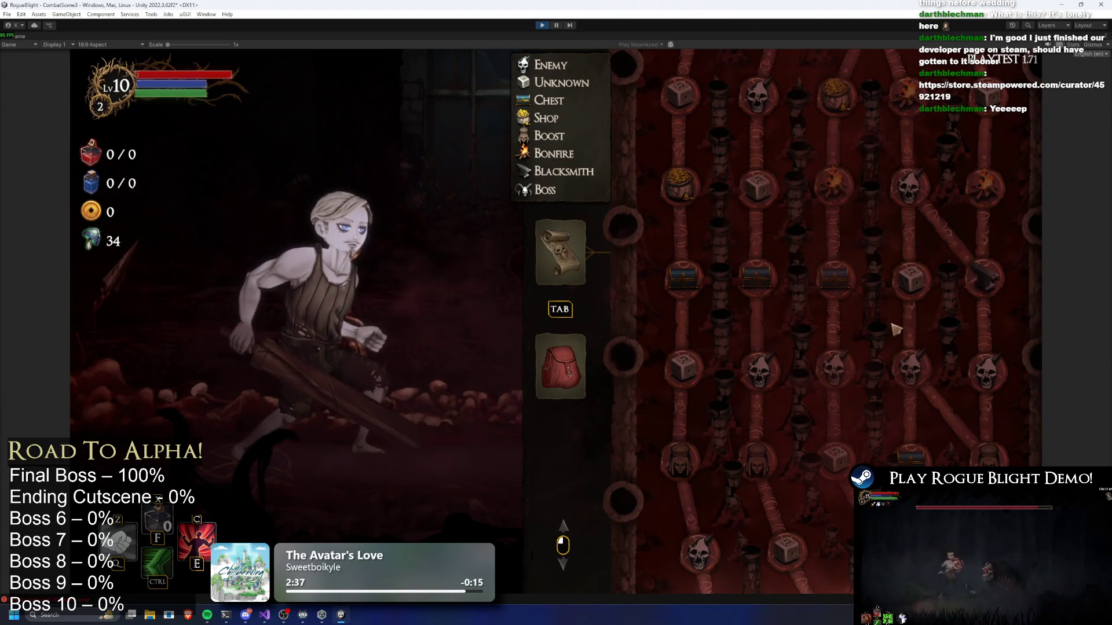
scroll(810, 359, up, 4)
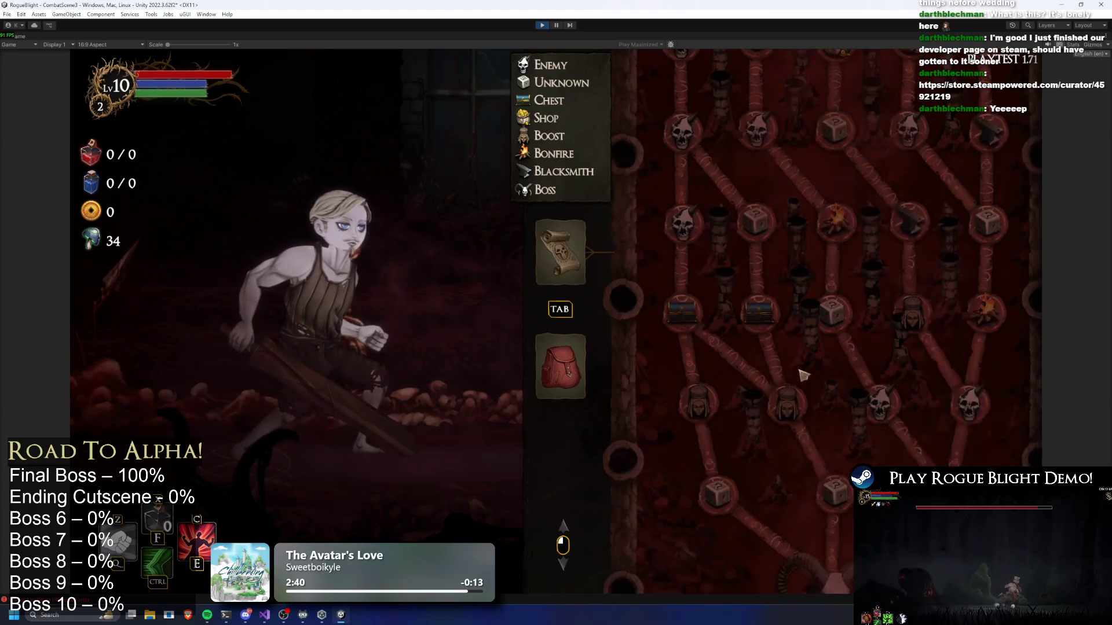
scroll(753, 428, down, 2)
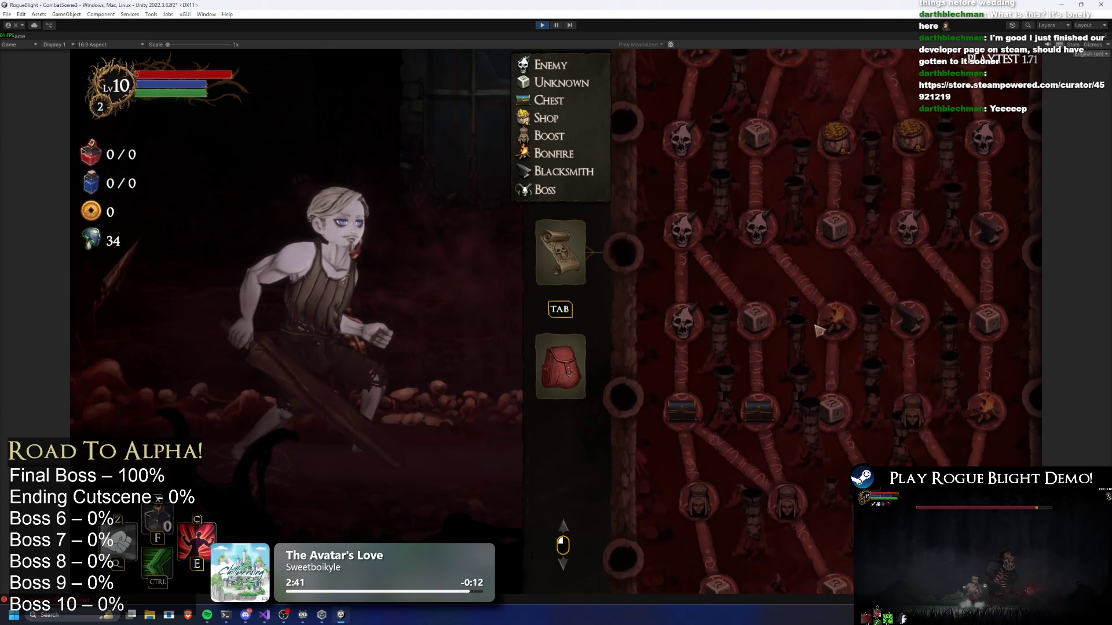
scroll(810, 292, down, 3)
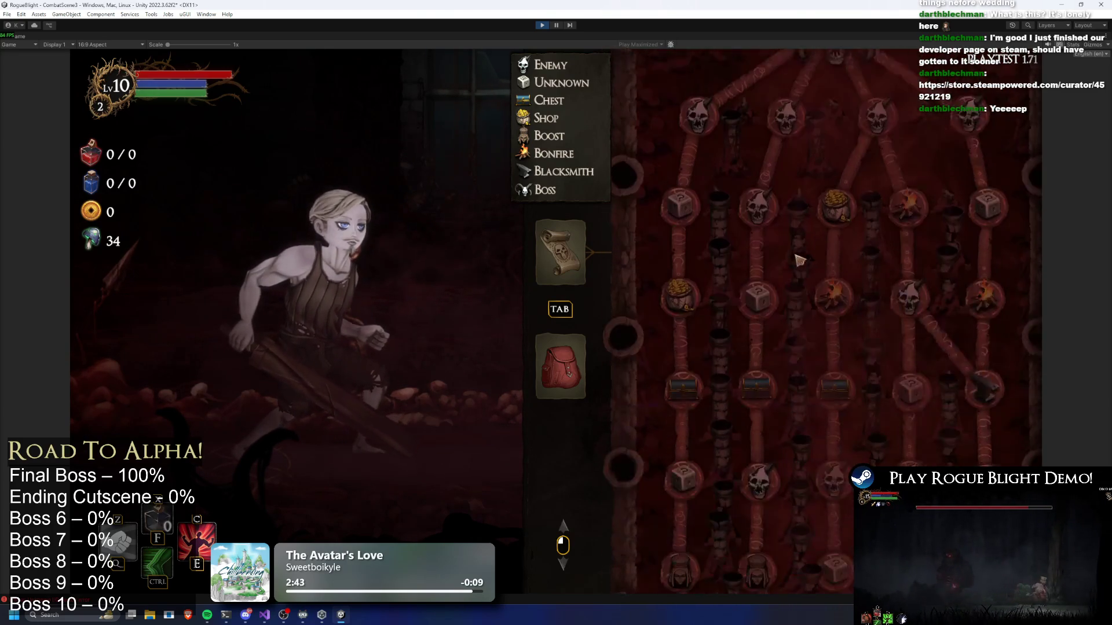
scroll(794, 285, down, 3)
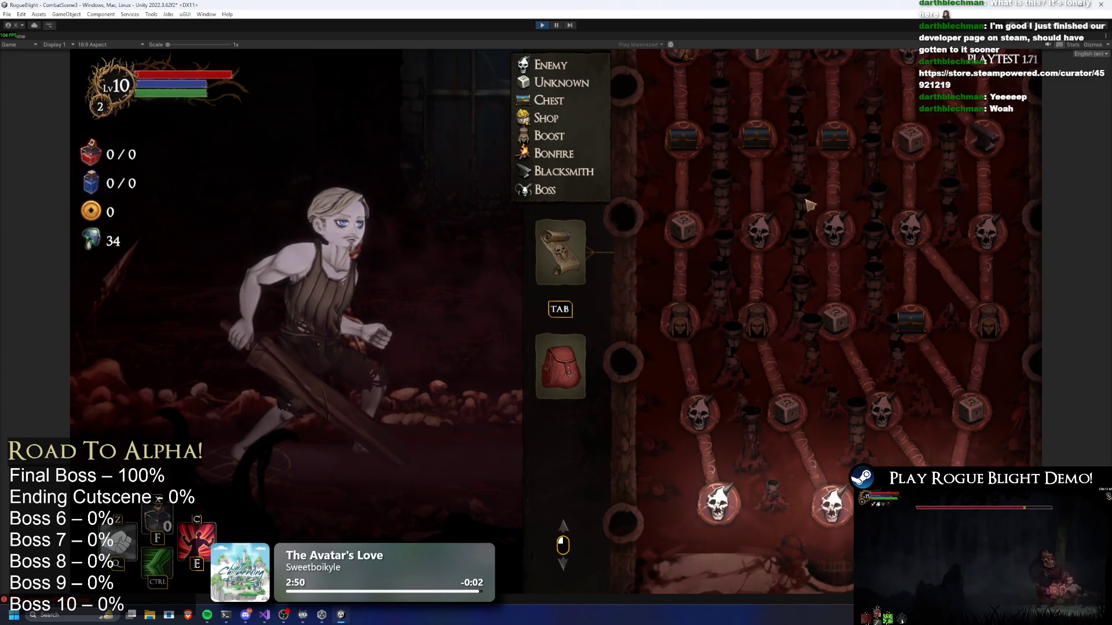
scroll(810, 211, down, 2)
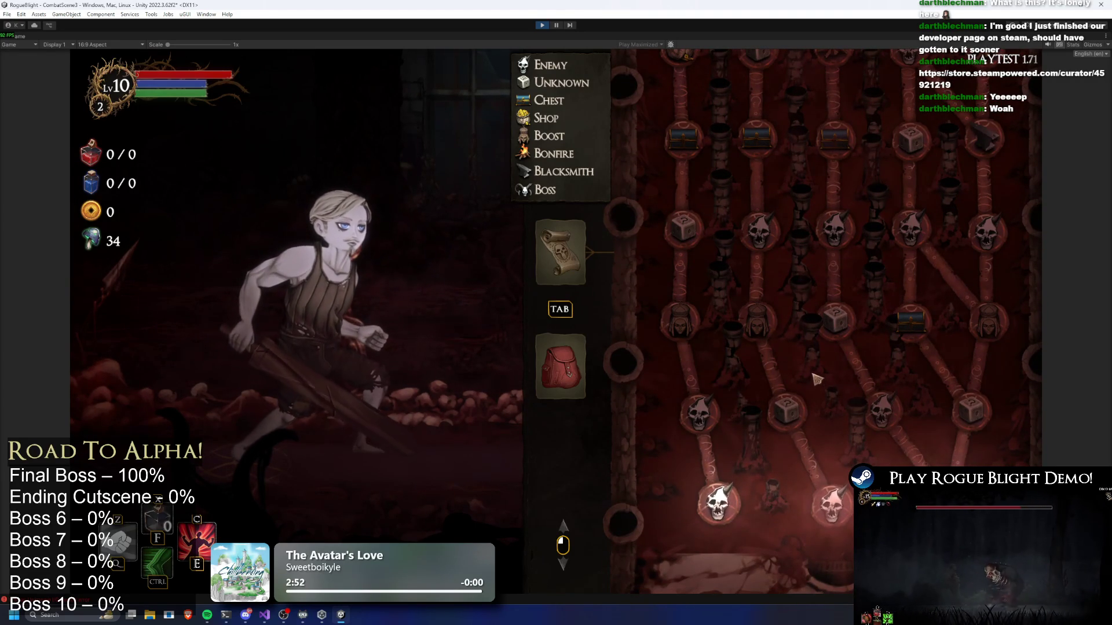
scroll(818, 375, up, 2)
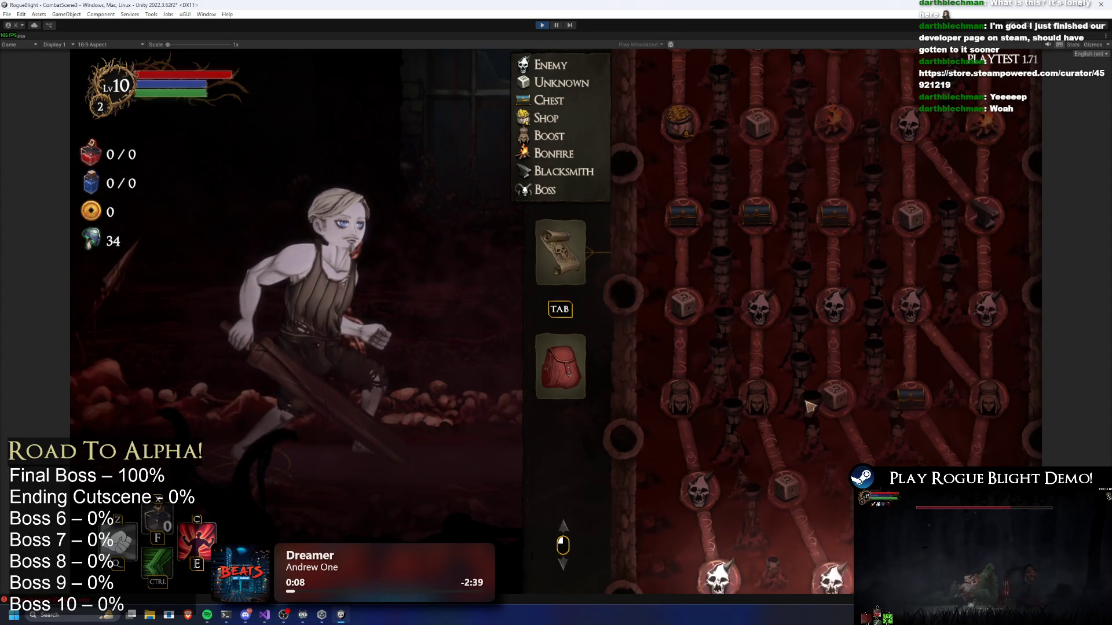
scroll(809, 407, down, 1)
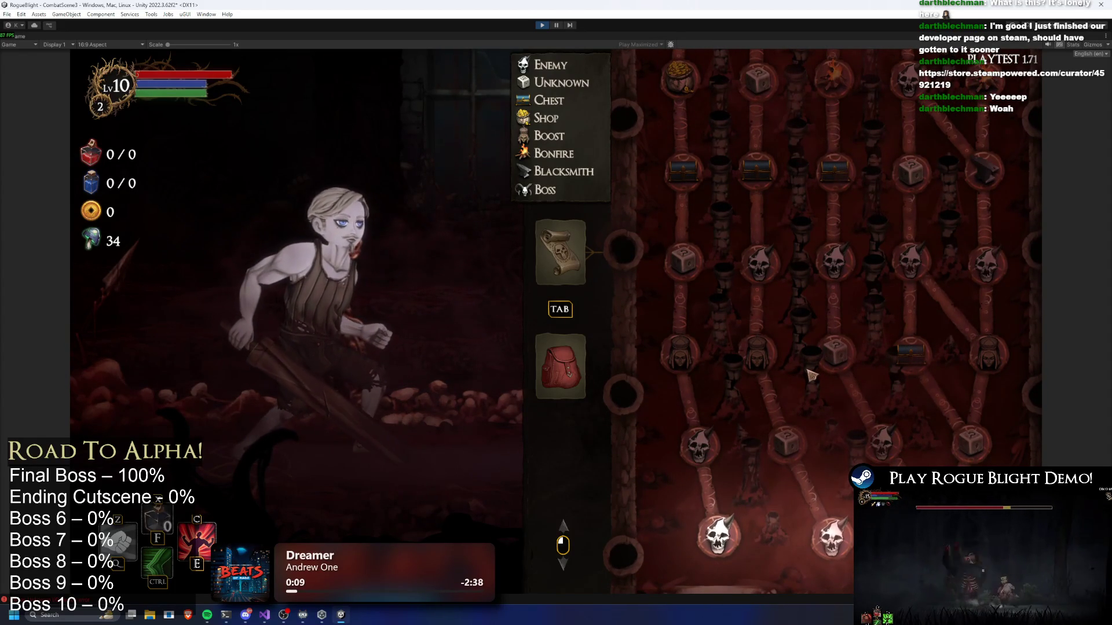
scroll(822, 347, down, 1)
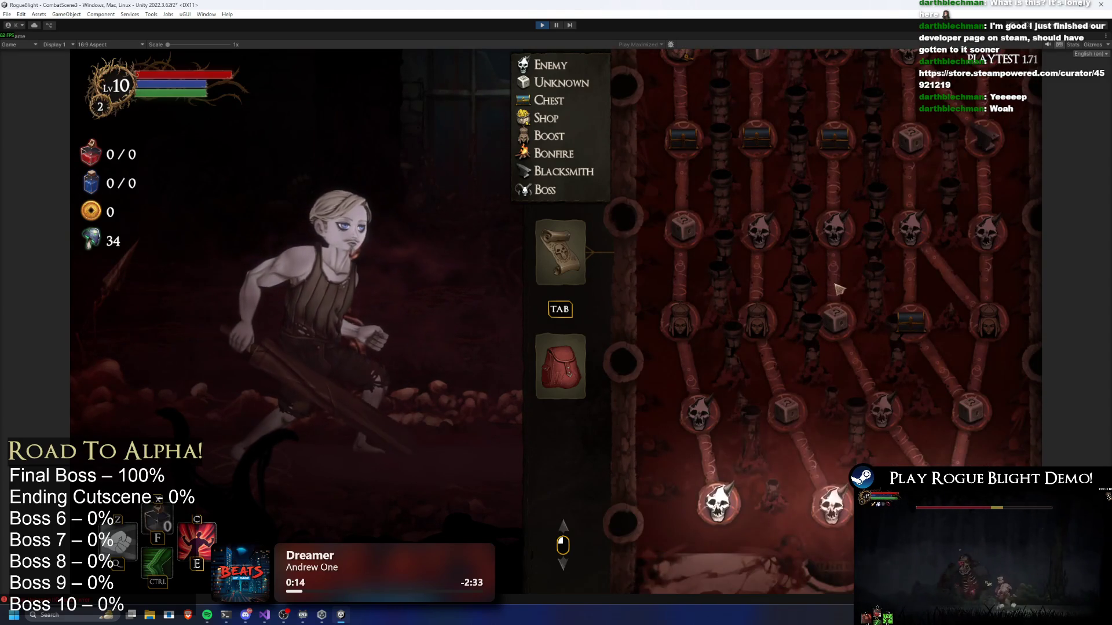
scroll(863, 258, up, 1)
scroll(871, 258, down, 2)
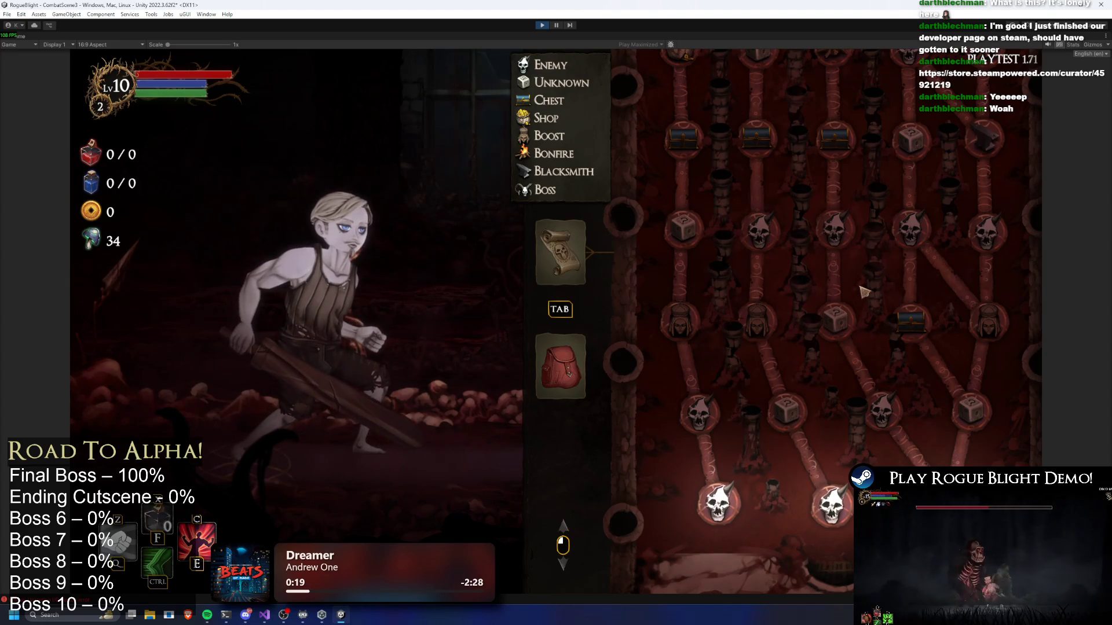
scroll(863, 282, up, 5)
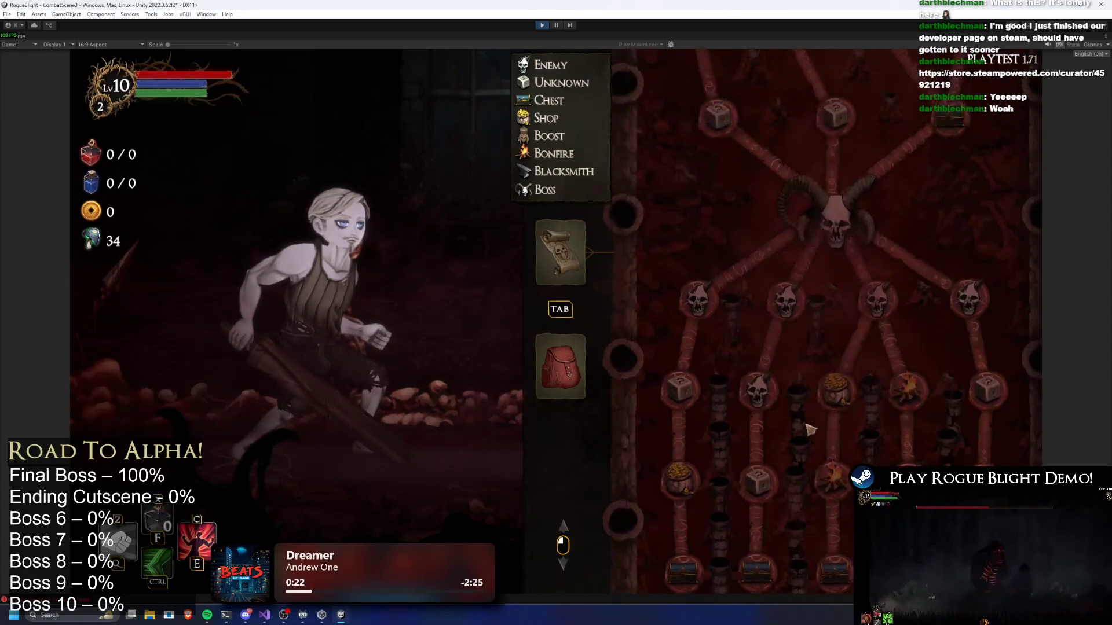
scroll(892, 198, down, 5)
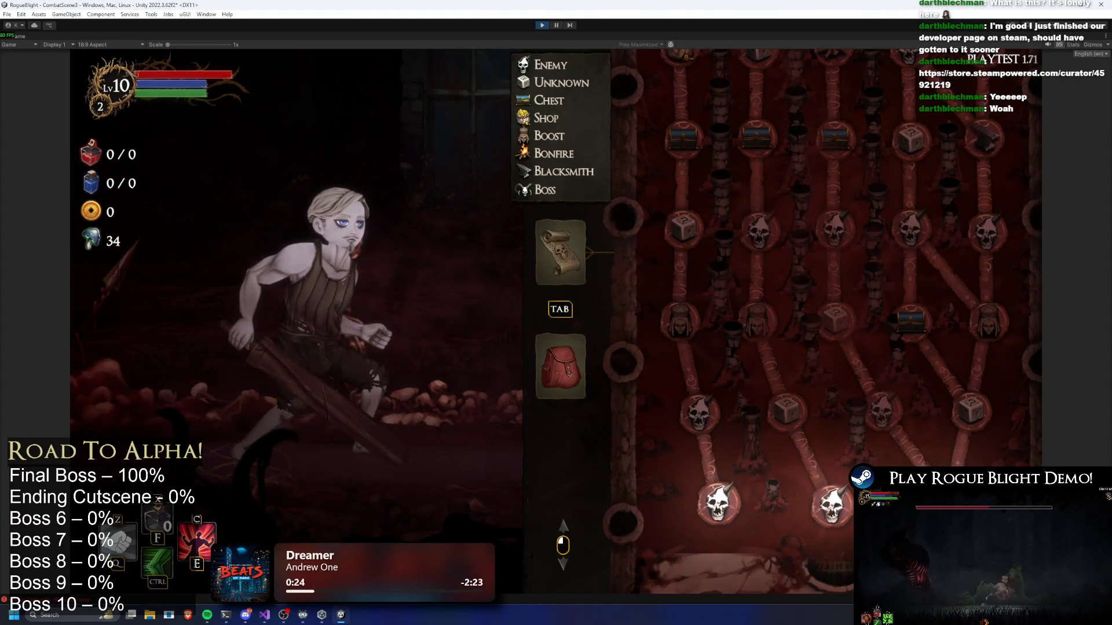
scroll(817, 359, up, 3)
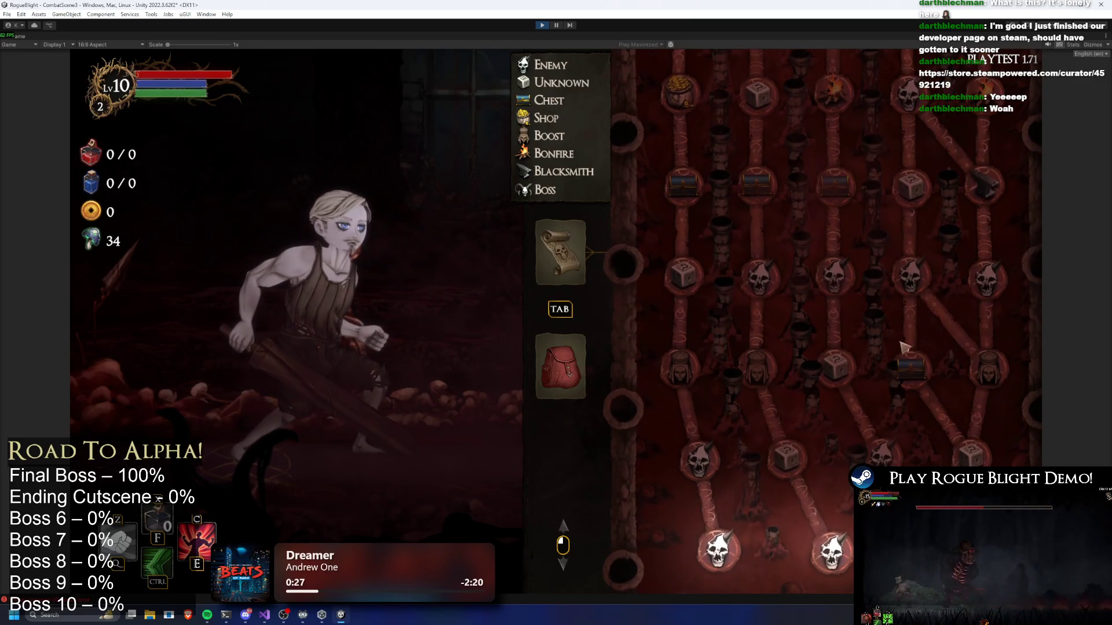
scroll(797, 387, up, 1)
scroll(805, 382, down, 2)
scroll(809, 375, down, 1)
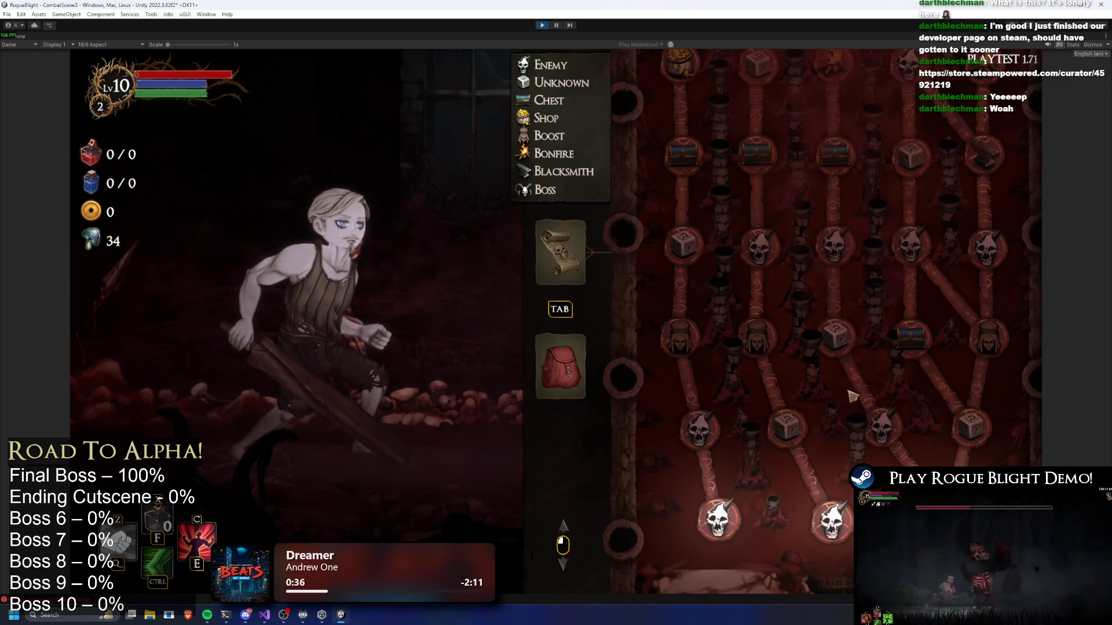
scroll(927, 220, up, 8)
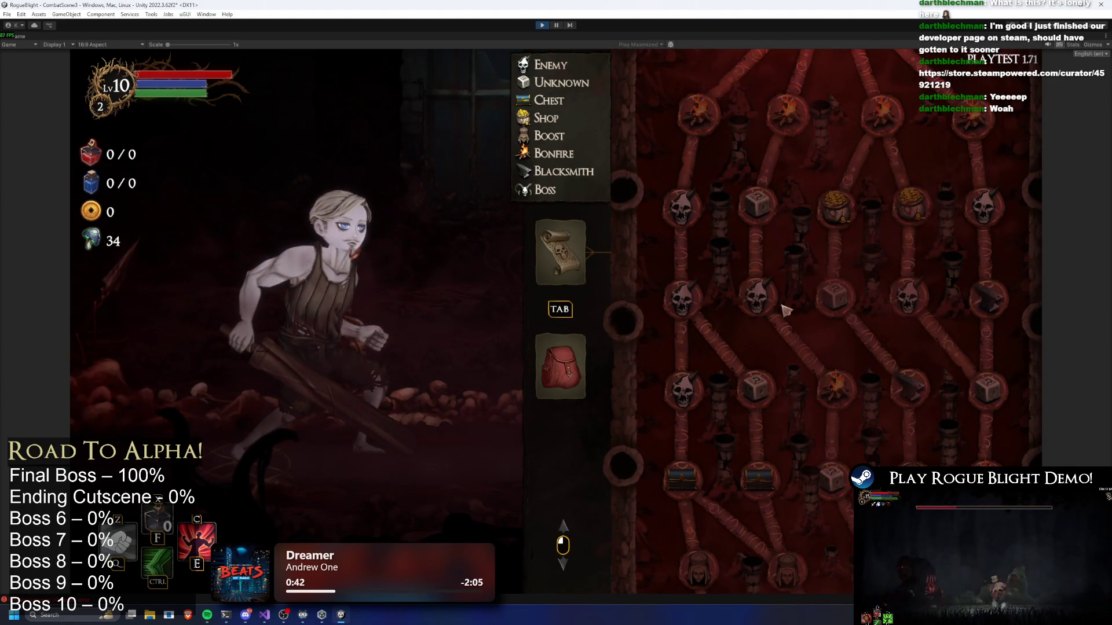
scroll(785, 306, down, 4)
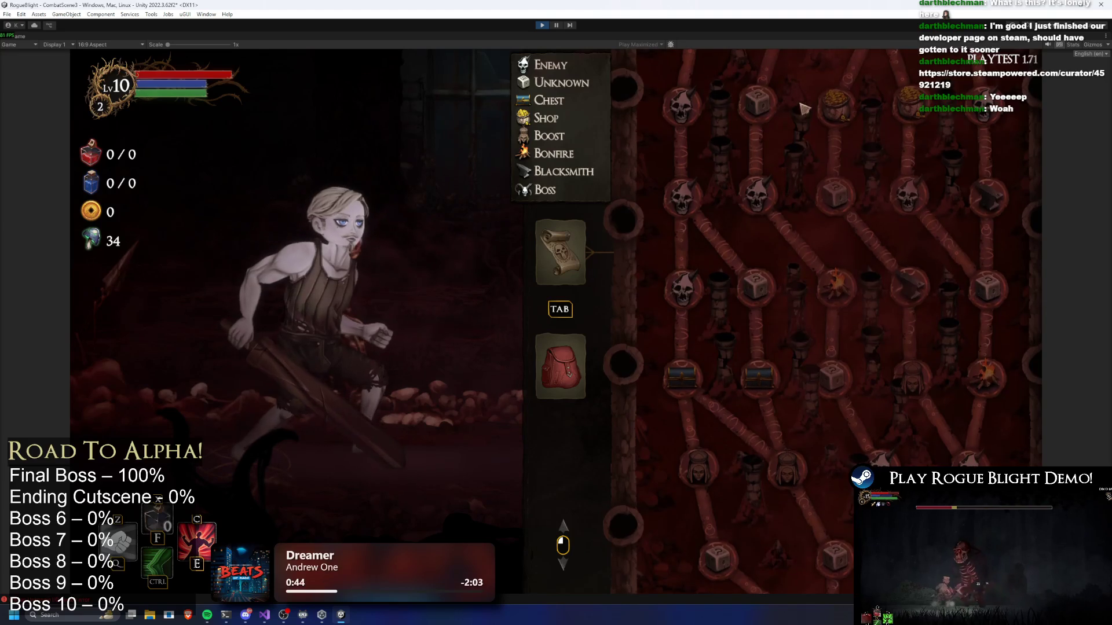
scroll(805, 110, up, 6)
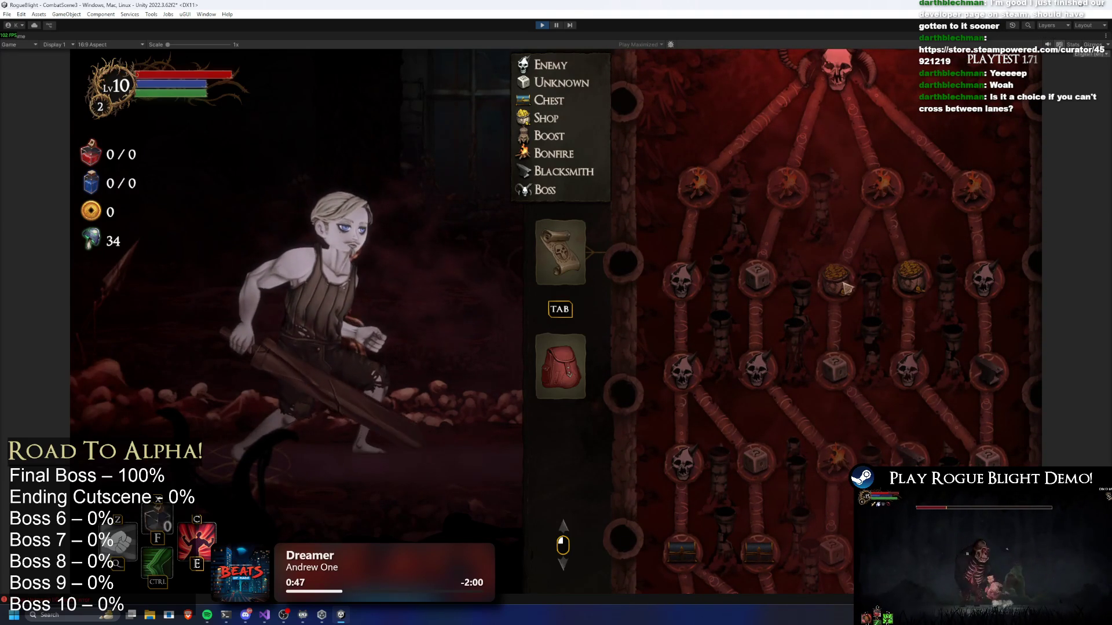
scroll(834, 272, down, 10)
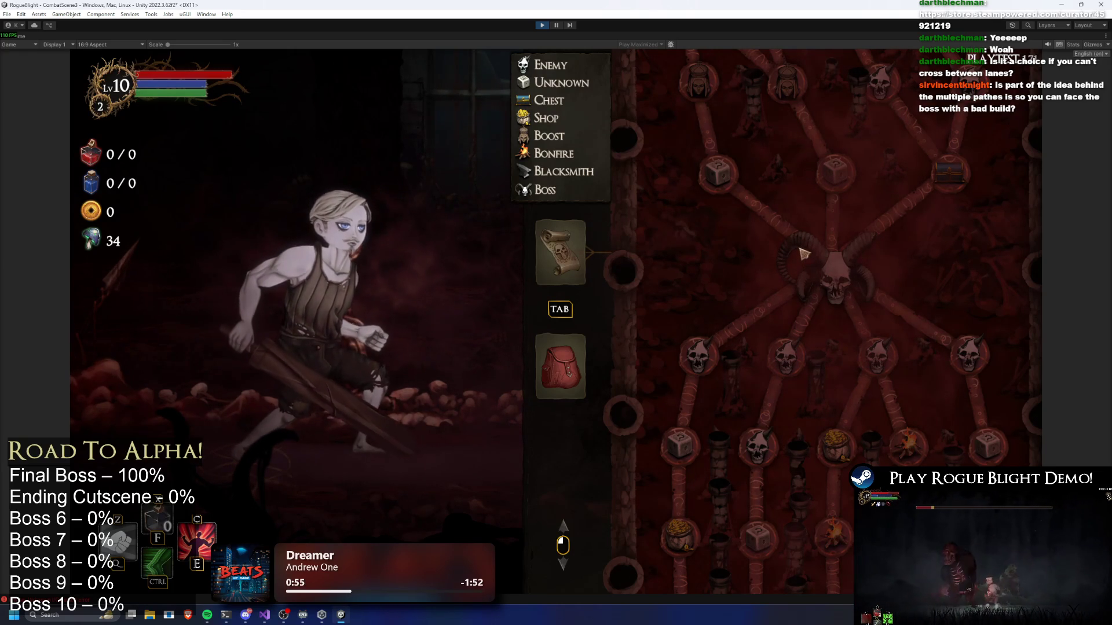
scroll(785, 329, down, 10)
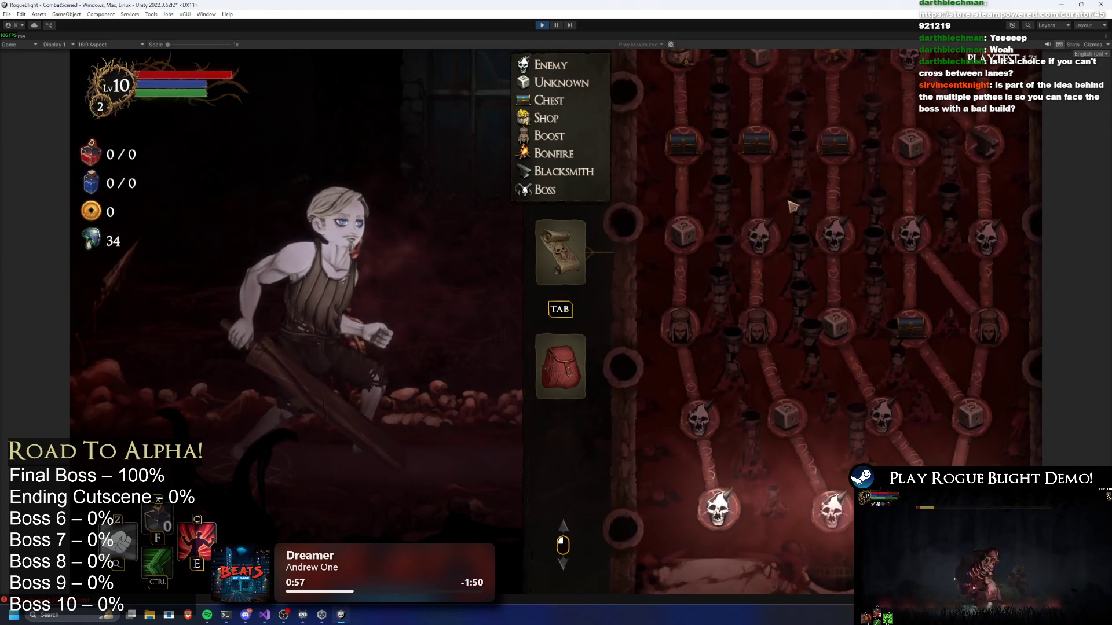
scroll(793, 300, down, 3)
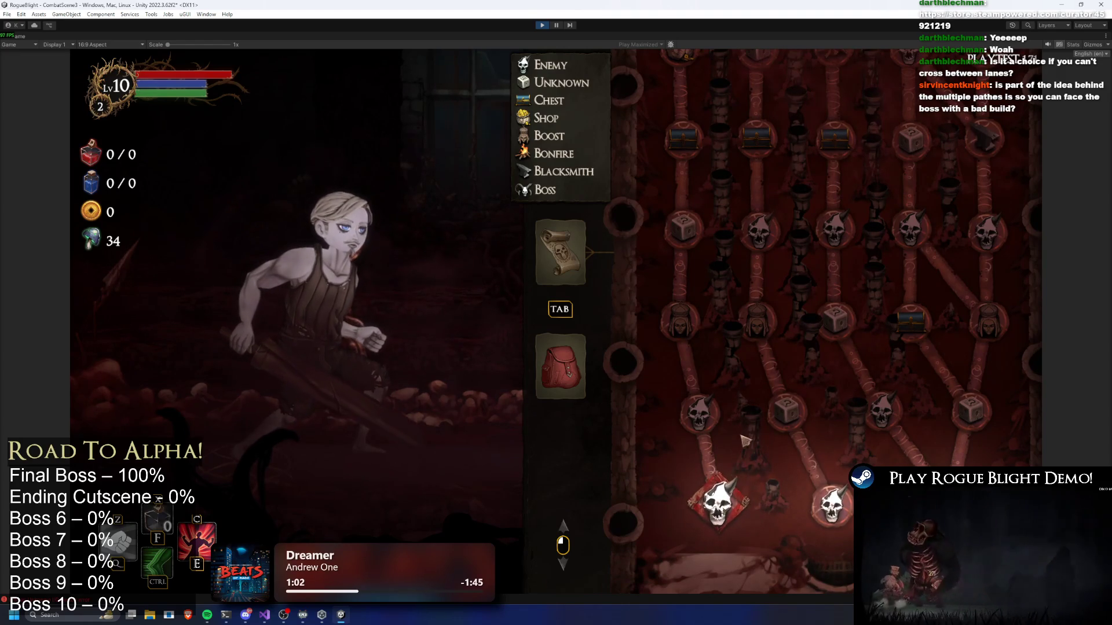
scroll(799, 346, up, 3)
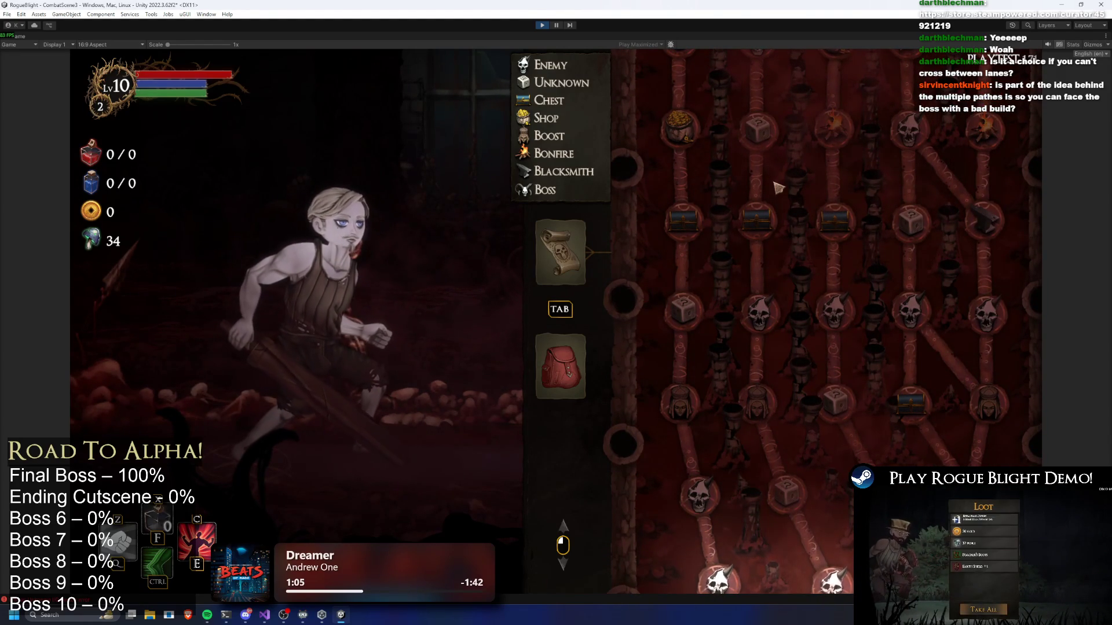
scroll(805, 214, down, 1)
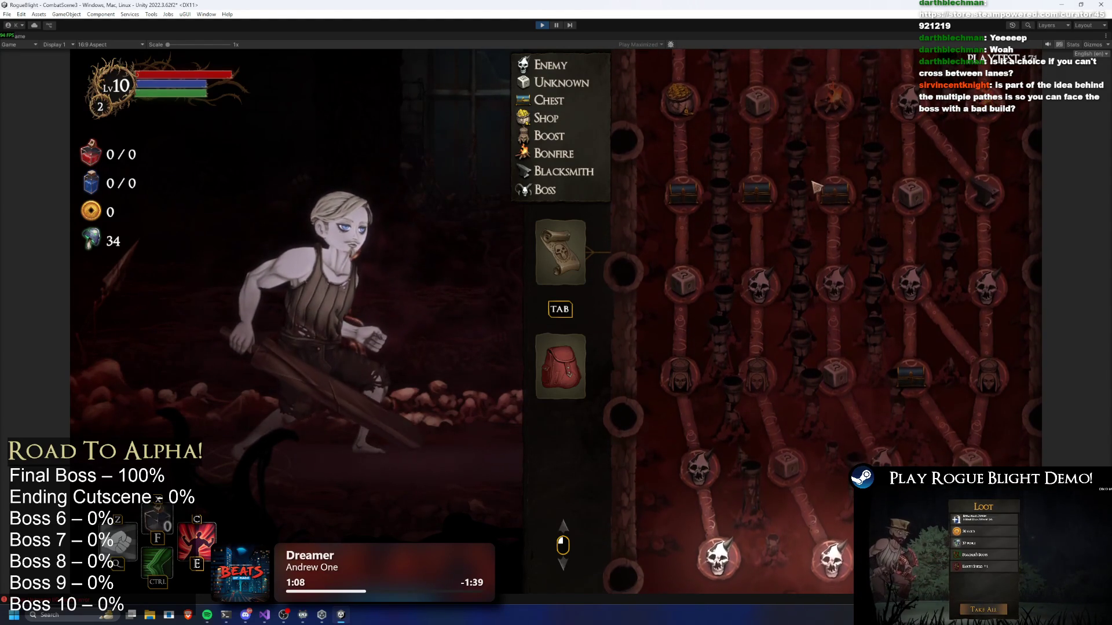
scroll(836, 199, up, 1)
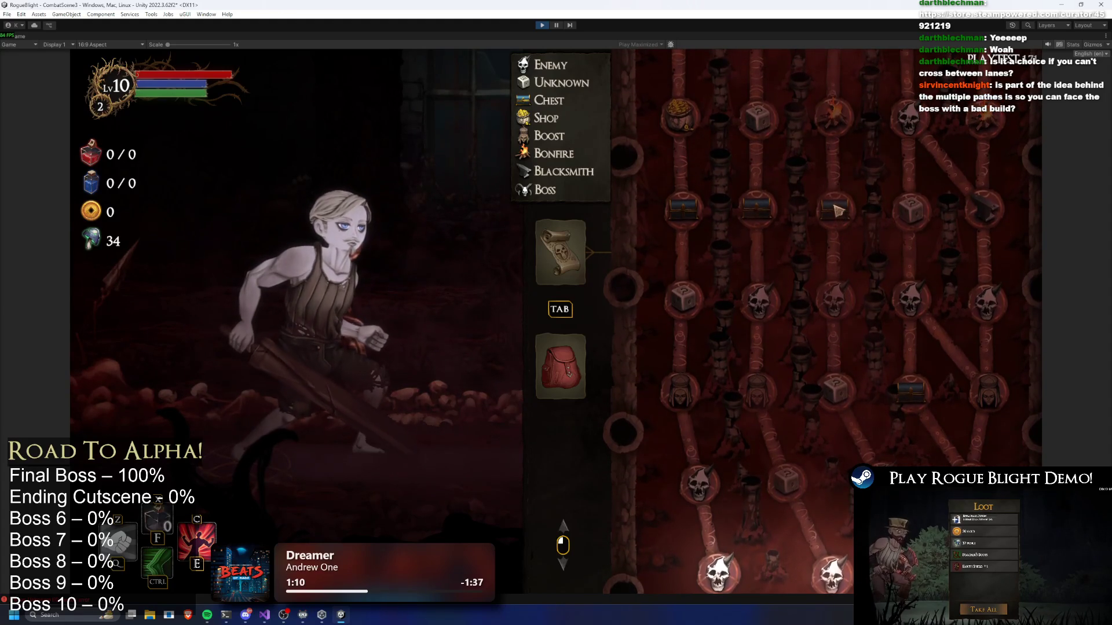
scroll(841, 198, up, 4)
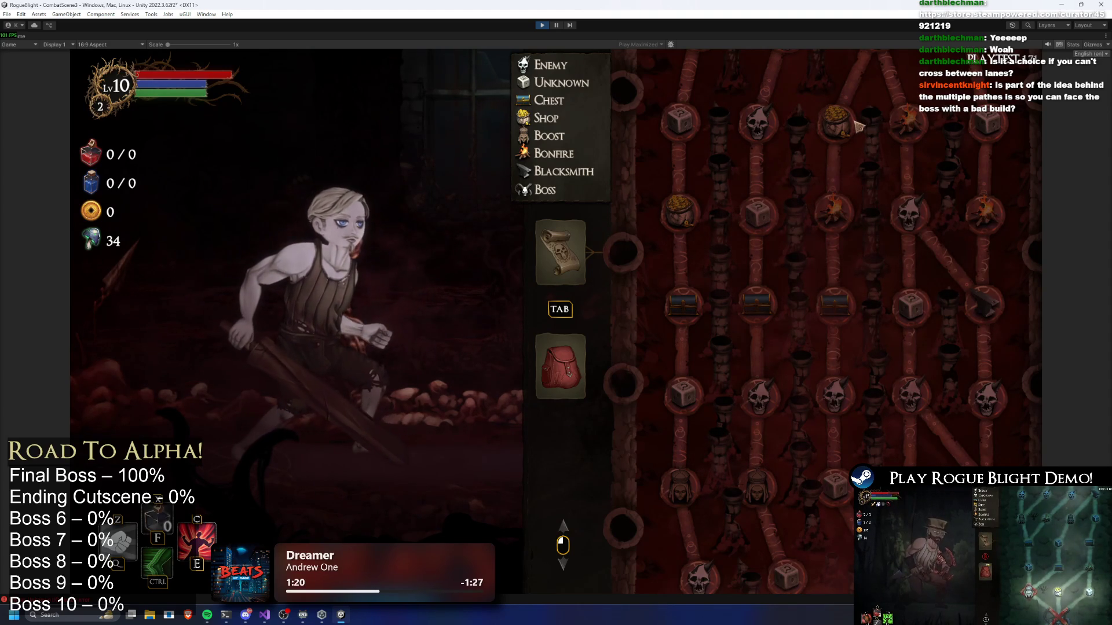
scroll(851, 131, down, 5)
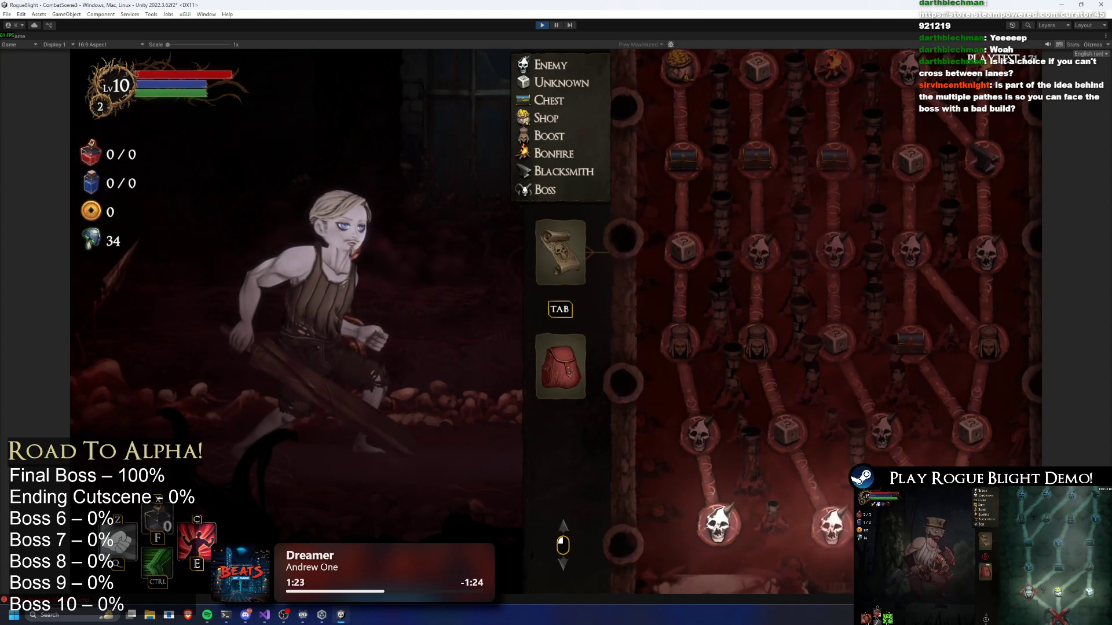
scroll(884, 282, up, 1)
scroll(884, 281, up, 7)
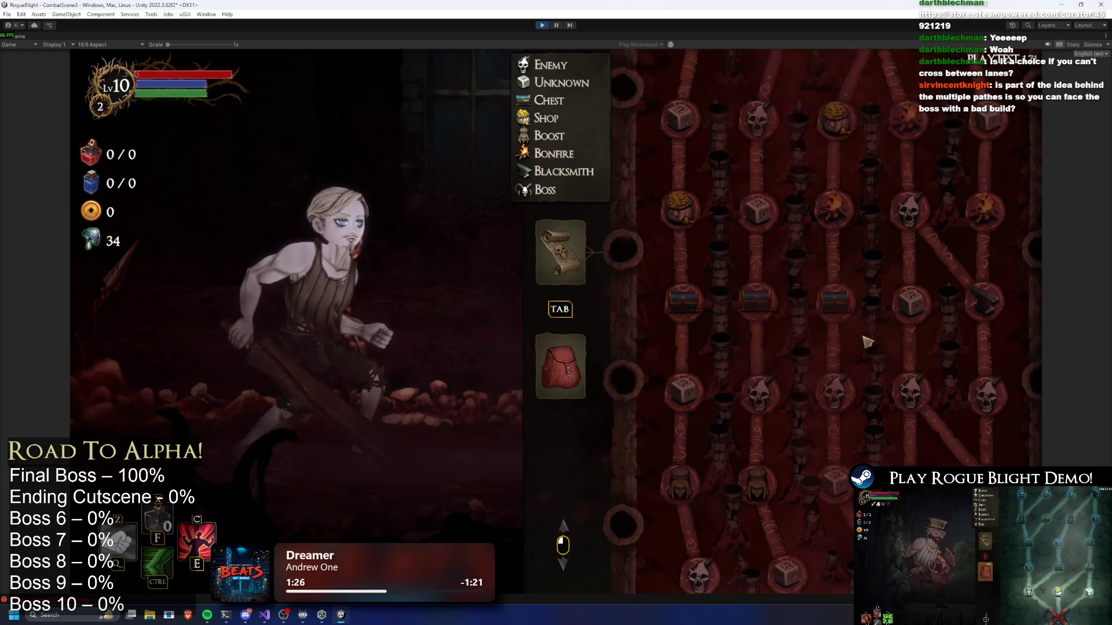
scroll(858, 370, down, 1)
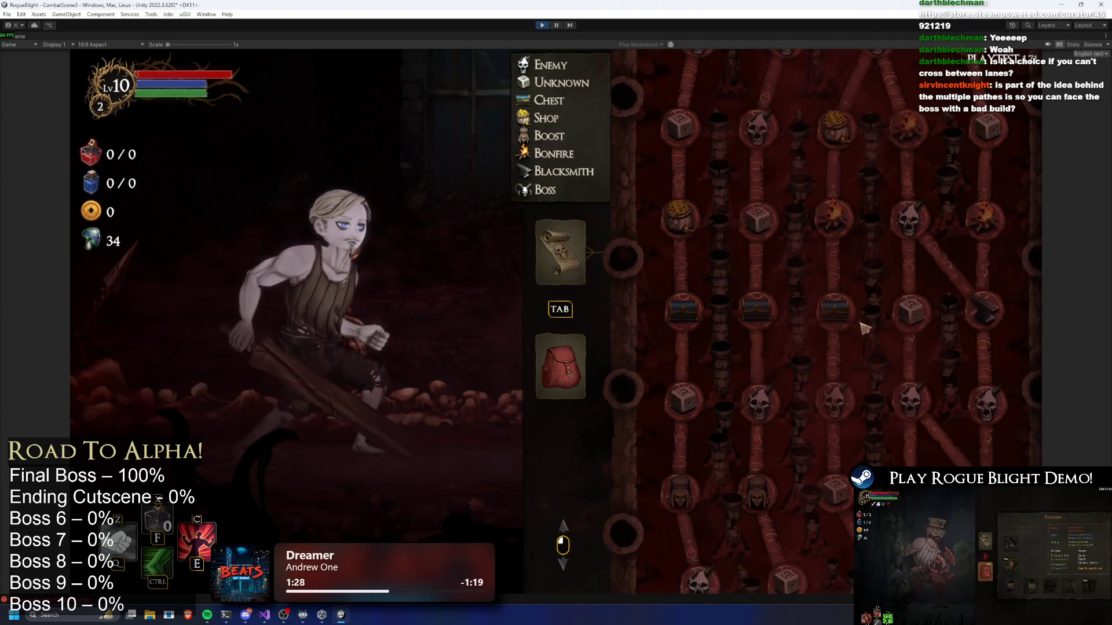
scroll(874, 370, up, 1)
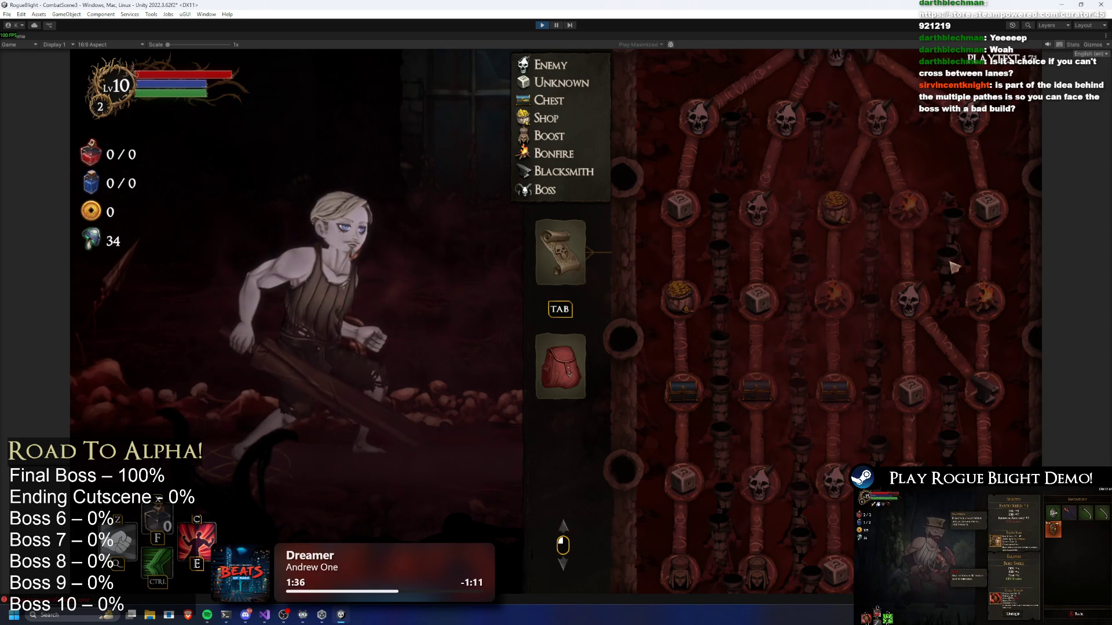
drag(984, 327, 972, 229)
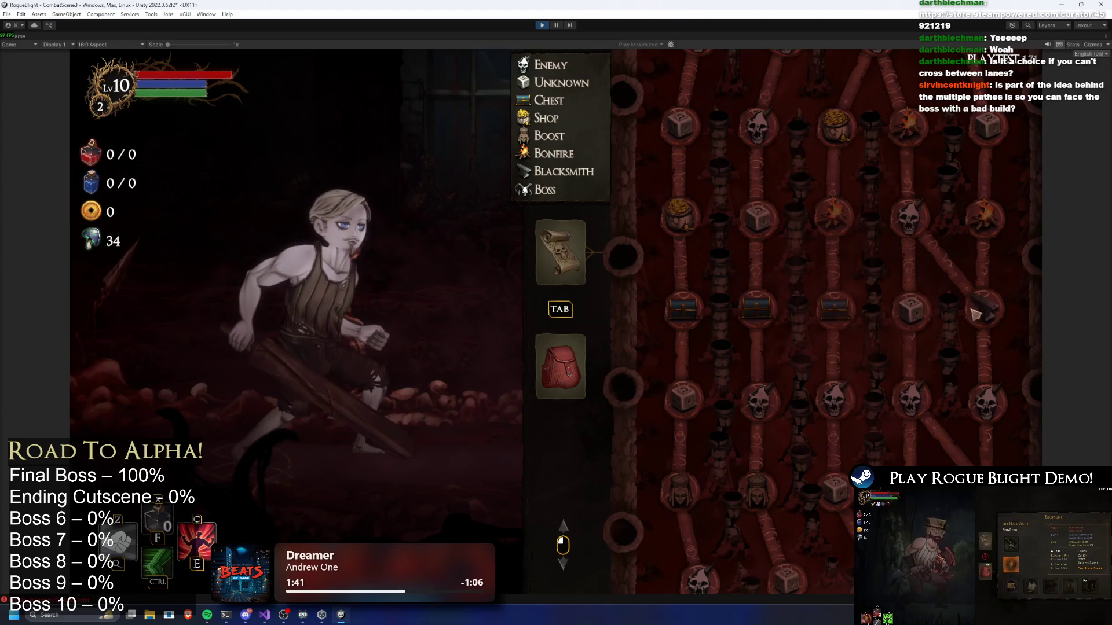
drag(914, 299, 905, 182)
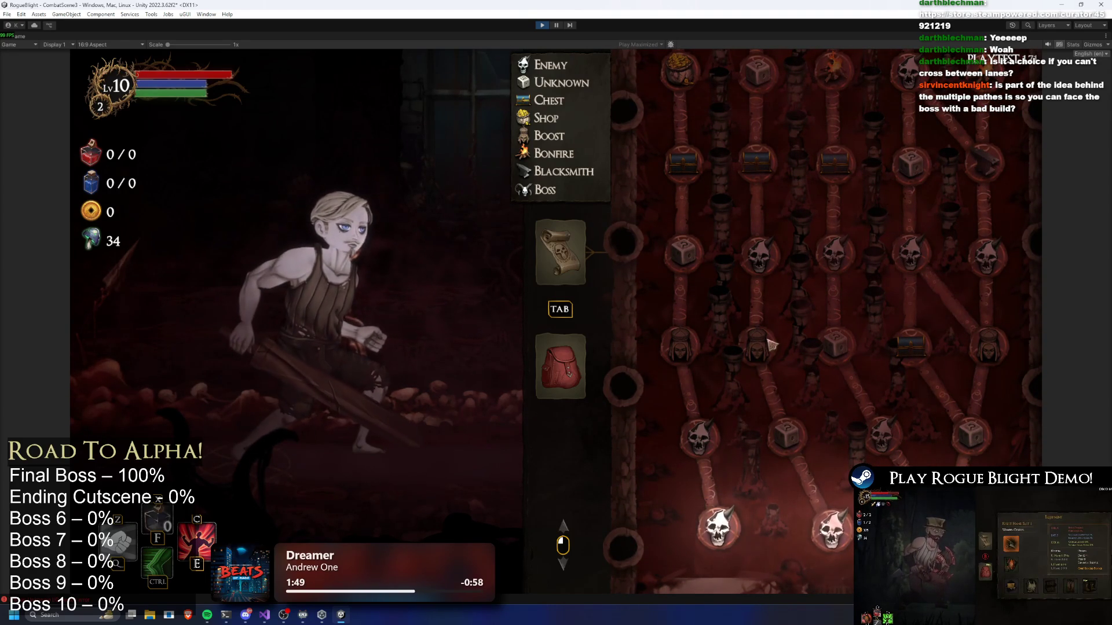
scroll(799, 330, up, 3)
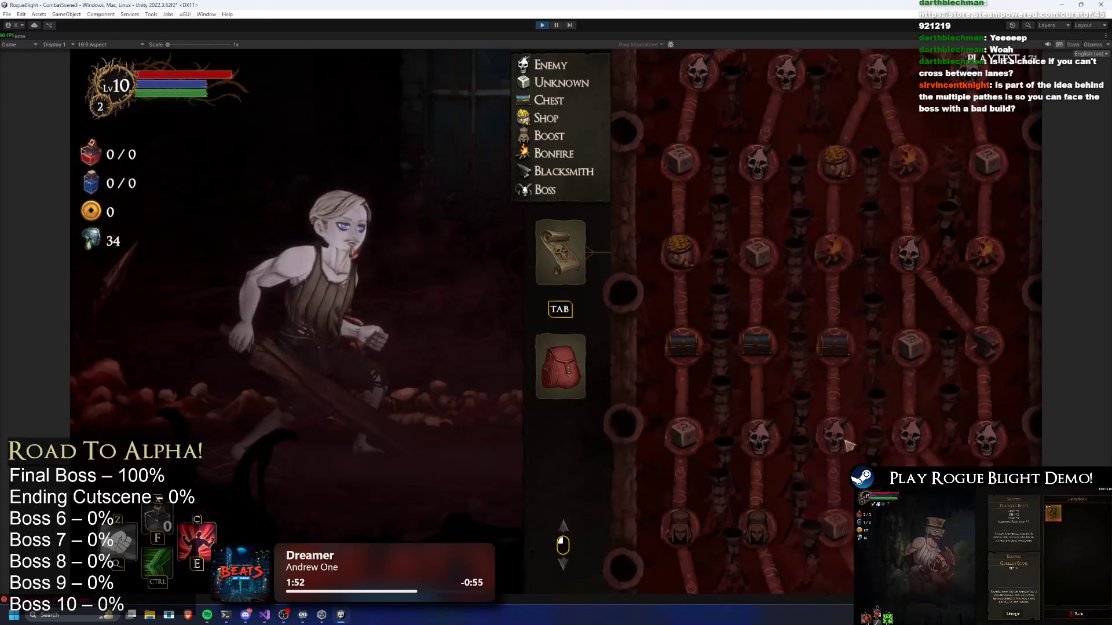
scroll(935, 229, down, 2)
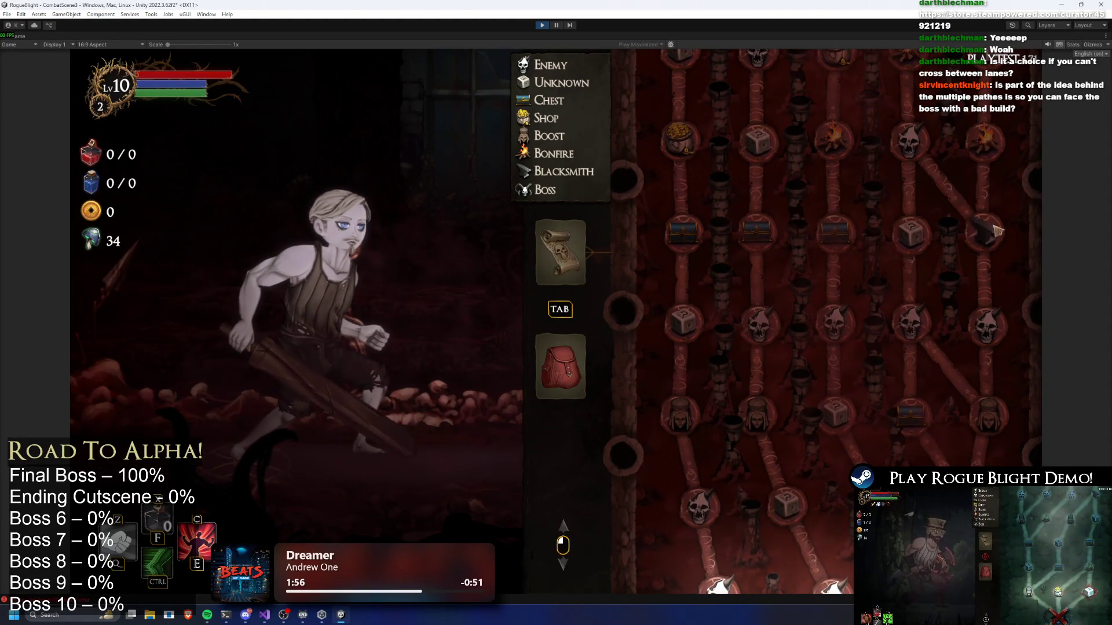
scroll(984, 249, down, 1)
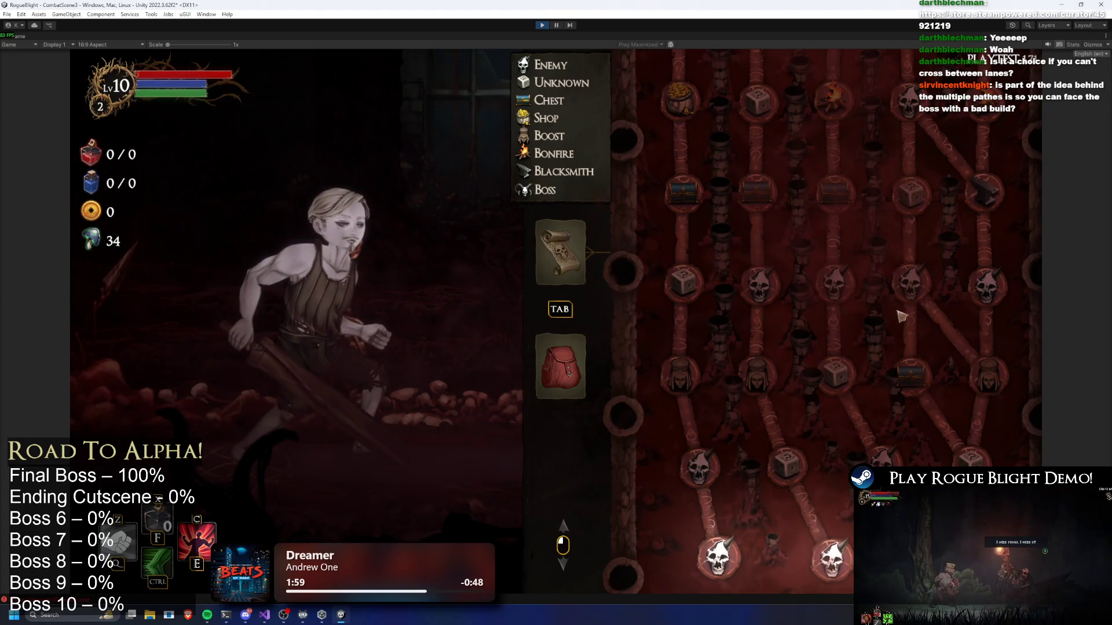
mouse_move(997, 188)
mouse_down()
mouse_move(982, 376)
mouse_move(977, 255)
mouse_up()
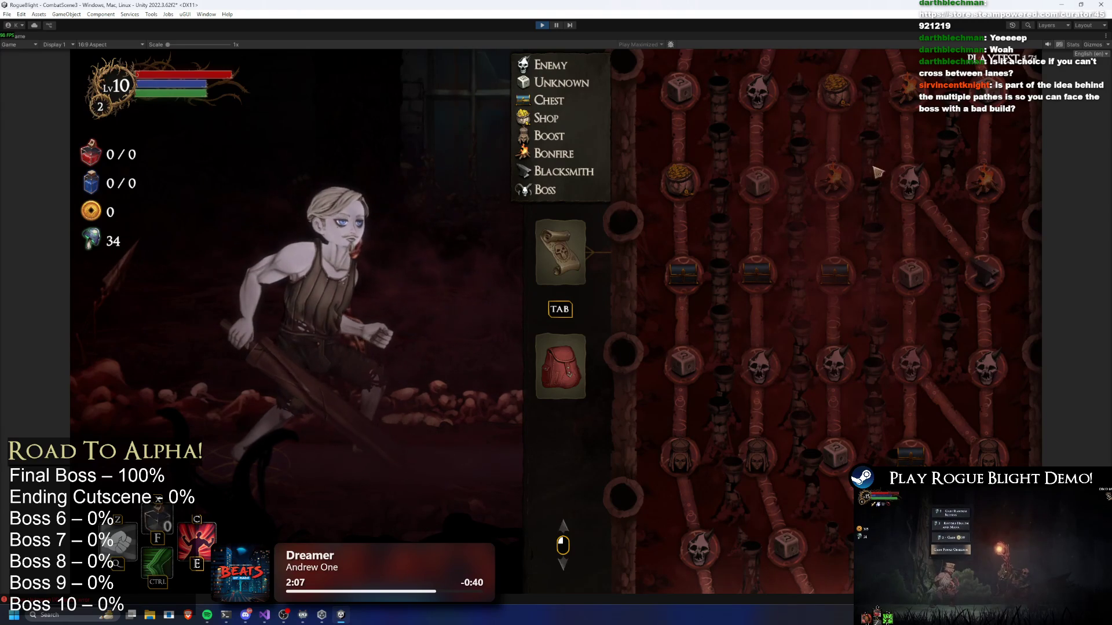
scroll(825, 233, up, 3)
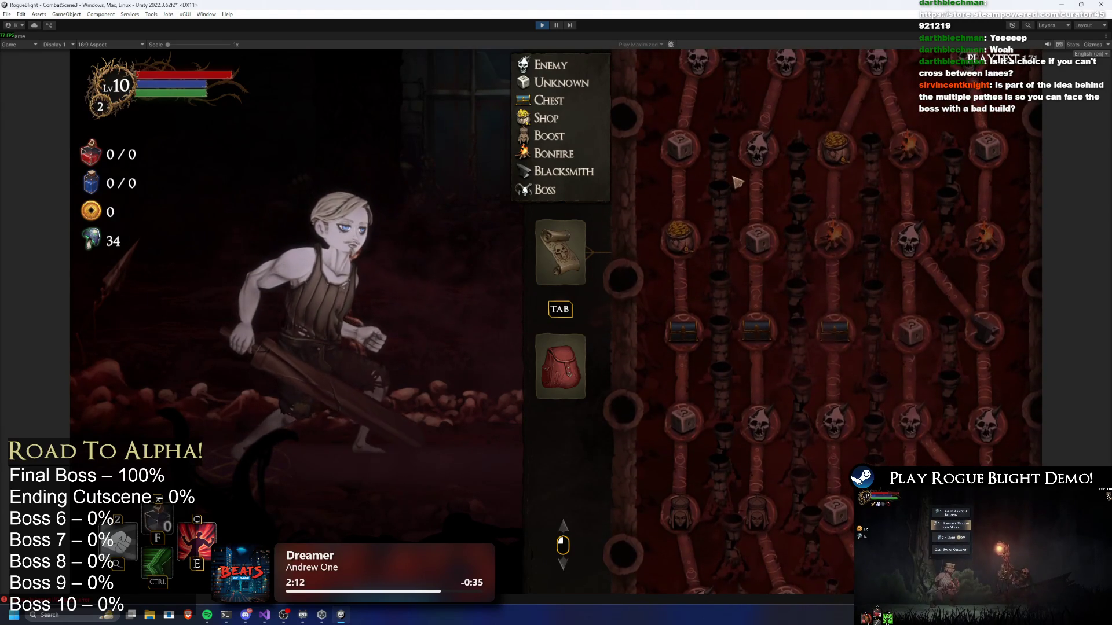
scroll(730, 163, down, 1)
scroll(735, 168, up, 4)
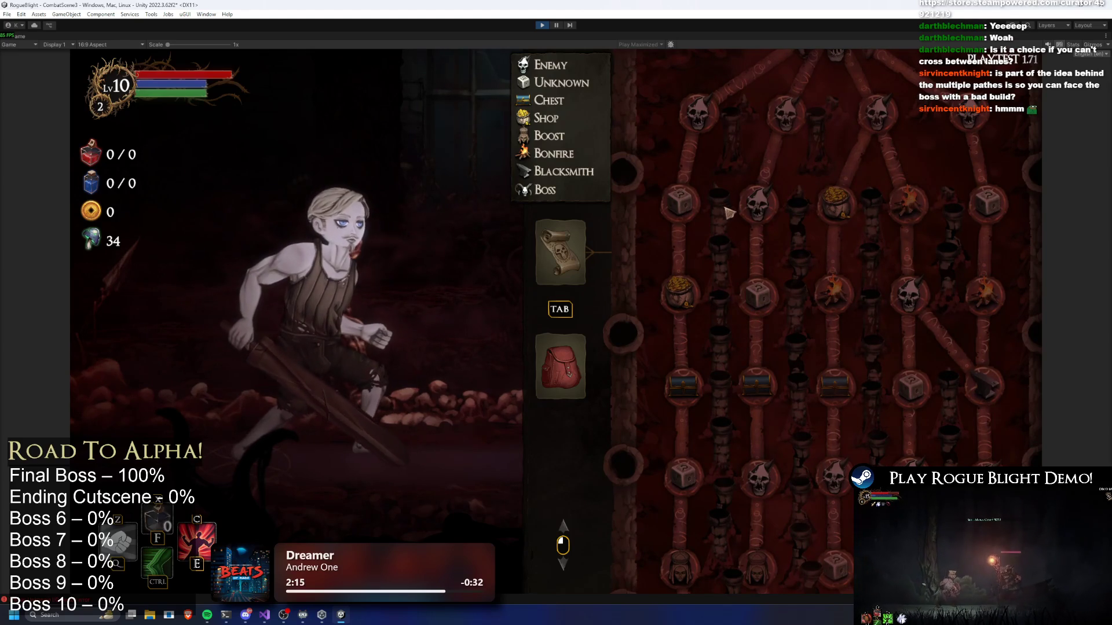
scroll(727, 210, down, 5)
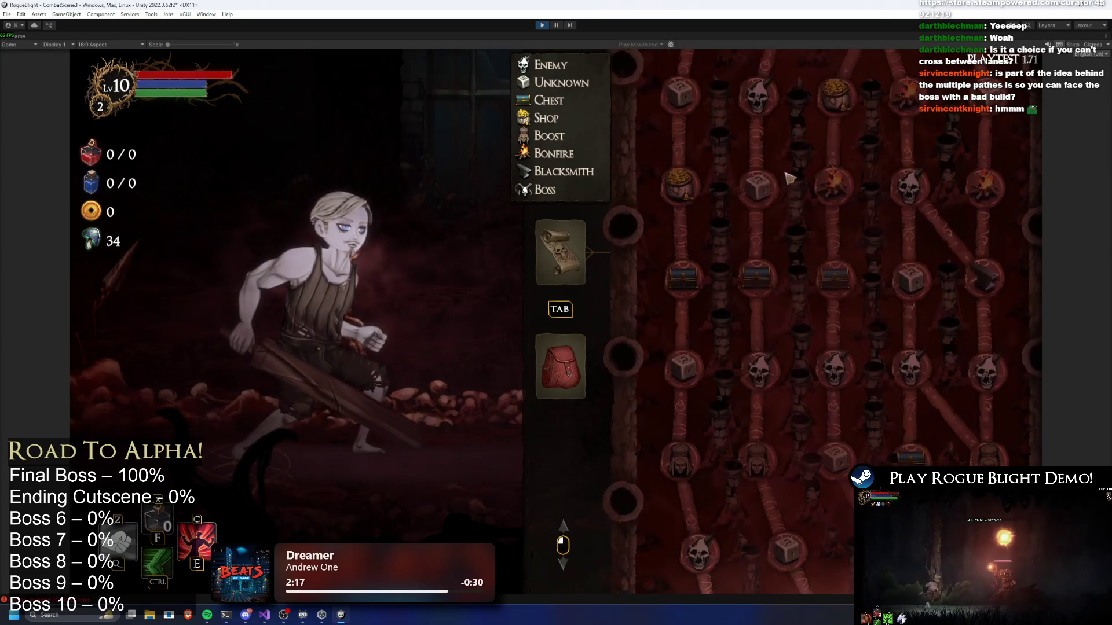
scroll(790, 170, down, 6)
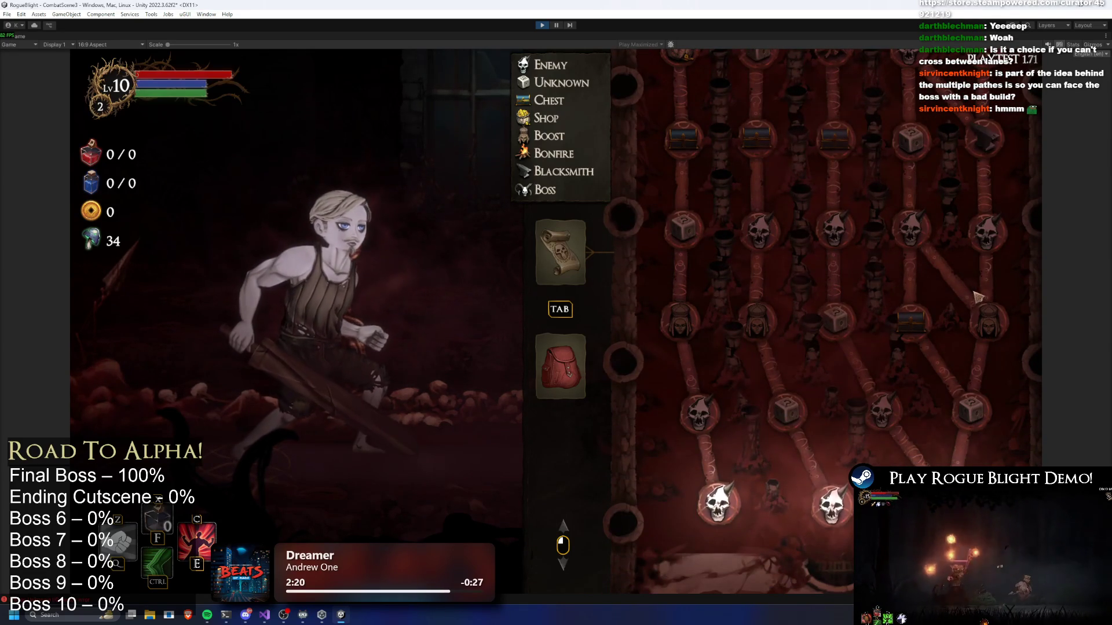
scroll(978, 297, up, 9)
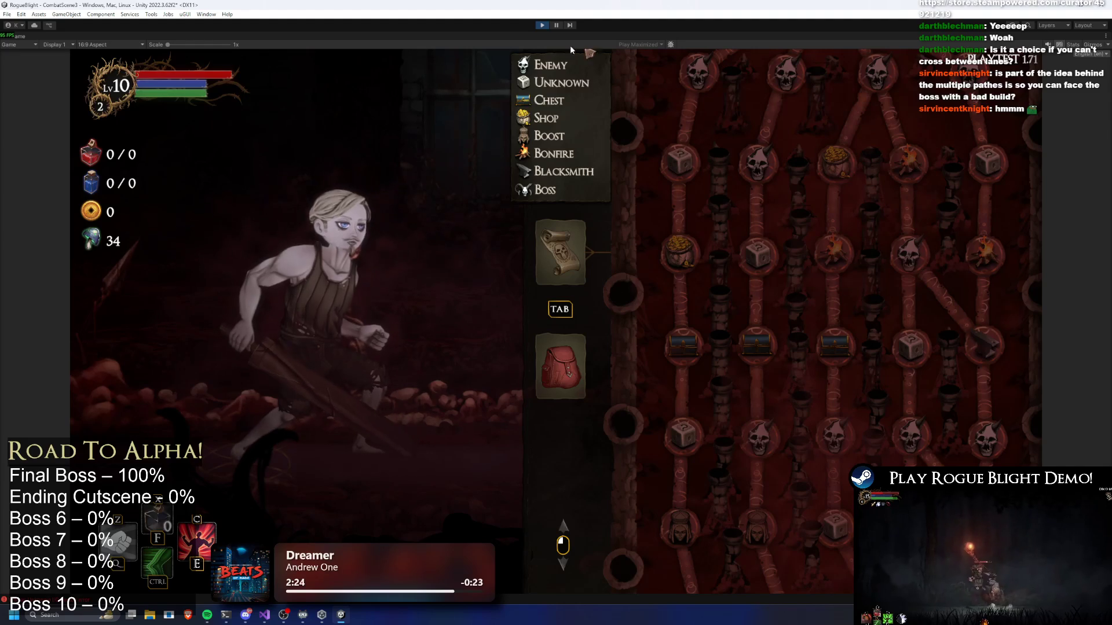
click(547, 25)
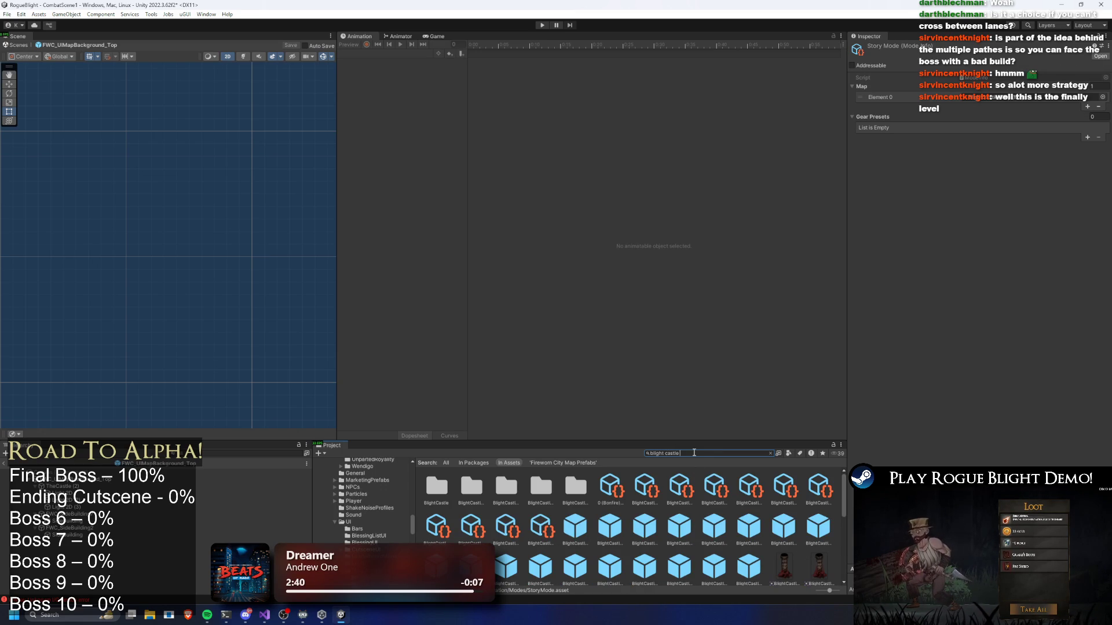
Browse the Blight Castle Monster Node and Final Boss Node assets, ending on BlightCastle_Map.
click(541, 524)
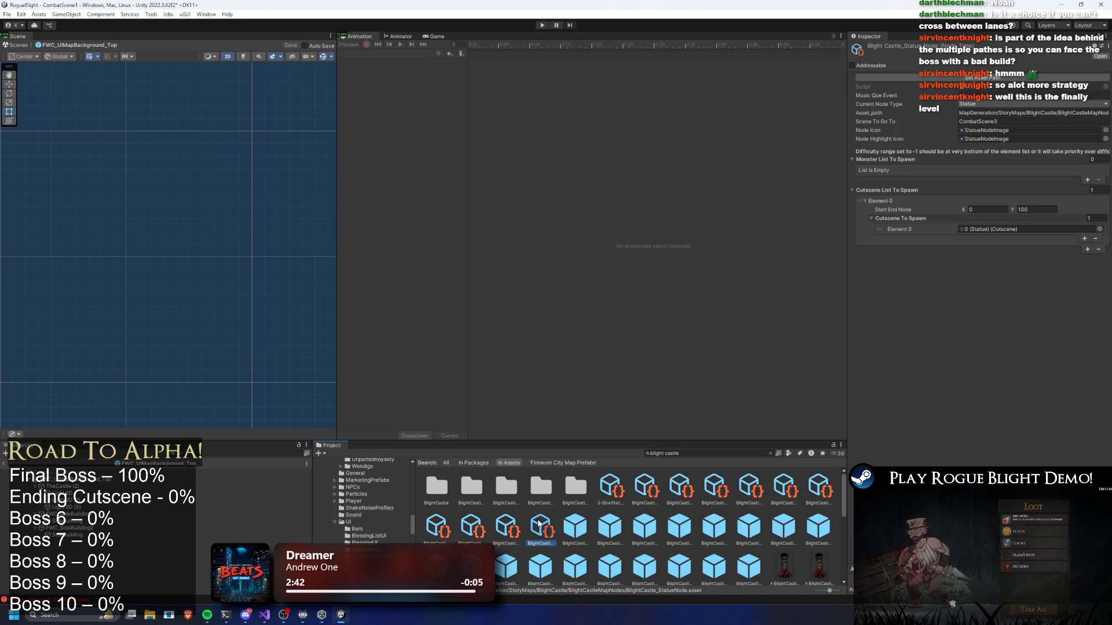
key(Left)
key(Left)
key(Left)
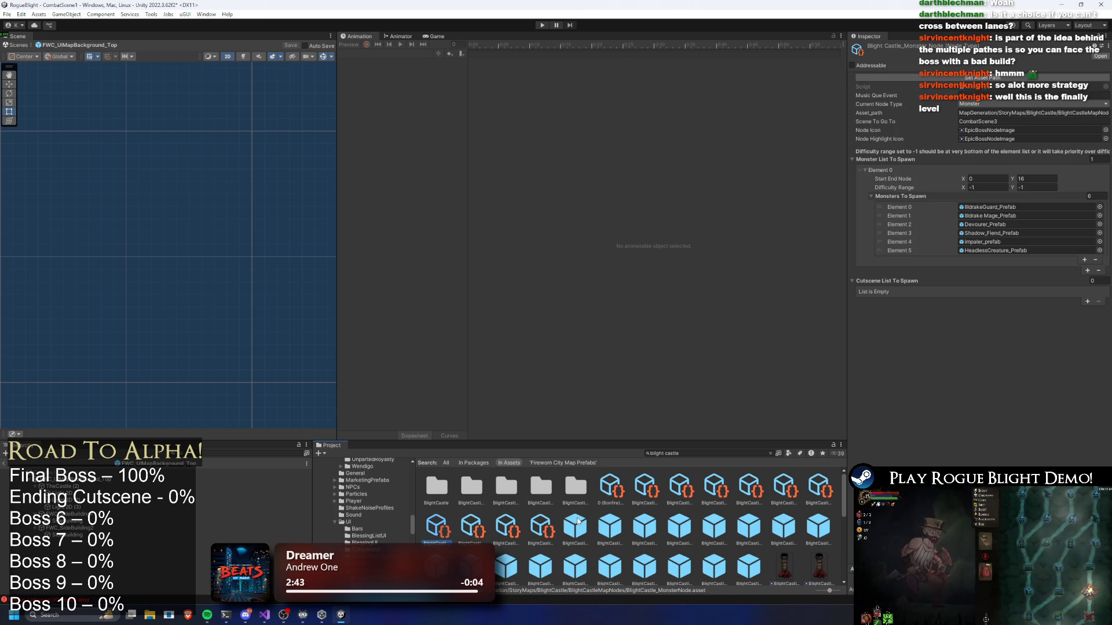
key(Left)
key(Left)
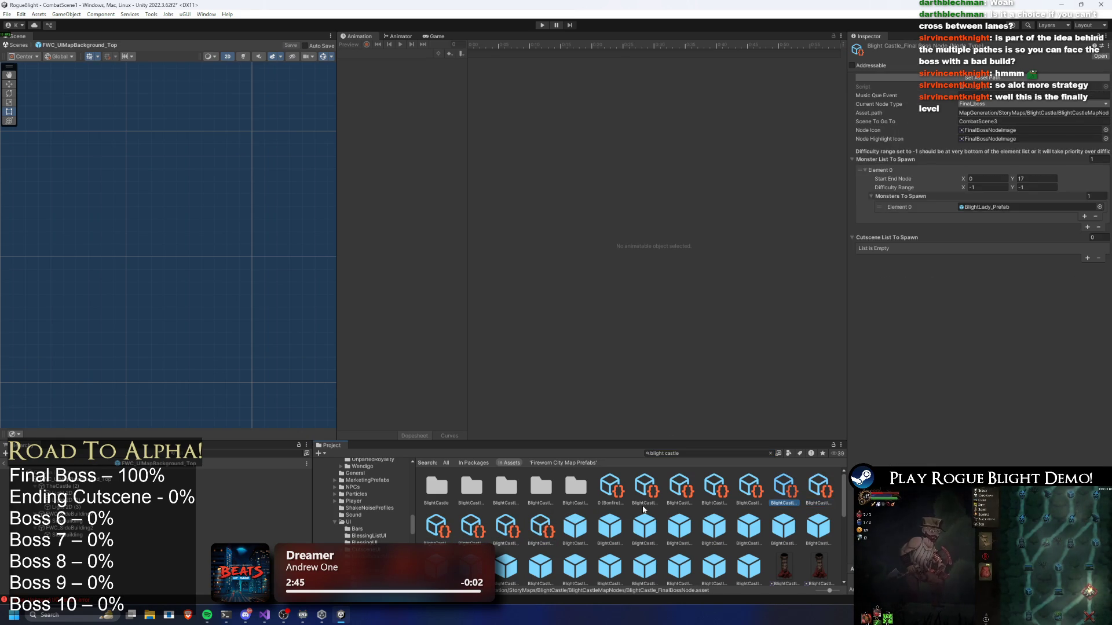
key(Right)
Set Layer Node Number List Elements 0–3 Number Of Nodes Val to 2, 3, 4 and 3.
scroll(1022, 357, down, 8)
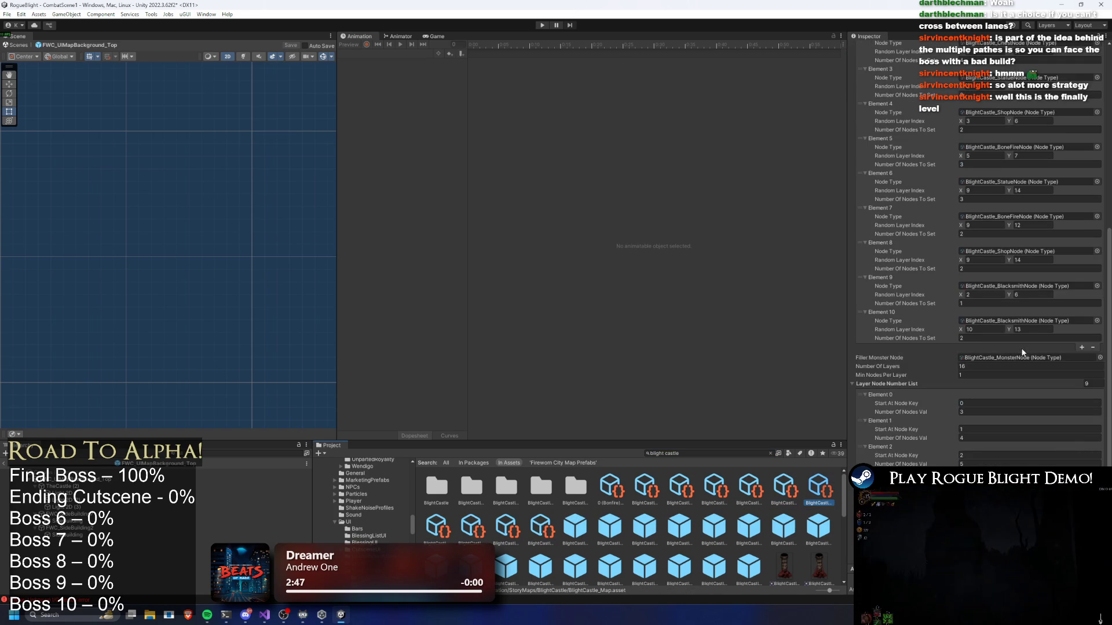
scroll(1023, 357, up, 5)
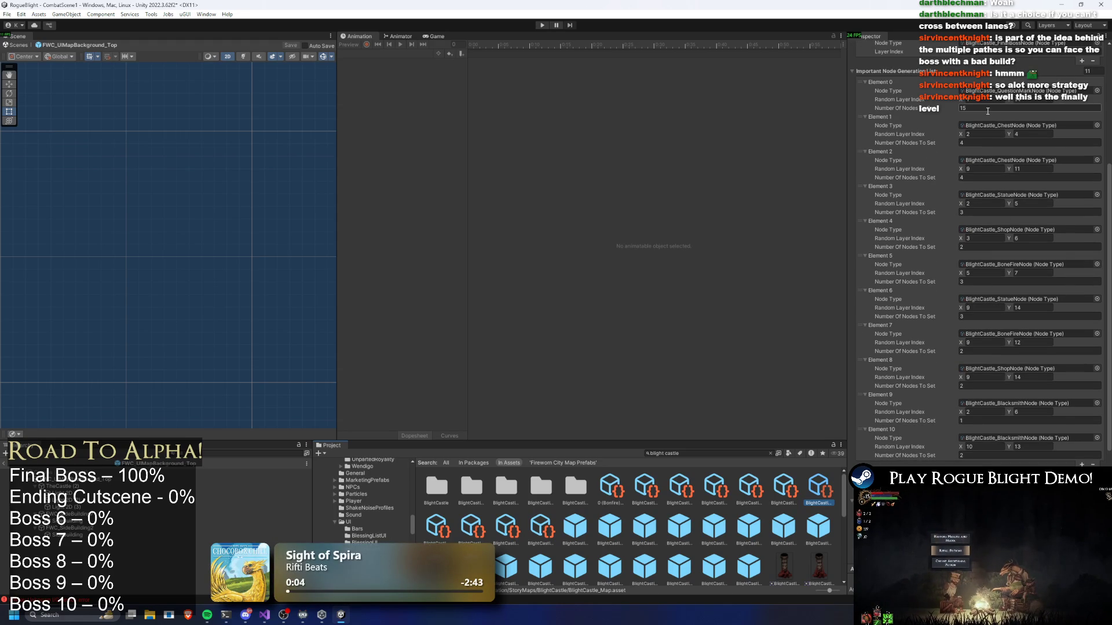
scroll(988, 173, down, 4)
click(978, 337)
text(2)
click(974, 363)
text(3)
click(971, 390)
text(4)
click(970, 415)
text(3)
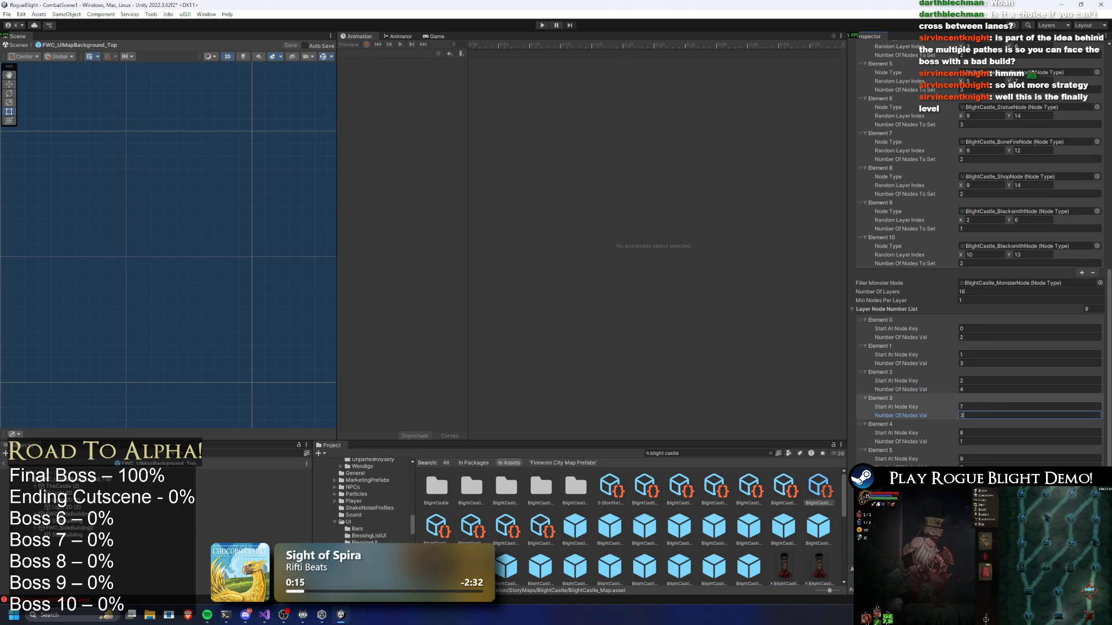
key(Return)
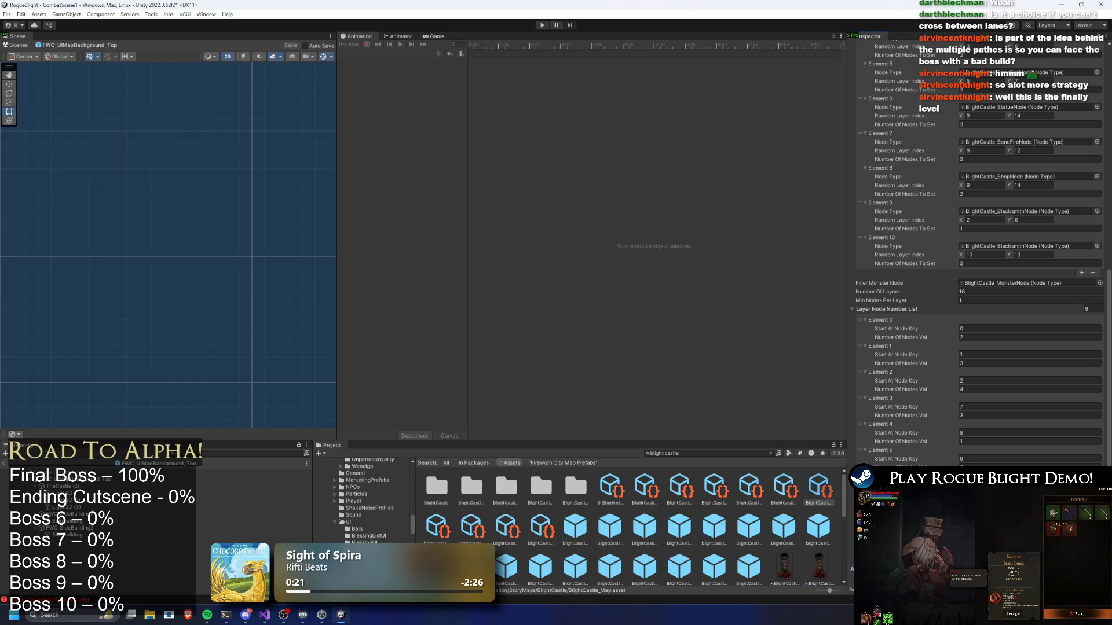
Add a tenth element to the Layer Node Number List, then run the game to test it.
click(1081, 565)
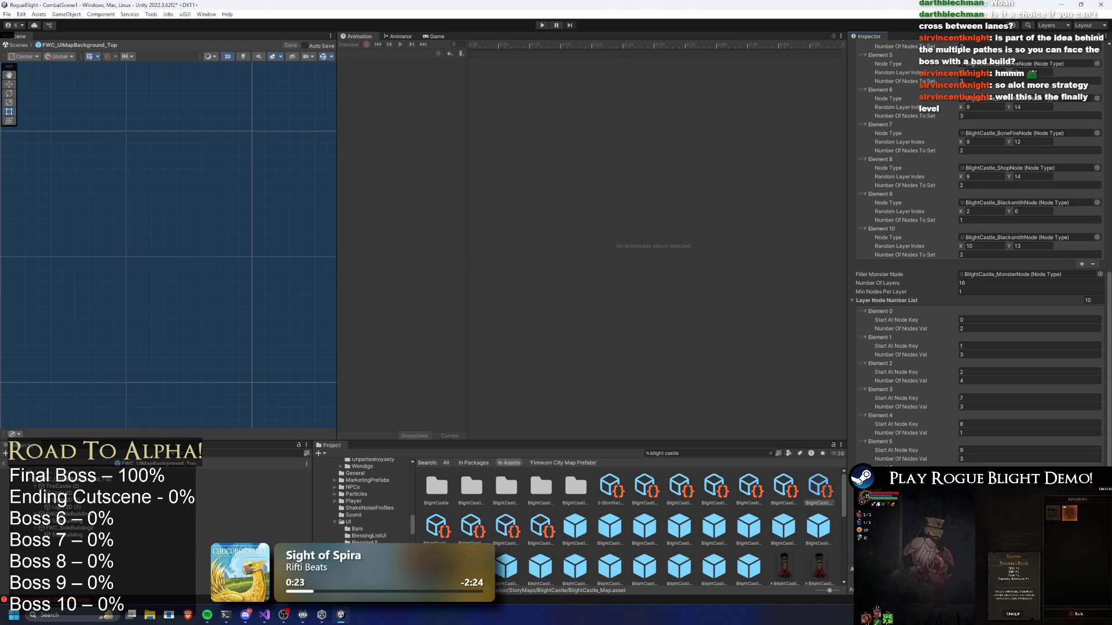
scroll(979, 249, down, 1)
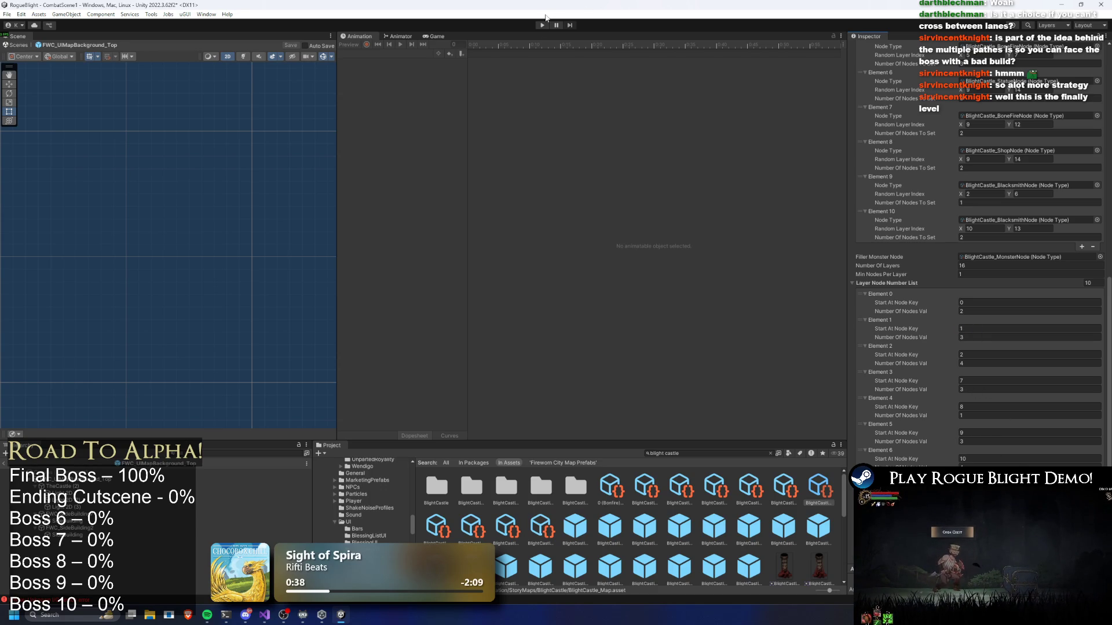
click(536, 24)
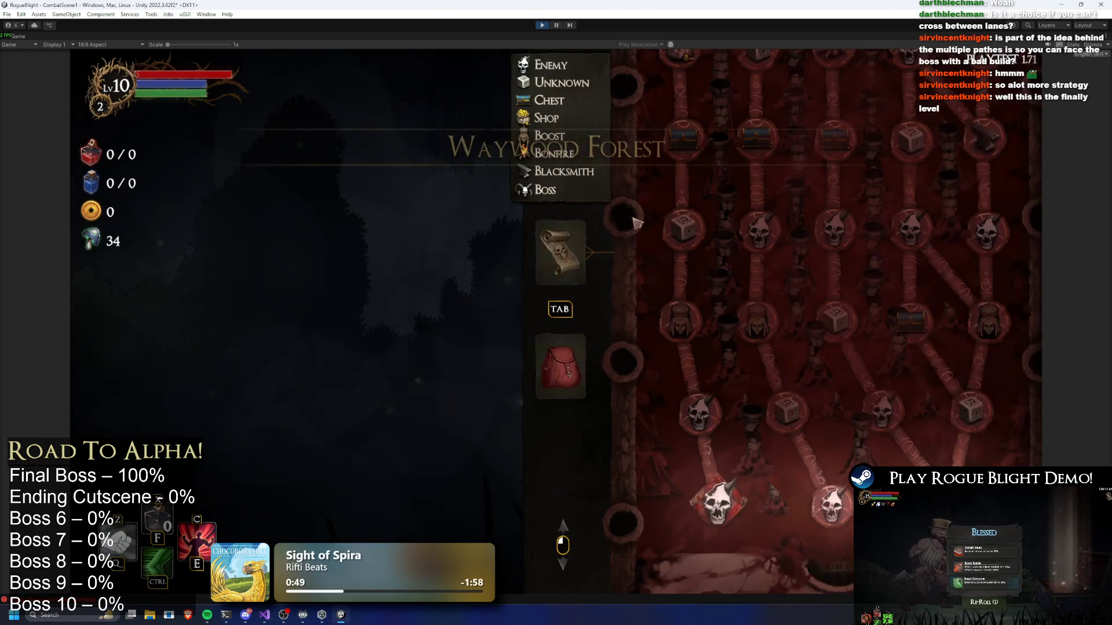
Scroll over the Waywood Forest node map, then regenerate it for a fresh layout.
scroll(811, 260, up, 3)
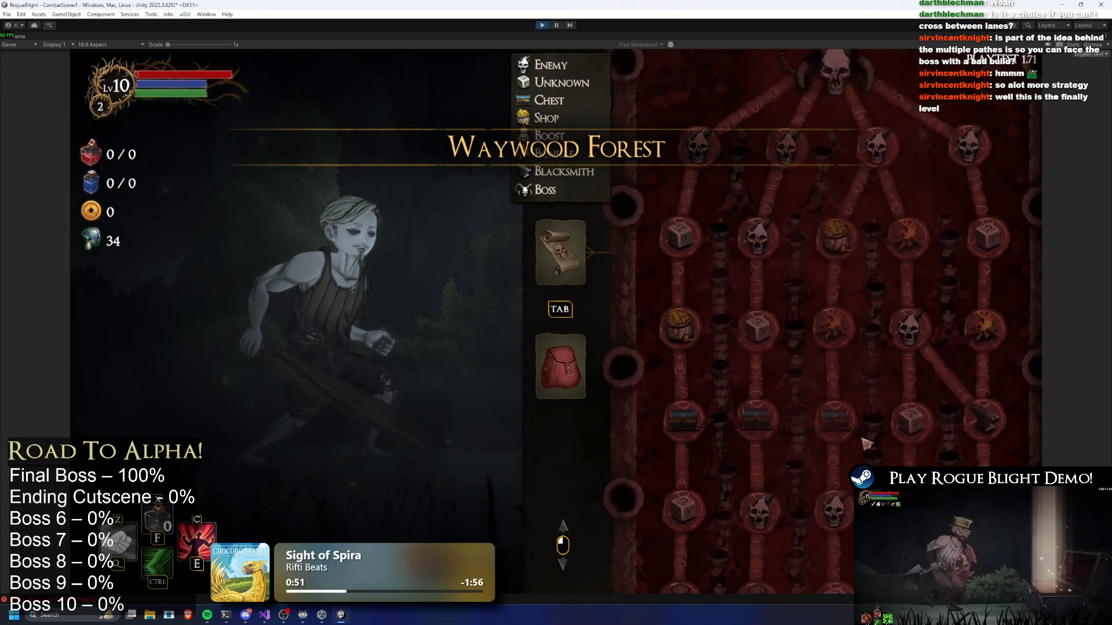
scroll(843, 270, down, 3)
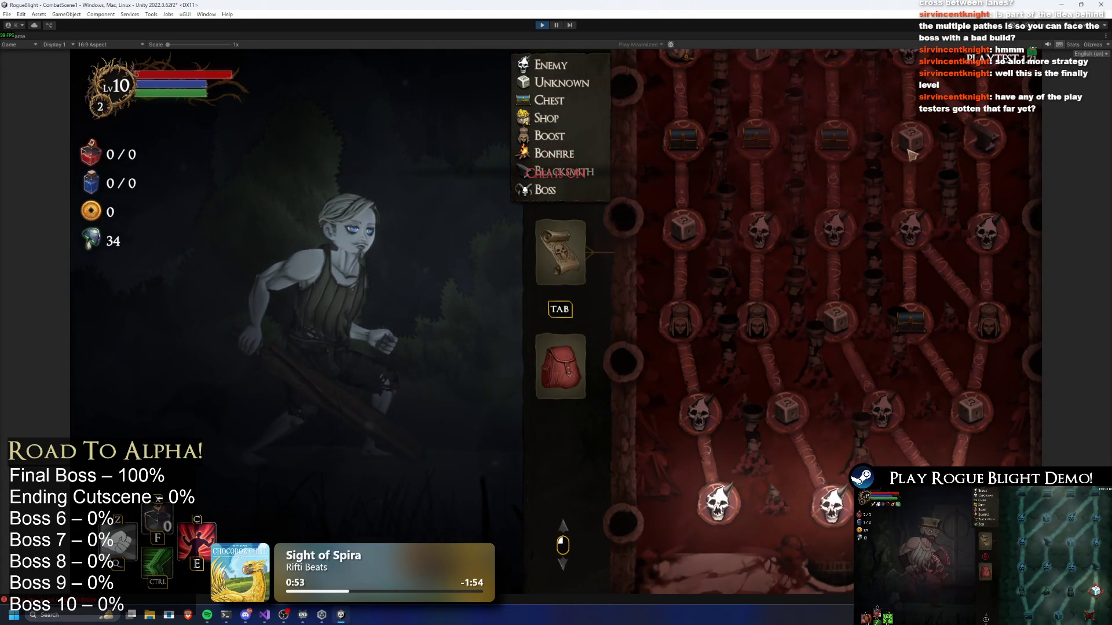
key(r)
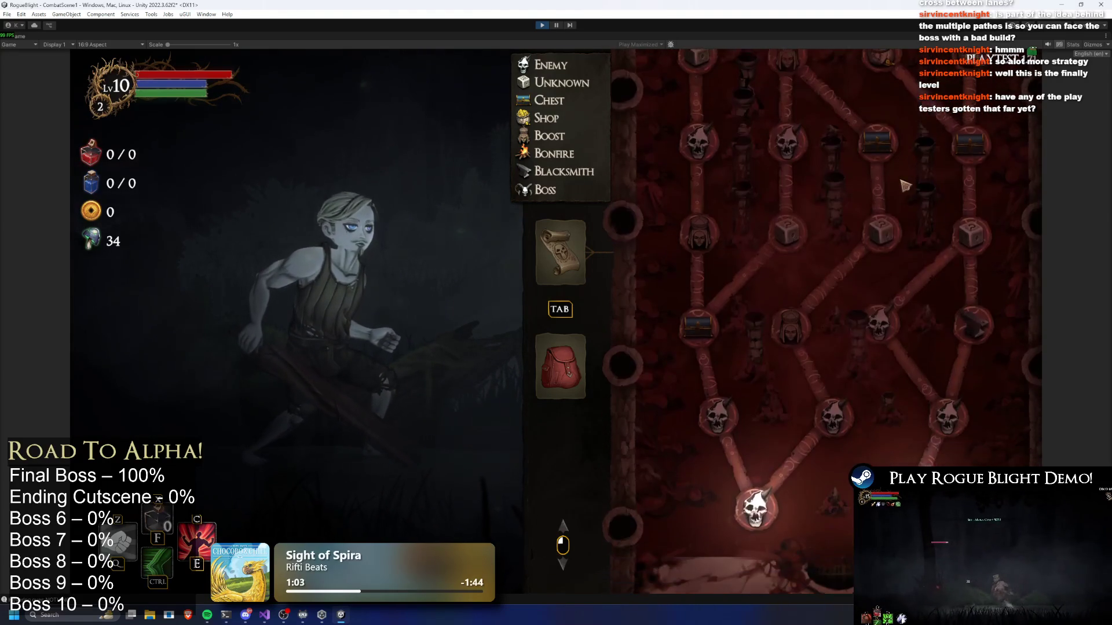
Regenerate the node map three times with the r key, scrolling over each new layout.
key(r)
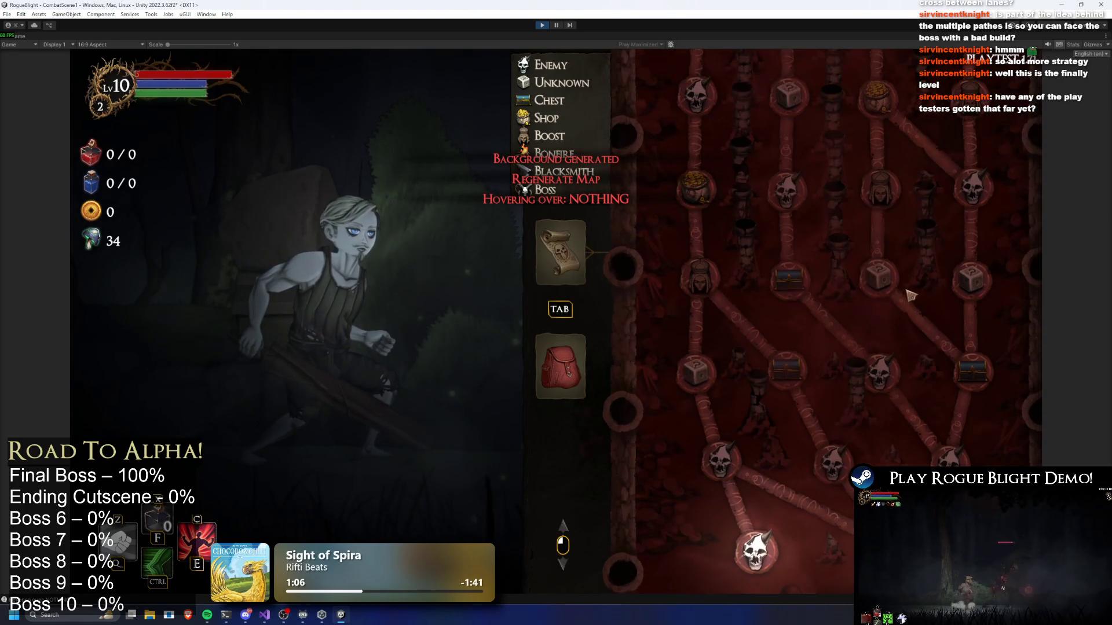
scroll(891, 416, up, 1)
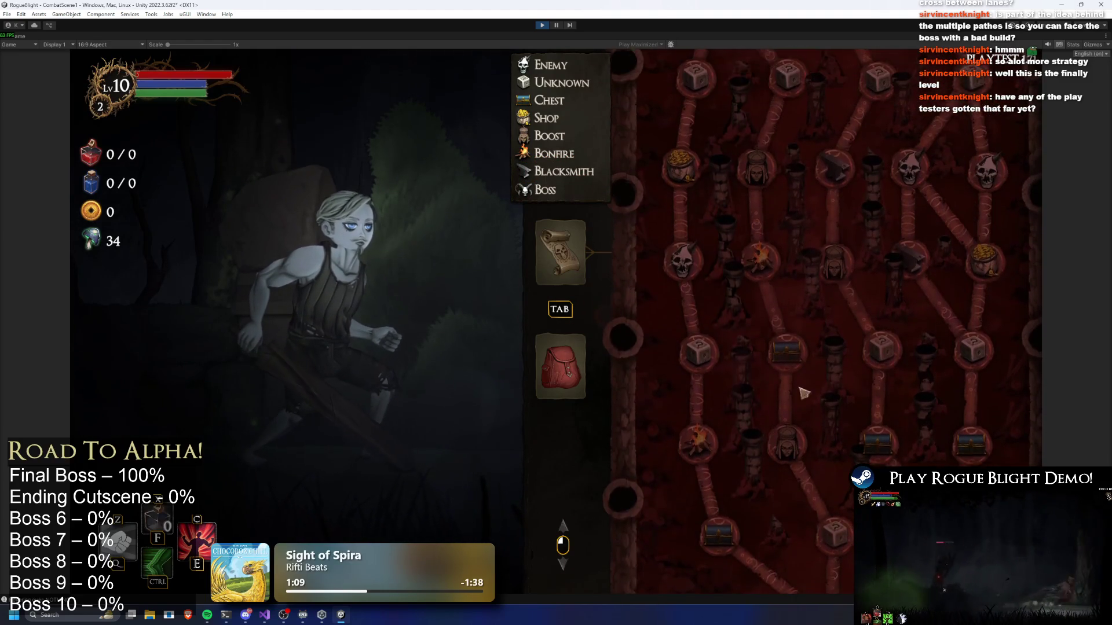
scroll(704, 241, up, 2)
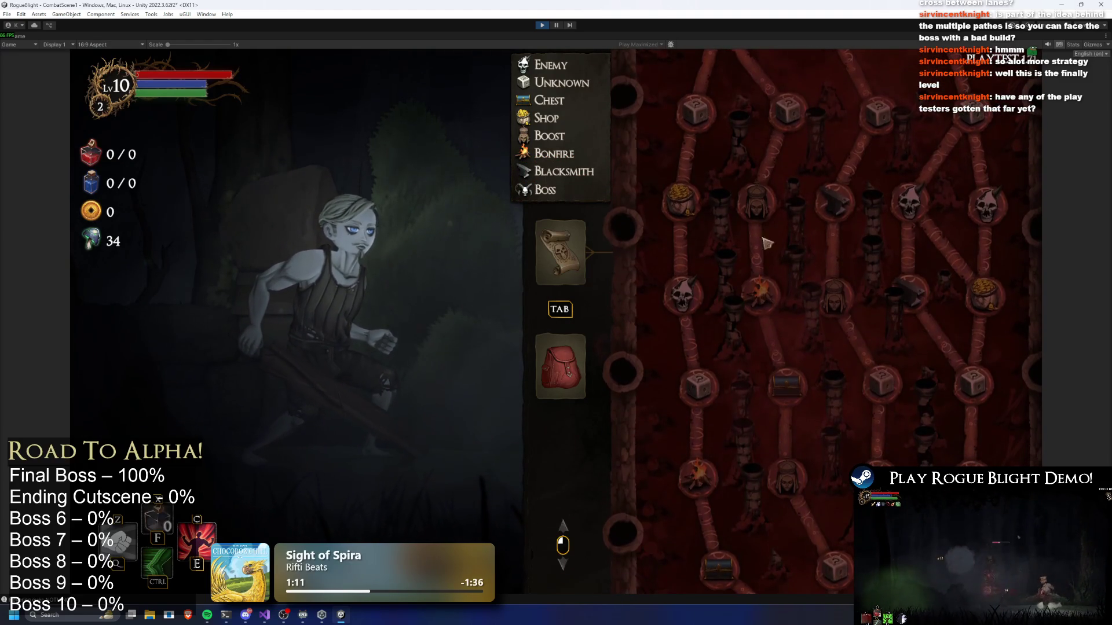
key(r)
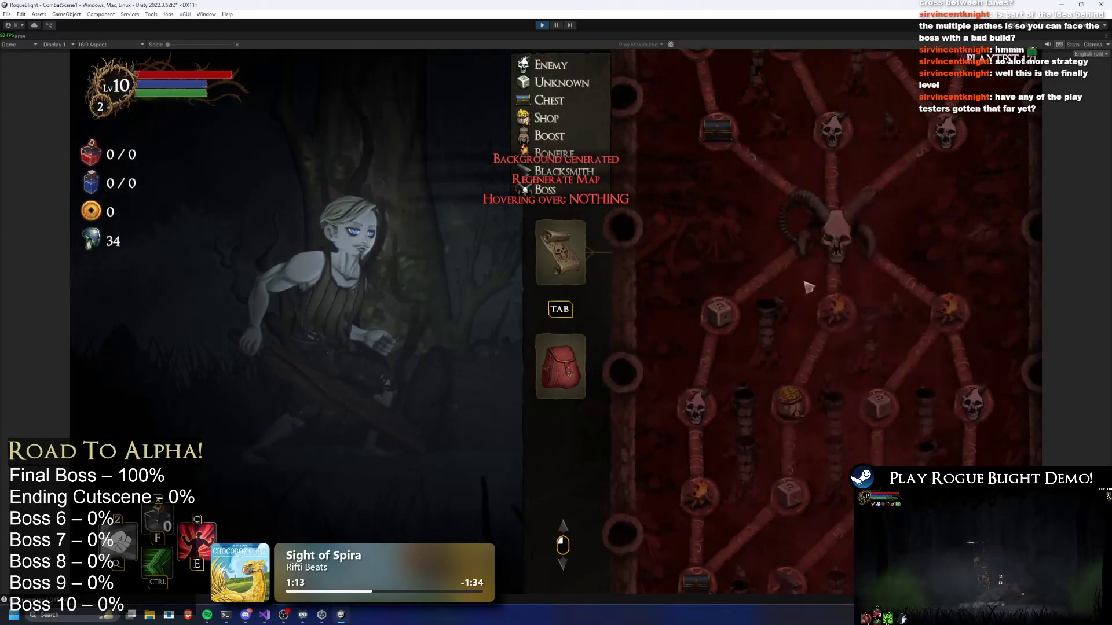
scroll(868, 324, up, 5)
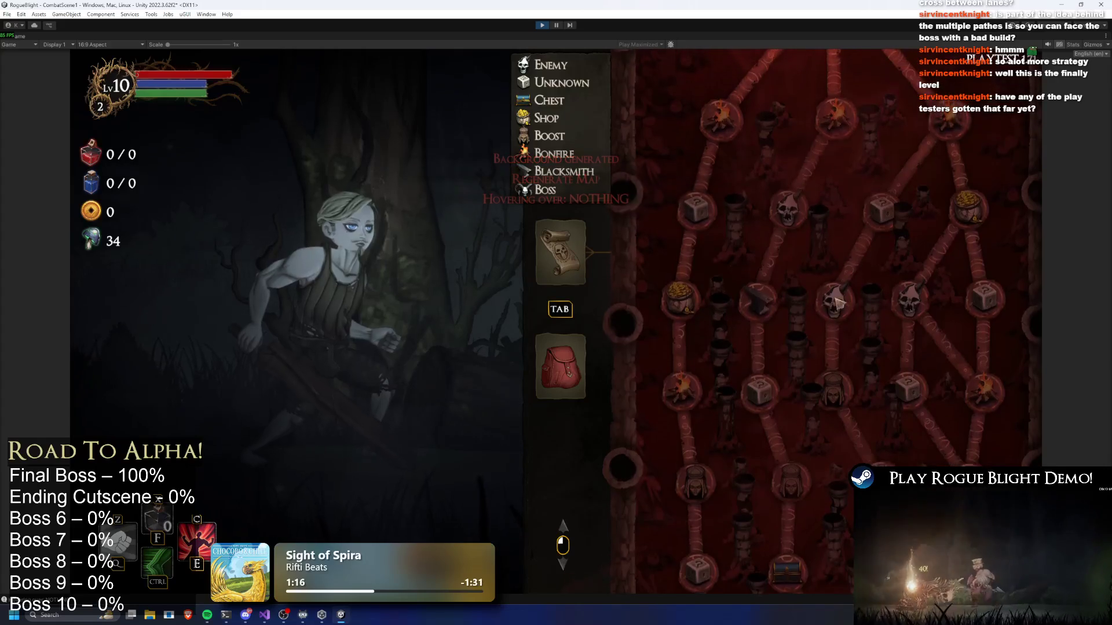
key(r)
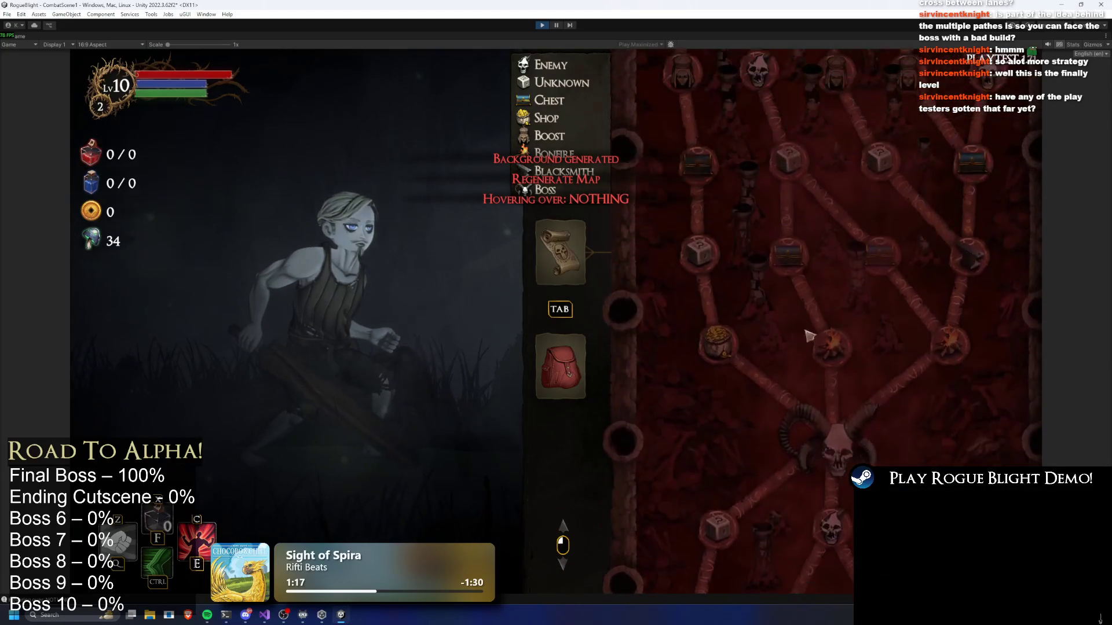
scroll(795, 295, up, 5)
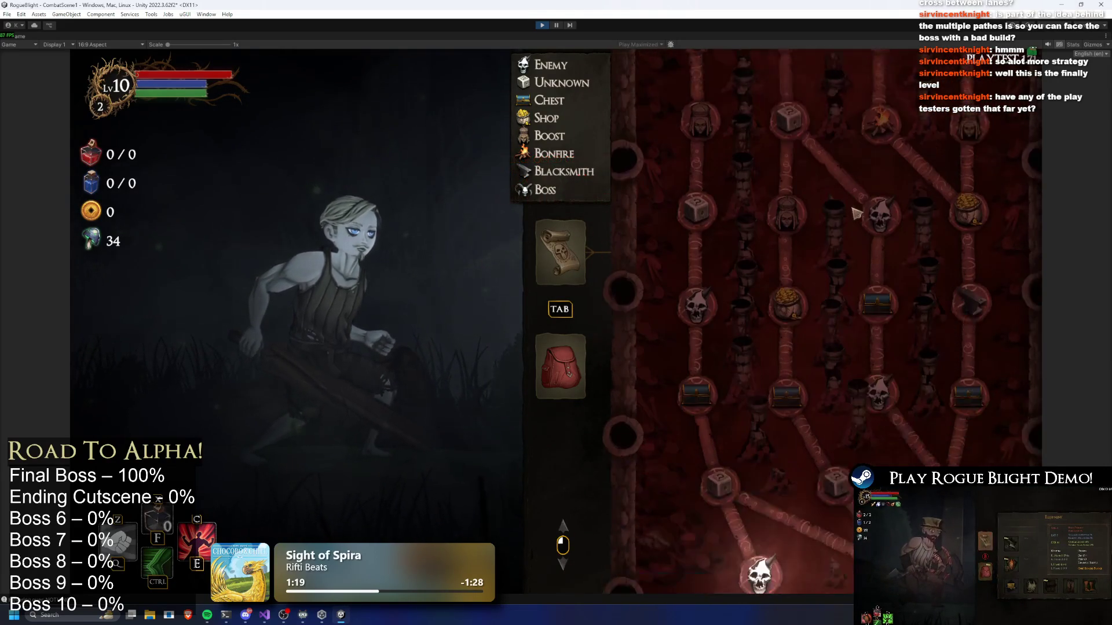
scroll(871, 304, up, 3)
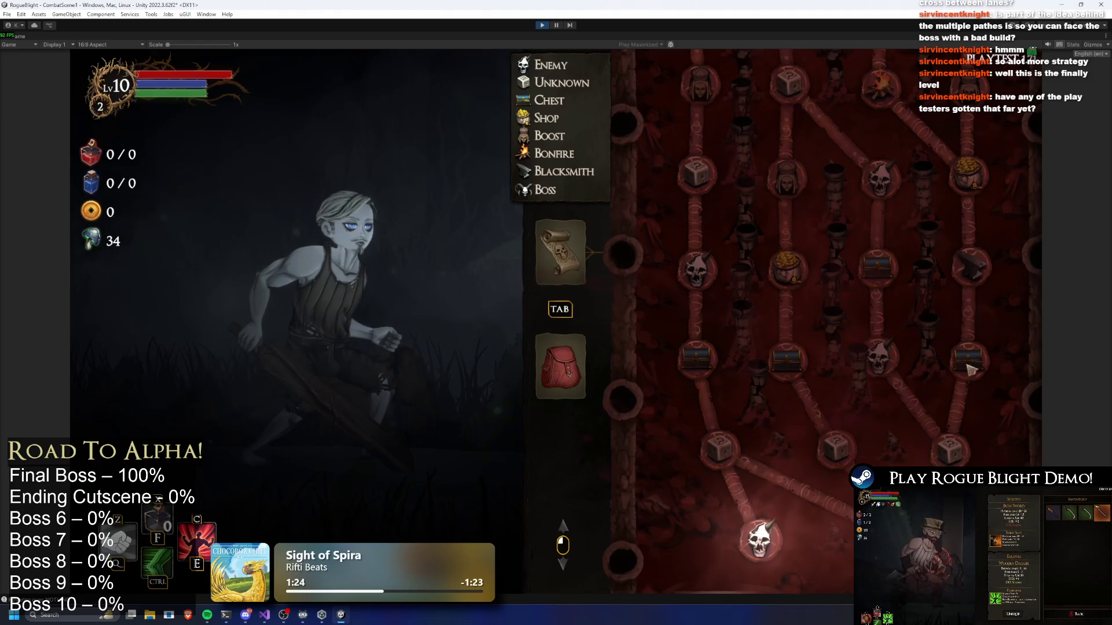
scroll(836, 241, down, 3)
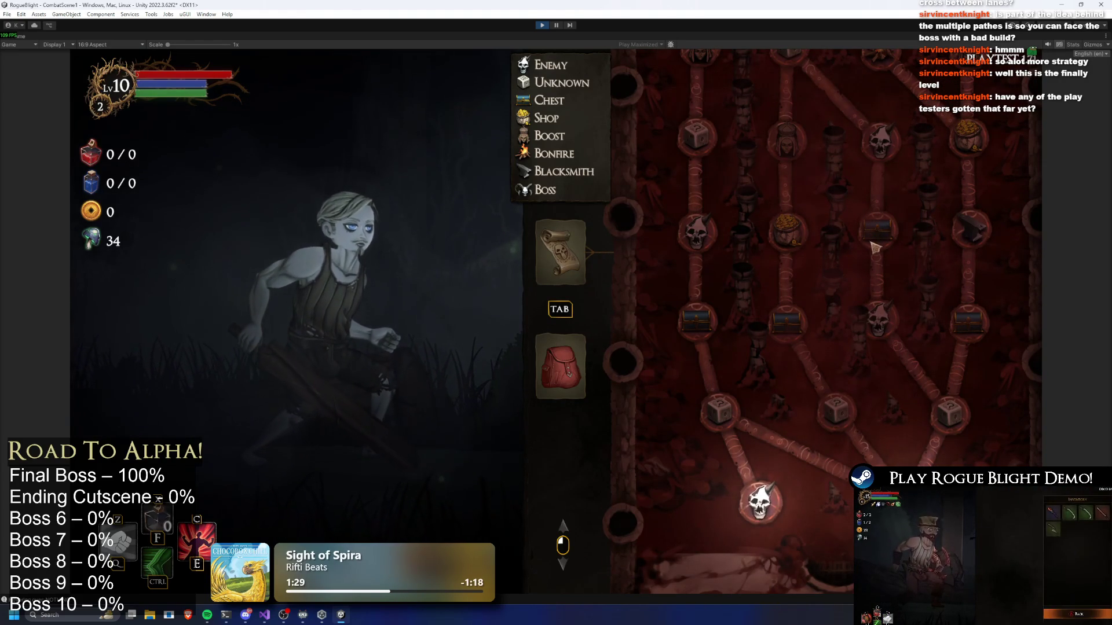
Regenerate once more and scroll up and down through the whole new map.
key(r)
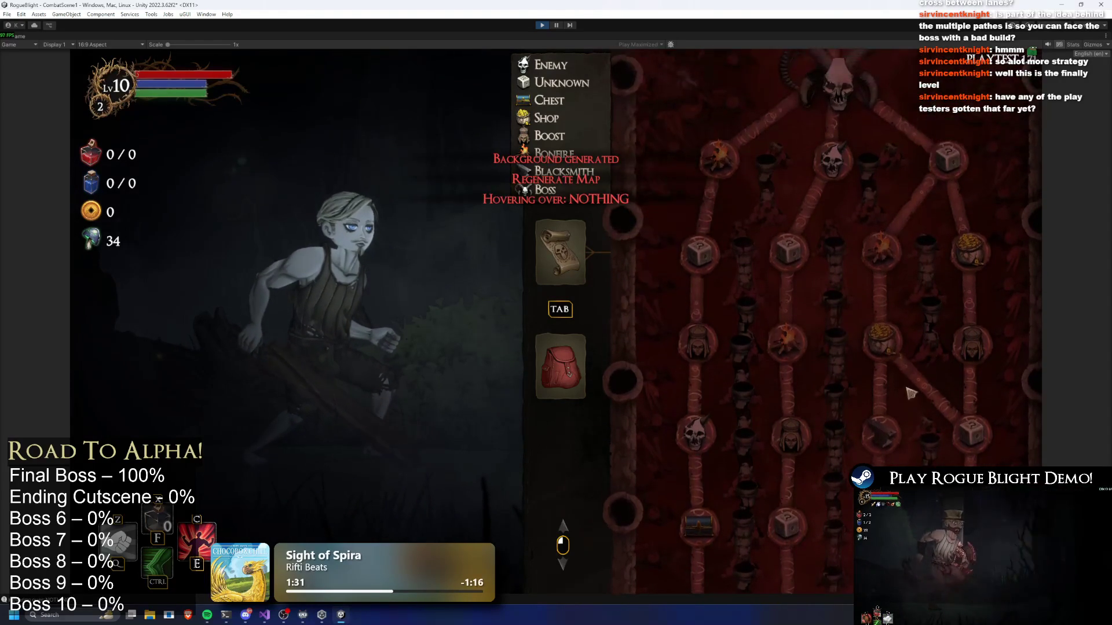
scroll(918, 310, down, 5)
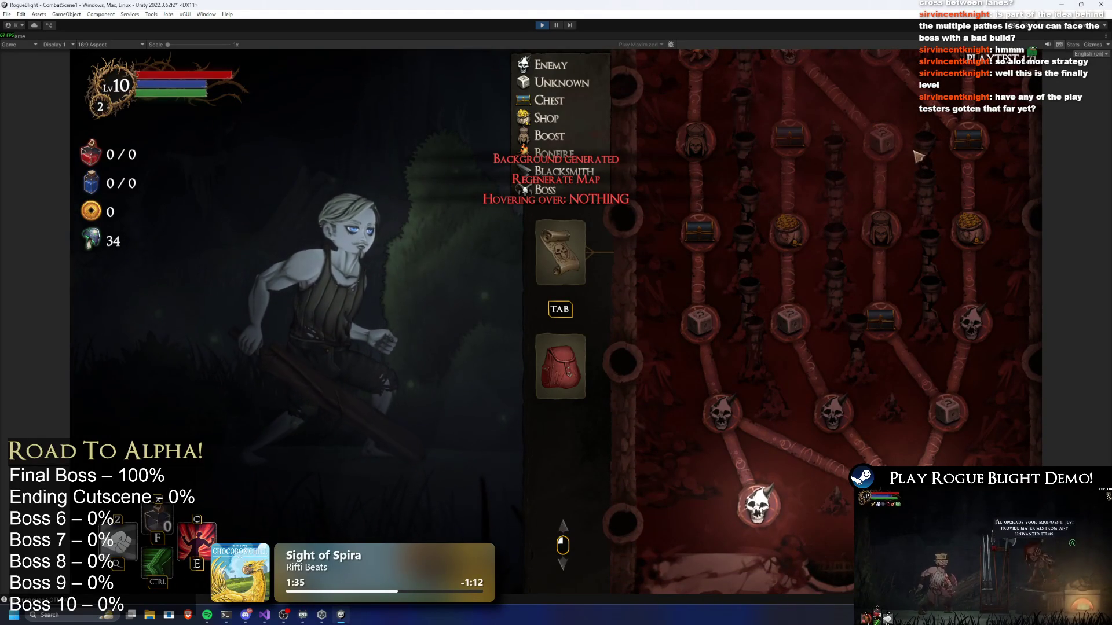
drag(918, 157, 912, 184)
scroll(893, 228, up, 2)
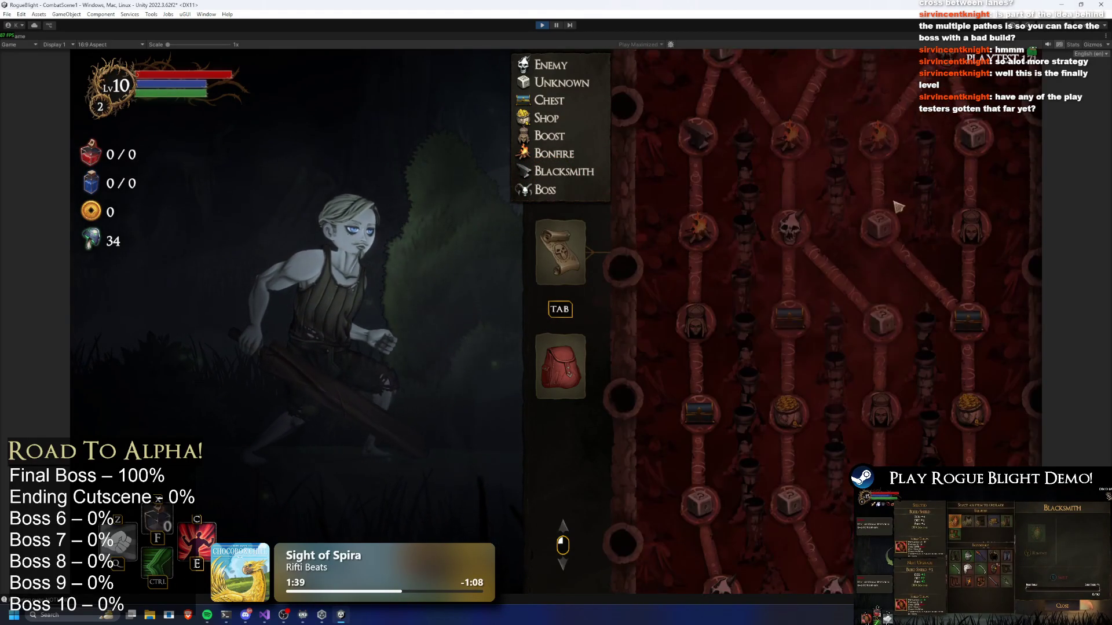
scroll(898, 210, down, 1)
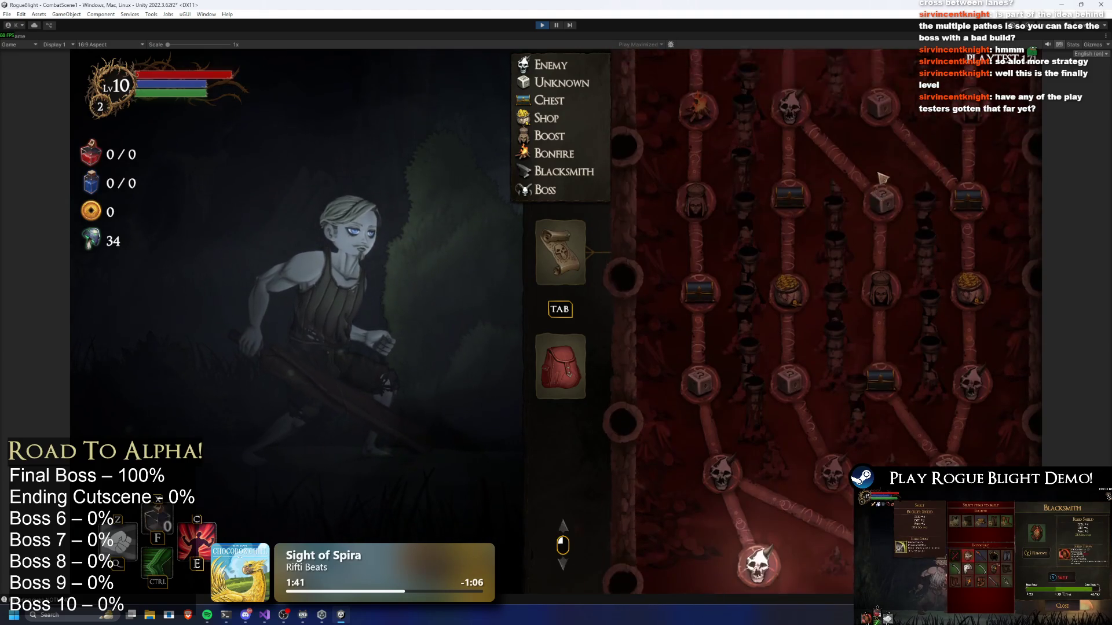
scroll(898, 318, down, 2)
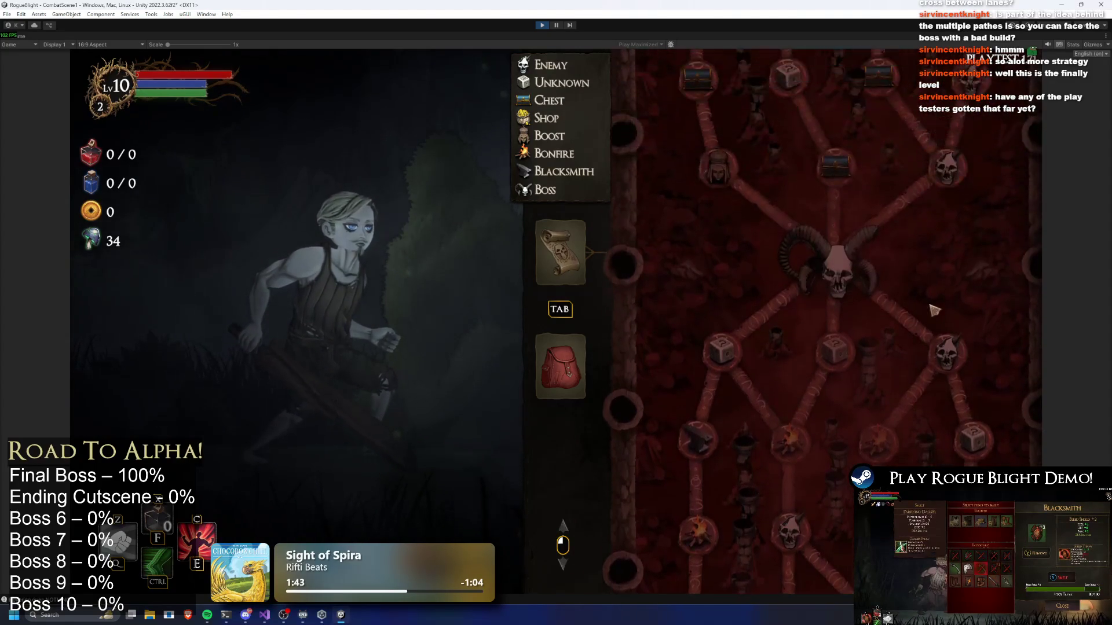
scroll(869, 313, up, 5)
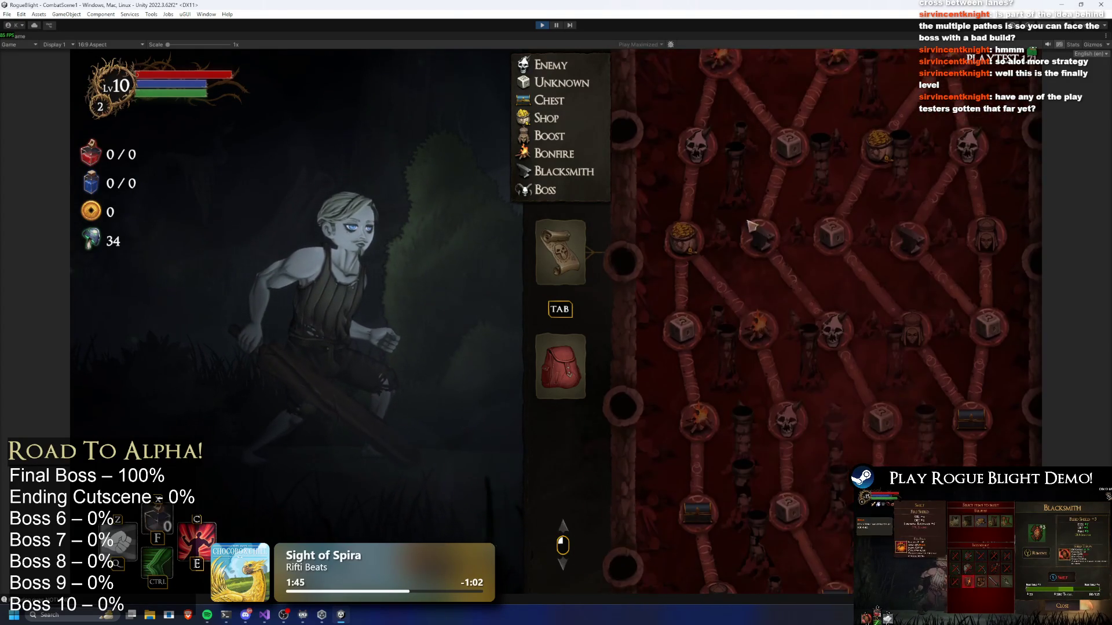
scroll(861, 261, down, 5)
scroll(753, 261, up, 5)
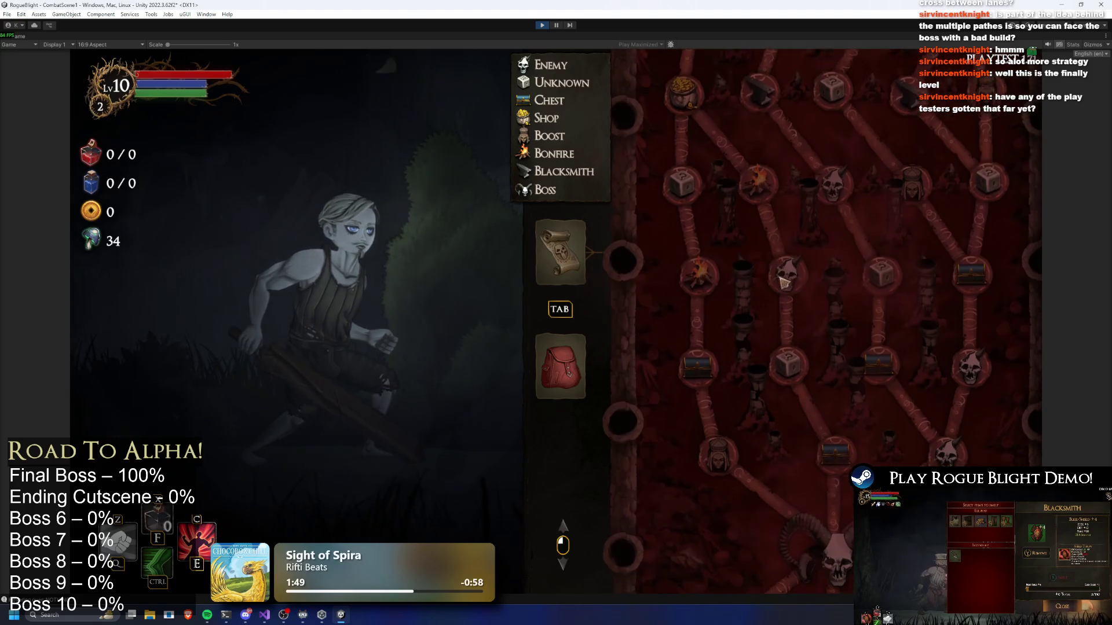
scroll(799, 313, down, 4)
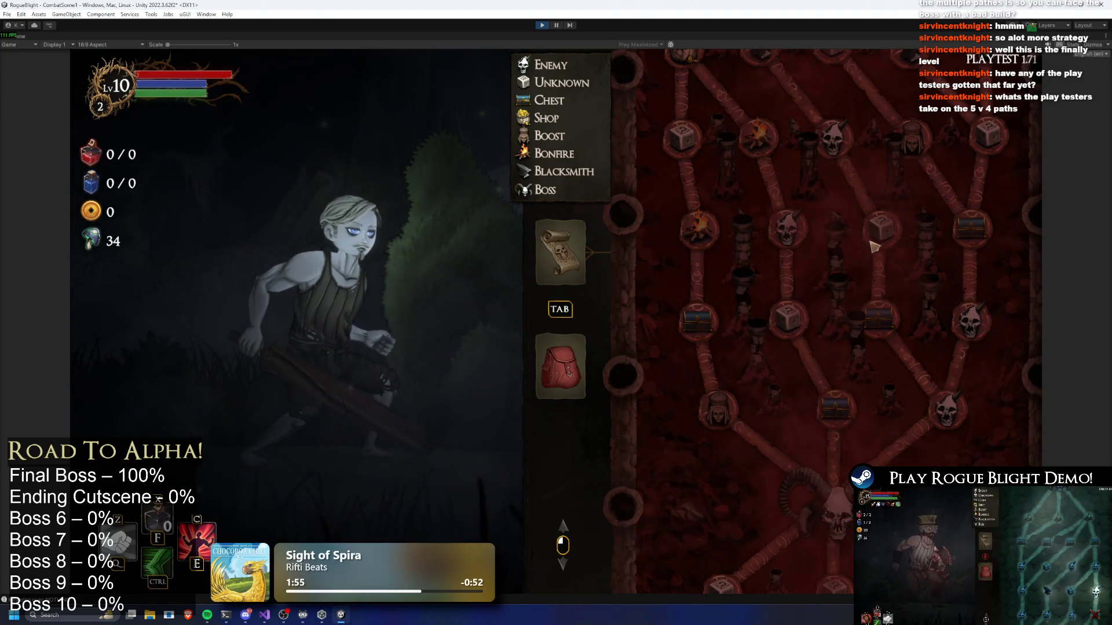
scroll(914, 226, down, 5)
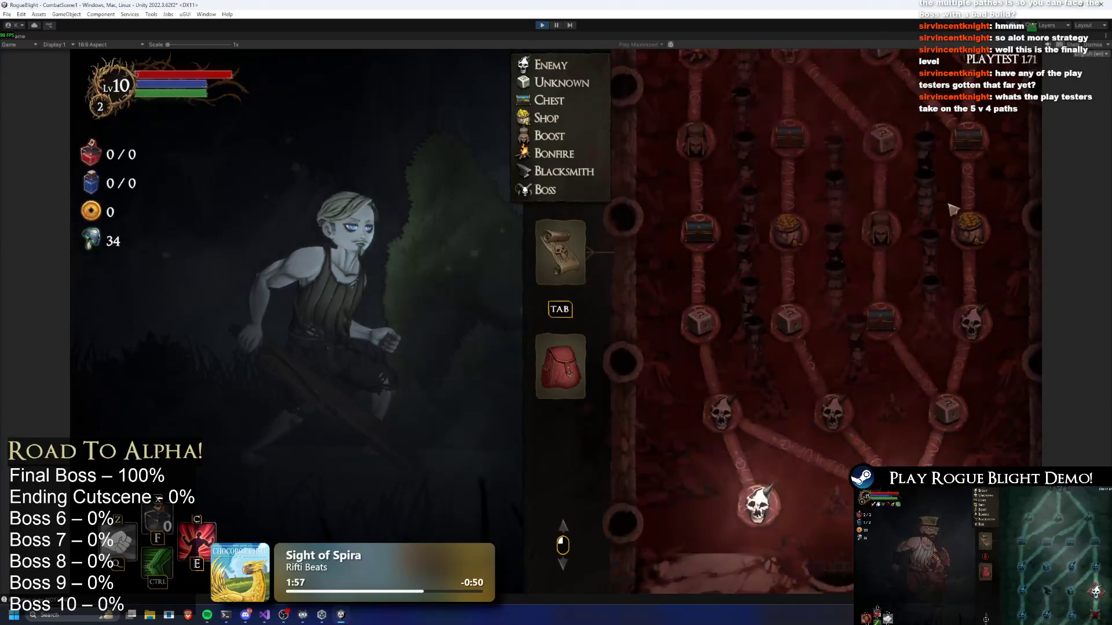
Generate a final new layout, look it over top to bottom, then stop play mode.
key(r)
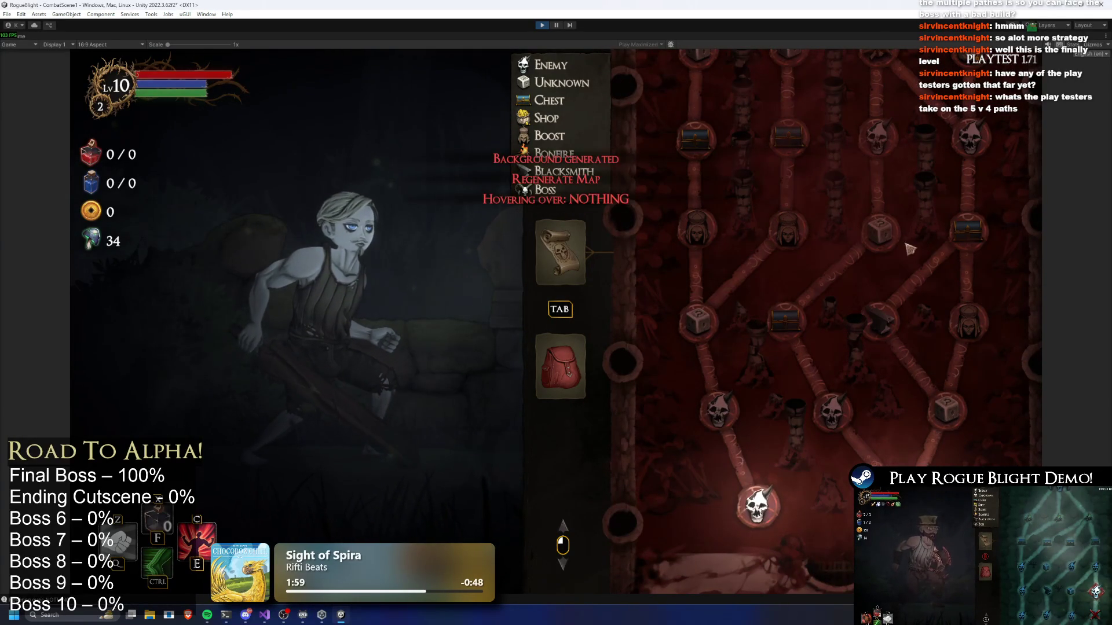
scroll(884, 204, up, 5)
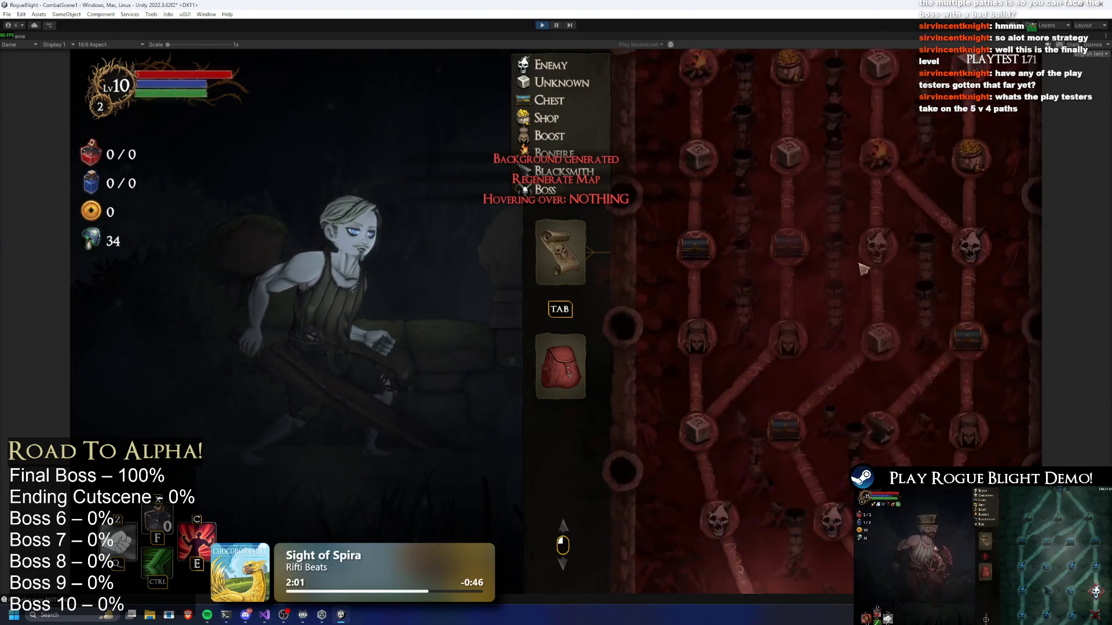
scroll(884, 204, down, 5)
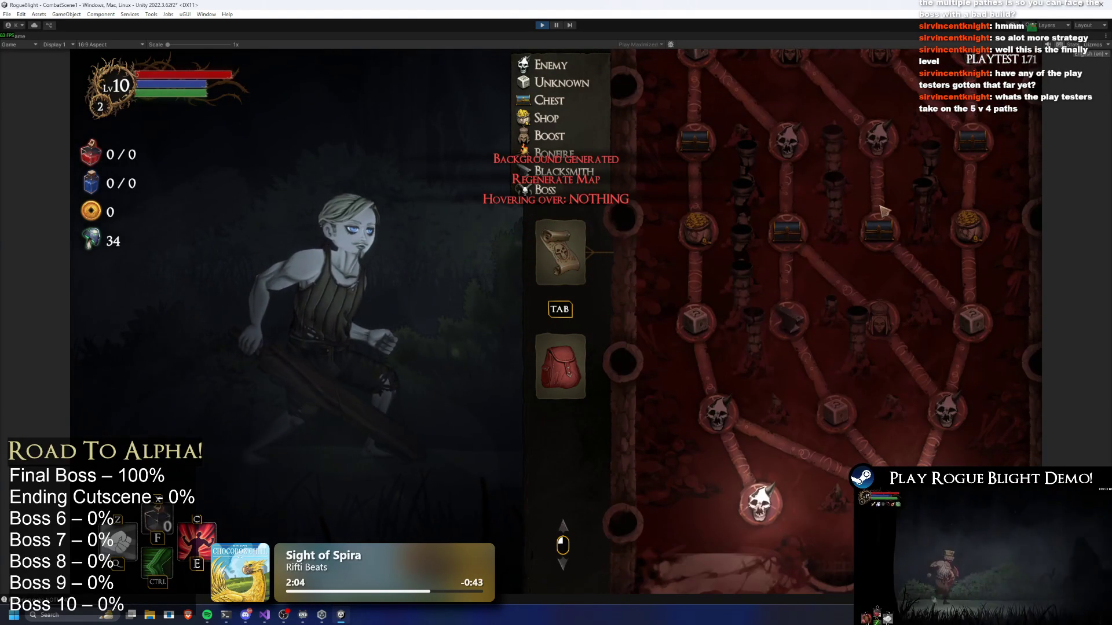
scroll(880, 209, up, 3)
scroll(869, 206, down, 3)
scroll(856, 204, up, 5)
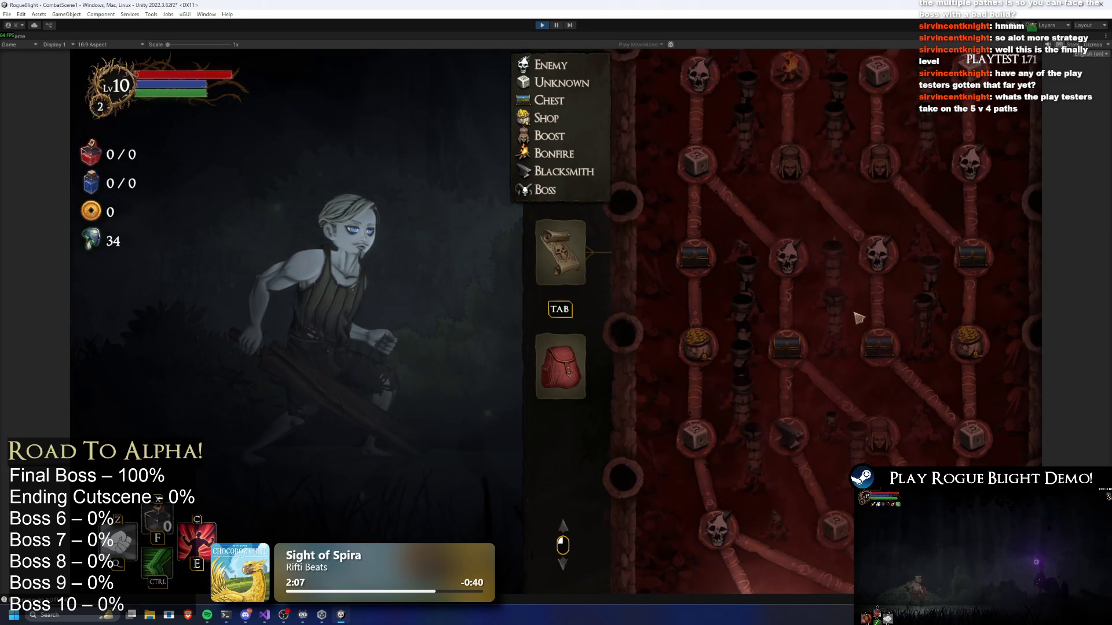
scroll(821, 420, up, 5)
scroll(810, 347, down, 5)
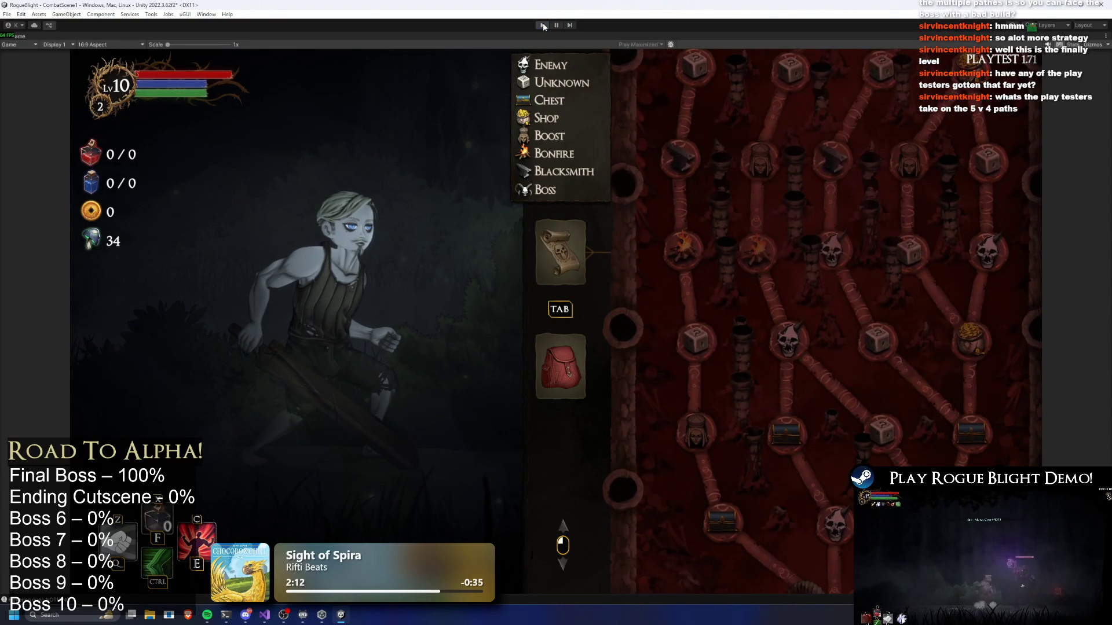
click(541, 25)
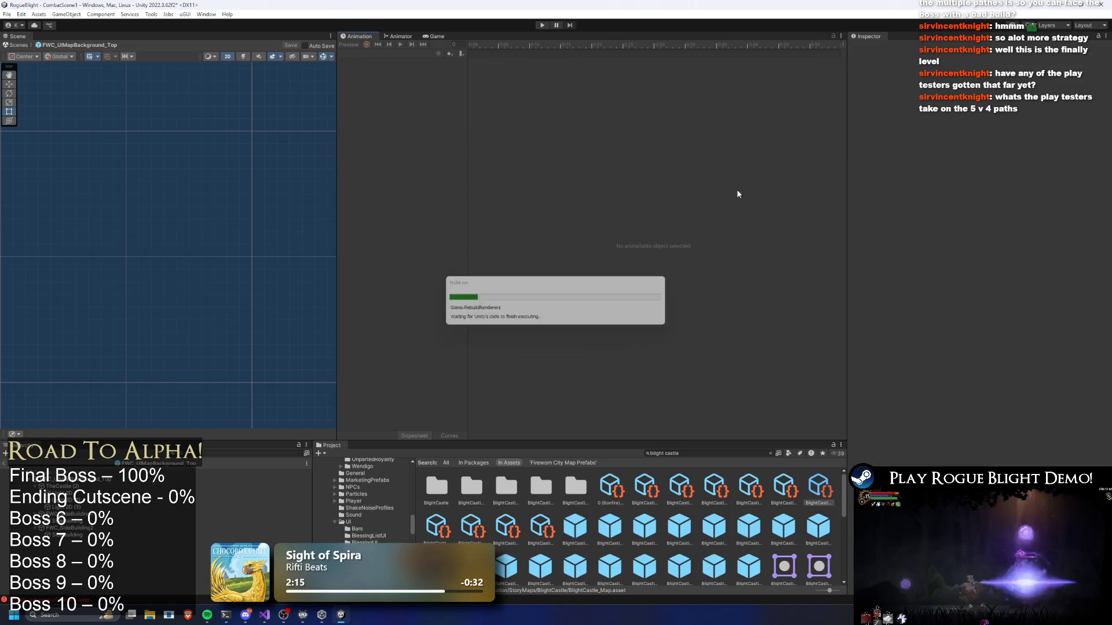
Scroll the Inspector down to the Layer Node Number List, then start play mode.
scroll(984, 417, down, 5)
scroll(1044, 414, down, 3)
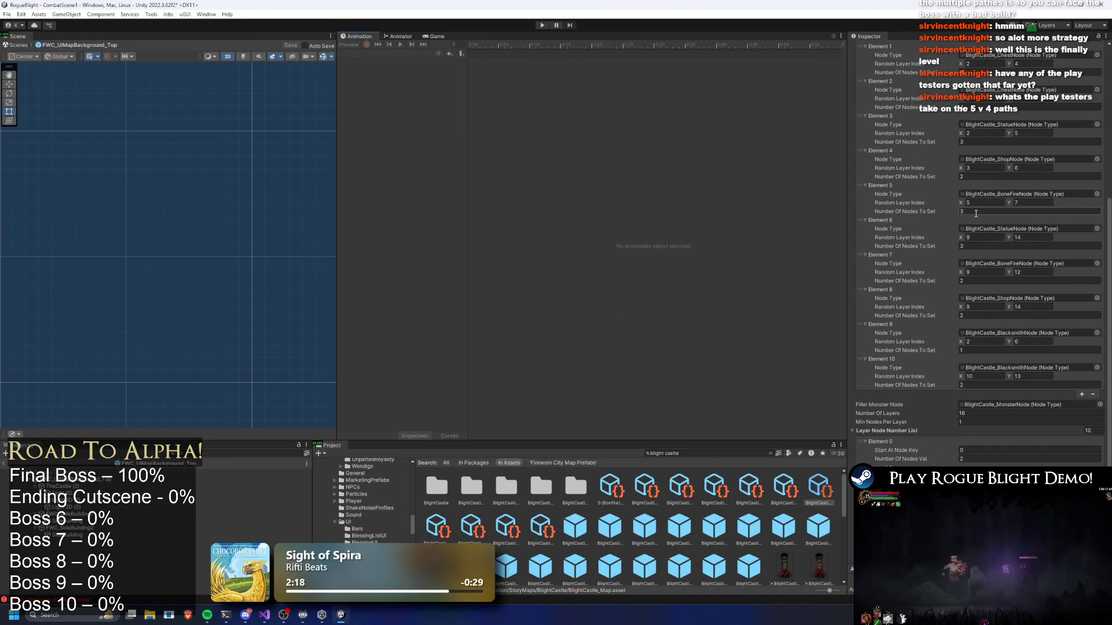
scroll(994, 220, down, 6)
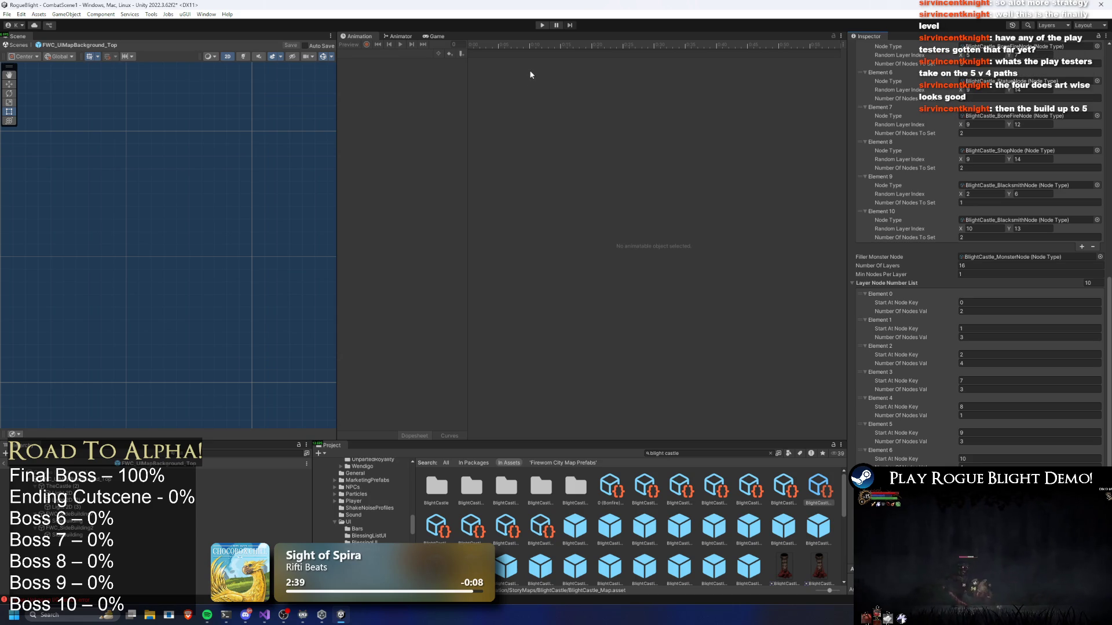
click(543, 25)
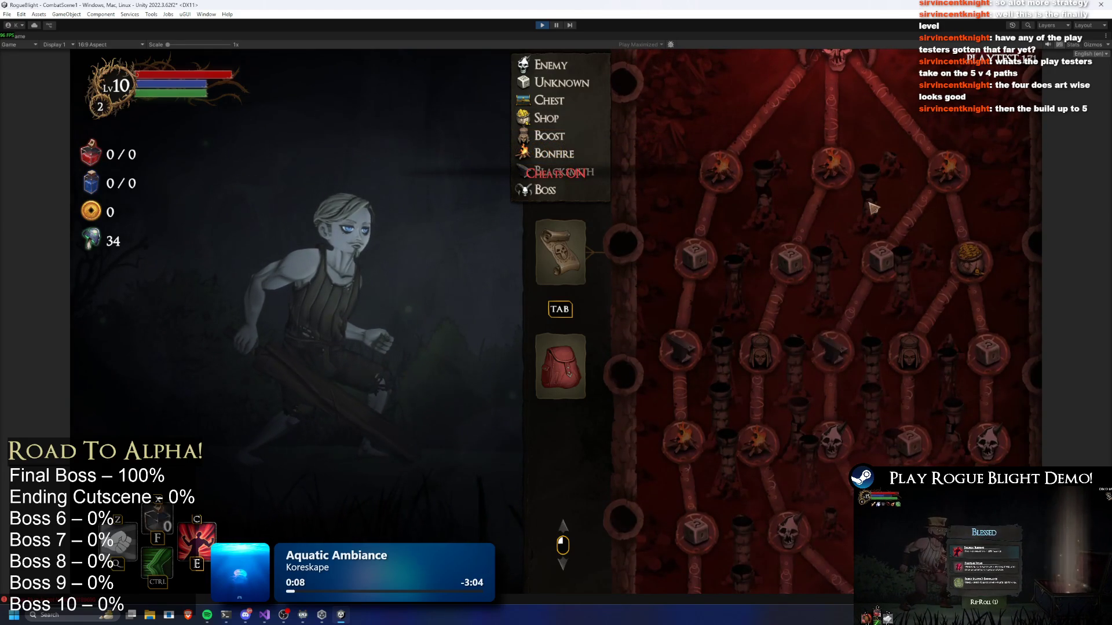
Scroll up and down through the generated Blight Castle node map, then stop play mode.
scroll(839, 290, up, 2)
scroll(788, 331, down, 4)
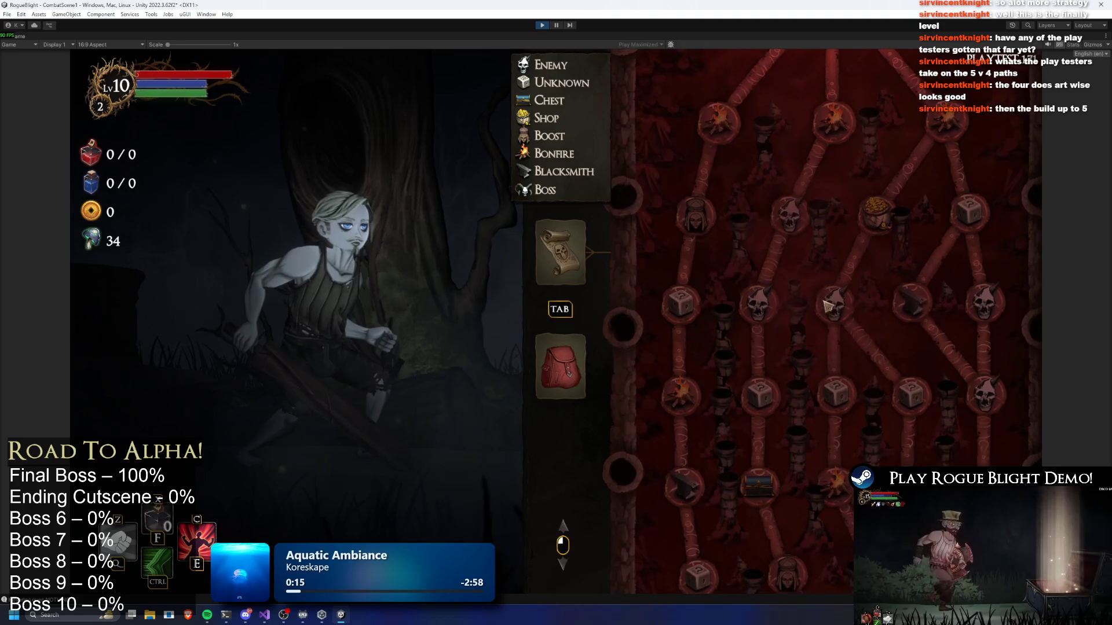
scroll(833, 231, up, 3)
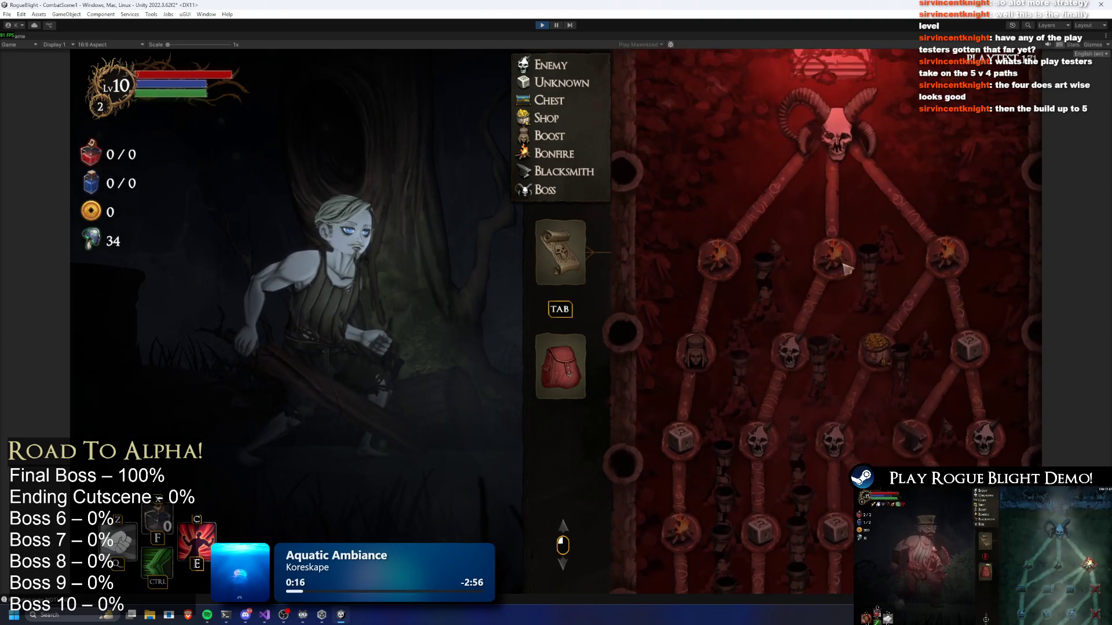
scroll(855, 272, up, 1)
scroll(834, 348, down, 4)
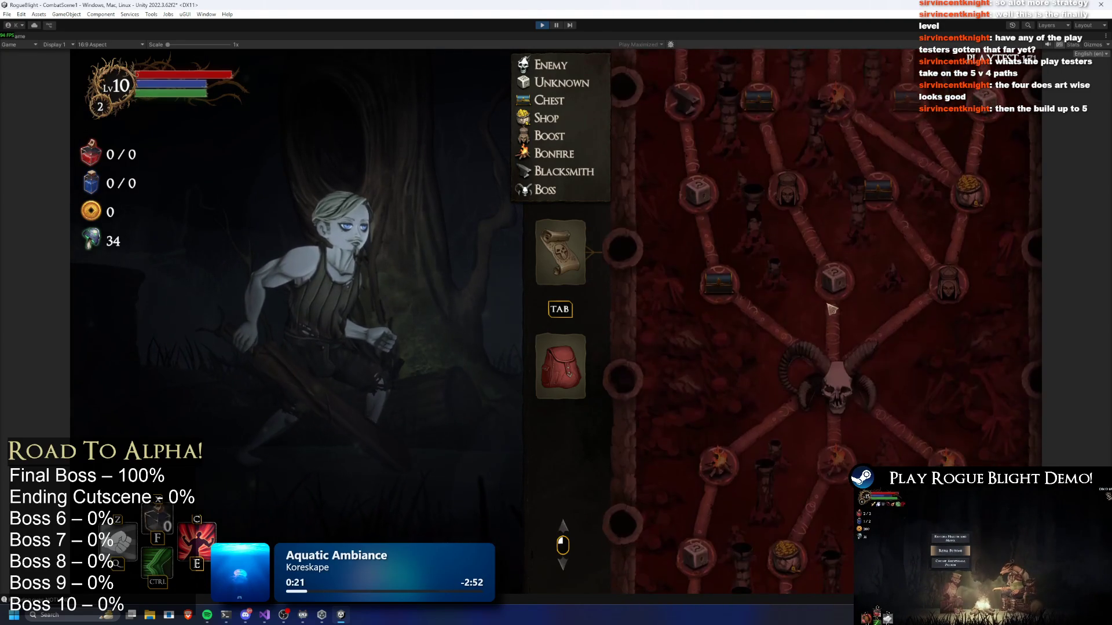
scroll(921, 230, down, 5)
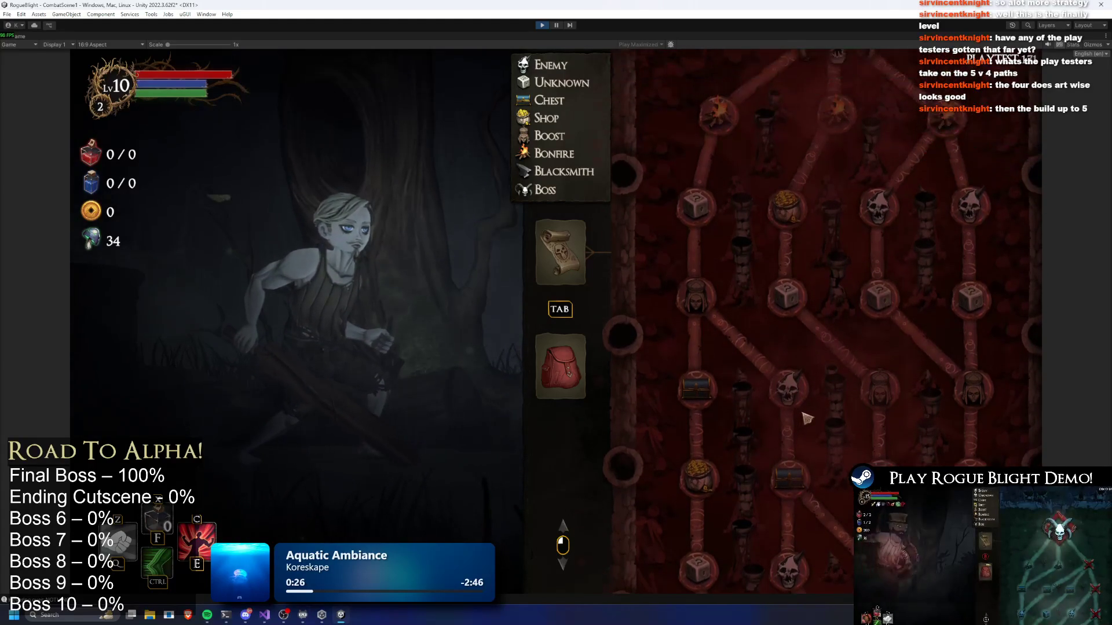
scroll(828, 260, down, 3)
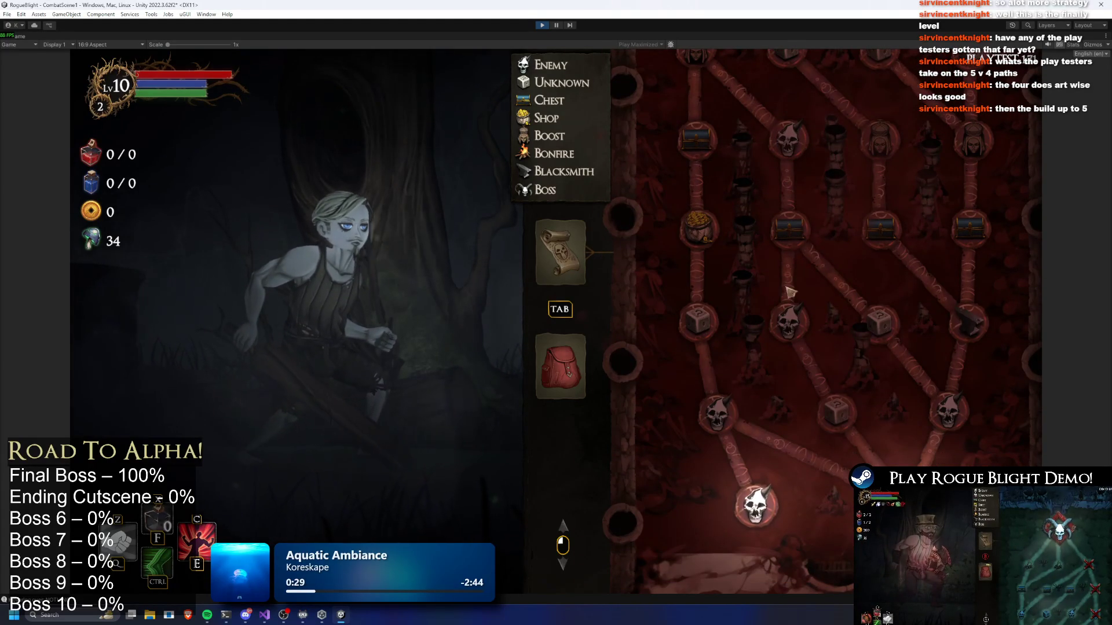
scroll(721, 324, up, 8)
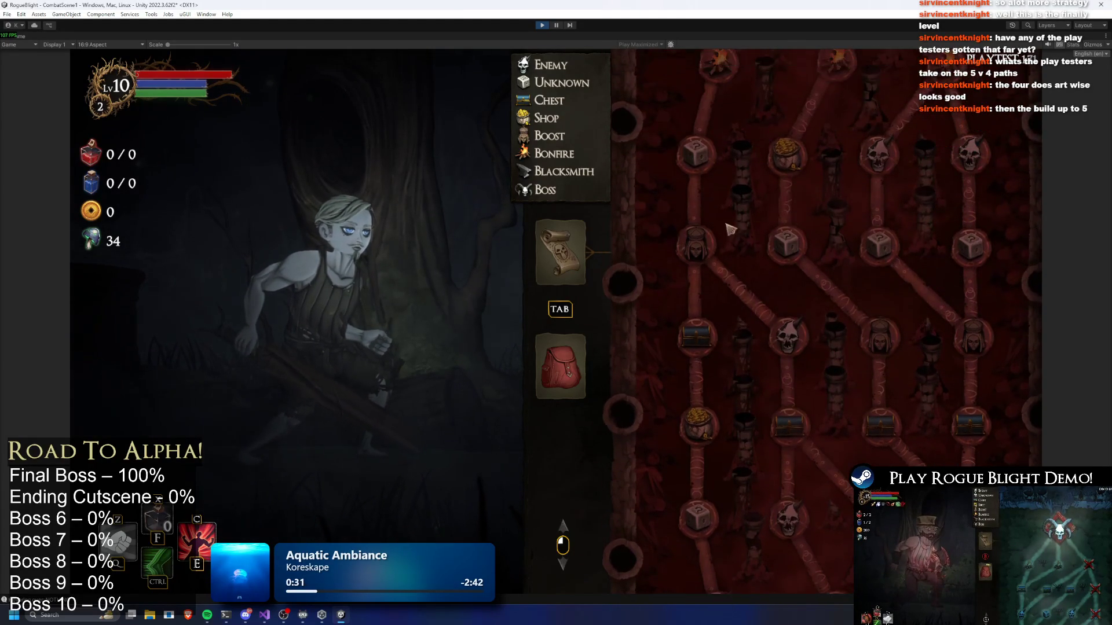
scroll(770, 371, down, 10)
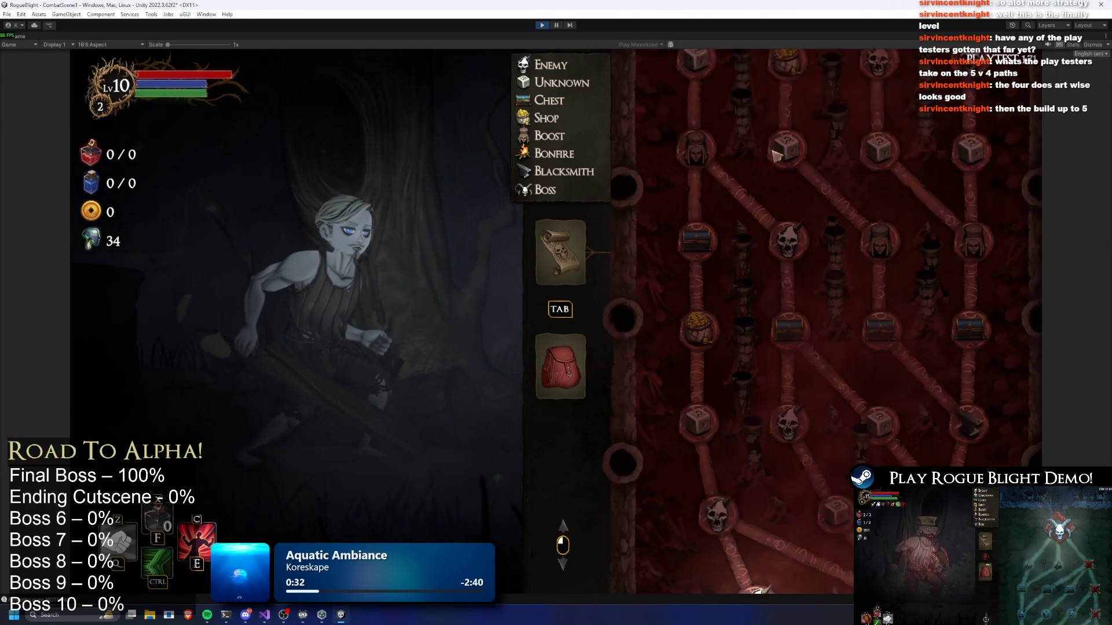
scroll(729, 369, up, 8)
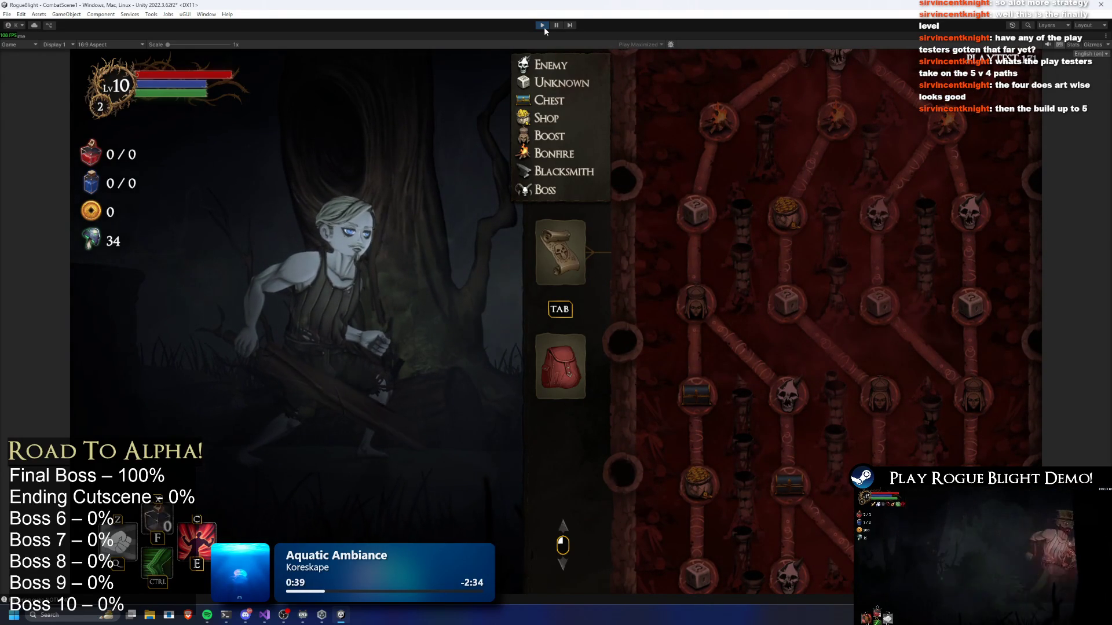
click(543, 25)
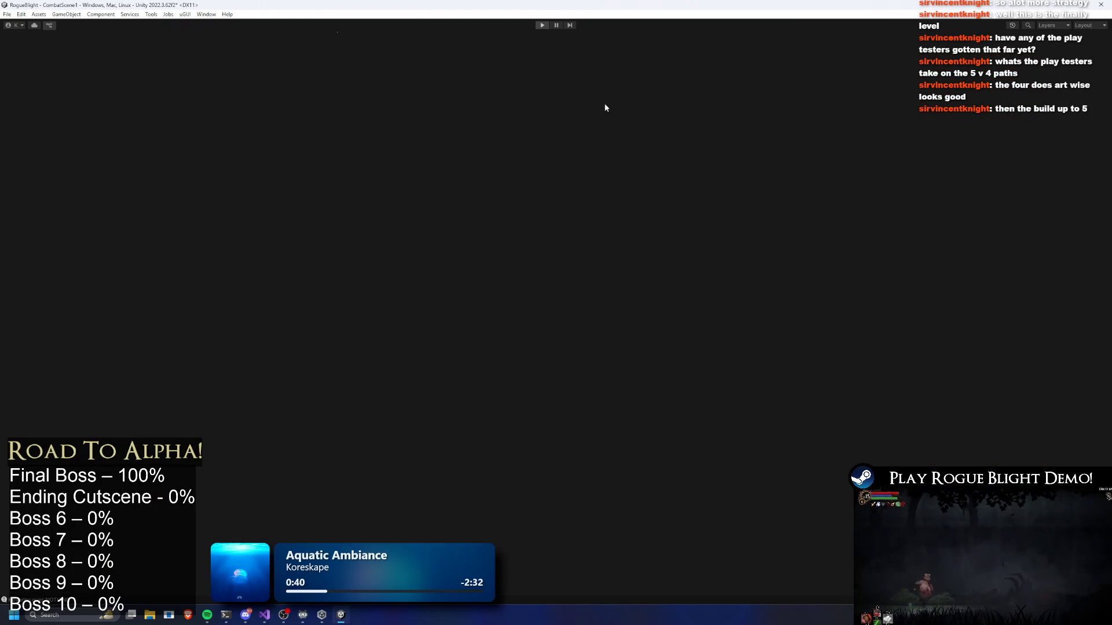
Move the Start At Node Key 15 entry to Element 3, set its node count to 5, and add a twelfth entry.
scroll(1012, 297, down, 15)
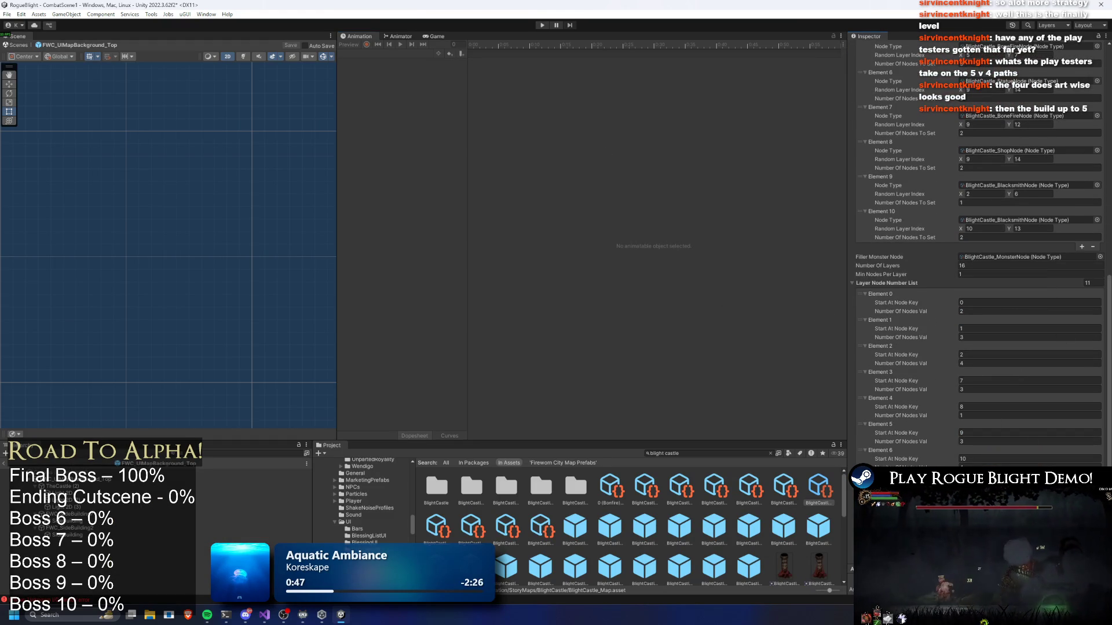
mouse_move(859, 502)
mouse_down()
mouse_move(855, 357)
mouse_move(858, 374)
mouse_up()
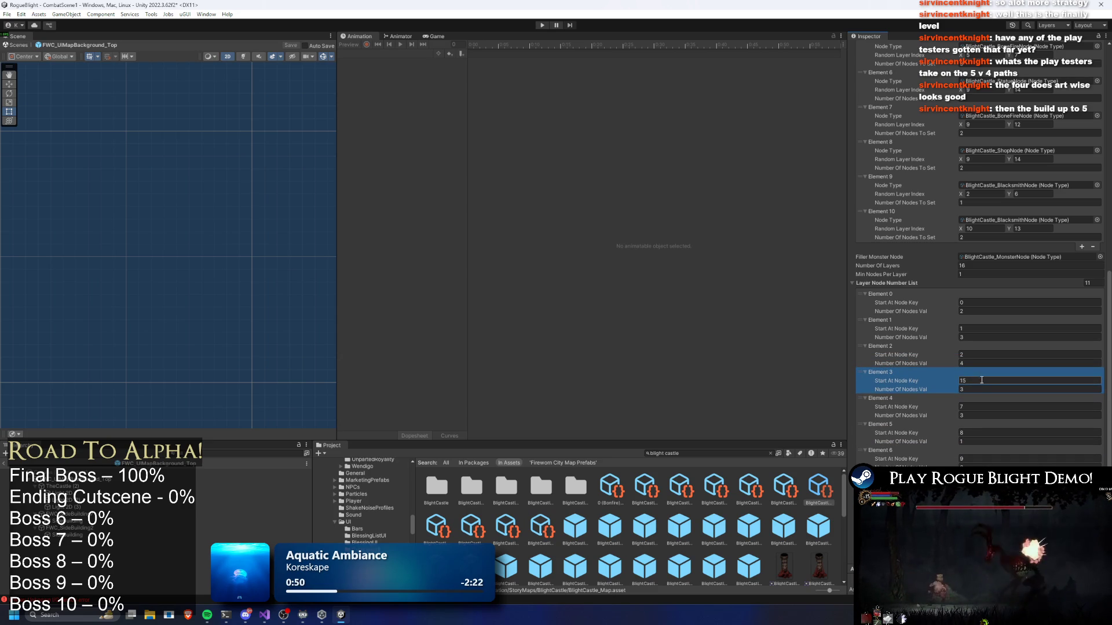
click(974, 381)
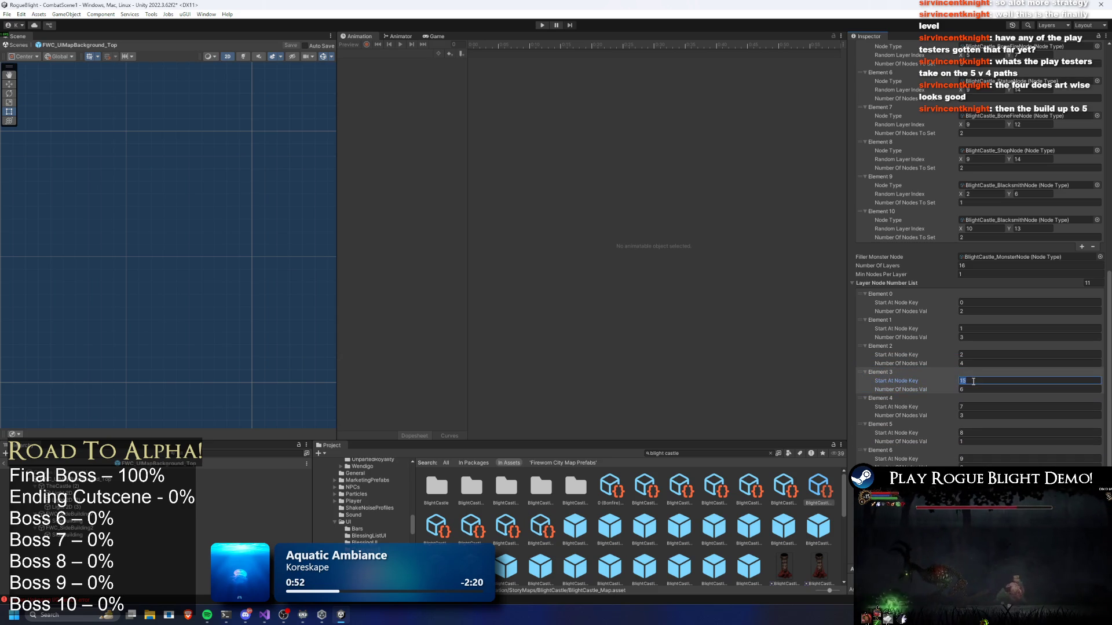
click(970, 390)
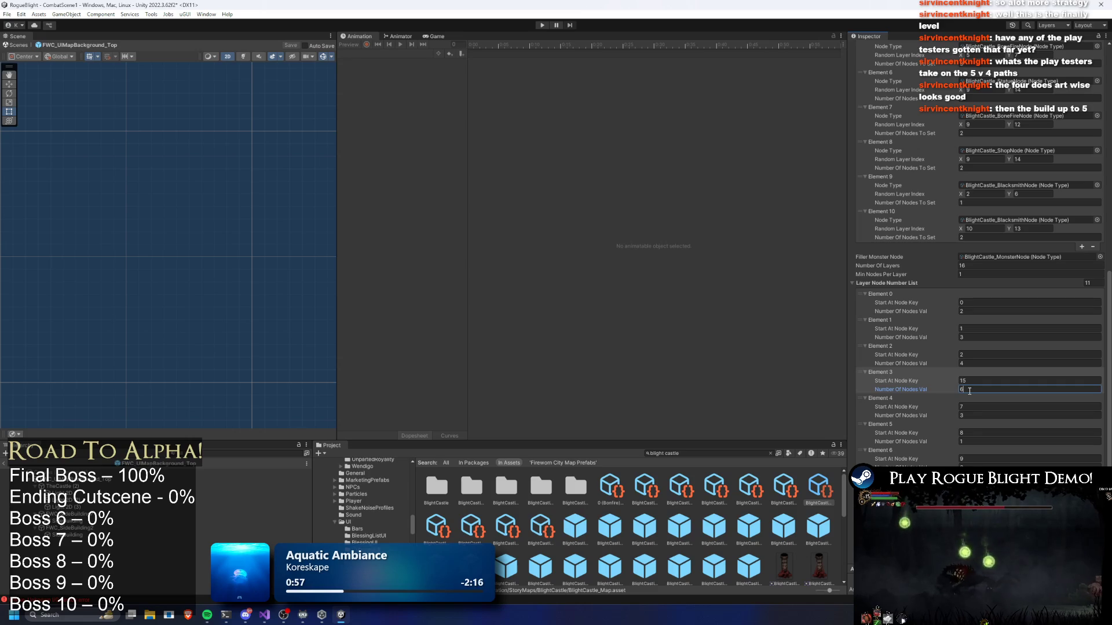
click(981, 377)
text(5)
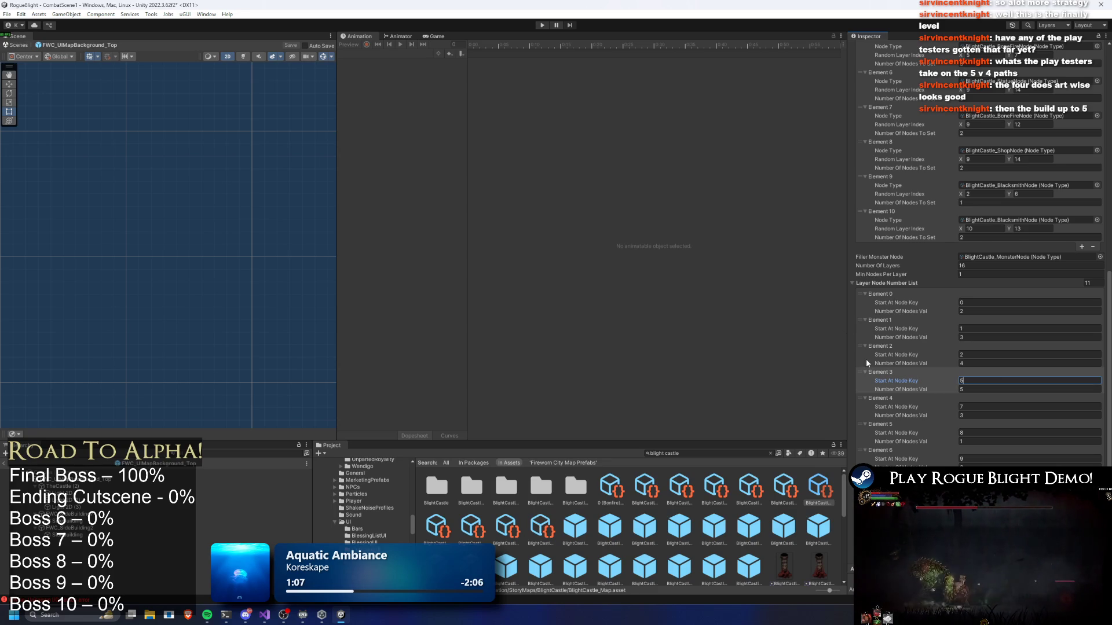
scroll(866, 359, down, 1)
key(Return)
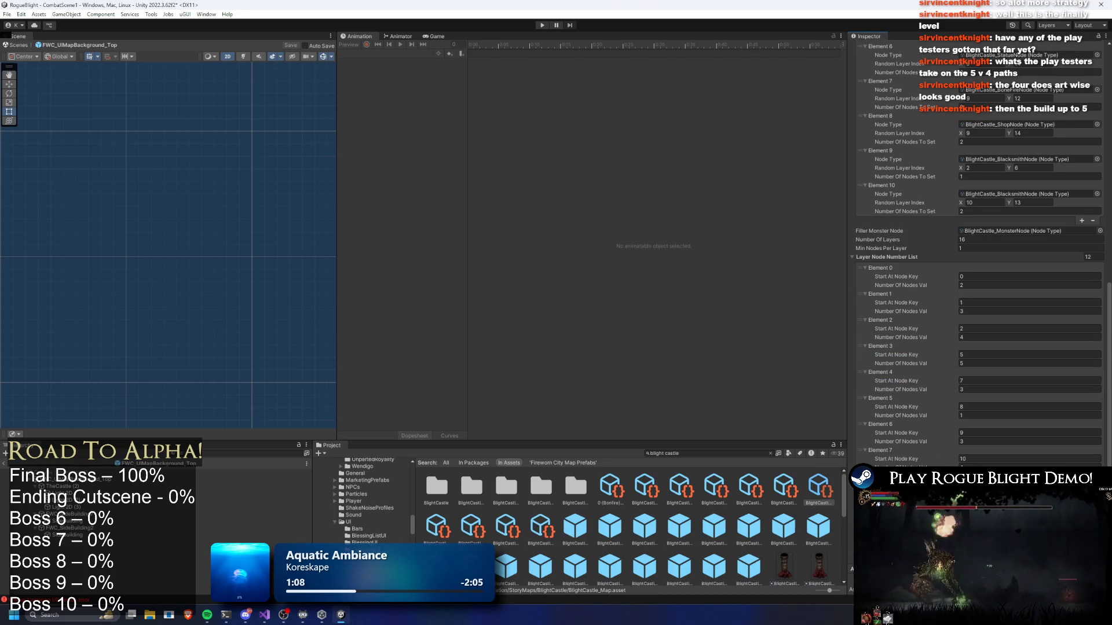
Move the new entry to slot 5, set Element 5's start key to 7 and Element 4 to 6/4, then play.
mouse_move(860, 498)
mouse_down()
mouse_move(842, 387)
mouse_move(884, 400)
mouse_up()
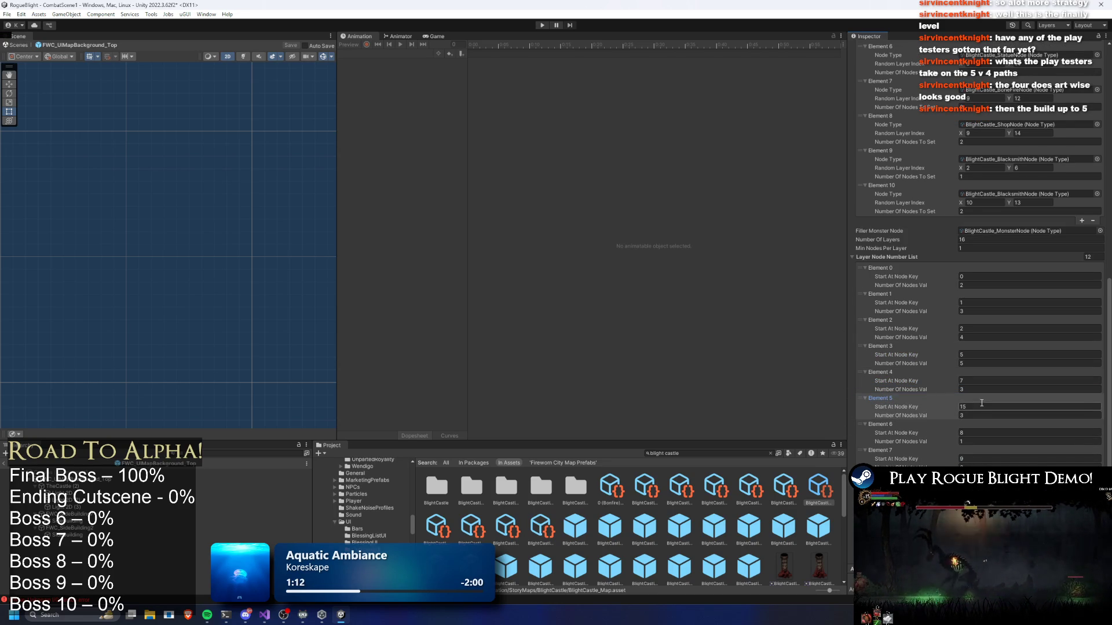
click(973, 433)
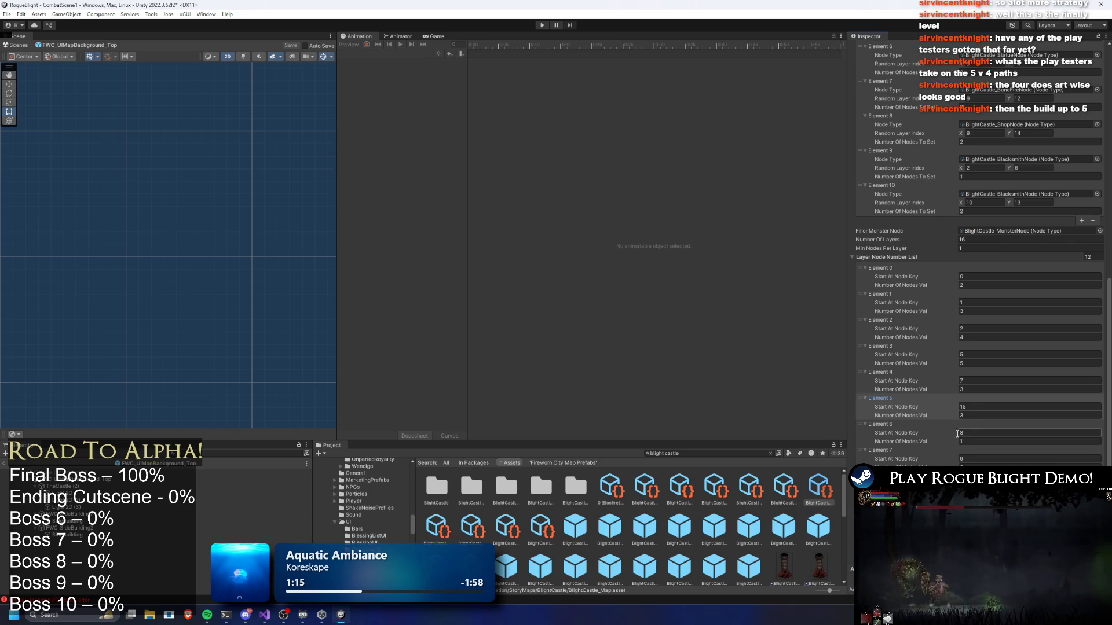
click(976, 406)
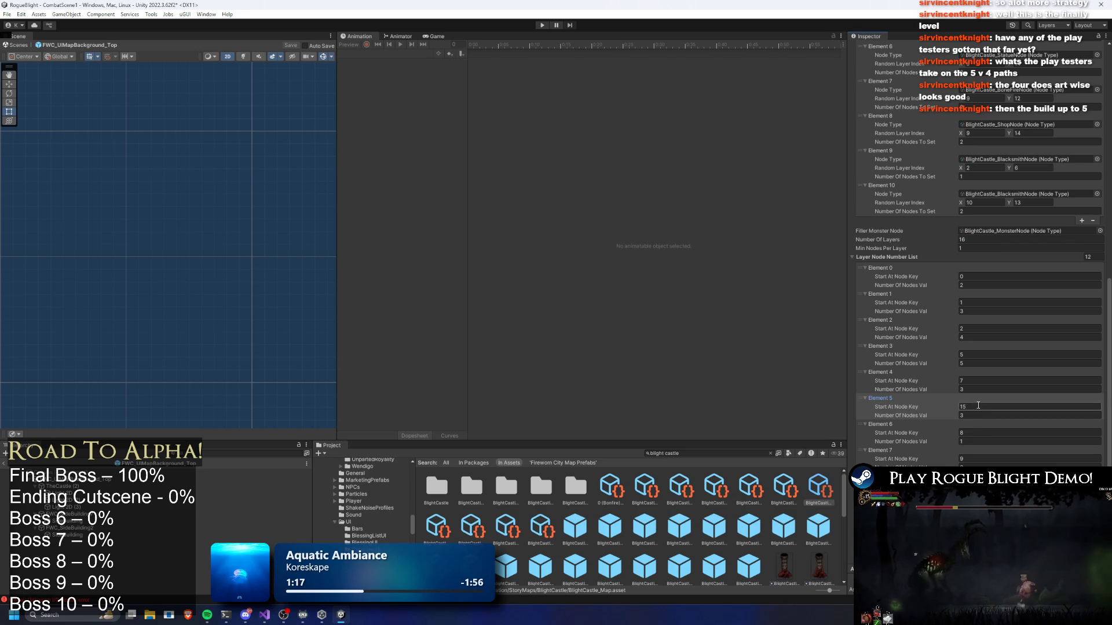
text(7)
click(984, 381)
text(6)
key(Tab)
text(4)
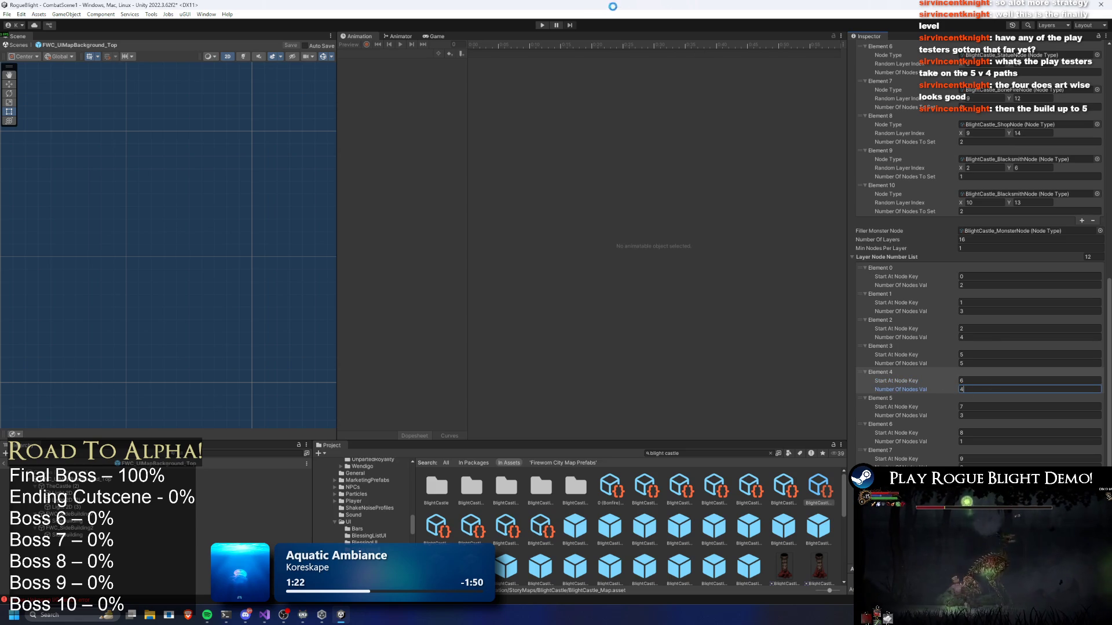
click(542, 25)
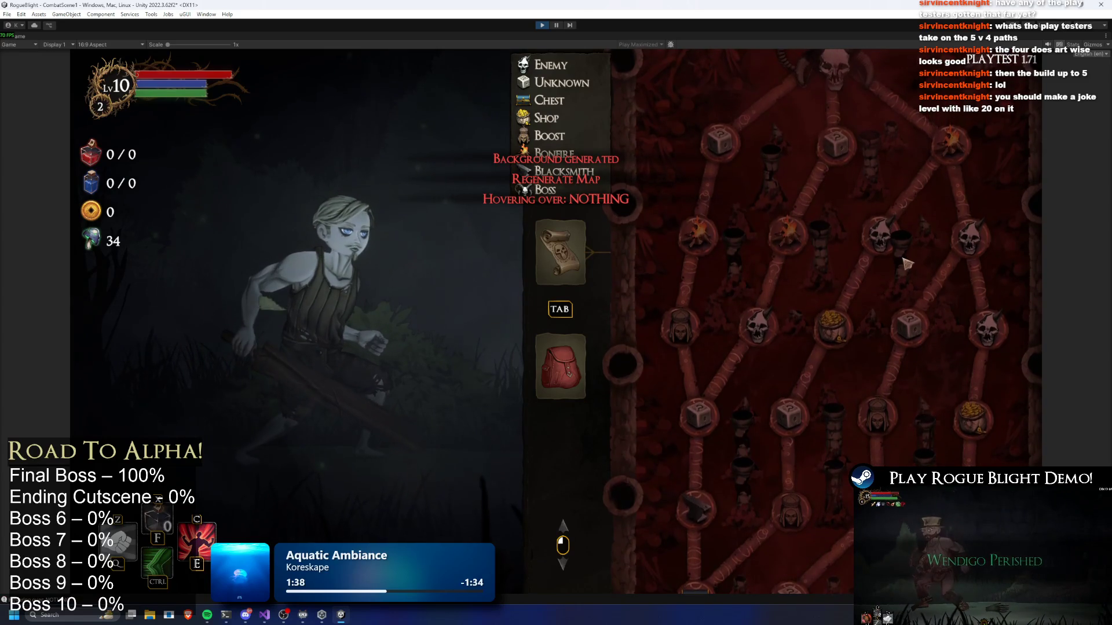
Regenerate the node map with the r key, look over the new layout, and stop play mode.
key(r)
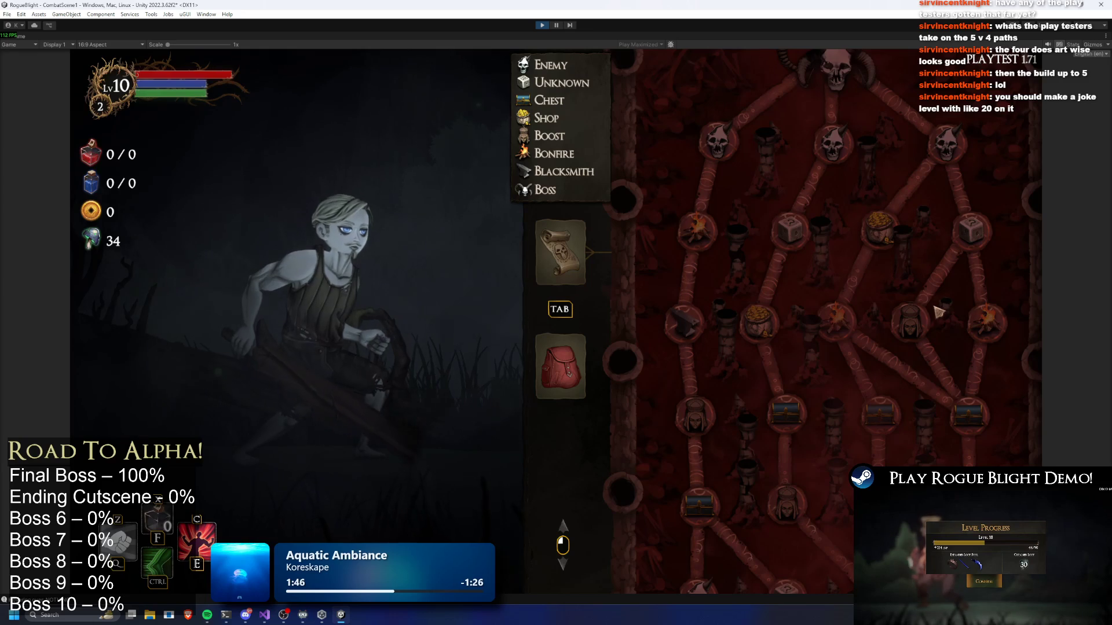
scroll(877, 376, down, 3)
scroll(869, 370, up, 3)
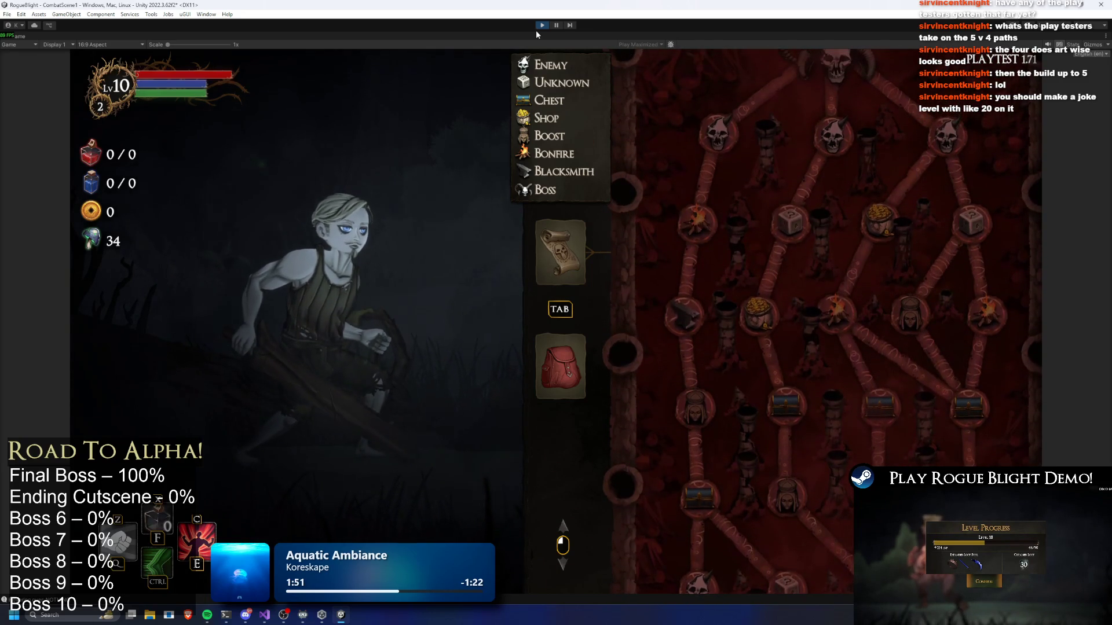
click(542, 25)
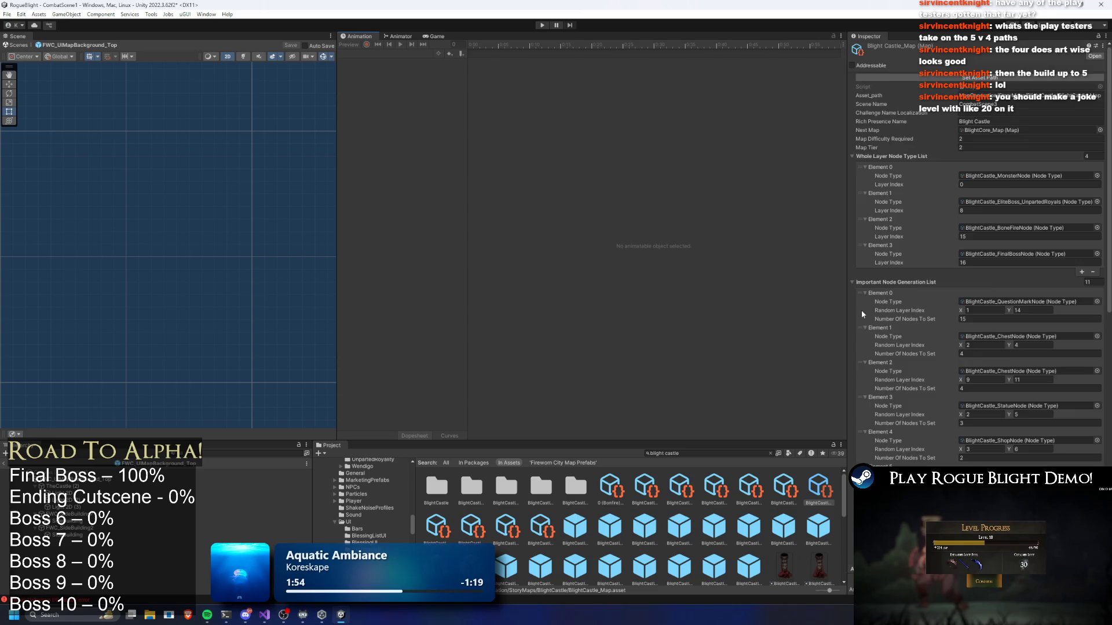
Set the Layer Node Number List size field to 0 in the Inspector.
scroll(978, 325, down, 10)
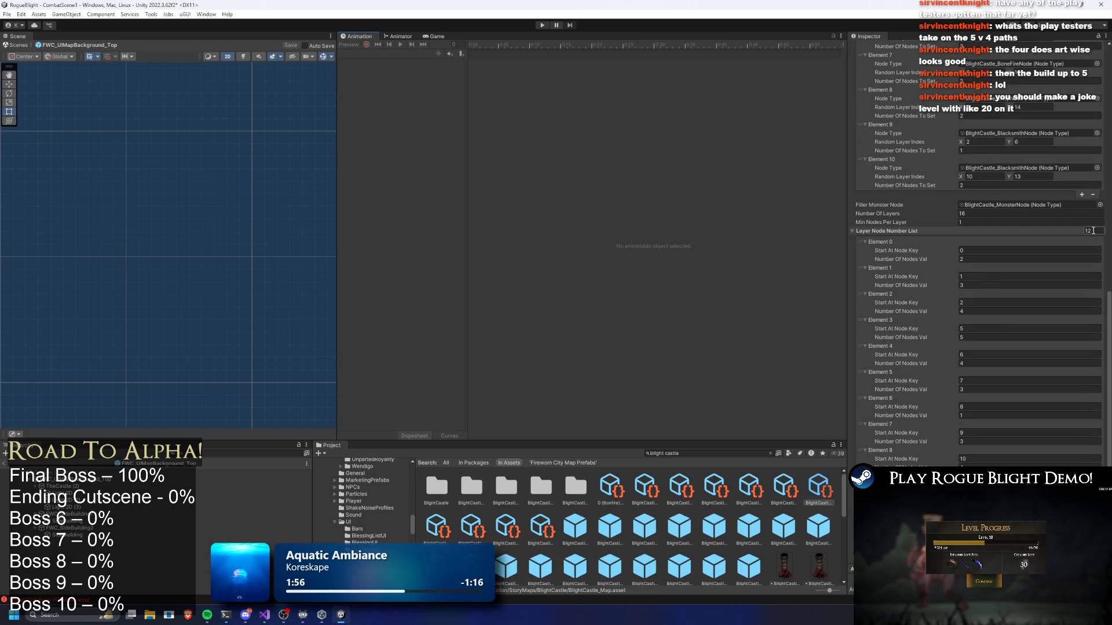
click(1095, 230)
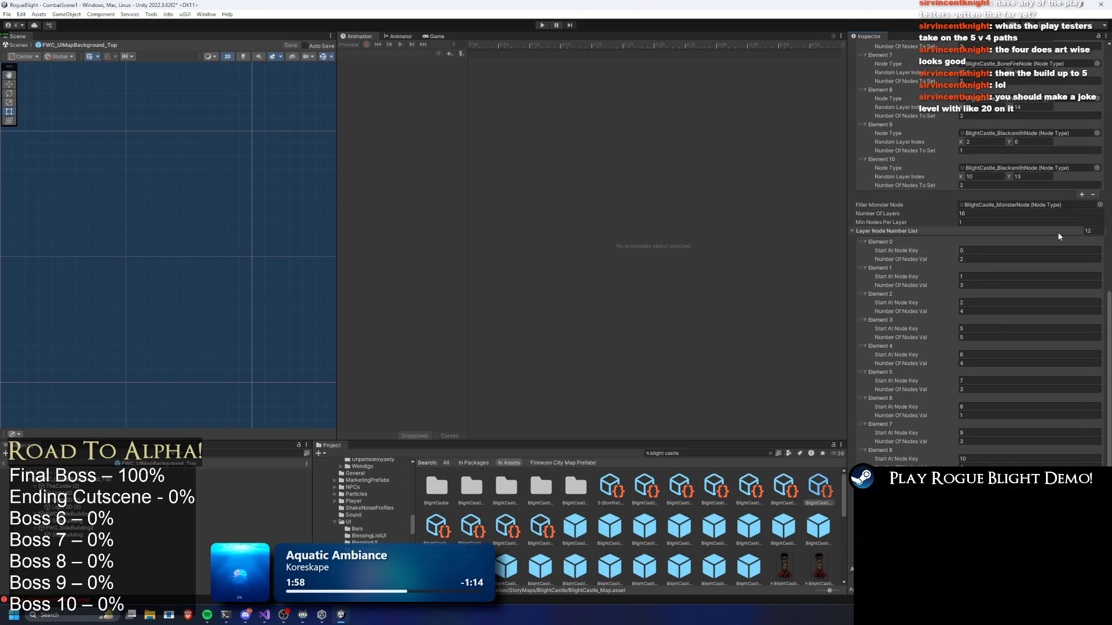
click(1103, 230)
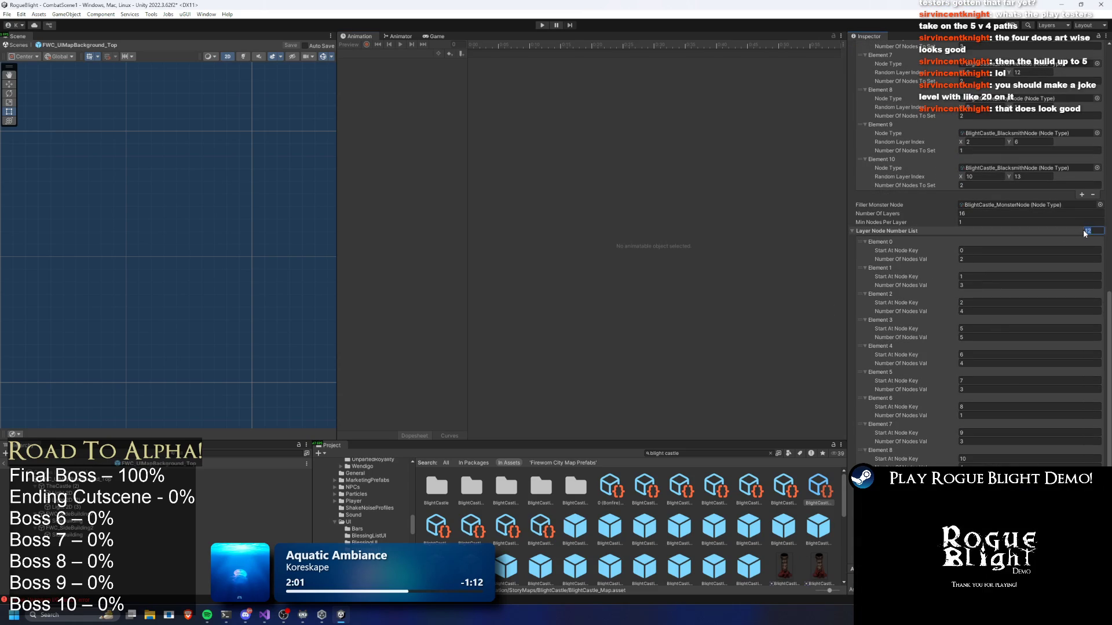
text(0)
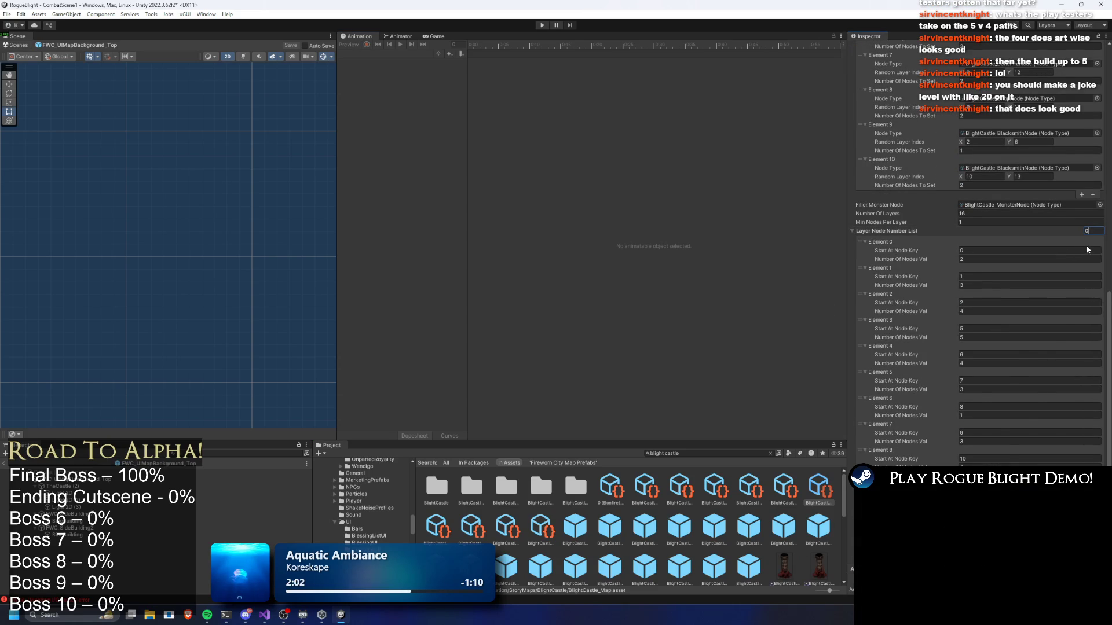
key(Return)
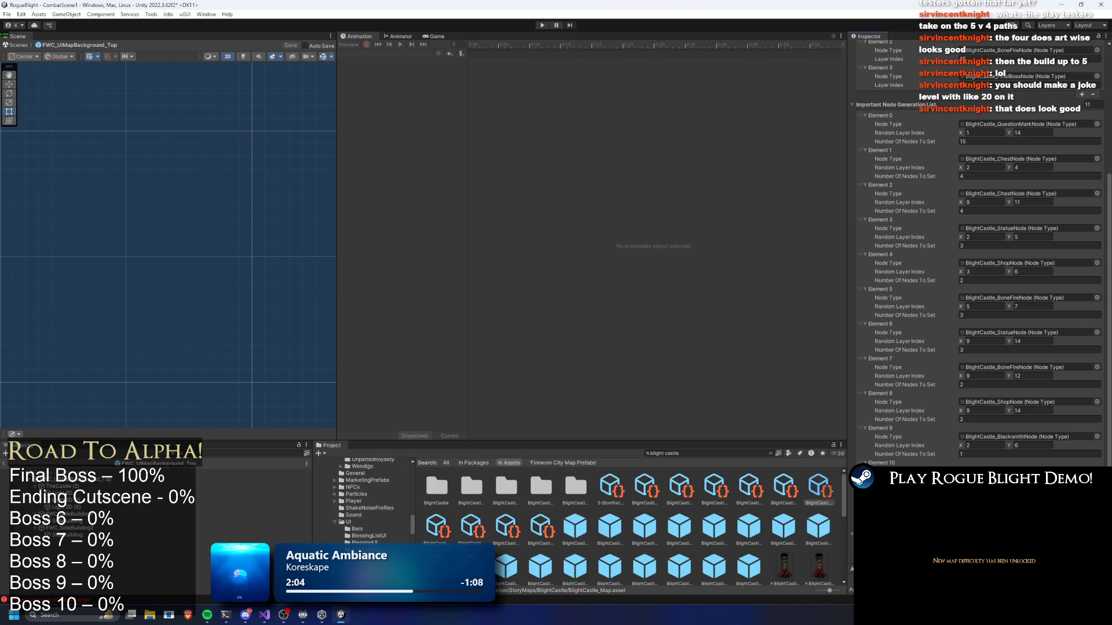
scroll(984, 255, down, 1)
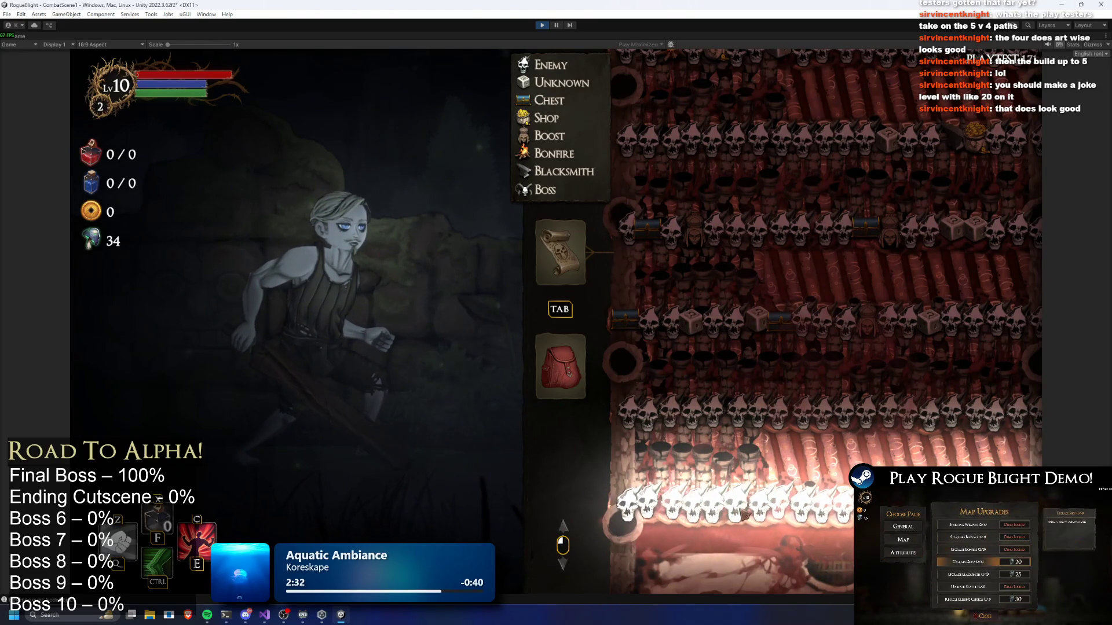
Turn cheats on with c, regenerate the map twice with r, and scroll up toward the boss.
scroll(795, 394, up, 3)
scroll(795, 394, up, 2)
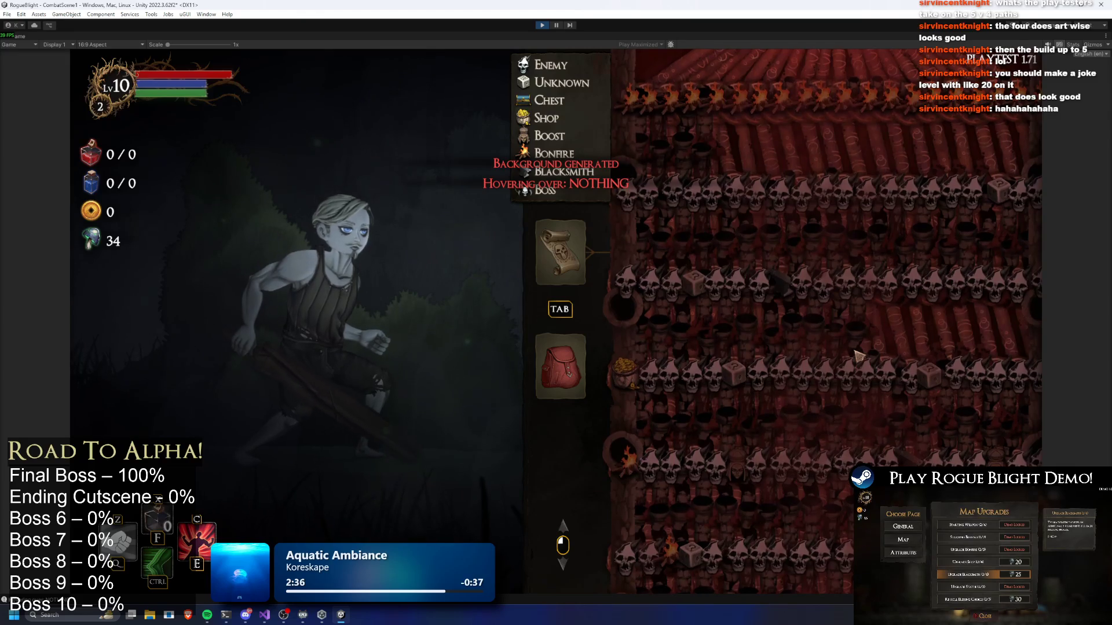
key(c)
key(r)
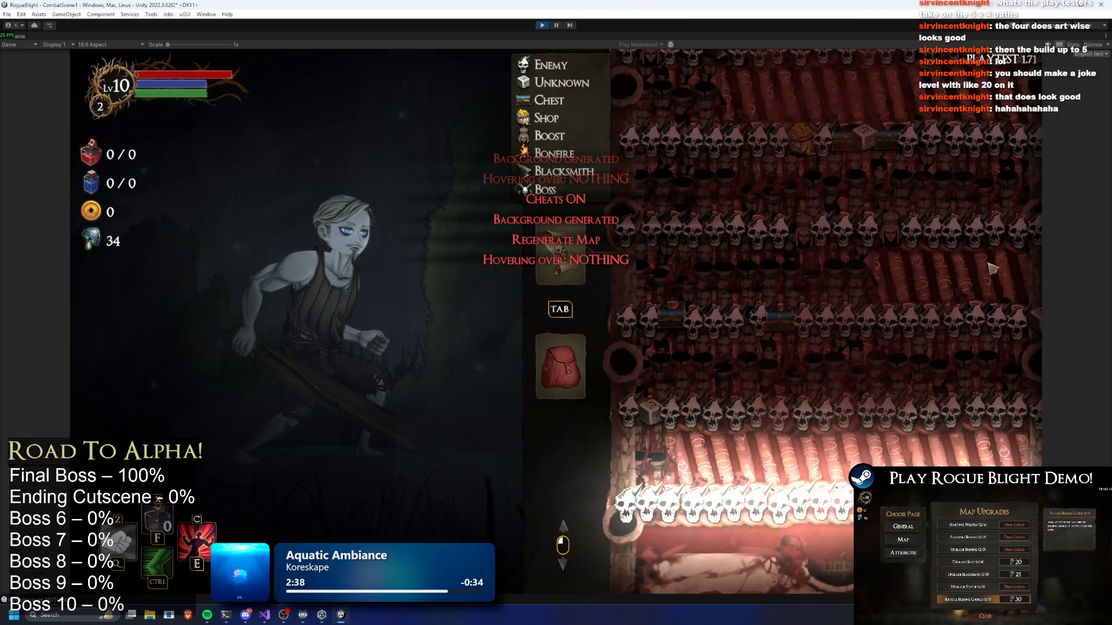
key(r)
scroll(868, 290, up, 2)
scroll(872, 230, up, 3)
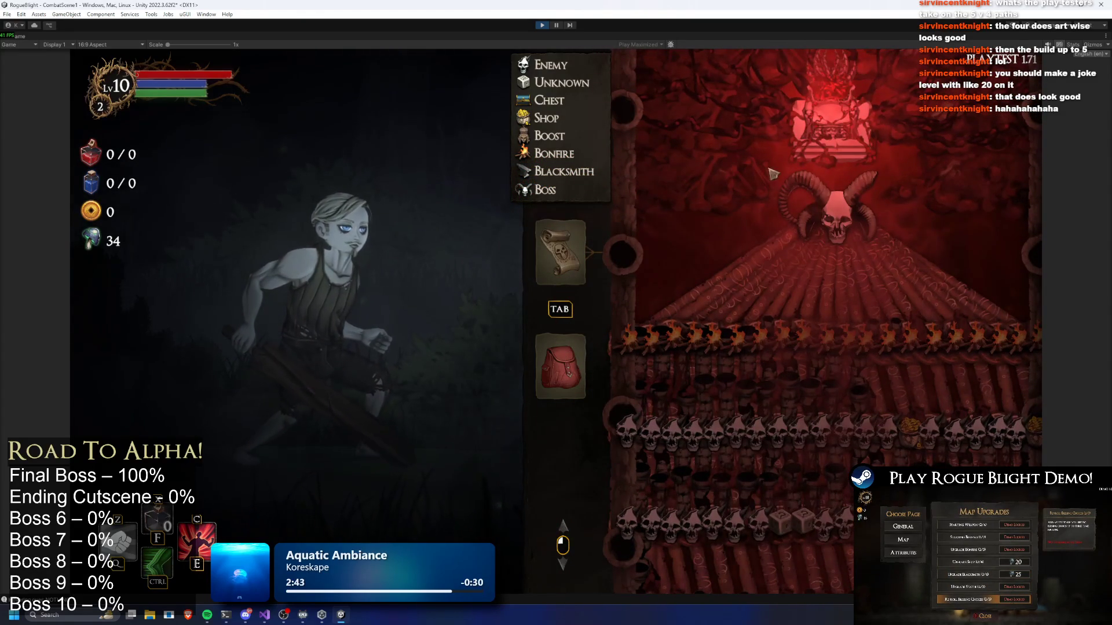
Stop play mode, scroll to the Layer Node Number List, save with Ctrl+S, and play again.
click(548, 24)
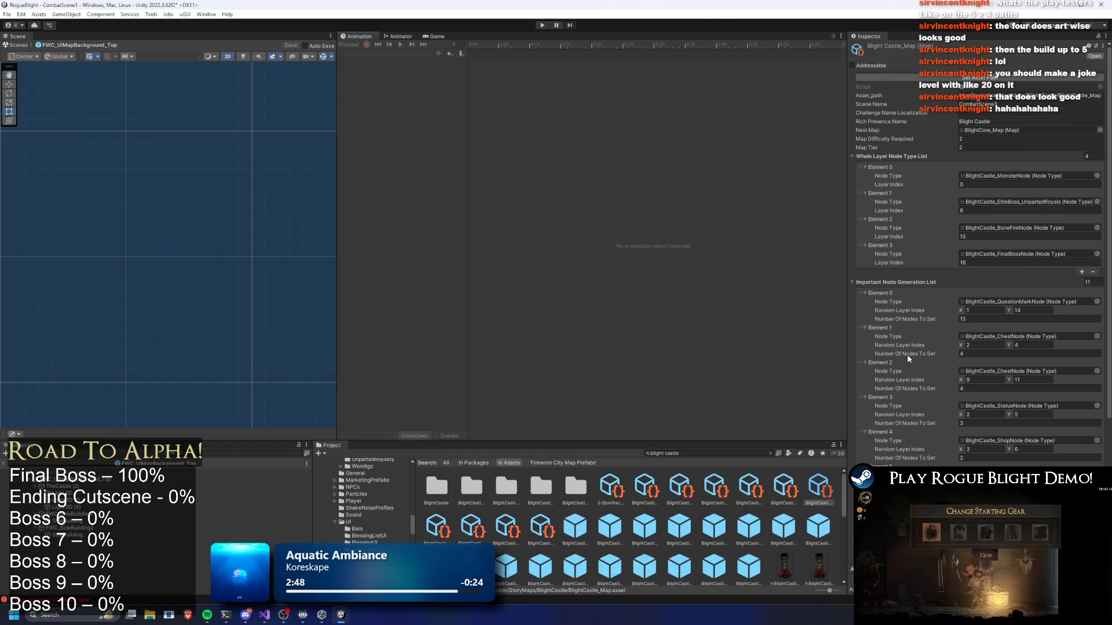
scroll(923, 342, down, 5)
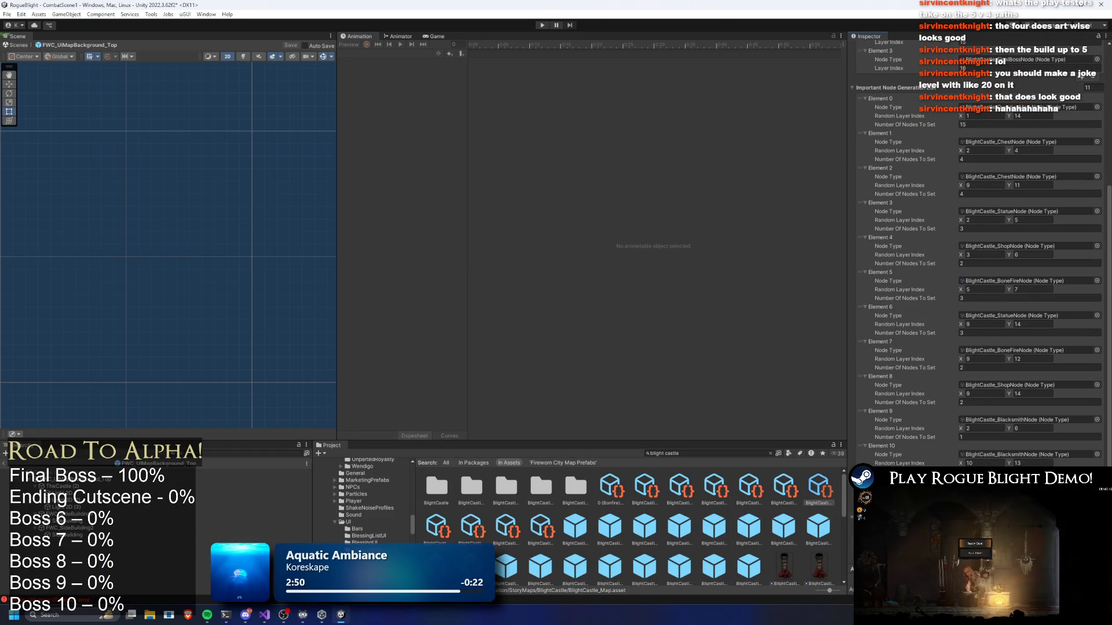
scroll(979, 255, down, 7)
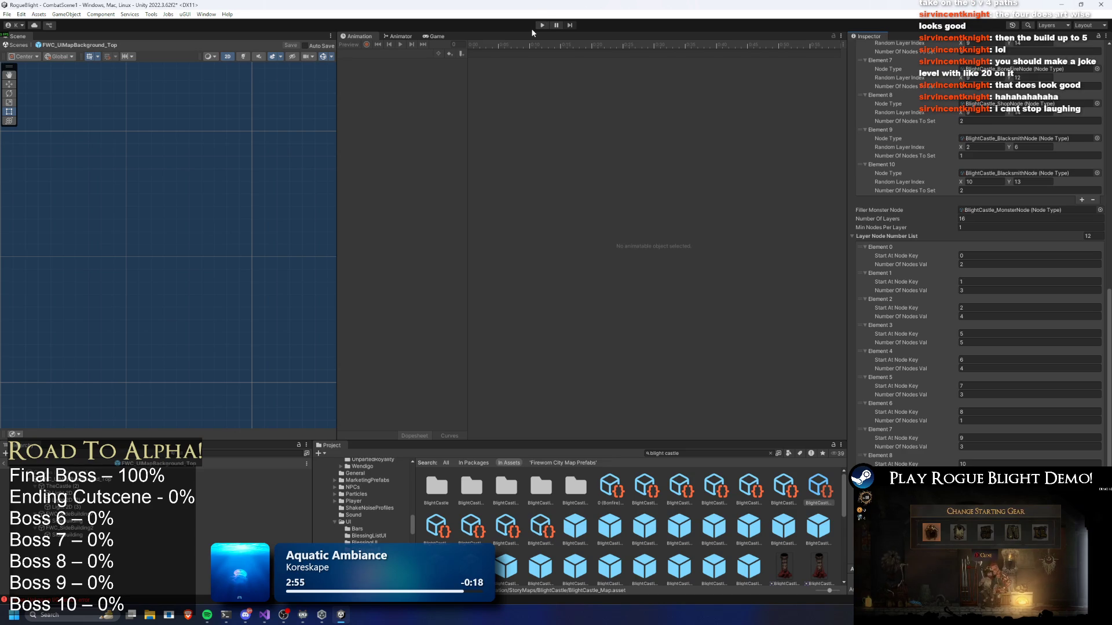
key(ctrl+s)
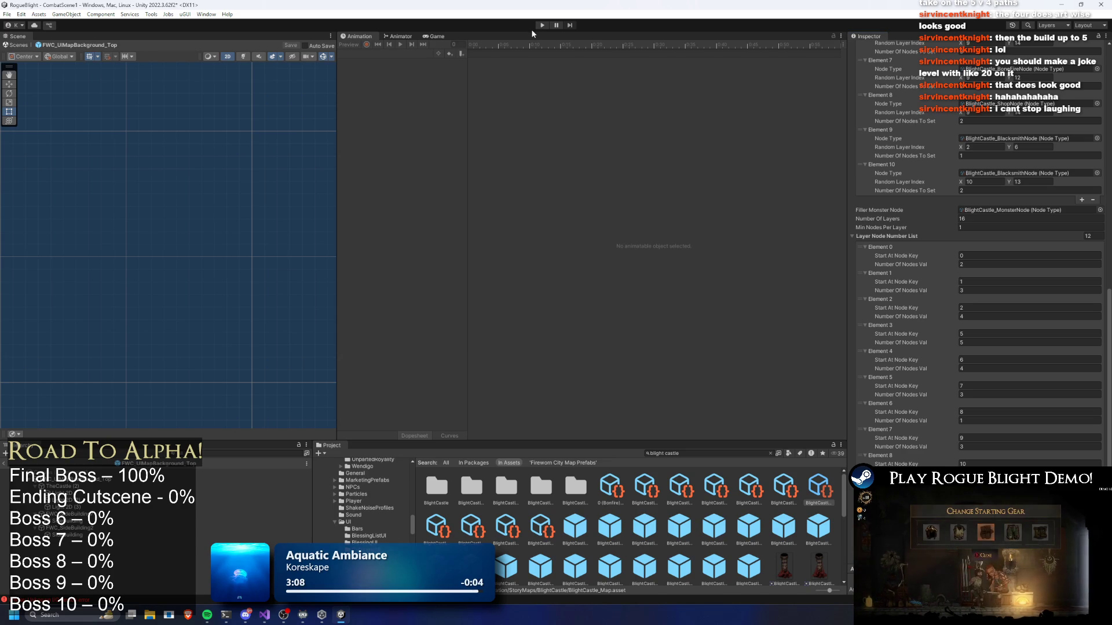
click(542, 26)
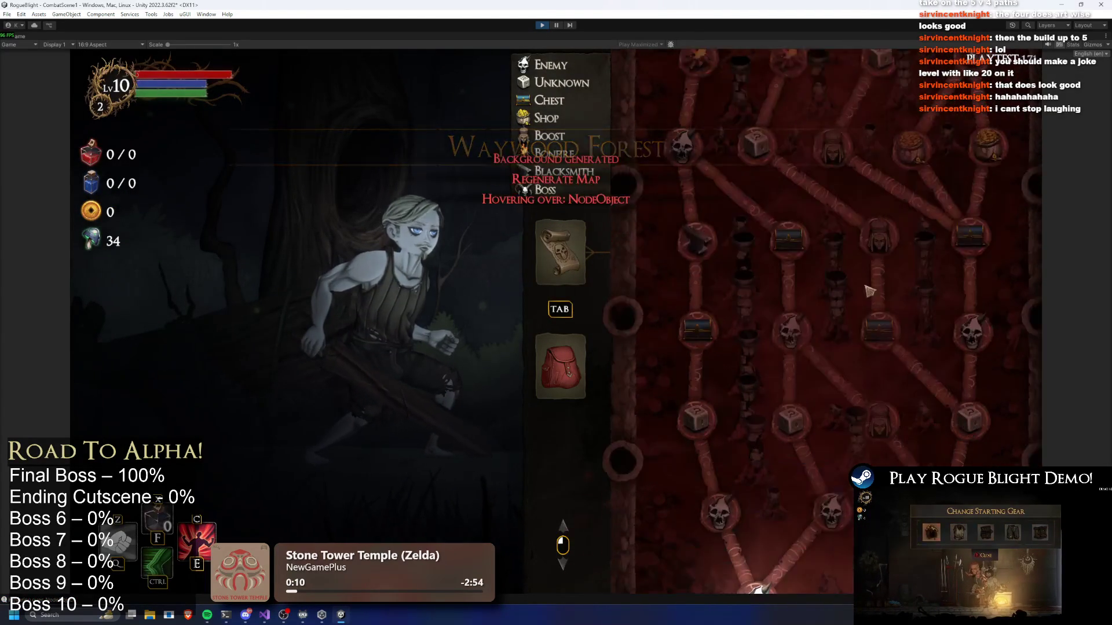
Scroll over the running map, then regenerate the Blight Castle layout three times with r.
scroll(726, 269, up, 2)
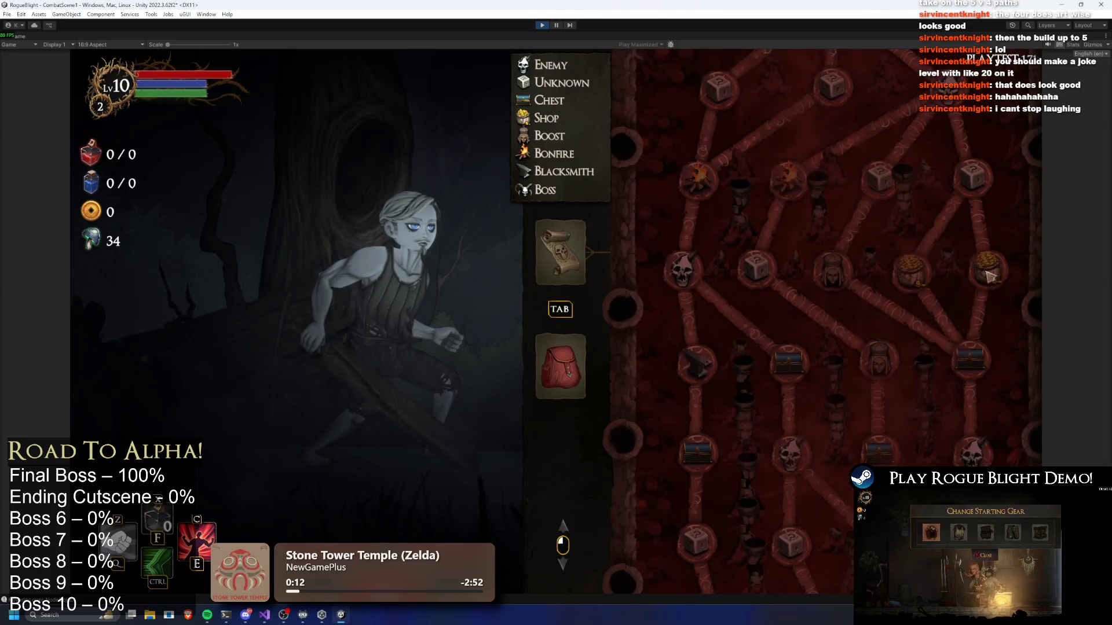
scroll(888, 315, down, 3)
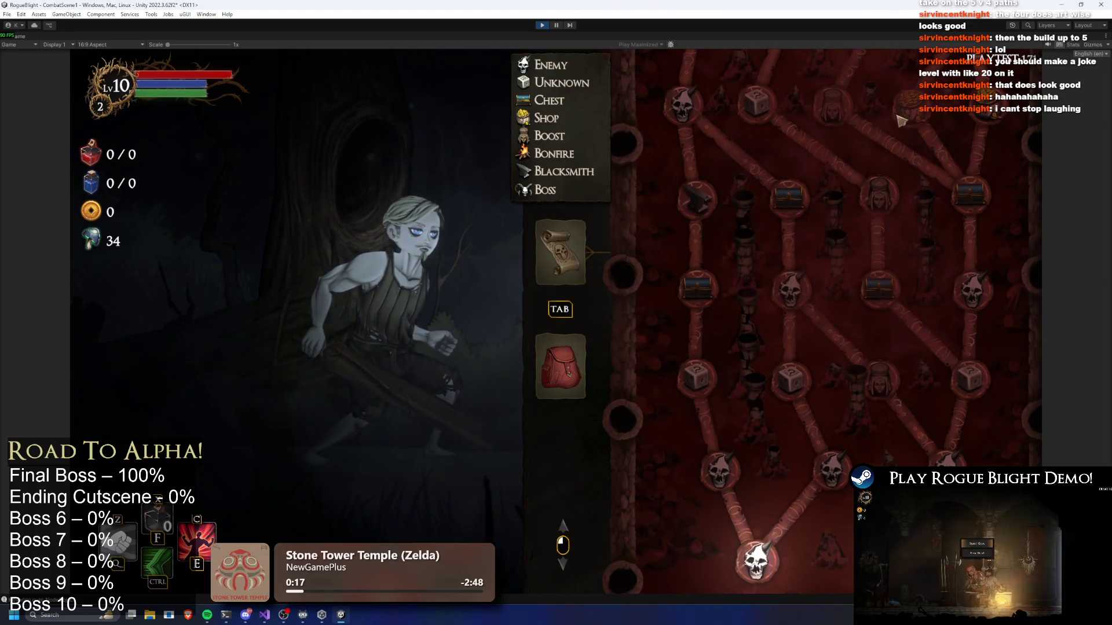
scroll(938, 171, up, 1)
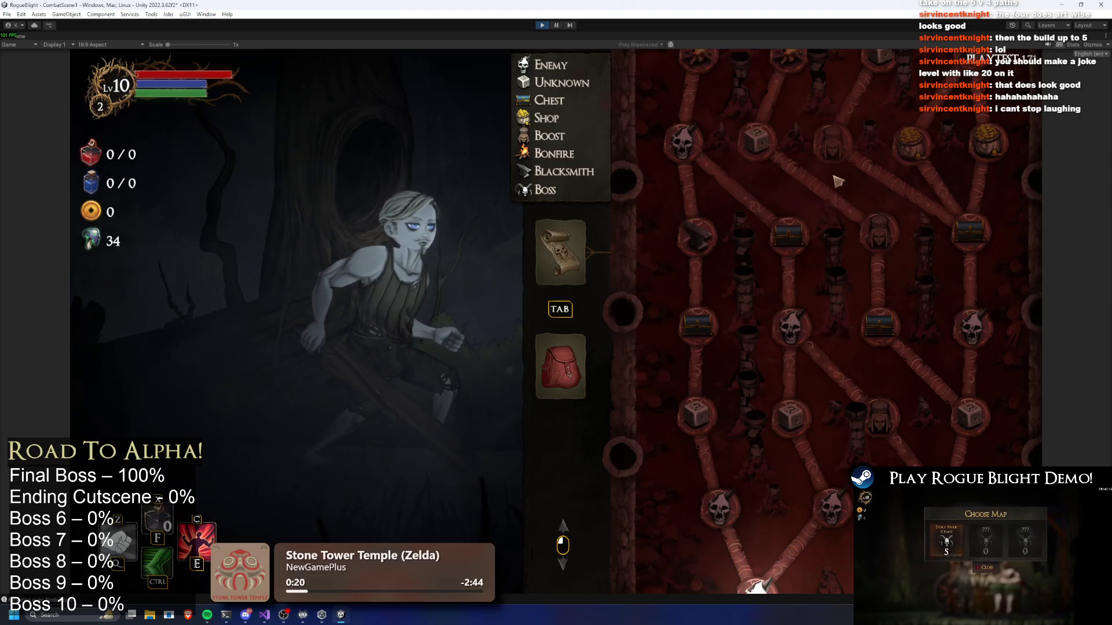
key(r)
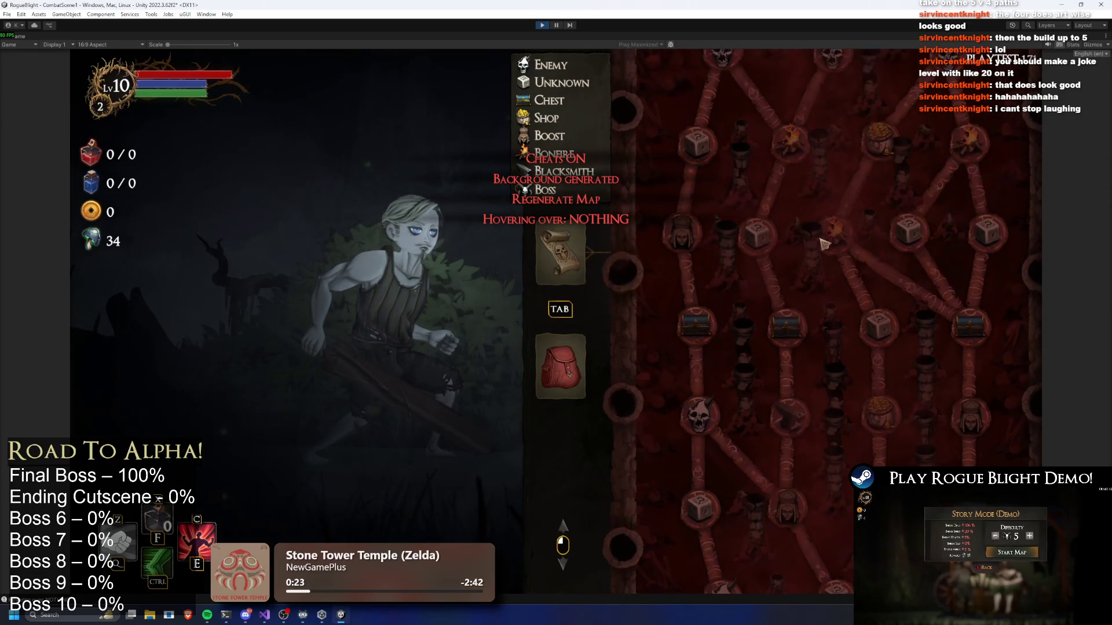
key(r)
key(r)
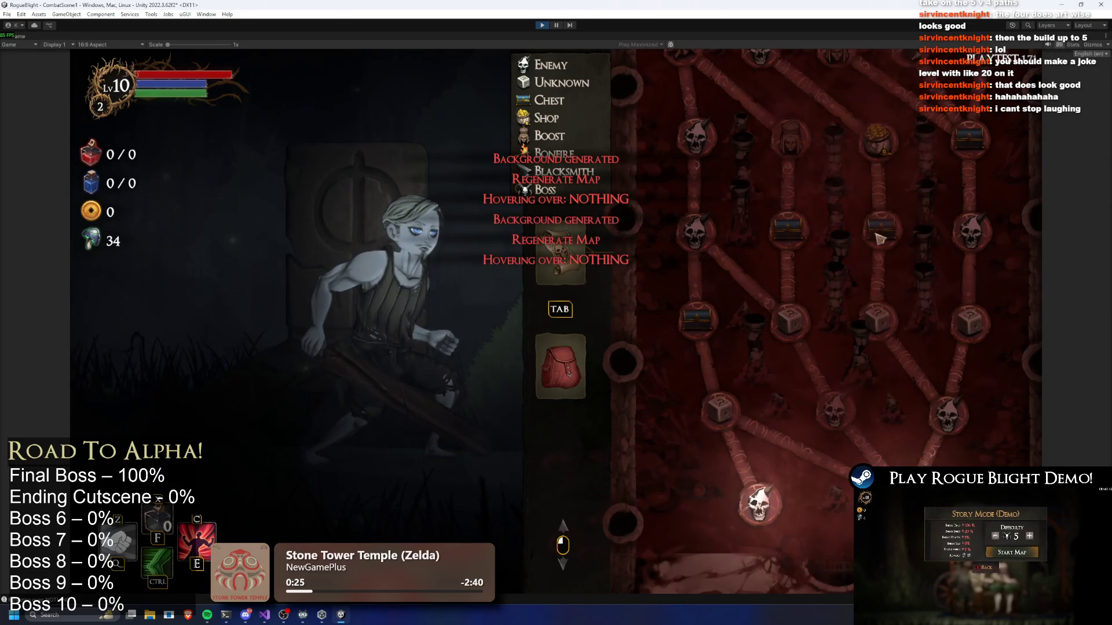
key(r)
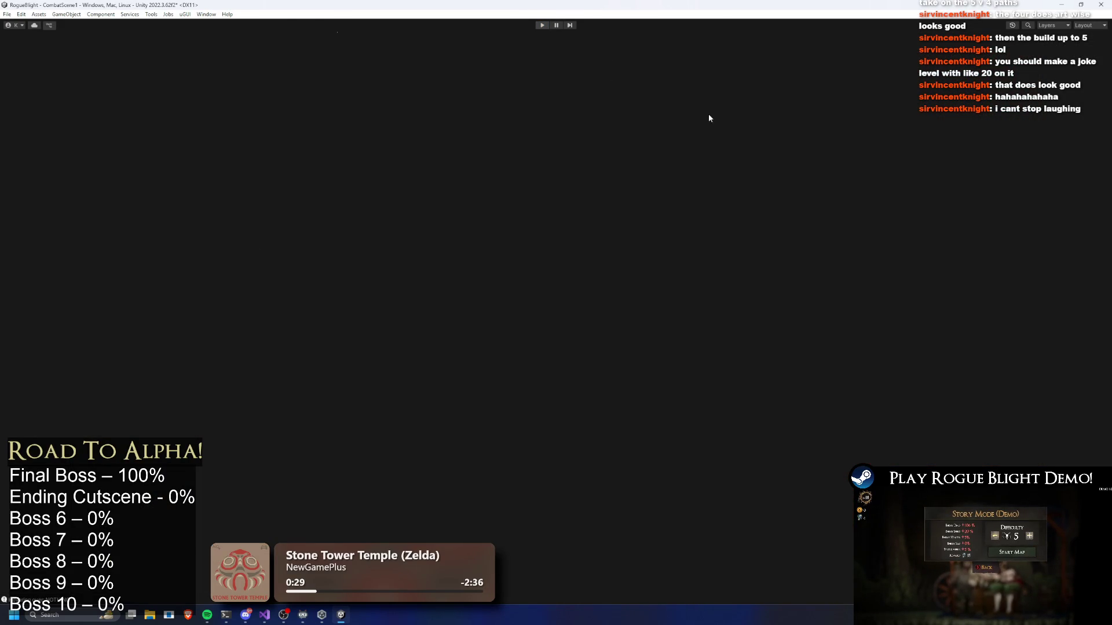
Set Element 3's Start At Node Key to 4 and start play mode.
scroll(1017, 361, down, 3)
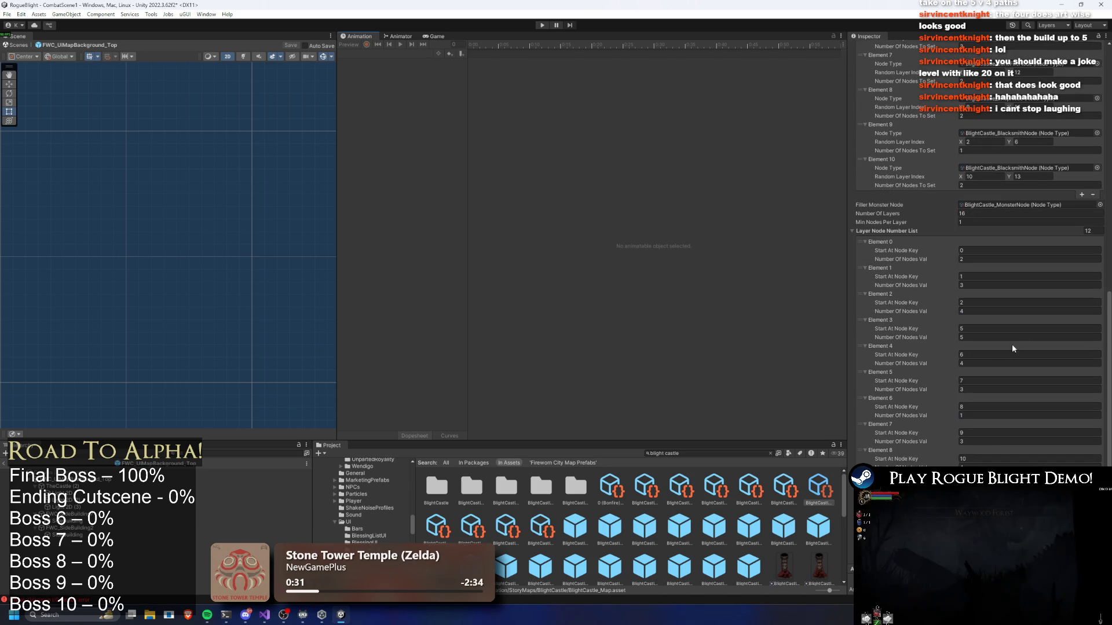
click(971, 330)
text(4)
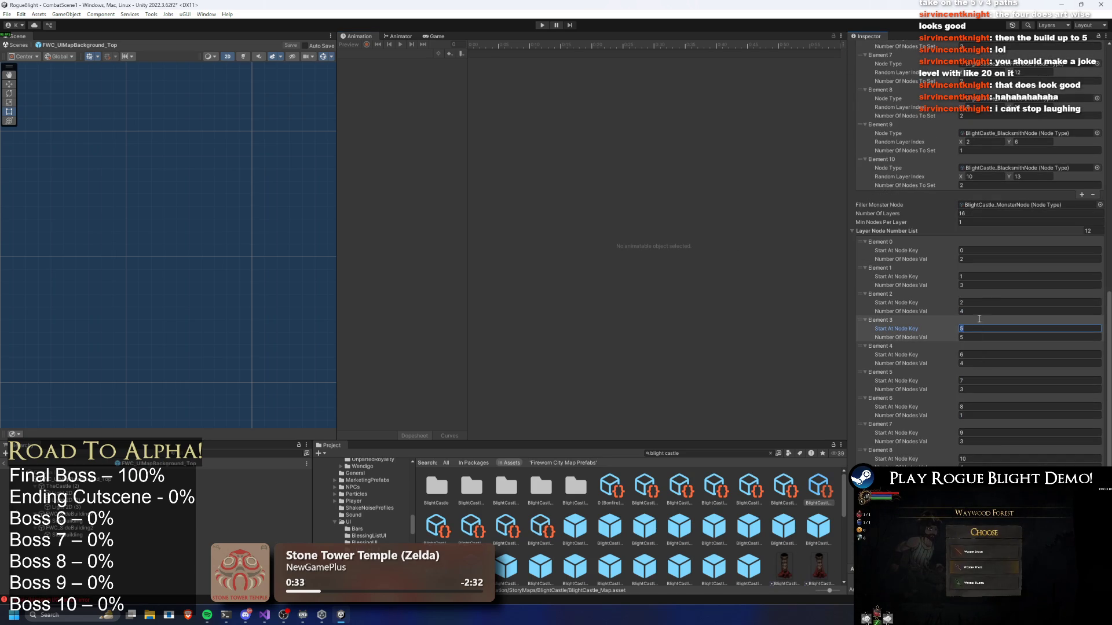
click(548, 25)
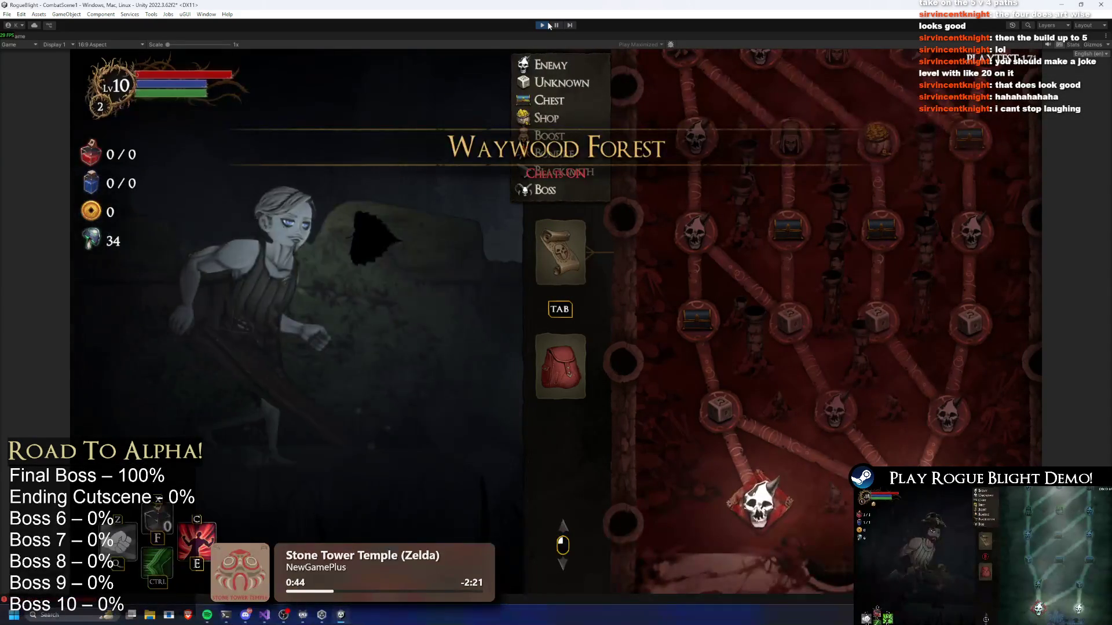
Scroll the Game view's node map between the boss and the enemy start node to inspect its branching lanes.
scroll(816, 318, up, 3)
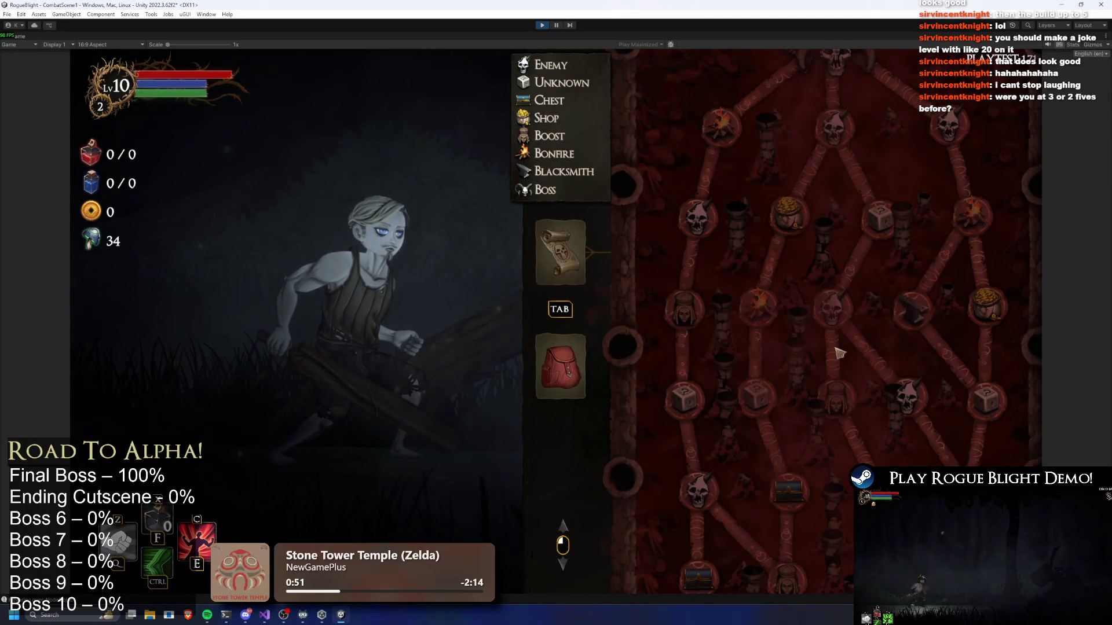
scroll(840, 342, down, 2)
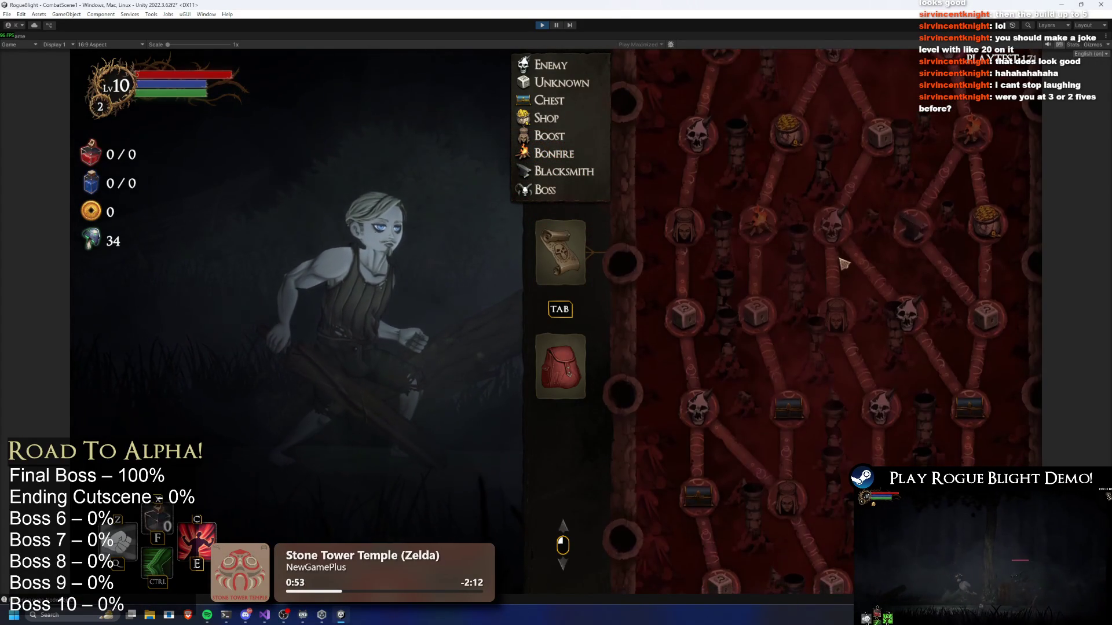
scroll(844, 263, down, 4)
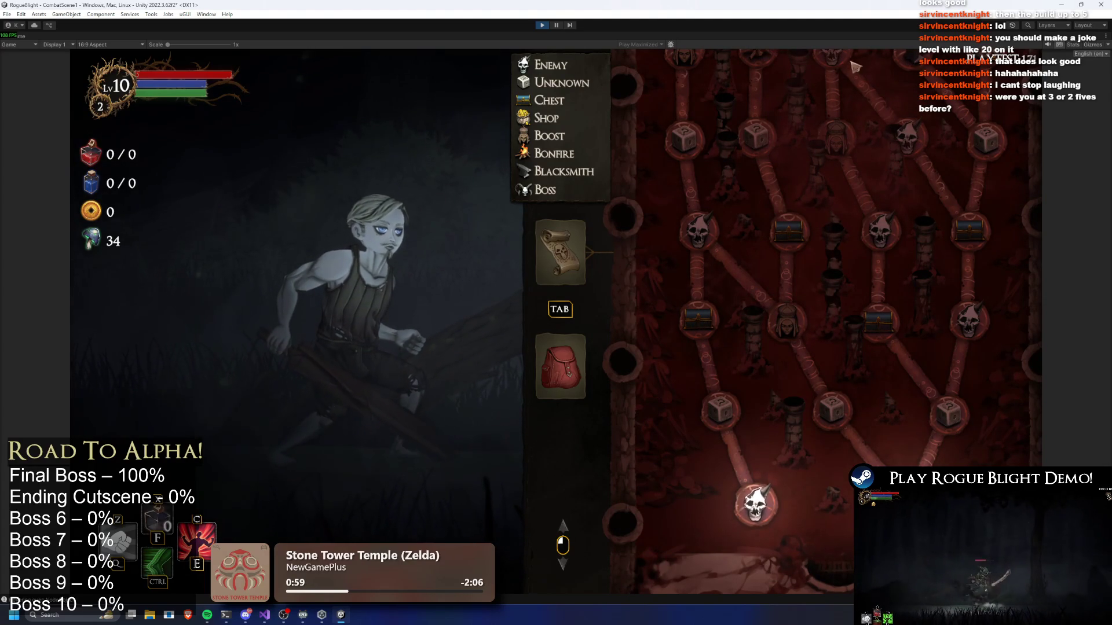
scroll(810, 324, up, 5)
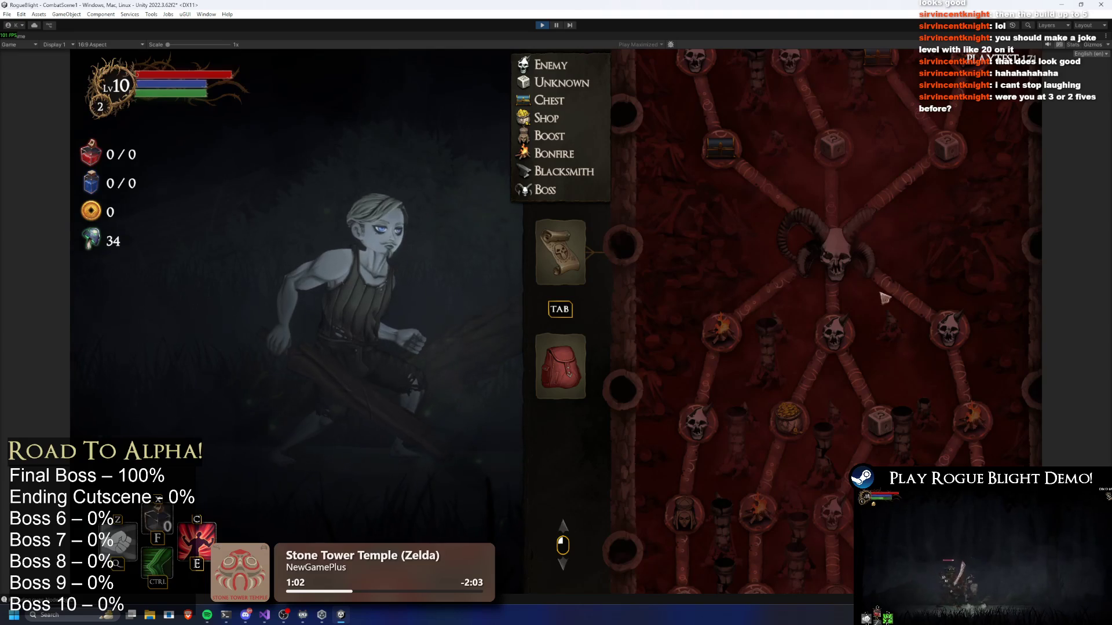
scroll(834, 336, down, 3)
scroll(868, 208, down, 5)
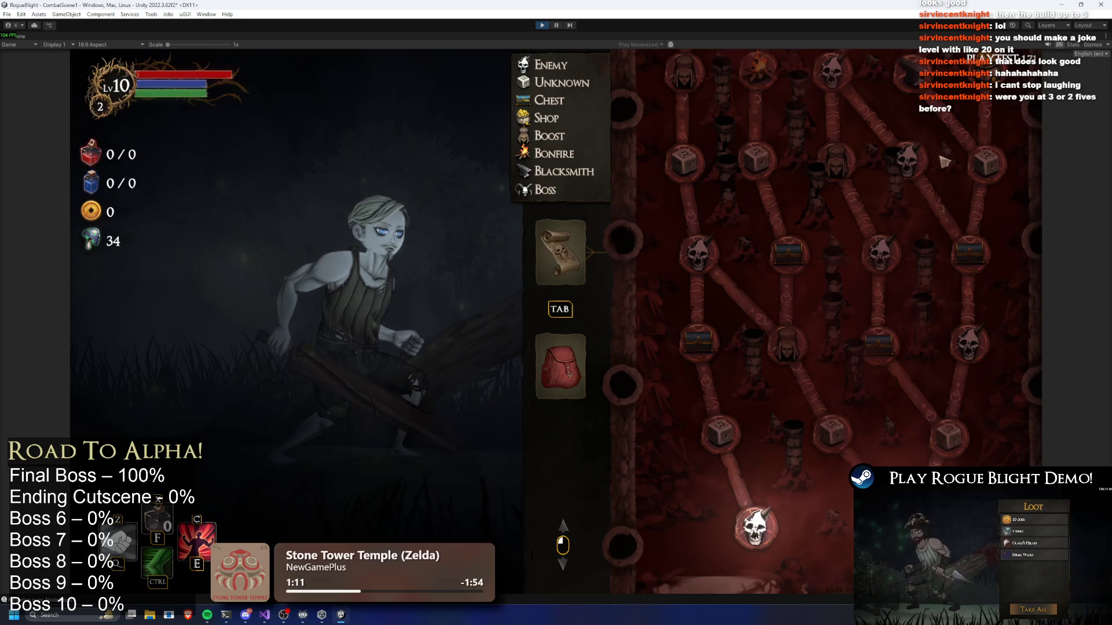
scroll(857, 206, down, 1)
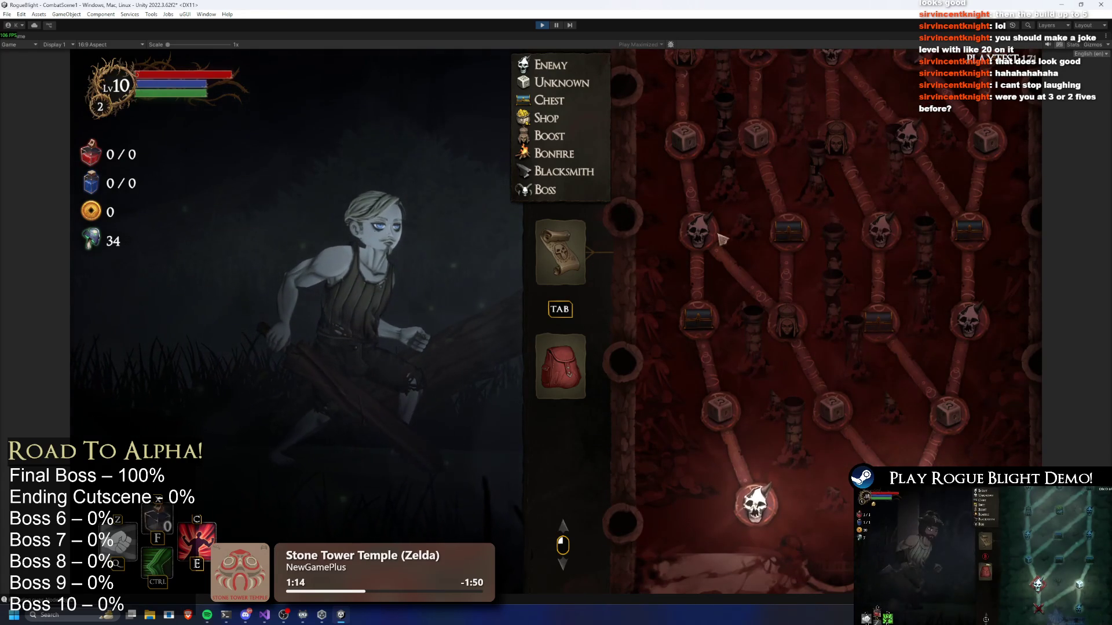
scroll(742, 232, up, 10)
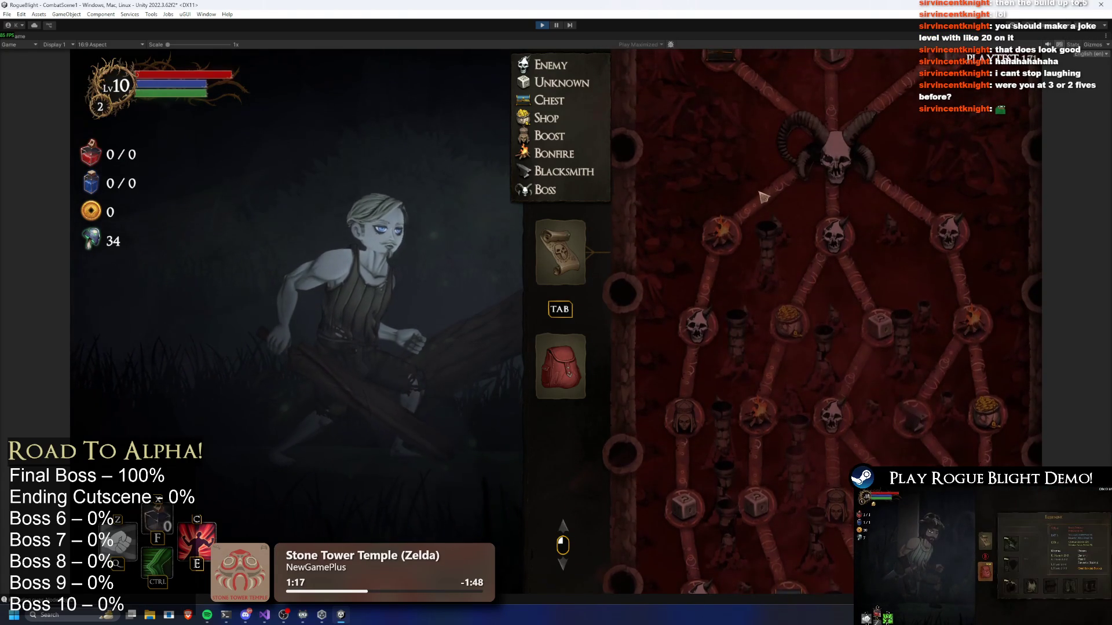
scroll(747, 446, up, 9)
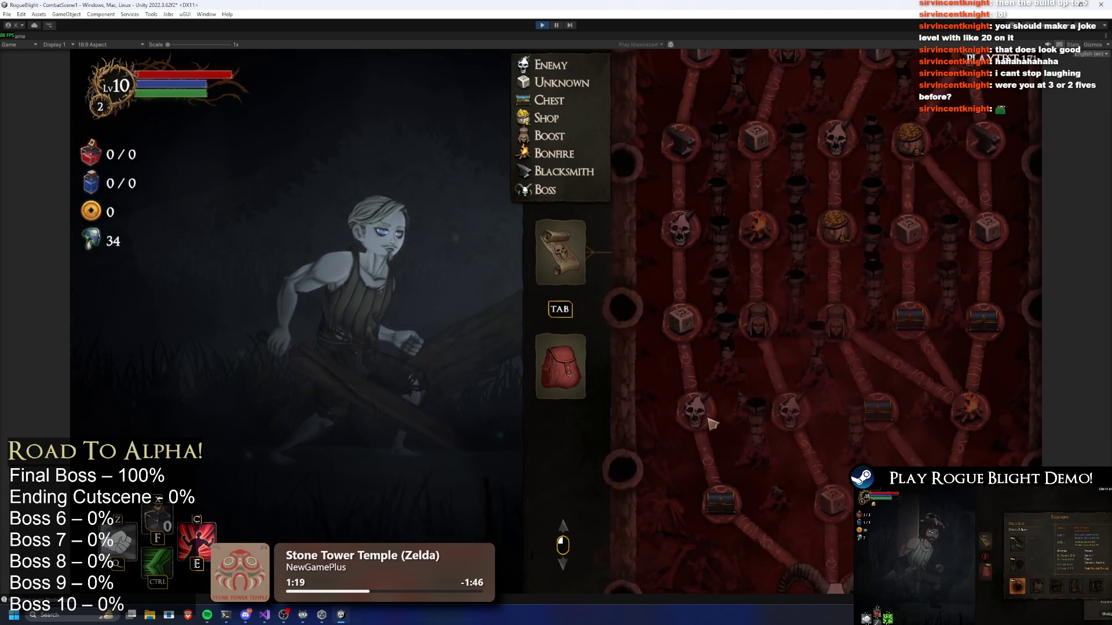
scroll(700, 423, up, 5)
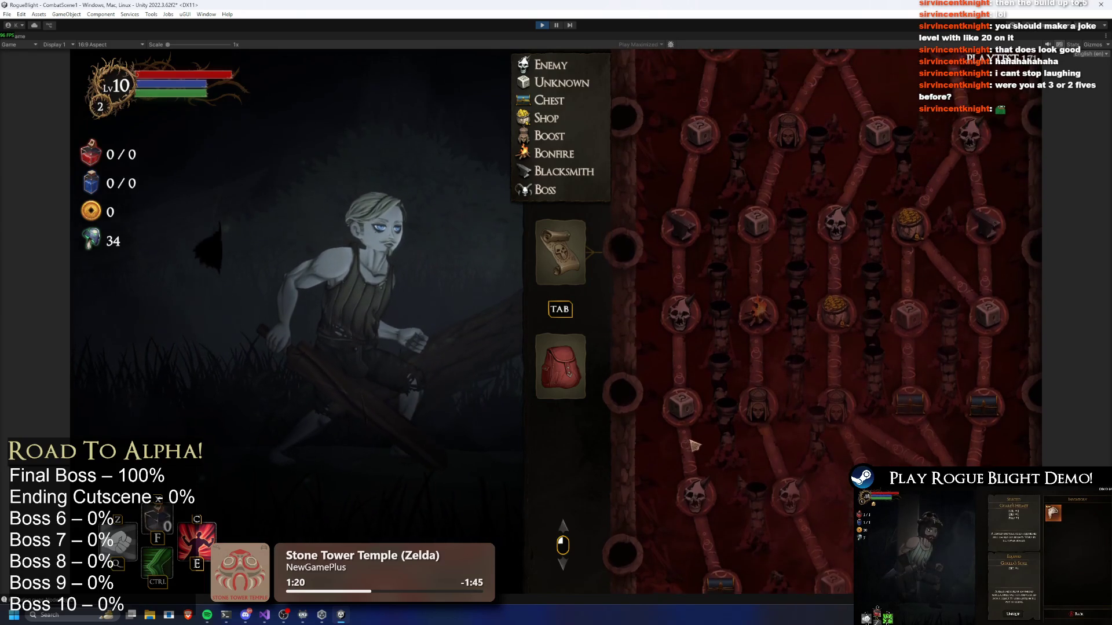
scroll(712, 348, down, 2)
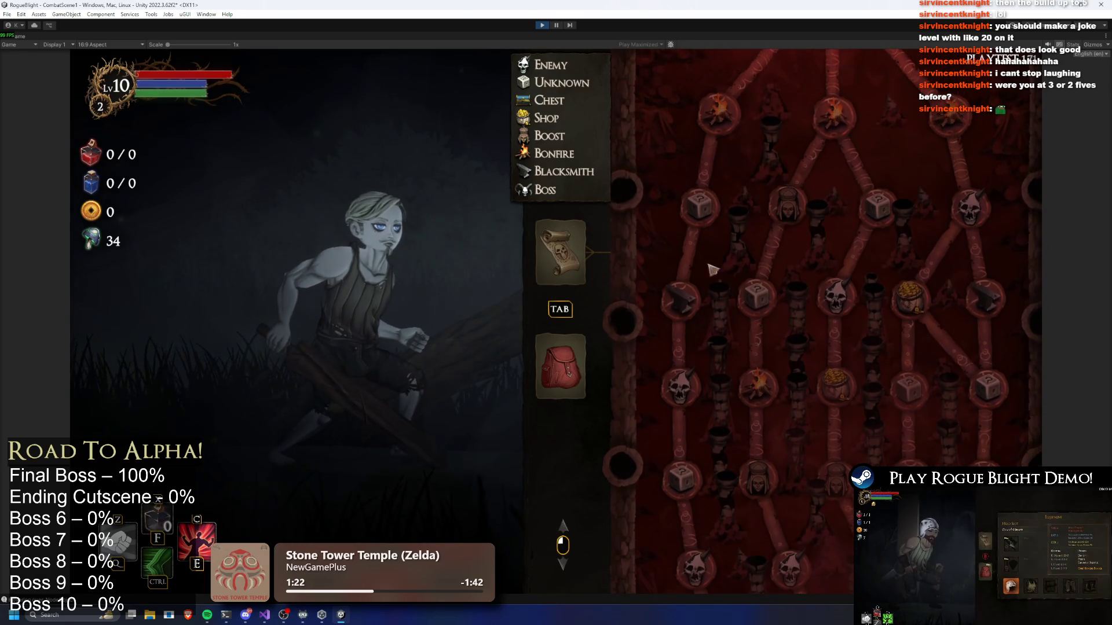
scroll(730, 222, up, 3)
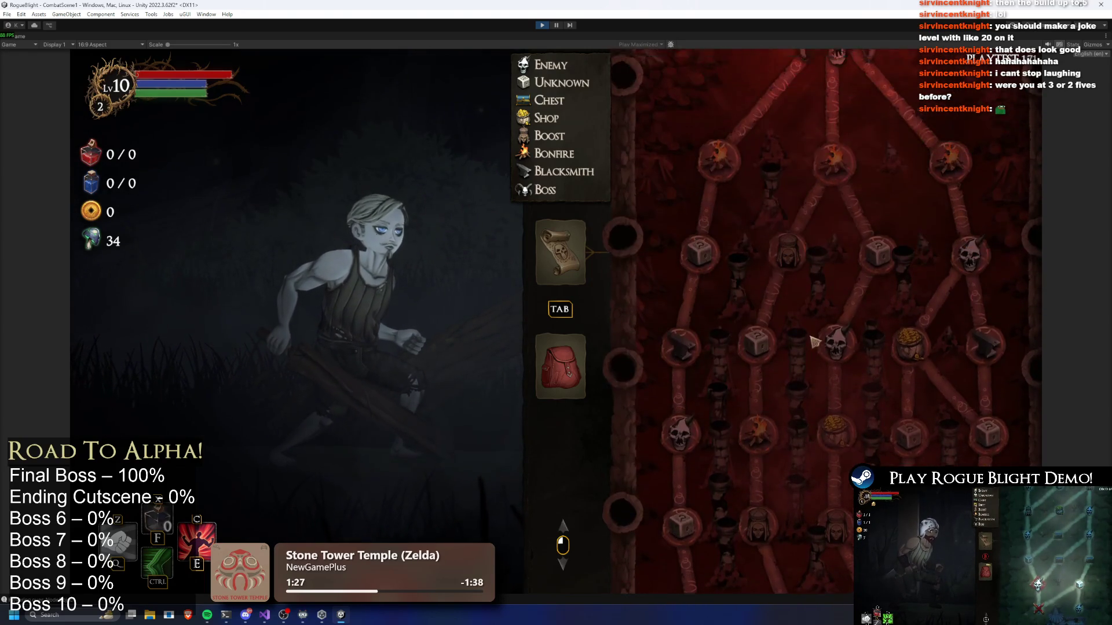
scroll(822, 359, up, 10)
scroll(858, 429, up, 8)
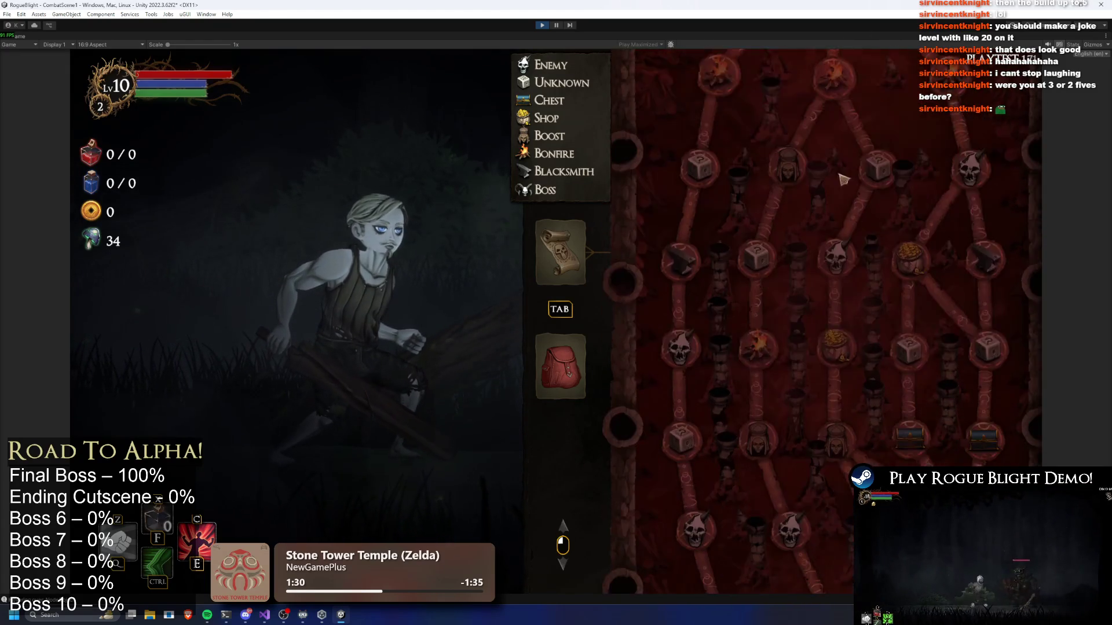
scroll(862, 272, up, 3)
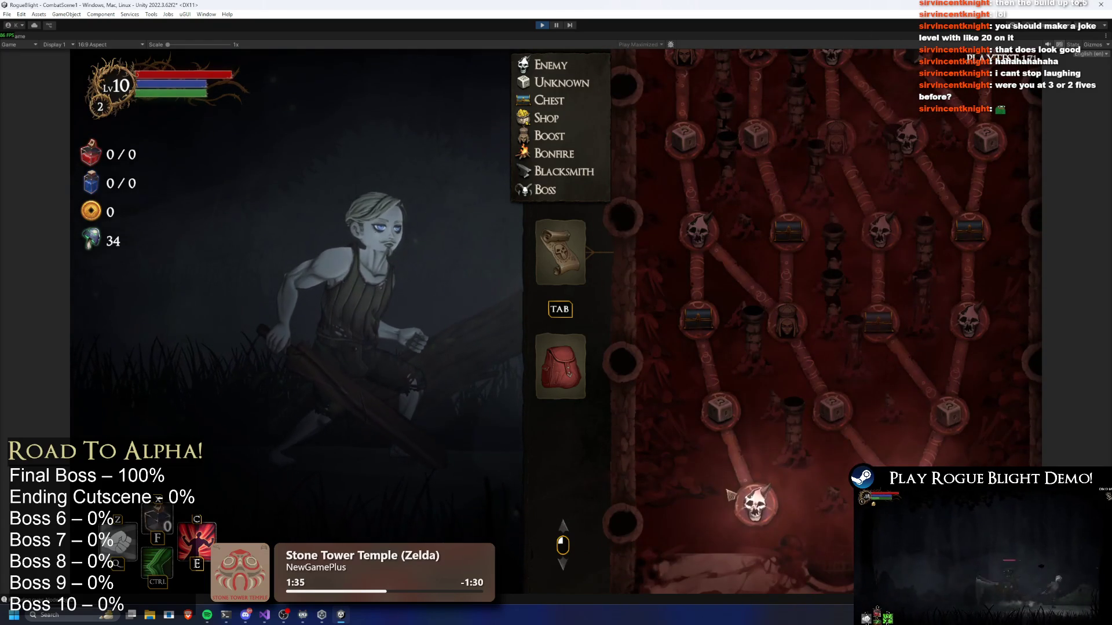
scroll(732, 483, down, 3)
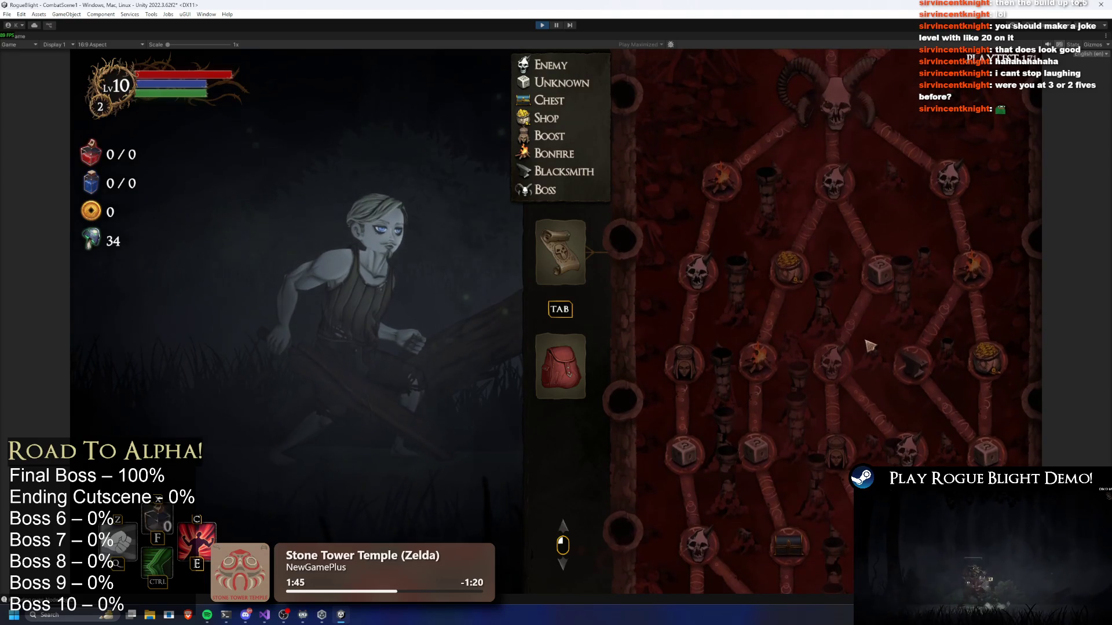
Scroll down to the map's start node, then regenerate the node map twice with the R key.
scroll(842, 450, down, 3)
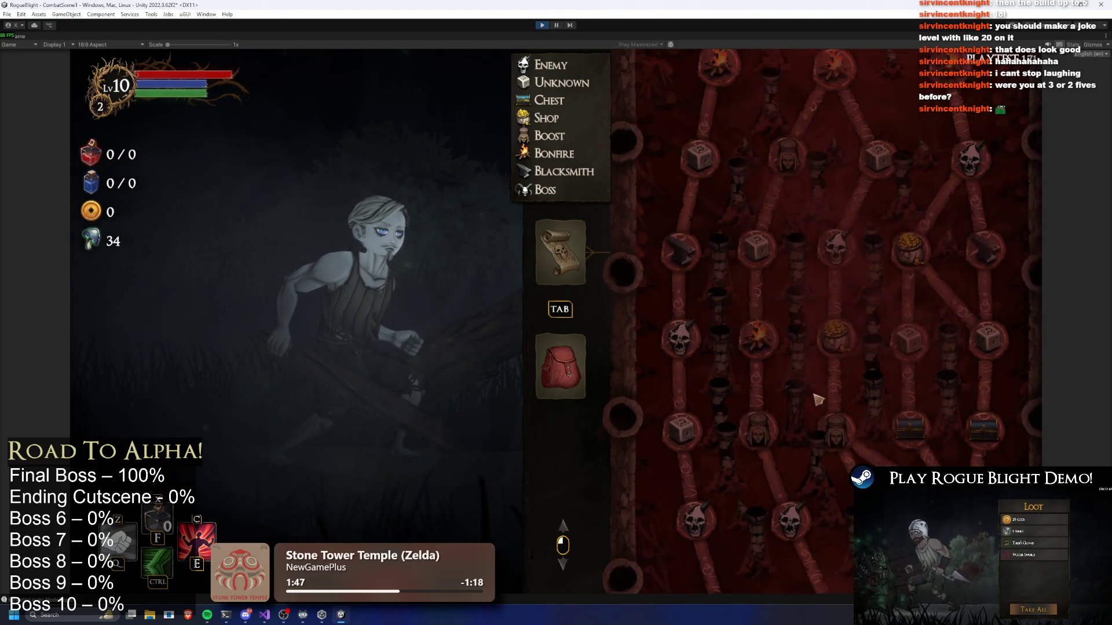
scroll(833, 370, down, 1)
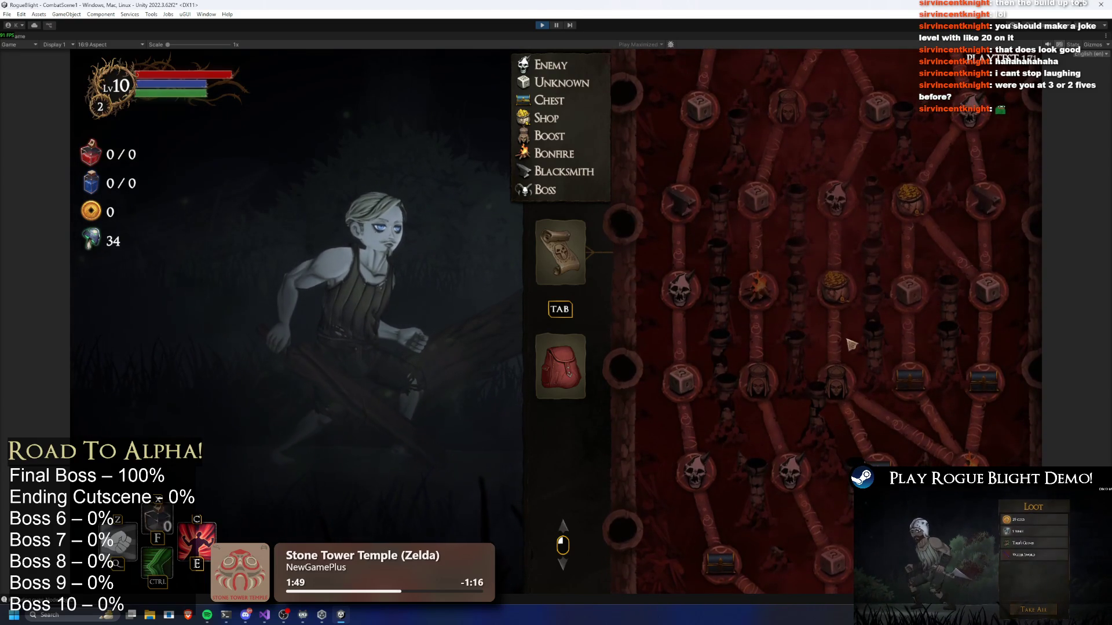
scroll(855, 325, down, 2)
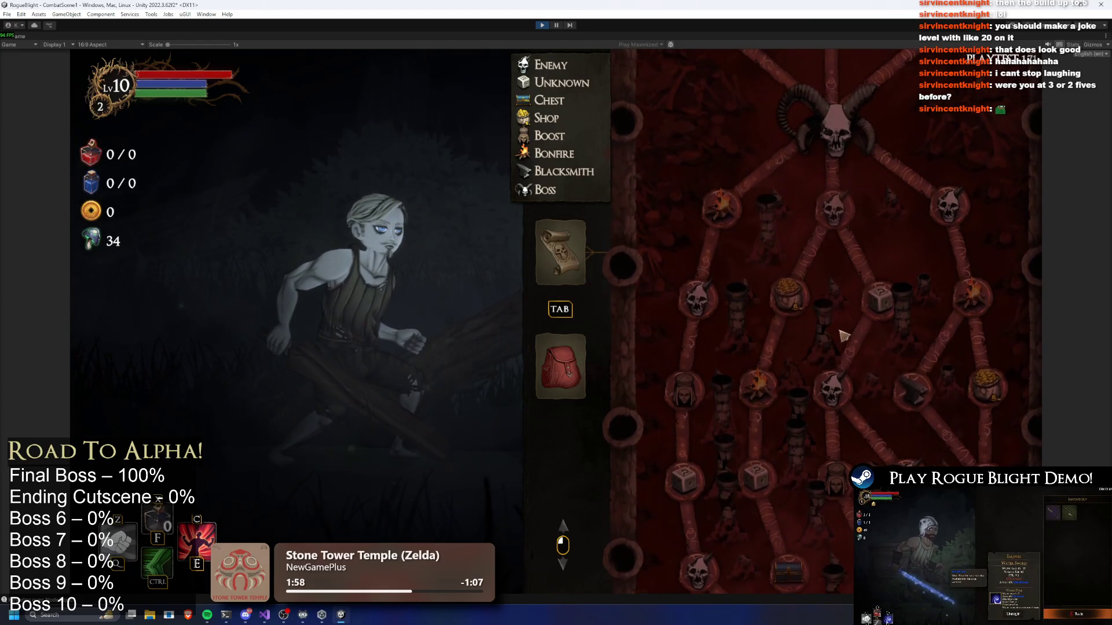
key(r)
scroll(870, 304, up, 3)
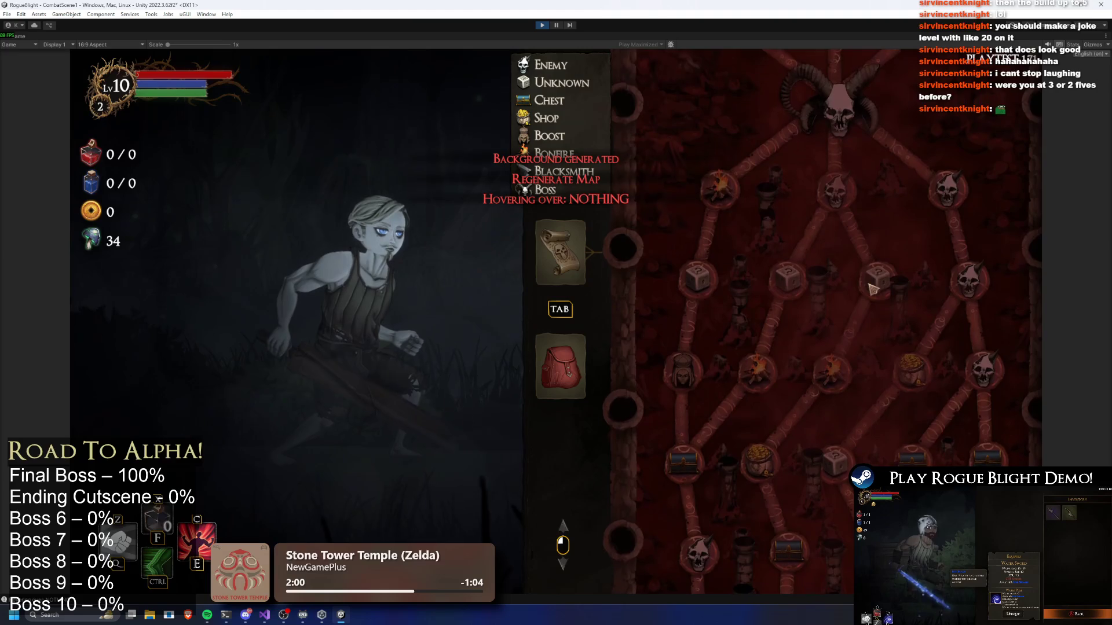
key(r)
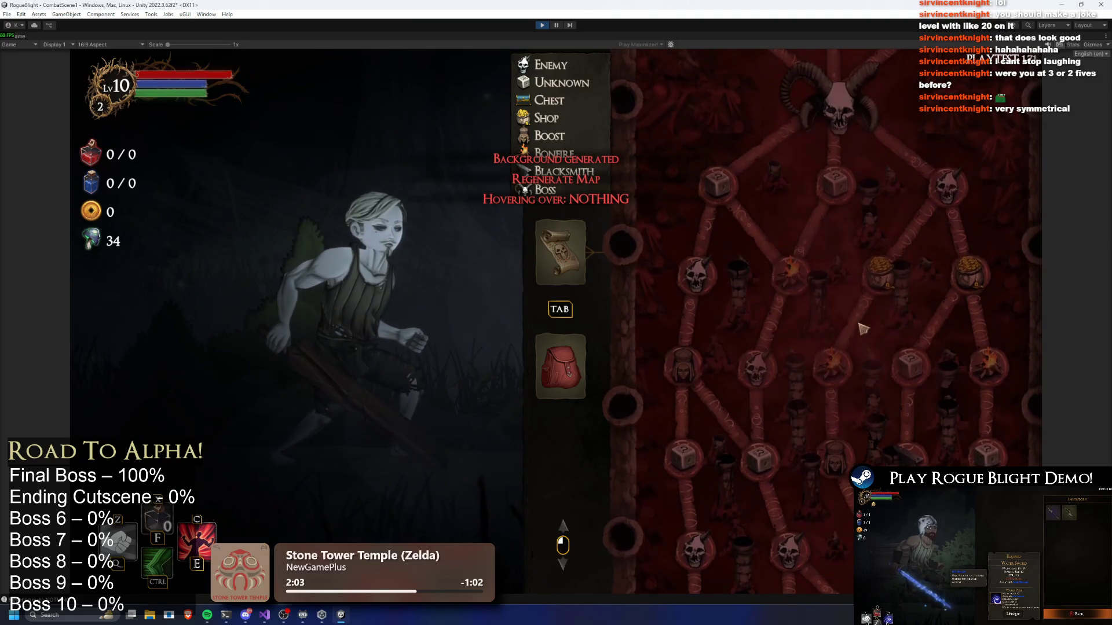
Regenerate the node map four more times, scrolling between regenerations to compare the new skull, chest and unknown layouts.
key(r)
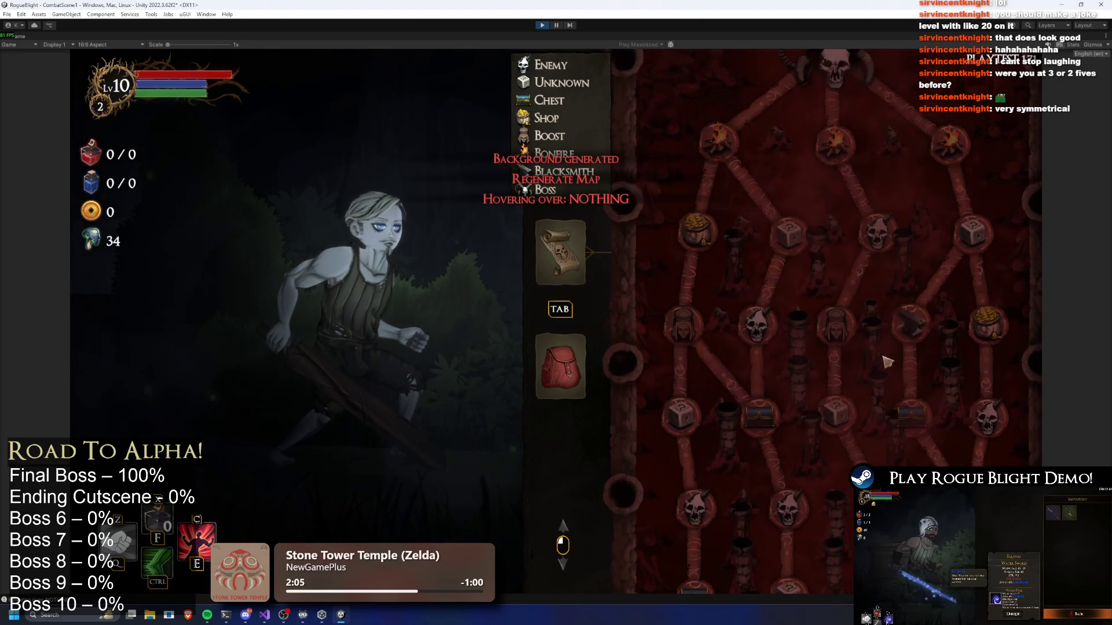
key(r)
scroll(857, 371, up, 1)
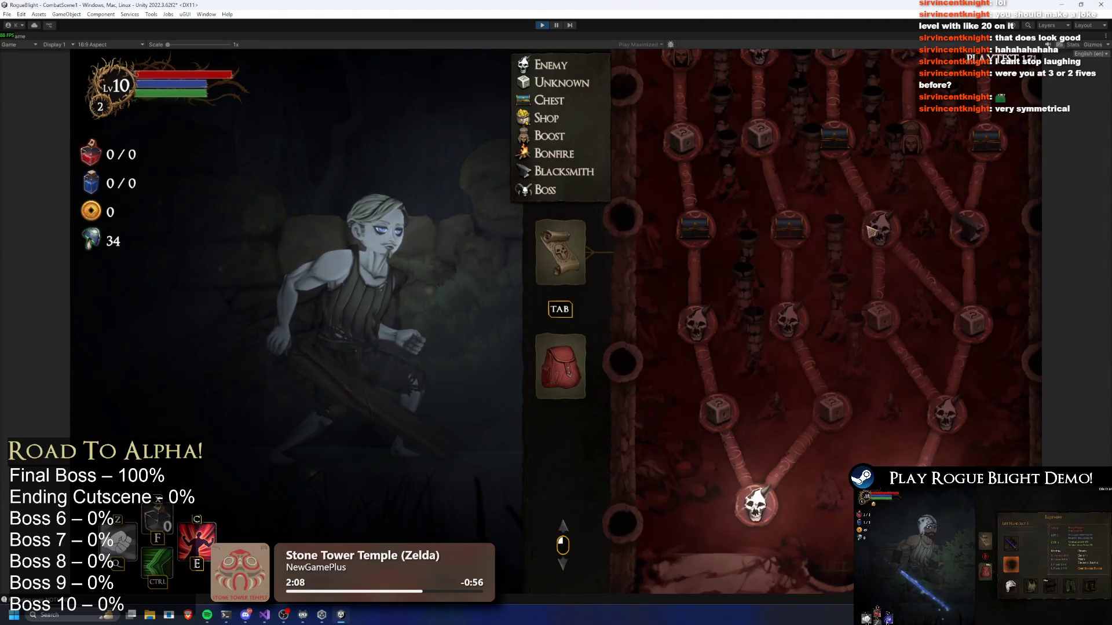
key(r)
scroll(877, 336, up, 5)
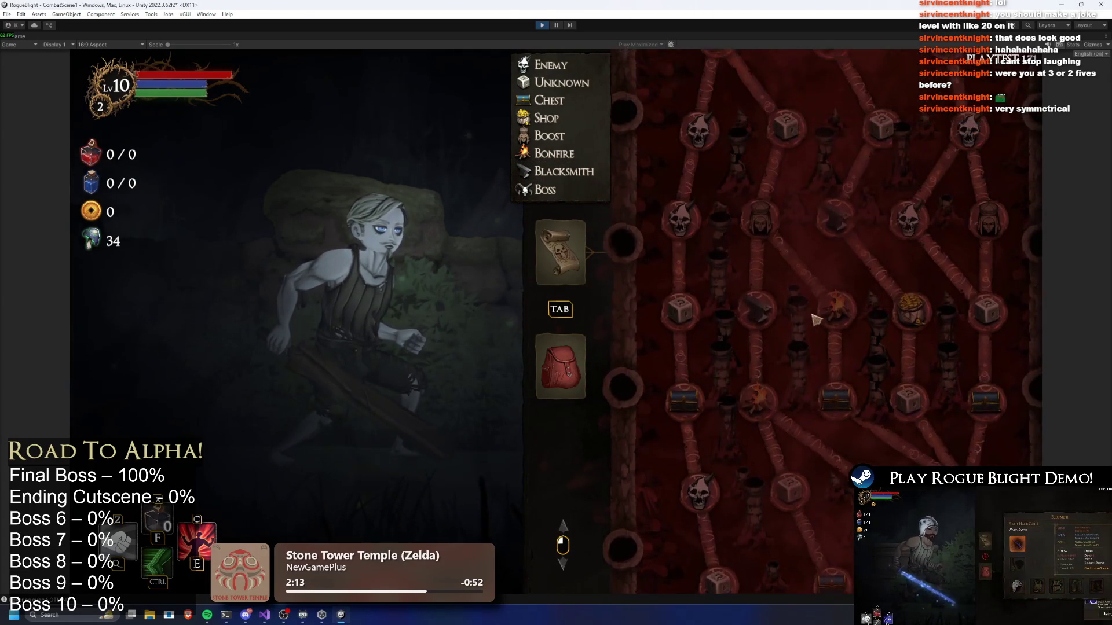
scroll(810, 324, up, 3)
scroll(811, 301, down, 3)
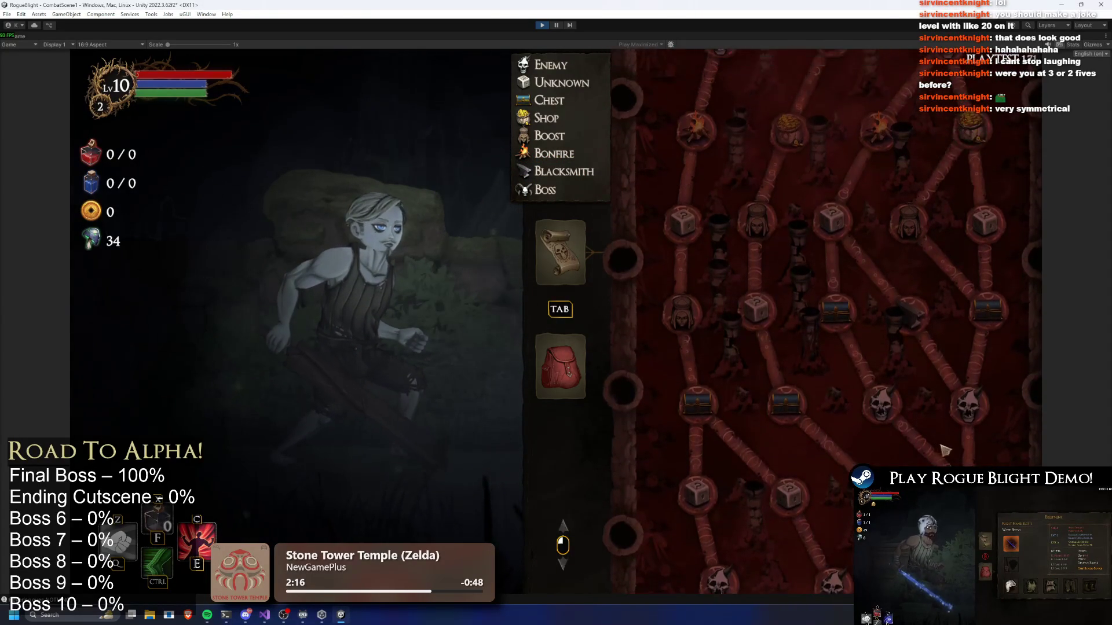
key(r)
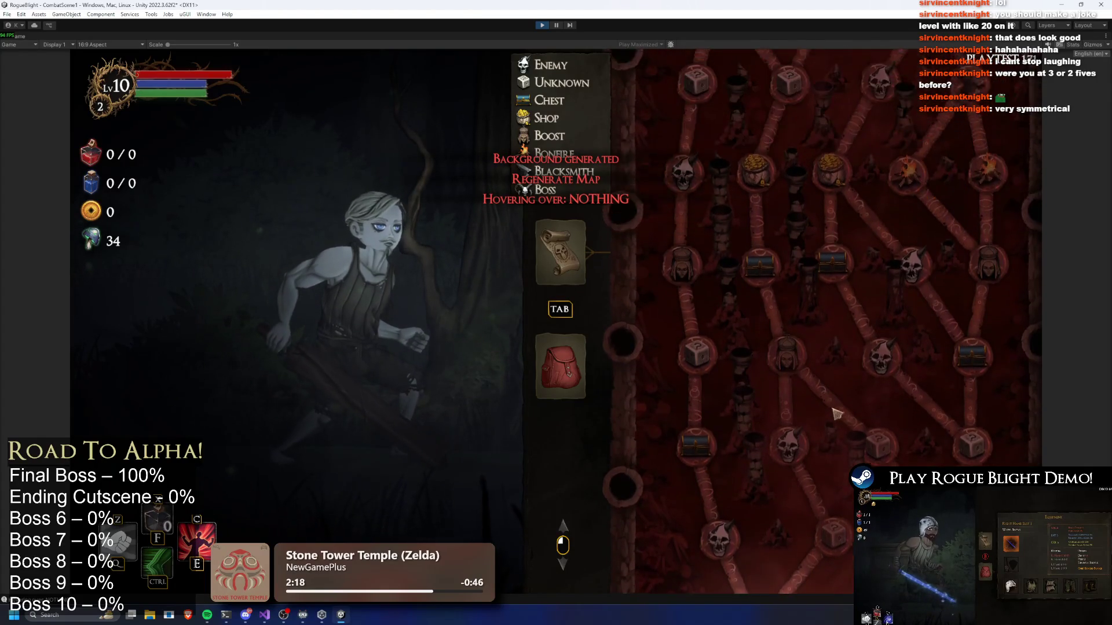